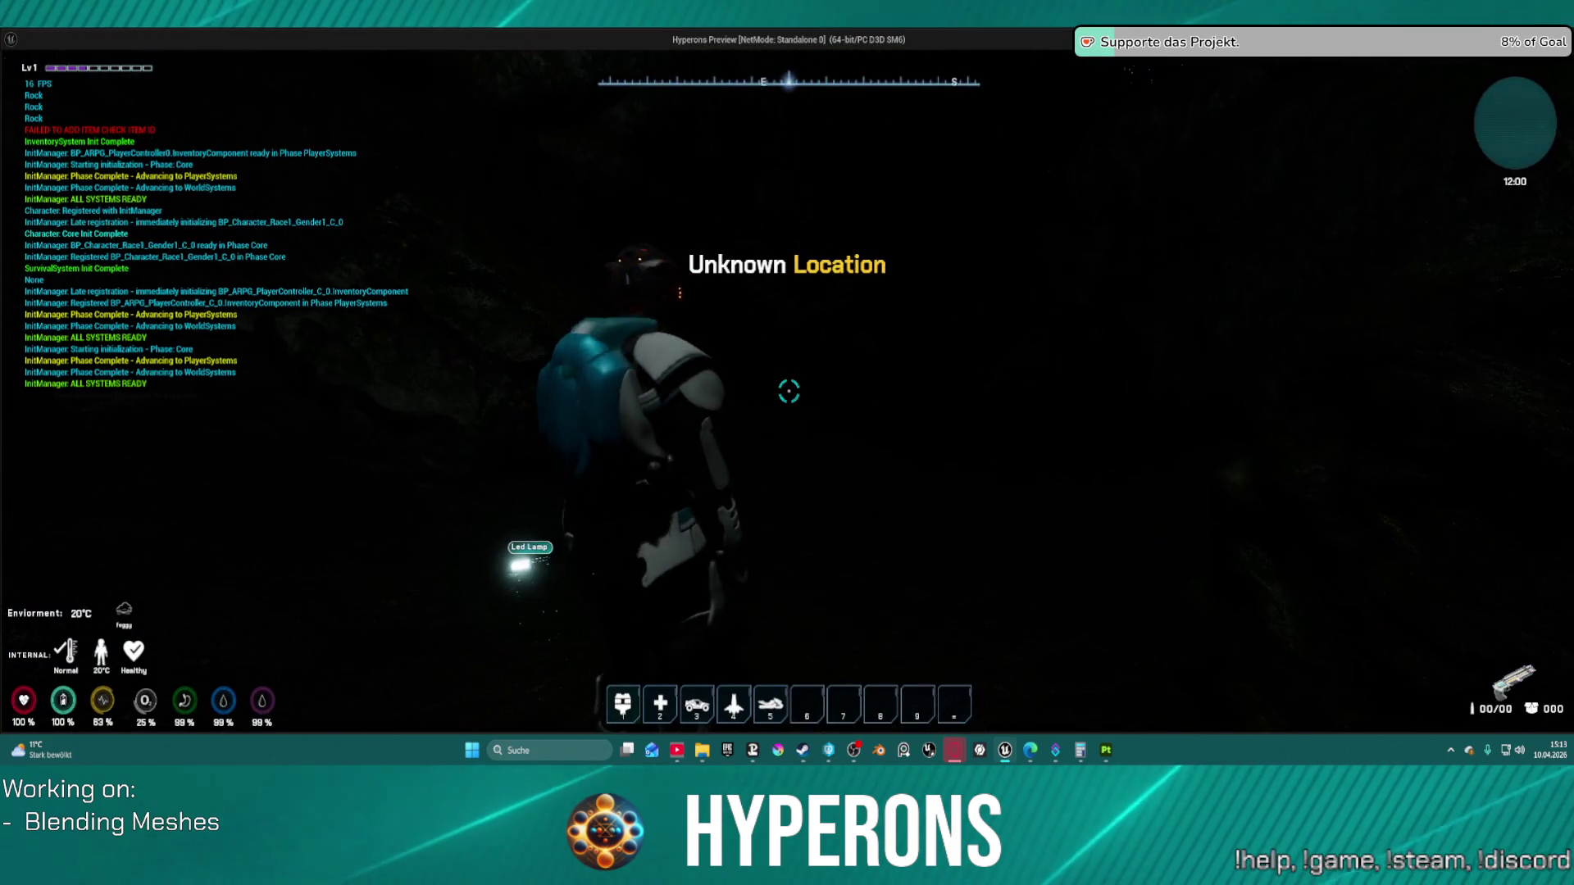
Step: Check the inventory panel, then walk deeper toward the back of the cave
{"action": "key", "text": "i"}
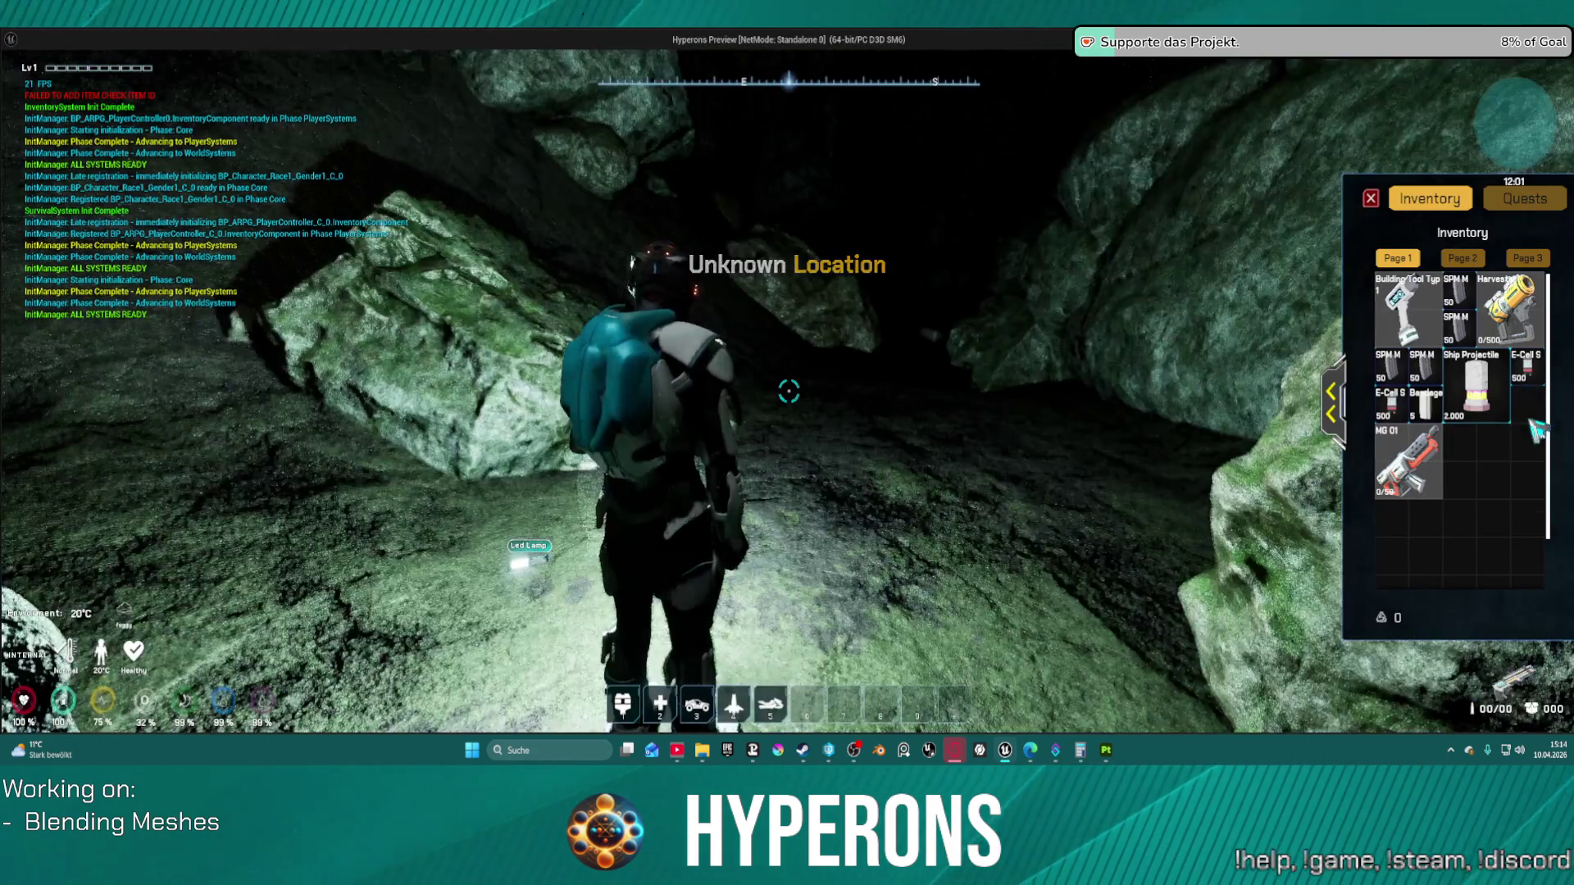
{"action": "left_click", "coordinate": [1370, 198]}
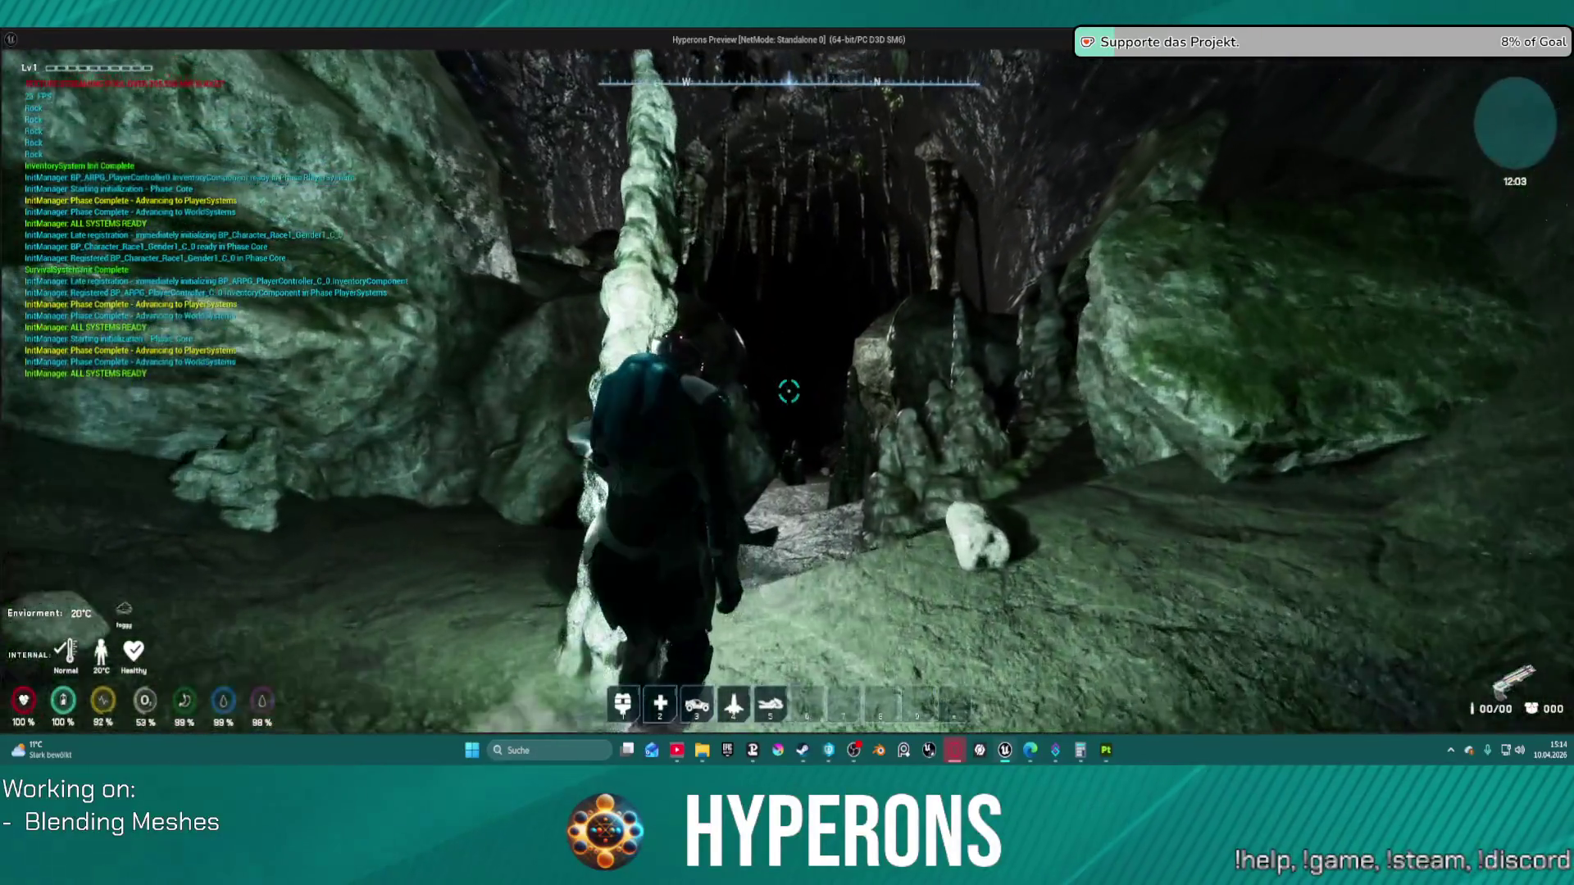
{"action": "key", "text": "w"}
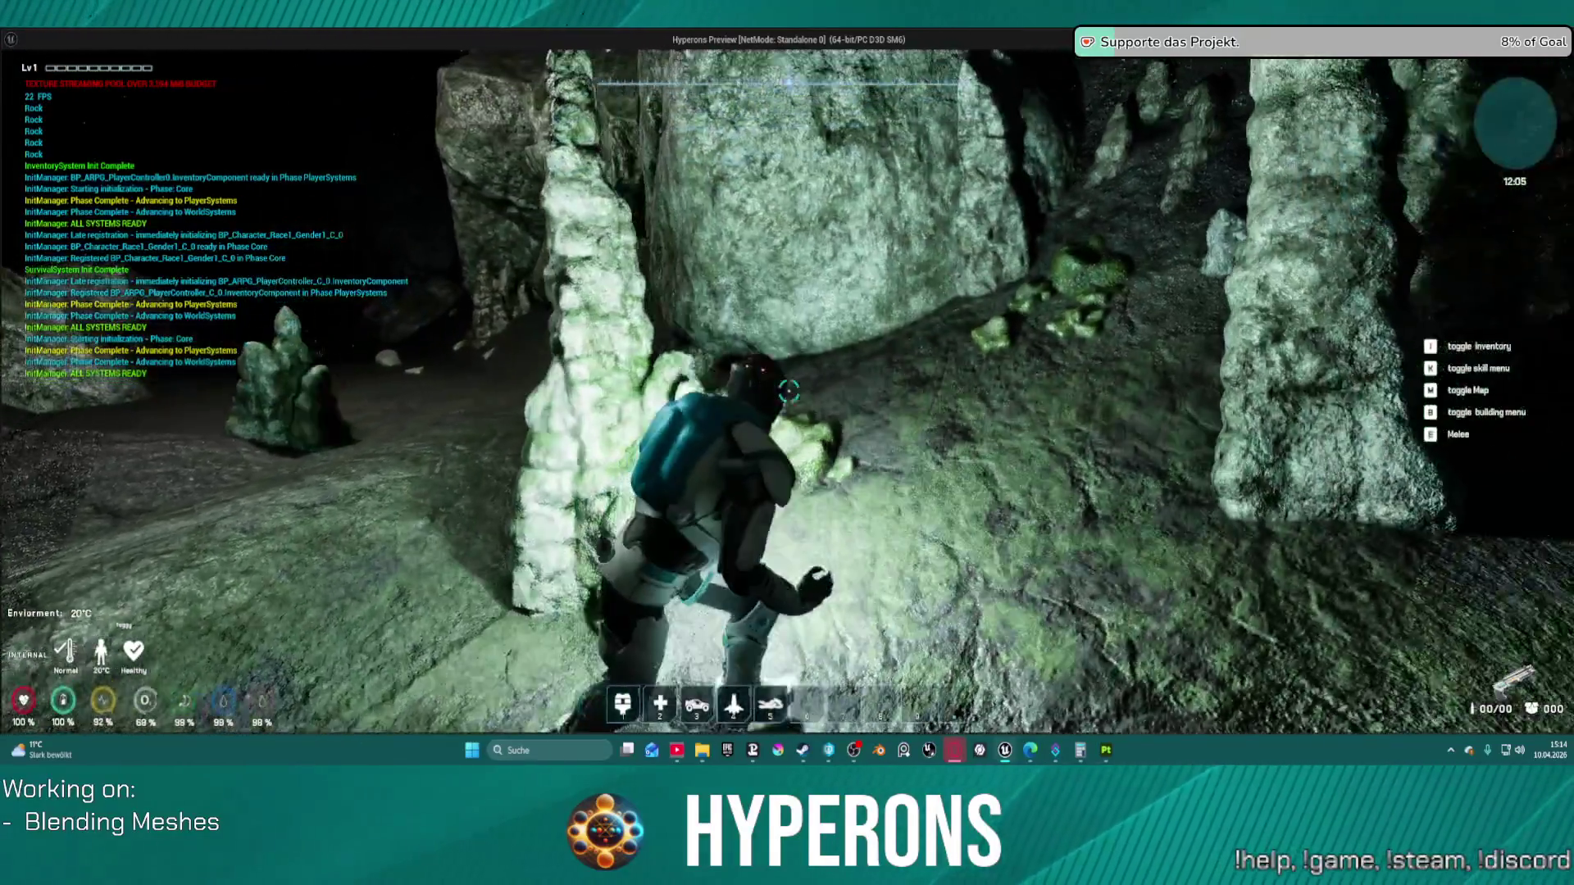
{"action": "key", "text": "w"}
{"action": "key", "text": "w"}
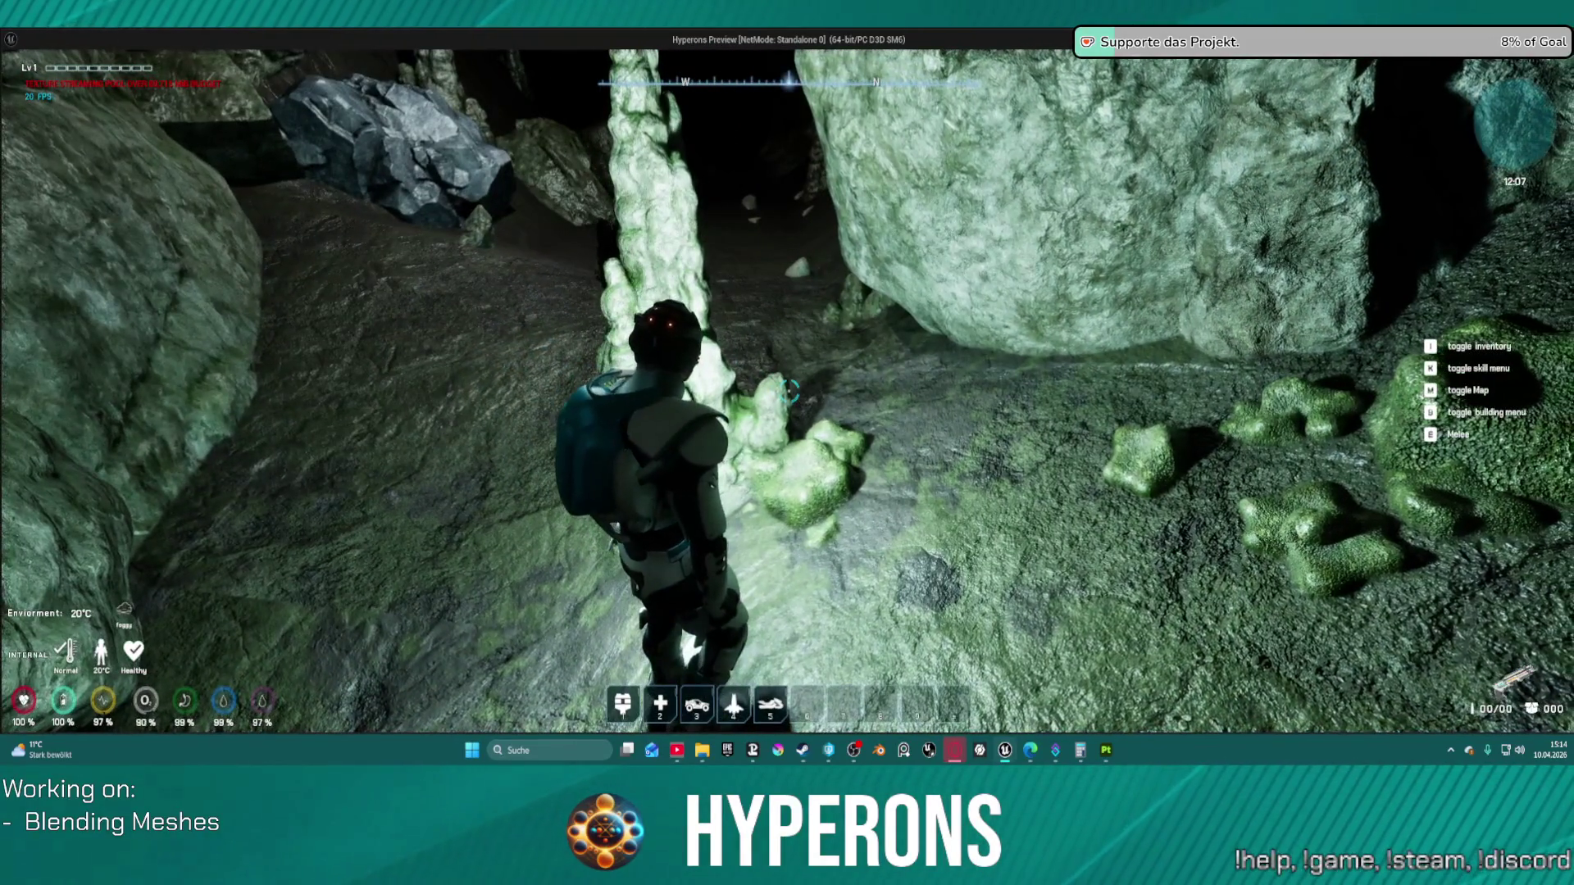
Step: Walk past the large rock and stalagmite, crouching briefly to view the green rocks
{"action": "key", "text": "w"}
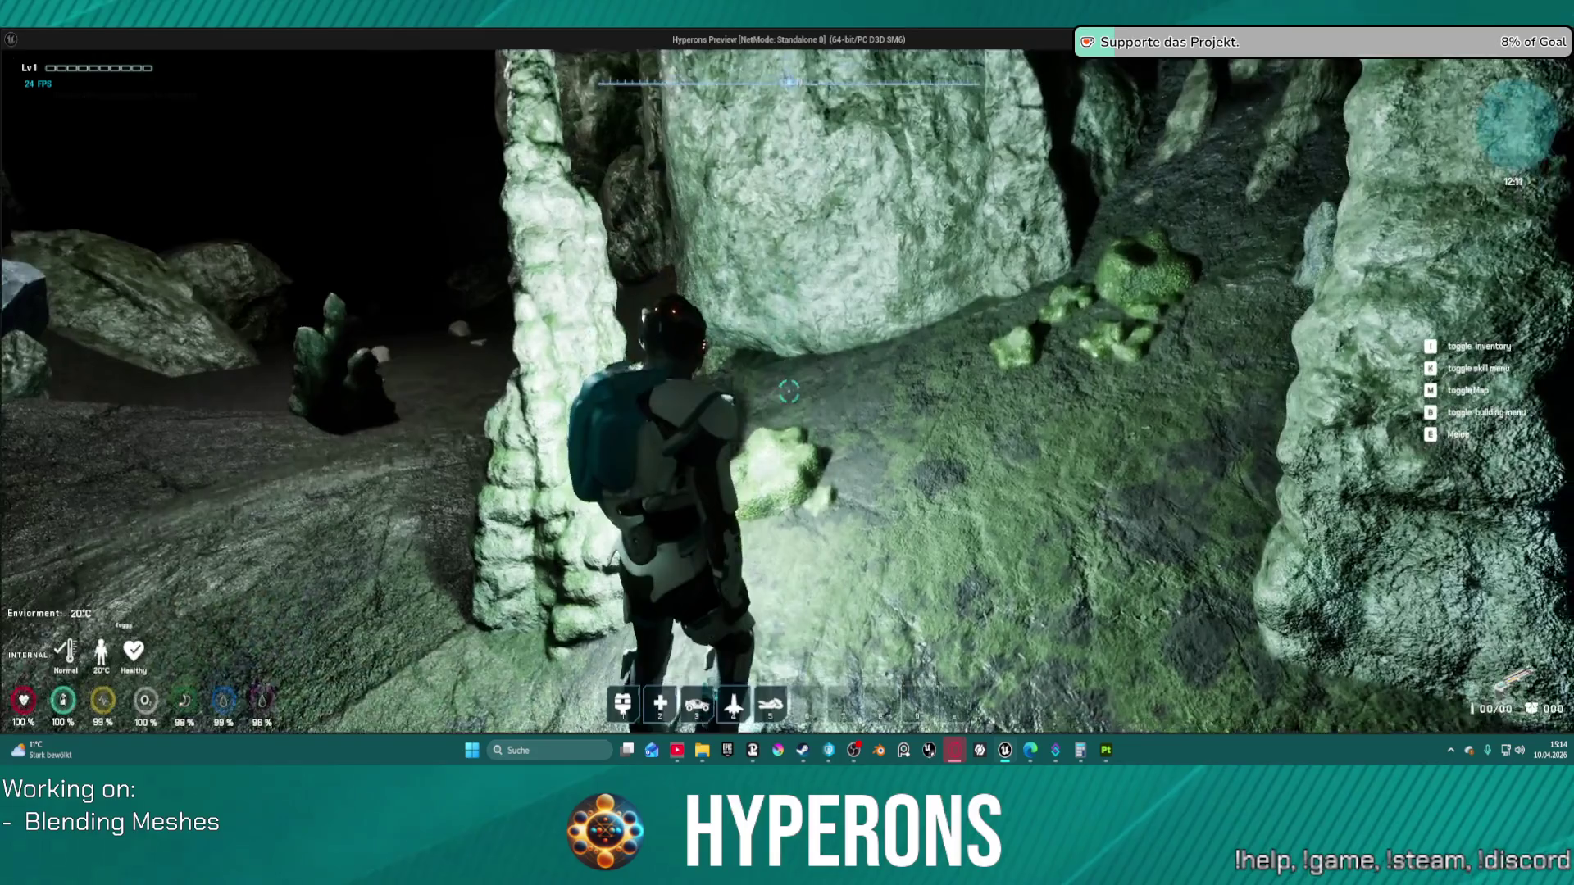
{"action": "key", "text": "w"}
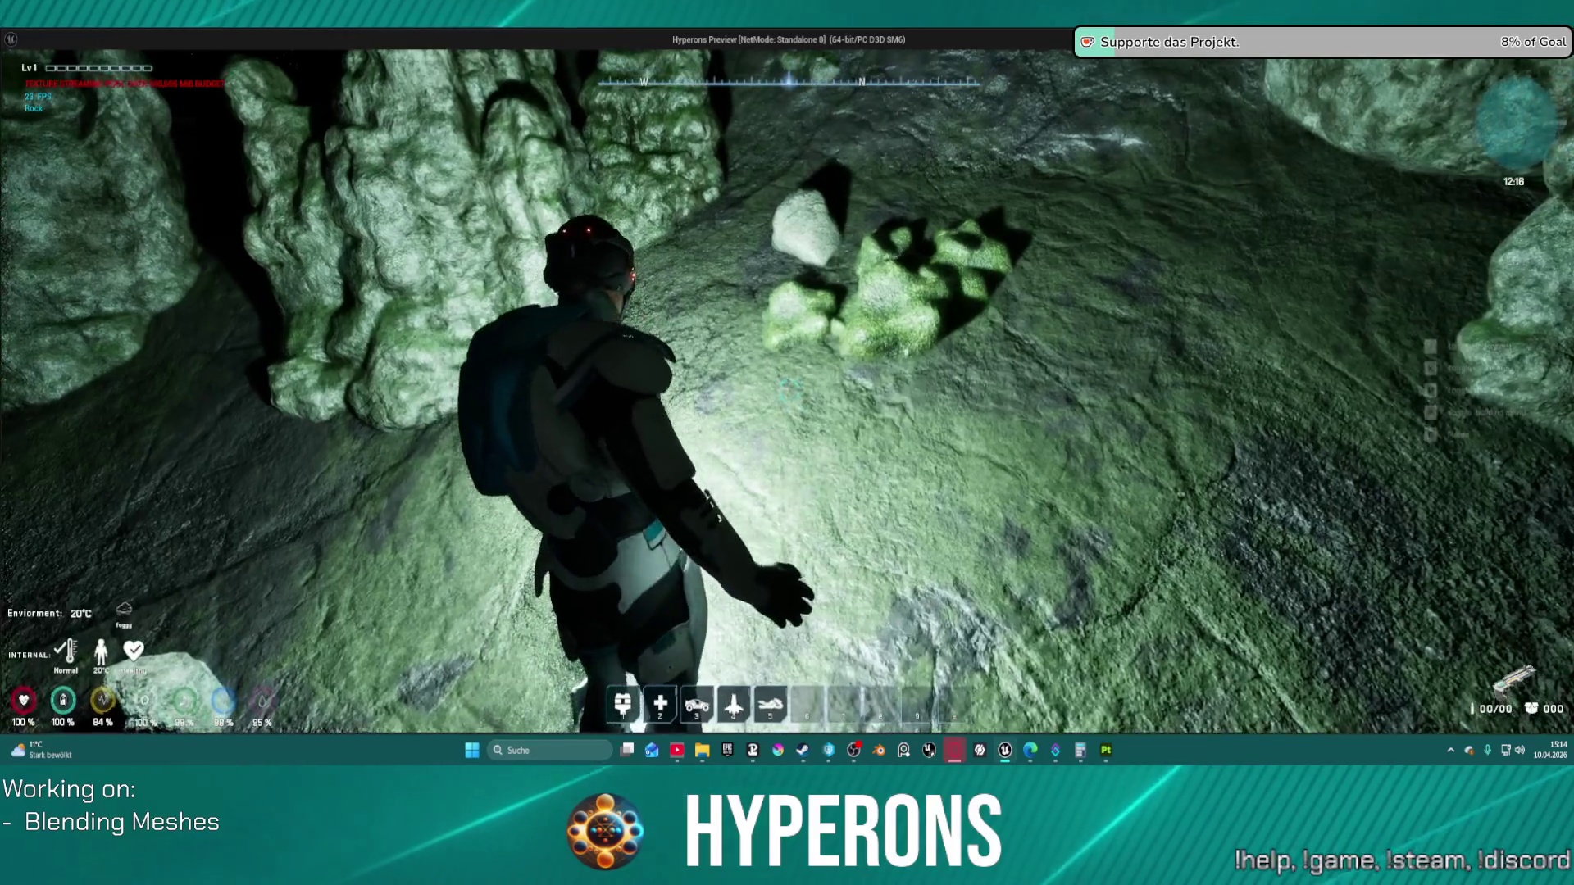
{"action": "key", "text": "c"}
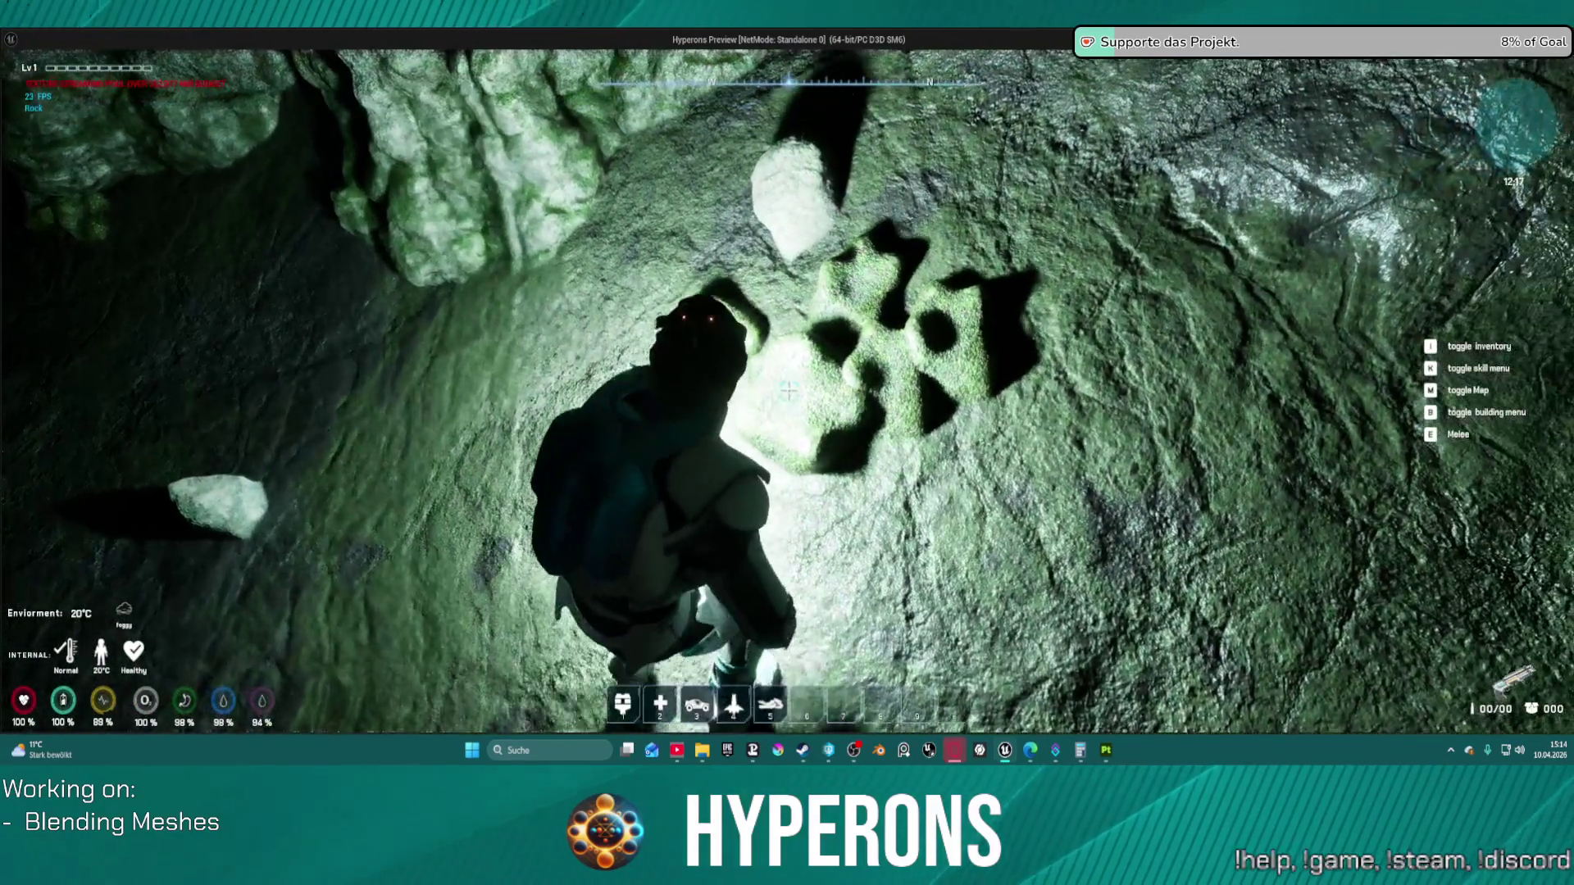
{"action": "key", "text": "c"}
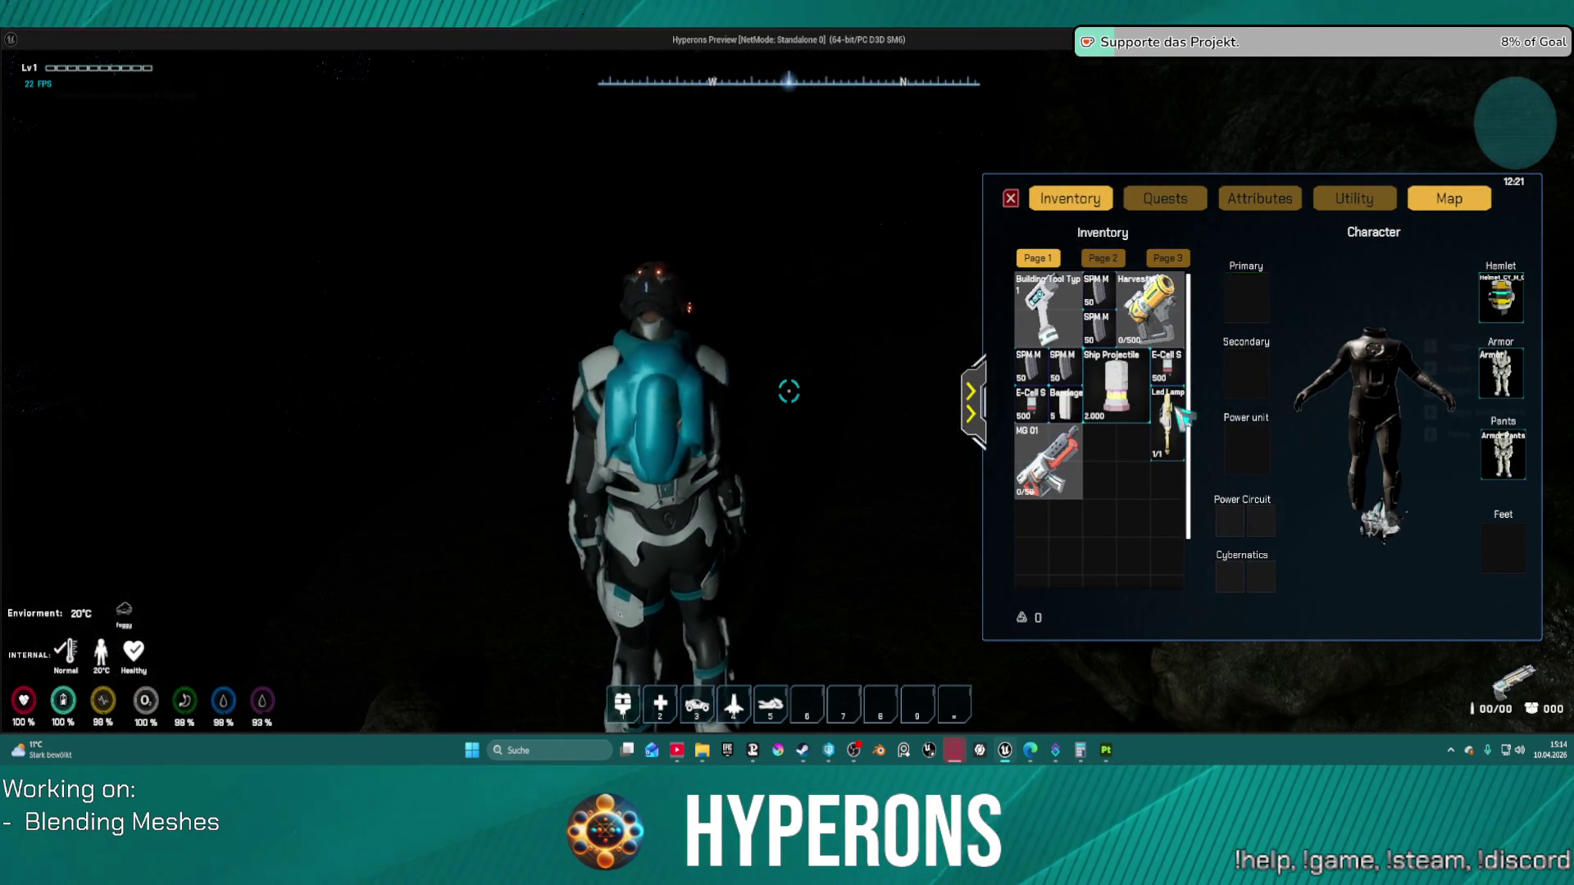
Step: Step onto the rocks and walk deeper, closing the inventory panel on the way
{"action": "key", "text": "a"}
{"action": "key", "text": "w"}
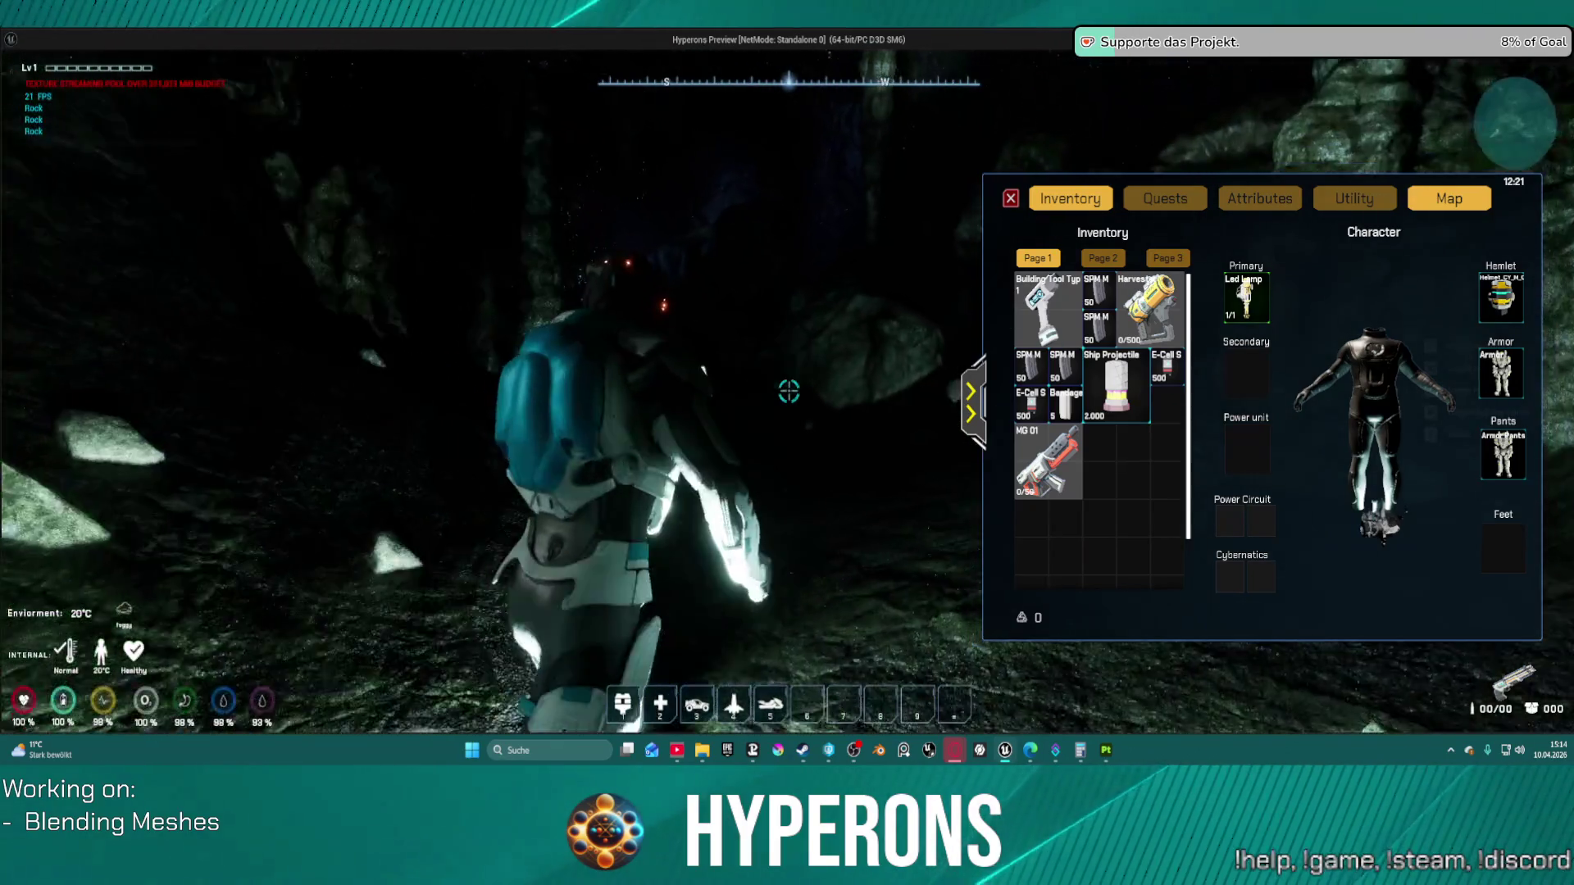
{"action": "key", "text": "w"}
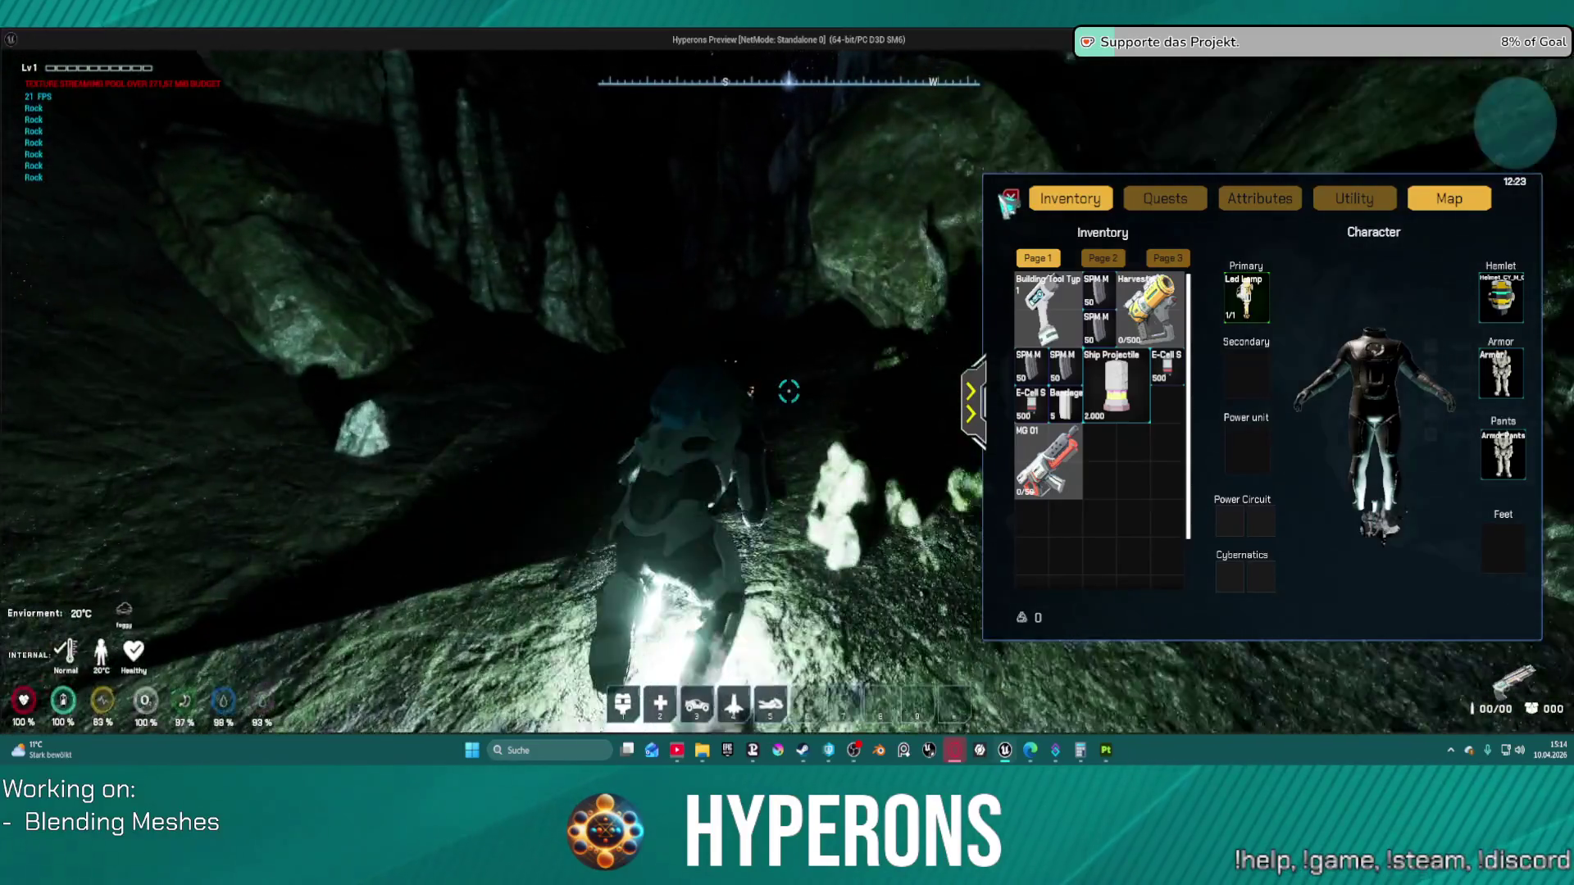
{"action": "left_click", "coordinate": [1008, 200]}
{"action": "key", "text": "w"}
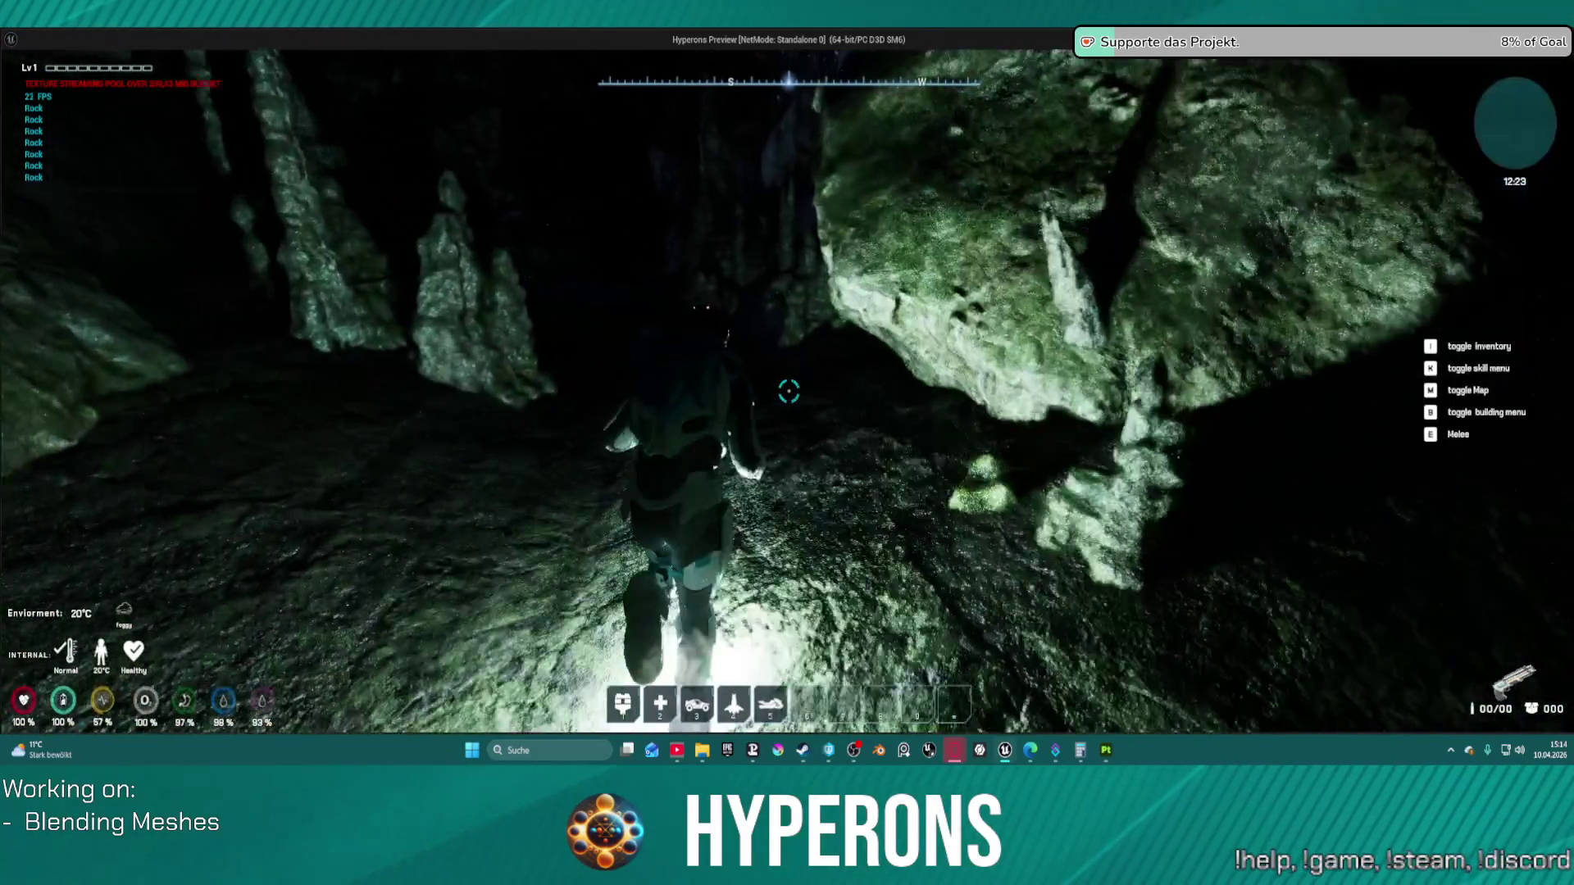
Step: Walk on toward the stalagmite, then end the standalone preview
{"action": "key", "text": "w"}
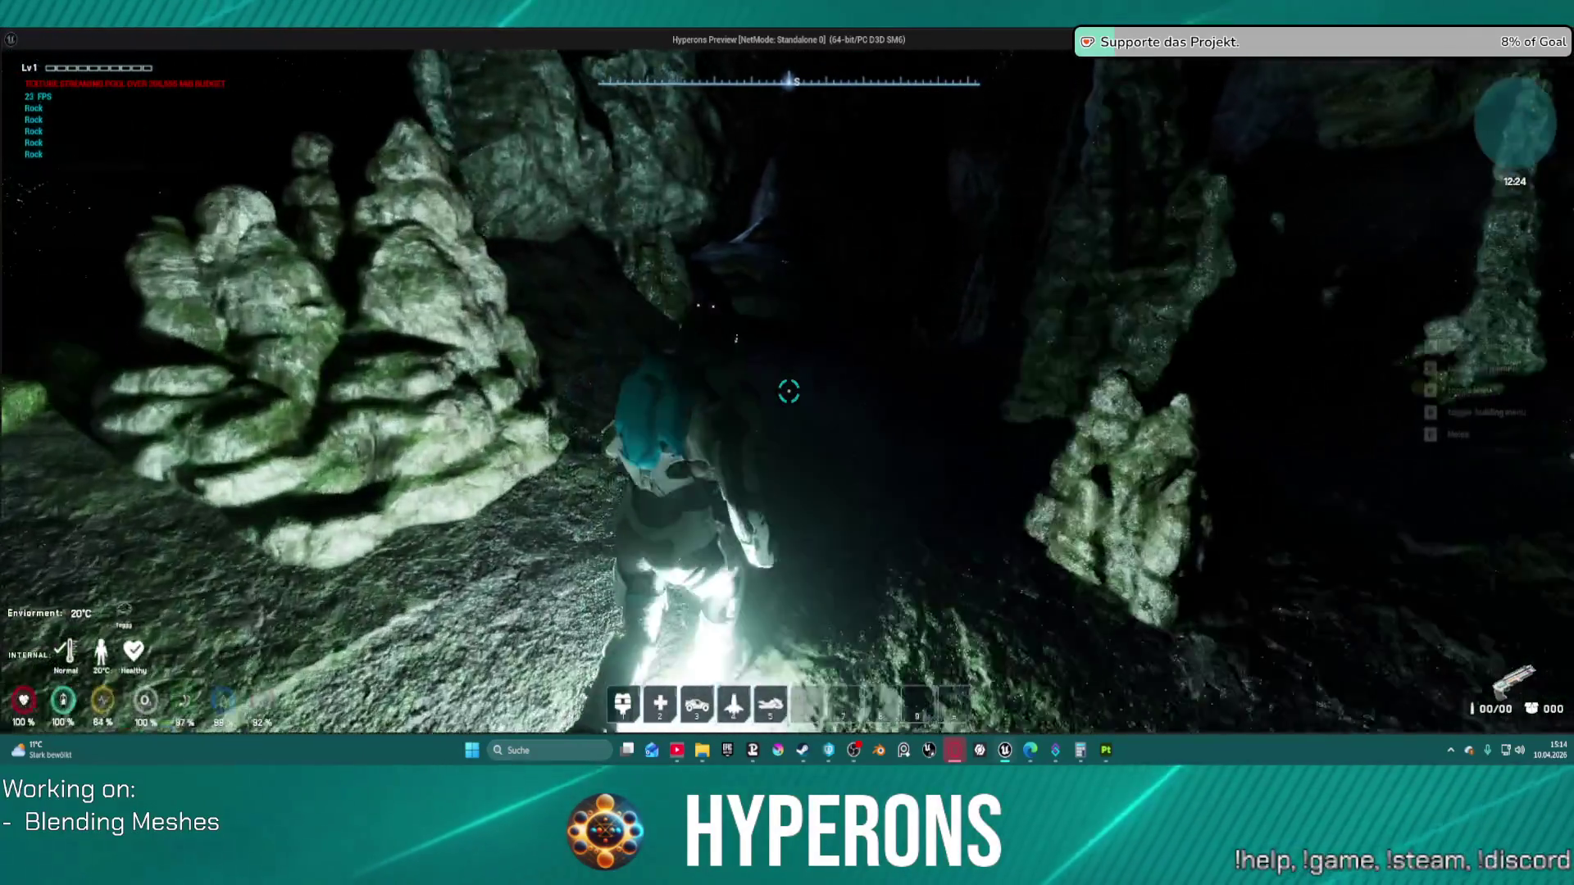
{"action": "key", "text": "w"}
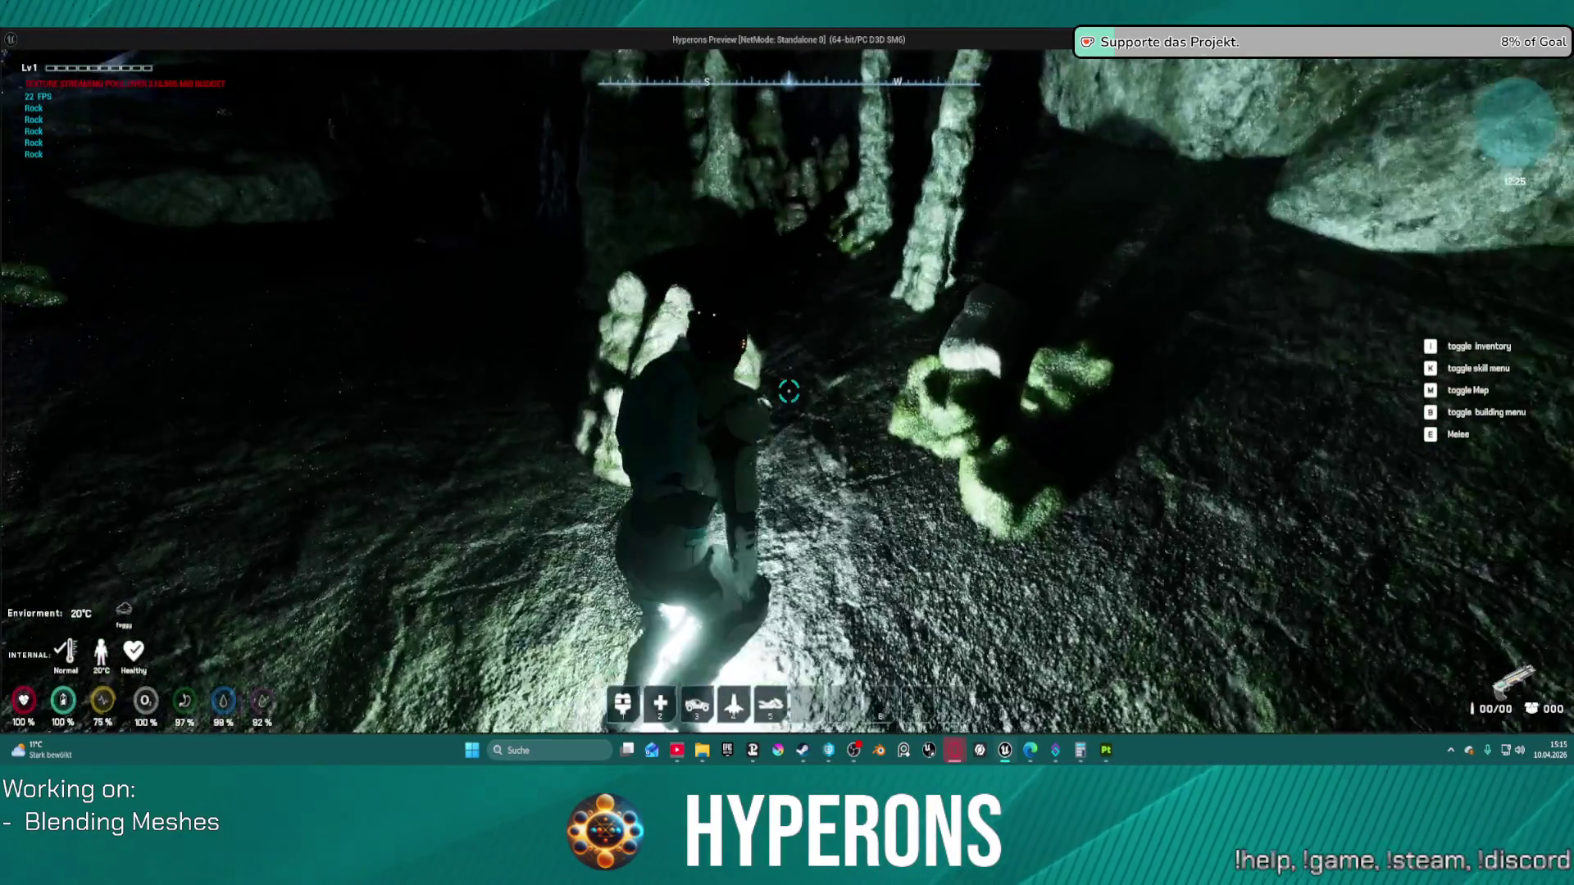
{"action": "key", "text": "w"}
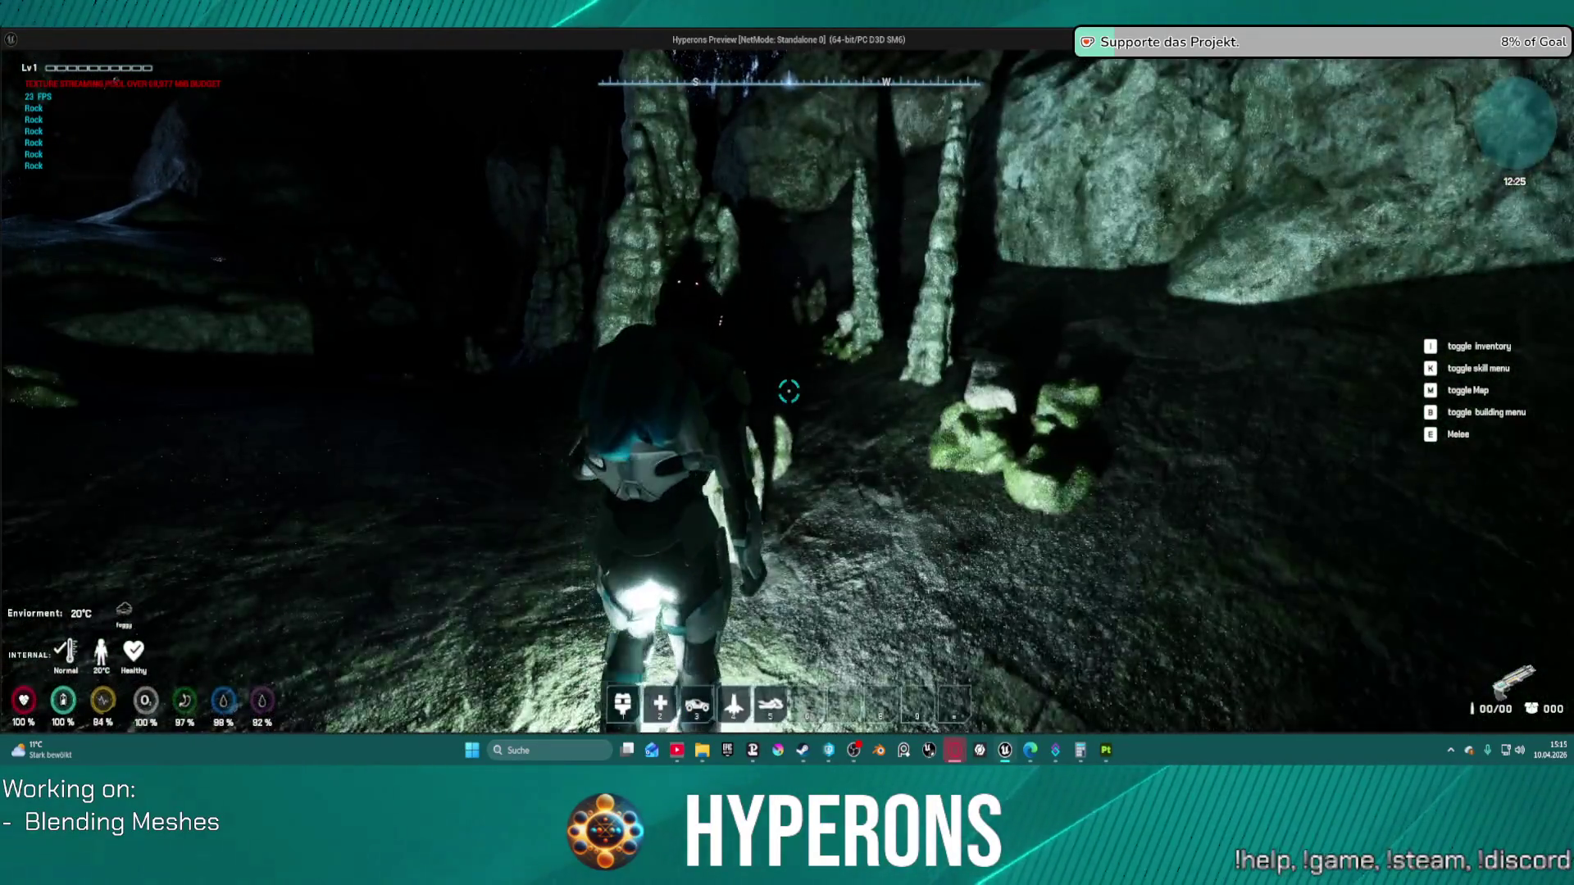
{"action": "key", "text": "Escape"}
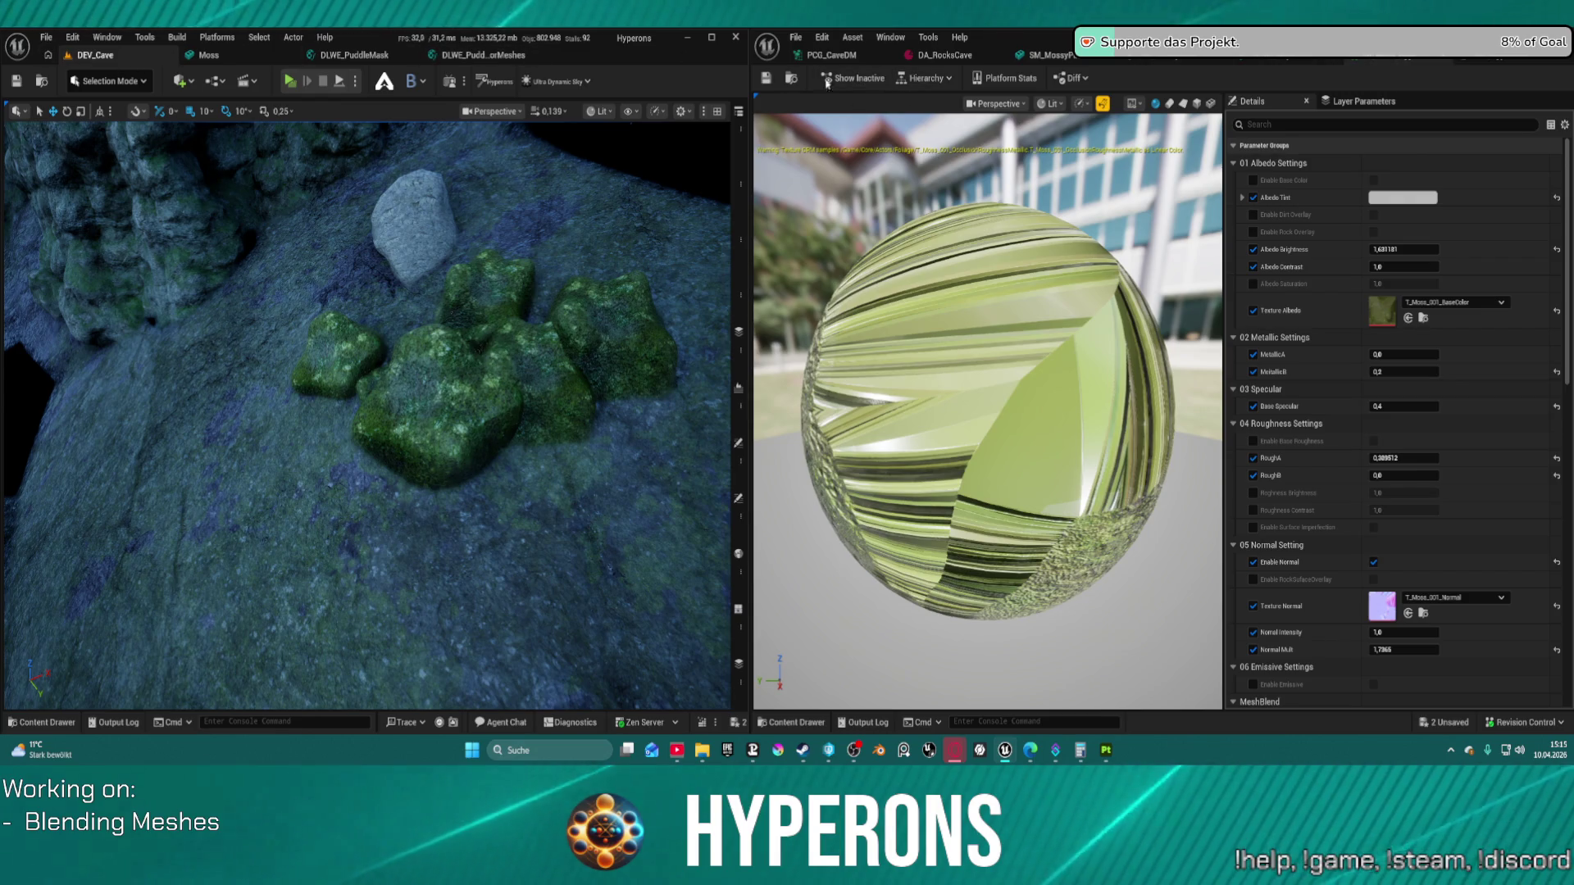
Step: Widen the level viewport against the material editor and fly the camera over the cave's moss patch
{"action": "left_click_drag", "start_coordinate": [746, 59], "coordinate": [966, 59]}
{"action": "key", "text": "s"}
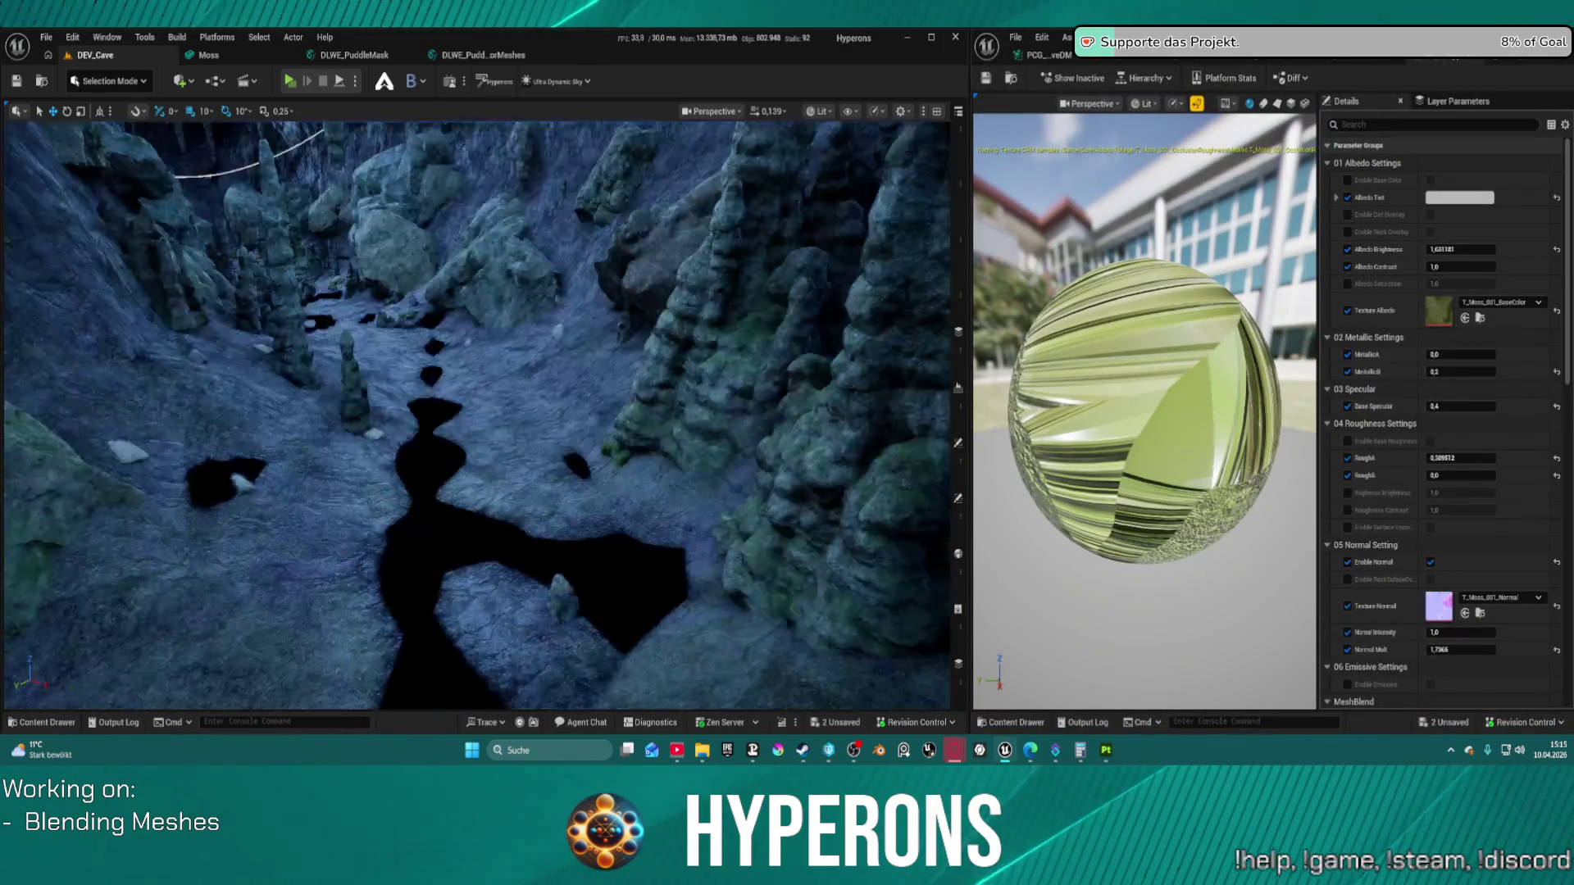
{"action": "key", "text": "w"}
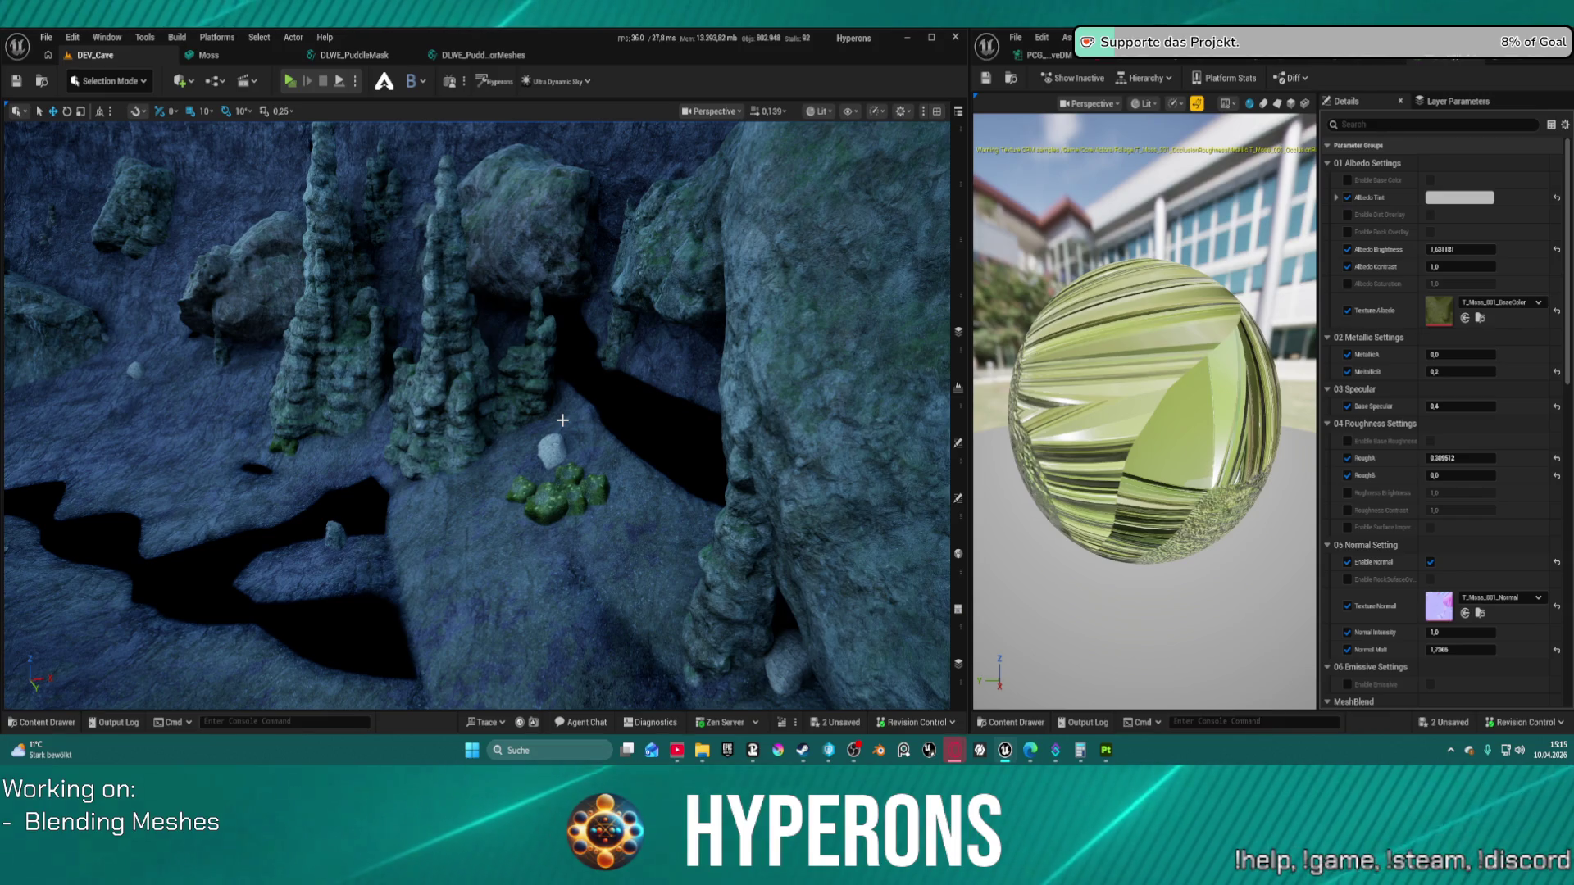
{"action": "left_click_drag", "start_coordinate": [185, 605], "coordinate": [242, 588]}
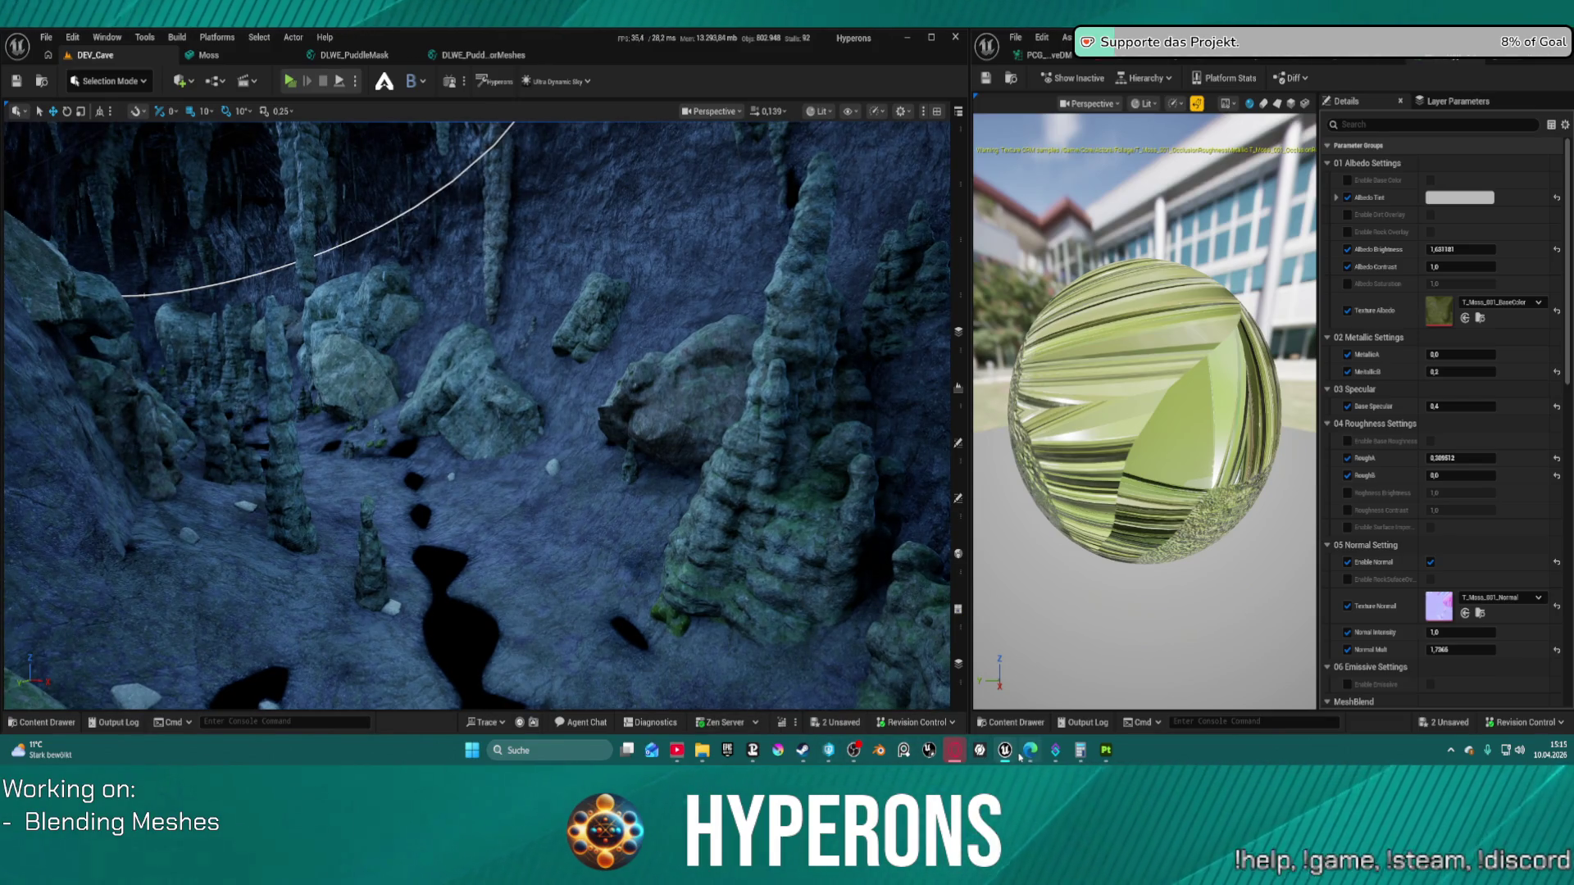
{"action": "right_click", "coordinate": [903, 749]}
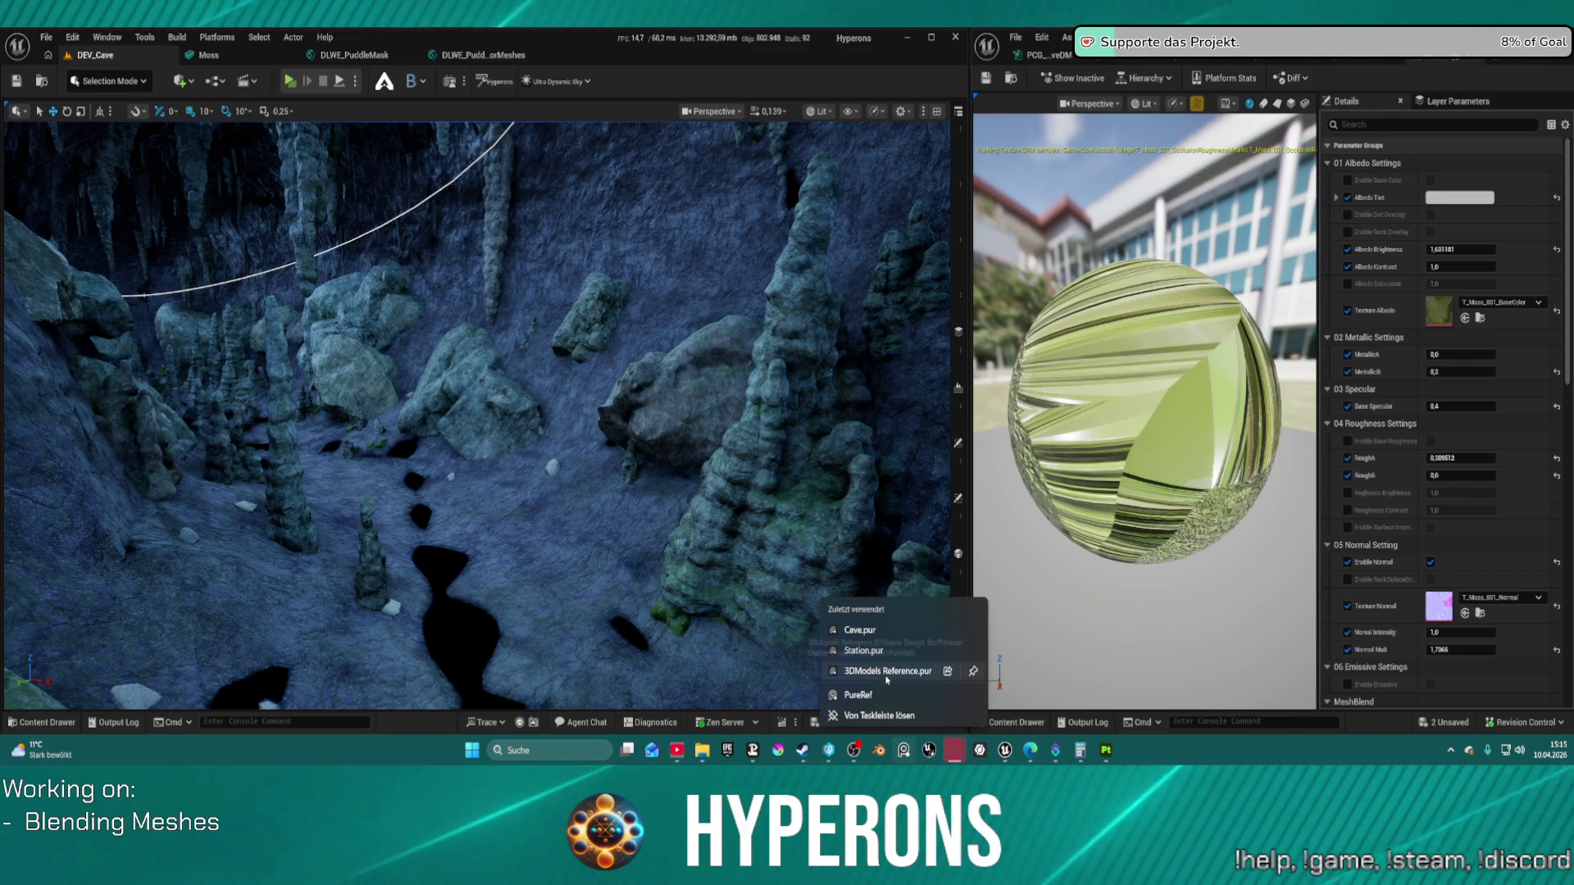
{"action": "left_click", "coordinate": [881, 631]}
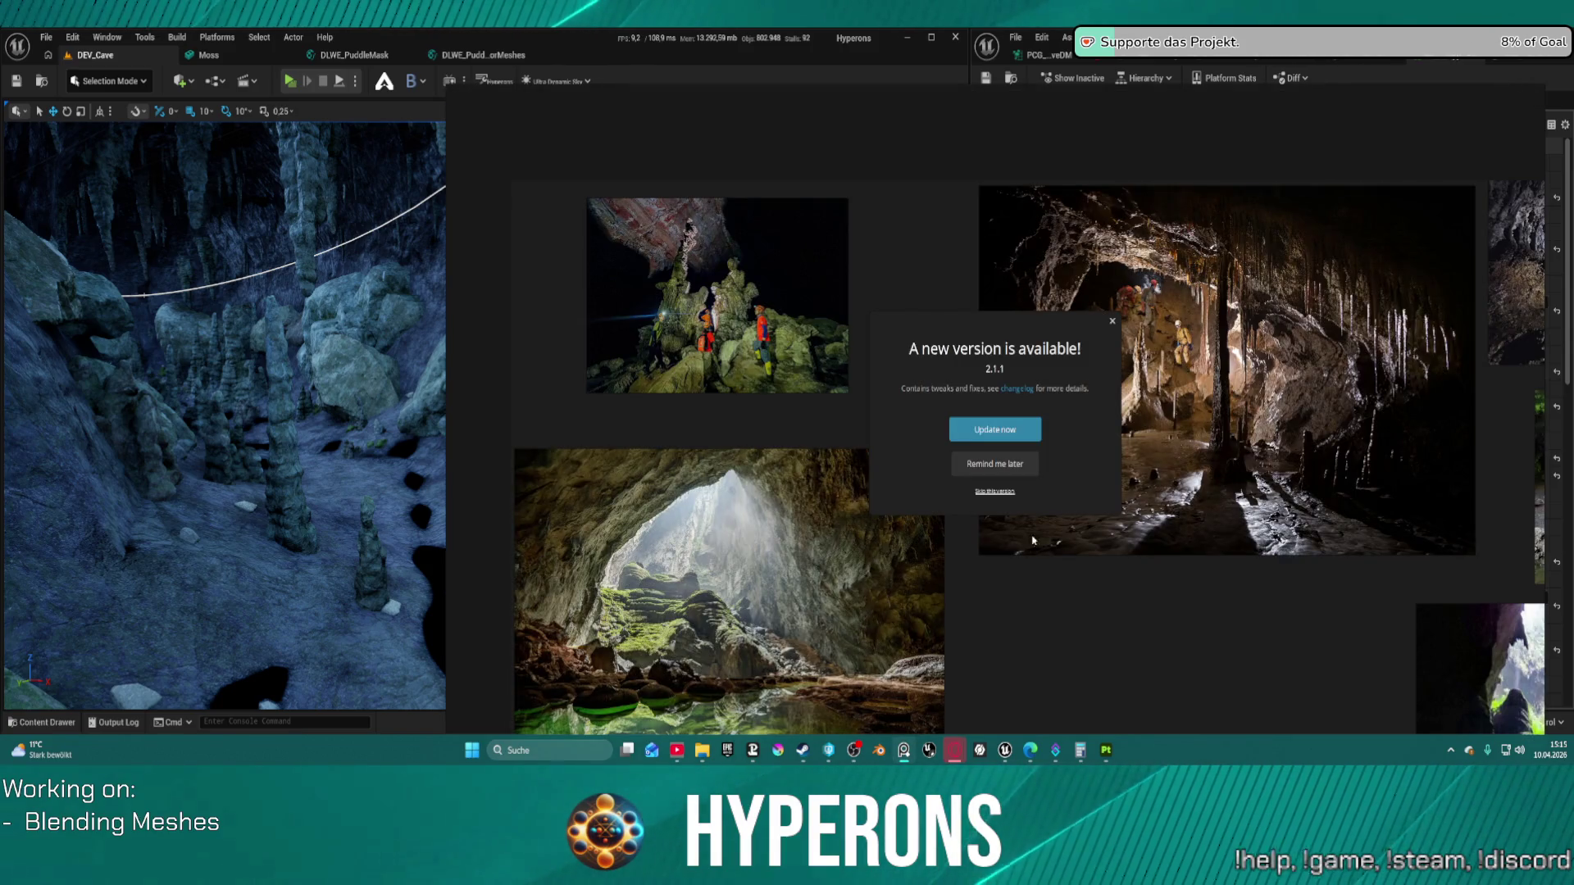
{"action": "left_click", "coordinate": [994, 464]}
{"action": "mouse_move", "coordinate": [1257, 452]}
{"action": "left_mouse_down"}
{"action": "mouse_move", "coordinate": [1064, 466]}
{"action": "mouse_move", "coordinate": [1037, 496]}
{"action": "mouse_move", "coordinate": [973, 426]}
{"action": "mouse_move", "coordinate": [1008, 418]}
{"action": "left_mouse_up"}
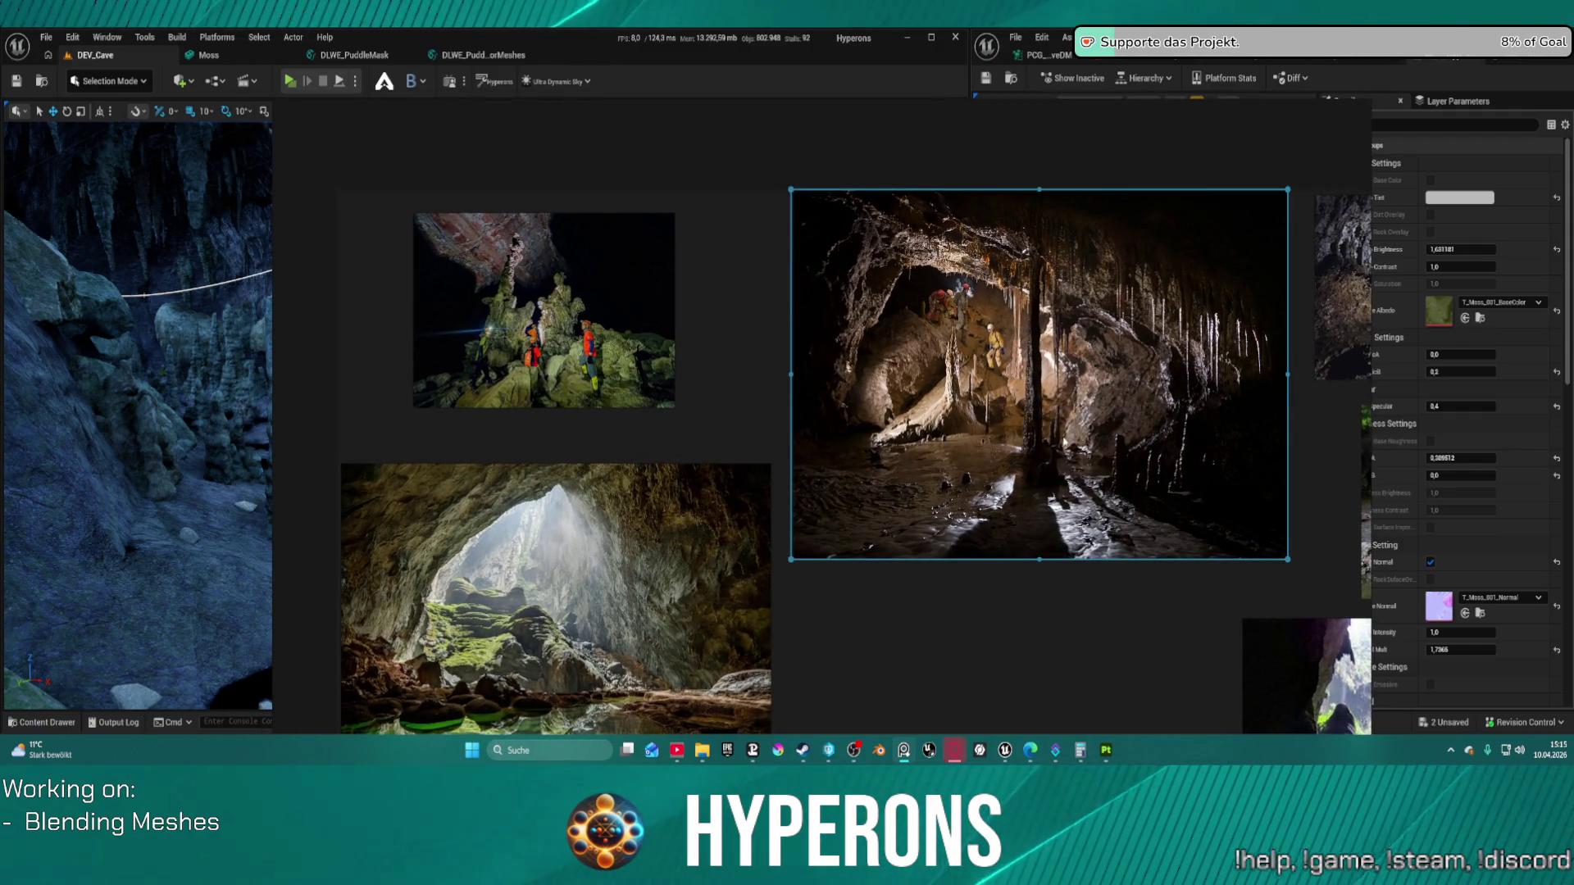
{"action": "scroll", "coordinate": [1063, 399], "scroll_direction": "up", "scroll_amount": 5}
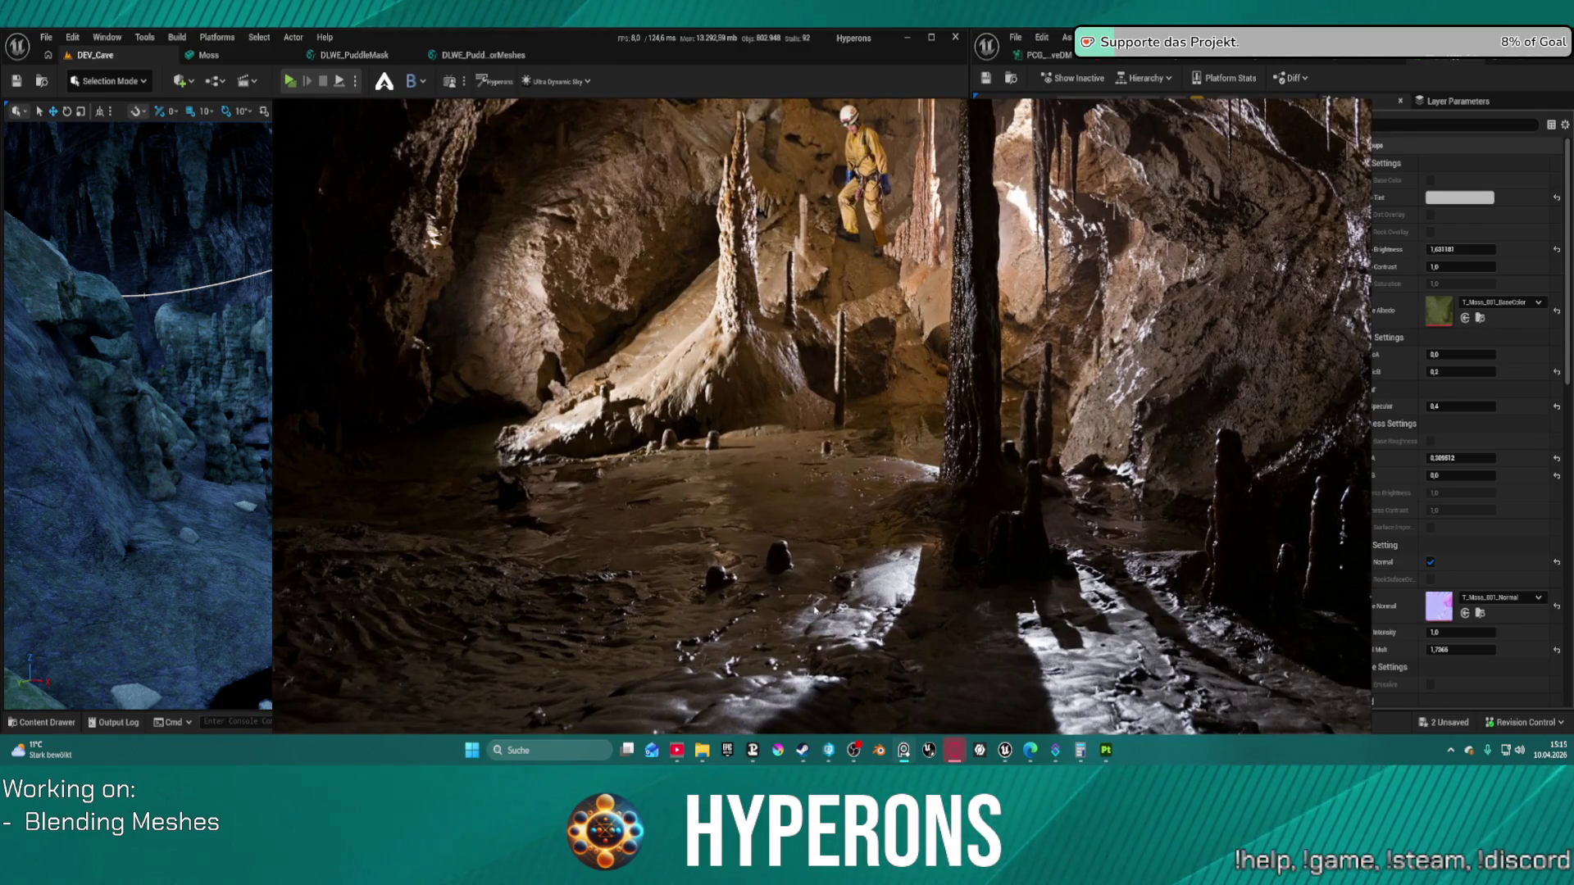
{"action": "scroll", "coordinate": [816, 609], "scroll_direction": "down", "scroll_amount": 5}
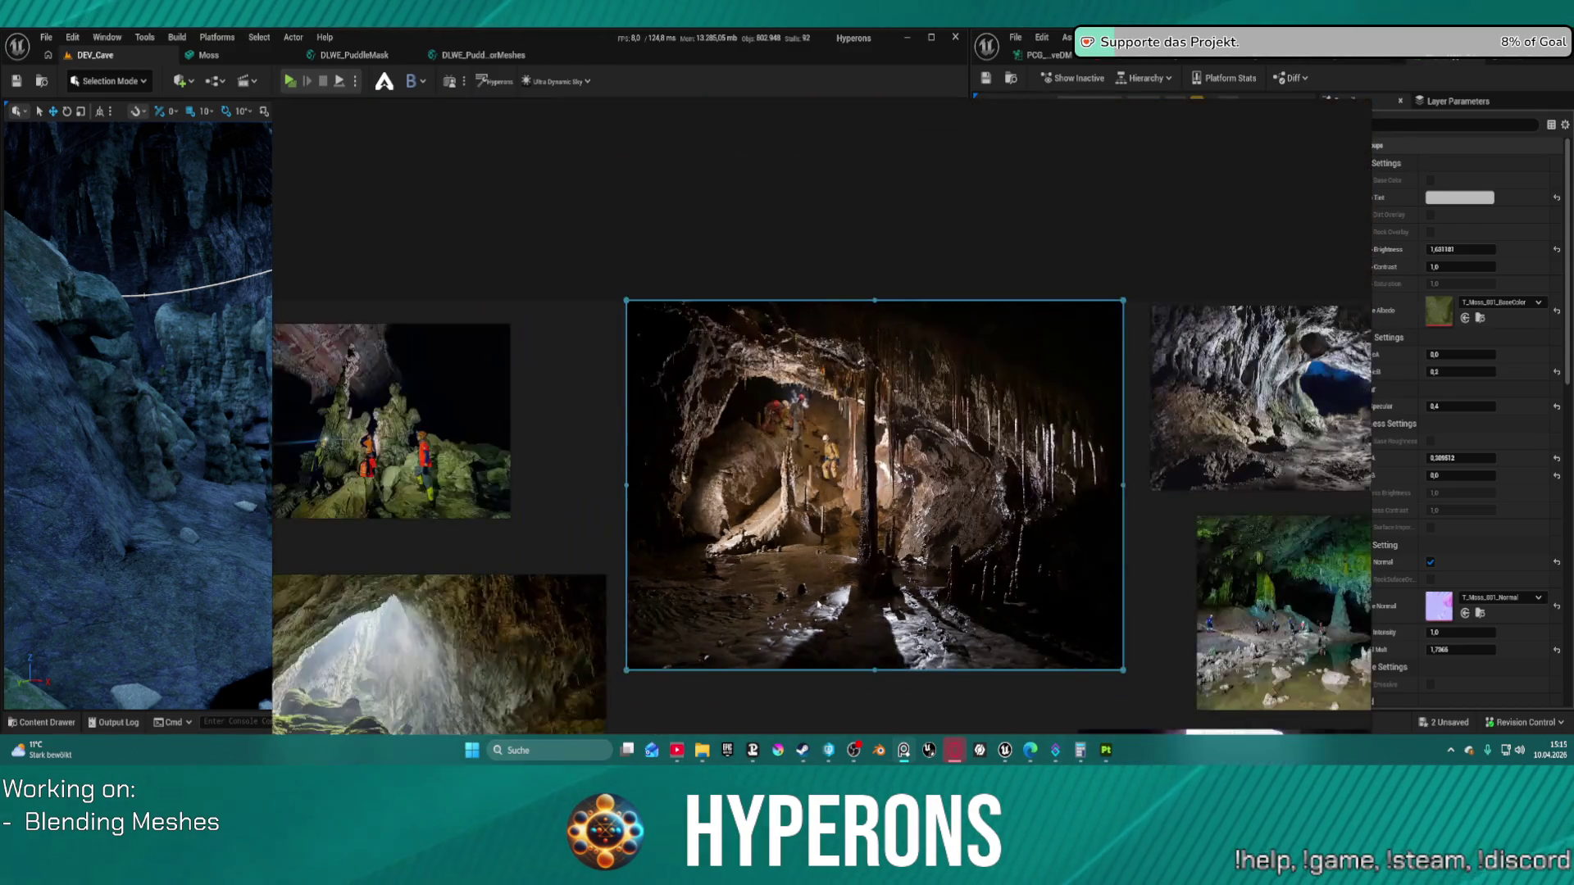
{"action": "scroll", "coordinate": [396, 512], "scroll_direction": "up", "scroll_amount": 3}
{"action": "scroll", "coordinate": [384, 501], "scroll_direction": "down", "scroll_amount": 3}
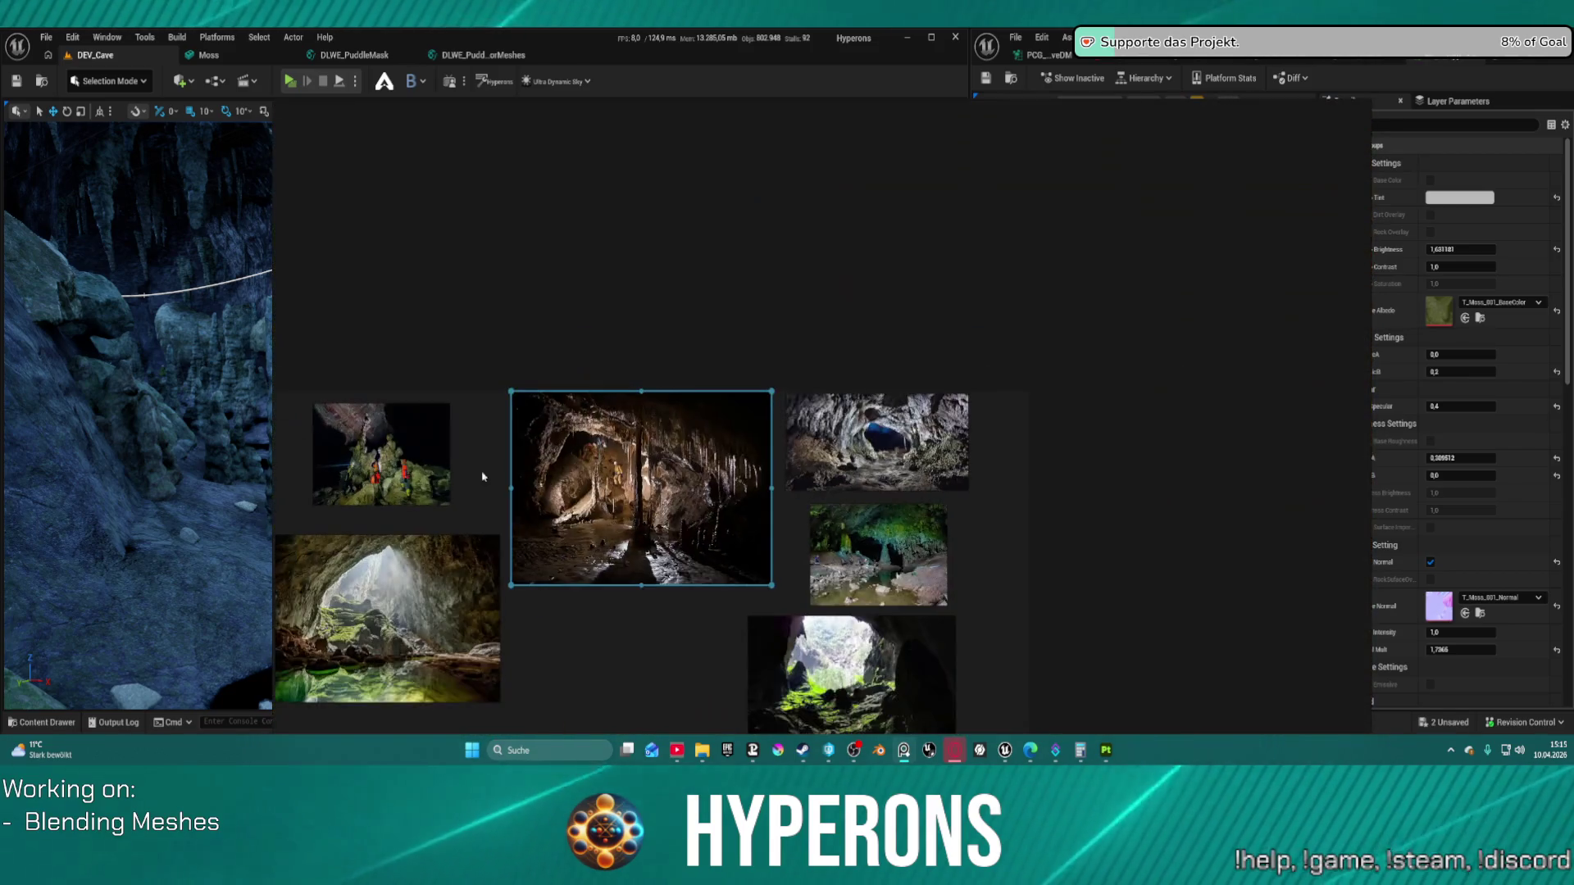
{"action": "scroll", "coordinate": [866, 680], "scroll_direction": "up", "scroll_amount": 5}
{"action": "scroll", "coordinate": [866, 679], "scroll_direction": "down", "scroll_amount": 5}
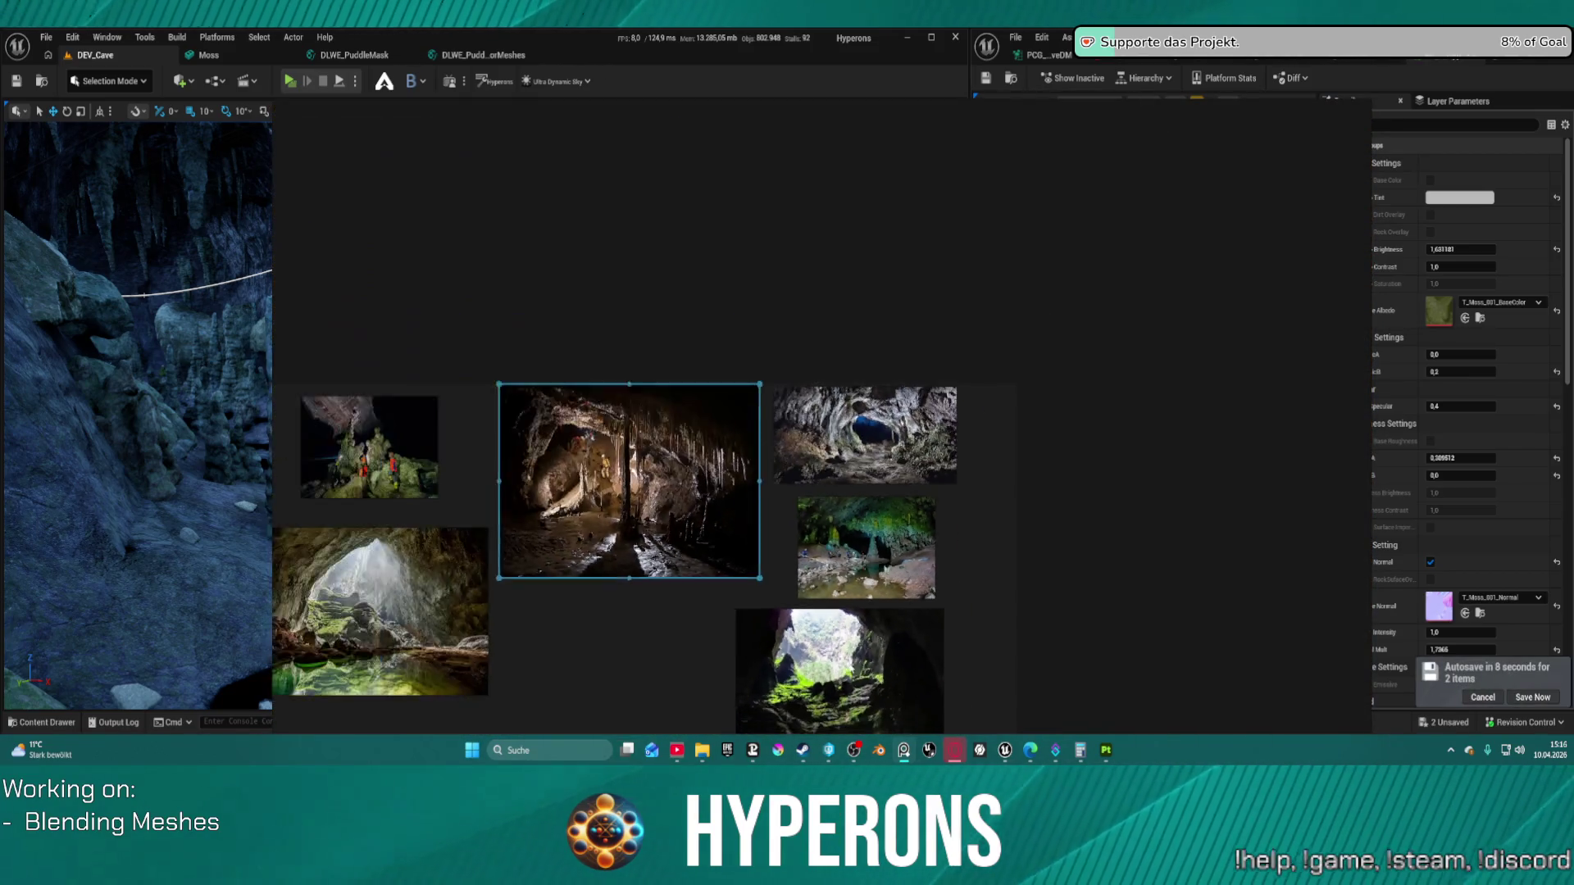
{"action": "scroll", "coordinate": [870, 267], "scroll_direction": "up", "scroll_amount": 8}
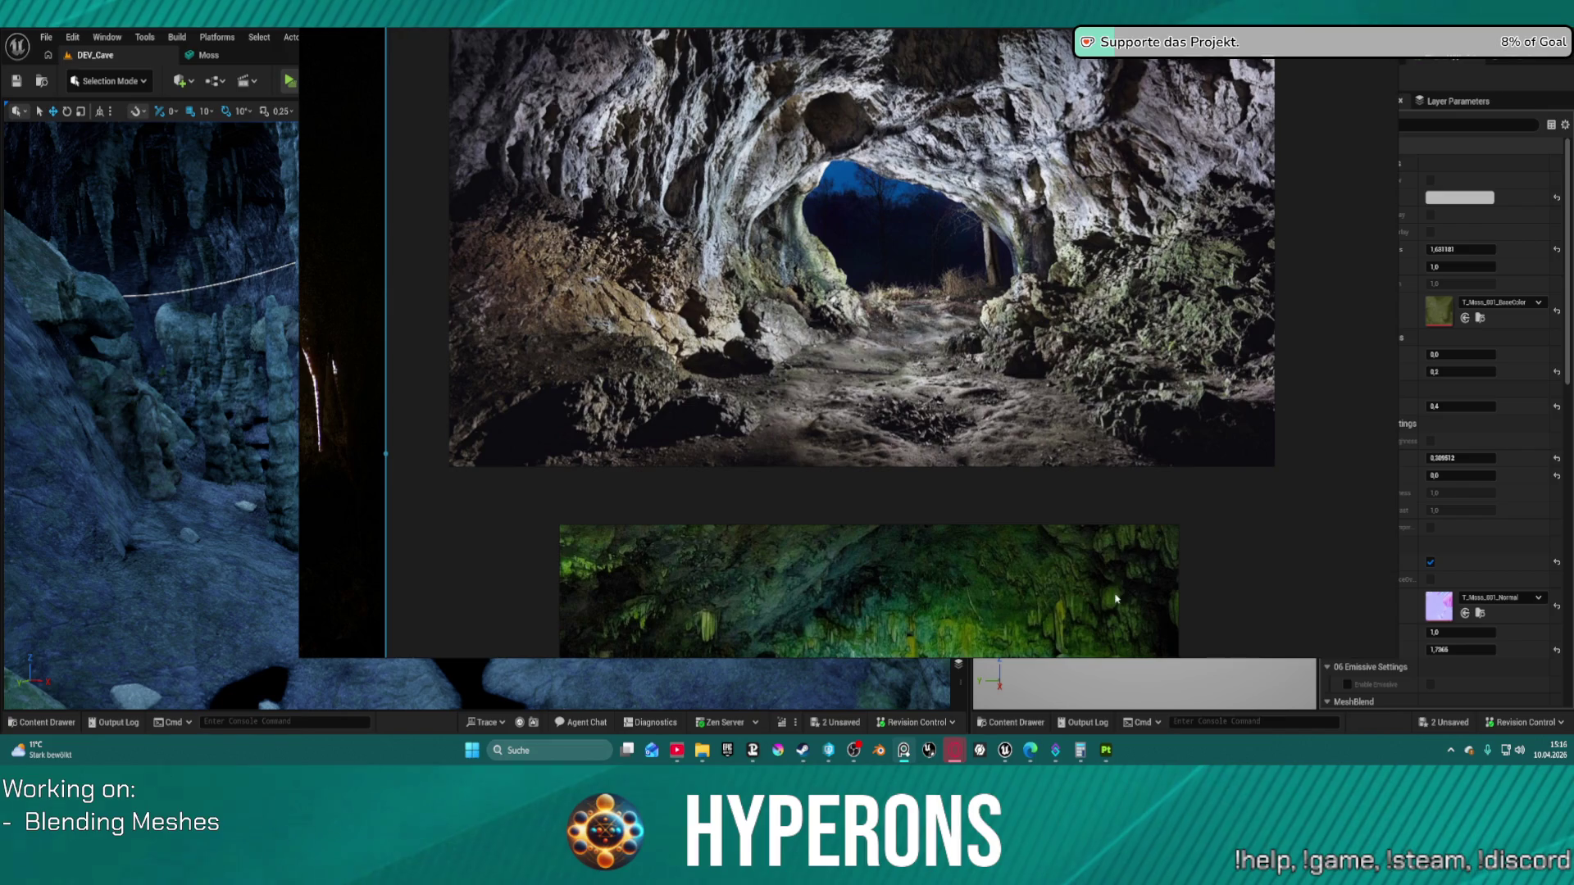
{"action": "right_click", "coordinate": [904, 749]}
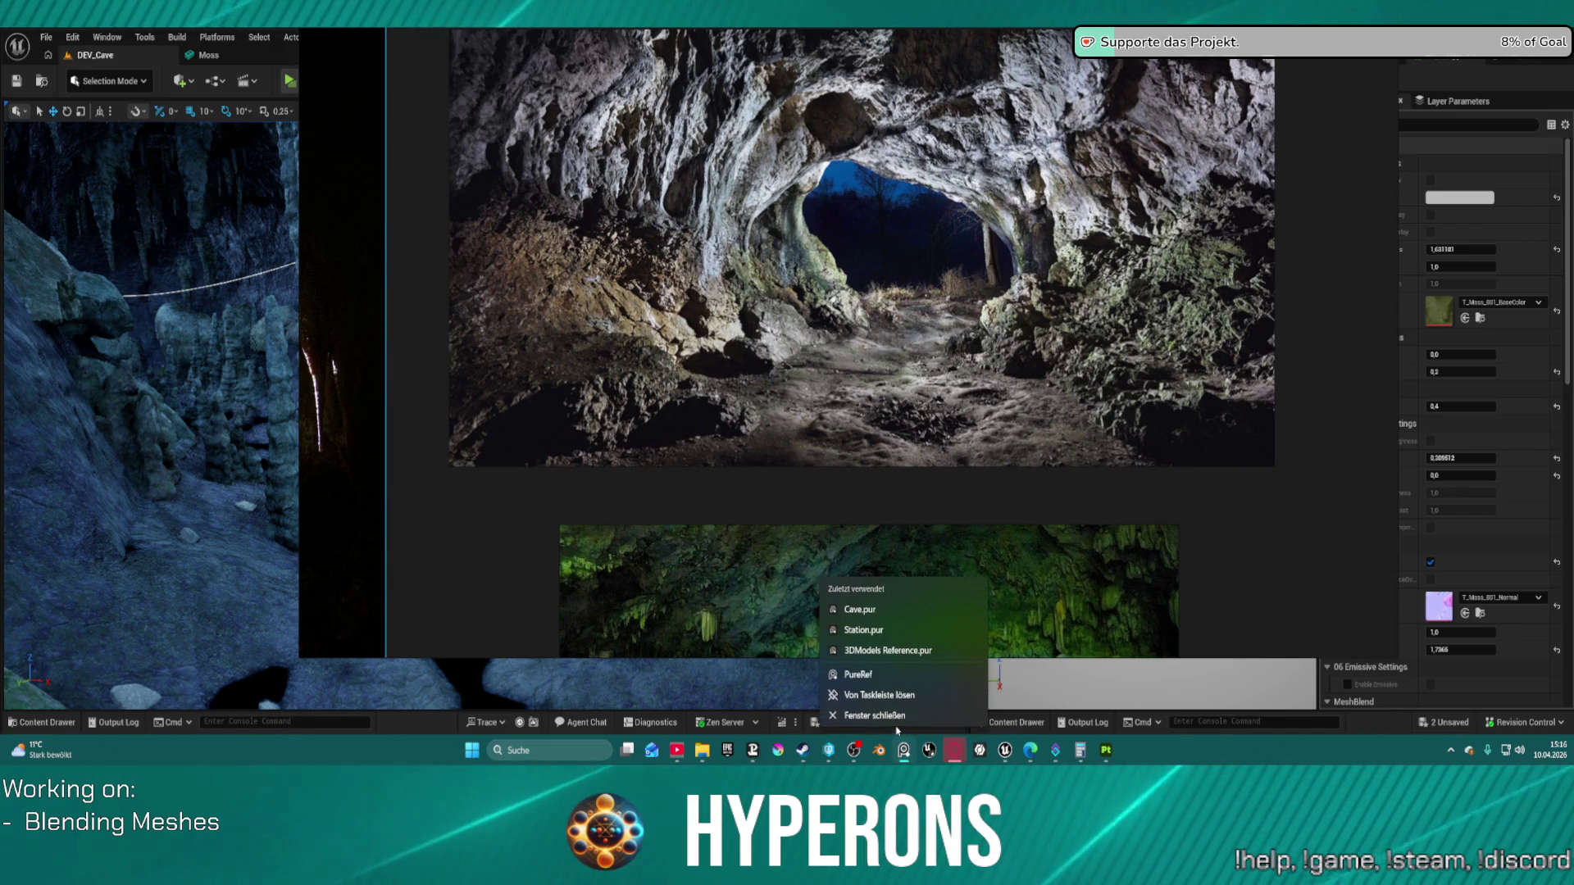
{"action": "left_click", "coordinate": [898, 716]}
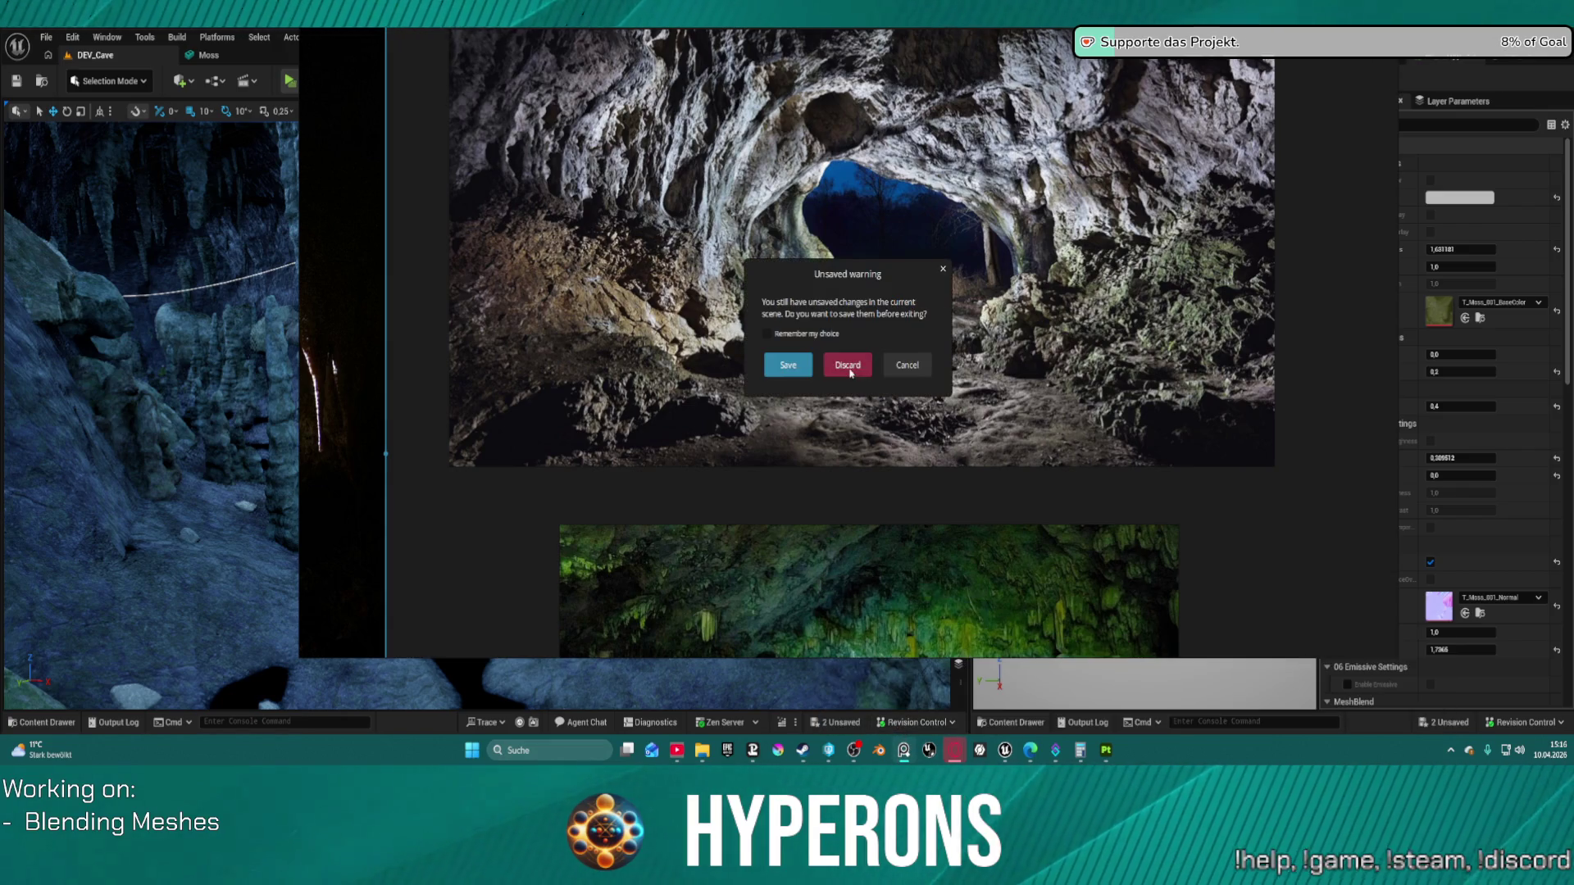
{"action": "left_click", "coordinate": [848, 365]}
{"action": "mouse_move", "coordinate": [848, 369]}
{"action": "left_mouse_down"}
{"action": "mouse_move", "coordinate": [848, 234]}
{"action": "mouse_move", "coordinate": [783, 242]}
{"action": "mouse_move", "coordinate": [810, 289]}
{"action": "left_mouse_up"}
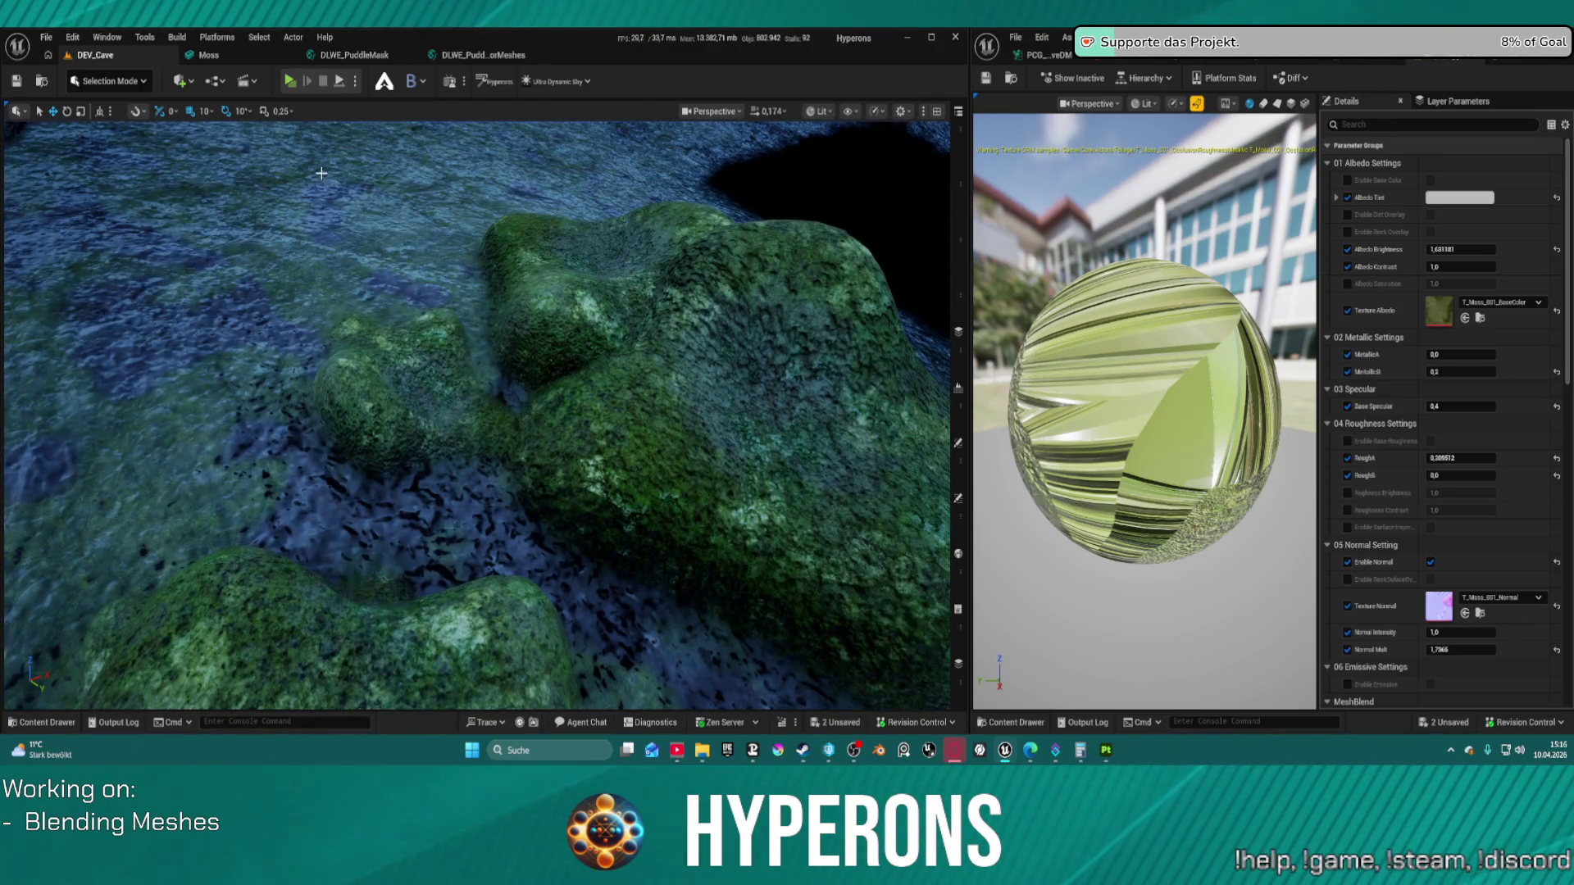
Step: Check the MeshBlend options, then raise camera speed and fly up to a wide cave view
{"action": "left_click", "coordinate": [426, 80]}
{"action": "left_click", "coordinate": [417, 145]}
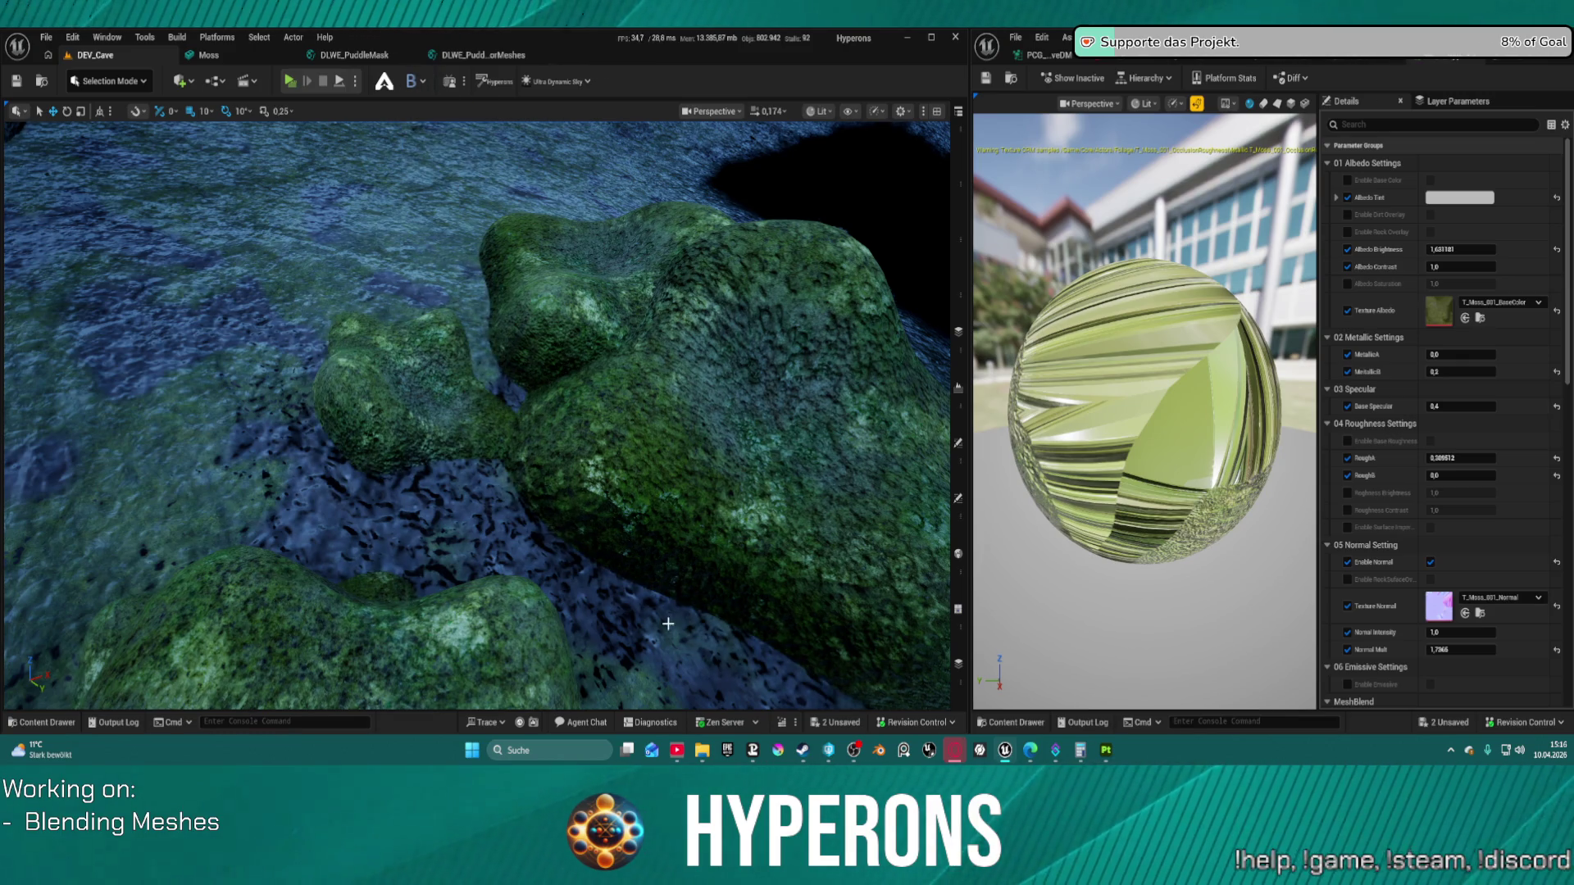
{"action": "left_click", "coordinate": [414, 81]}
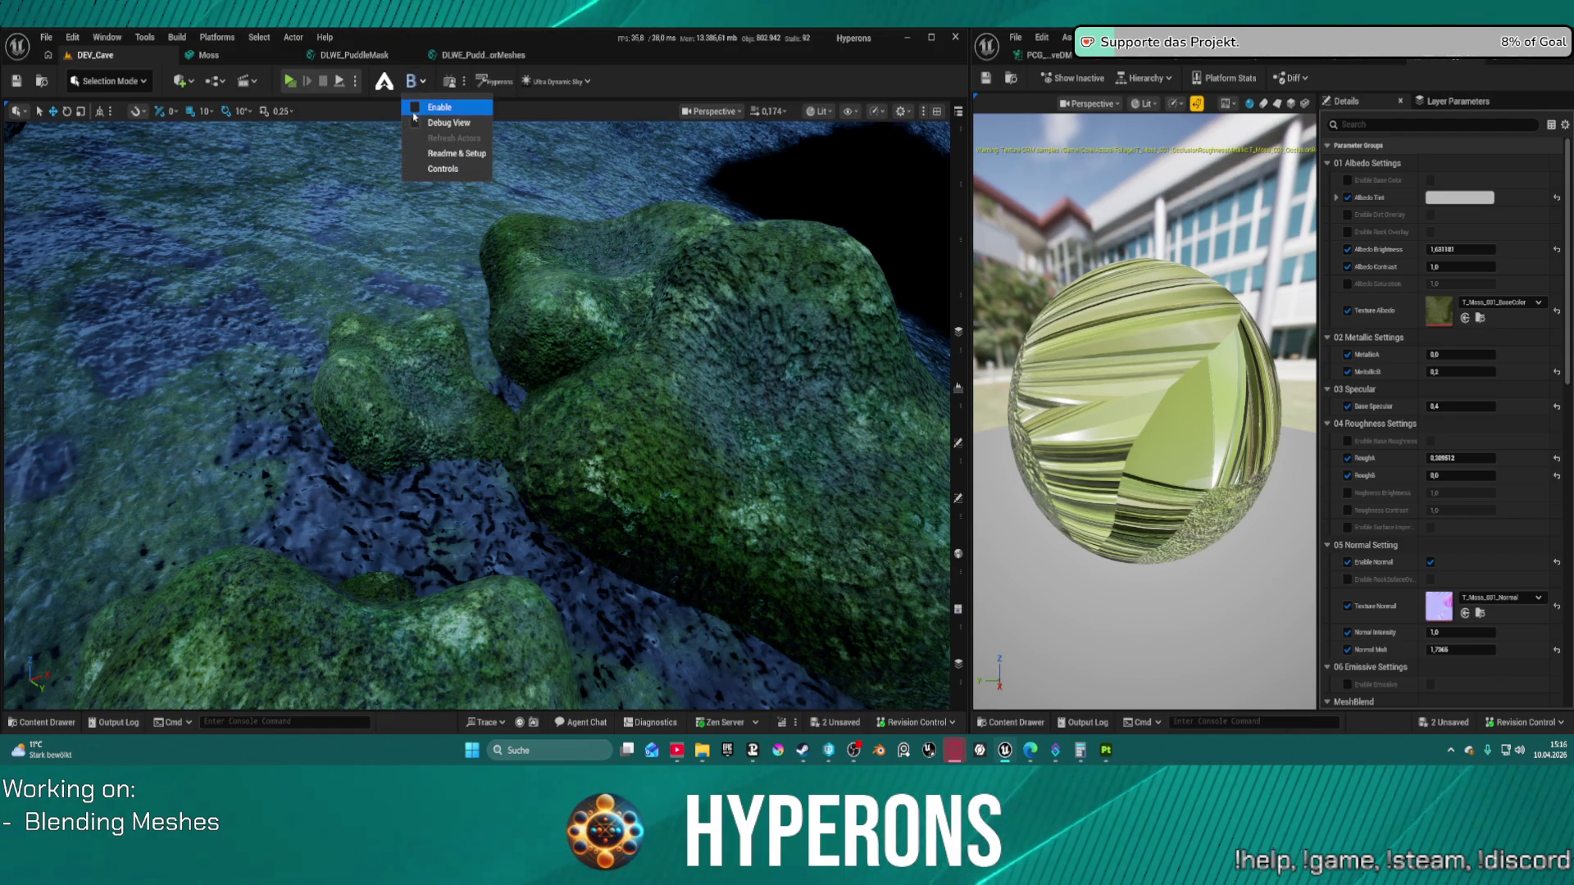
{"action": "left_click", "coordinate": [415, 108]}
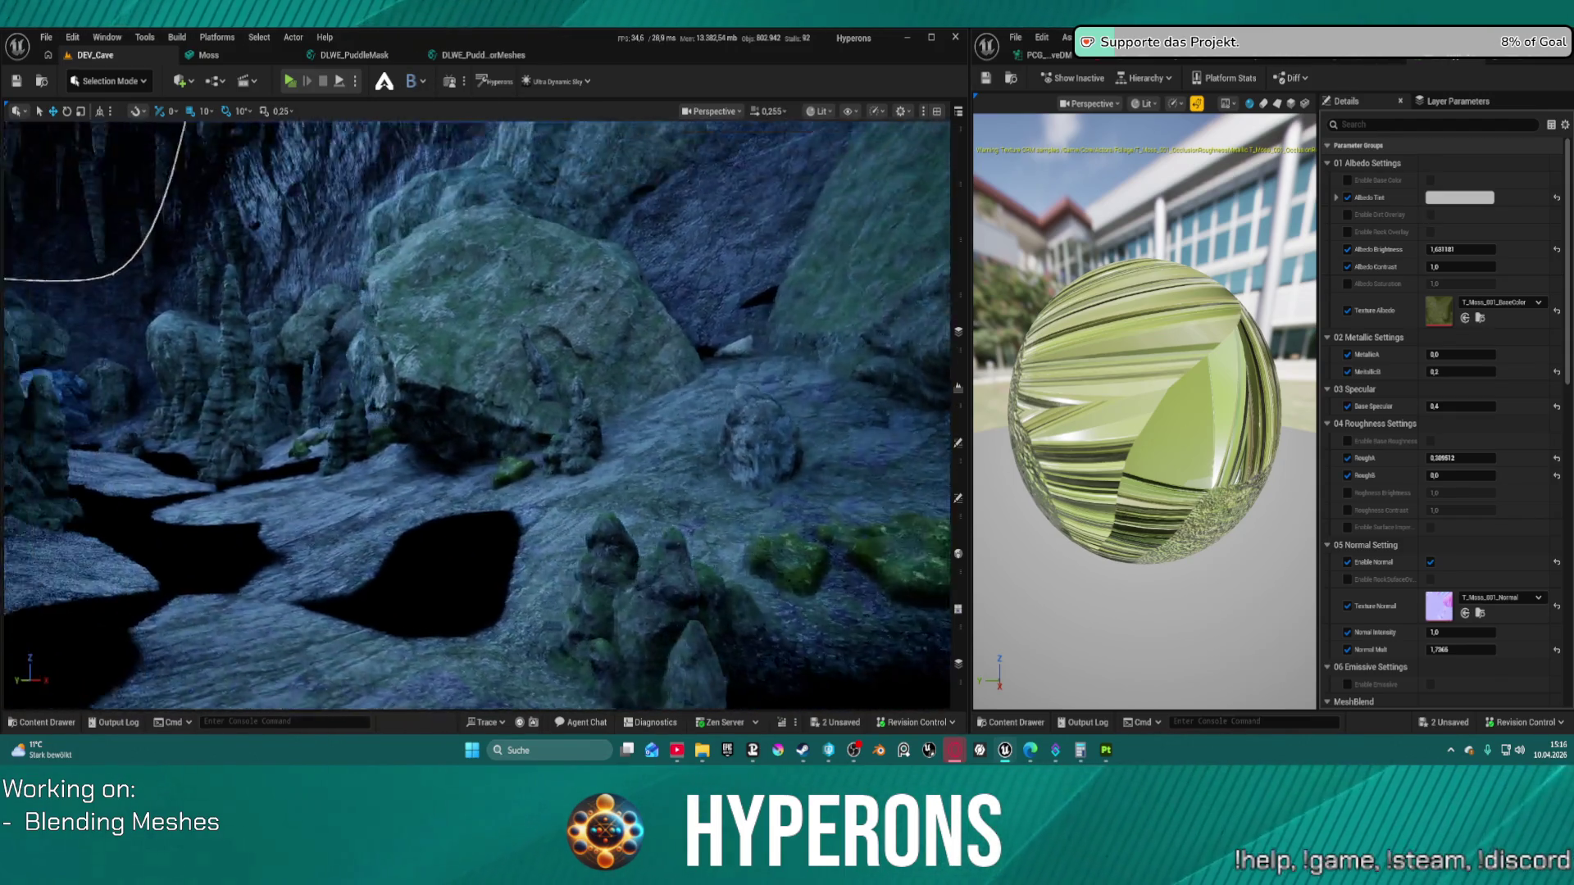
{"action": "scroll", "coordinate": [477, 416], "scroll_direction": "up", "scroll_amount": 1}
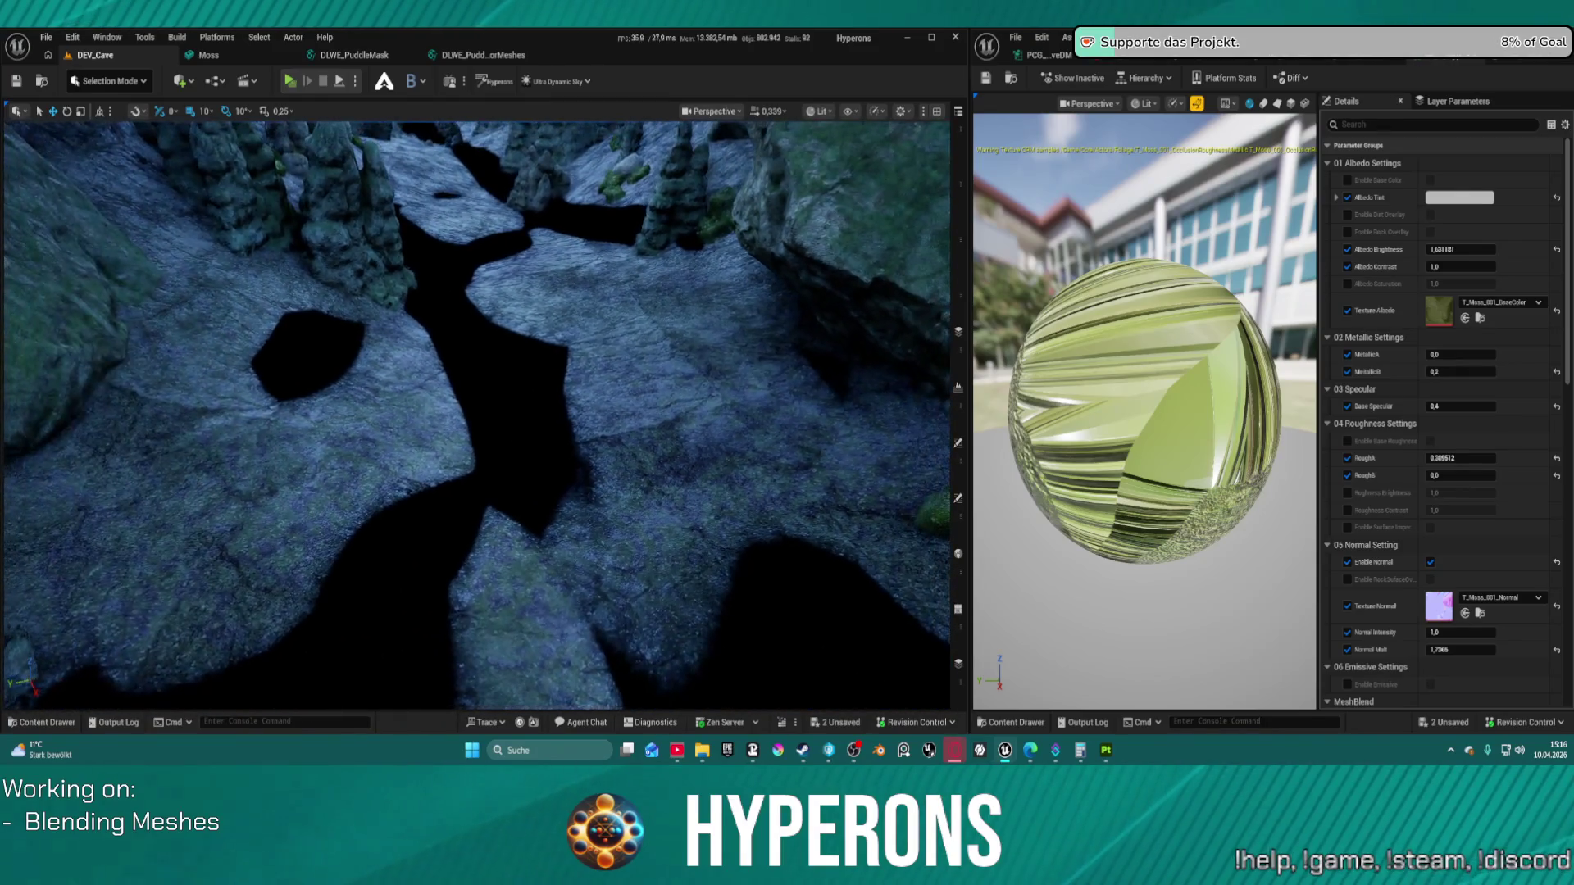
{"action": "mouse_move", "coordinate": [477, 416]}
{"action": "left_mouse_down"}
{"action": "mouse_move", "coordinate": [482, 361]}
{"action": "mouse_move", "coordinate": [492, 430]}
{"action": "left_mouse_up"}
Step: Glance at the Recent Levels list, then select Ultra Dynamic Weather in the Outliner
{"action": "left_click", "coordinate": [46, 37]}
{"action": "mouse_move", "coordinate": [121, 132]}
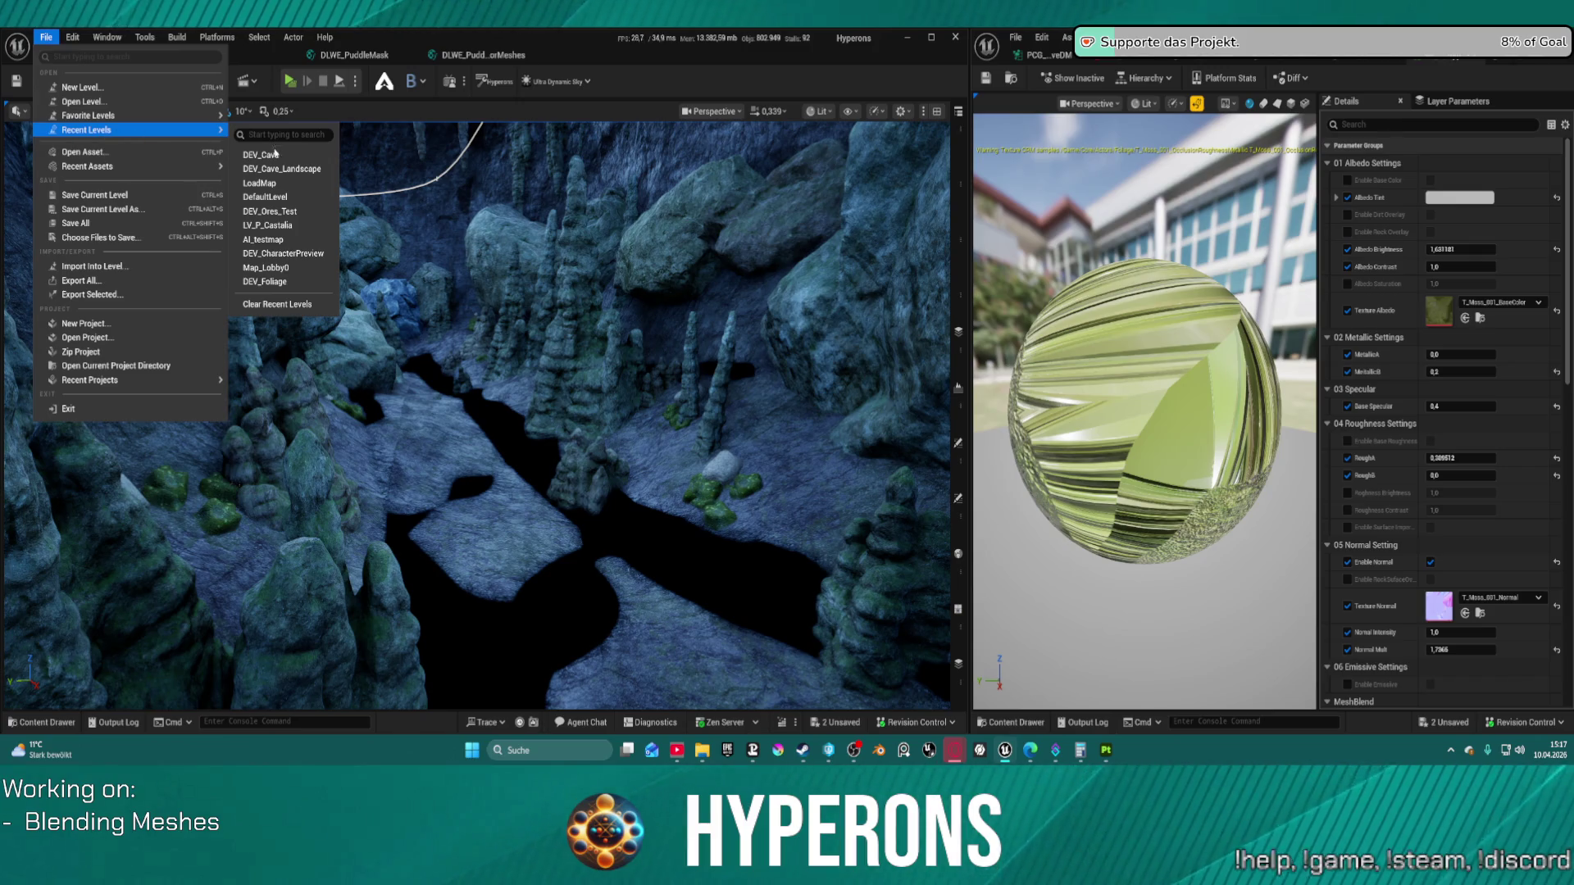
{"action": "left_click", "coordinate": [964, 131]}
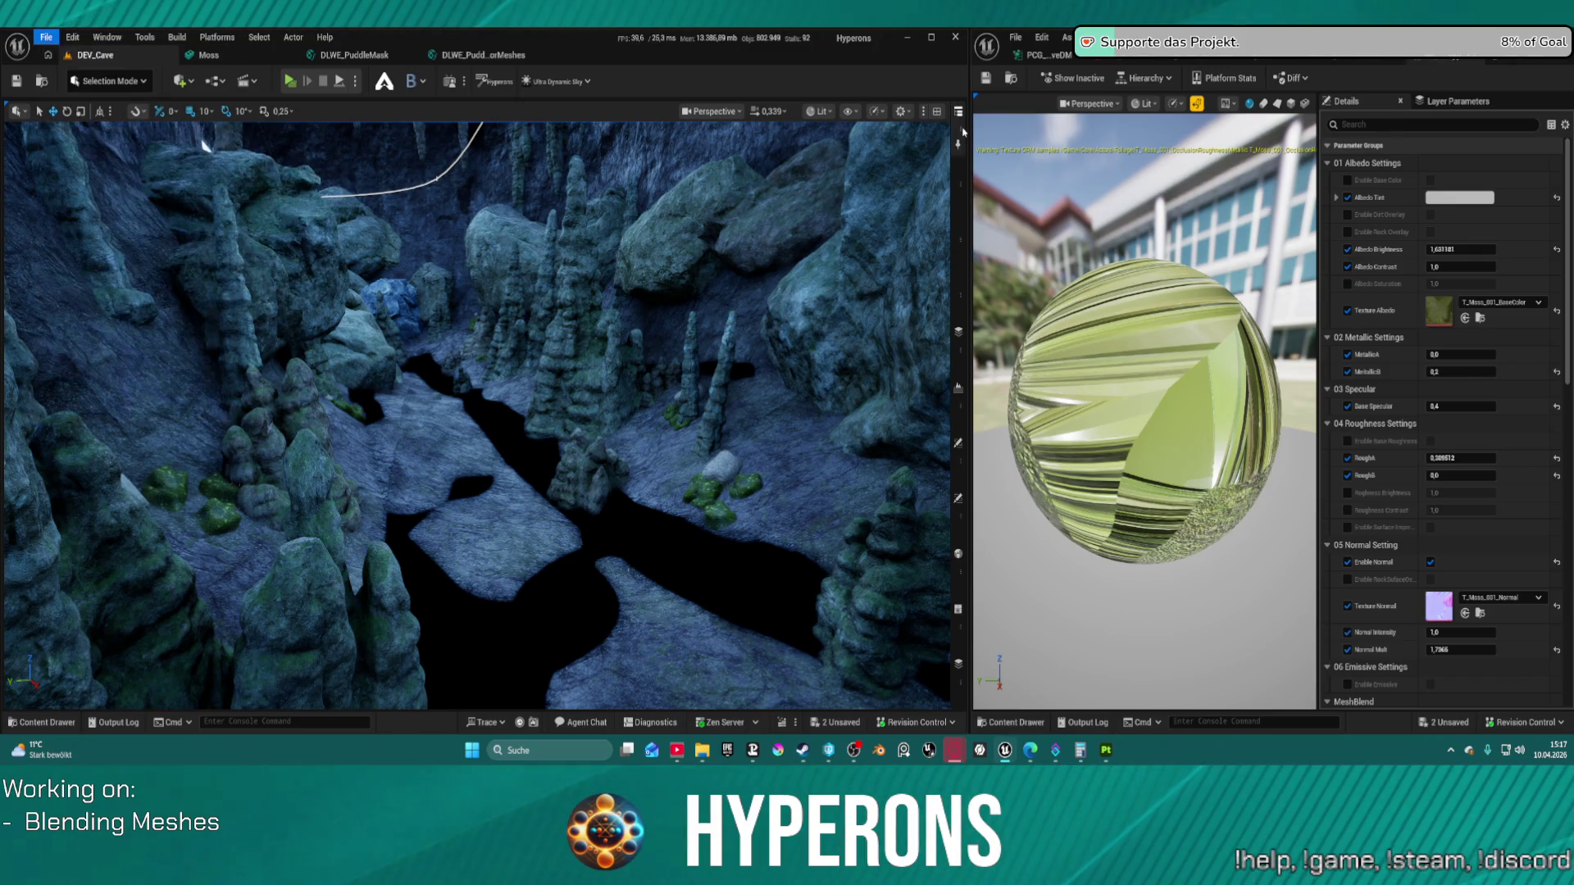
{"action": "left_click", "coordinate": [959, 112]}
{"action": "left_click", "coordinate": [887, 430]}
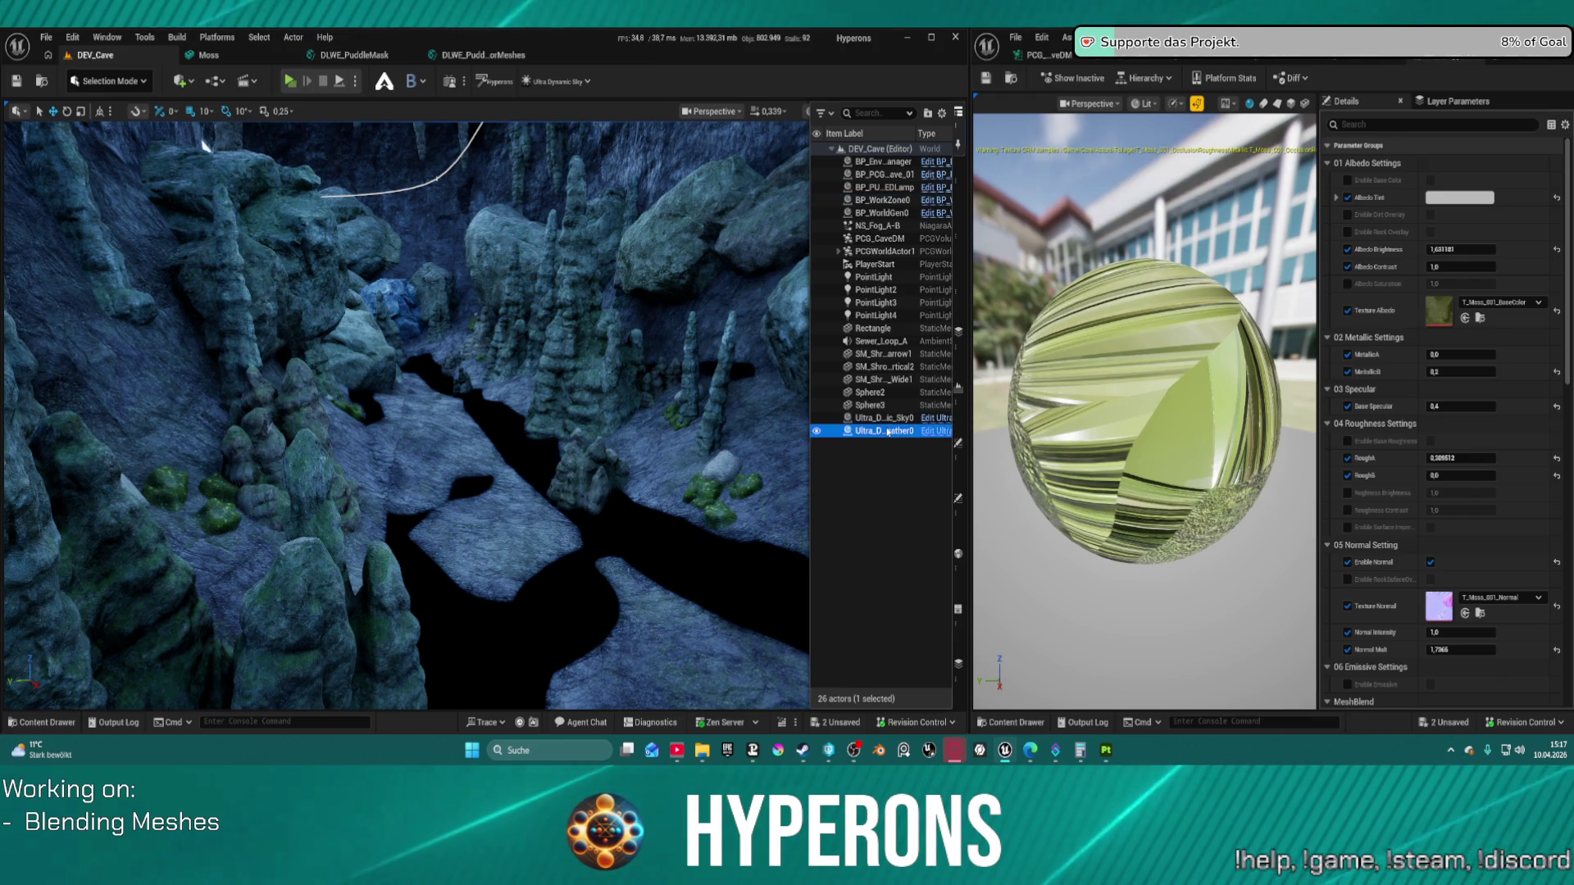
{"action": "left_click", "coordinate": [956, 501]}
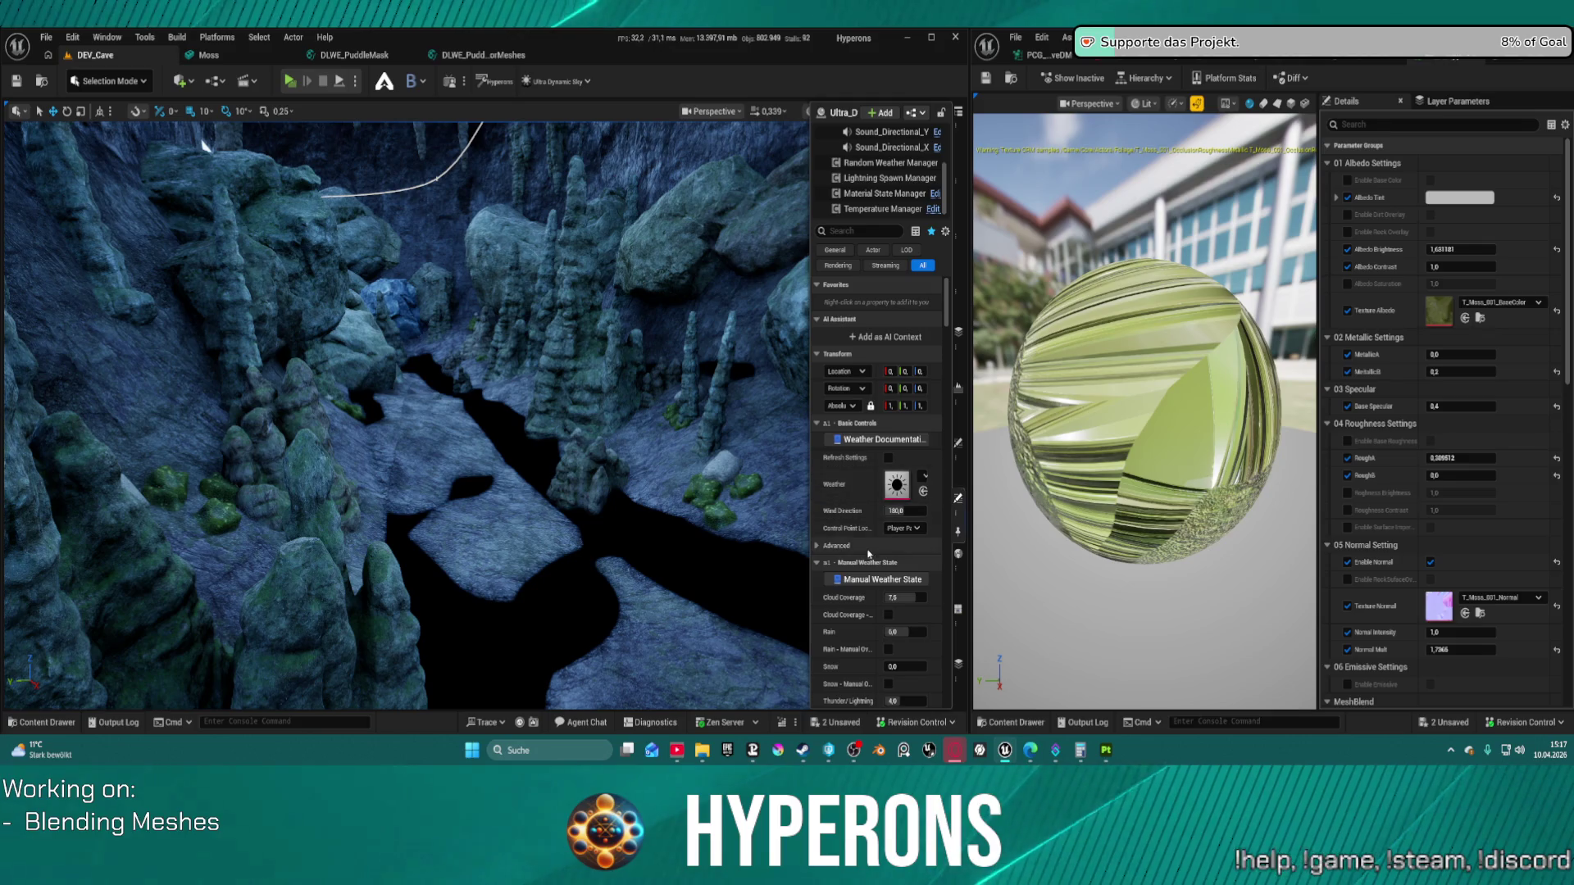
Step: Enable Dust Manual Override and set the Dust amount to 10
{"action": "scroll", "coordinate": [868, 555], "scroll_direction": "down", "scroll_amount": 5}
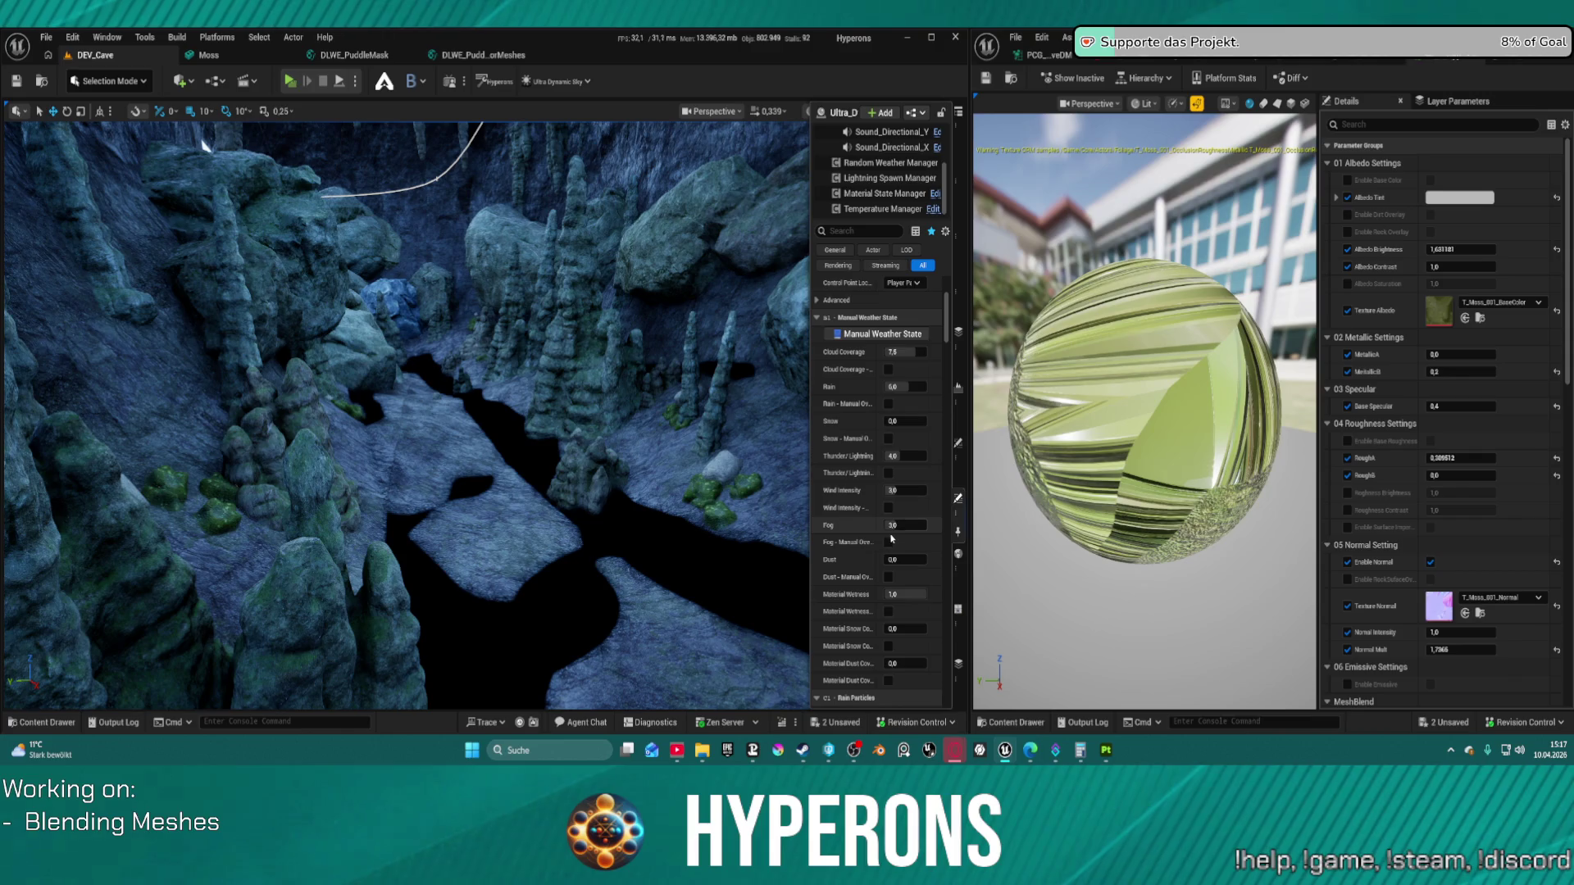
{"action": "left_click", "coordinate": [894, 578]}
{"action": "left_click", "coordinate": [896, 559]}
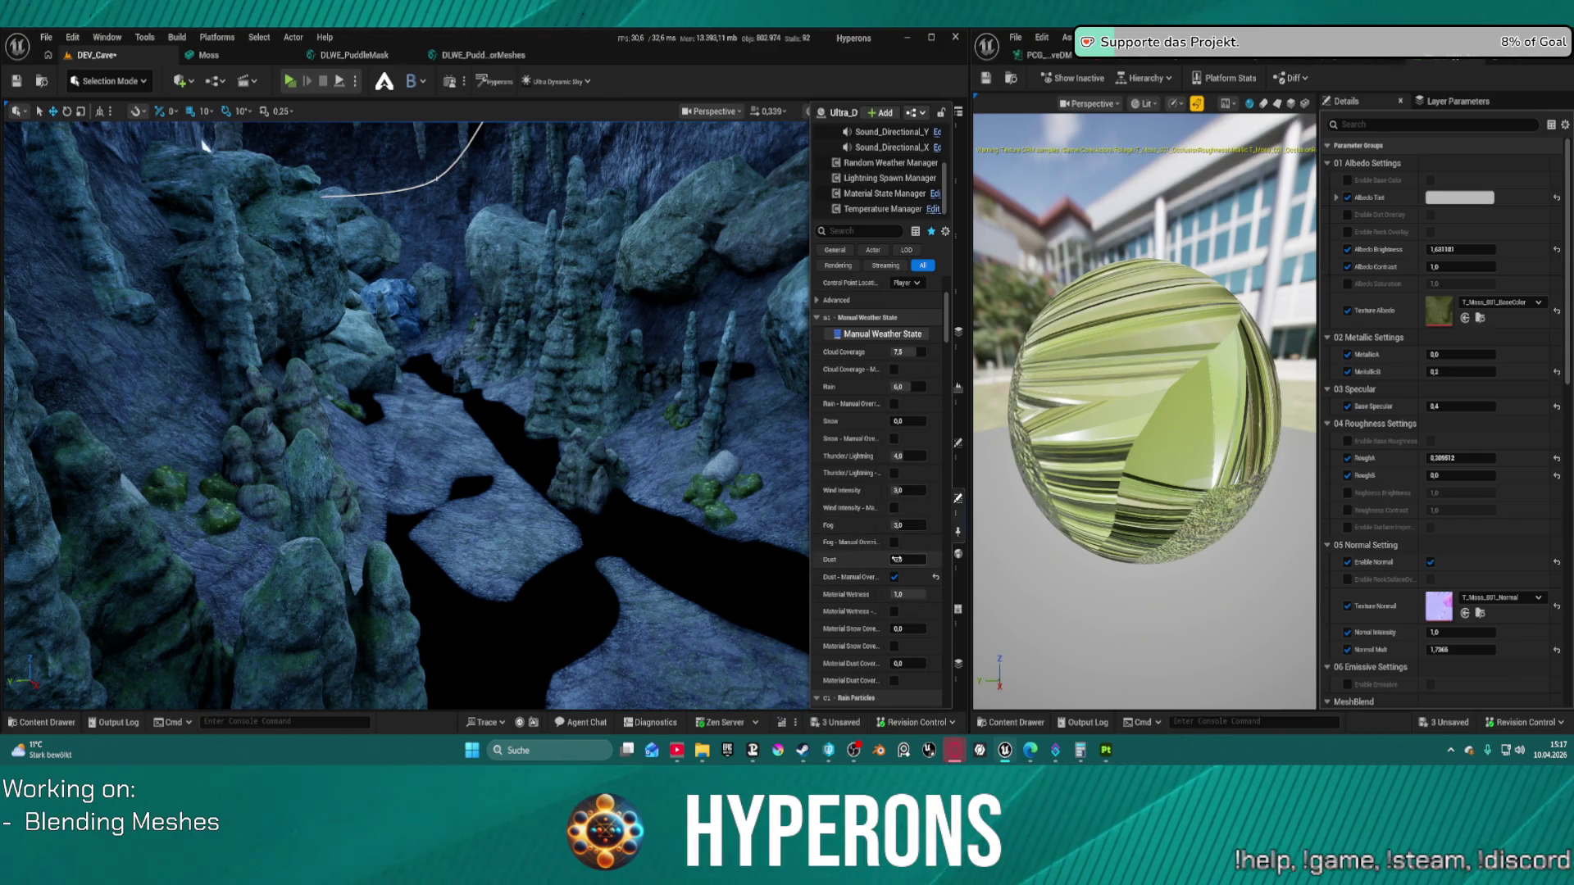
{"action": "type", "text": "10"}
{"action": "key", "text": "Return"}
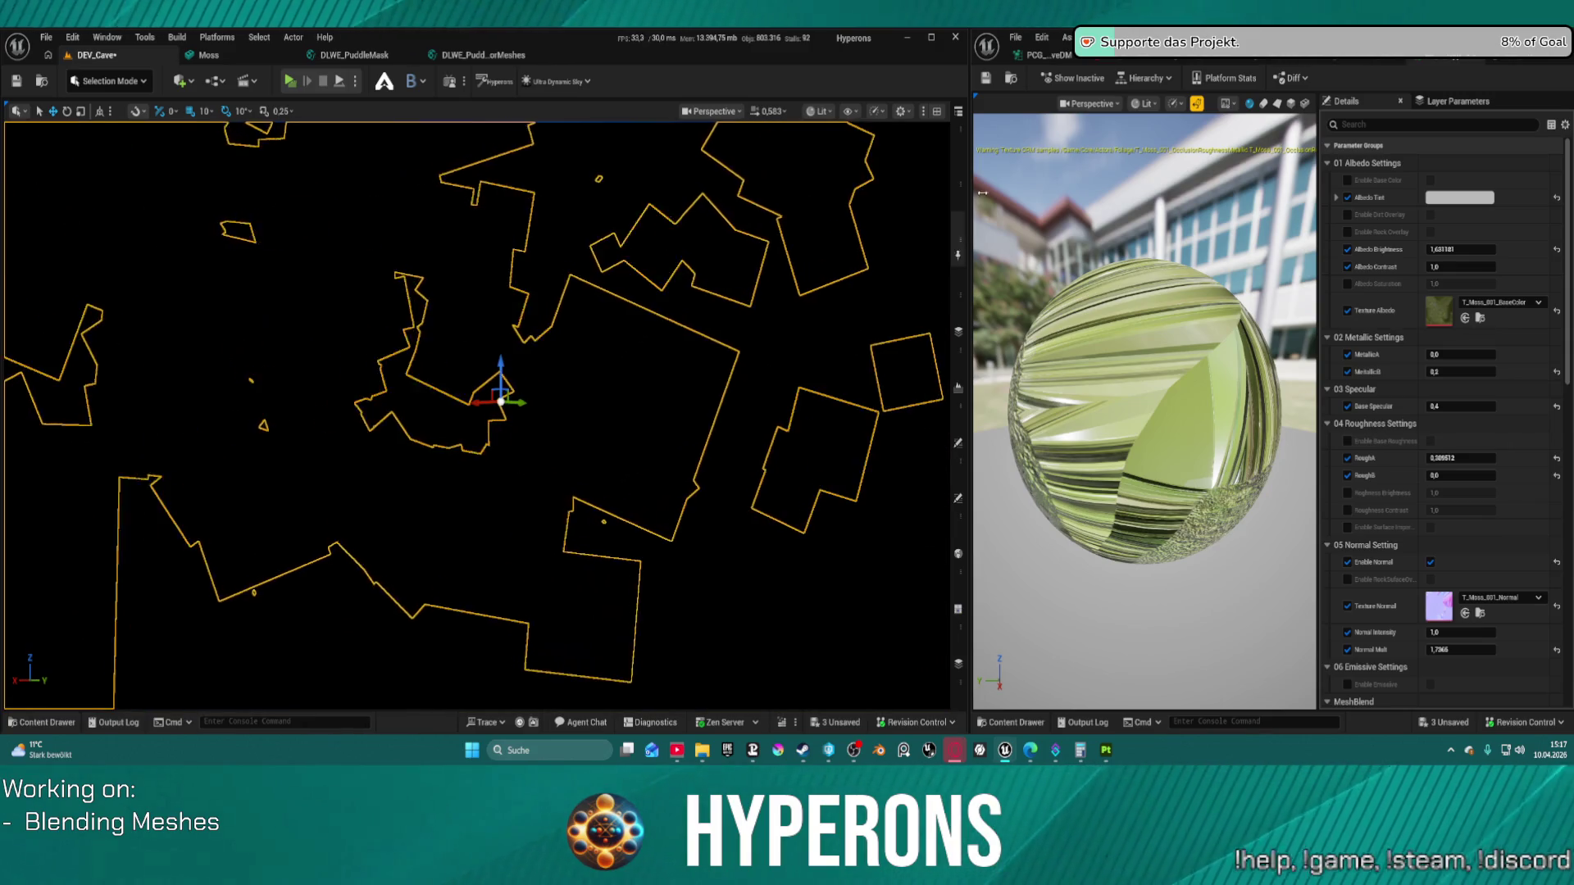
Step: Select and frame each cave point light, PointLight through PointLight4, from the Outliner
{"action": "left_click", "coordinate": [959, 225]}
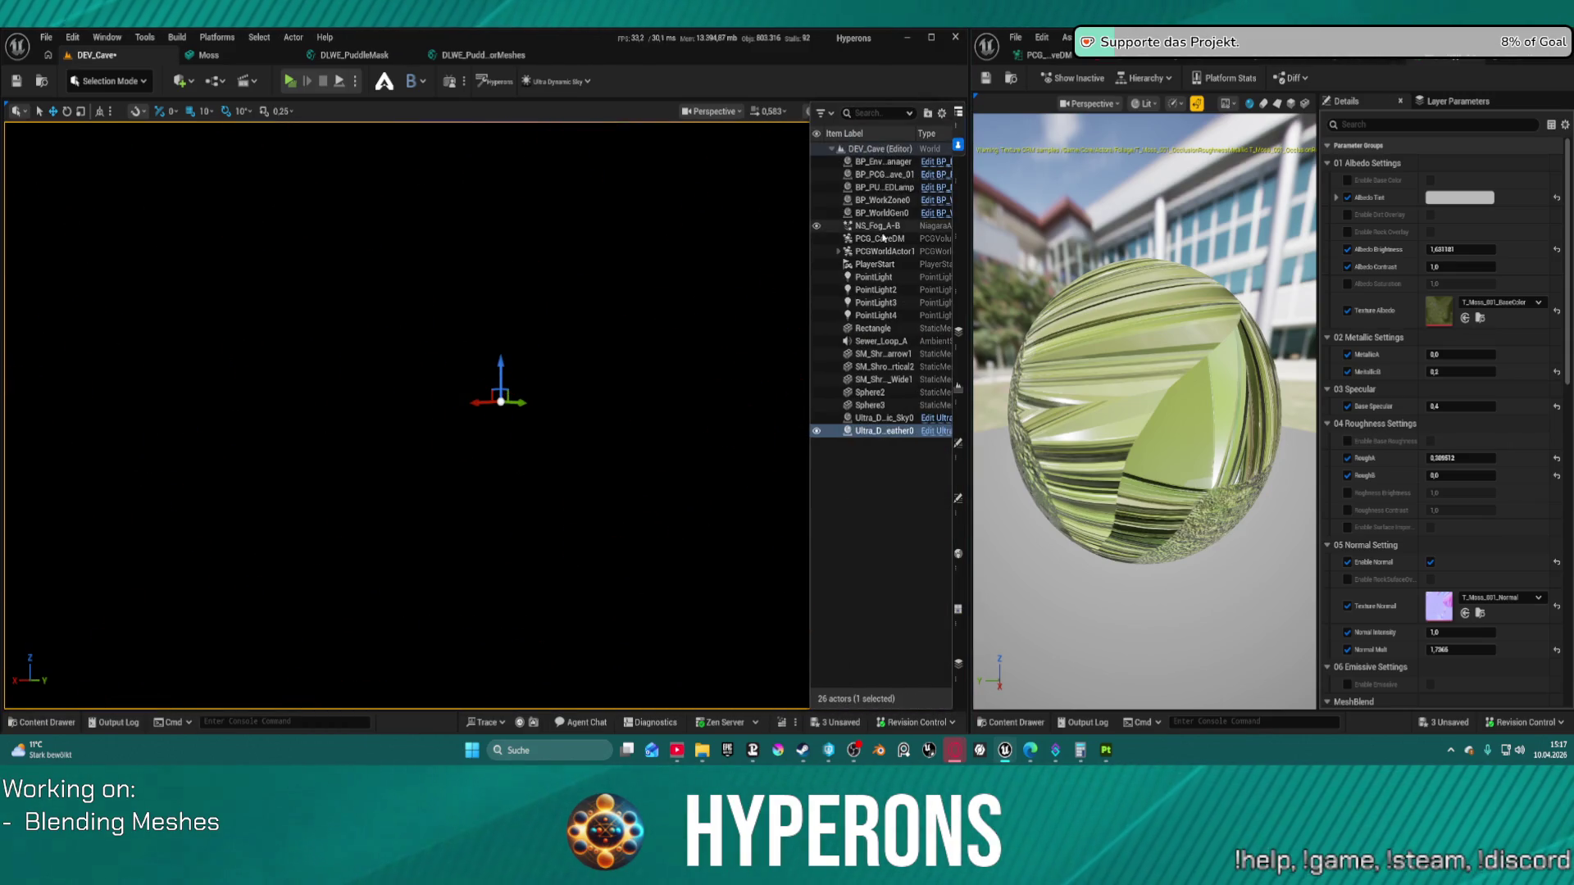
{"action": "left_click", "coordinate": [891, 279]}
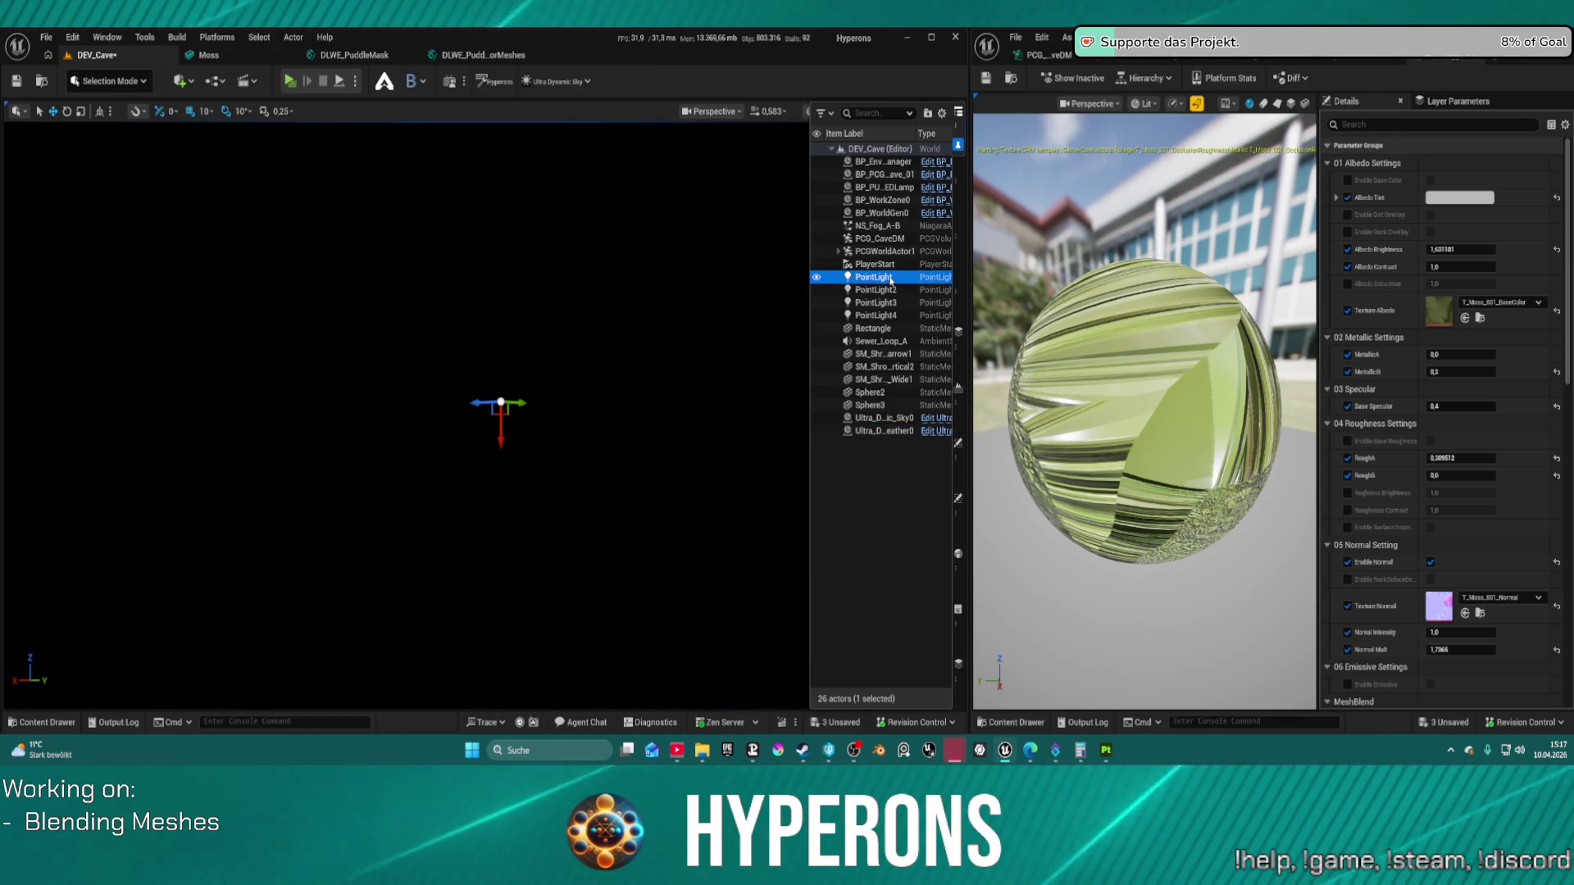
{"action": "double_click", "coordinate": [891, 279]}
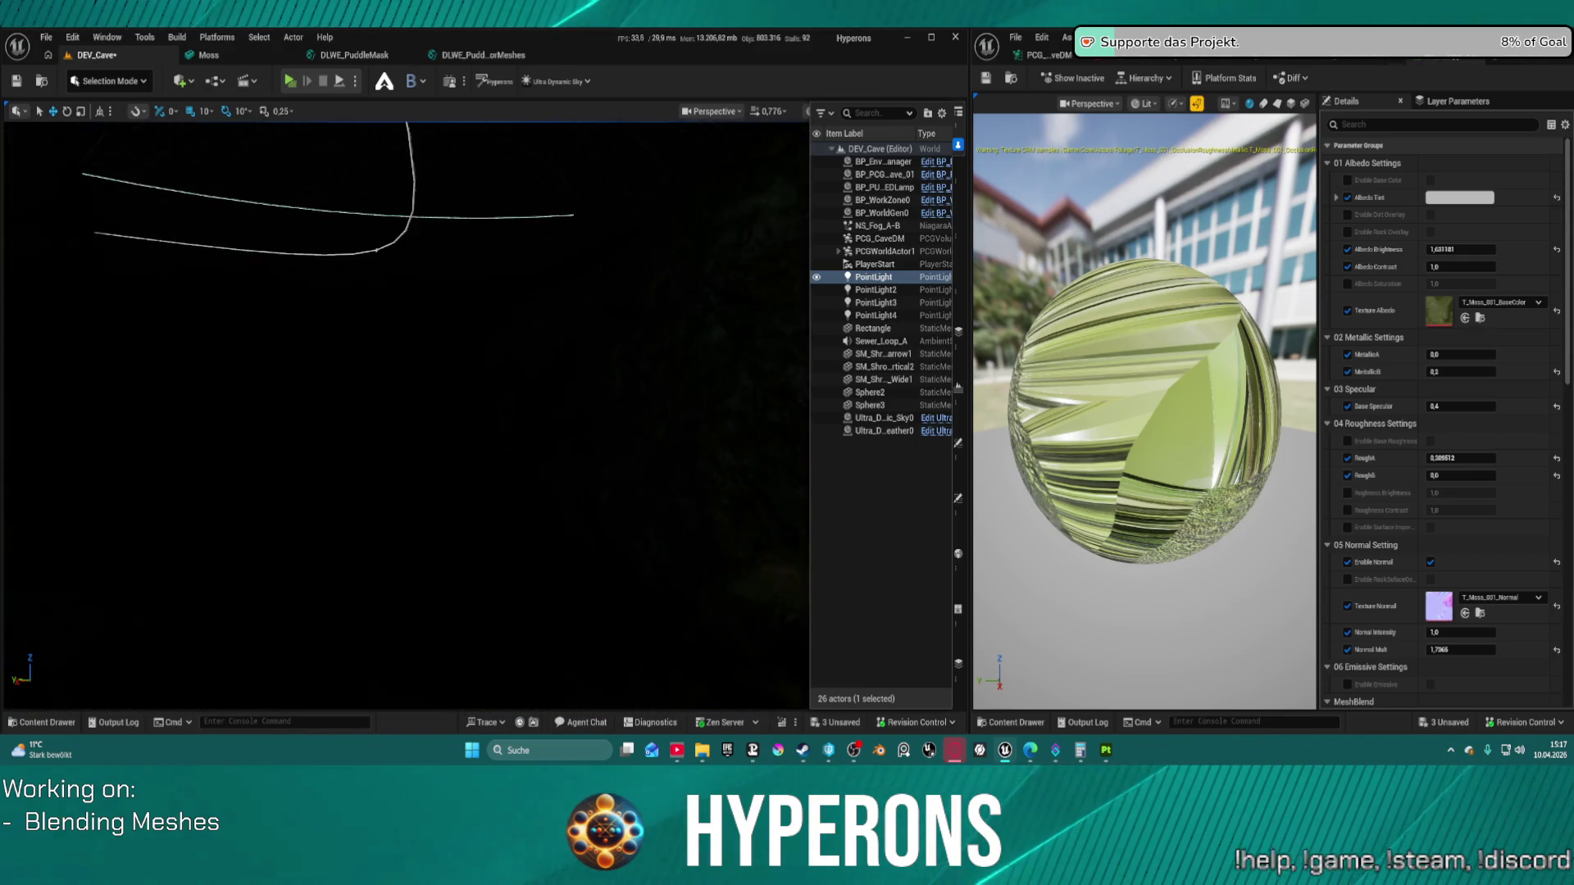
{"action": "left_click", "coordinate": [860, 290]}
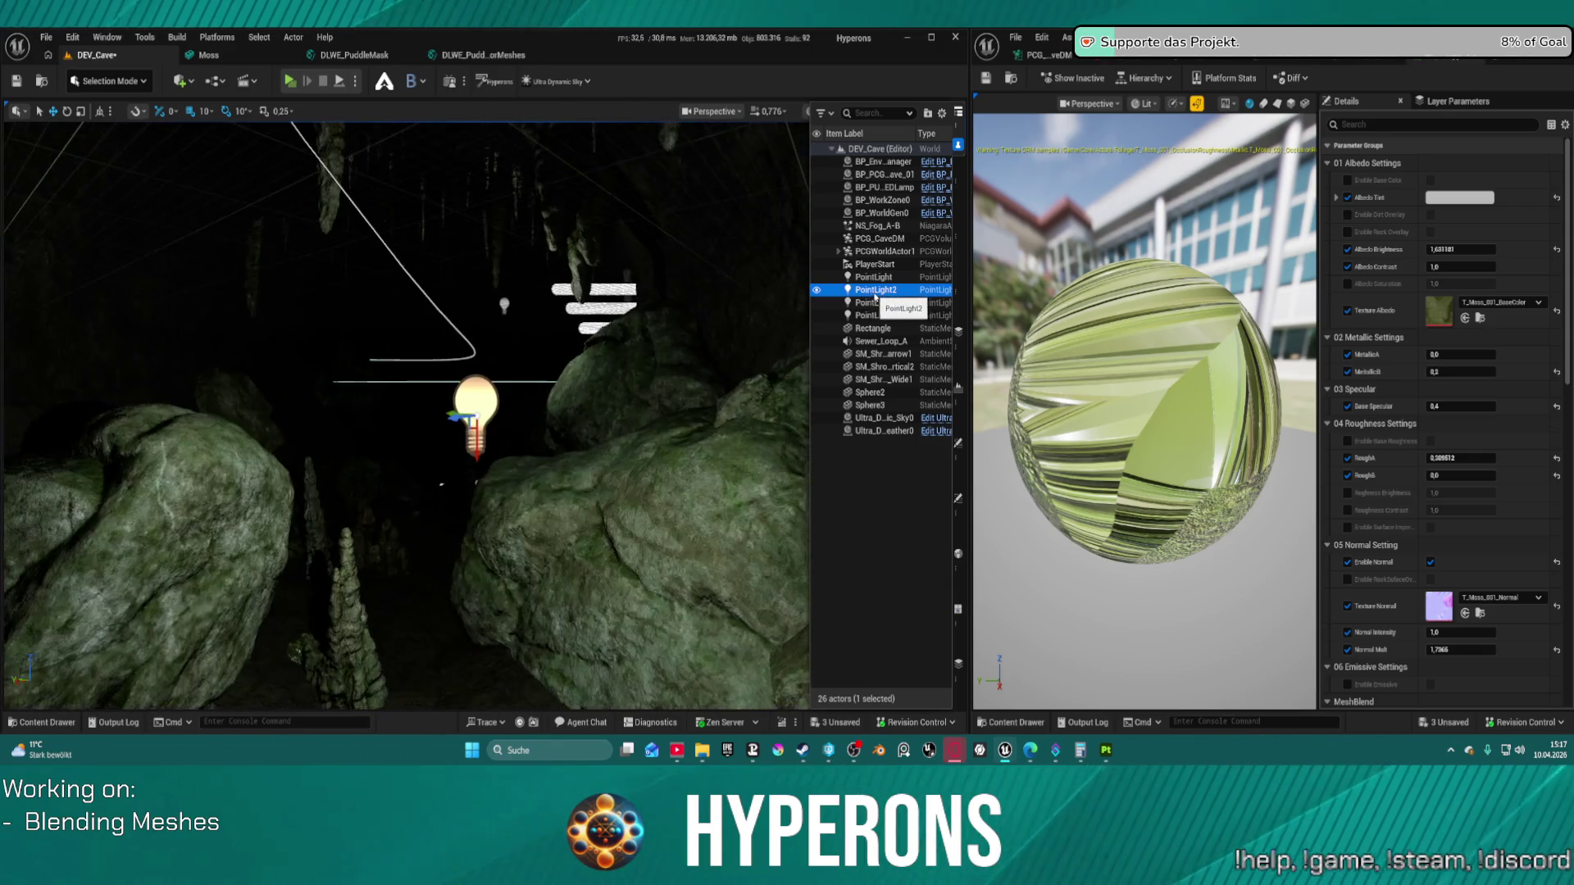
{"action": "left_click", "coordinate": [872, 303]}
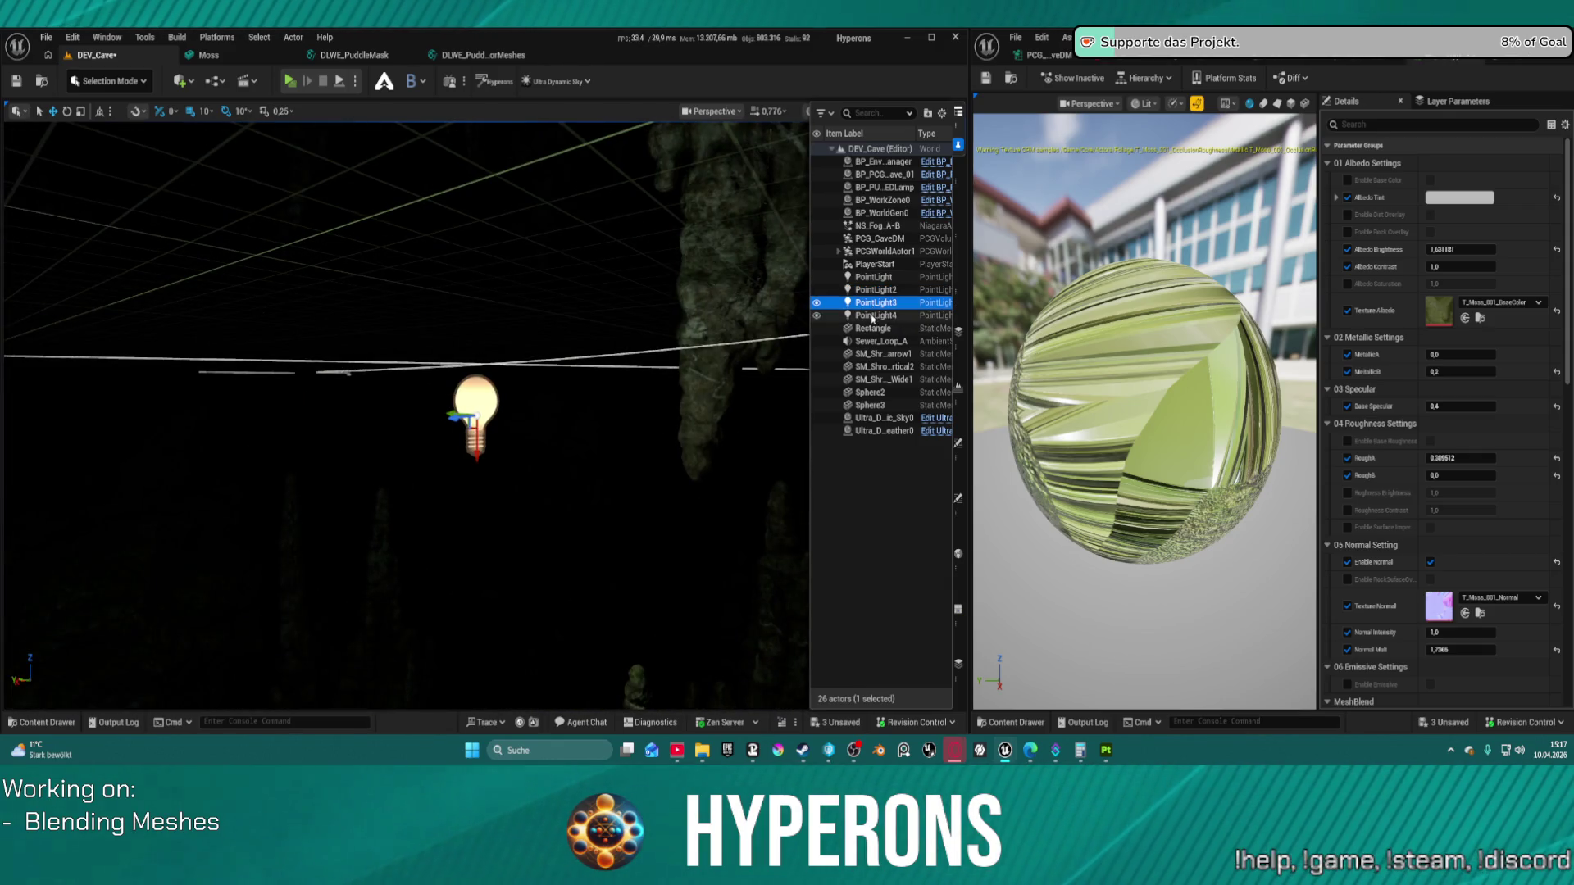
{"action": "double_click", "coordinate": [872, 316]}
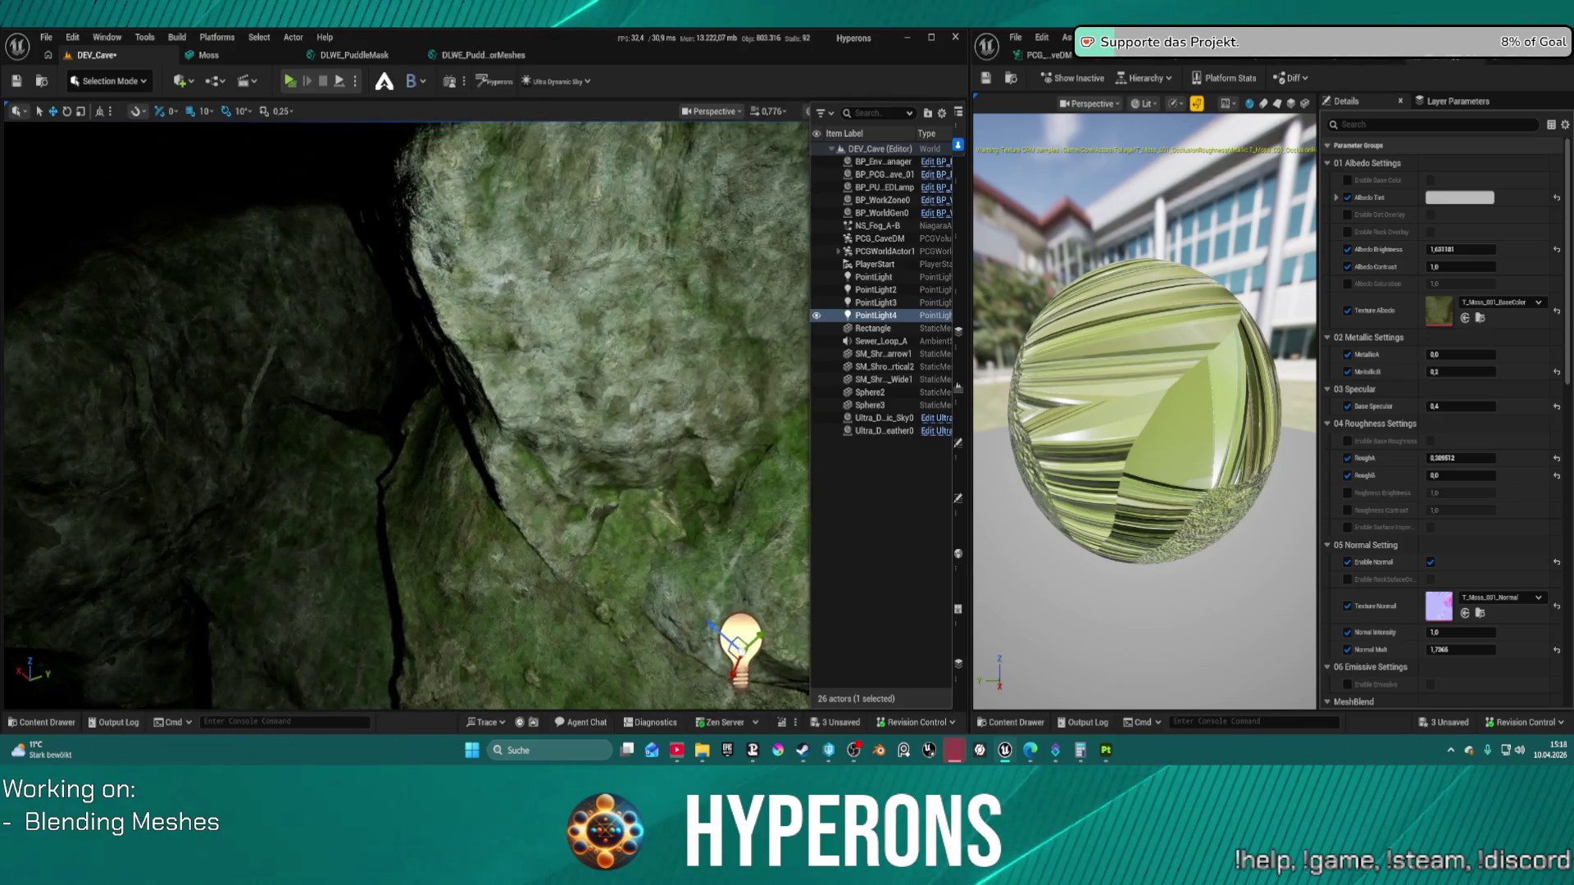
Step: Play-test the level in Standalone, then stop it and bring up the MM_Hyperons graph
{"action": "left_click", "coordinate": [292, 81]}
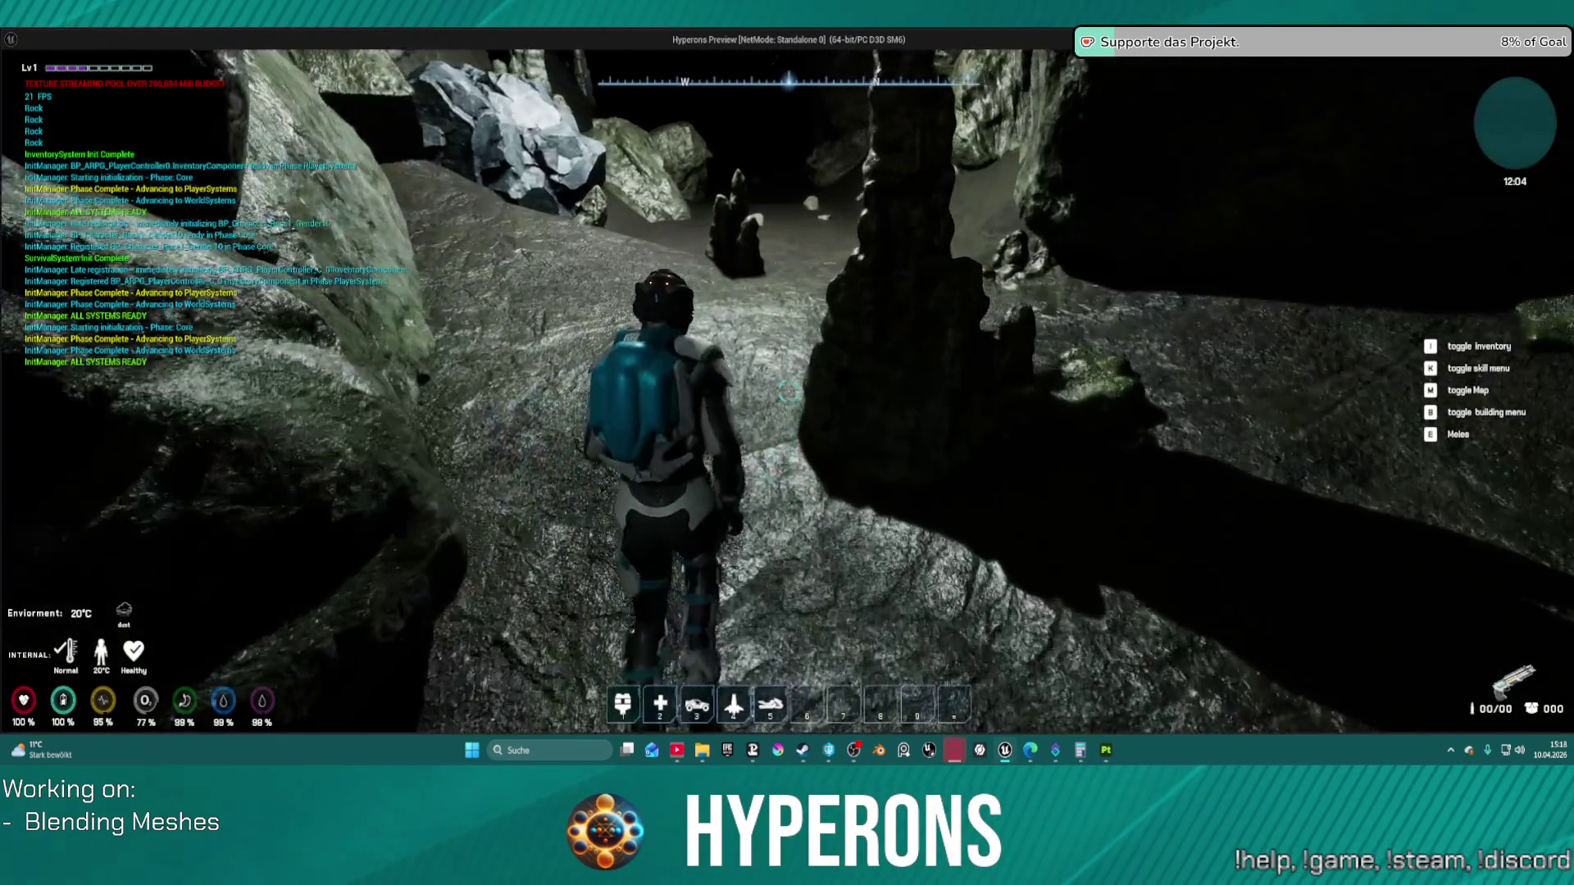
{"action": "key", "text": "Escape"}
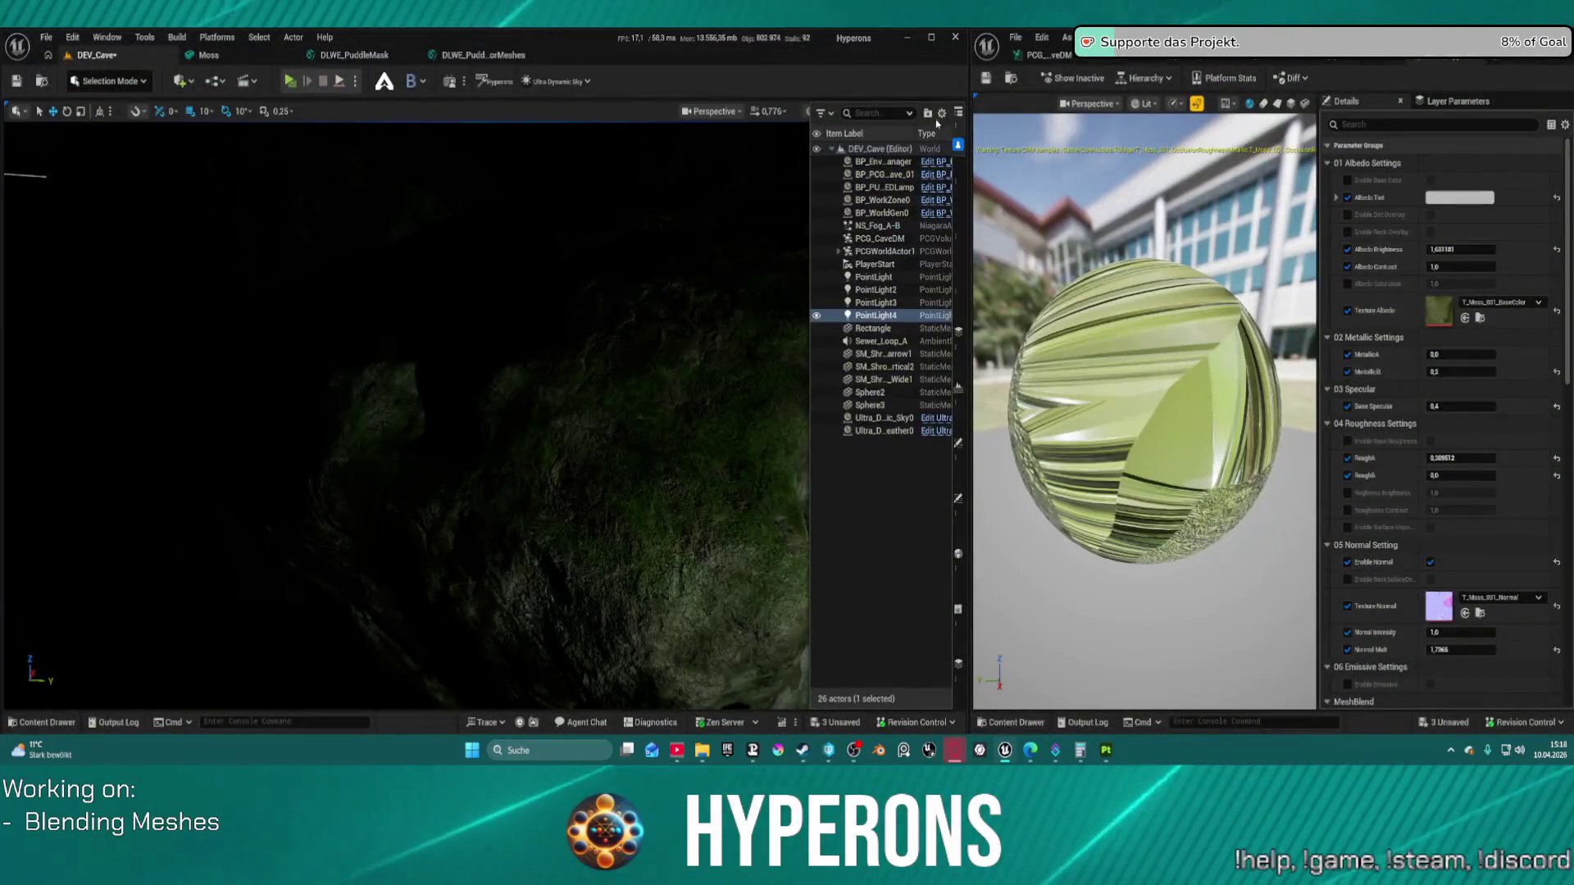
{"action": "left_click", "coordinate": [1492, 55]}
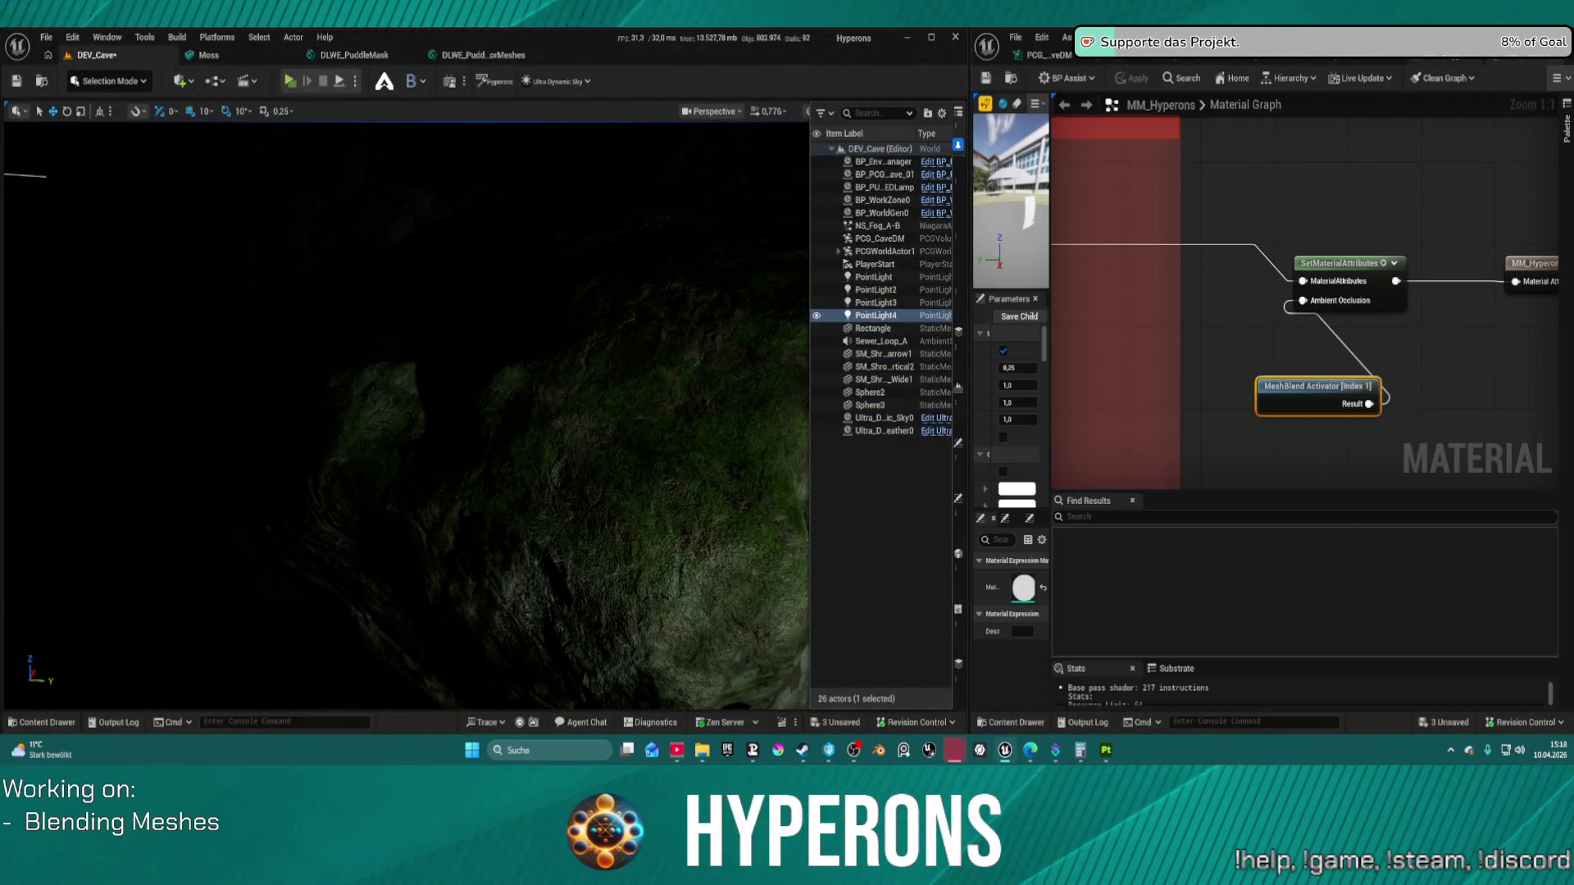
Step: On the moss material instance, set Base Specular to 0 and edit MetallicB
{"action": "left_click", "coordinate": [1147, 55]}
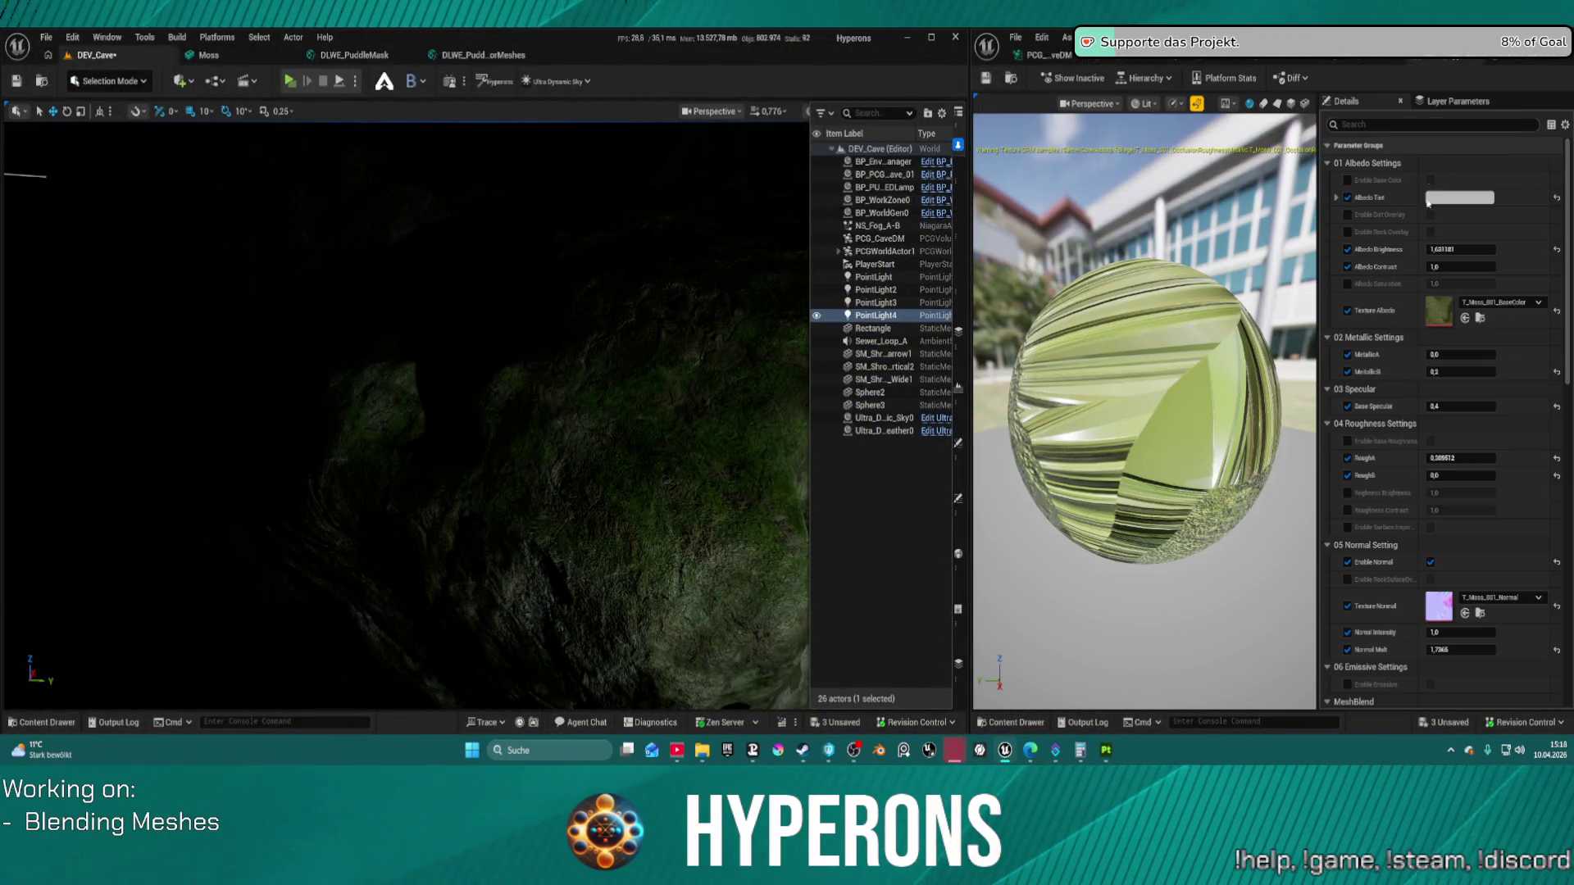
{"action": "scroll", "coordinate": [1462, 369], "scroll_direction": "down", "scroll_amount": 2}
{"action": "left_click", "coordinate": [1458, 326]}
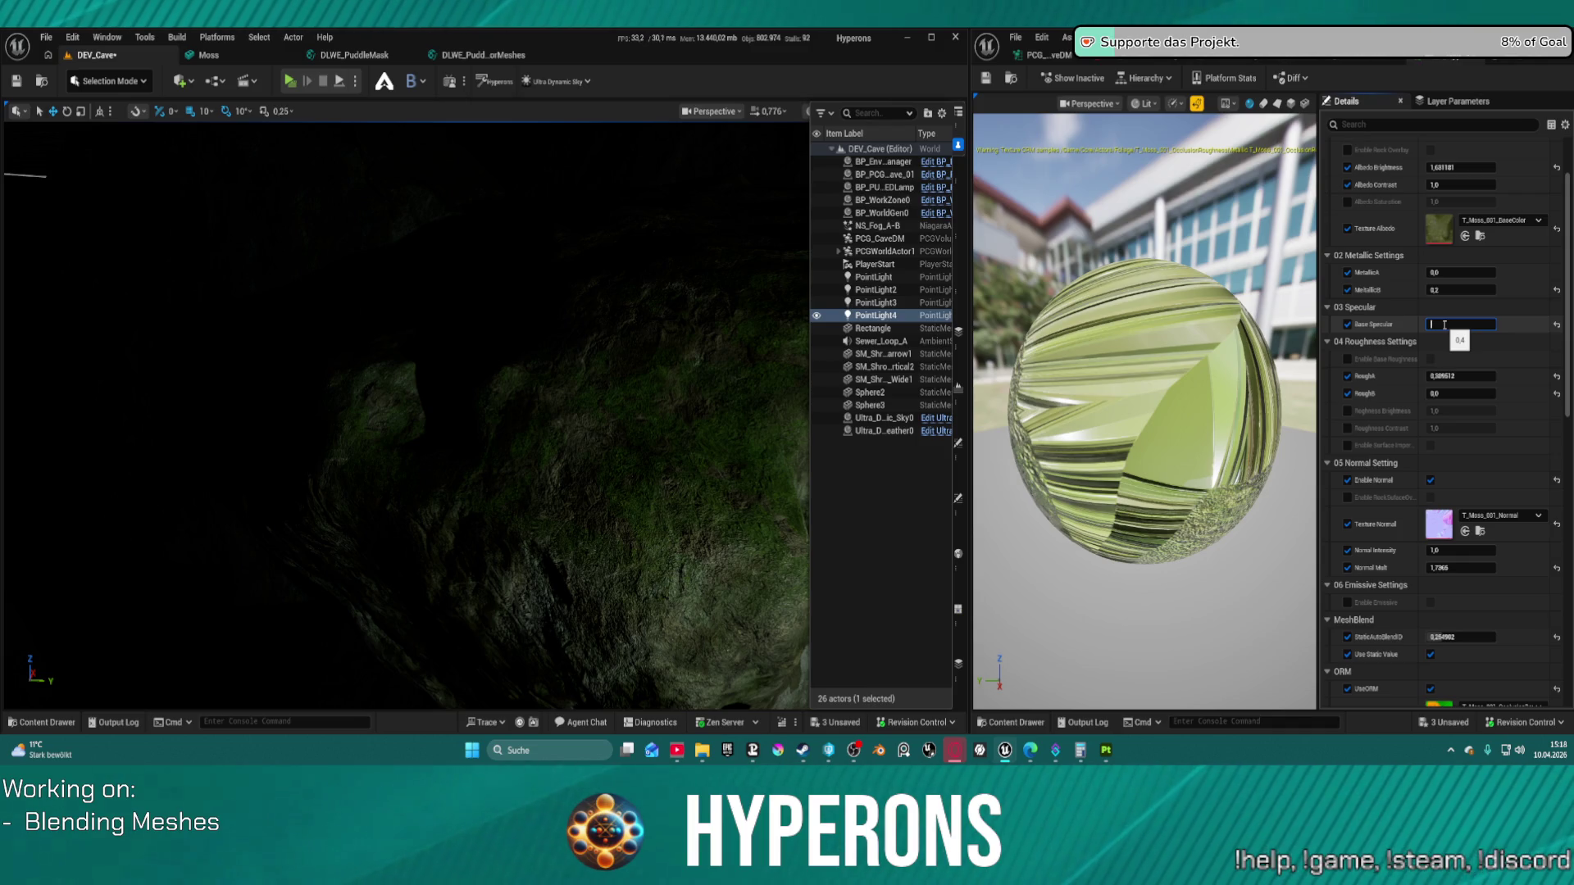
{"action": "left_click", "coordinate": [1473, 291]}
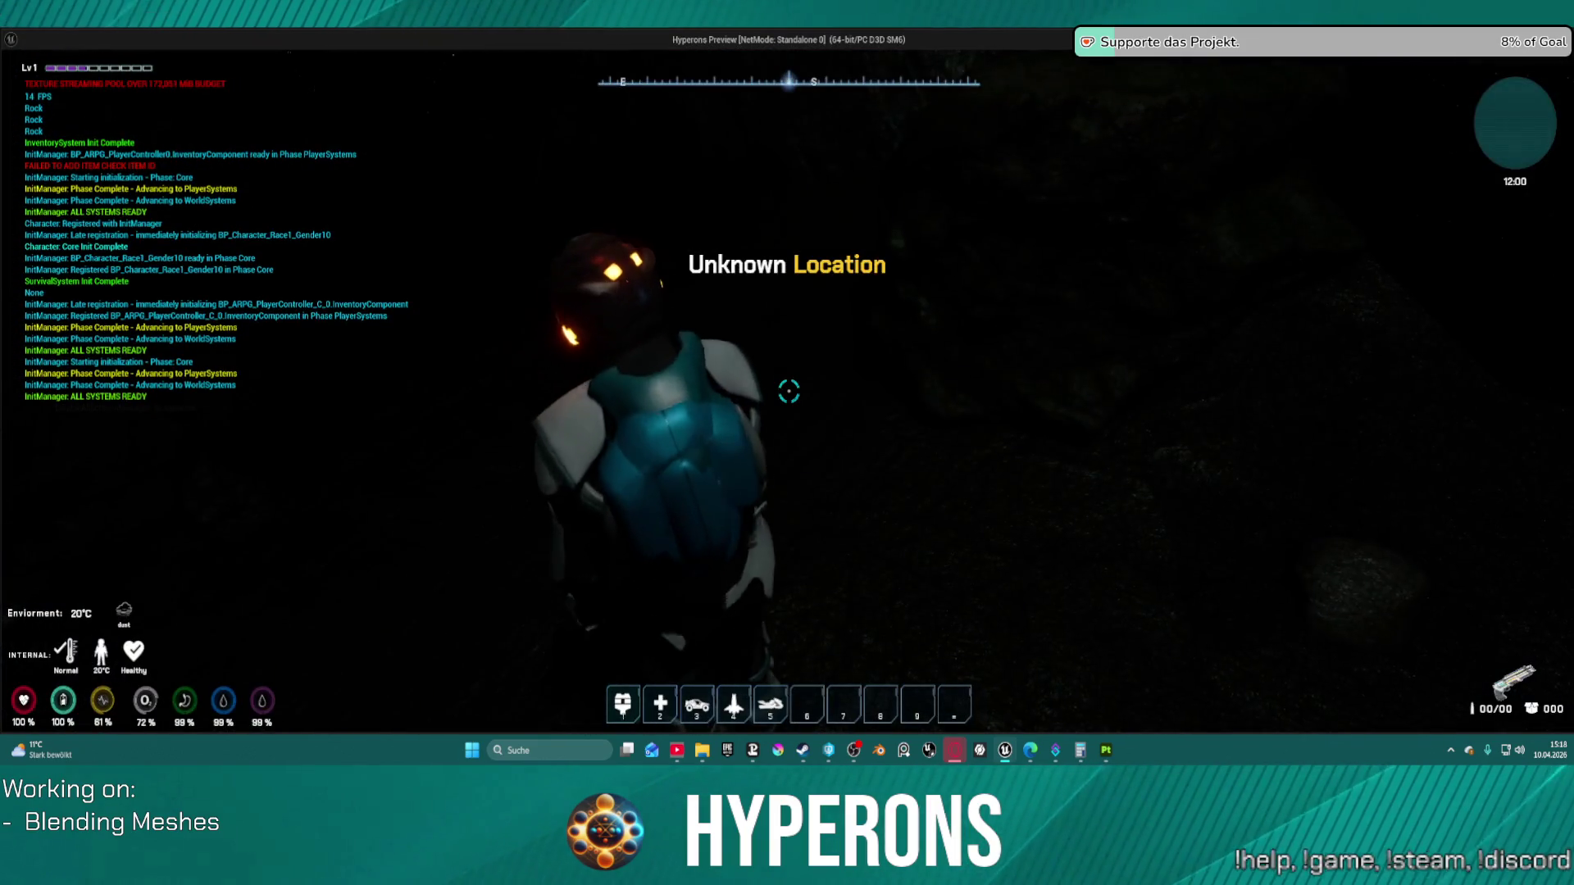
Step: Walk the character up the cave passage along the wall
{"action": "key", "text": "w"}
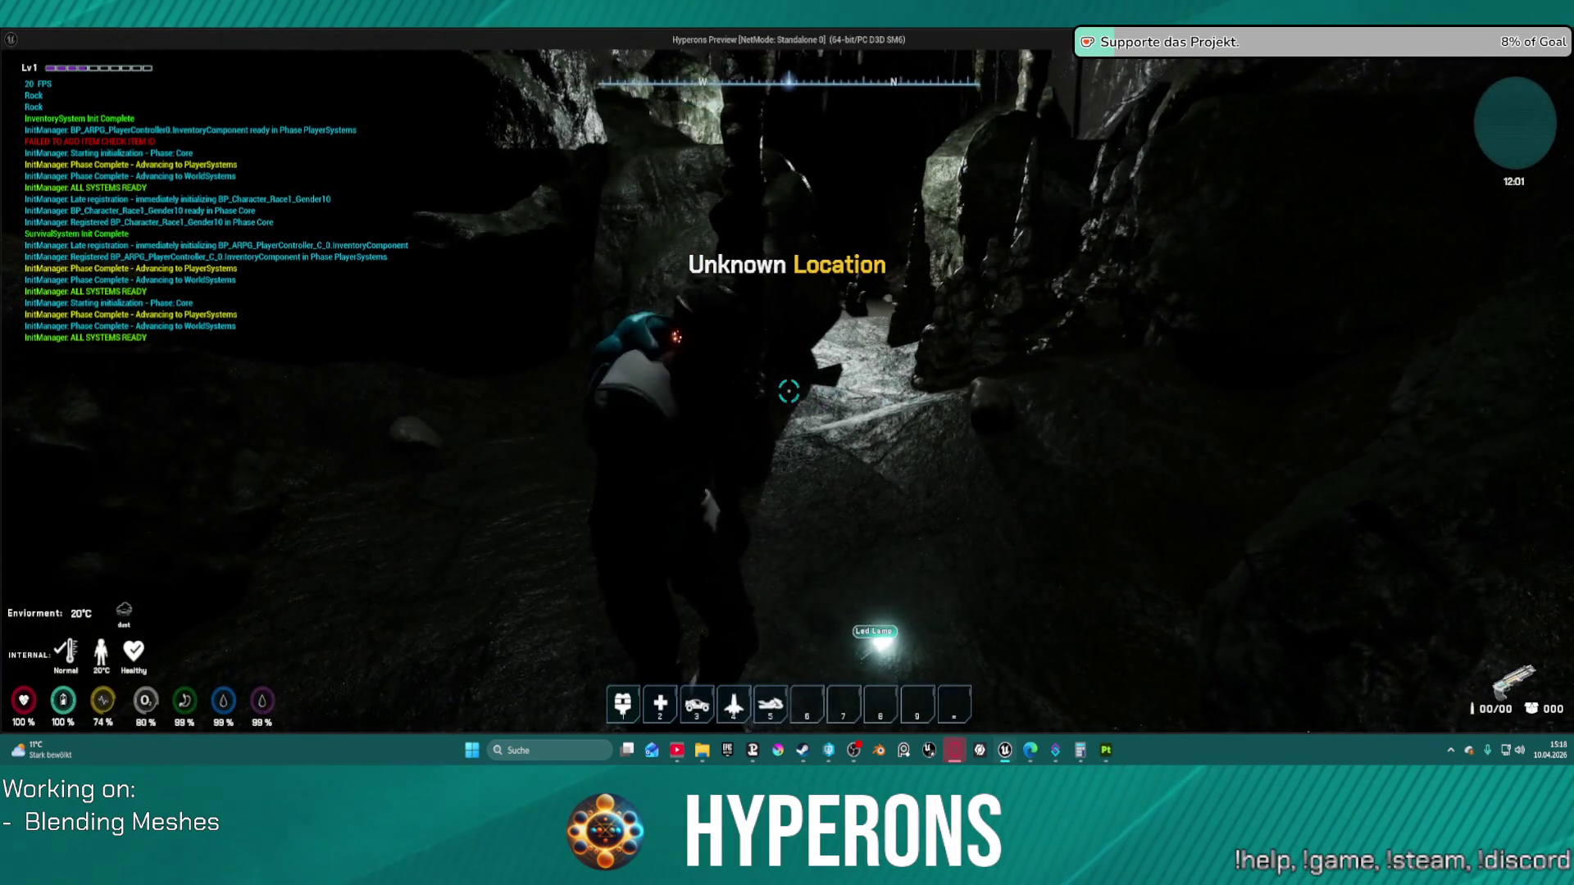
{"action": "key", "text": "w"}
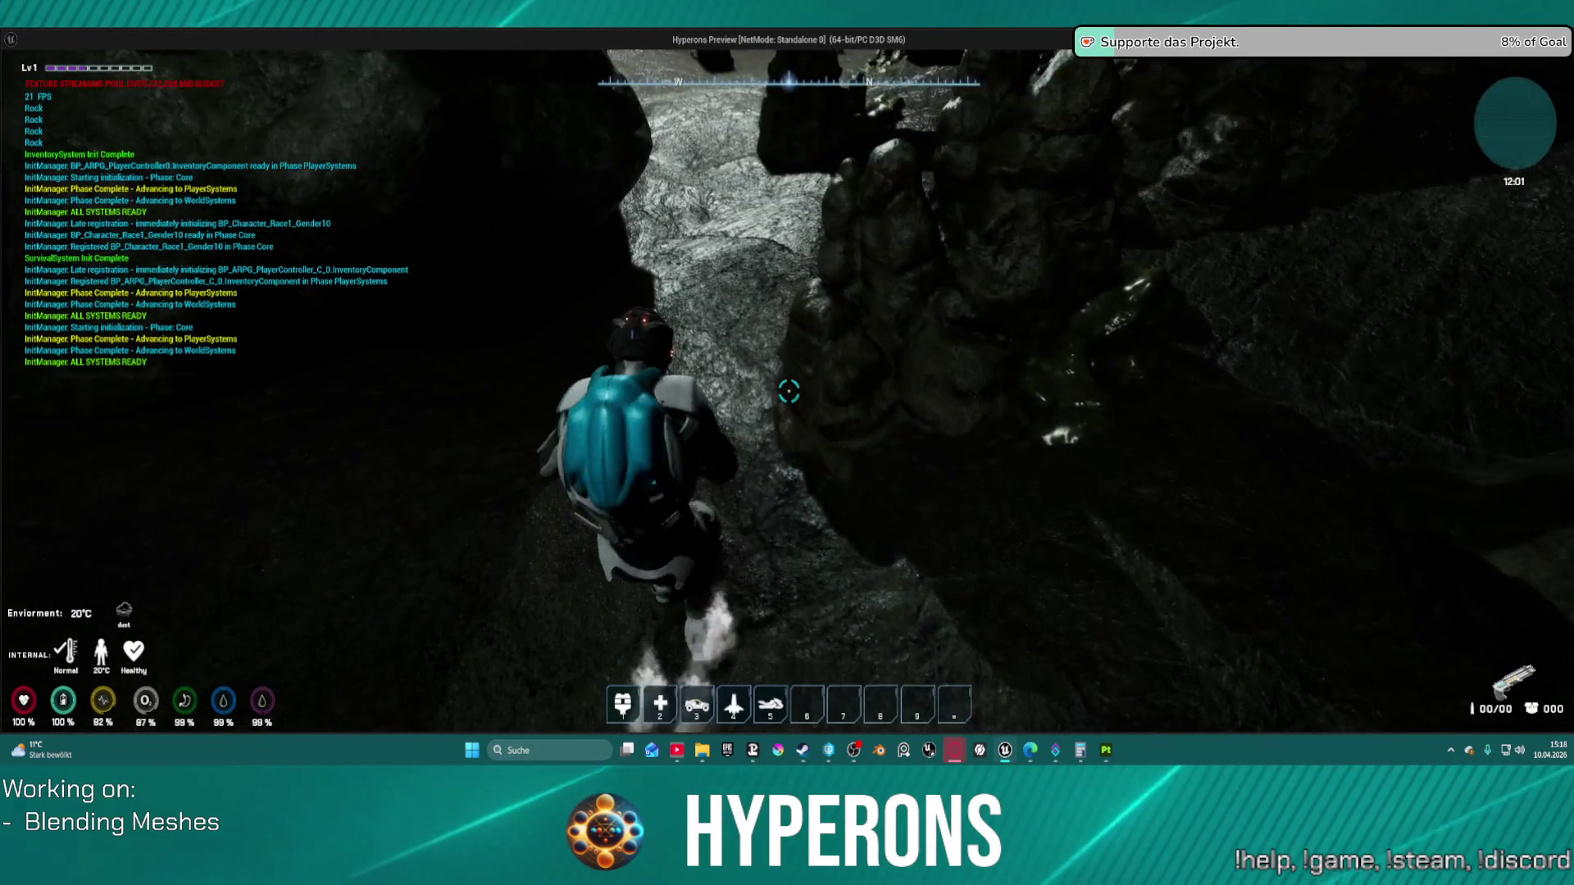
{"action": "key", "text": "w"}
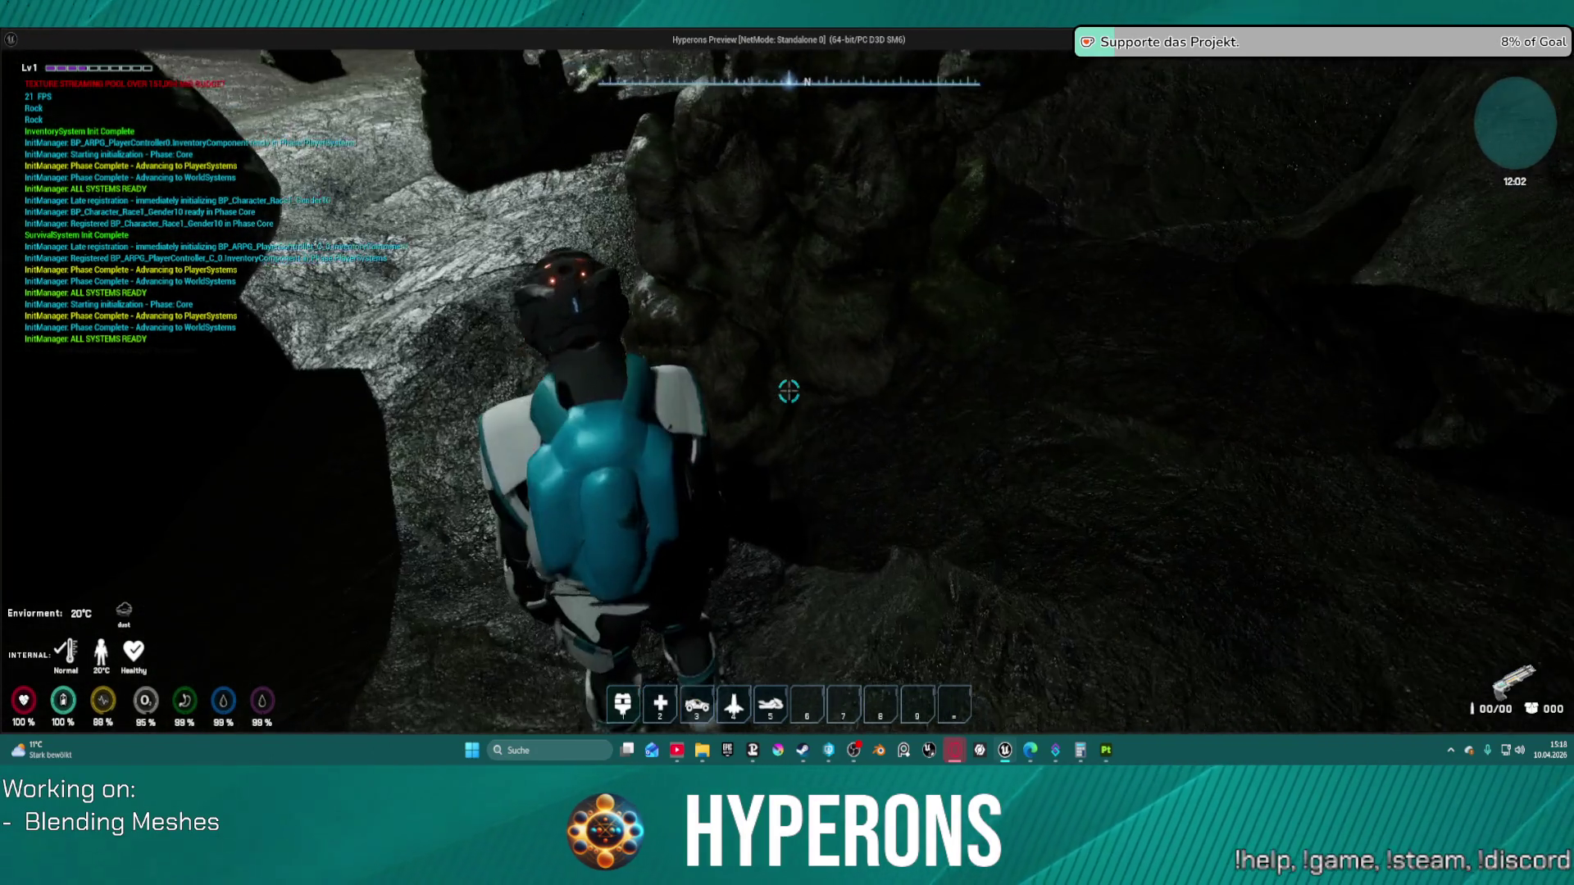
{"action": "key", "text": "w"}
Step: Back in the editor, rerun an earlier r.MeshBlend size command from the console history
{"action": "key", "text": "super"}
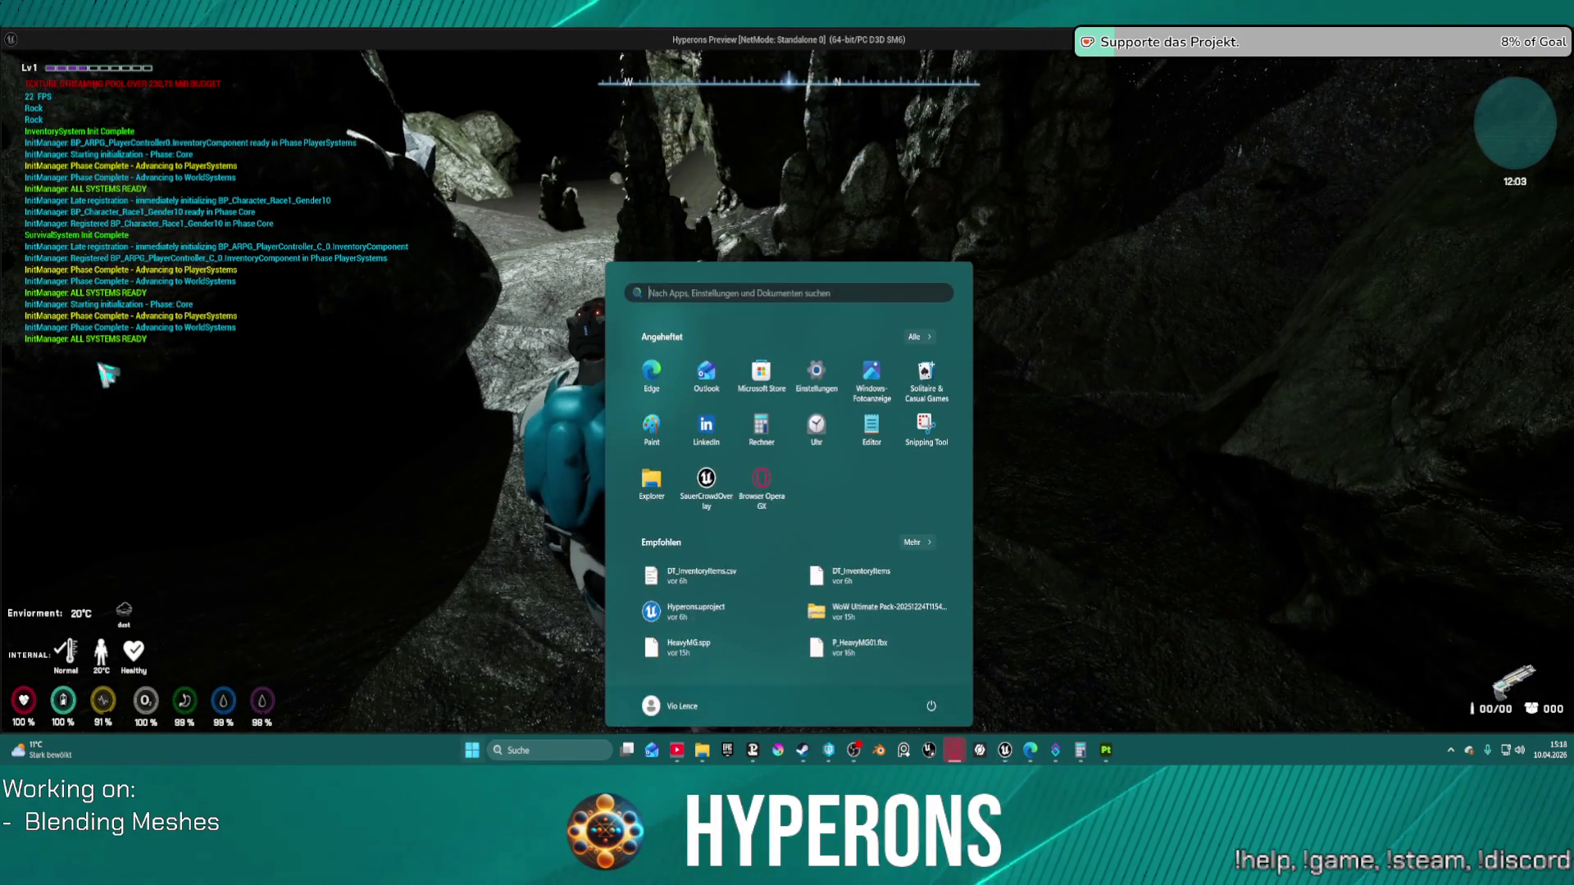
{"action": "key", "text": "Escape"}
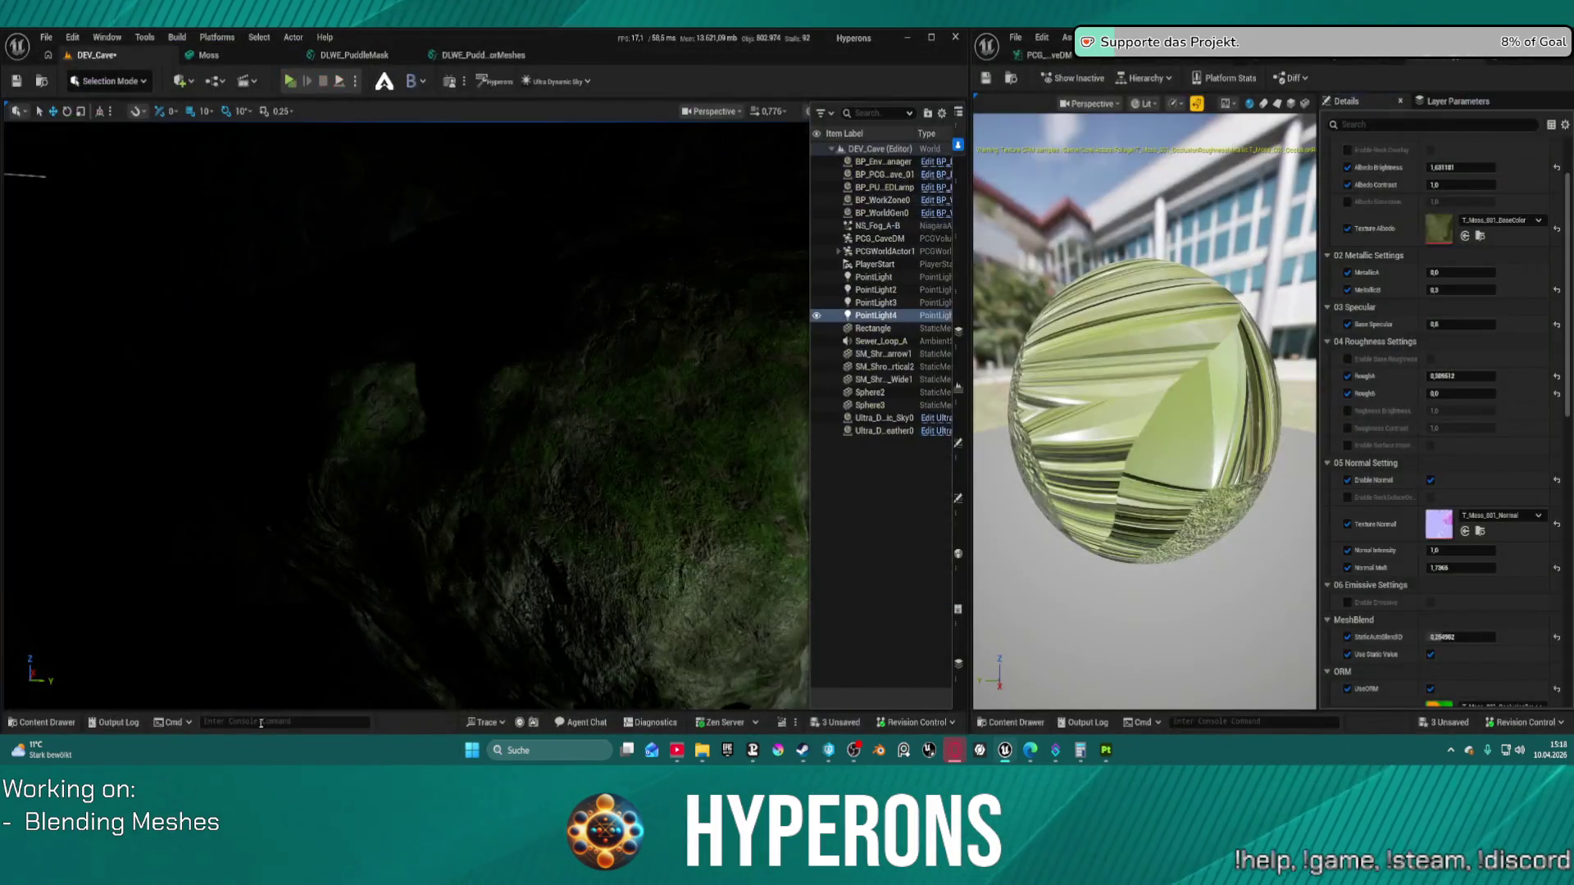
{"action": "left_click", "coordinate": [263, 722]}
{"action": "key", "text": "Up"}
{"action": "key", "text": "Up"}
{"action": "key", "text": "Up"}
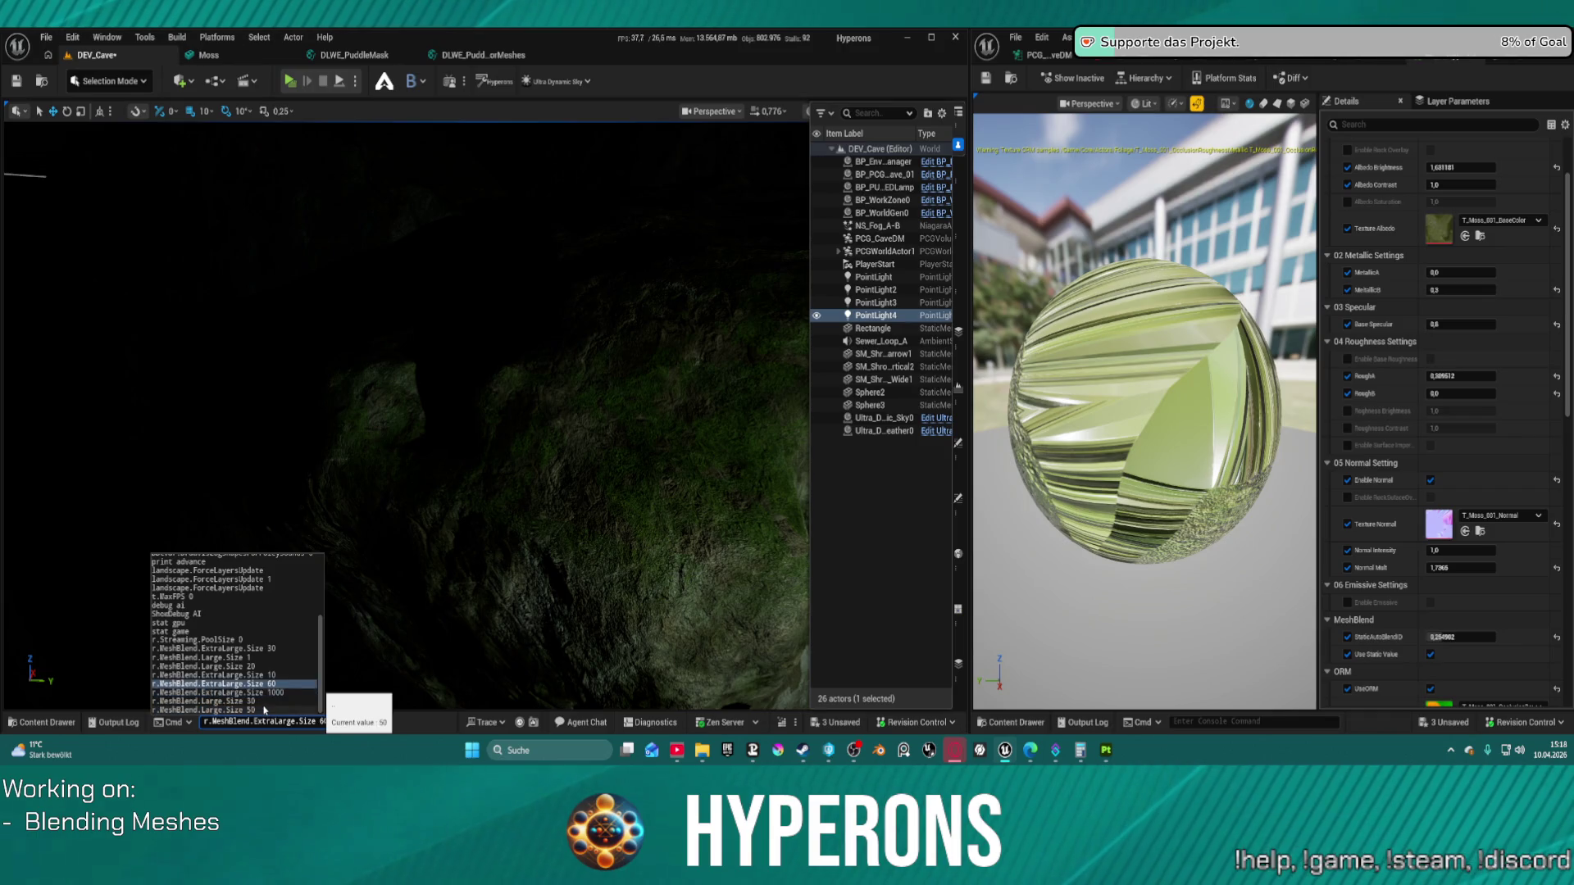
{"action": "key", "text": "Up"}
{"action": "key", "text": "Up"}
{"action": "key", "text": "Return"}
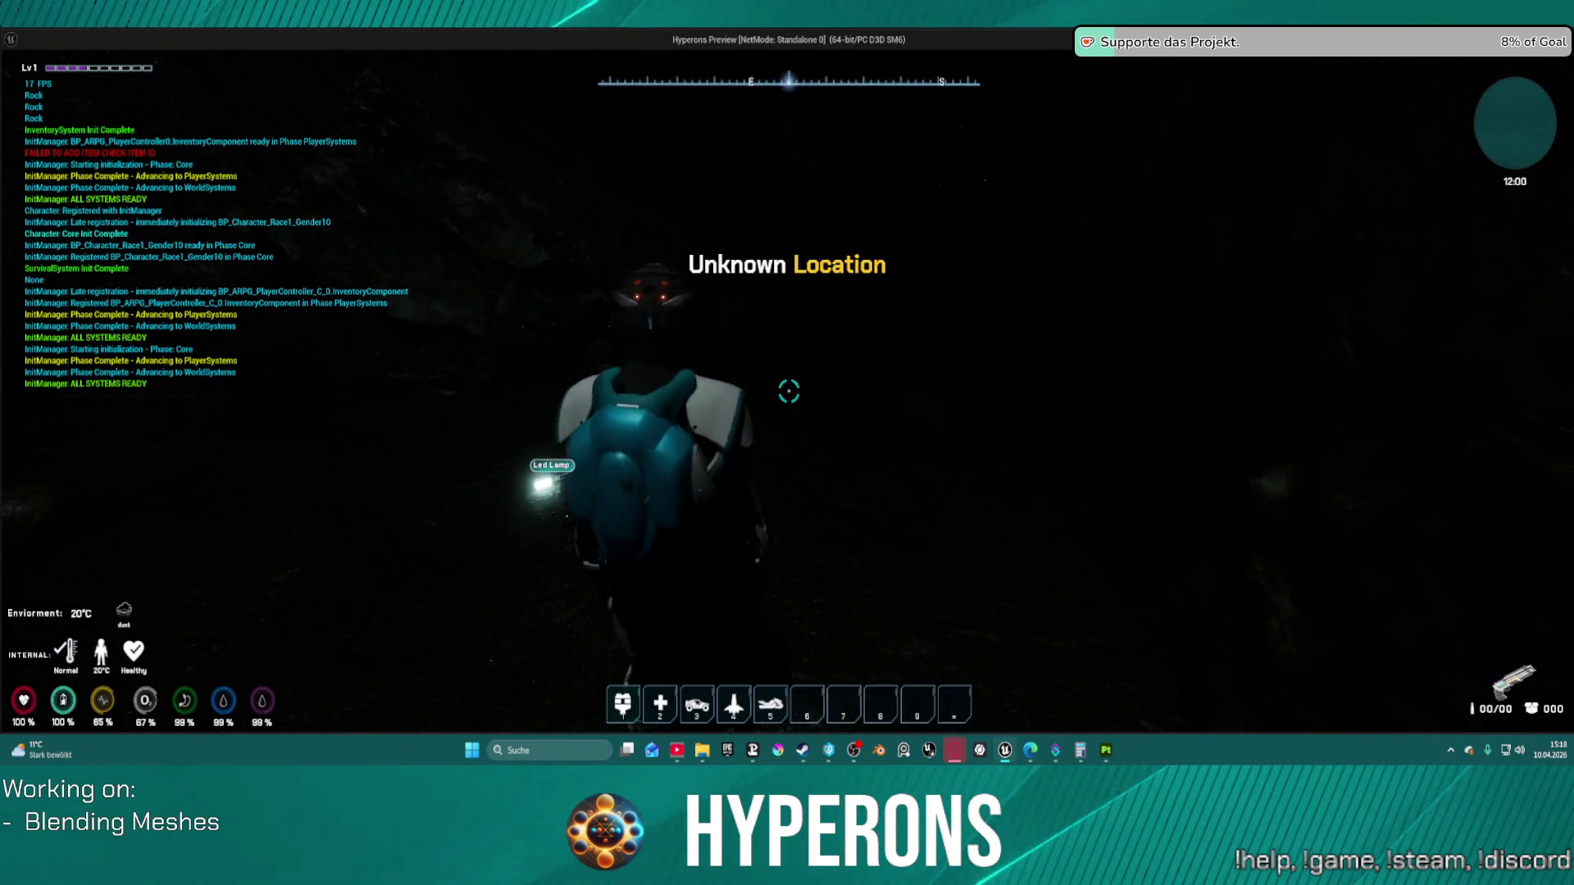
Step: Walk from the dark passage along the rock wall into the lit, moss-covered chamber
{"action": "key", "text": "w"}
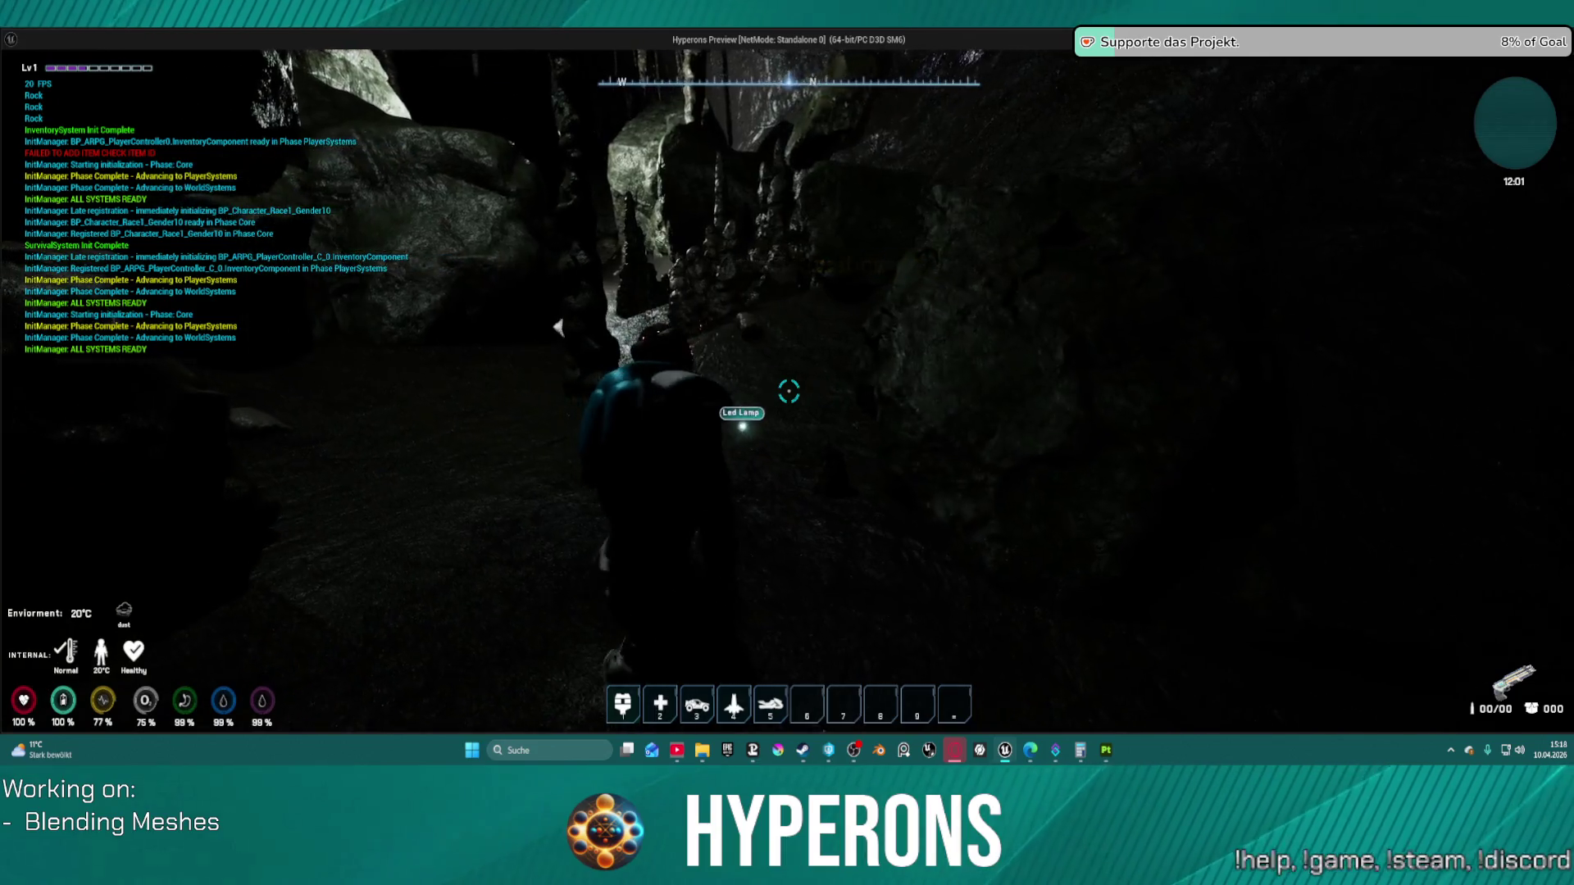
{"action": "key", "text": "w"}
{"action": "key", "text": "w"}
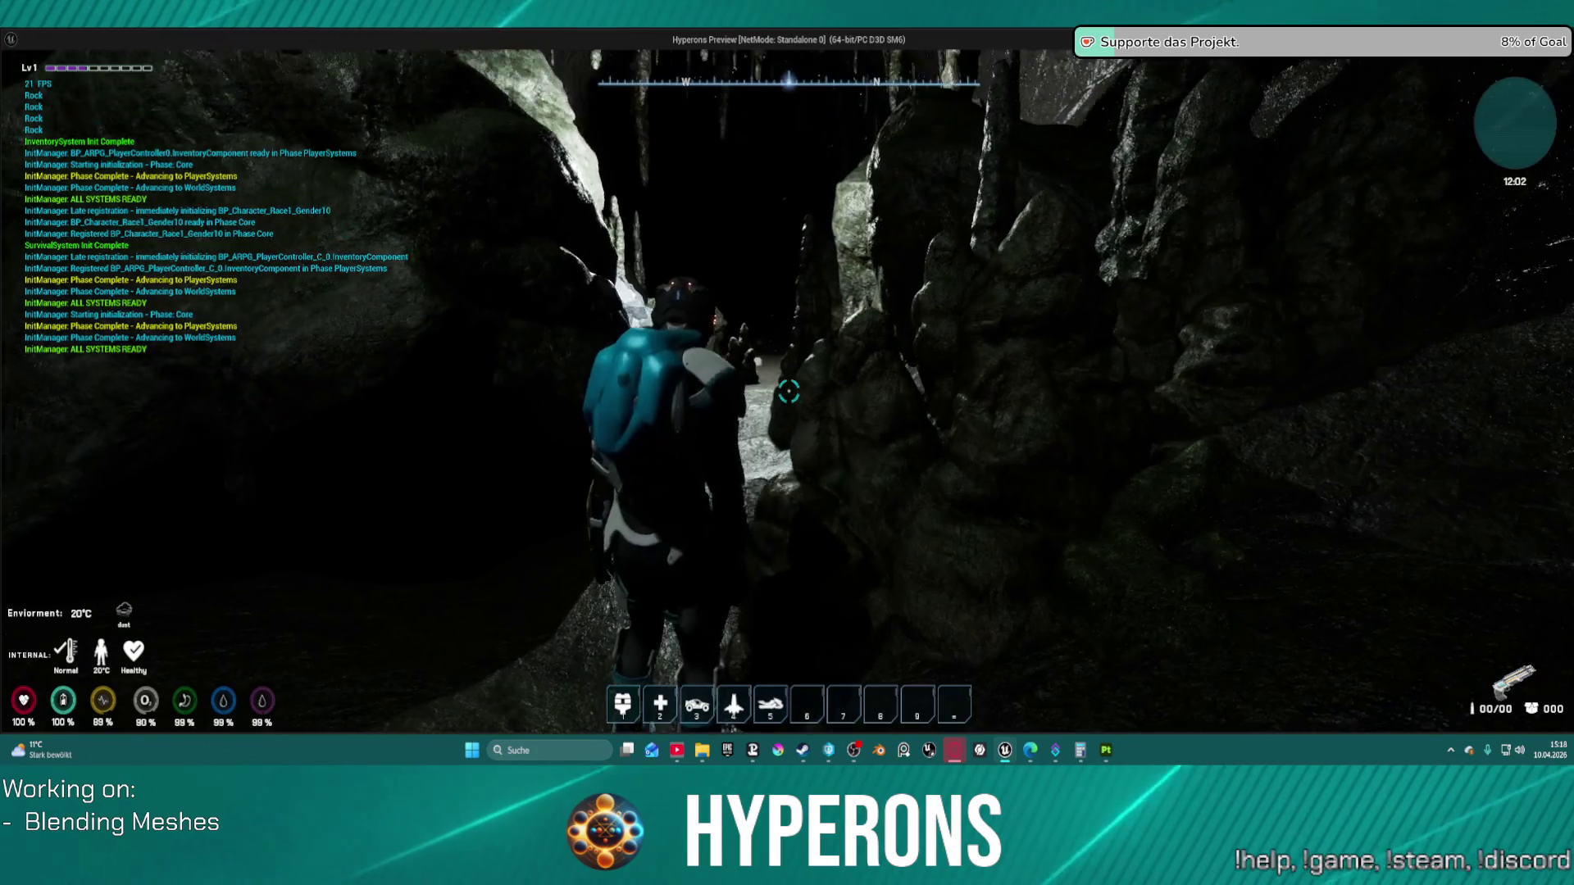
{"action": "key", "text": "w"}
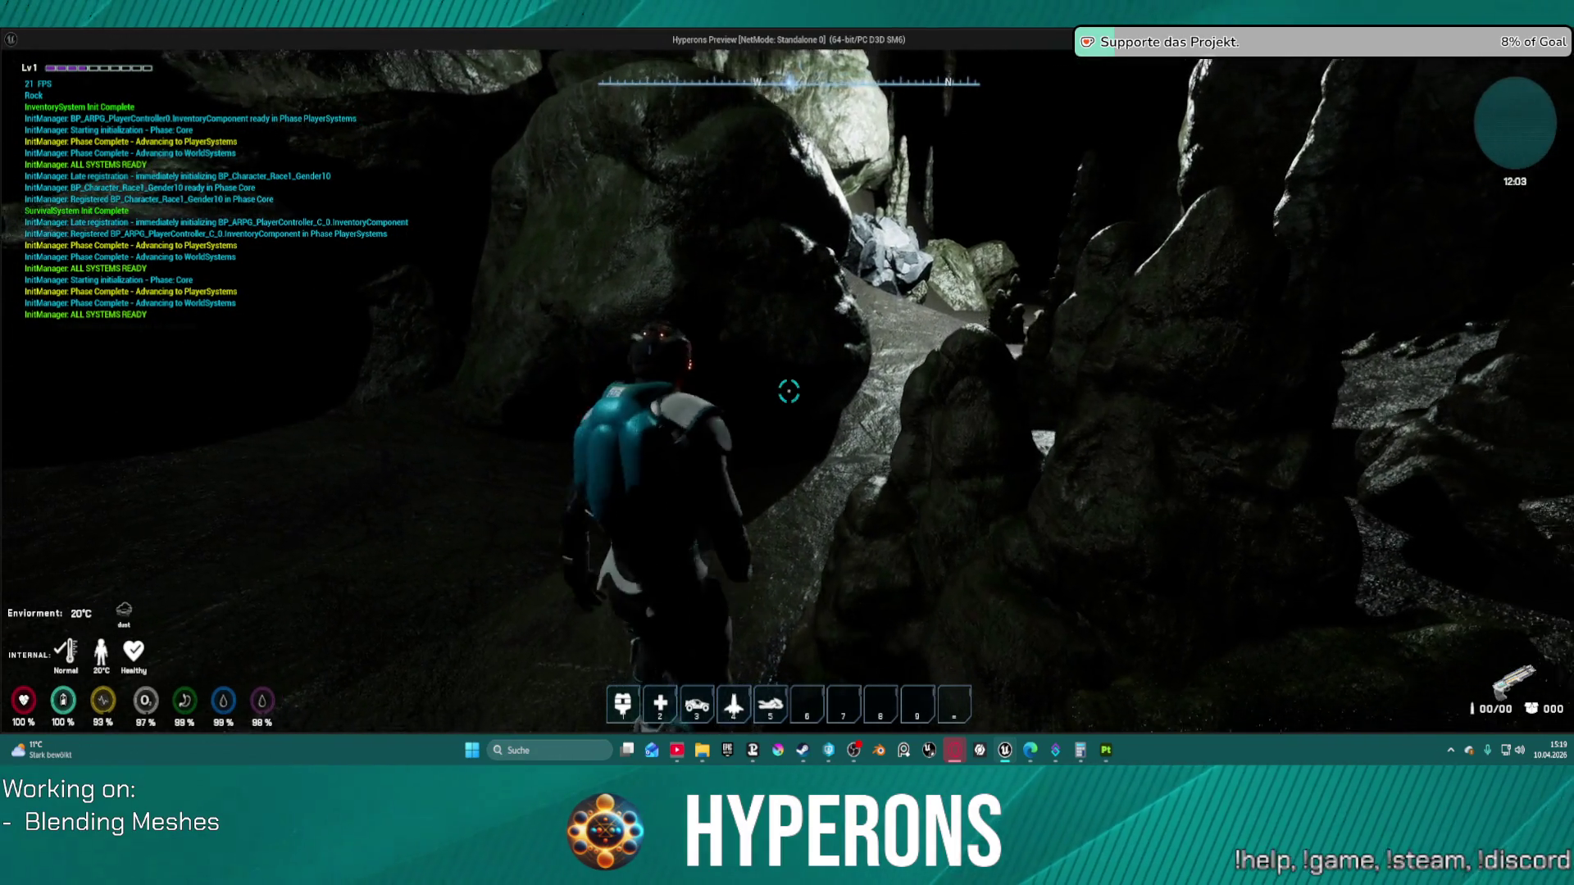
{"action": "key", "text": "w"}
{"action": "key", "text": "w"}
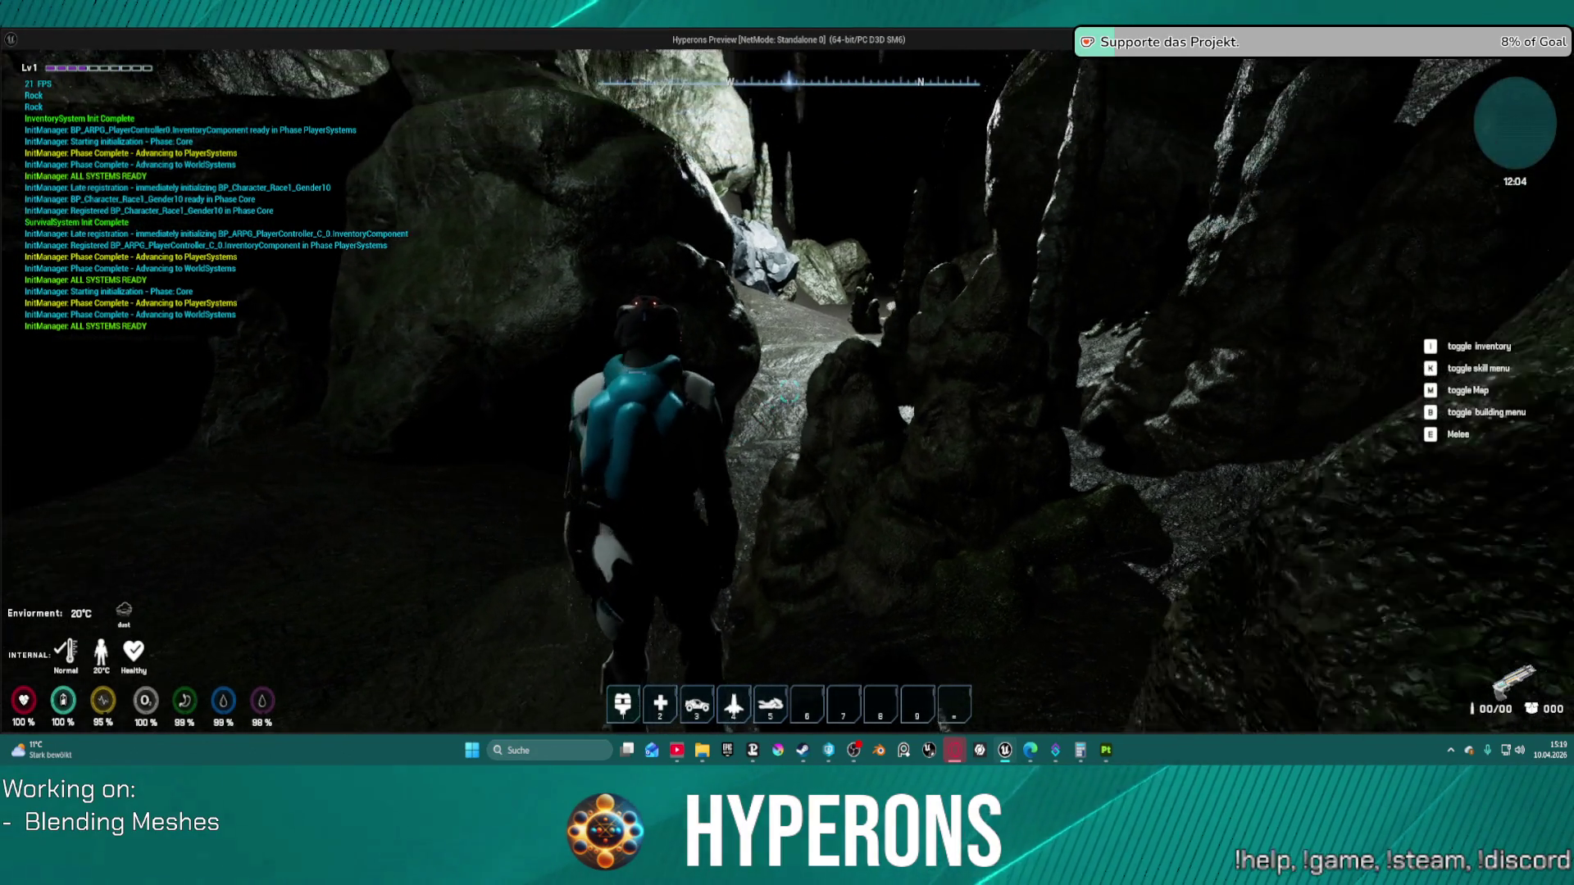
{"action": "key", "text": "w"}
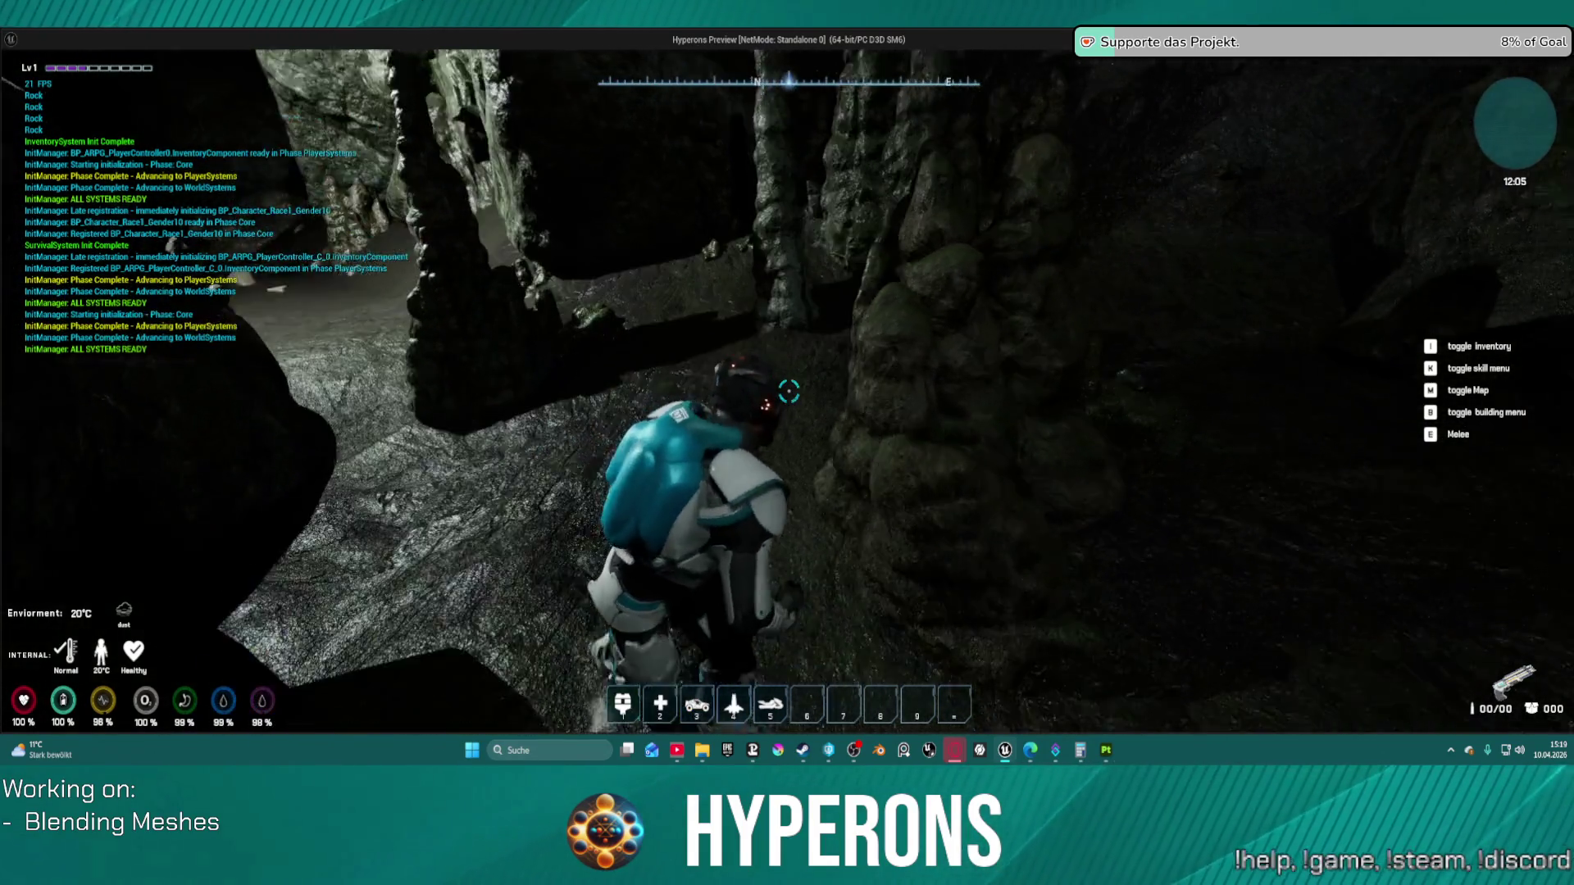
{"action": "key", "text": "w"}
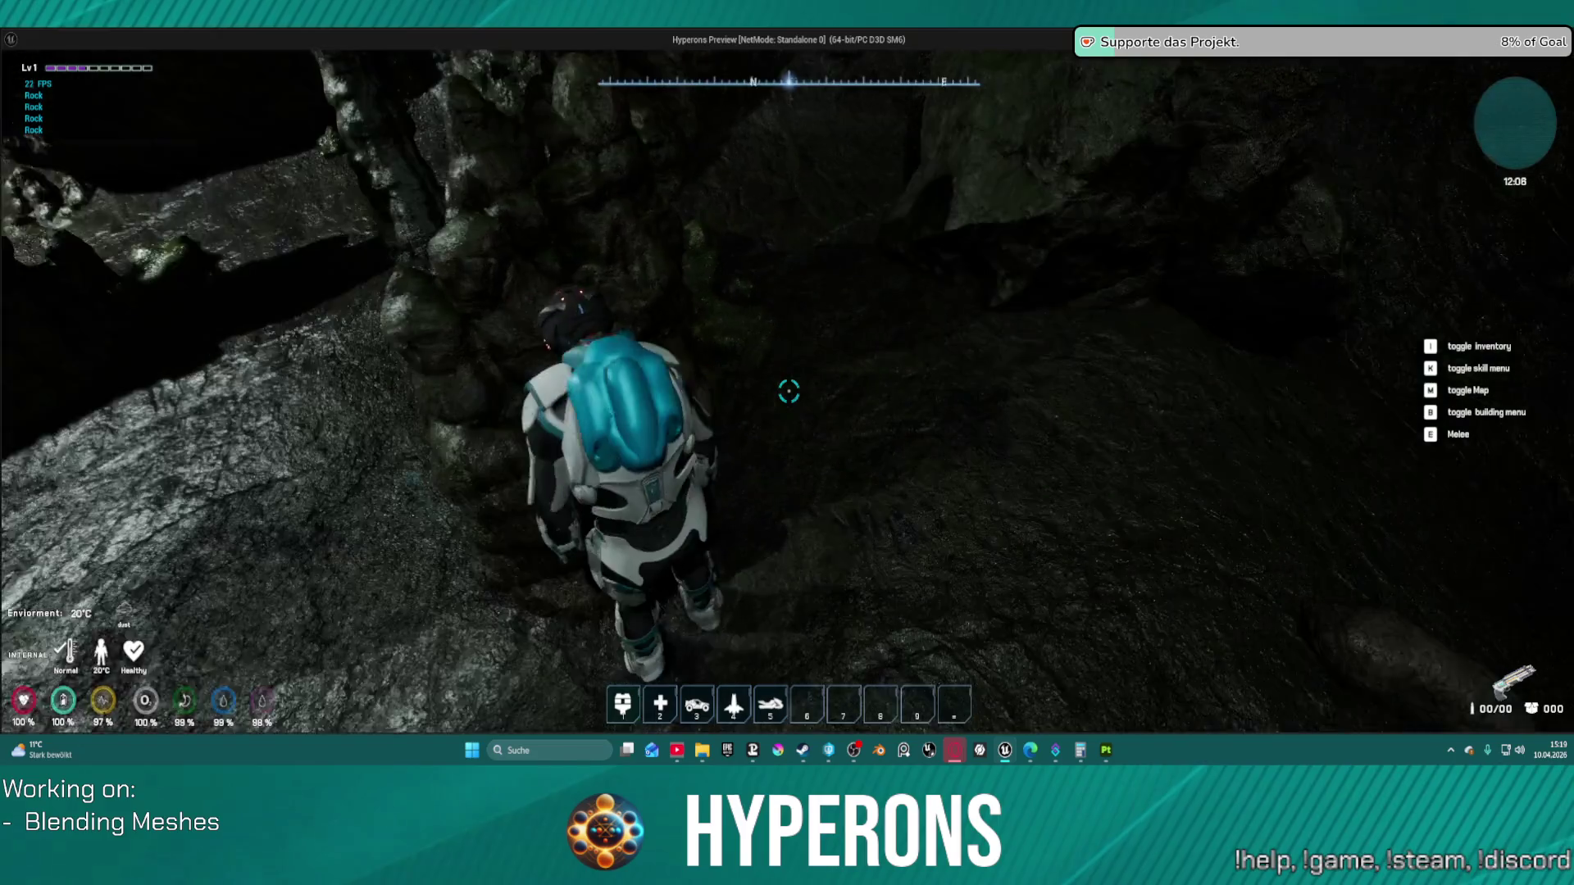
{"action": "key", "text": "w"}
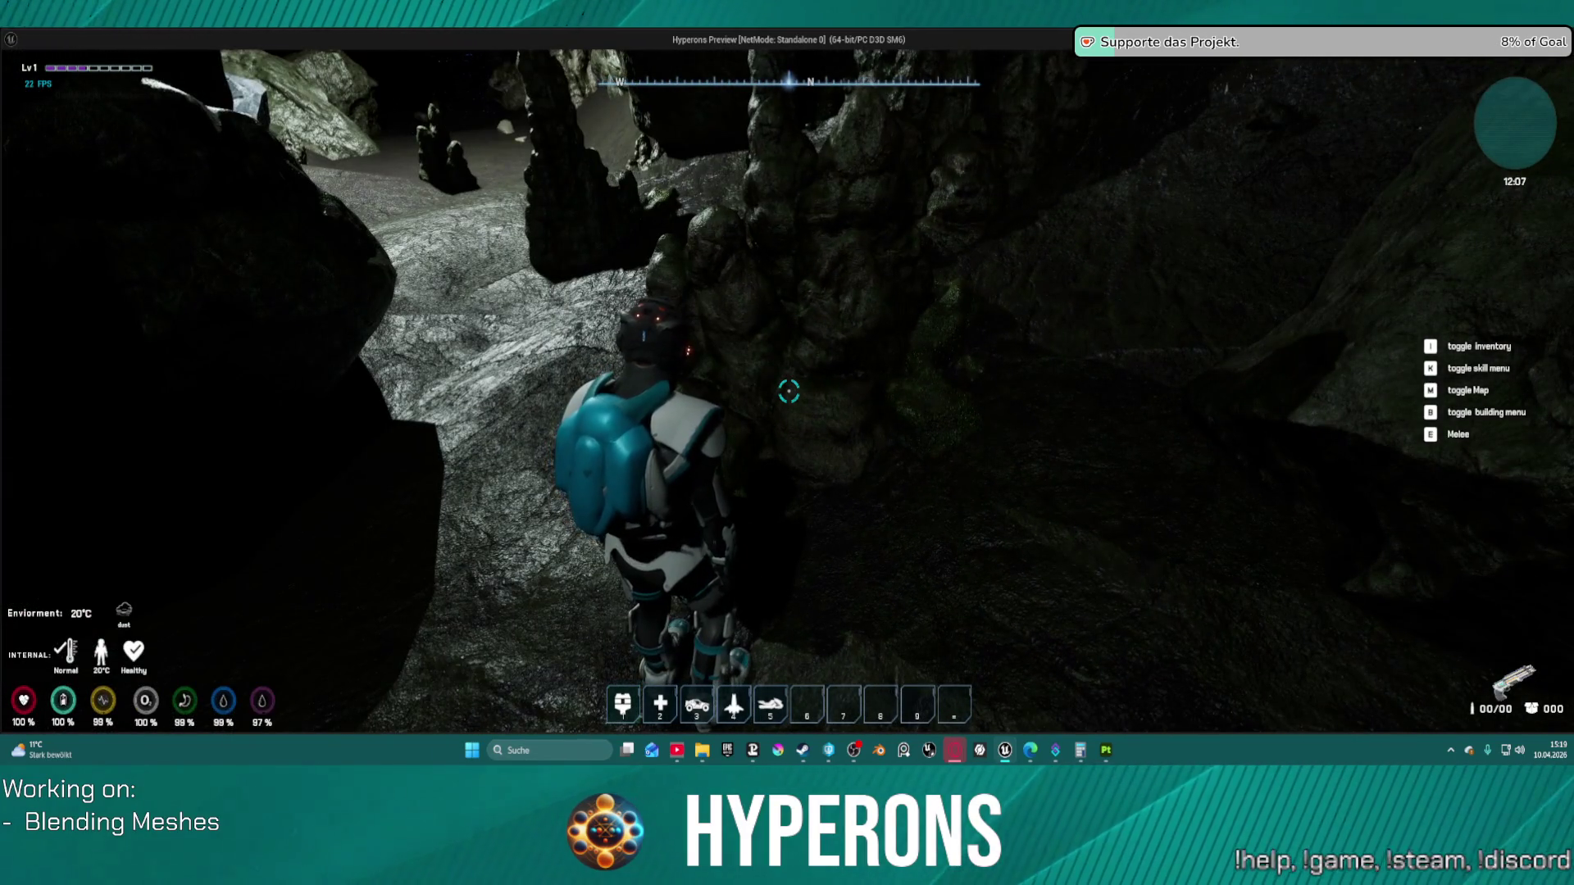
{"action": "key", "text": "w"}
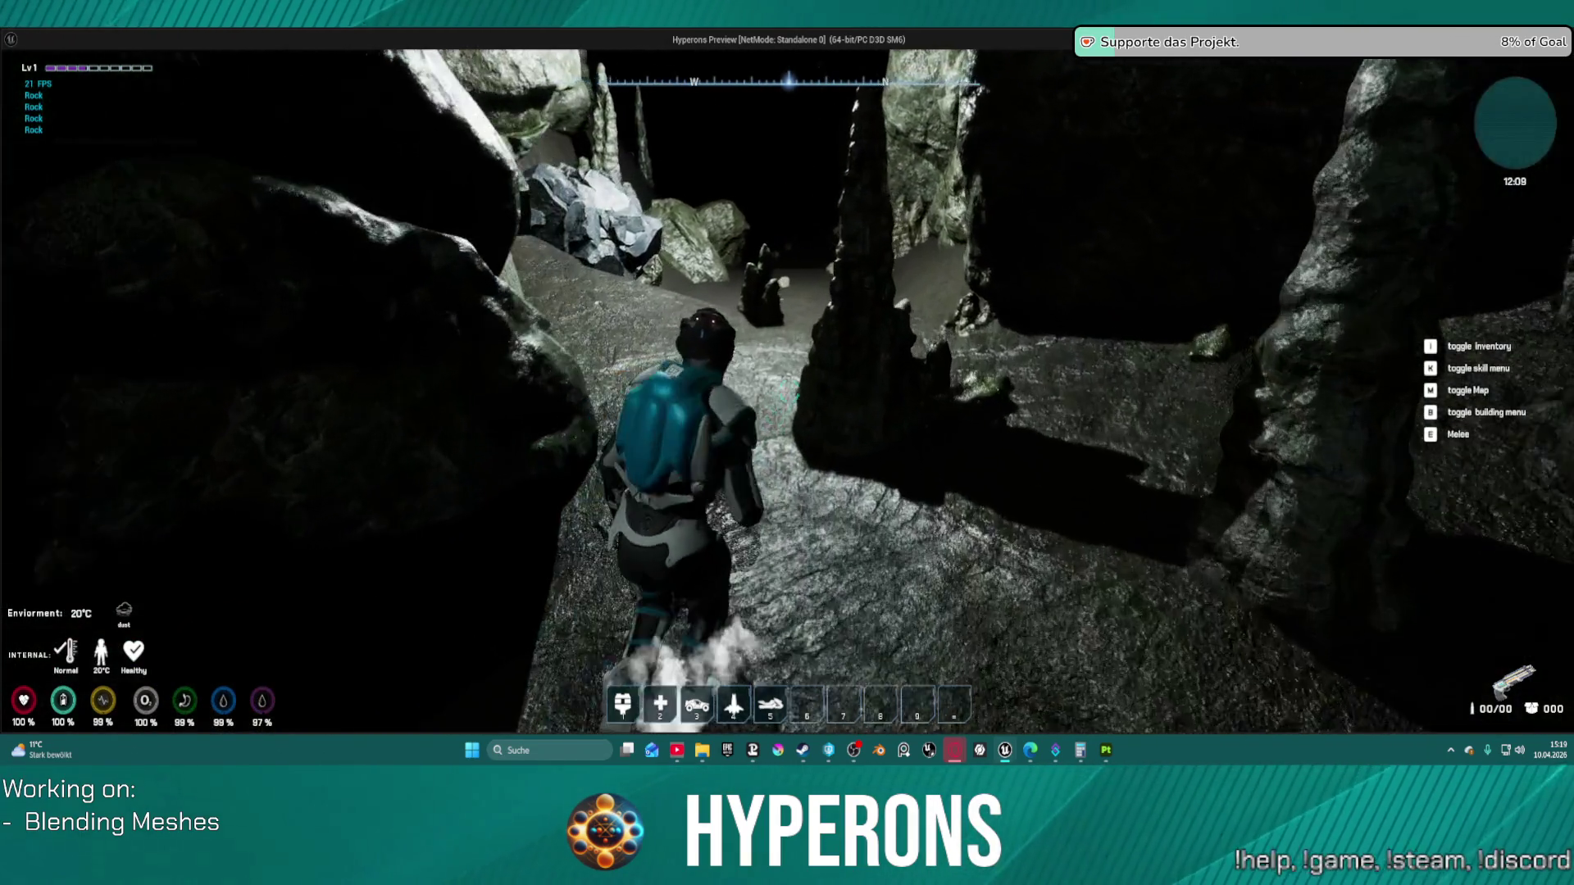
{"action": "key", "text": "w"}
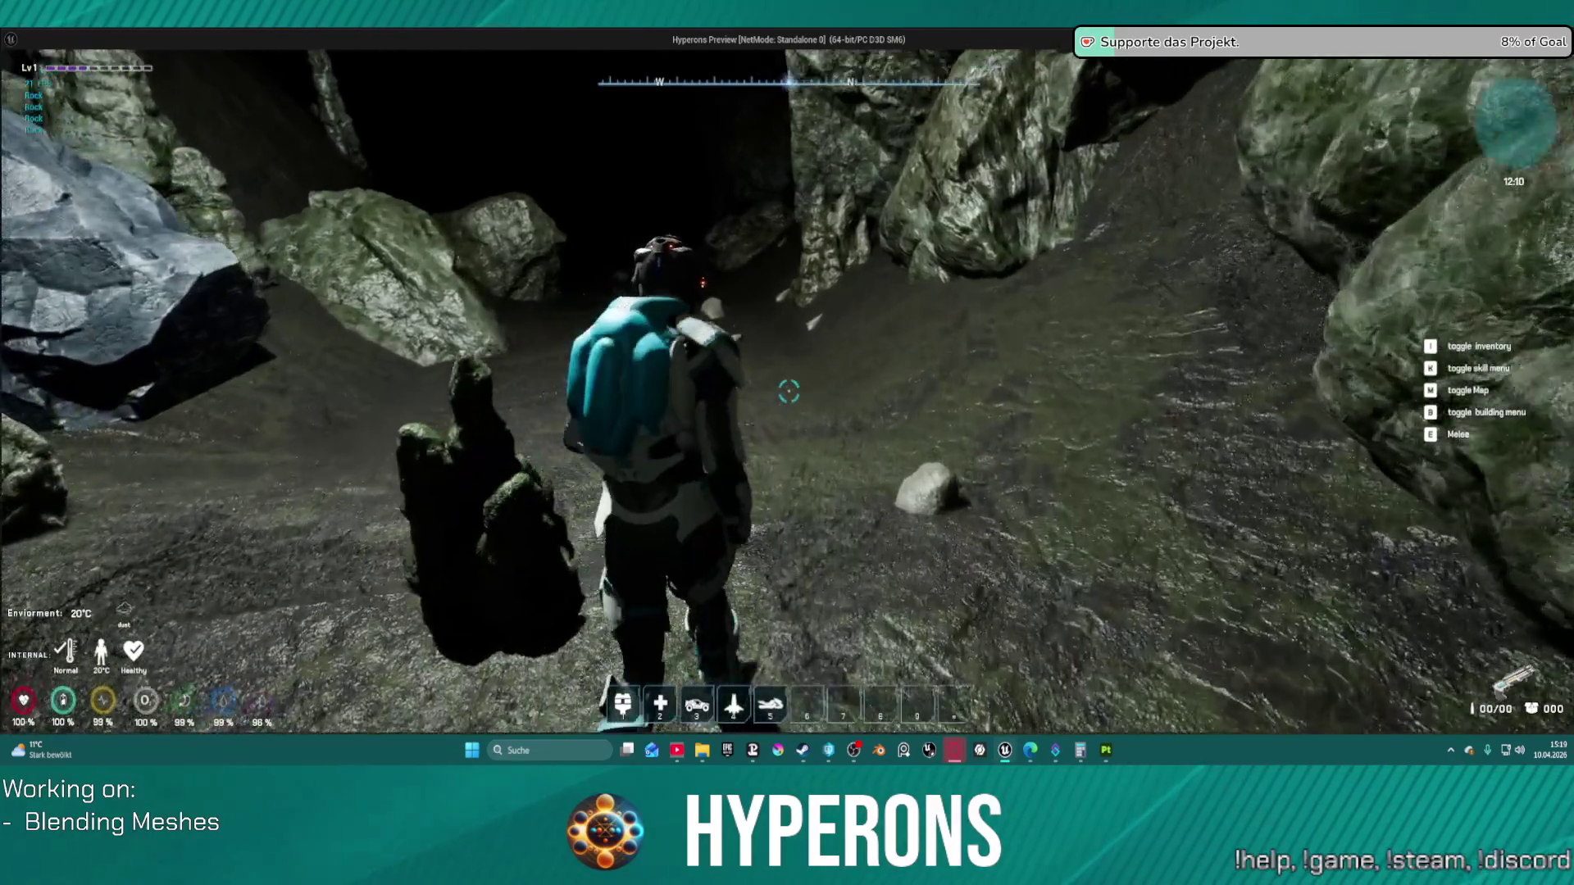
Step: Switch on the hand light and run past the green rocks and stalagmites into the darker boulder section
{"action": "key", "text": "d"}
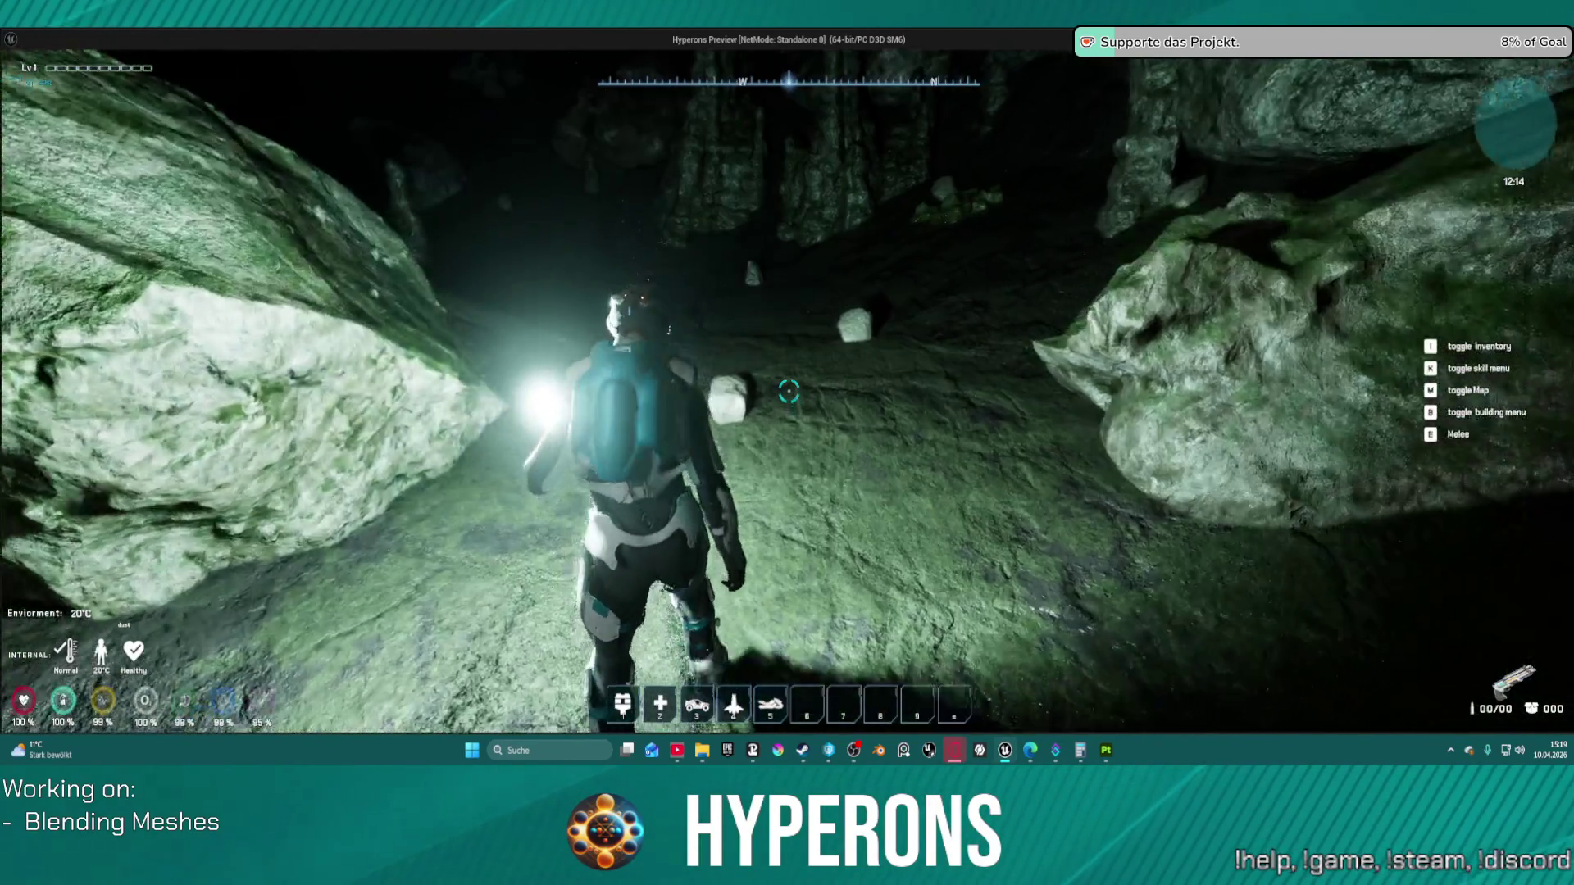
{"action": "key", "text": "w"}
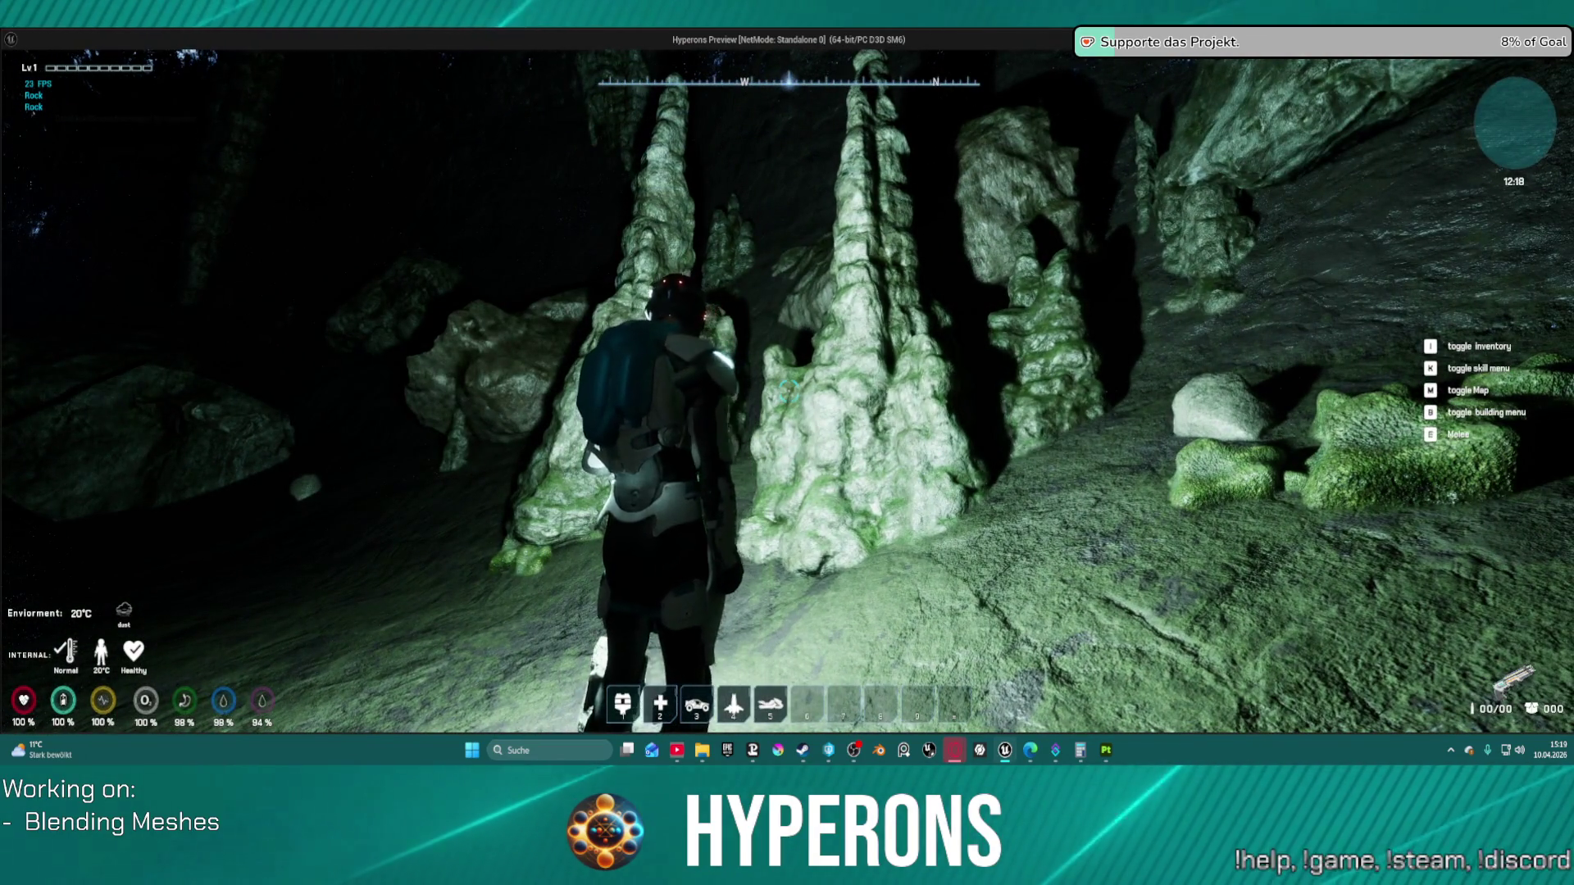
{"action": "key", "text": "f"}
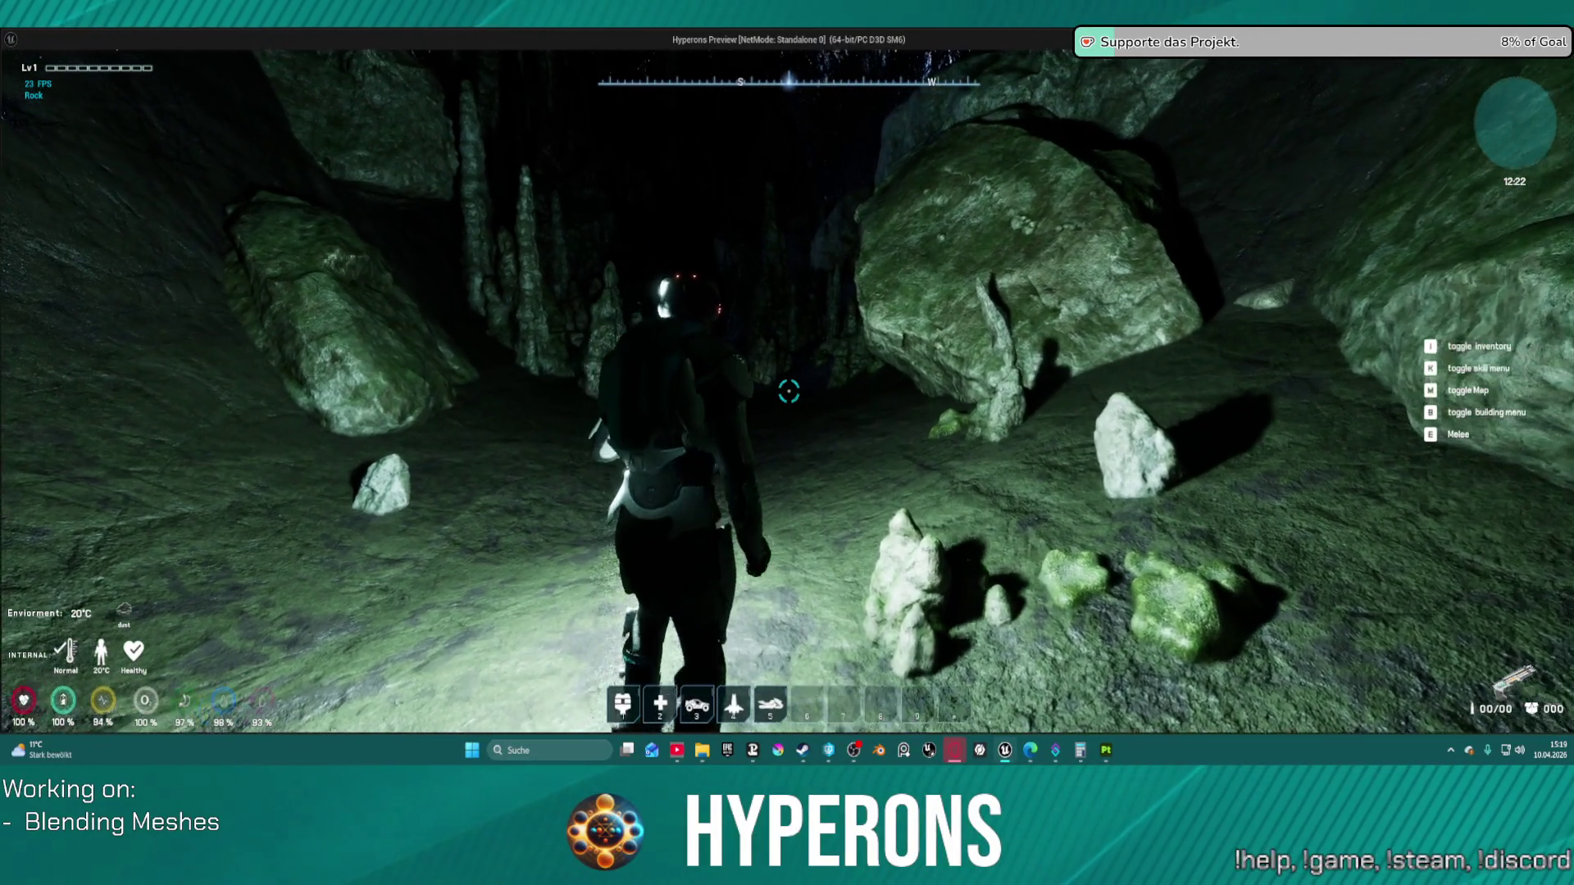
{"action": "key", "text": "w"}
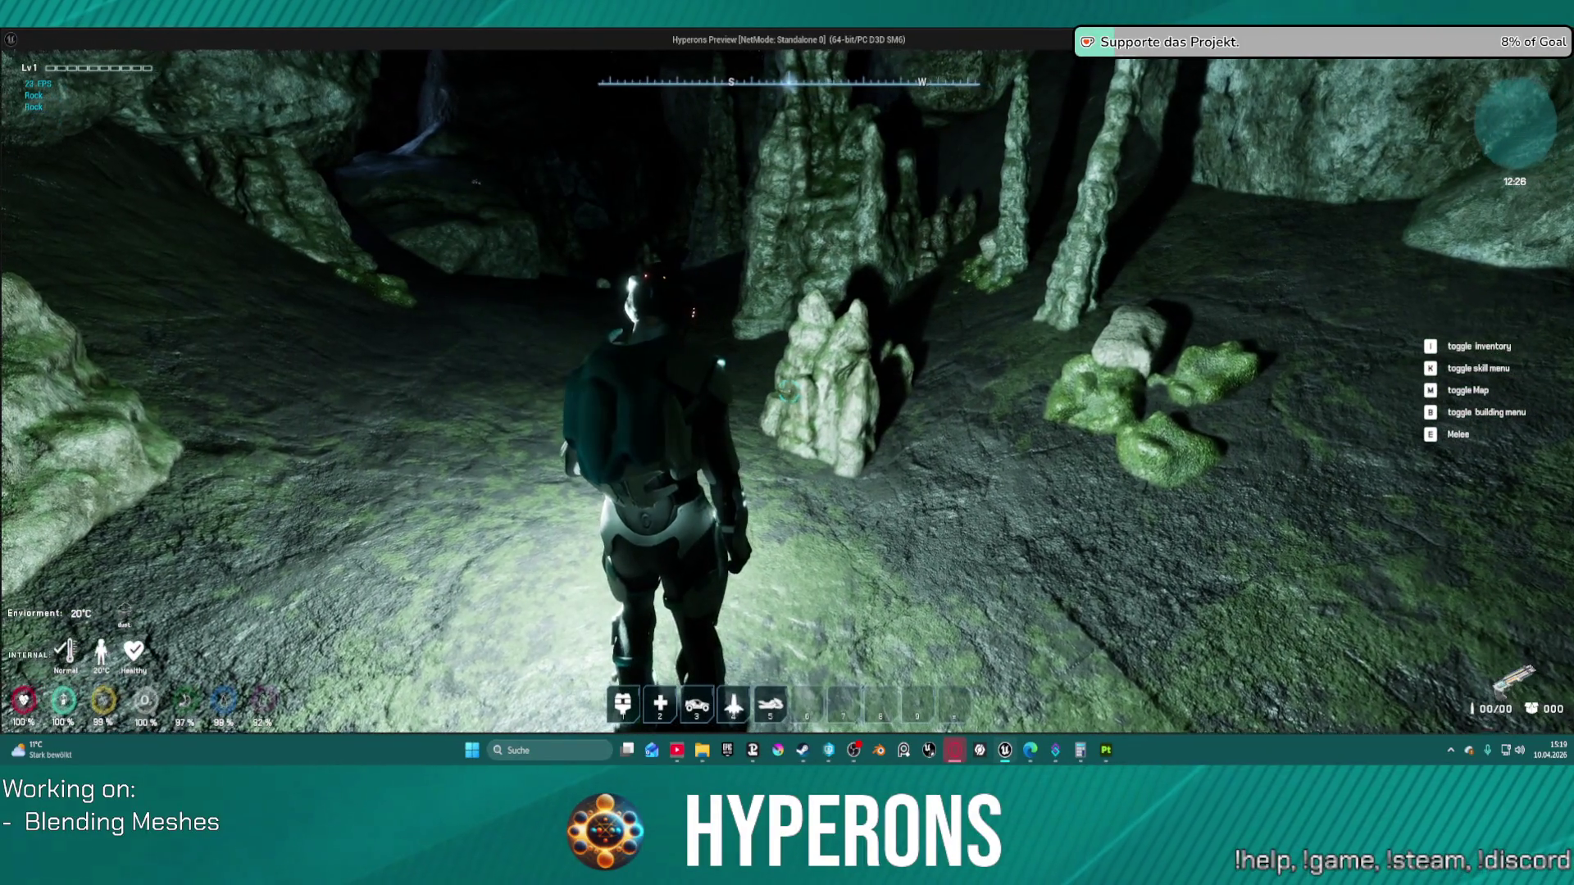
{"action": "key", "text": "w"}
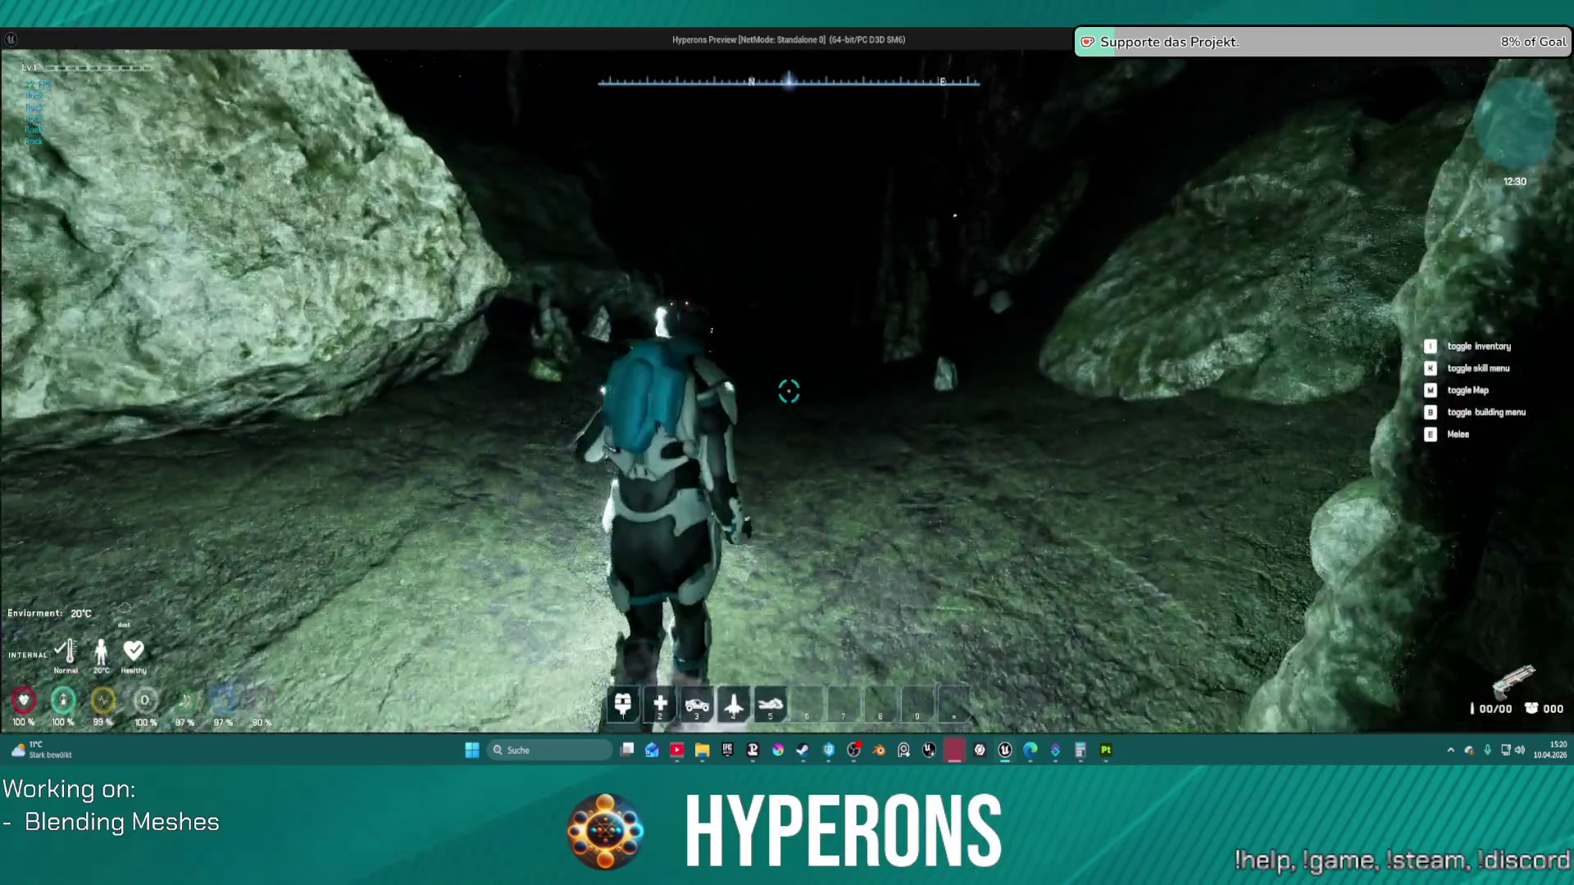
{"action": "key", "text": "w"}
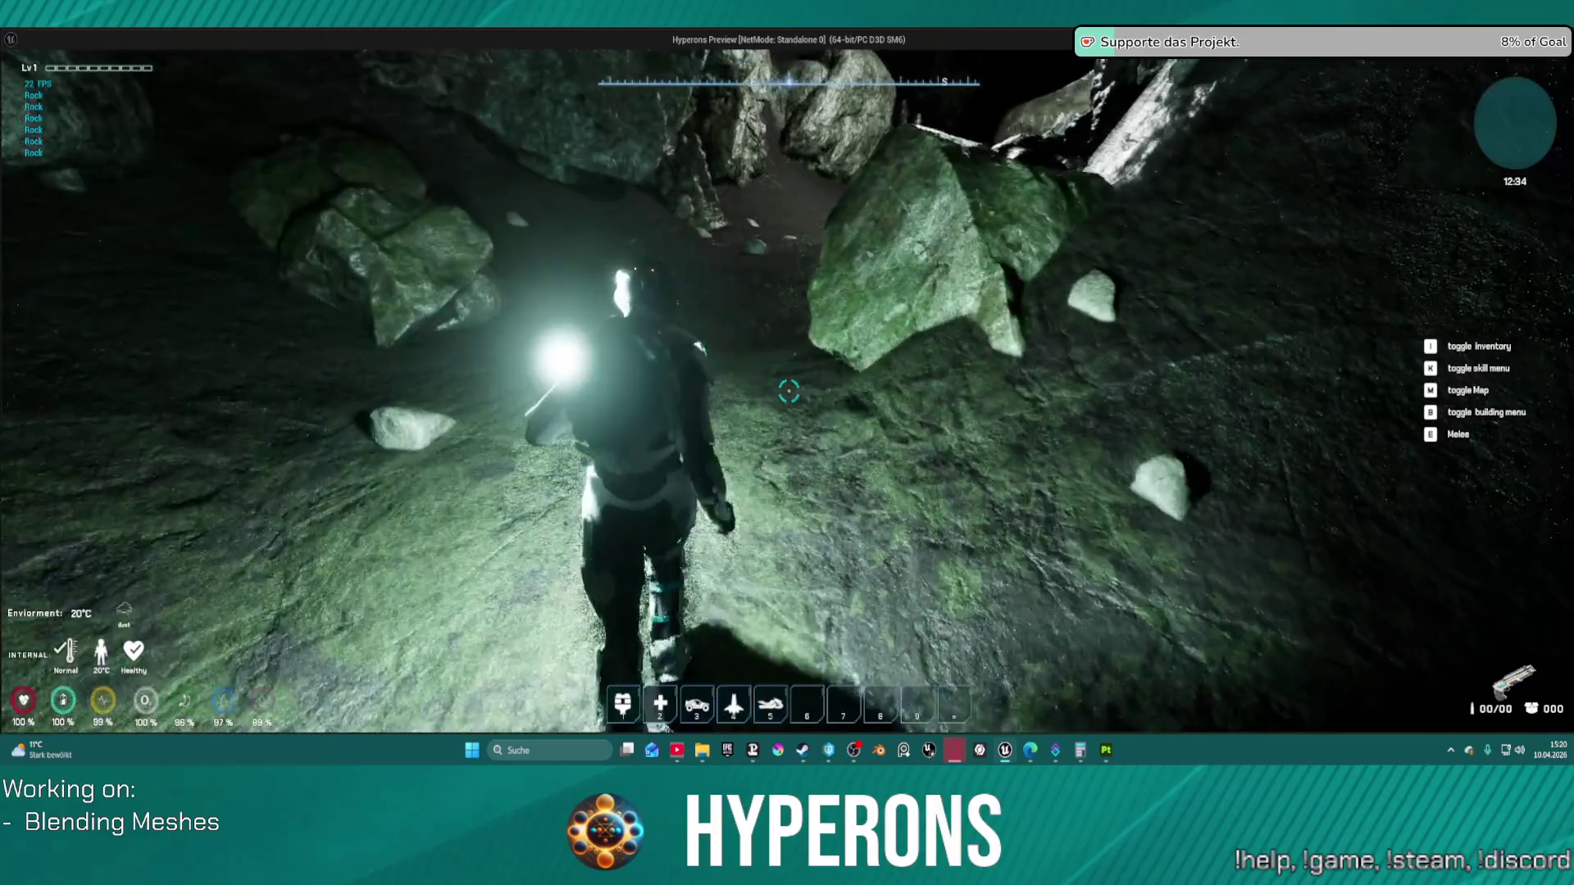
{"action": "key", "text": "w"}
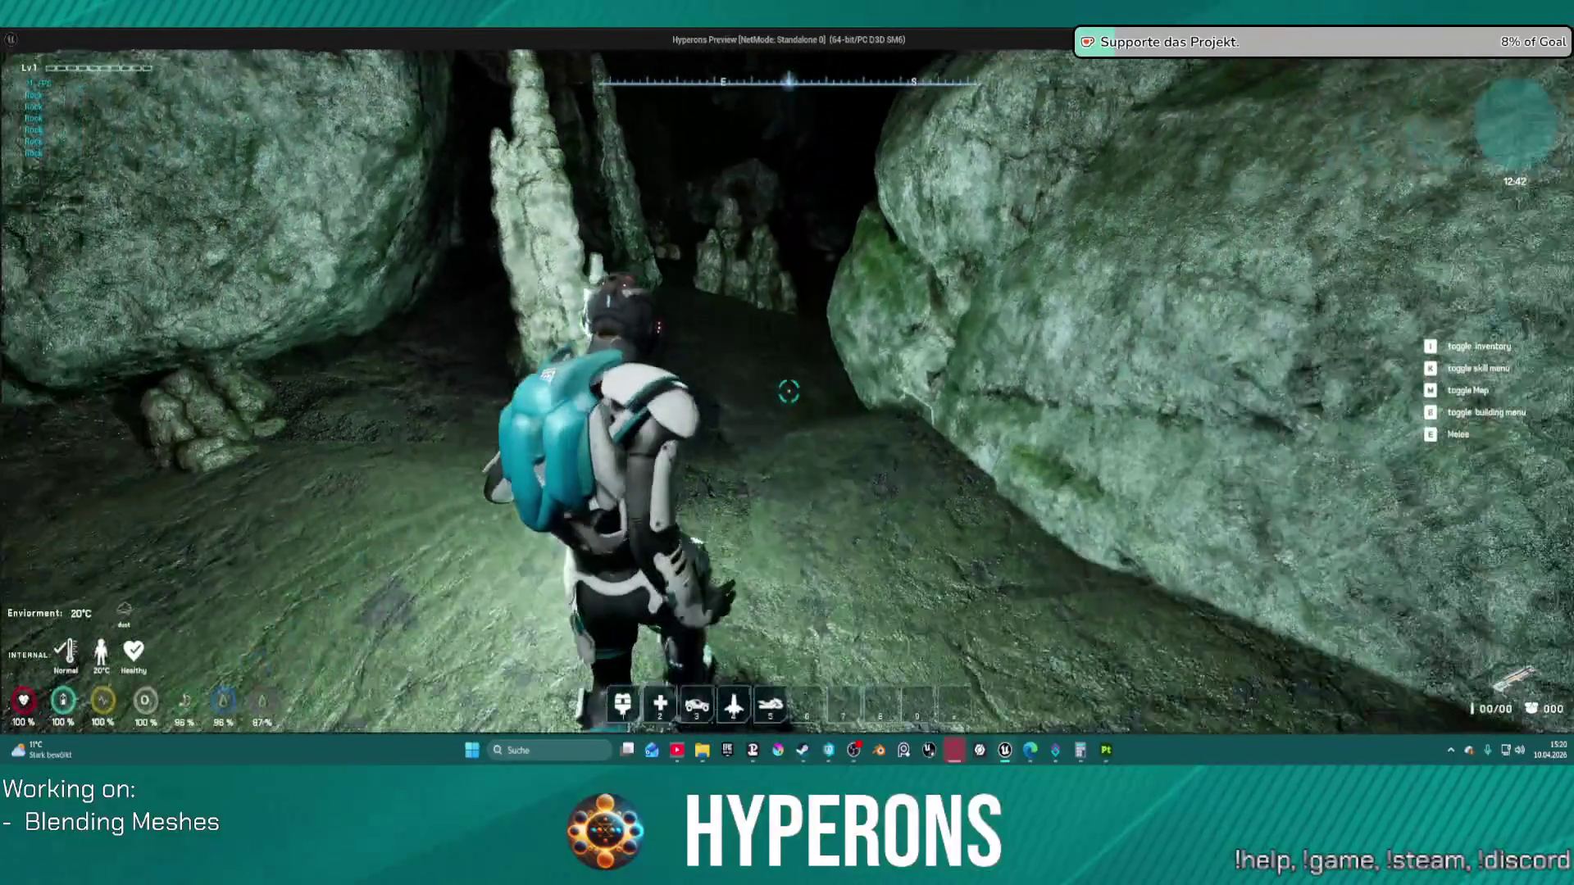
{"action": "key", "text": "w"}
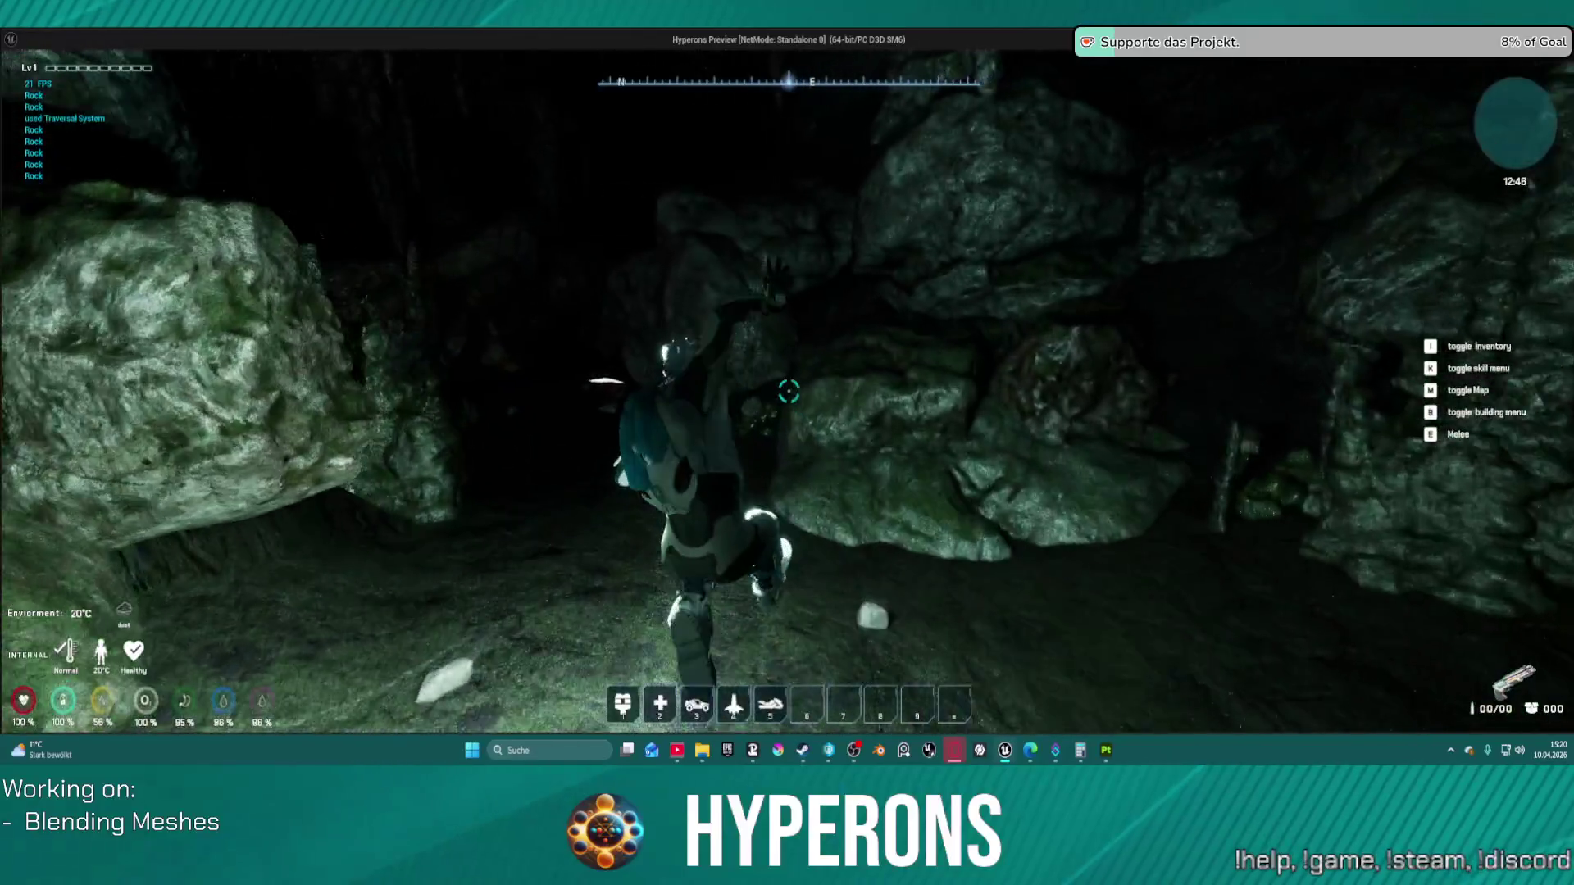
Step: Climb onto the boulder and move under the overhang toward the stalagmites in the preview
{"action": "key", "text": "w"}
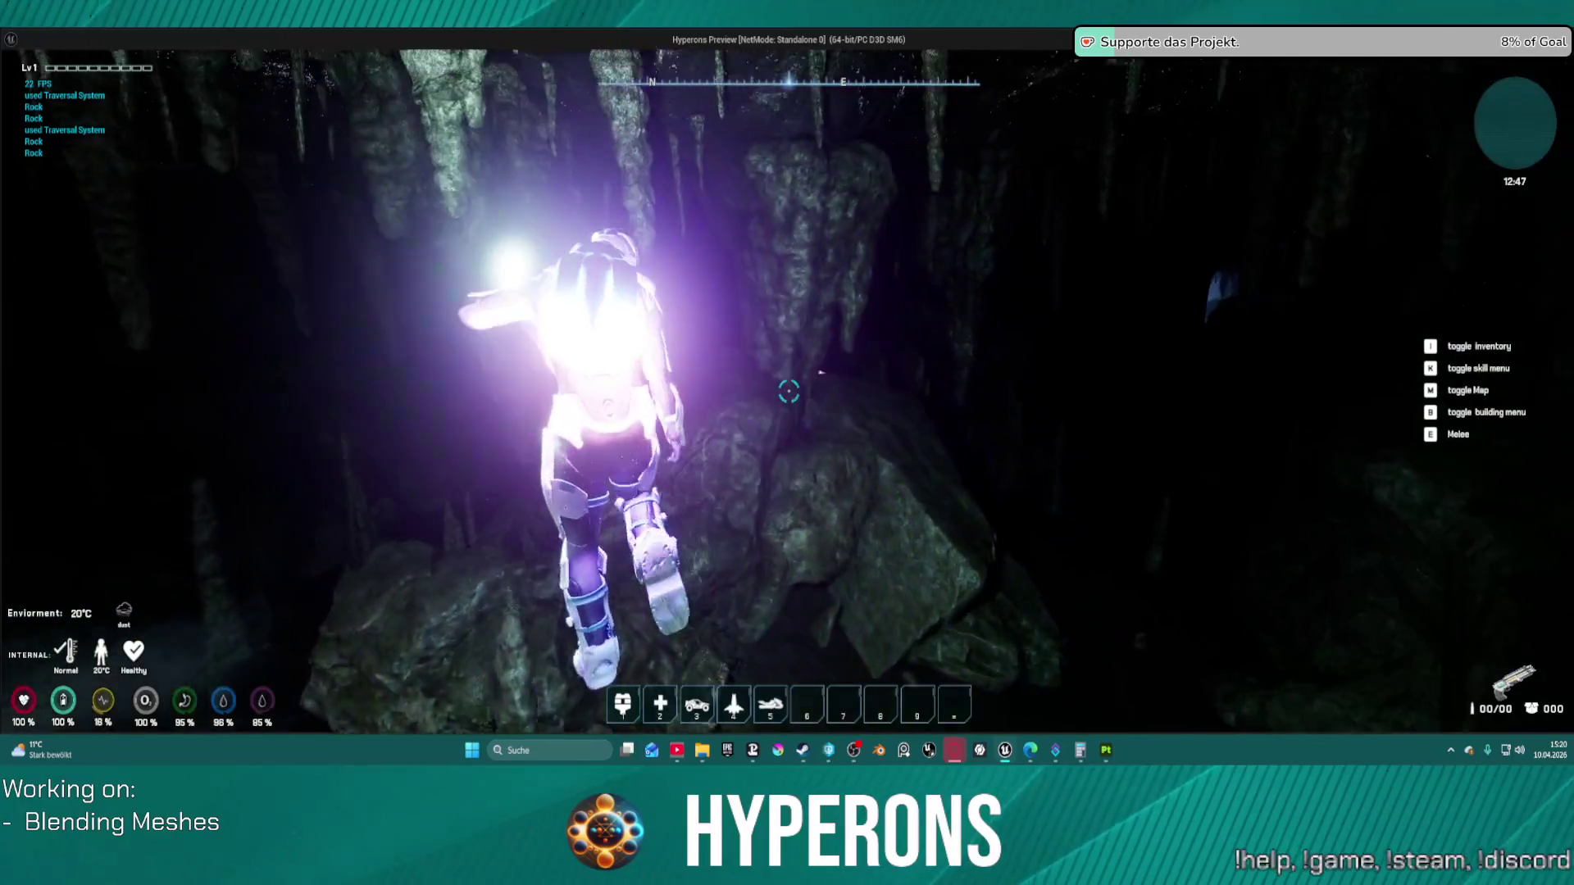
{"action": "key", "text": "w"}
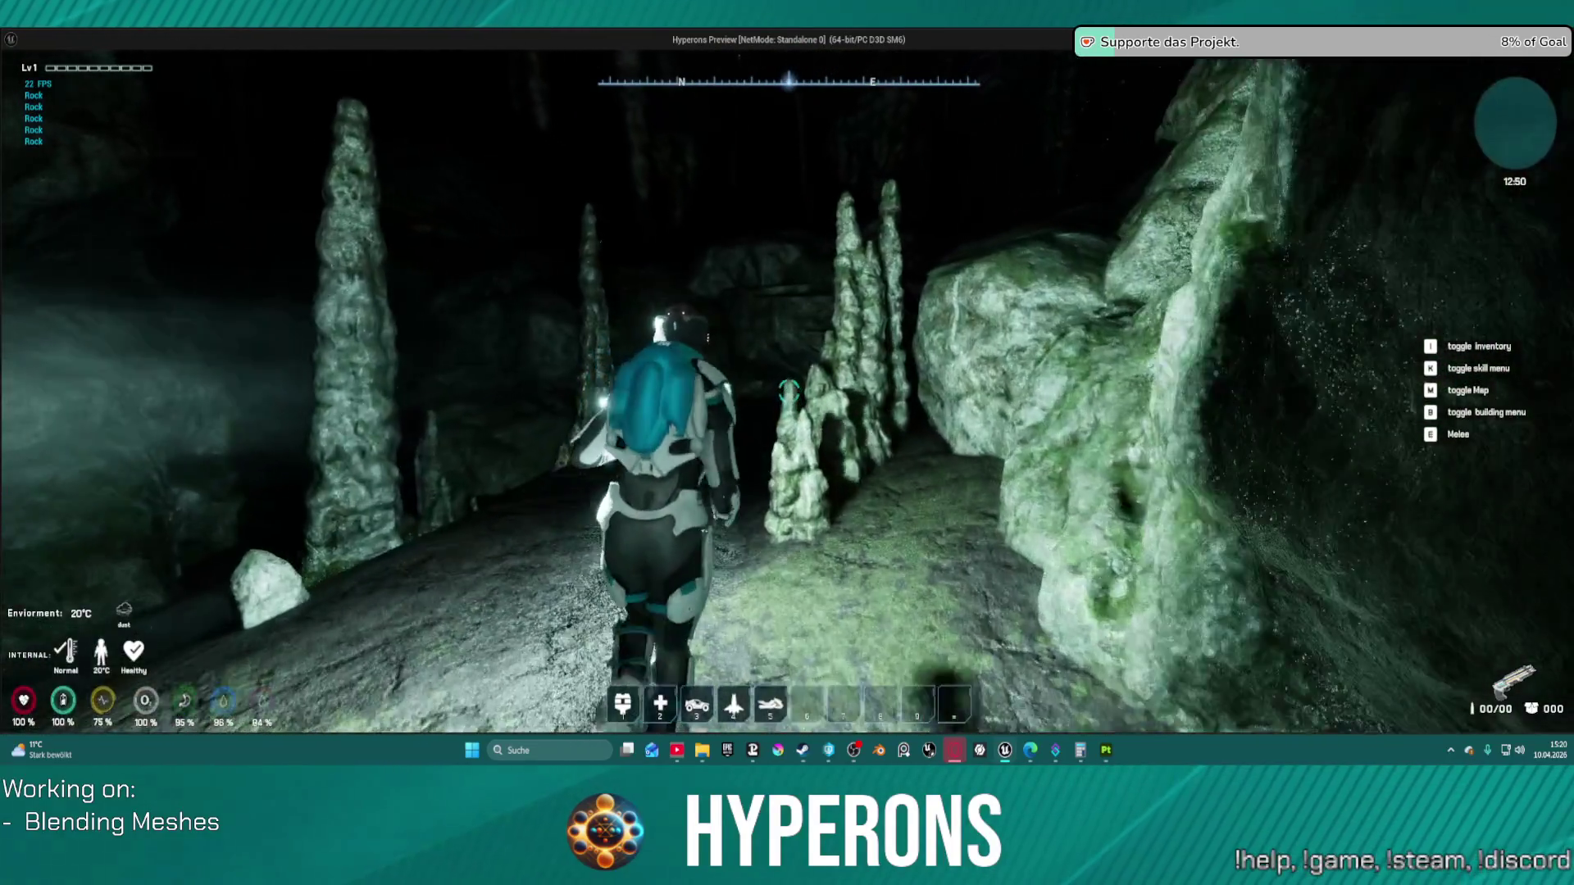
{"action": "key", "text": "w"}
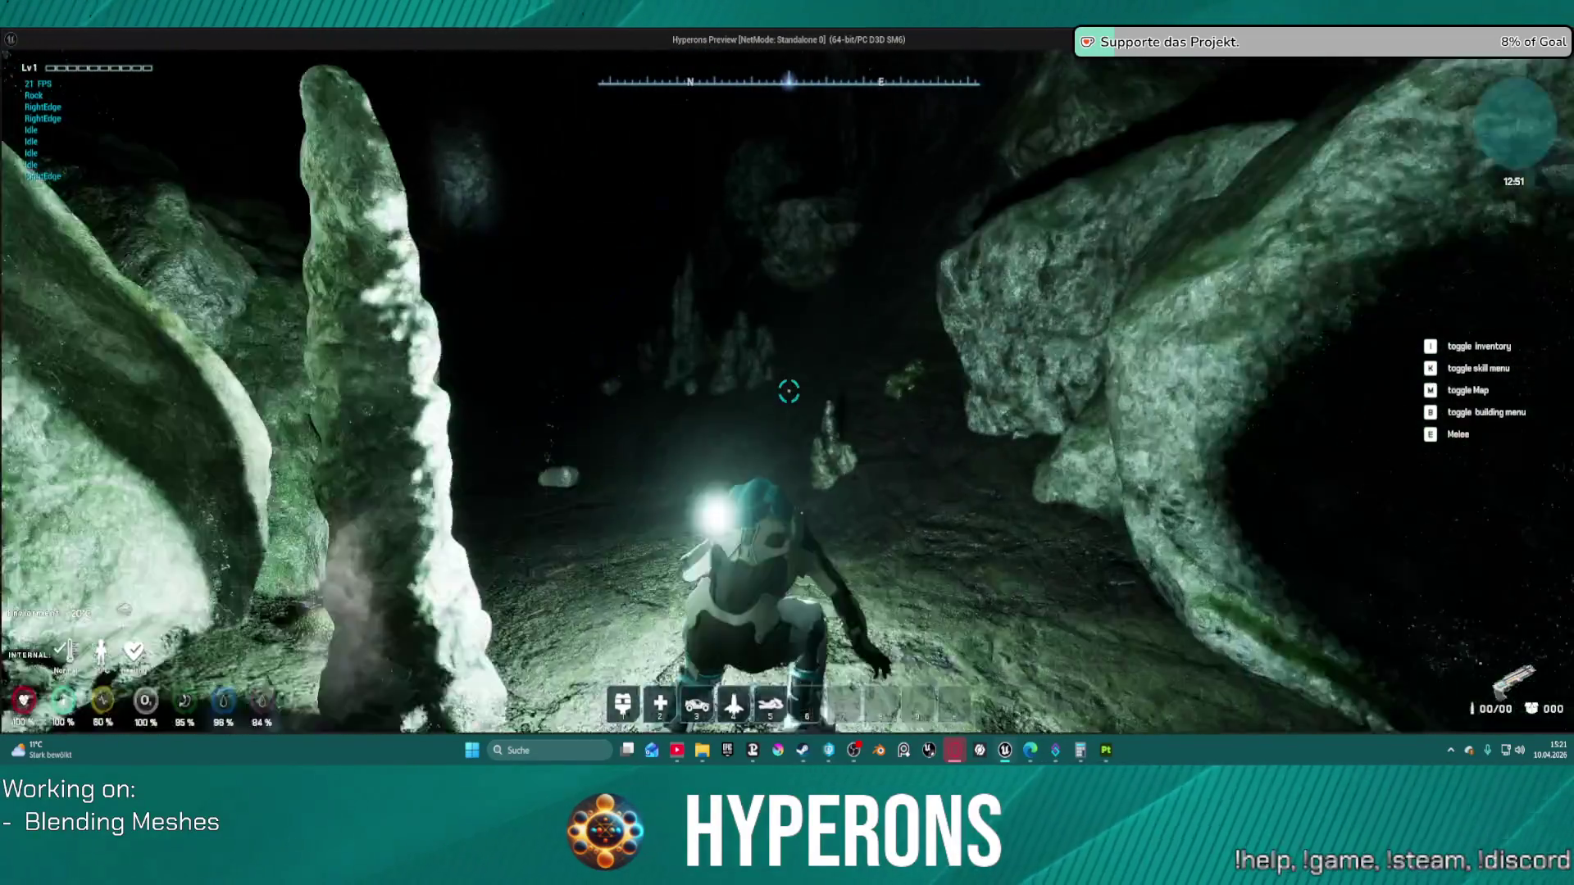
{"action": "key", "text": "w"}
{"action": "key", "text": "w"}
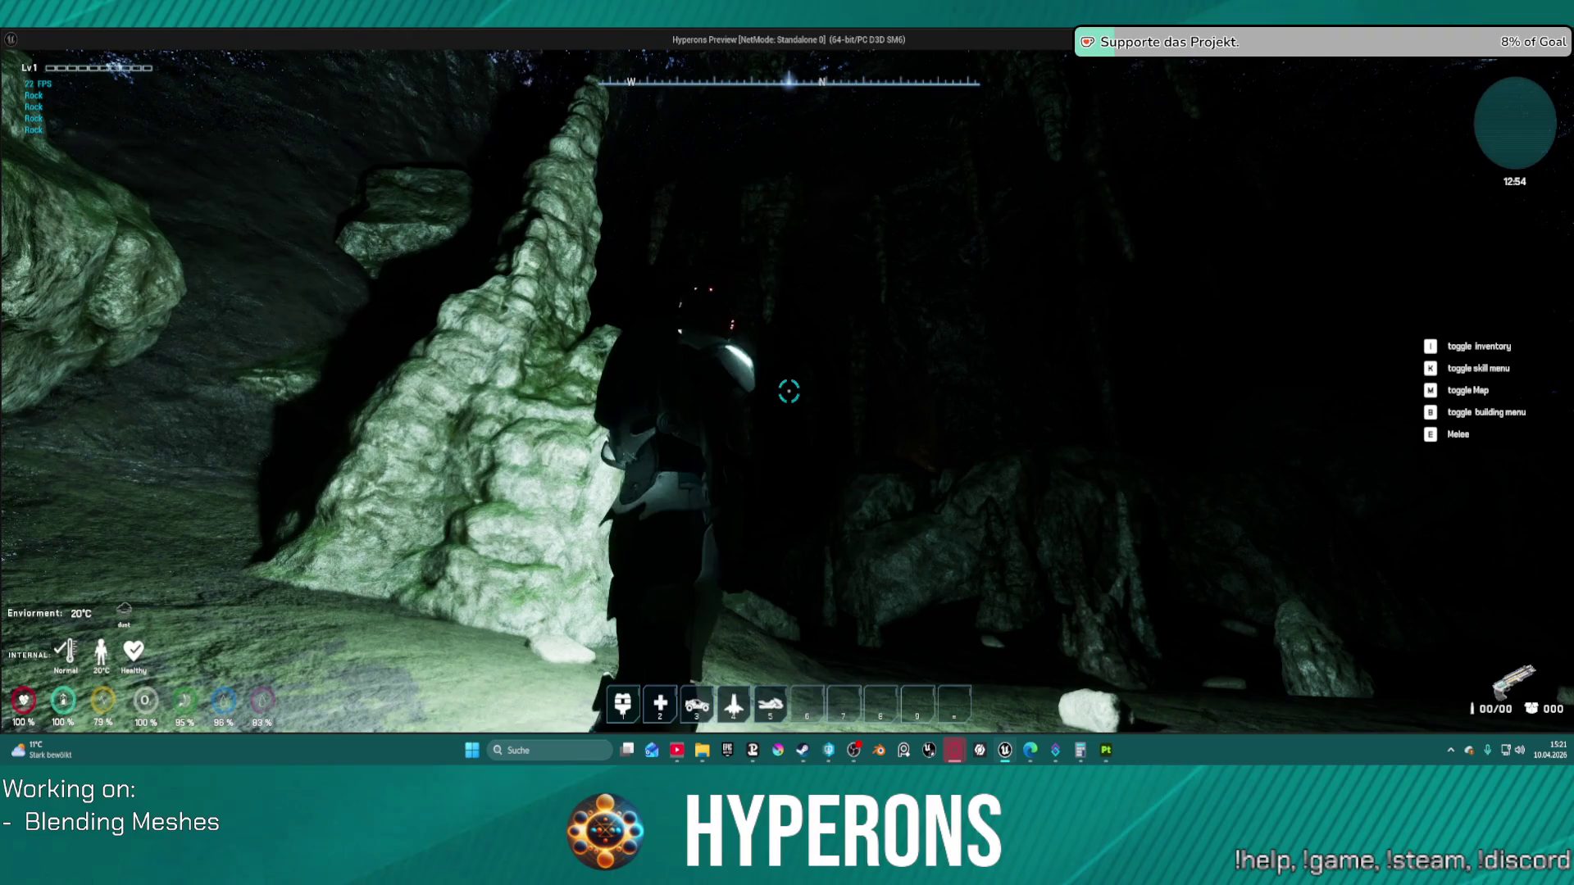
{"action": "key", "text": "w"}
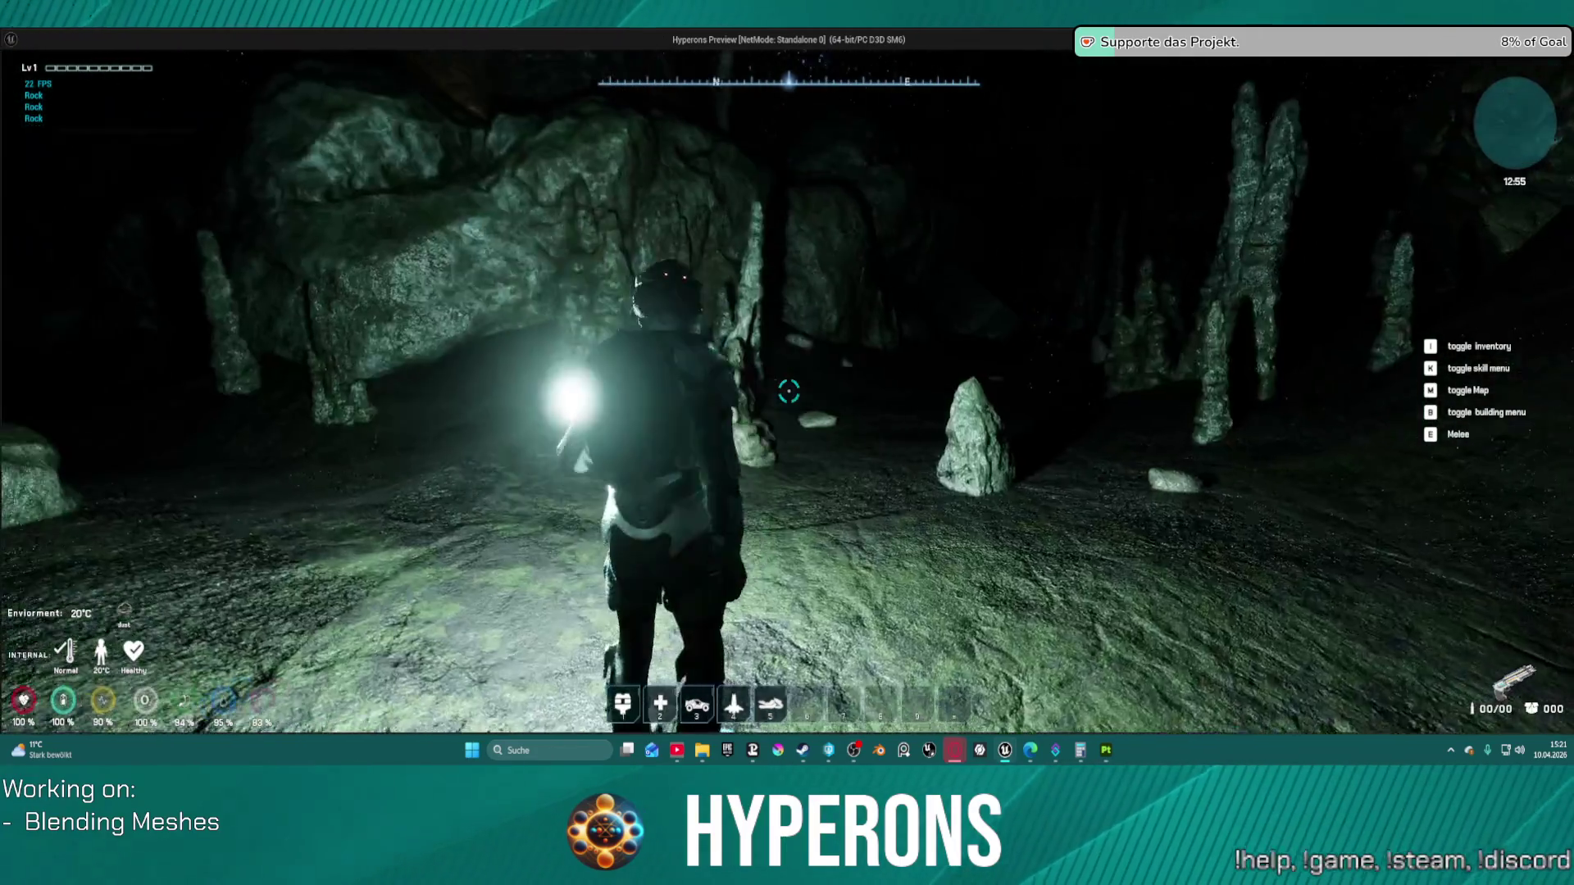
{"action": "key", "text": "w"}
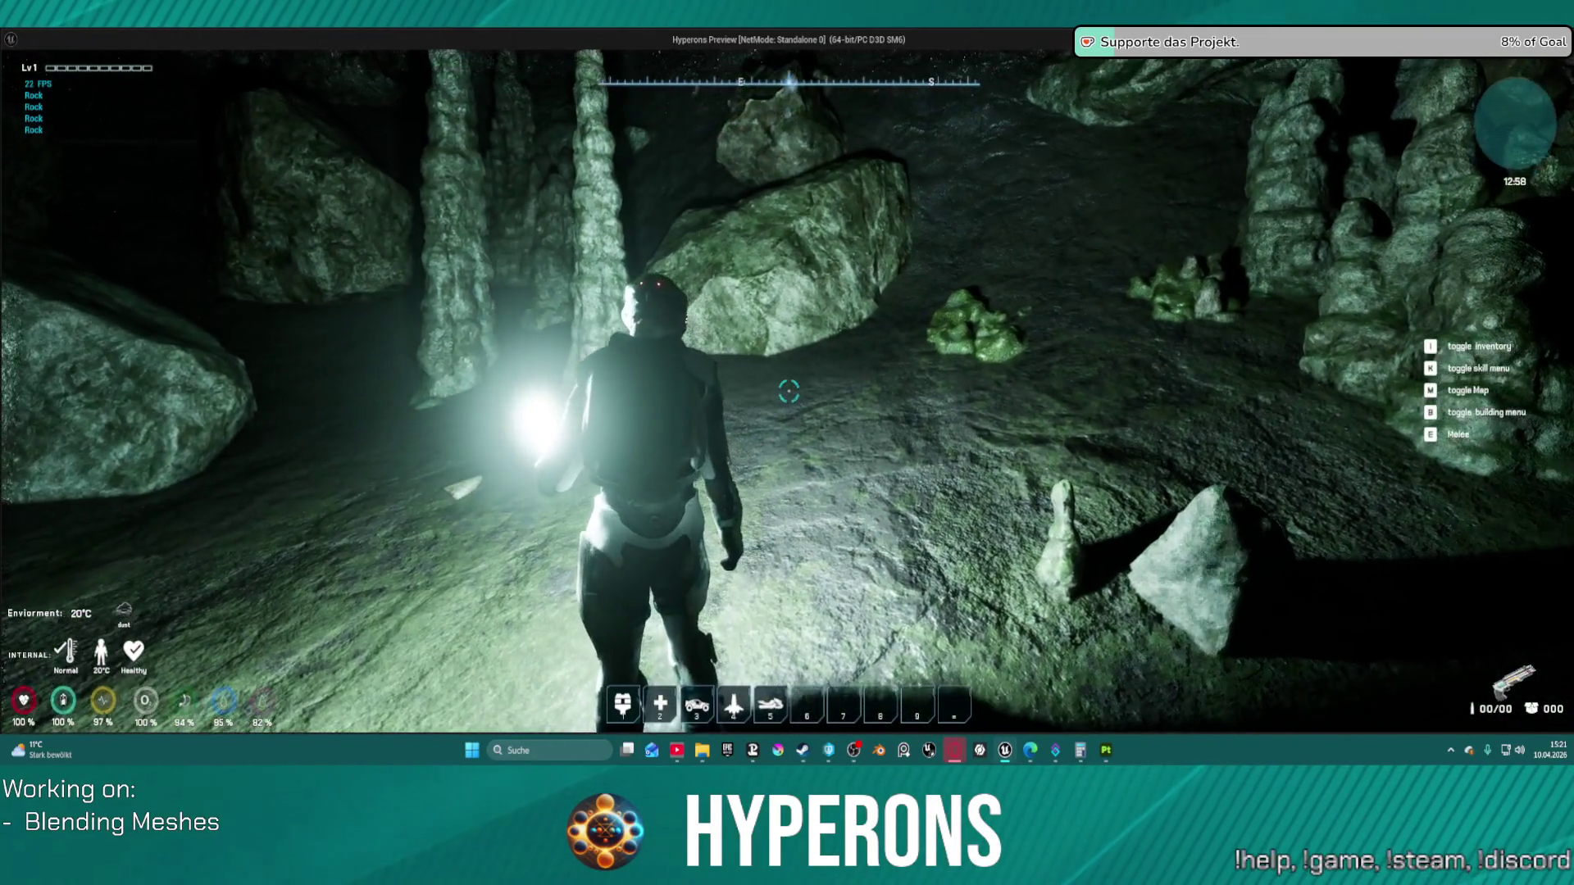
{"action": "key", "text": "w"}
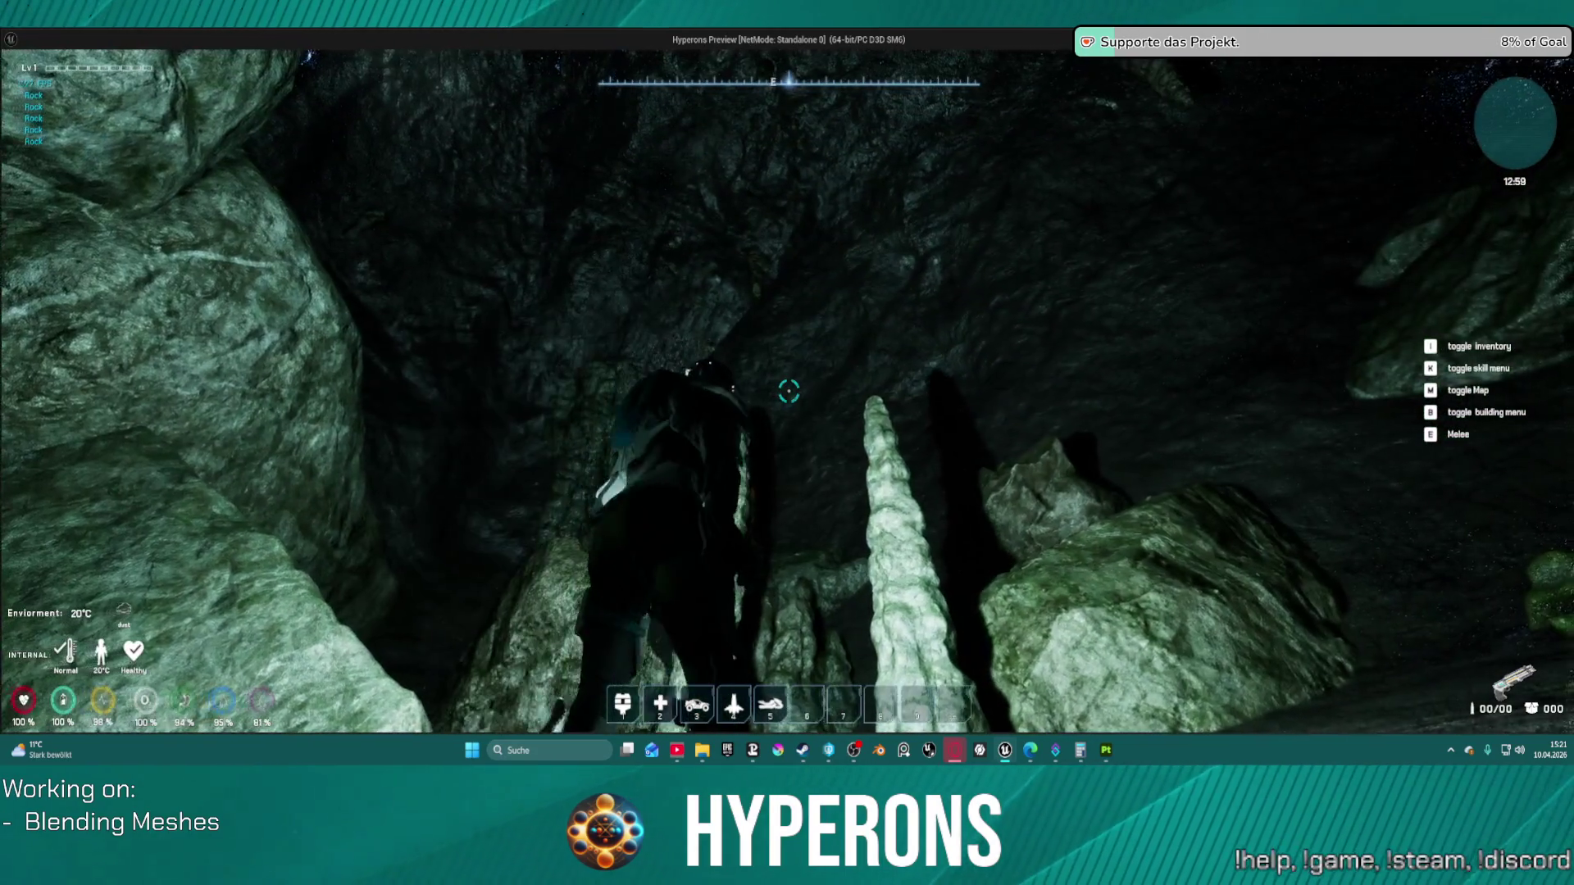
{"action": "key", "text": "w"}
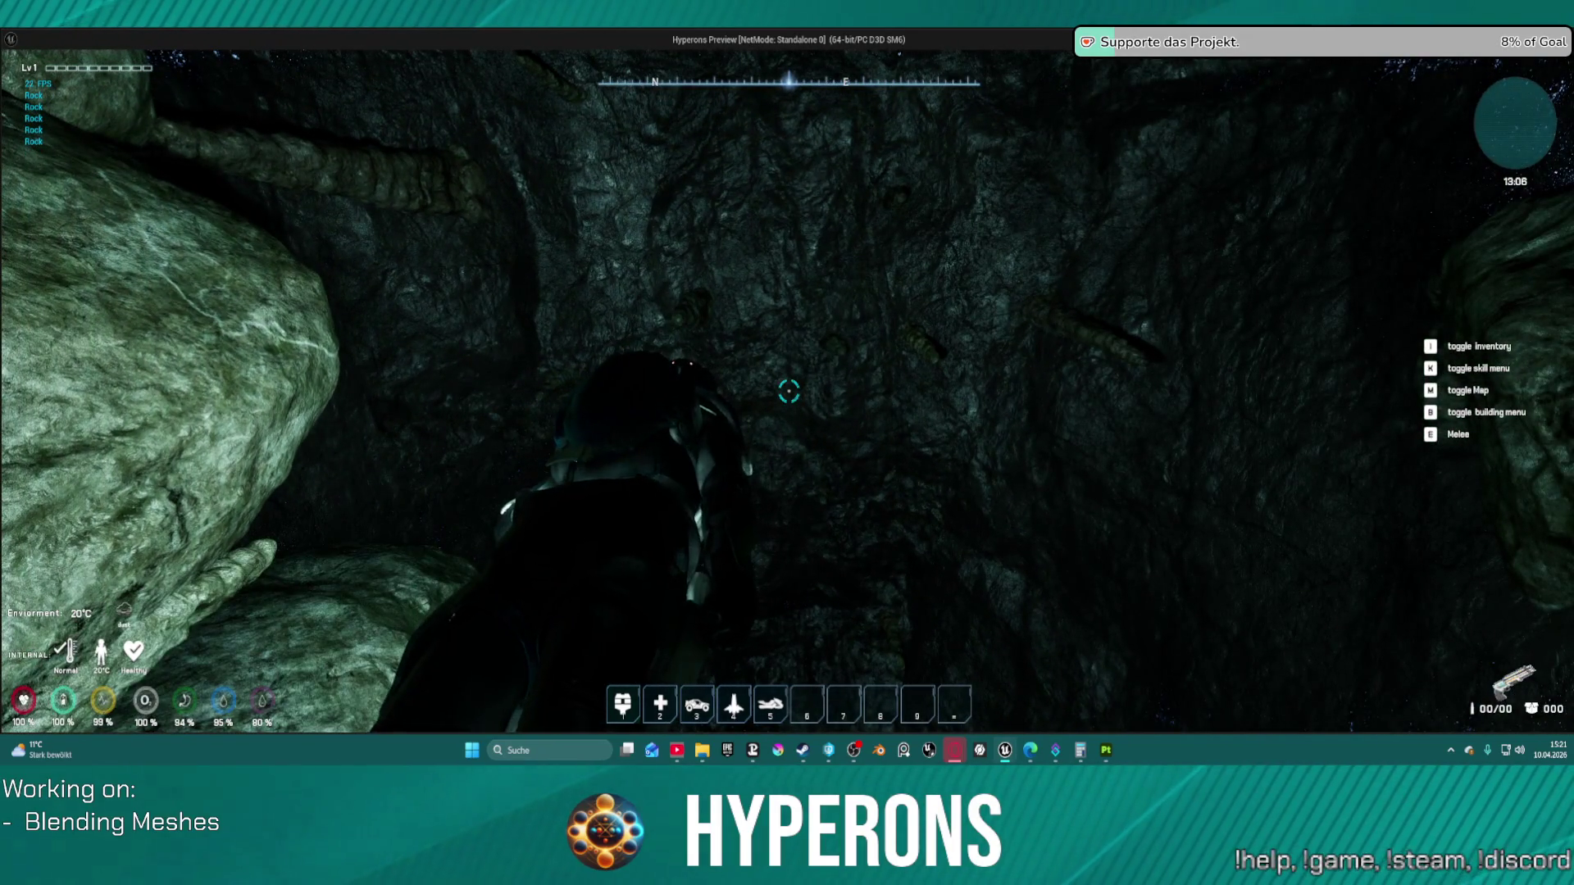
Step: Climb higher up the cave passage, then end the Standalone session and return to the editor
{"action": "key", "text": "w"}
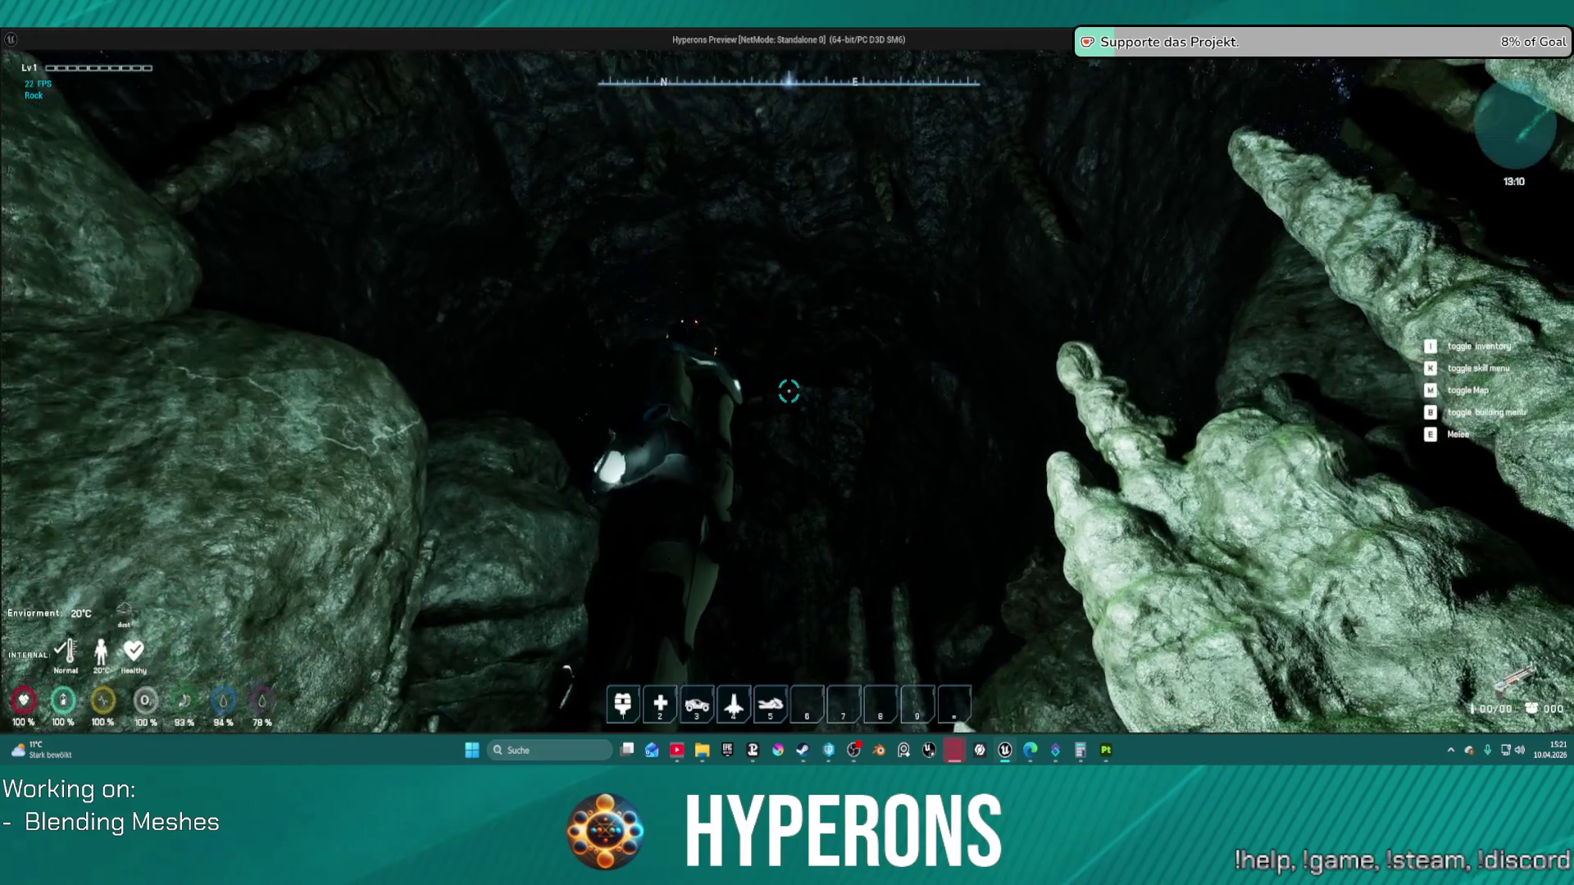
{"action": "key", "text": "w"}
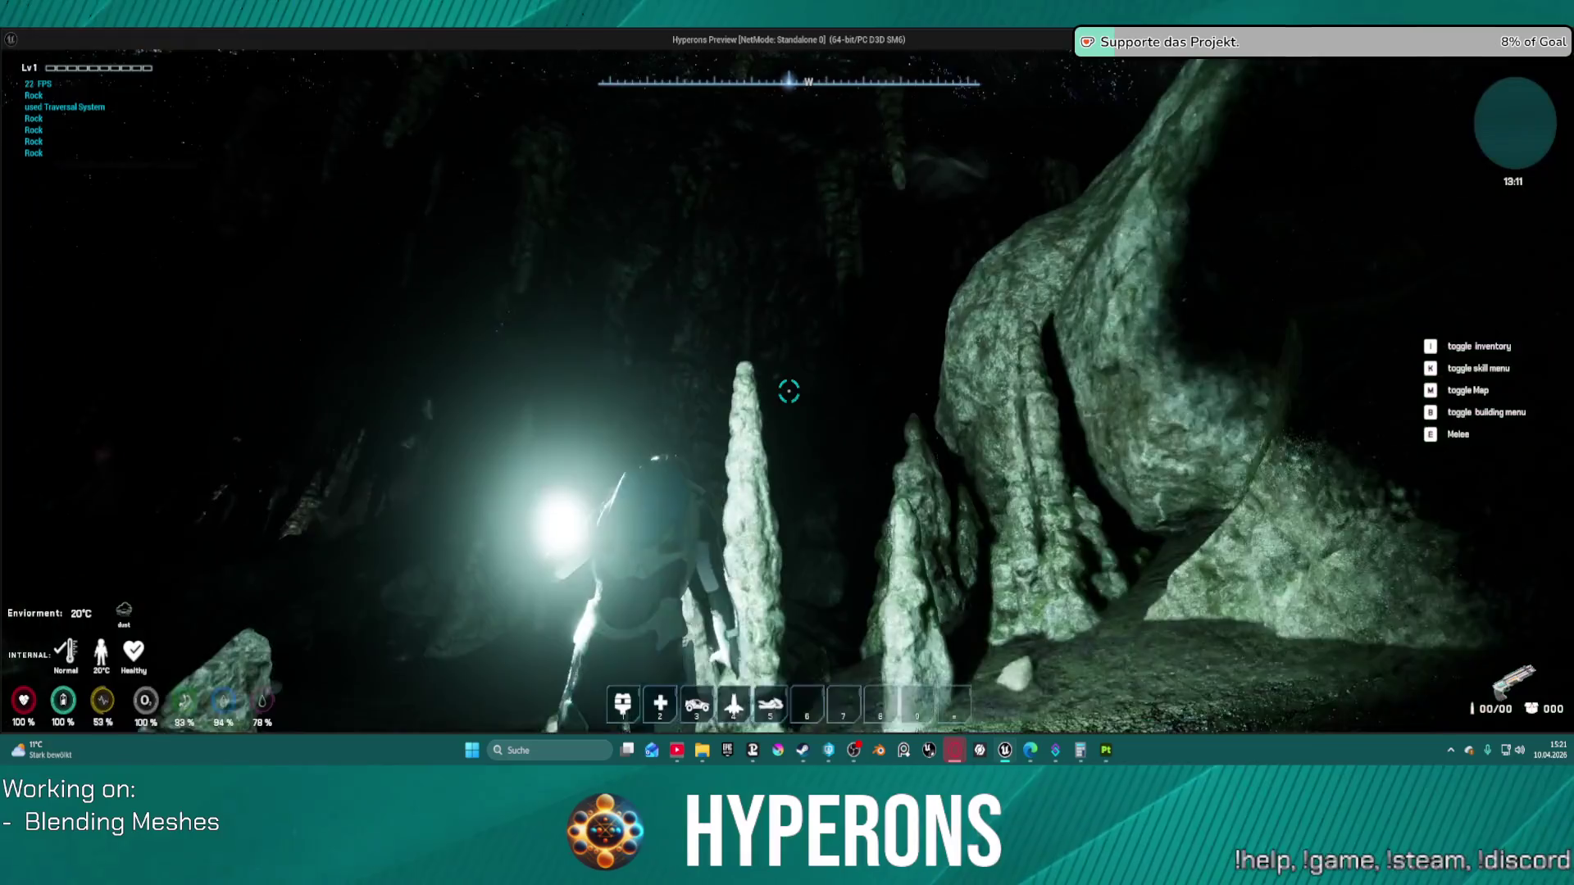
{"action": "key", "text": "w"}
{"action": "key", "text": "w"}
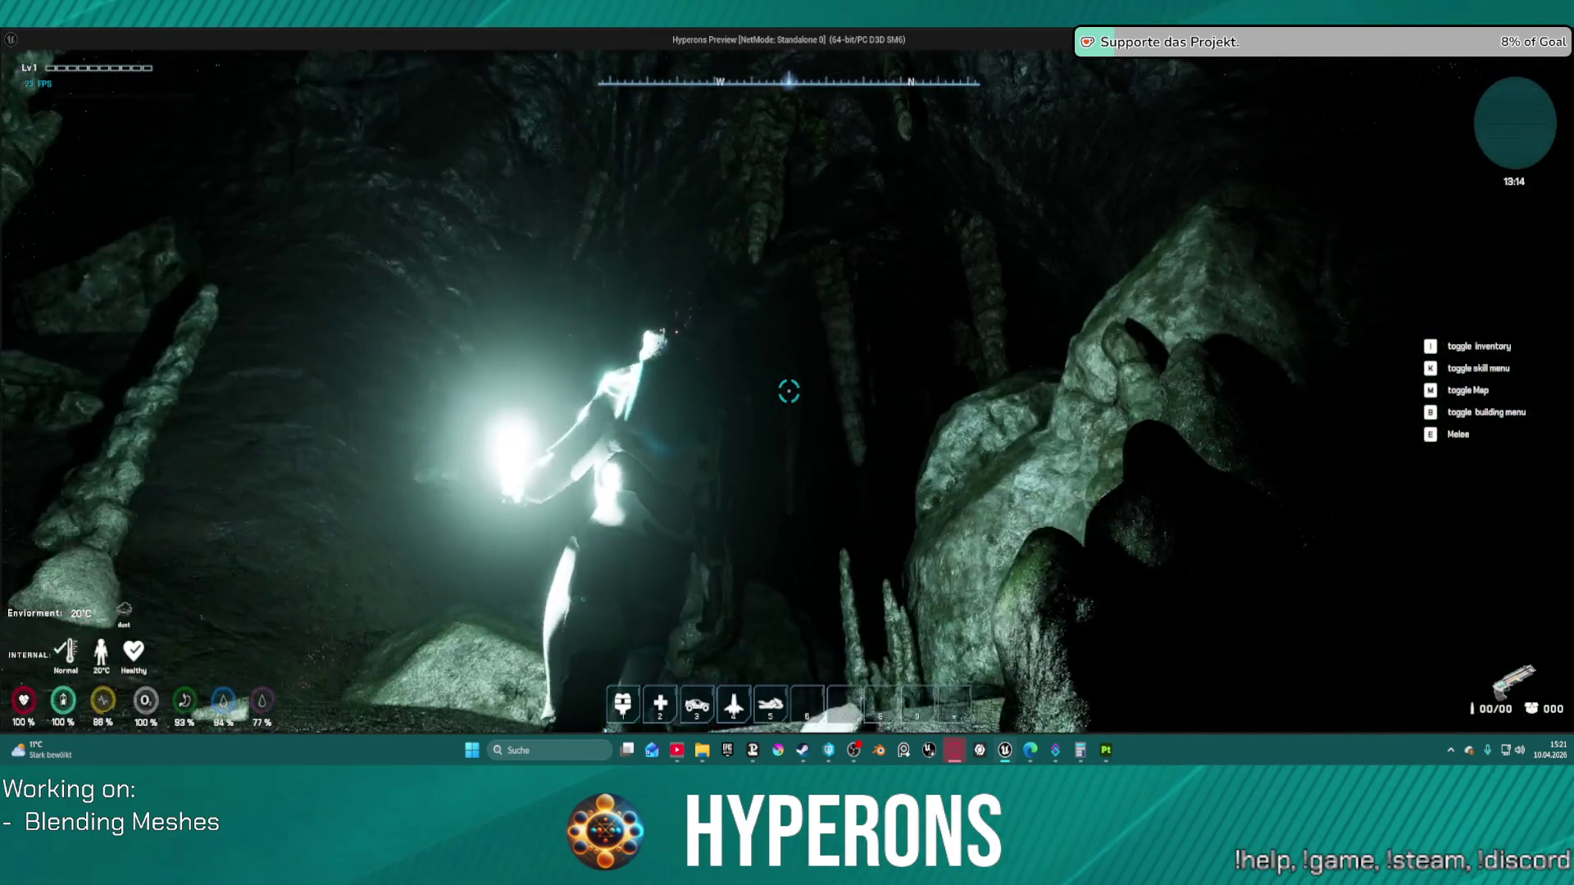
{"action": "key", "text": "w"}
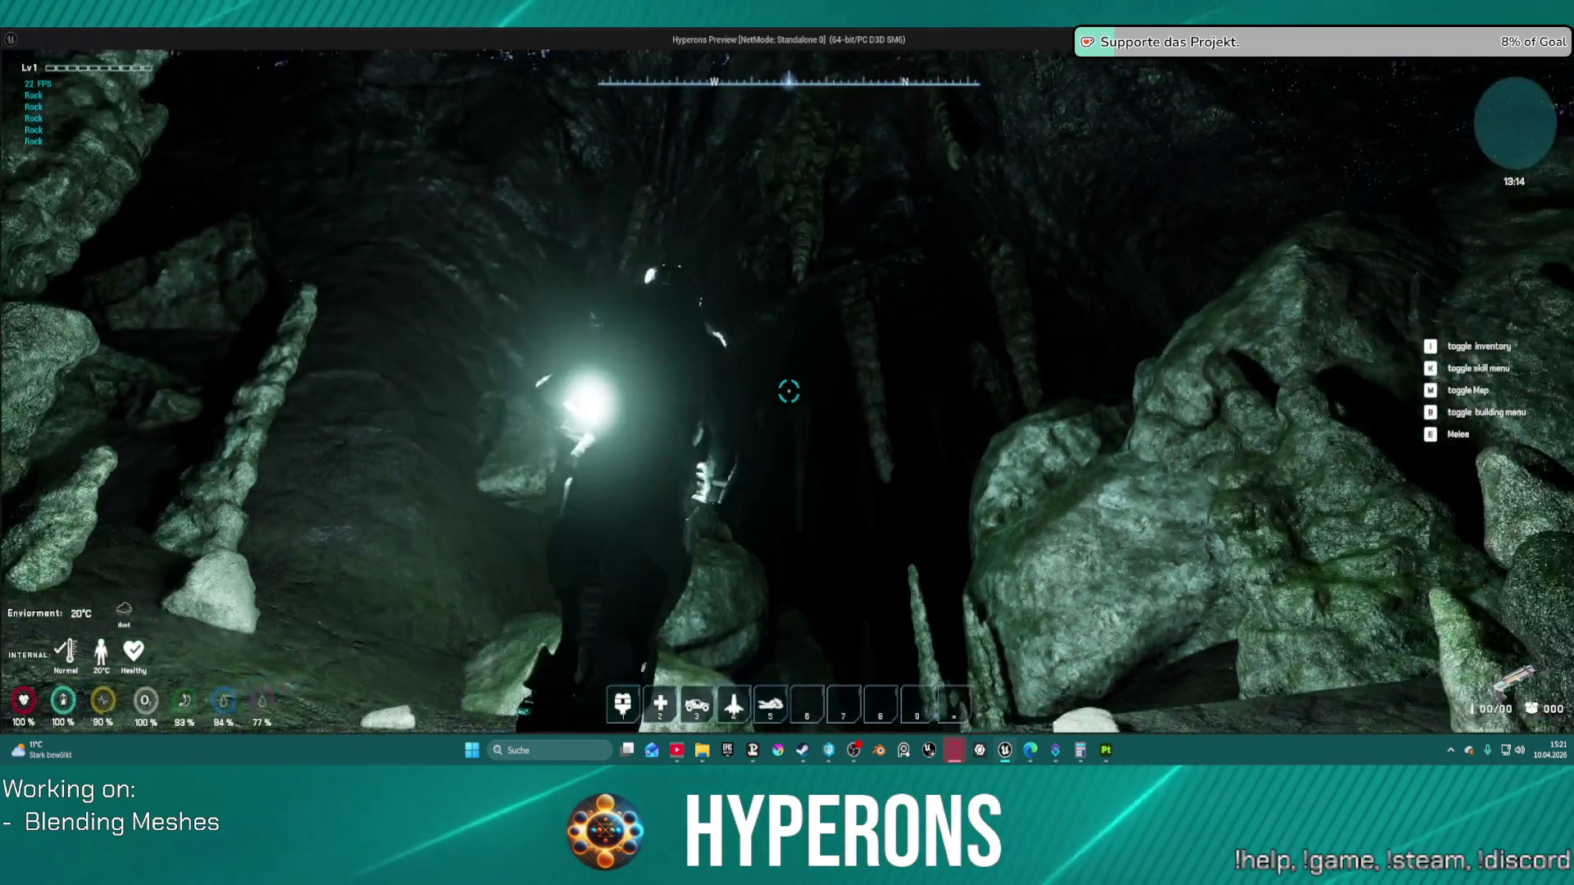
{"action": "key", "text": "w"}
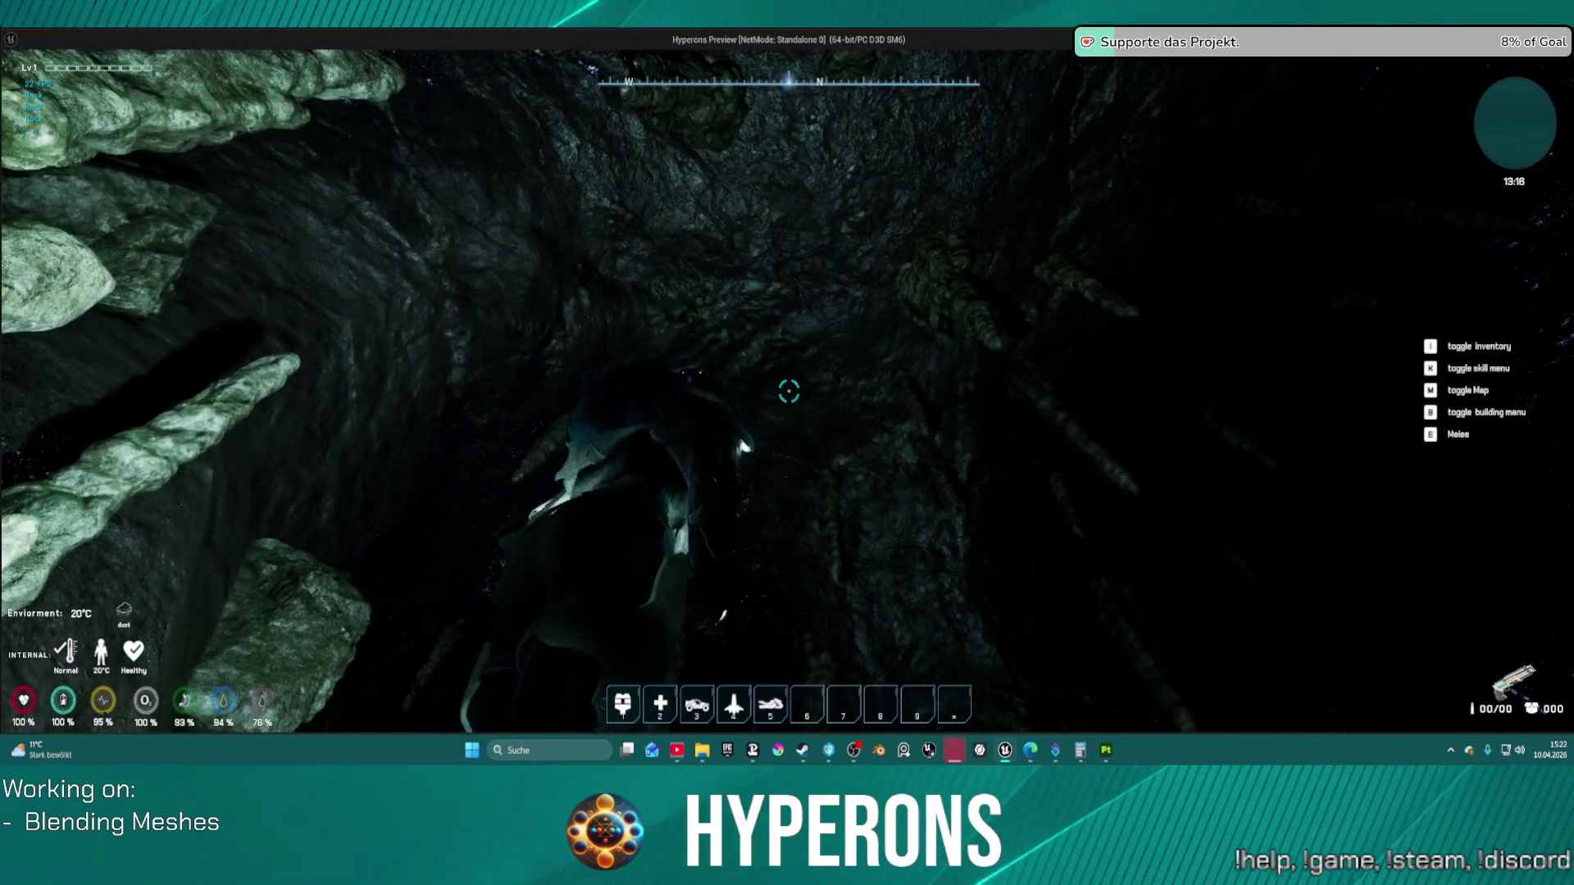
{"action": "key", "text": "Escape"}
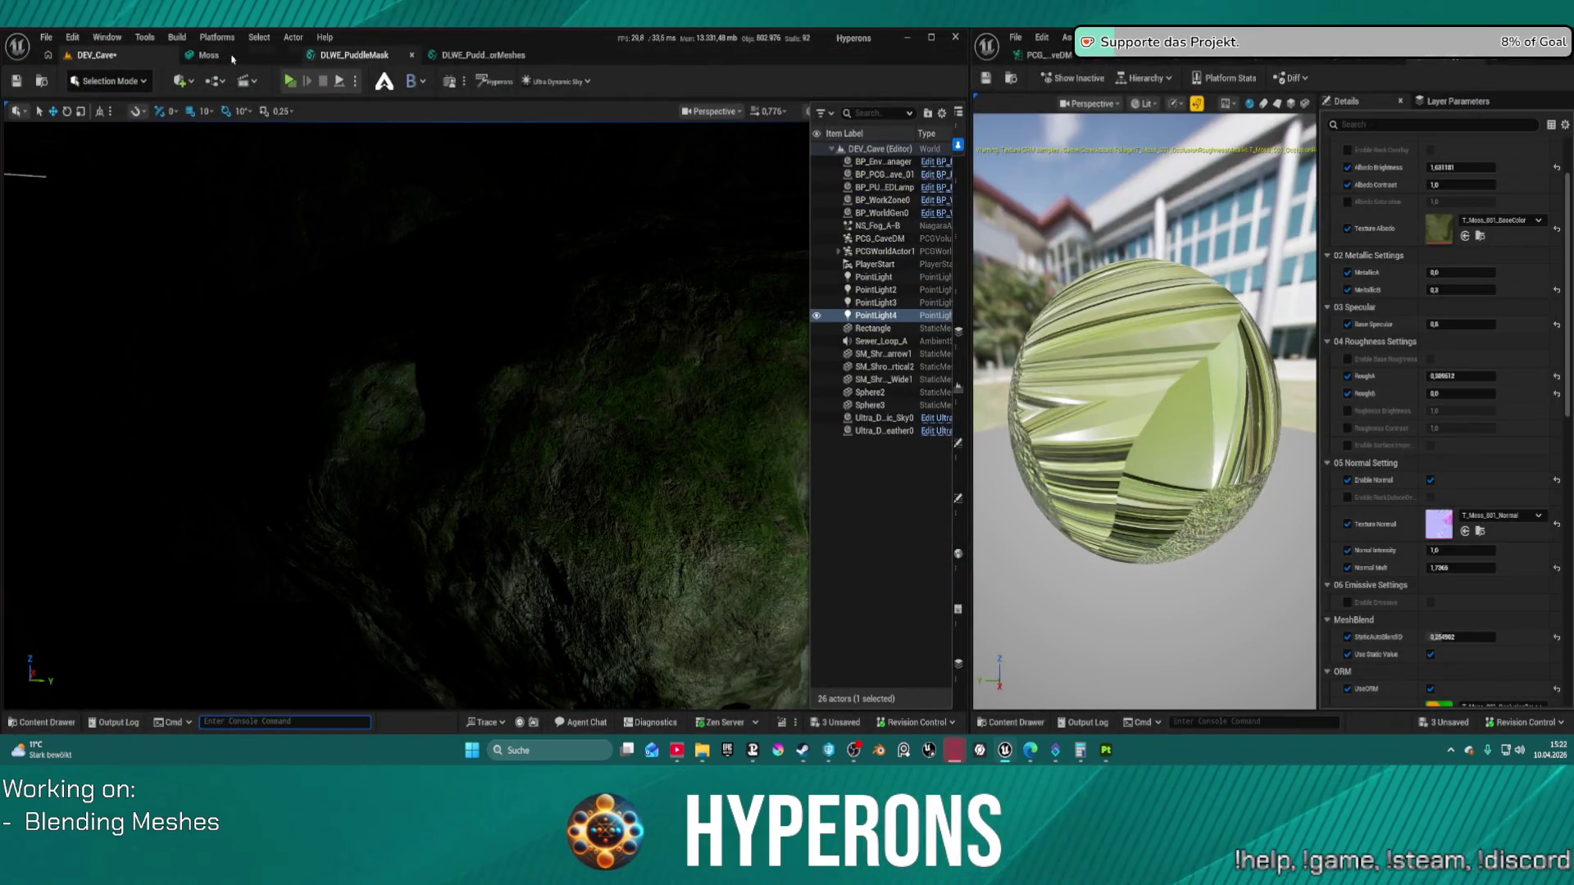
Step: Open the cave PCG graph and show the rock spawner's settings in the Details panel
{"action": "left_click", "coordinate": [1041, 55]}
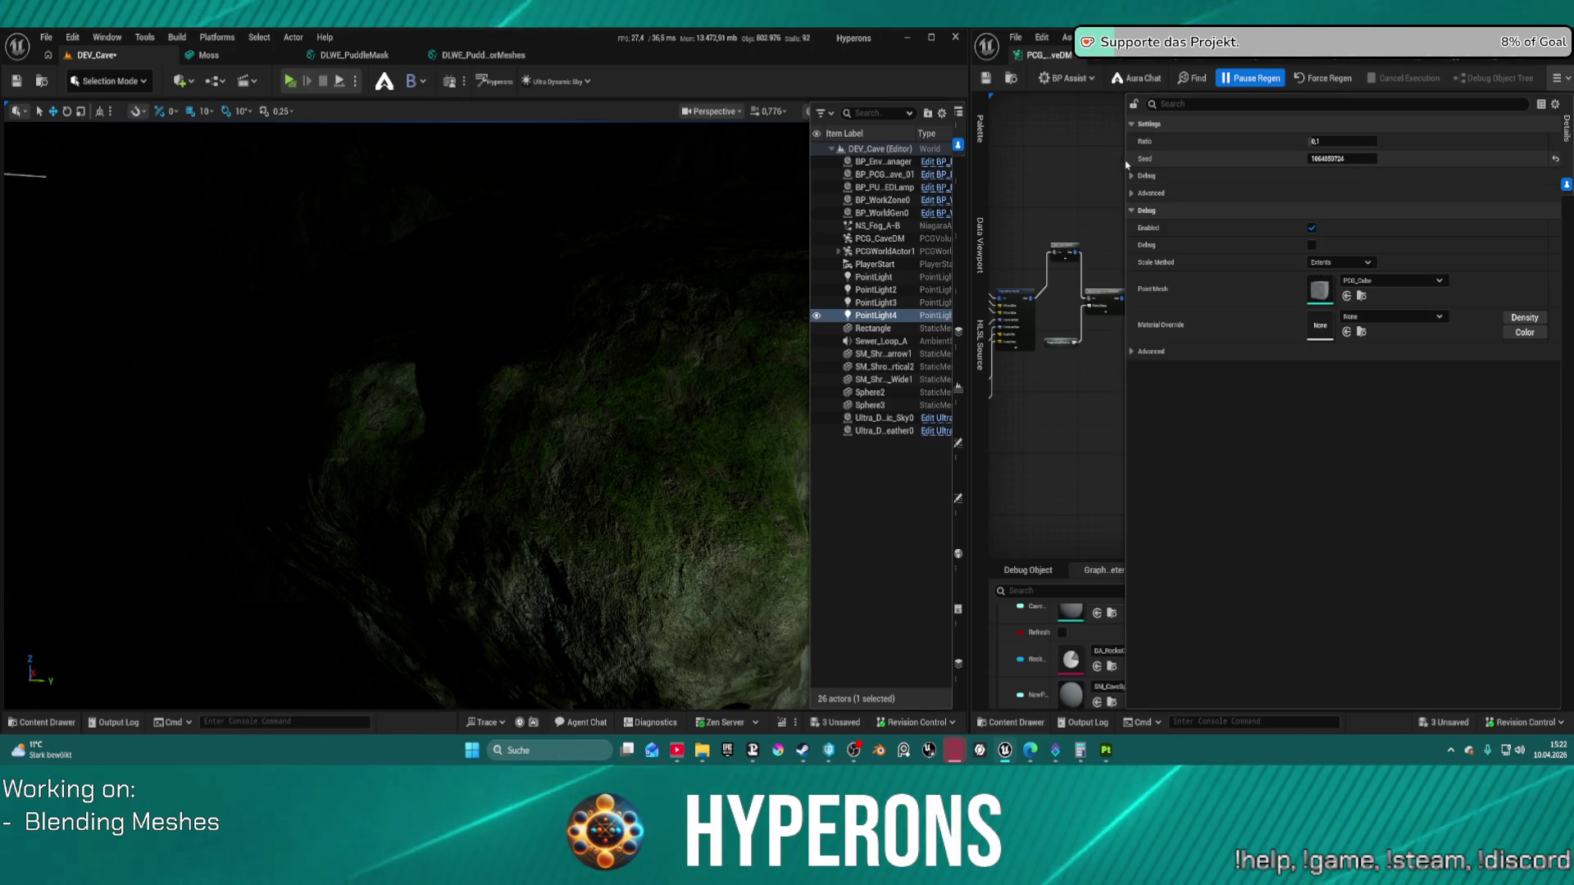
{"action": "left_click", "coordinate": [1110, 62]}
{"action": "scroll", "coordinate": [1184, 246], "scroll_direction": "down", "scroll_amount": 15}
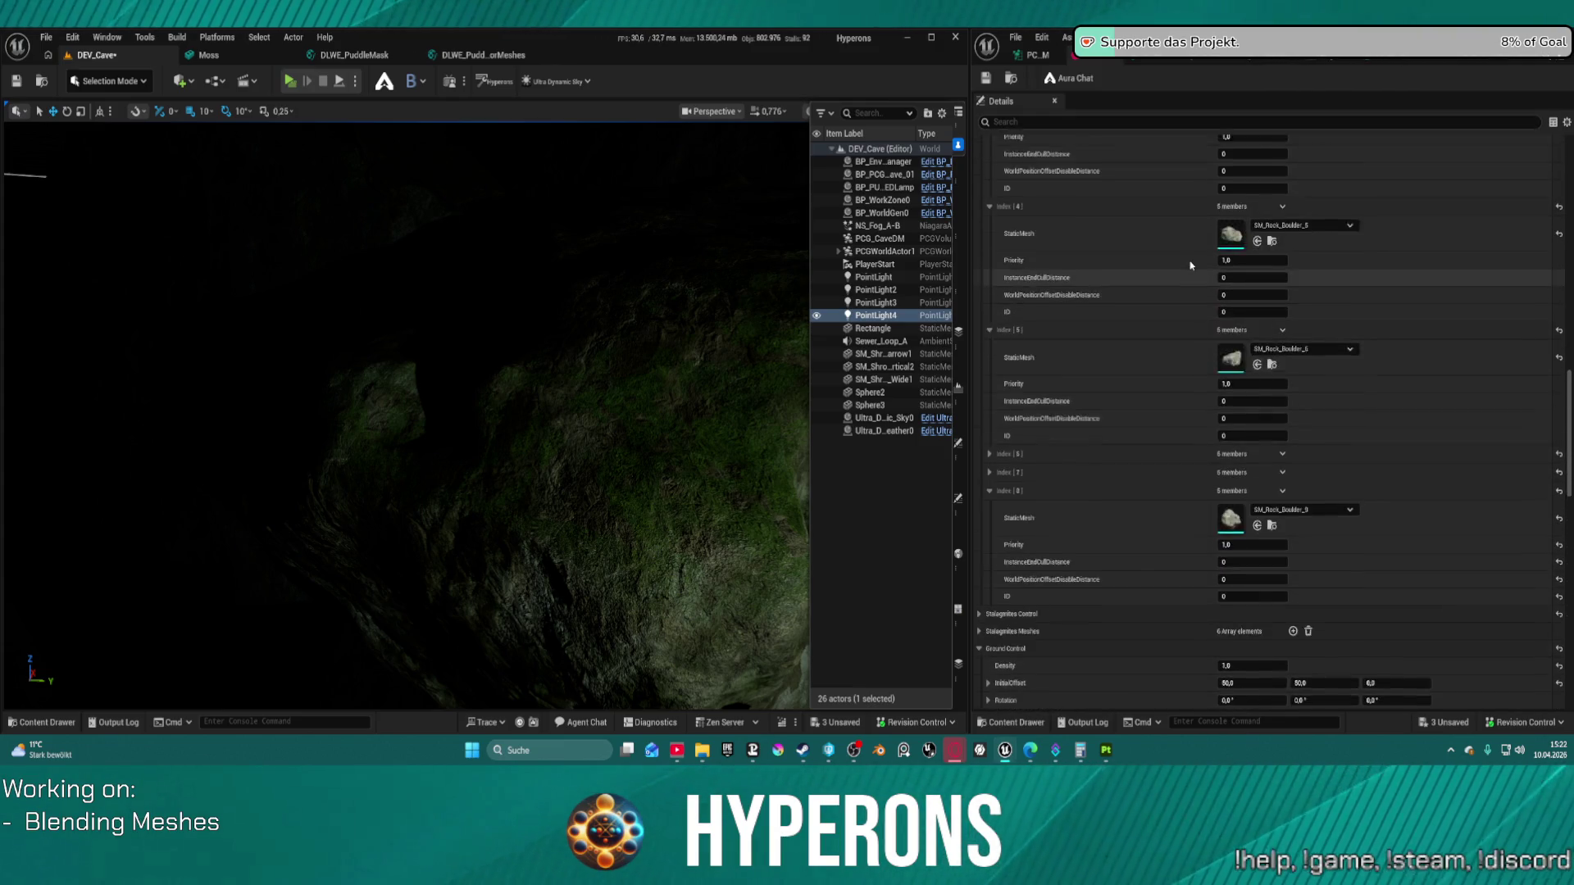
{"action": "scroll", "coordinate": [1190, 265], "scroll_direction": "down", "scroll_amount": 15}
{"action": "scroll", "coordinate": [1461, 307], "scroll_direction": "up", "scroll_amount": 12}
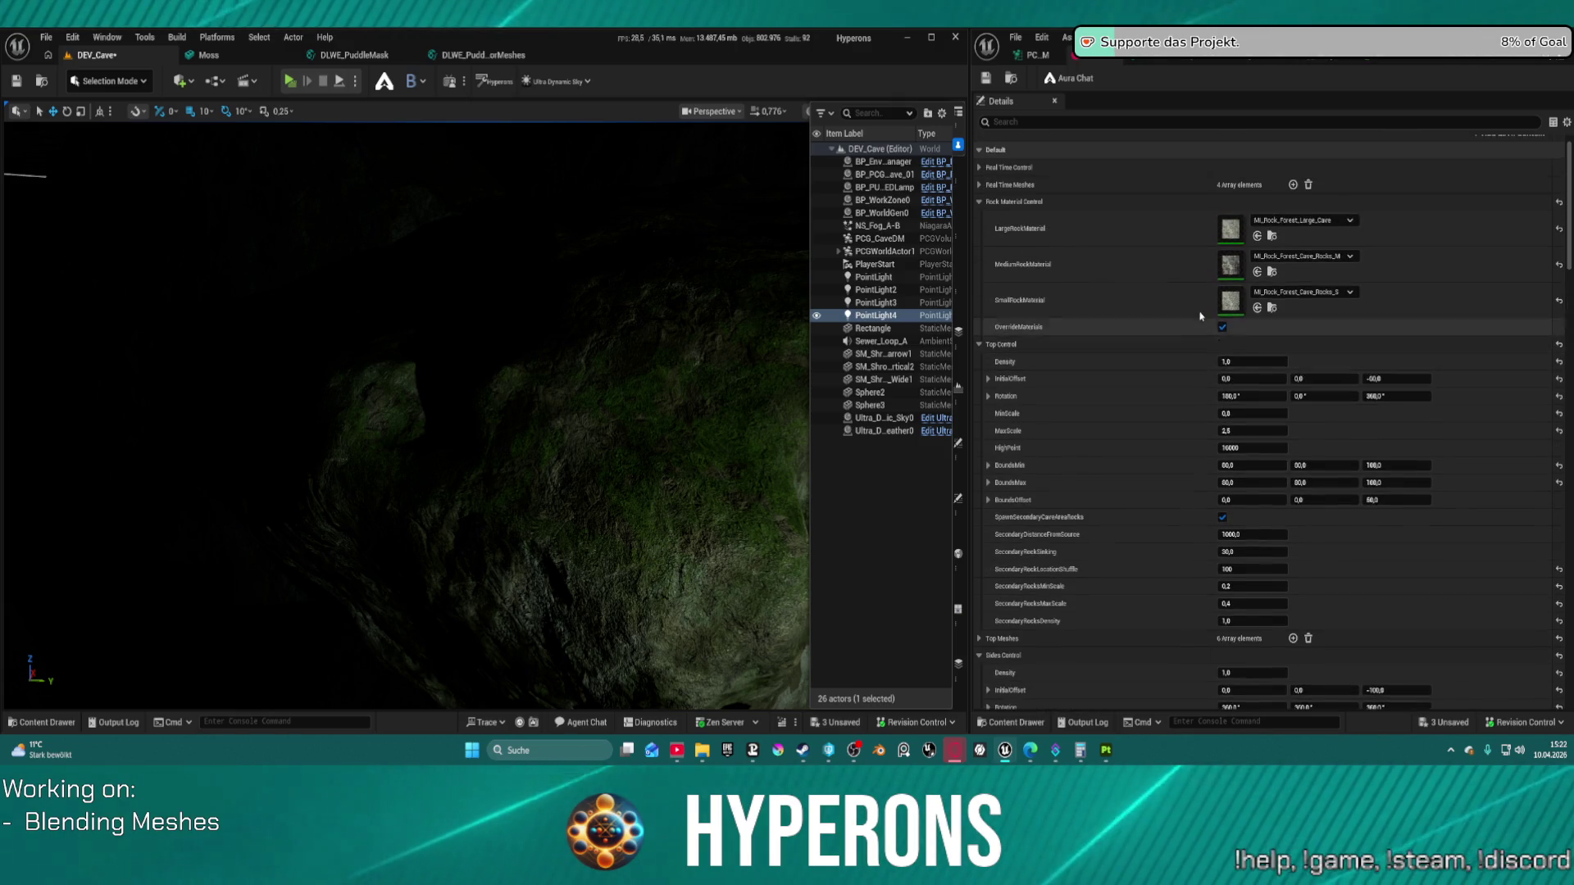
{"action": "scroll", "coordinate": [1200, 315], "scroll_direction": "up", "scroll_amount": 2}
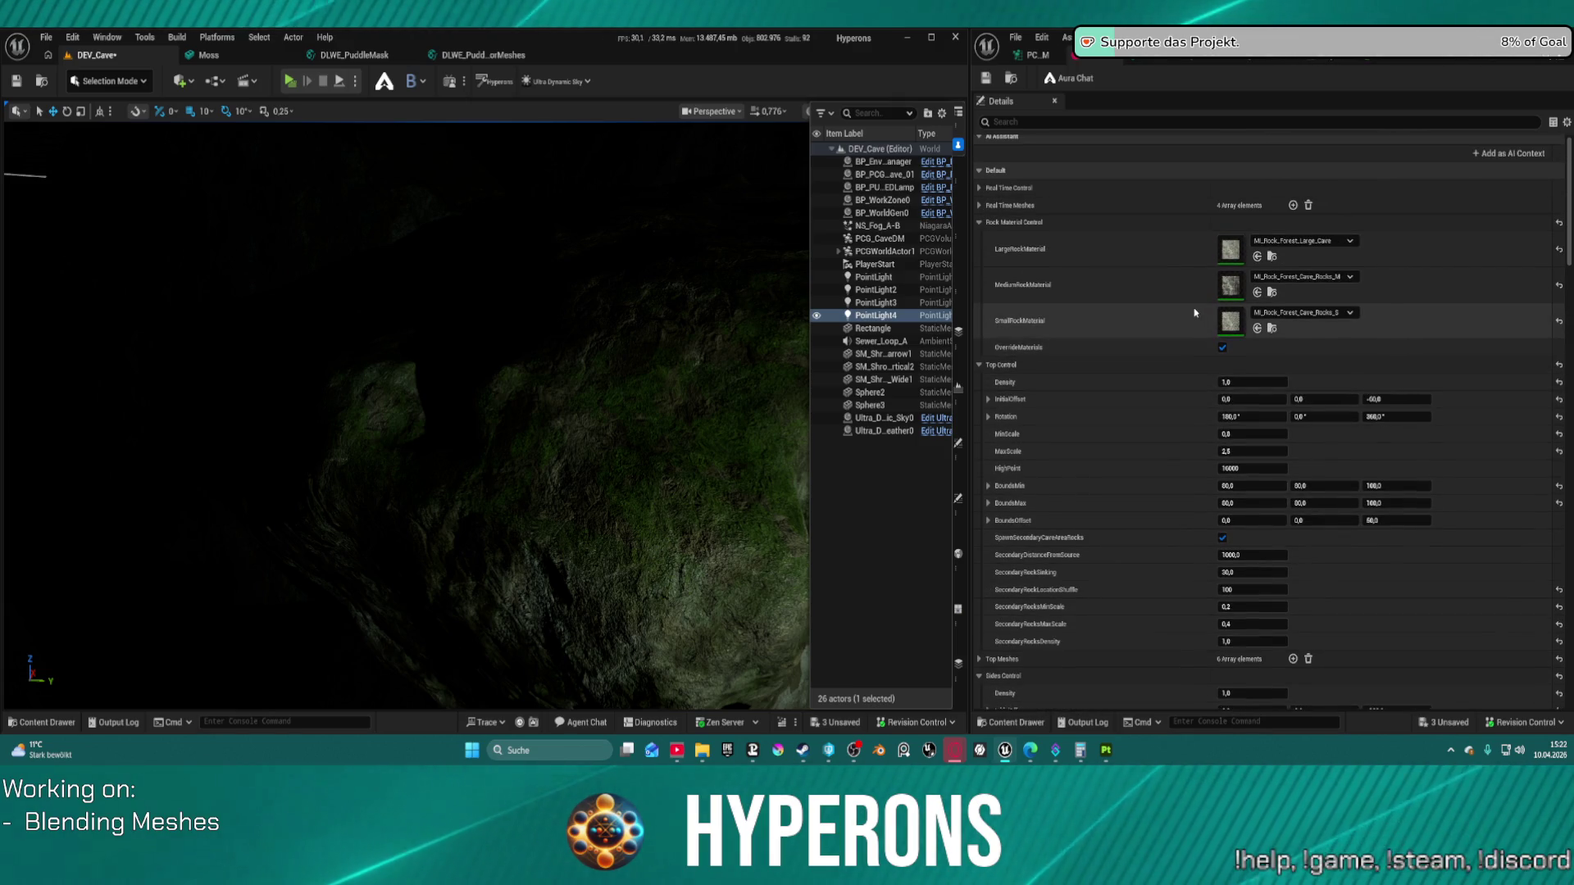
Step: Set Top Control InitialOffset Y to 20 and save to regenerate the rocks
{"action": "left_click", "coordinate": [1264, 402]}
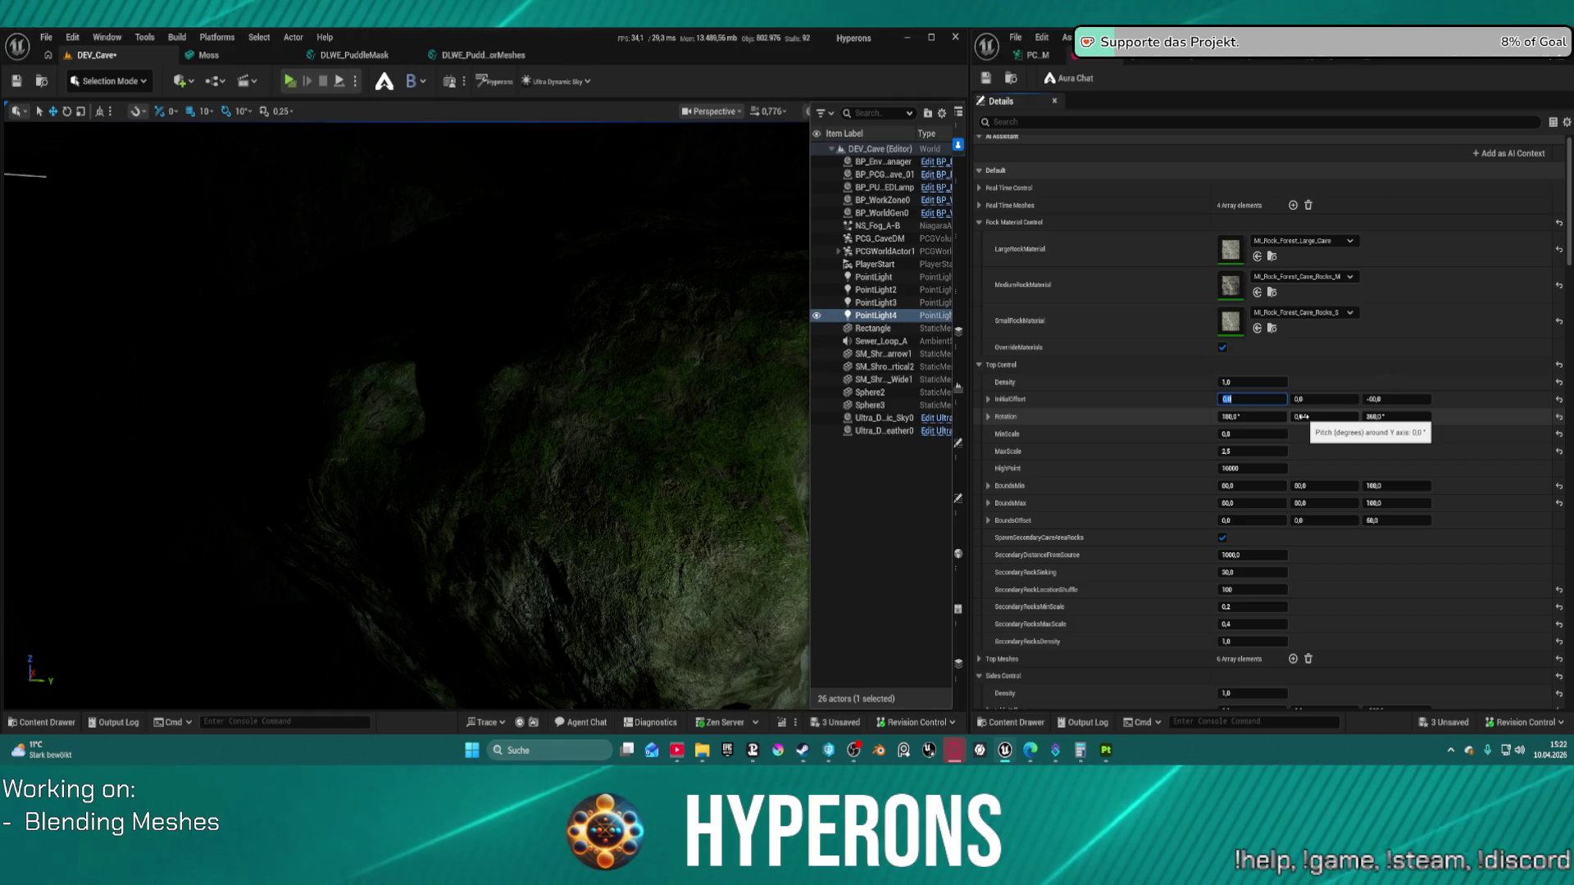
{"action": "type", "text": "20"}
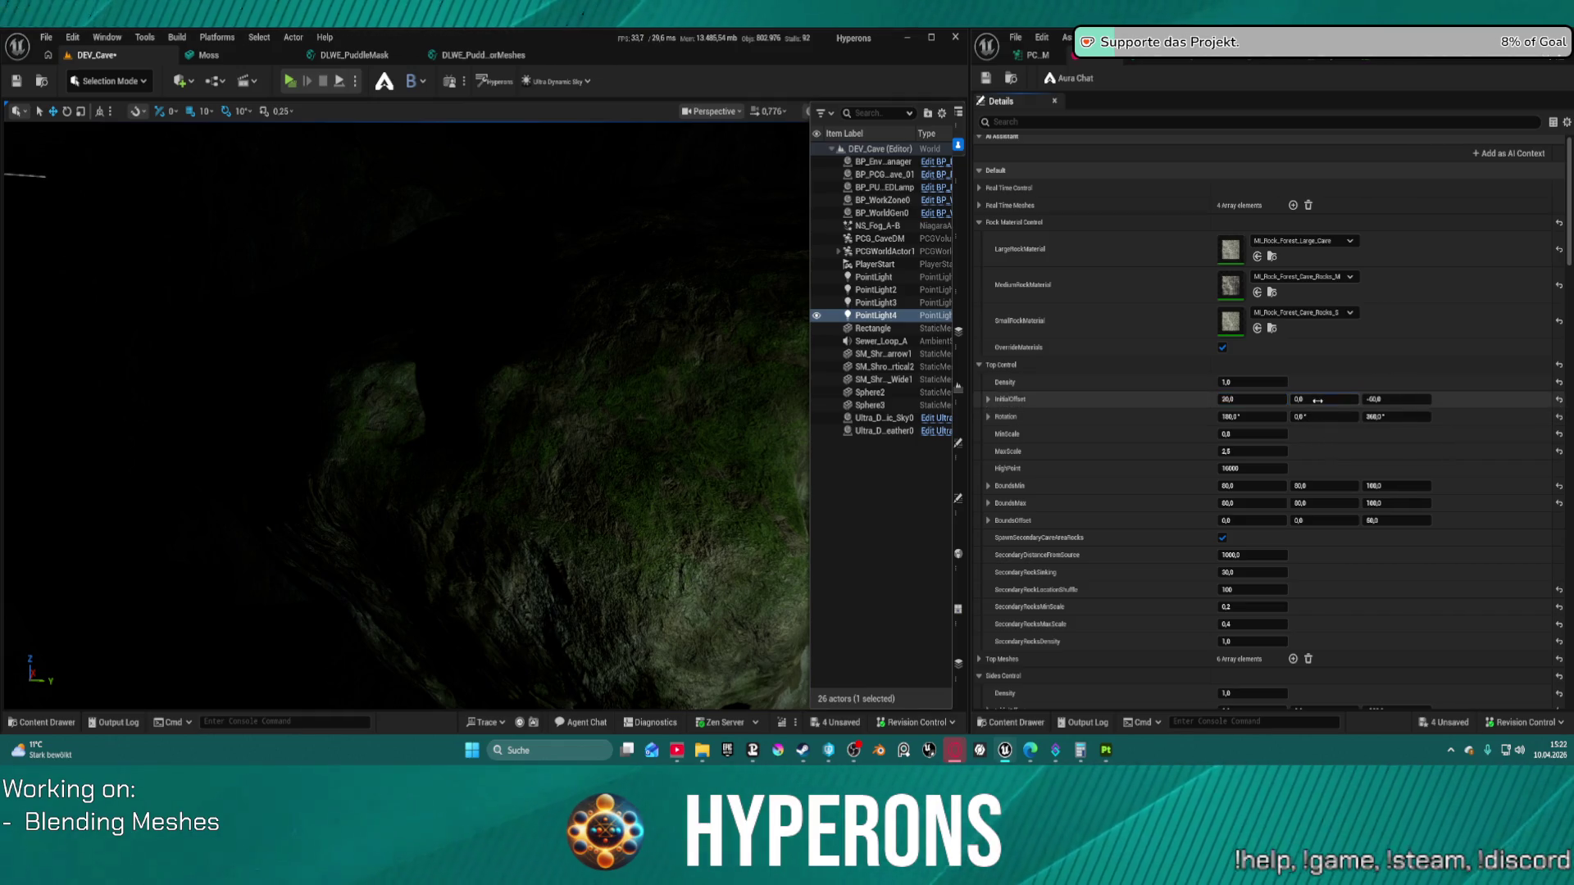
{"action": "left_click", "coordinate": [1317, 400]}
{"action": "type", "text": "20"}
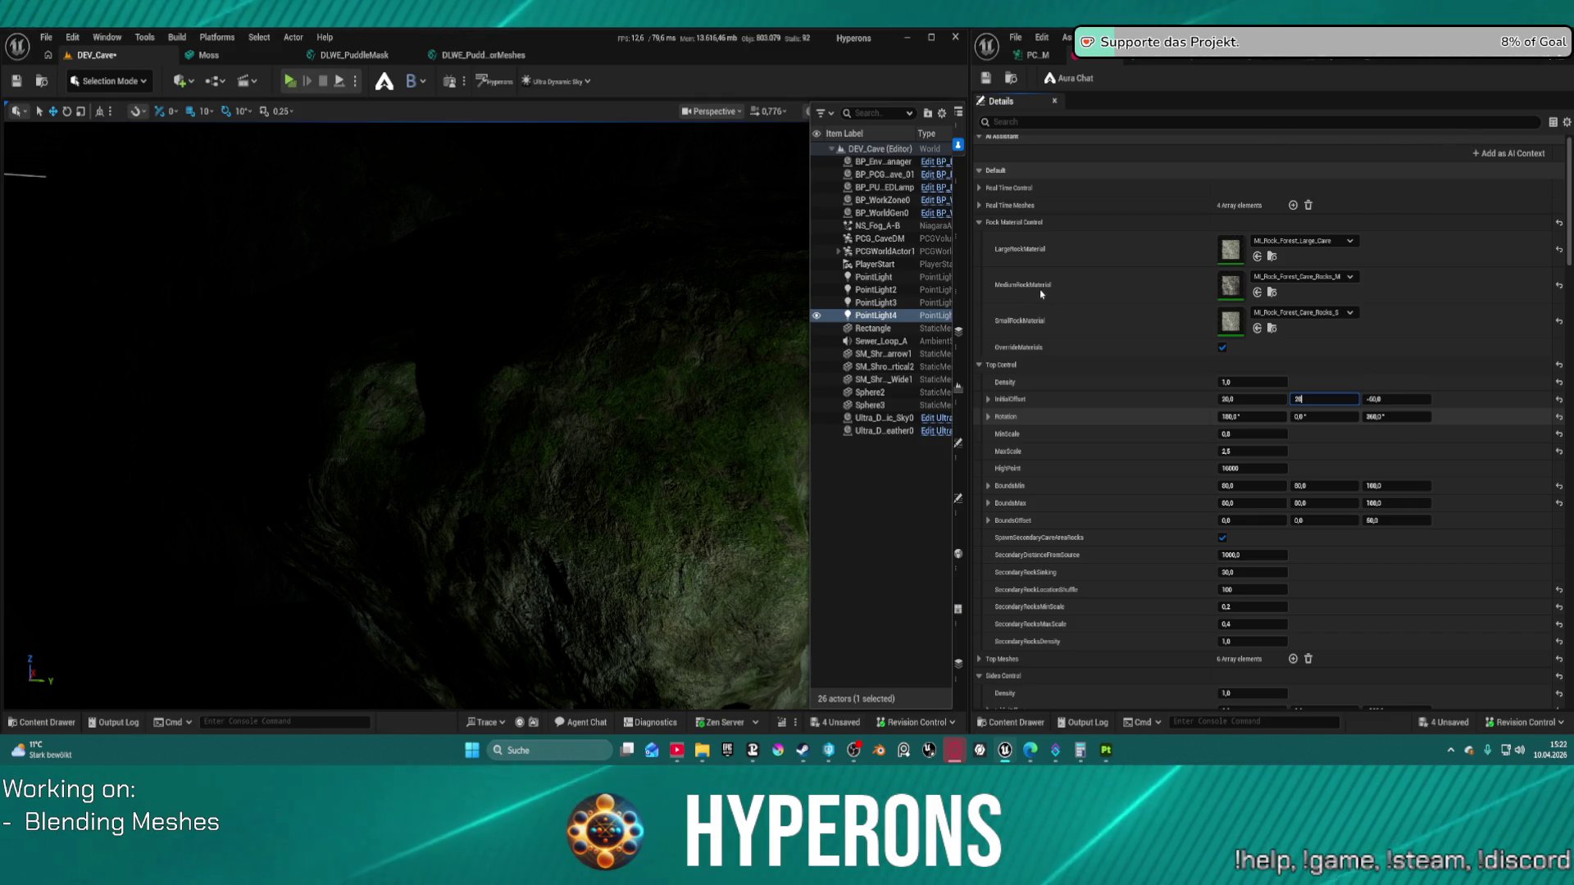
{"action": "key", "text": "Return"}
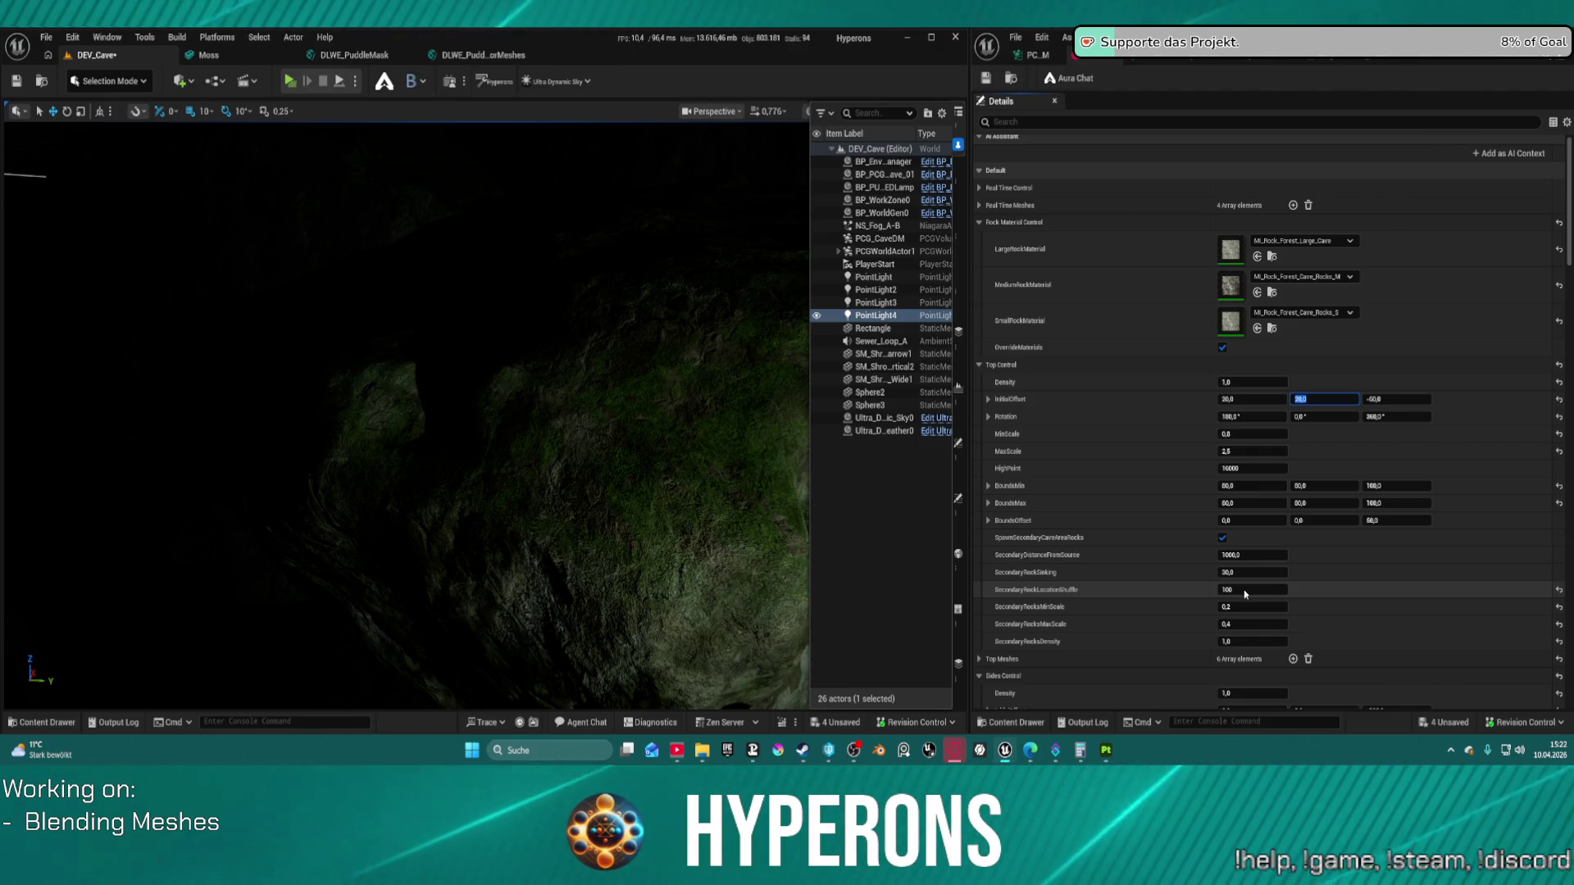
{"action": "key", "text": "ctrl+s"}
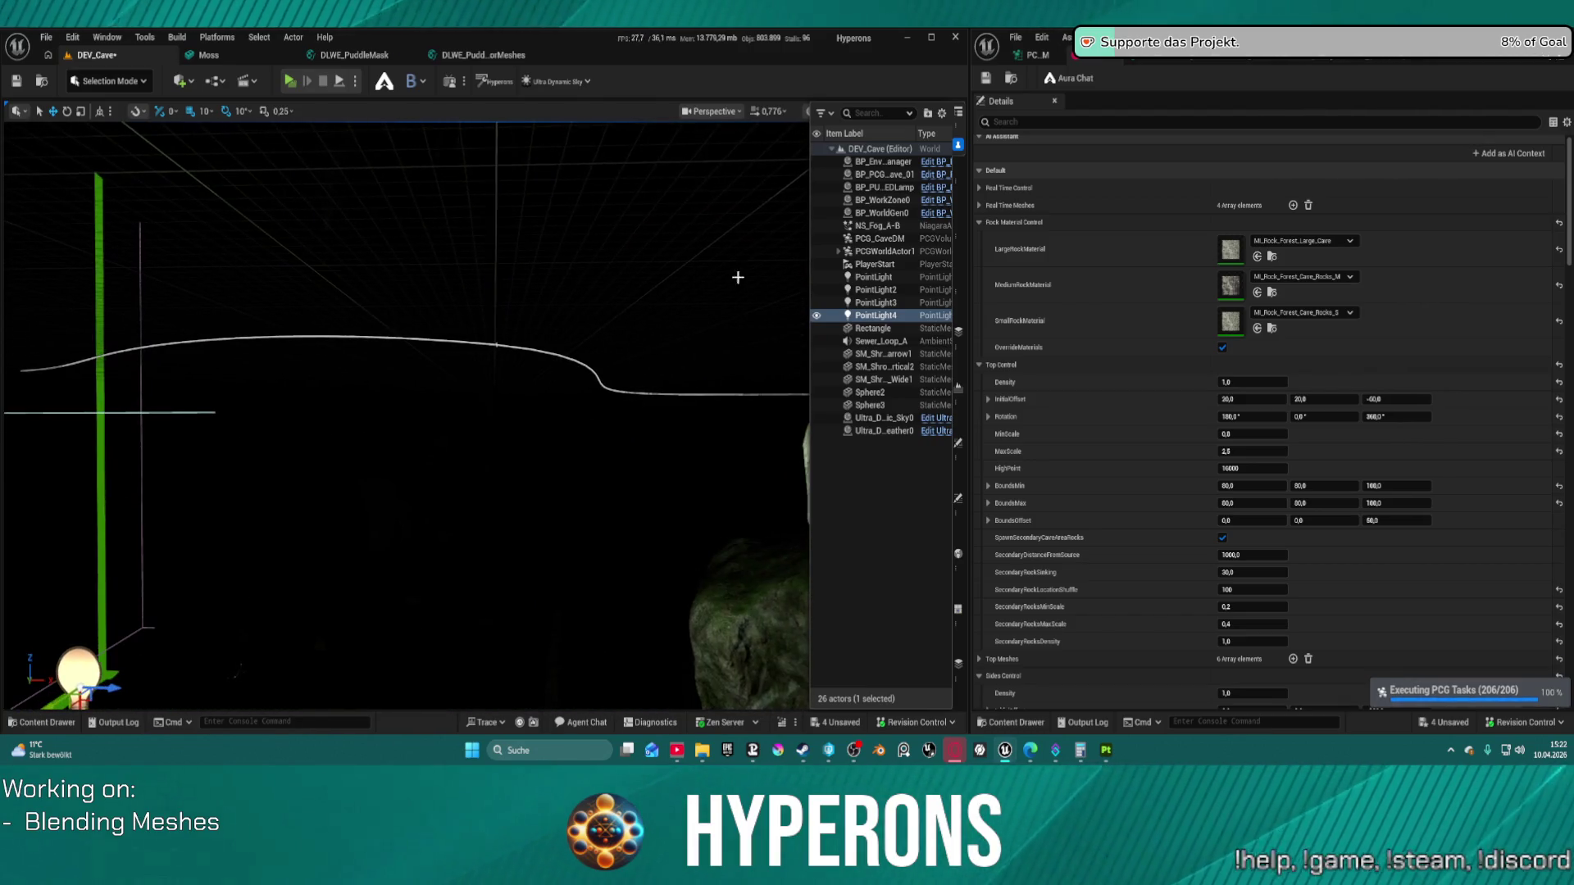
Step: Fly the viewport over the regenerated stalagmites and hanging stalactites, then launch Play in Standalone Game
{"action": "left_click", "coordinate": [712, 112]}
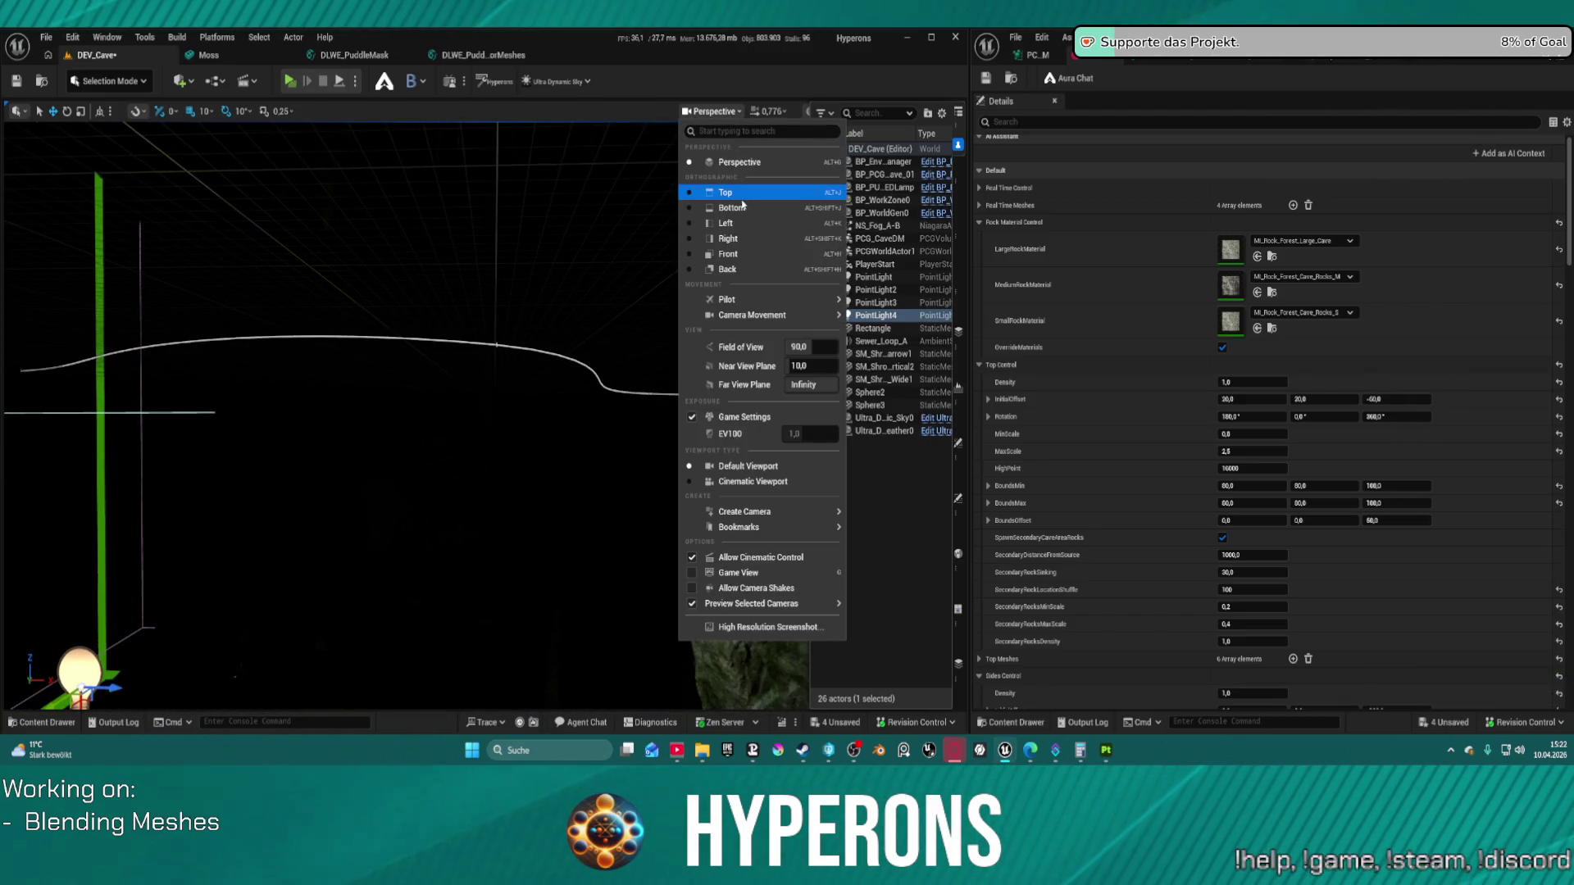
{"action": "left_click", "coordinate": [711, 111]}
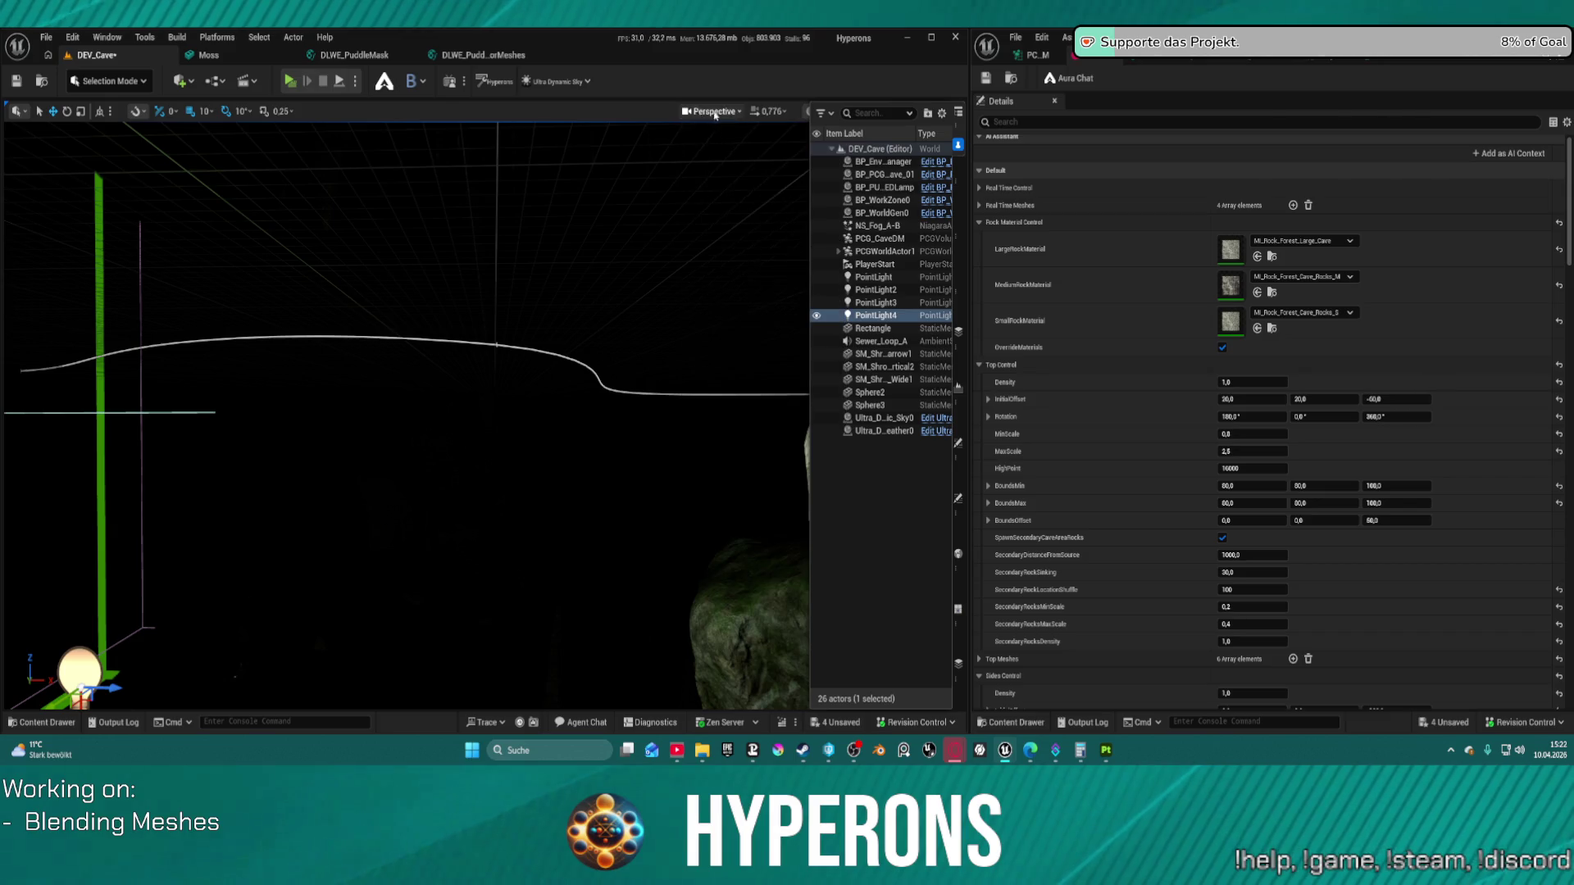
{"action": "left_click", "coordinate": [822, 112]}
{"action": "left_click", "coordinate": [820, 177]}
{"action": "left_click_drag", "start_coordinate": [410, 369], "coordinate": [410, 66]}
{"action": "left_click_drag", "start_coordinate": [405, 414], "coordinate": [406, 406]}
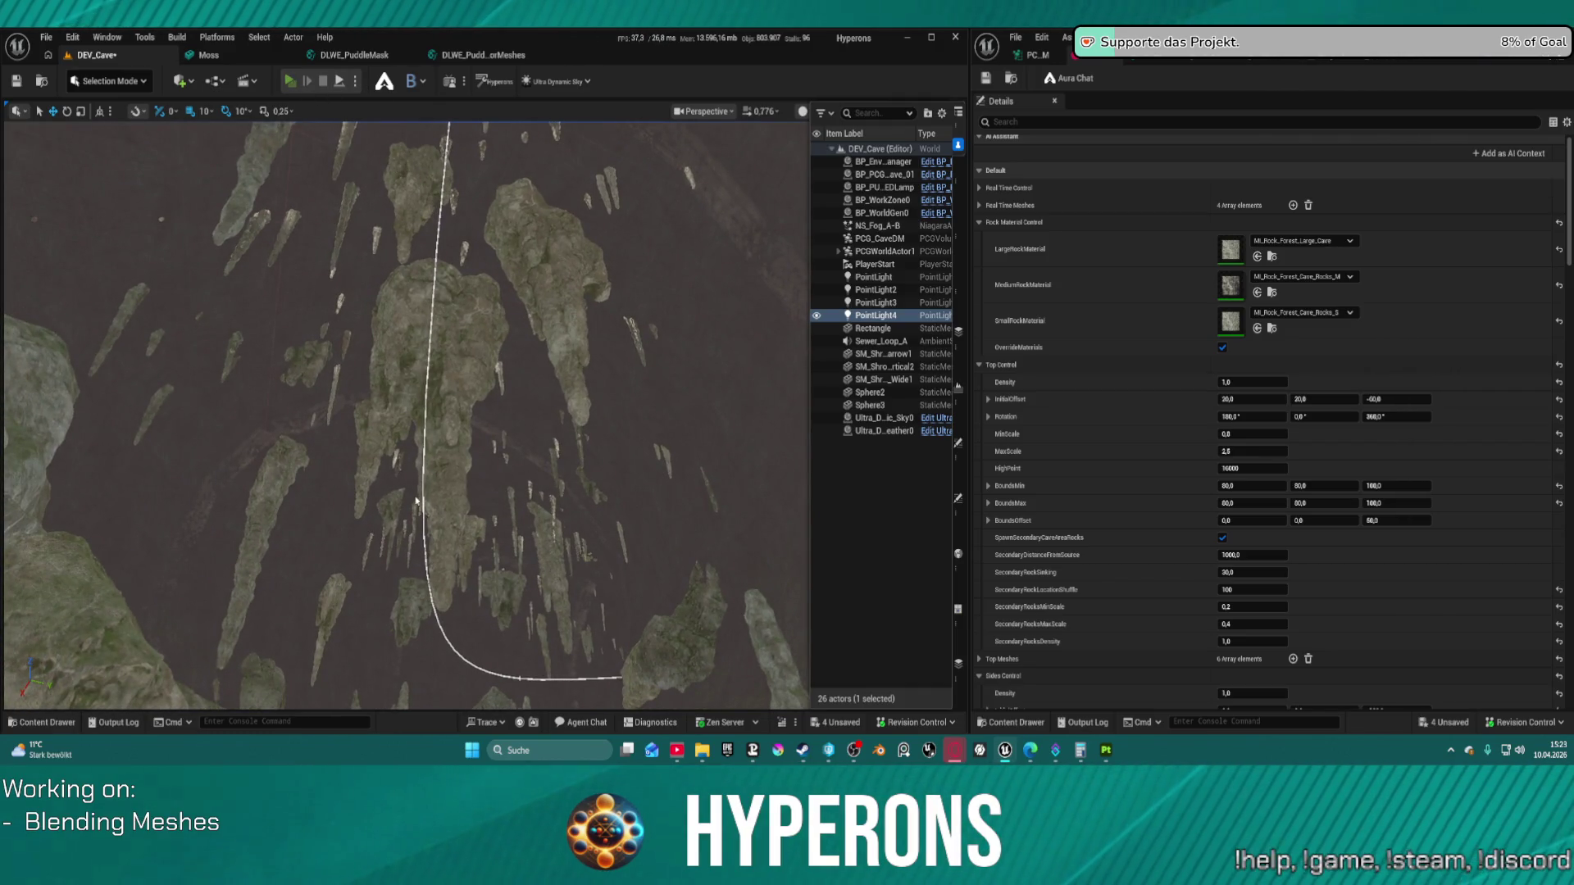
{"action": "key", "text": "alt+p"}
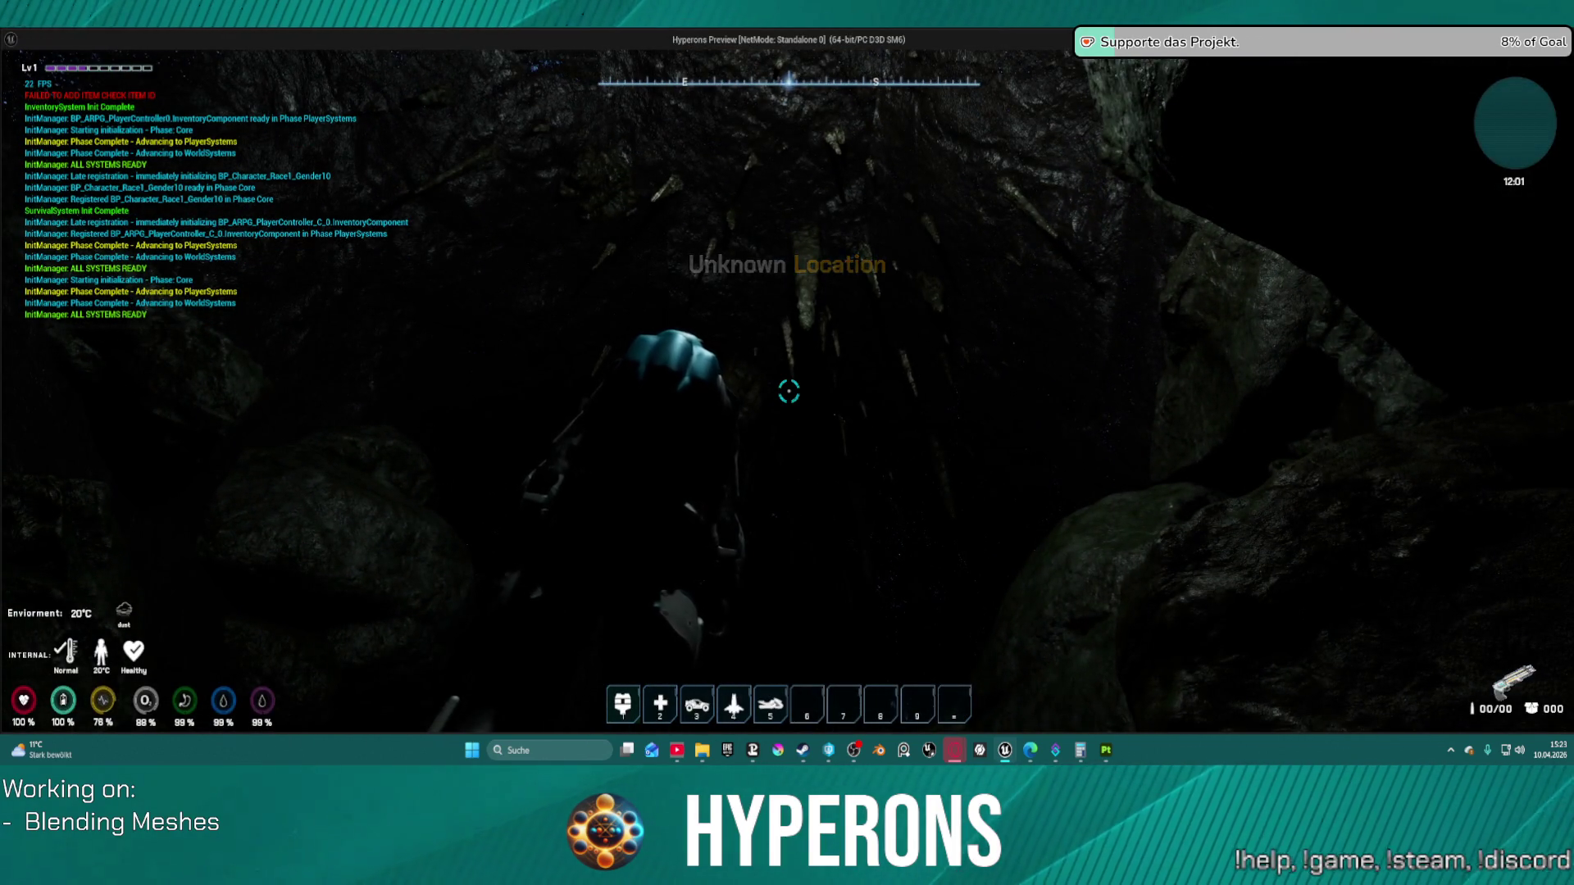
Step: Walk the character into the dark cave passage beside the wall
{"action": "mouse_move", "coordinate": [789, 391]}
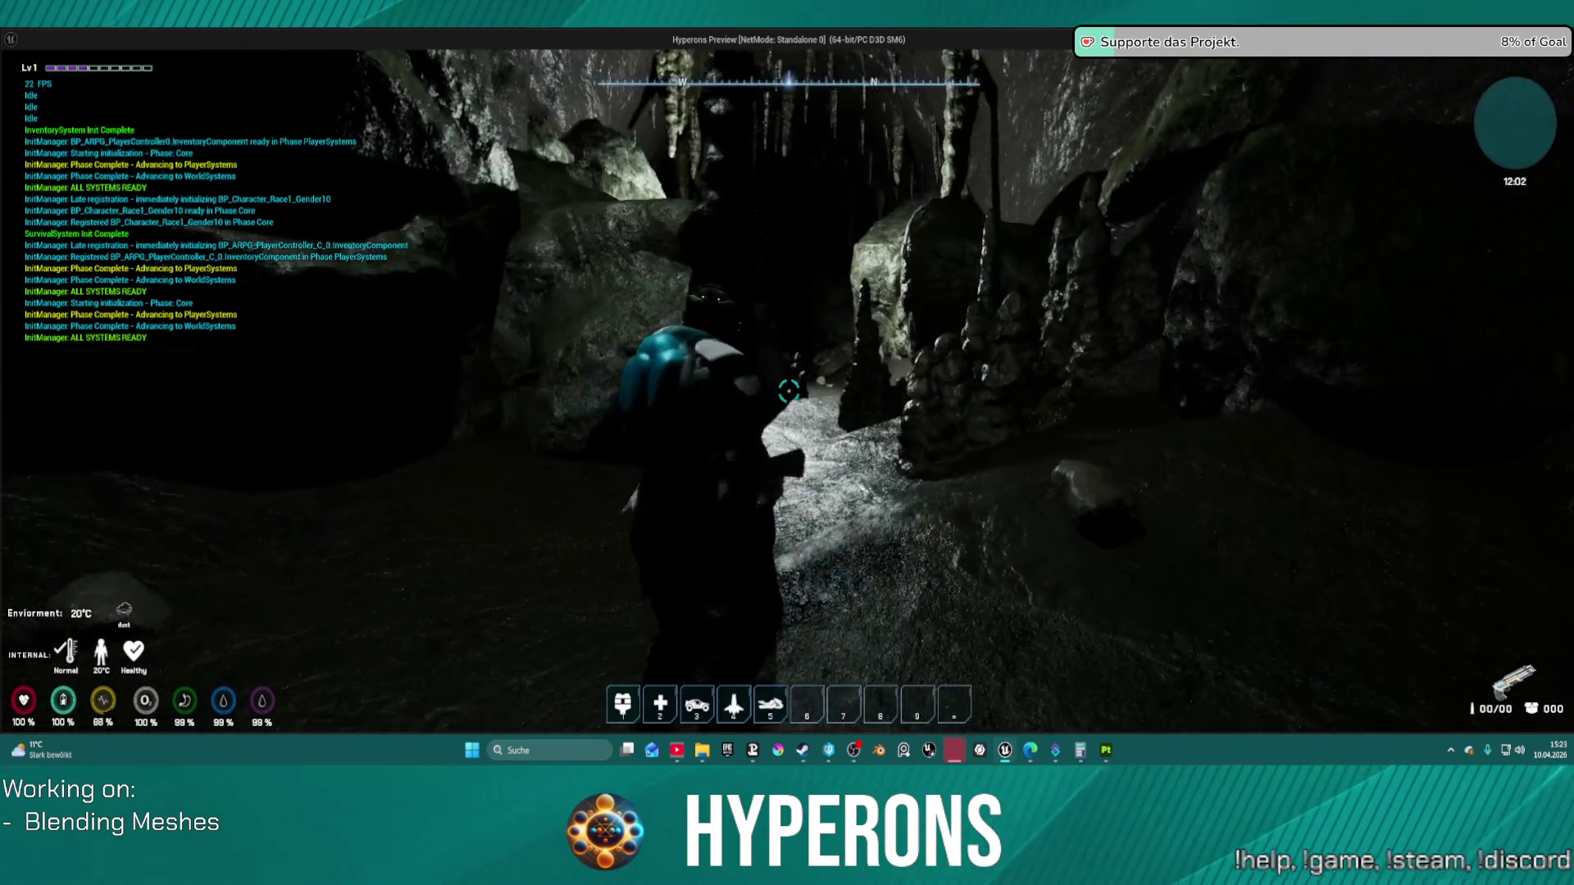
{"action": "key", "text": "w"}
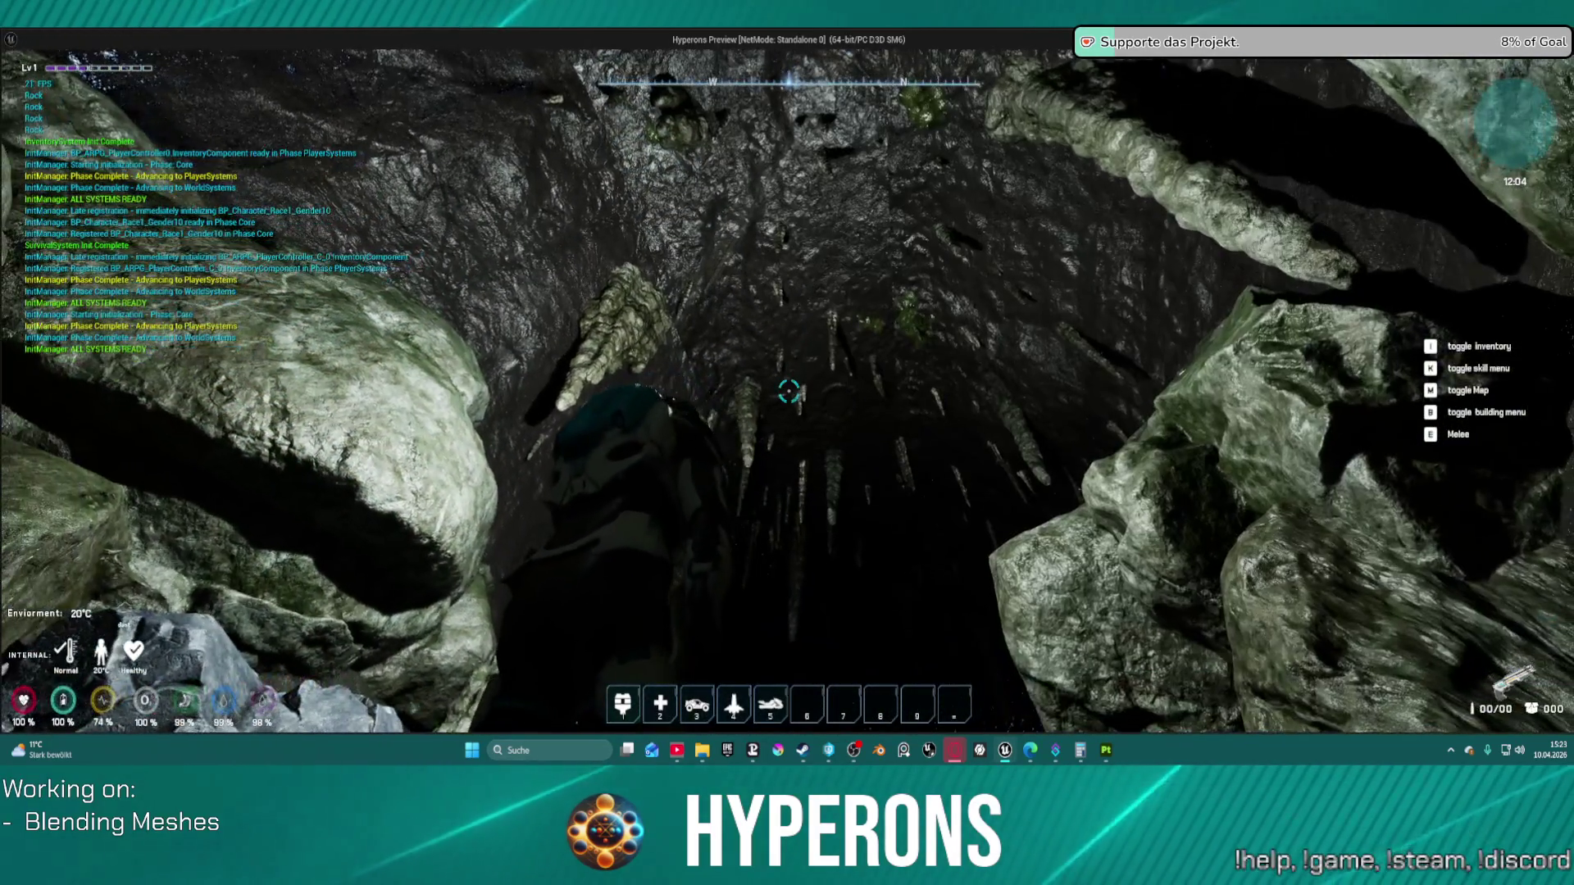
{"action": "key", "text": "w"}
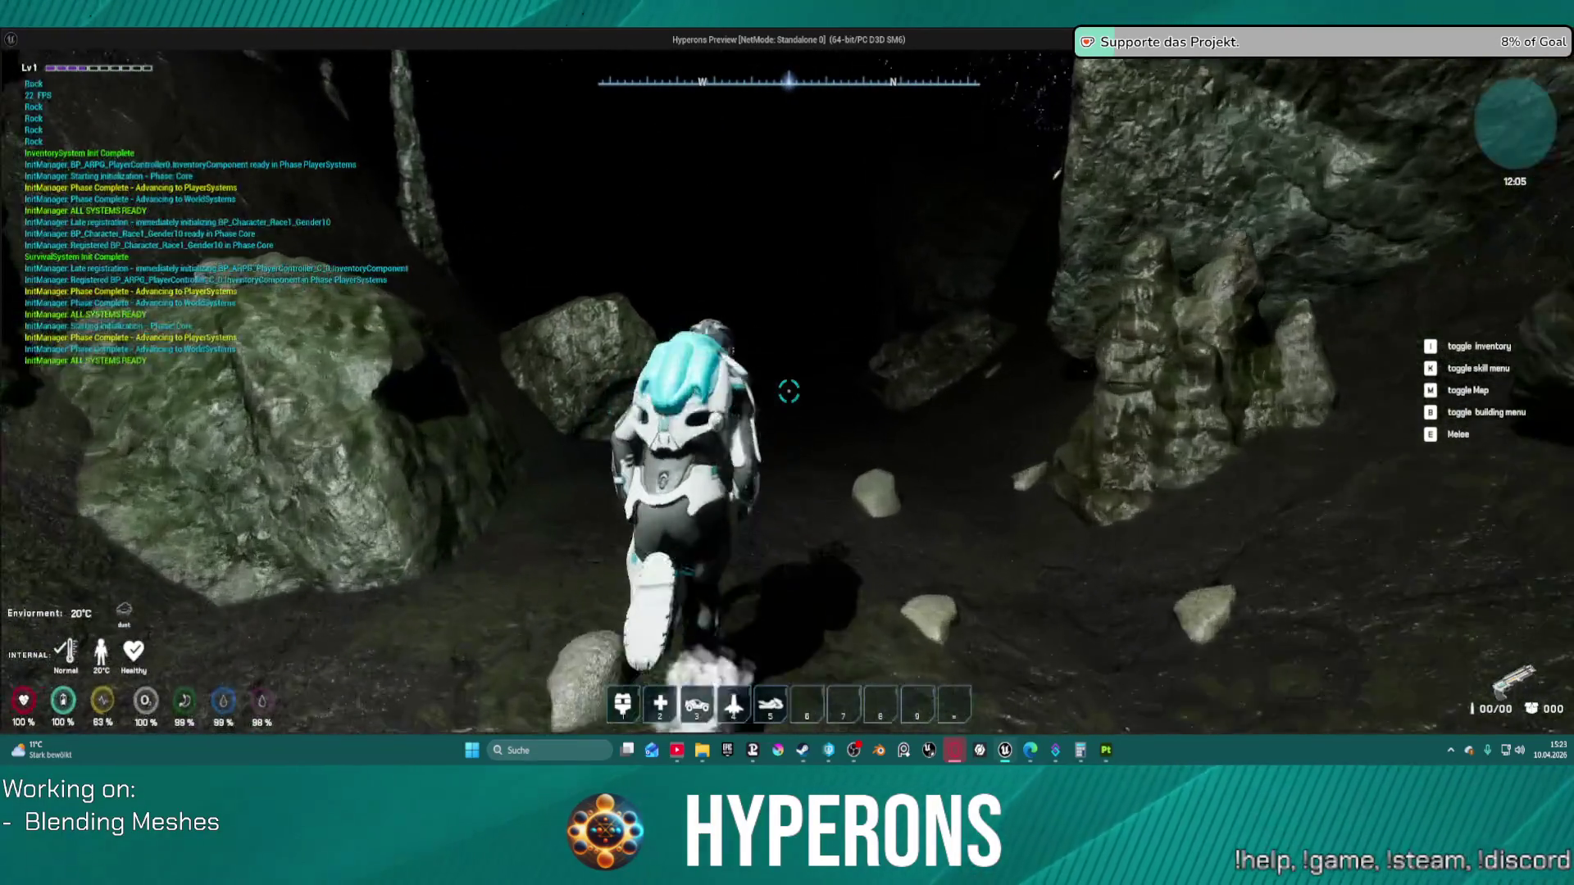
{"action": "key", "text": "w"}
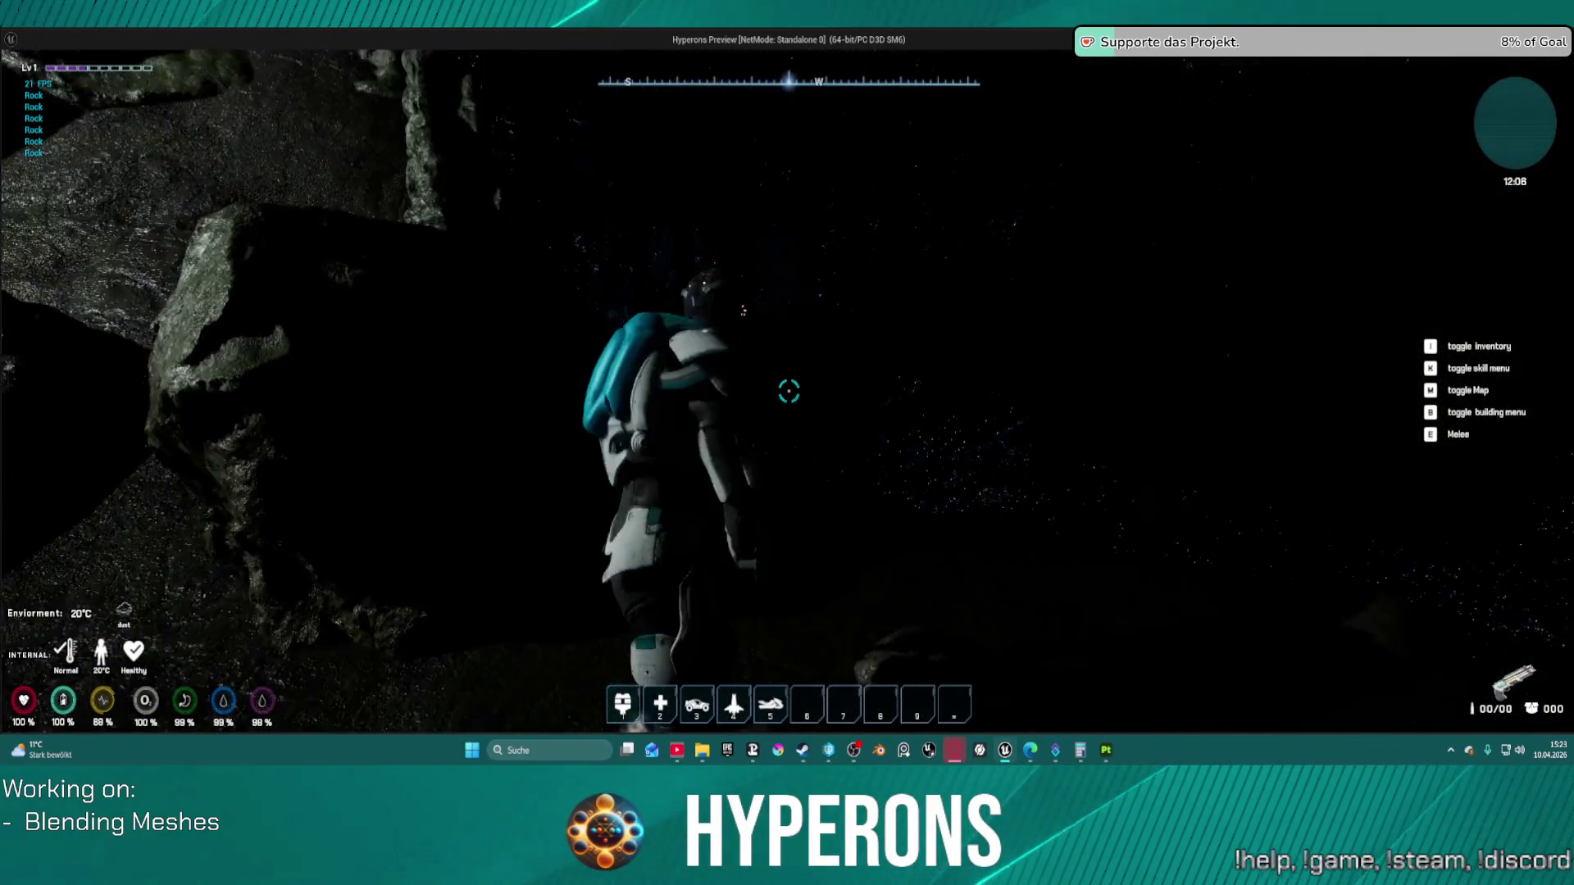
{"action": "key", "text": "w"}
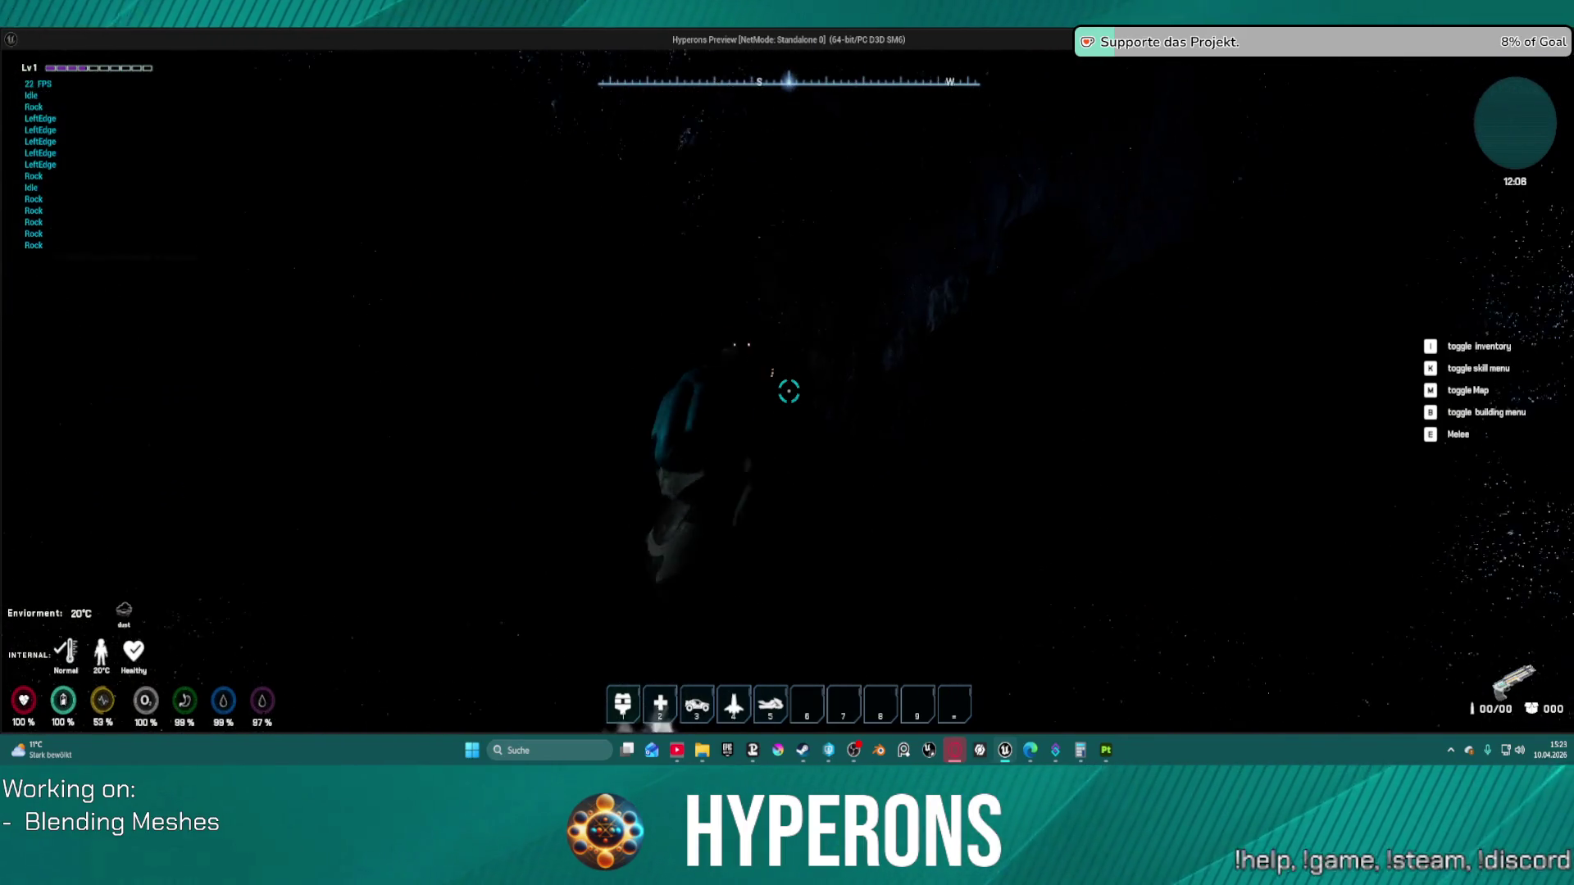
Step: Equip the Led Lamp from the inventory to light the cave
{"action": "key", "text": "i"}
{"action": "left_click", "coordinate": [1529, 426]}
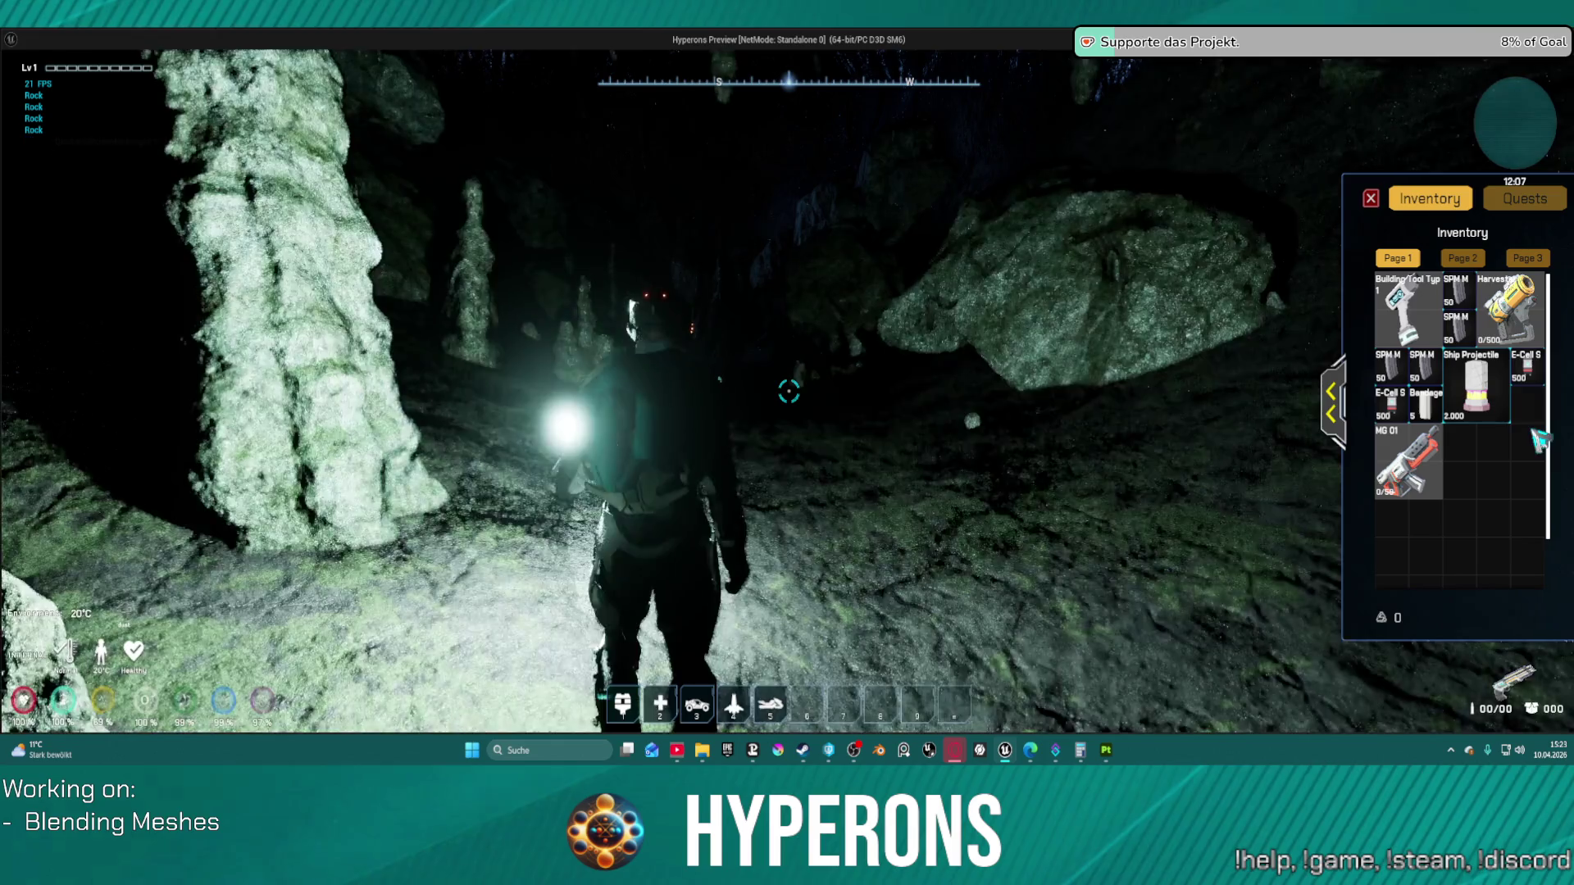
{"action": "key", "text": "i"}
Step: Walk deeper past the stalagmites toward the bright cave opening
{"action": "mouse_move", "coordinate": [788, 391]}
{"action": "key", "text": "w"}
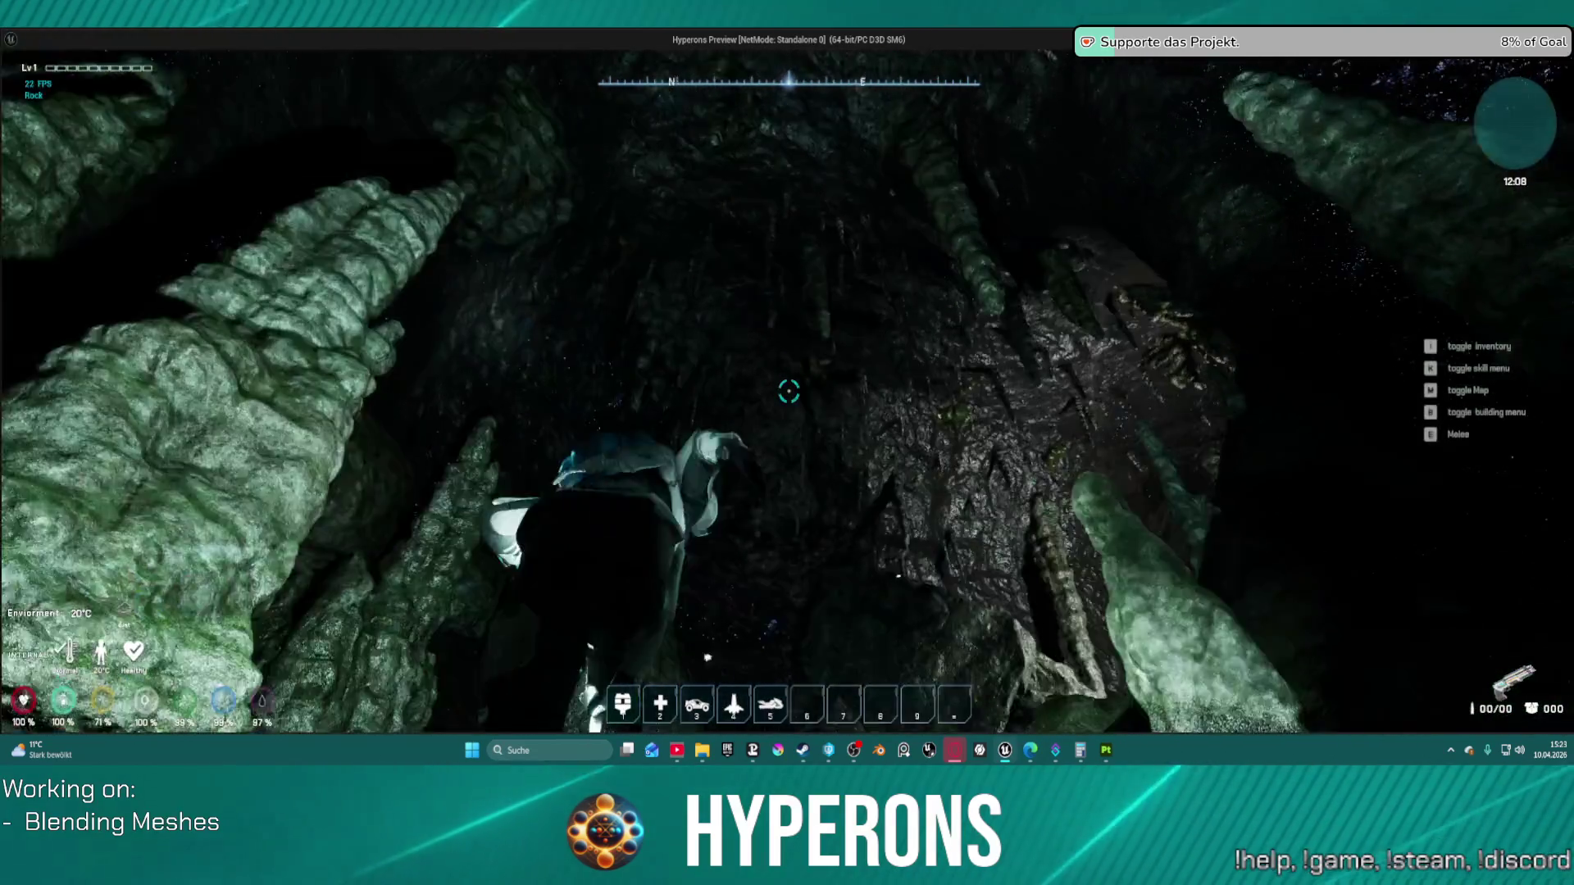
{"action": "key", "text": "w"}
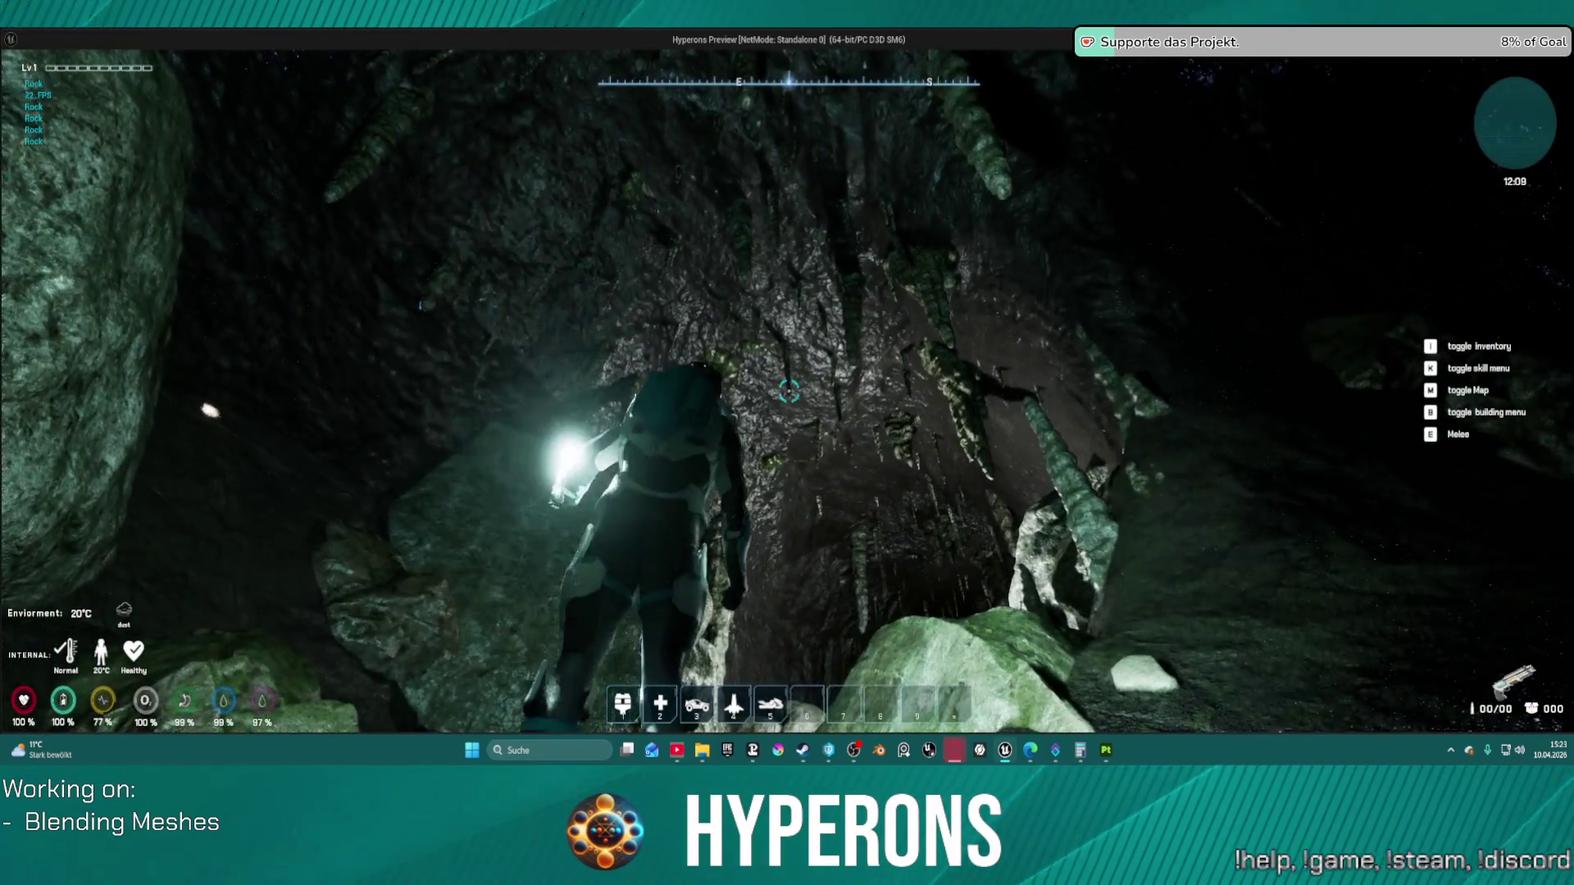
{"action": "key", "text": "w"}
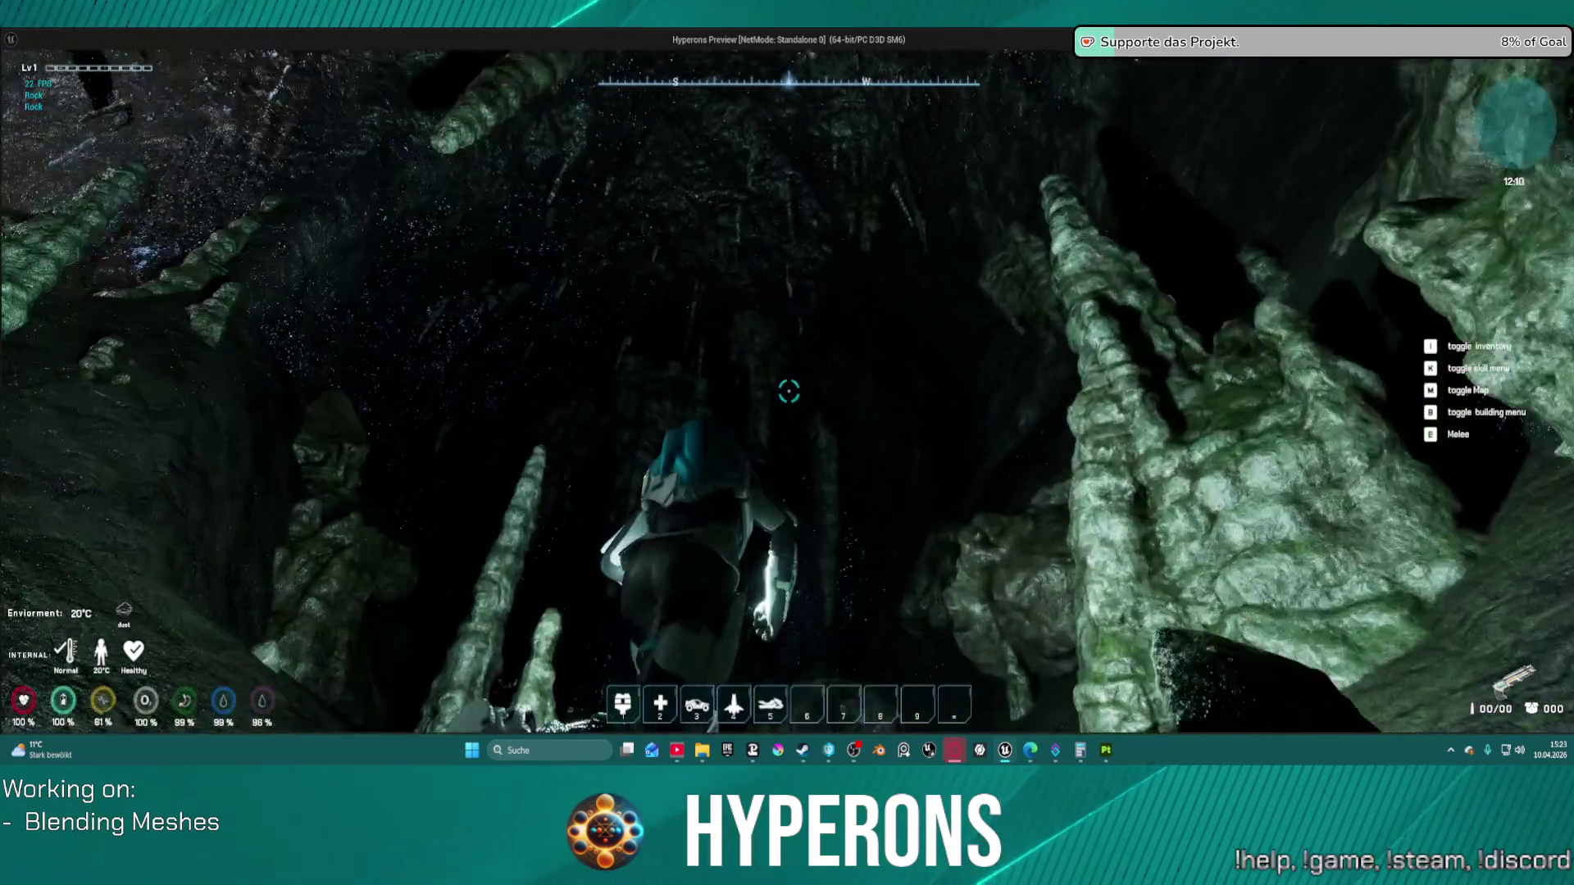
{"action": "key", "text": "w"}
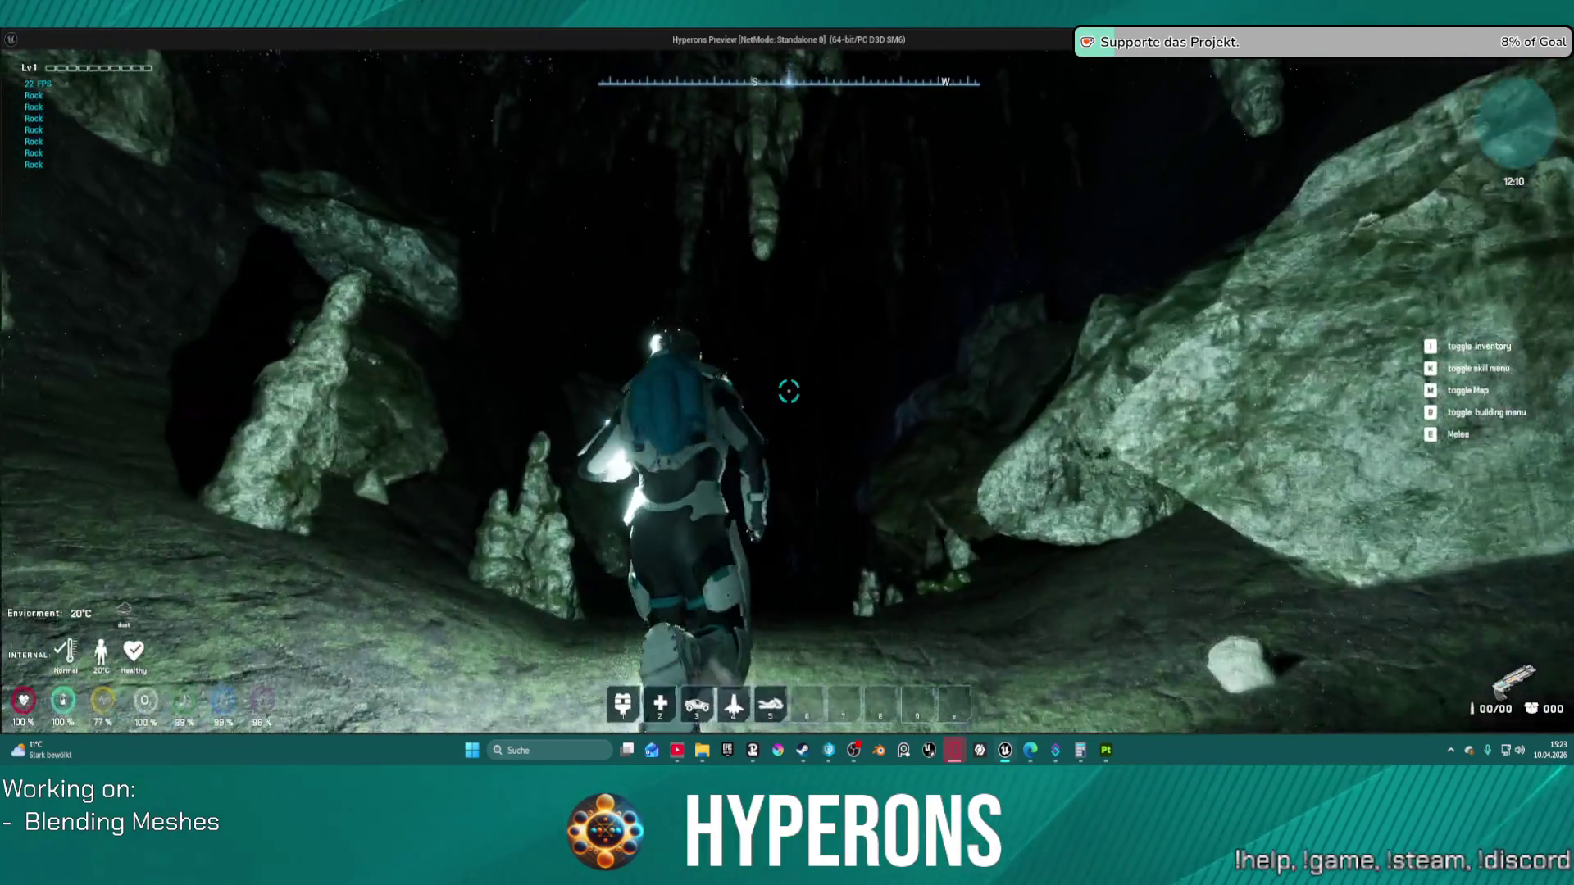
{"action": "key", "text": "w"}
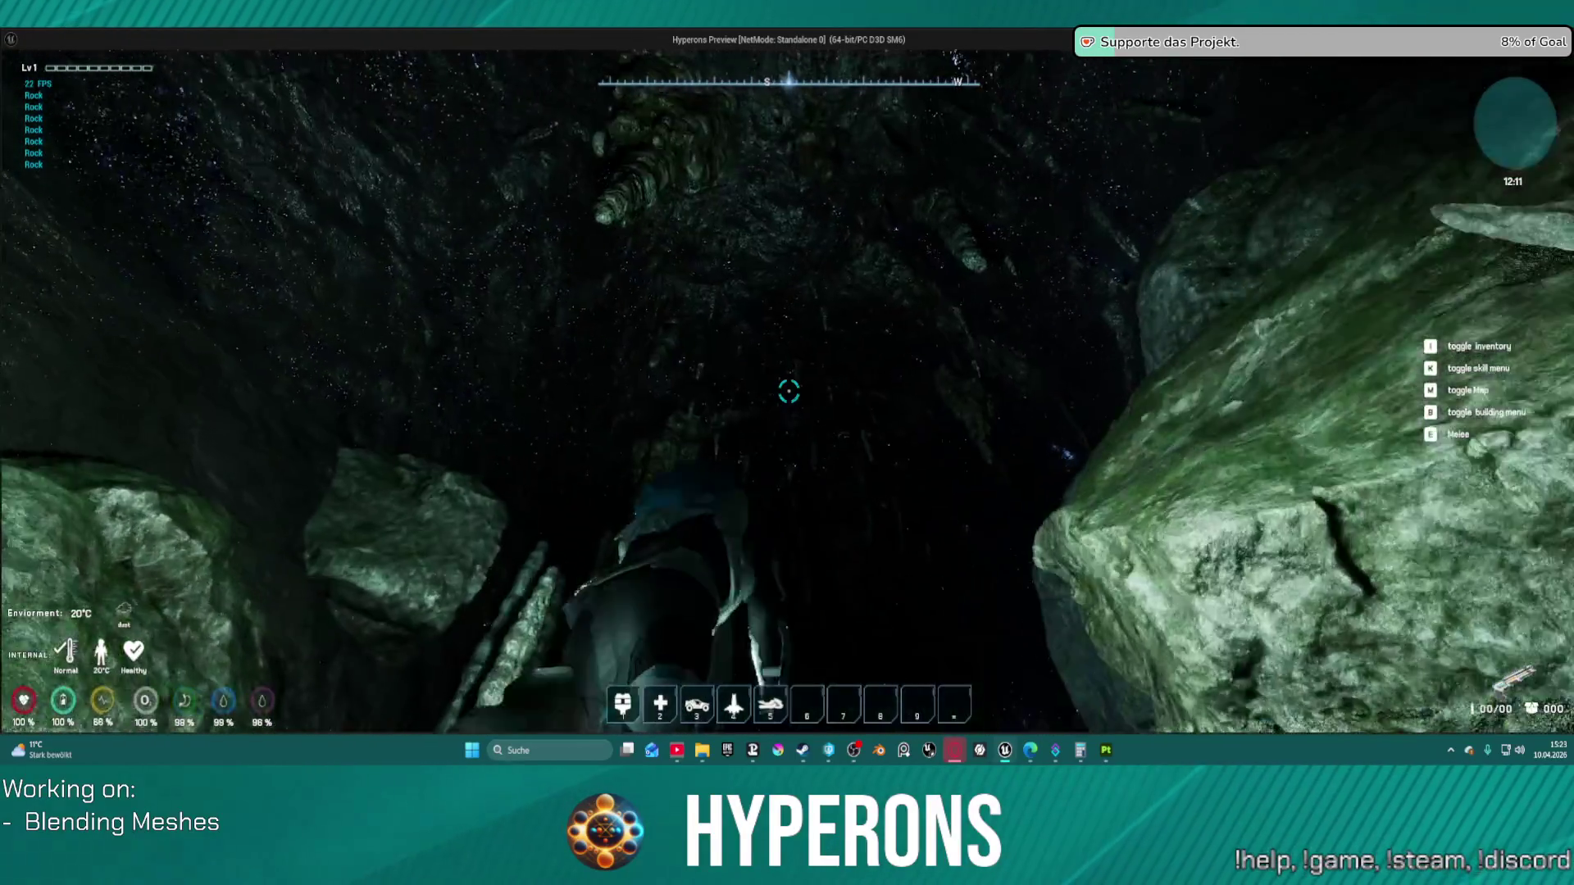
{"action": "key", "text": "w"}
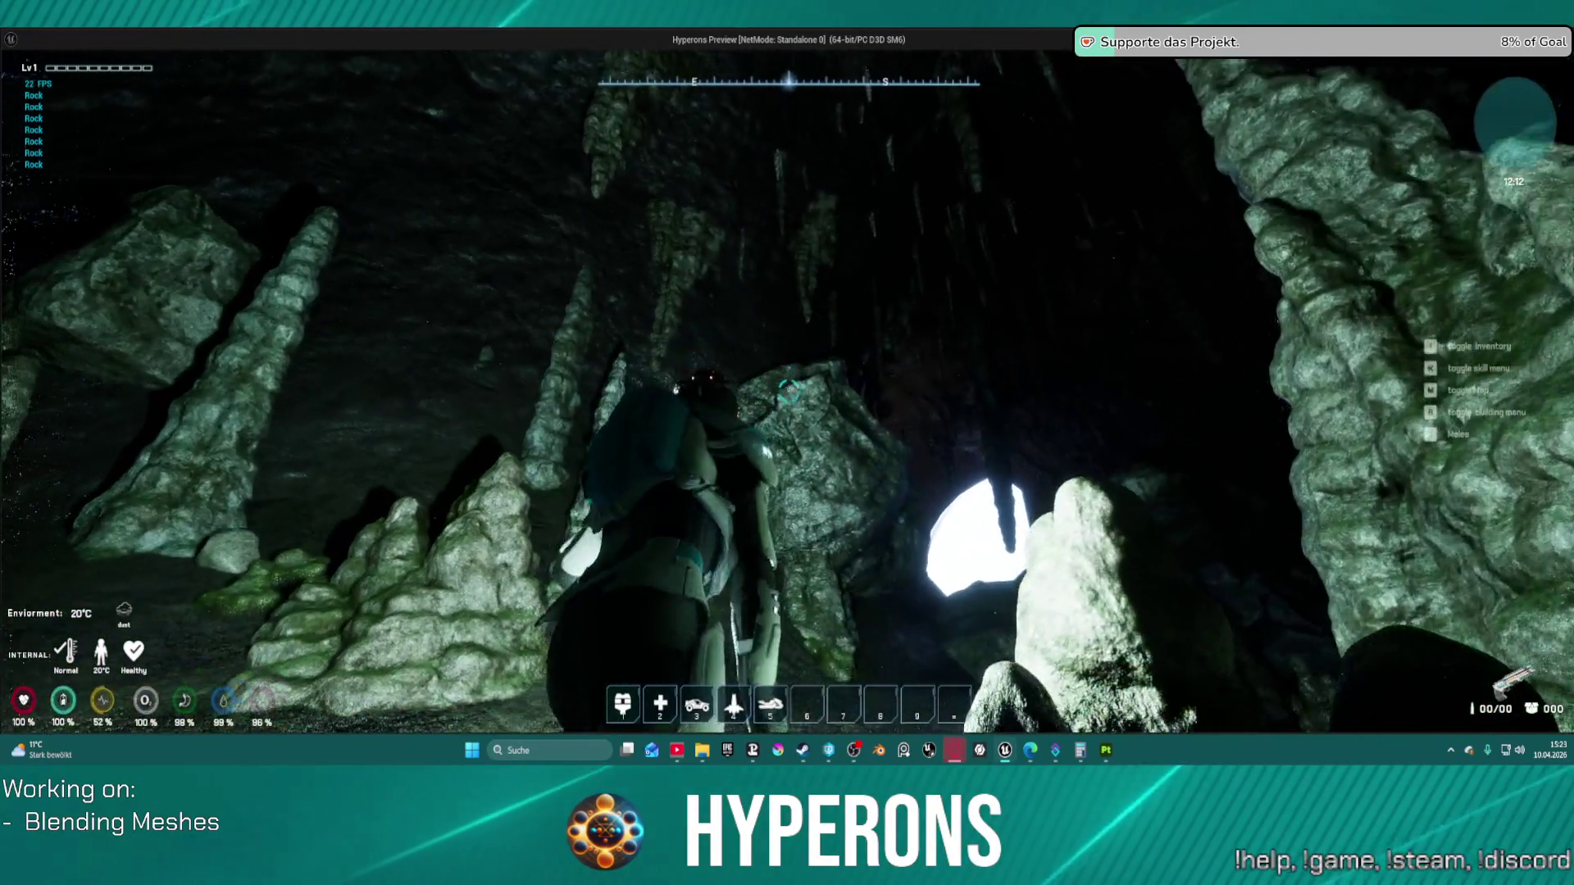
{"action": "key", "text": "w"}
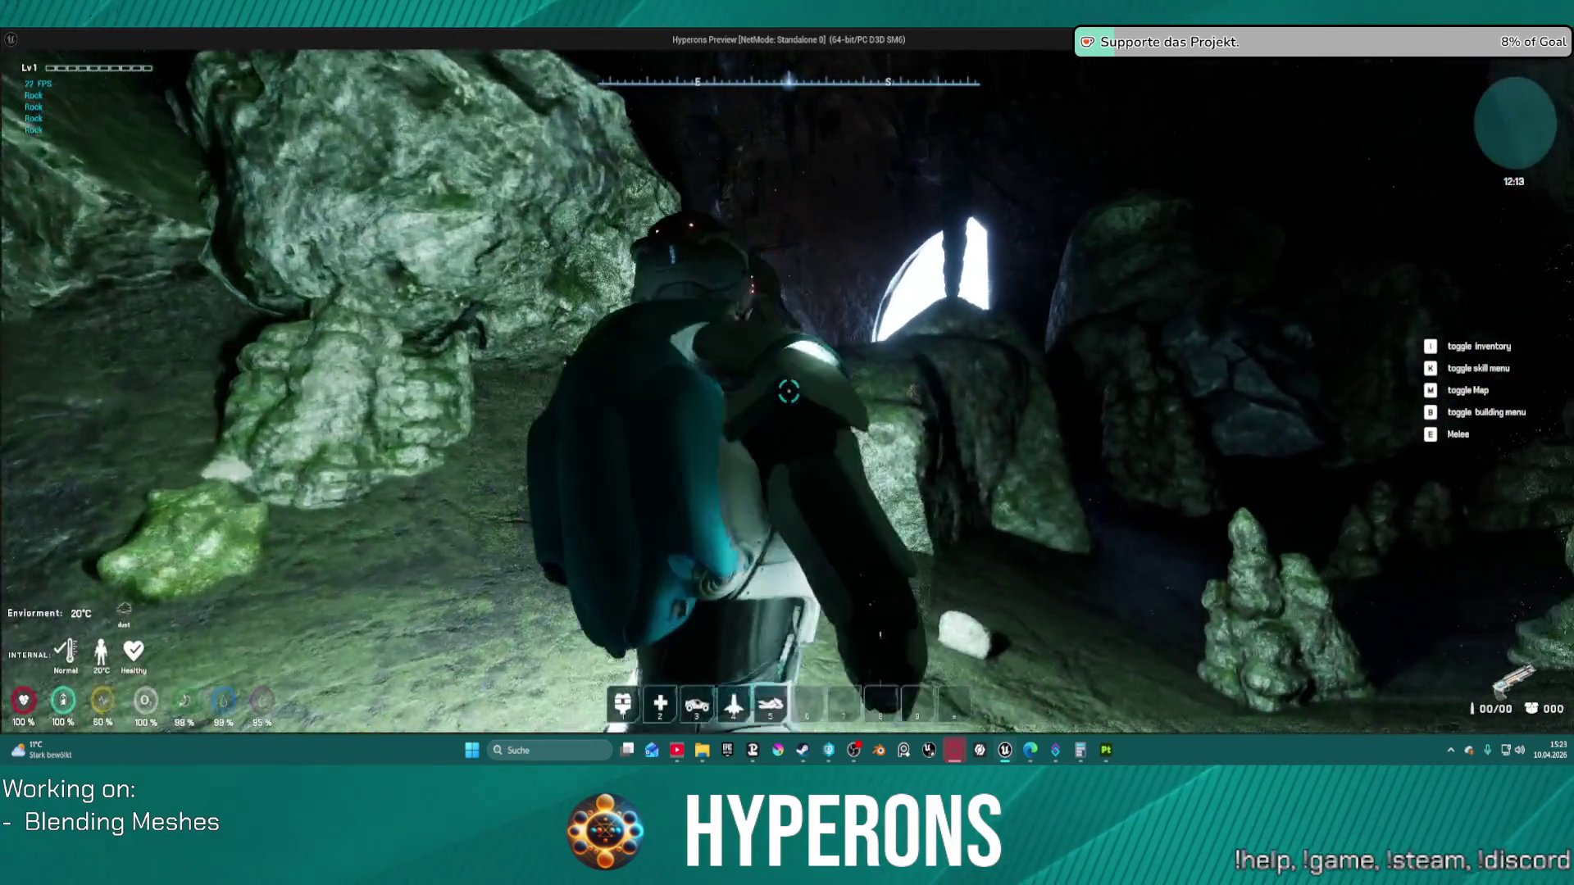
Step: Go through the narrow passage to the cave opening, then end the game preview
{"action": "key", "text": "w"}
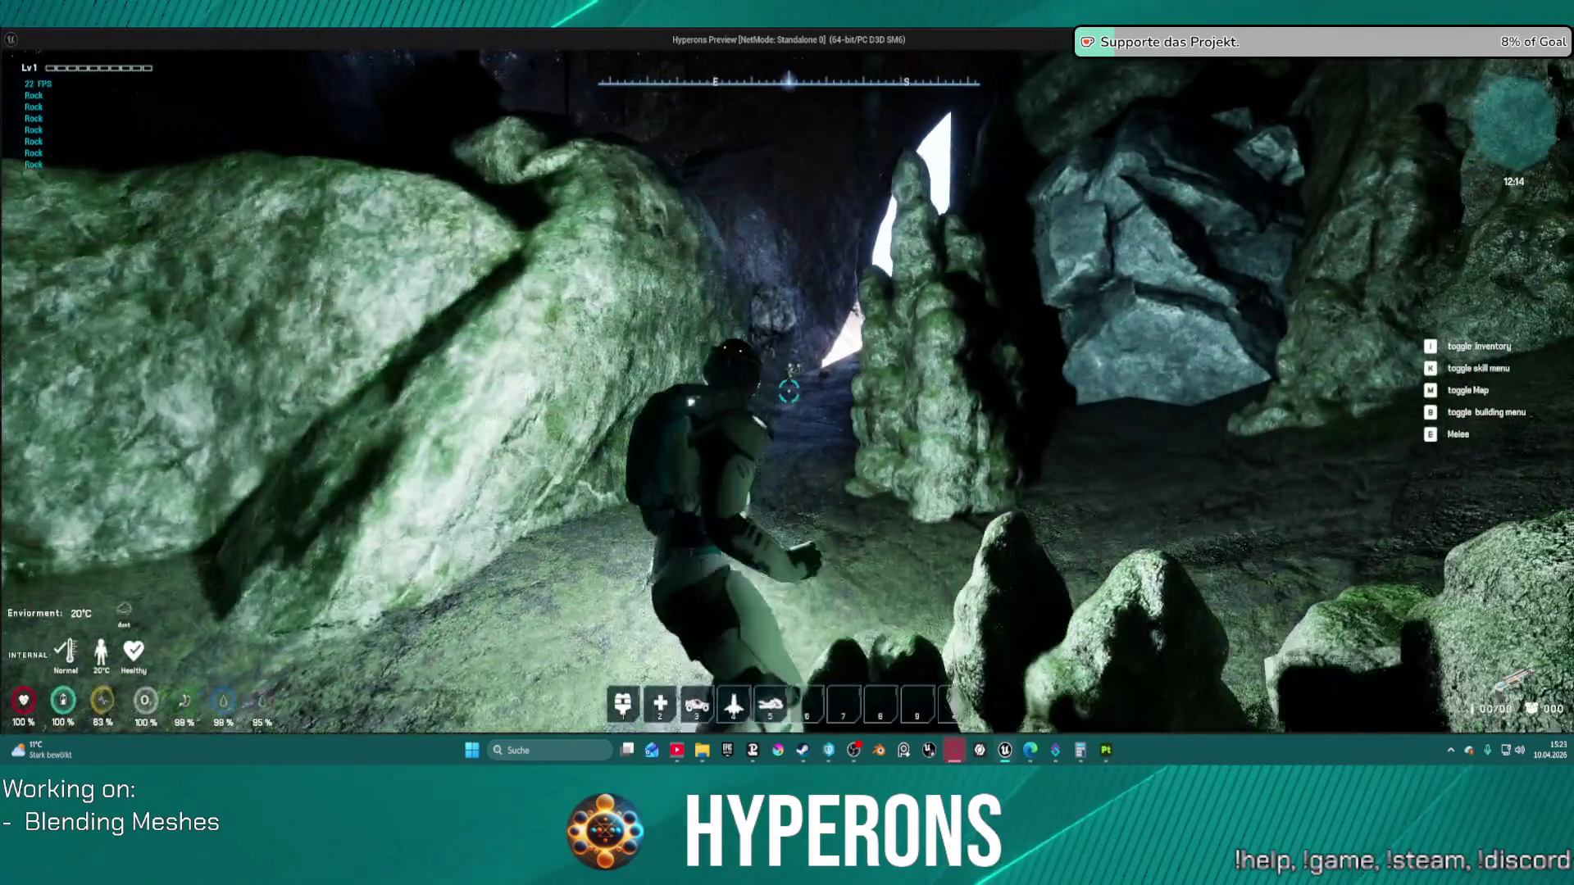
{"action": "key", "text": "w"}
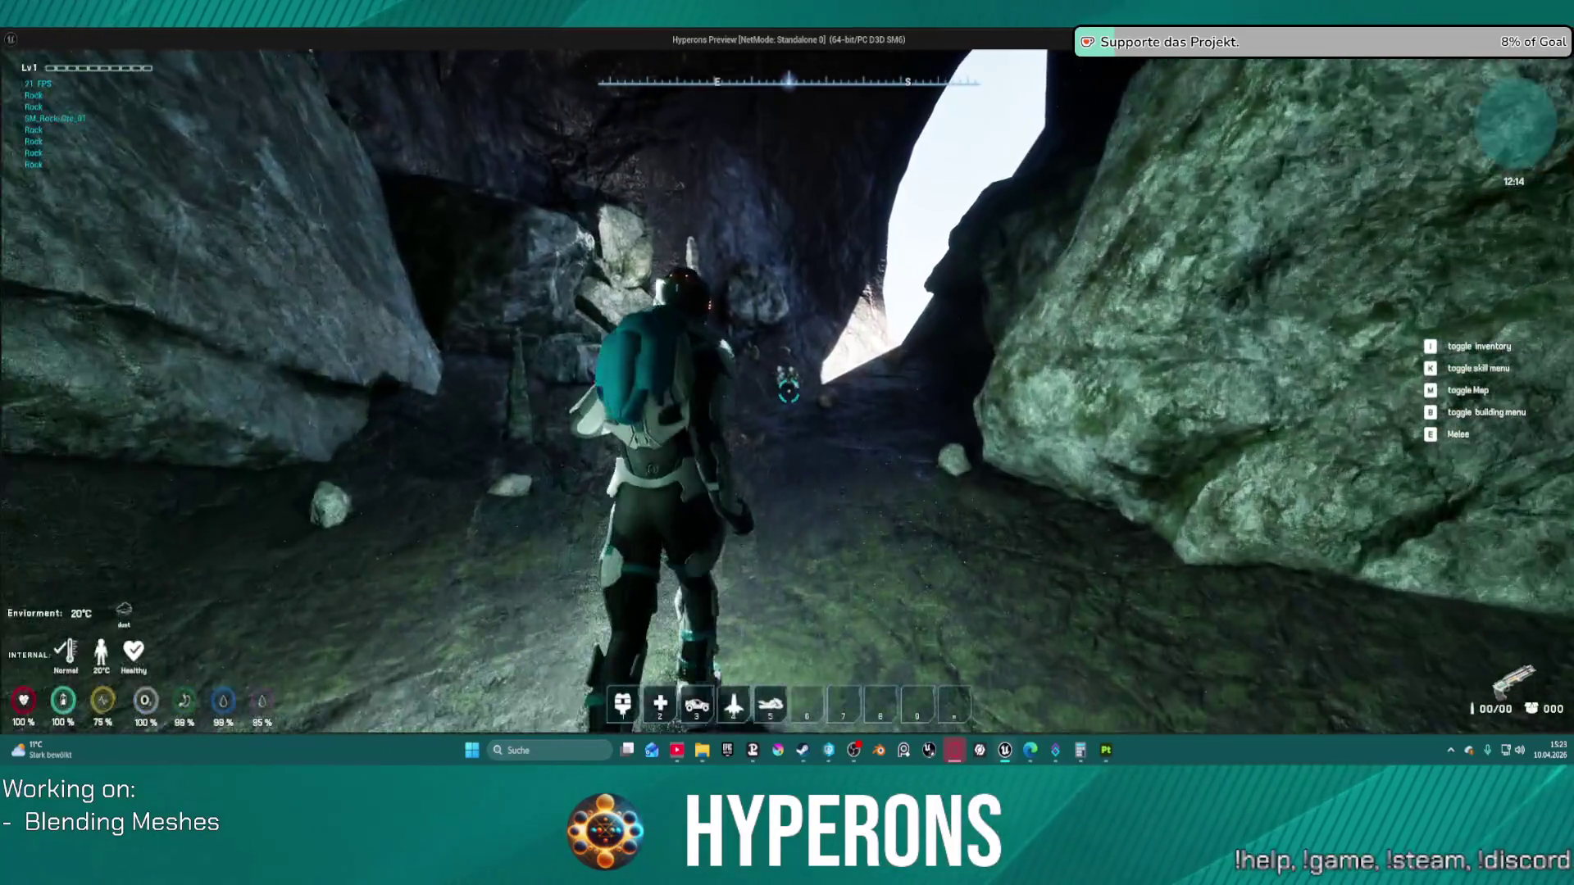
{"action": "key", "text": "w"}
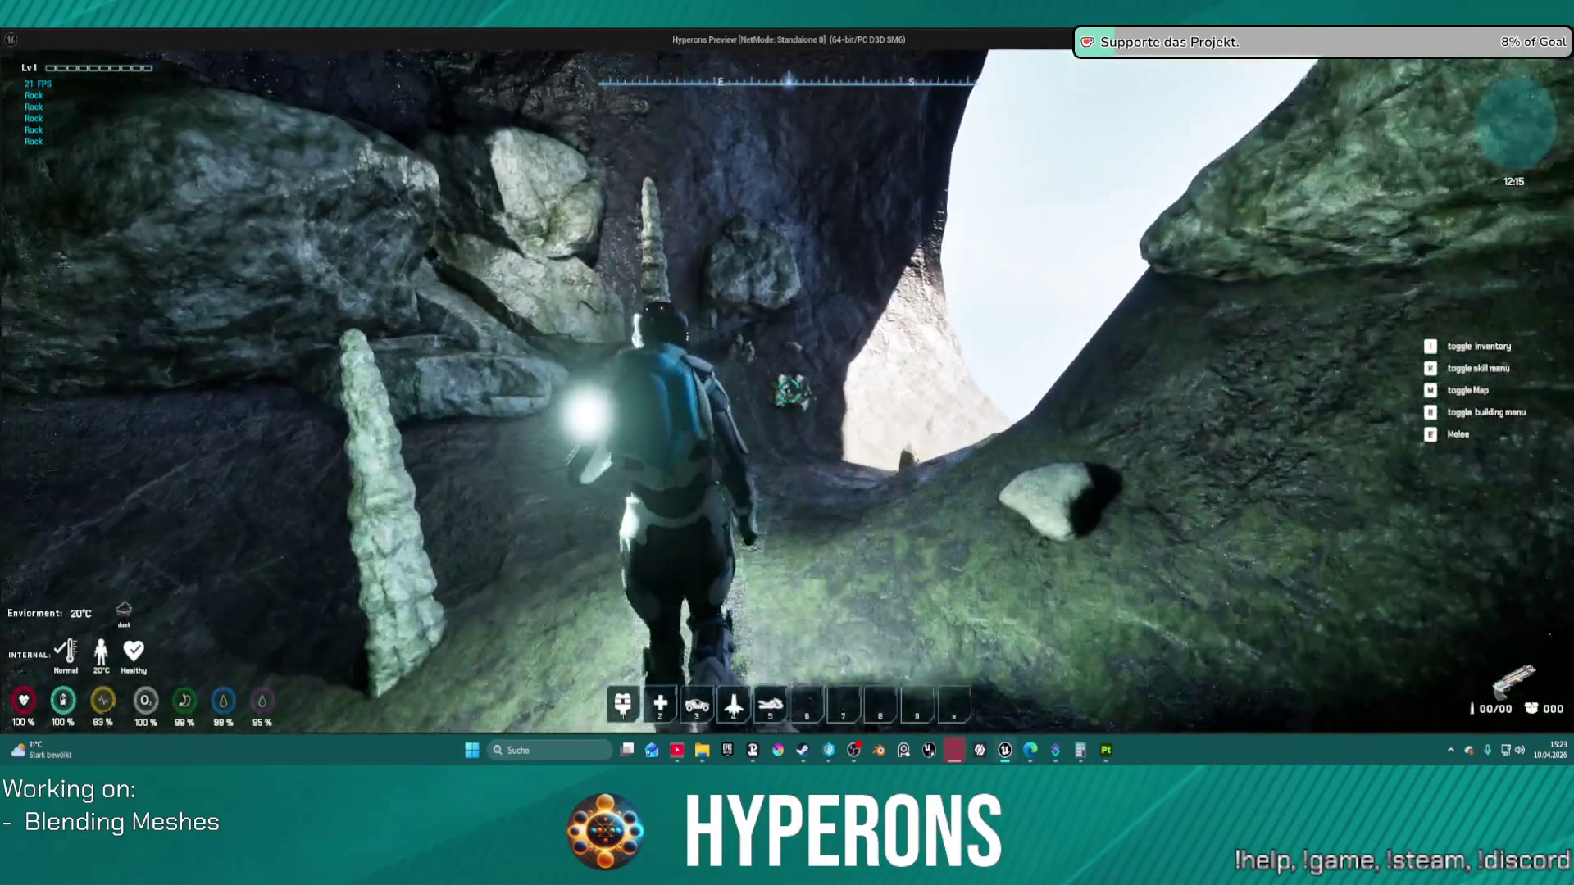
{"action": "key", "text": "w"}
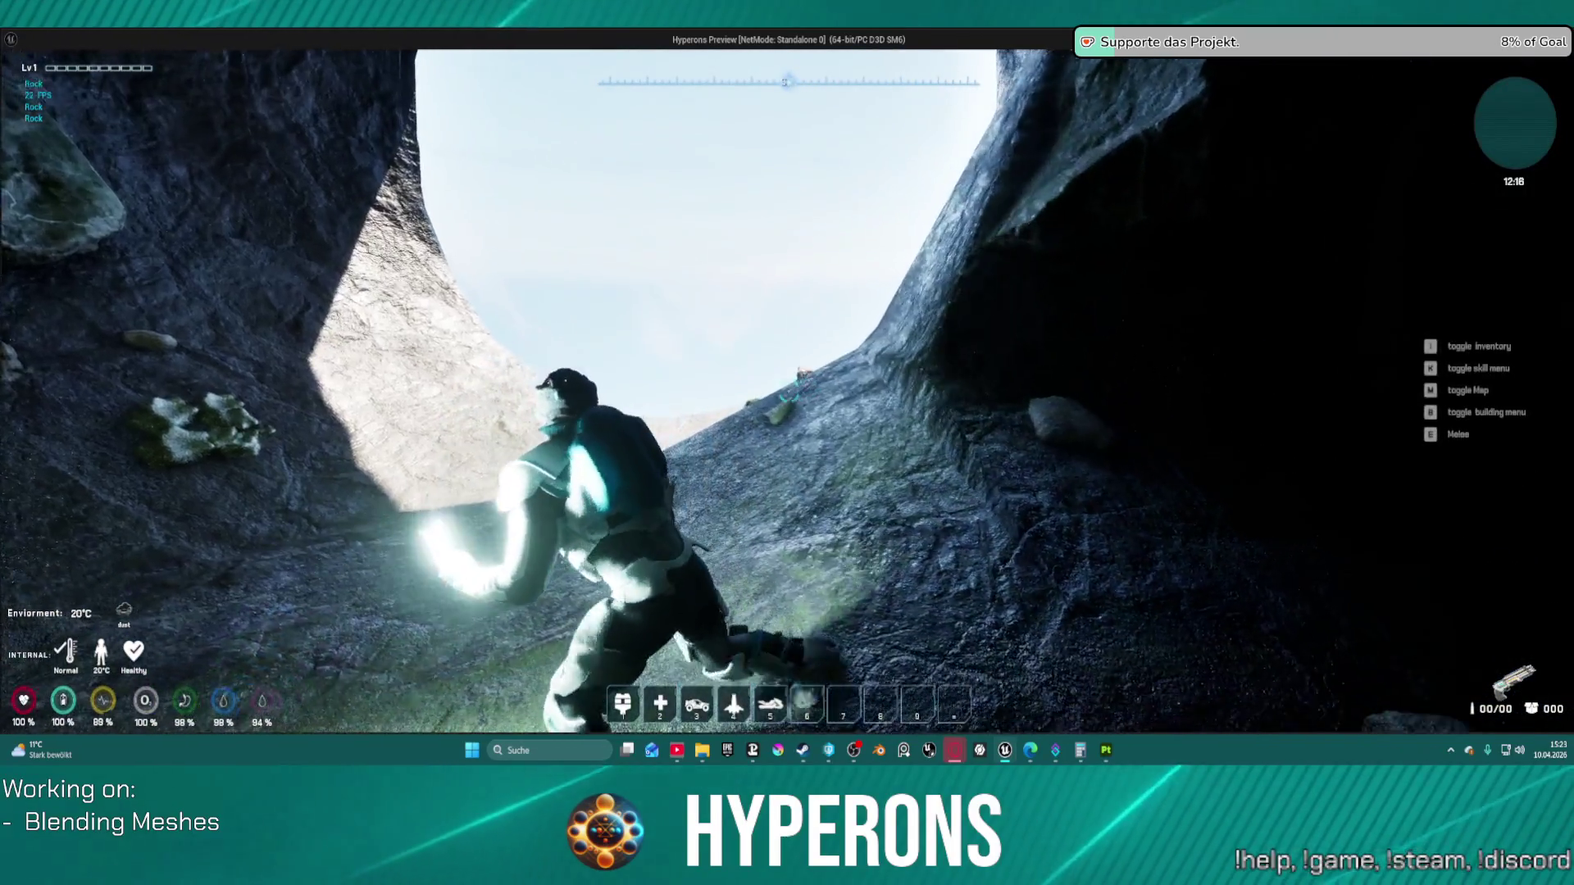
{"action": "key", "text": "a"}
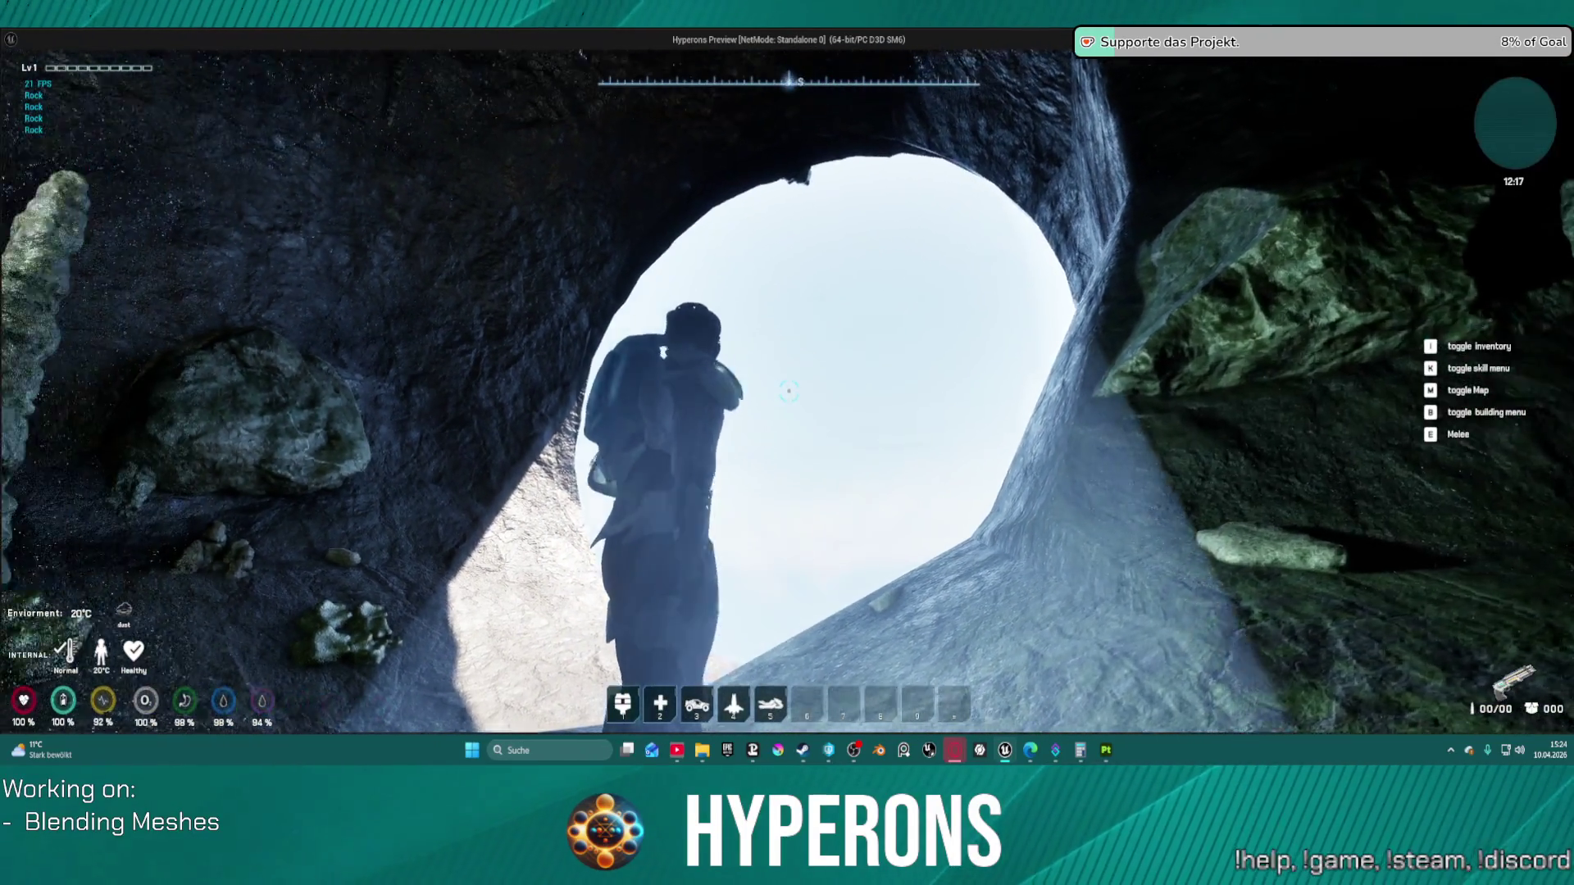
{"action": "key", "text": "w"}
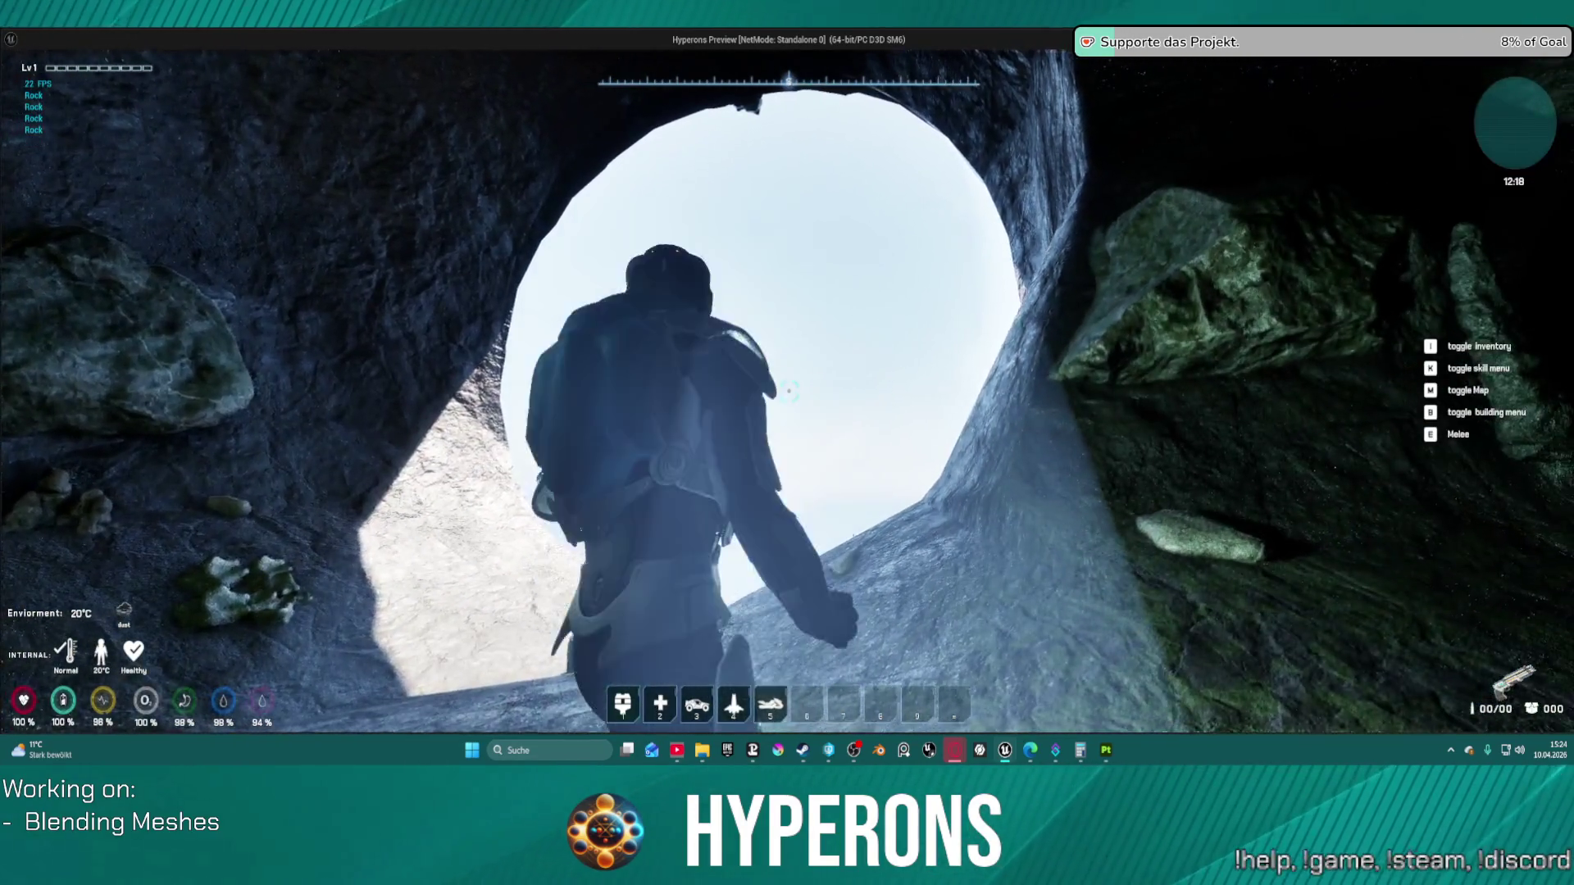
{"action": "key", "text": "Escape"}
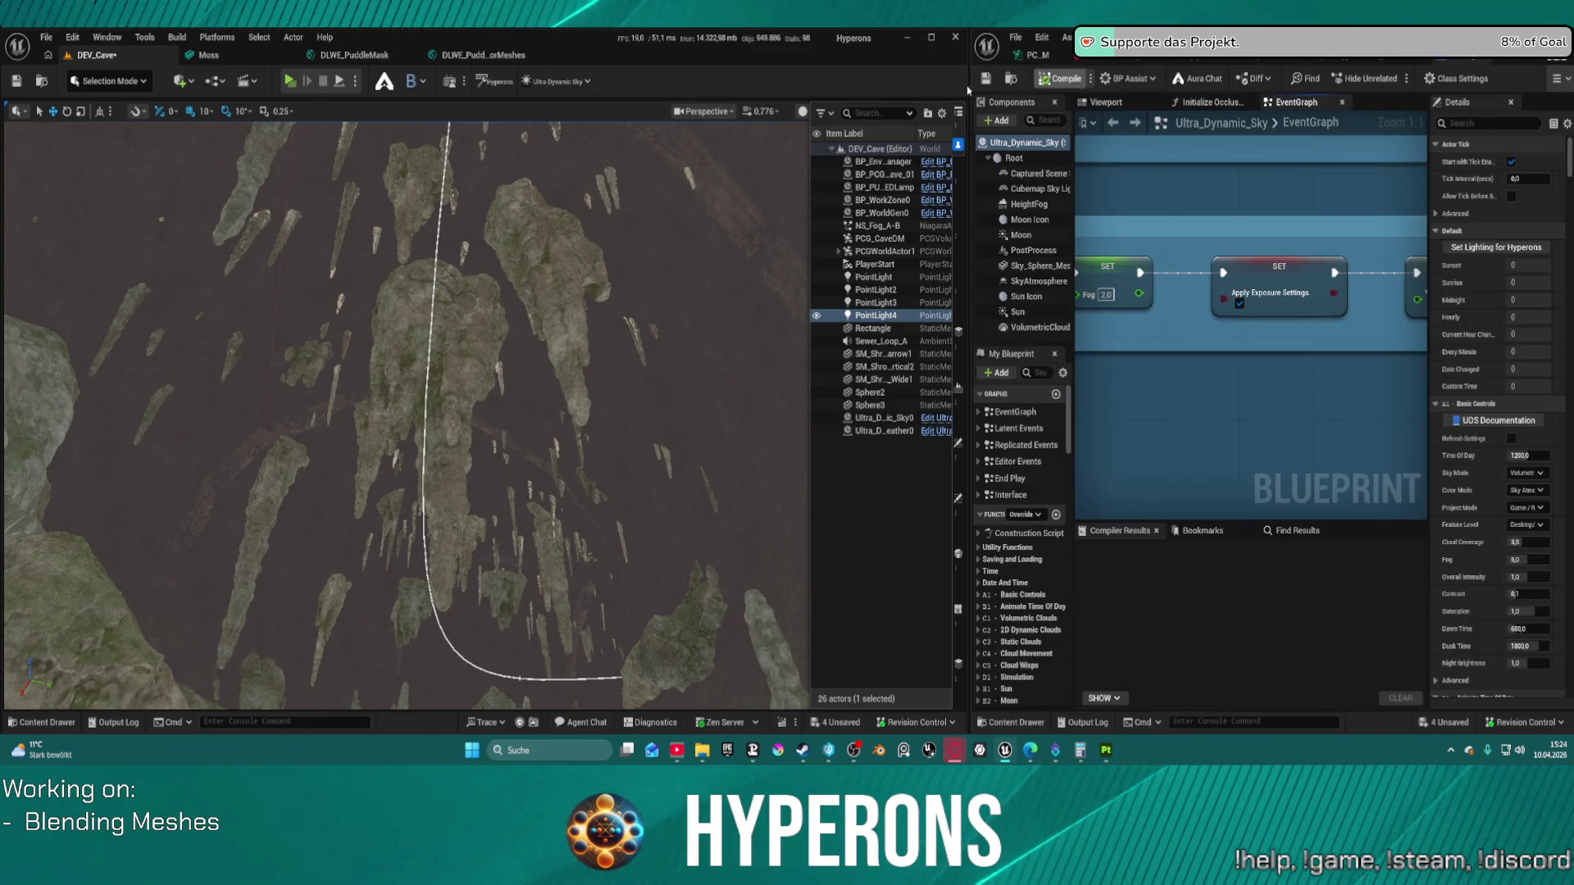
Step: Change the Sun Light Shaft Max Brightness SET node's X value from 0.225 to 0.115
{"action": "scroll", "coordinate": [1179, 262], "scroll_direction": "down", "scroll_amount": 6}
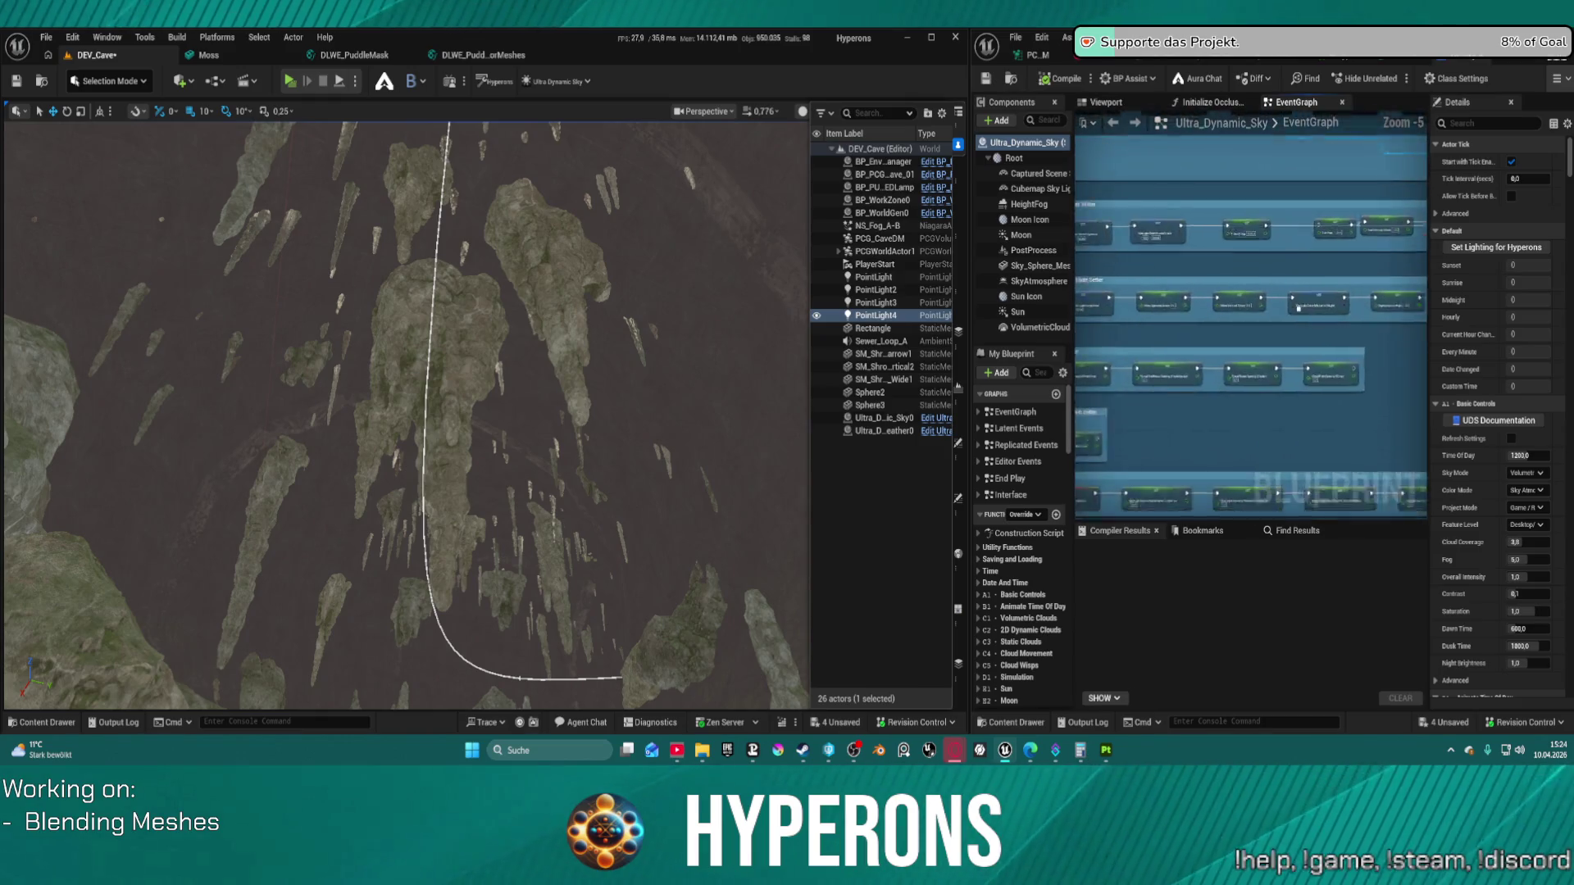
{"action": "left_click_drag", "start_coordinate": [1346, 112], "coordinate": [1242, 421]}
{"action": "scroll", "coordinate": [1242, 421], "scroll_direction": "up", "scroll_amount": 6}
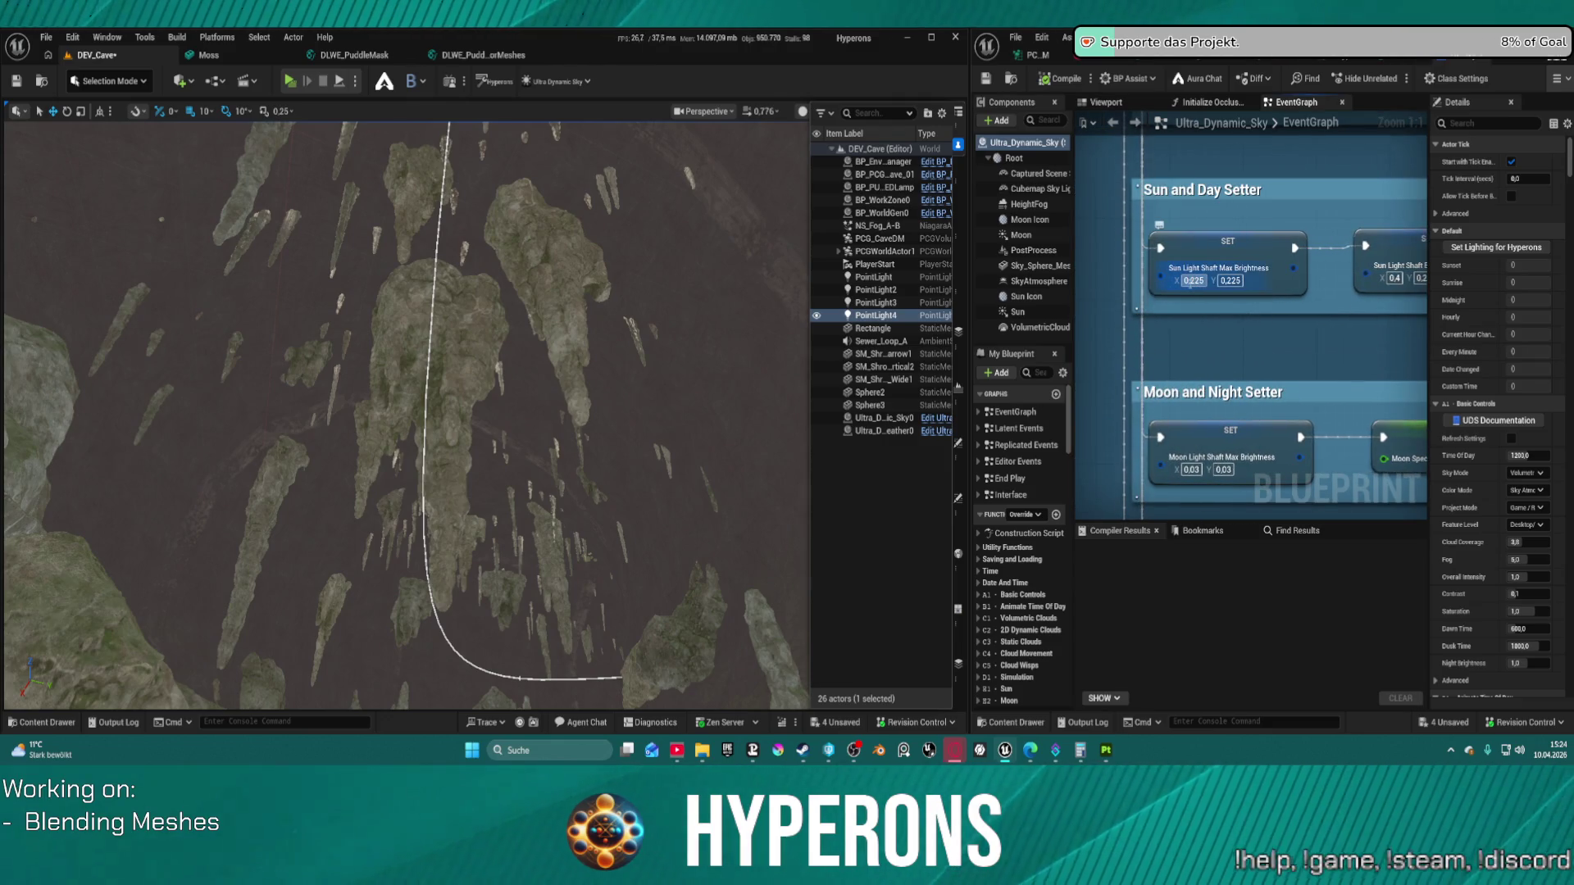
{"action": "left_click", "coordinate": [1191, 281]}
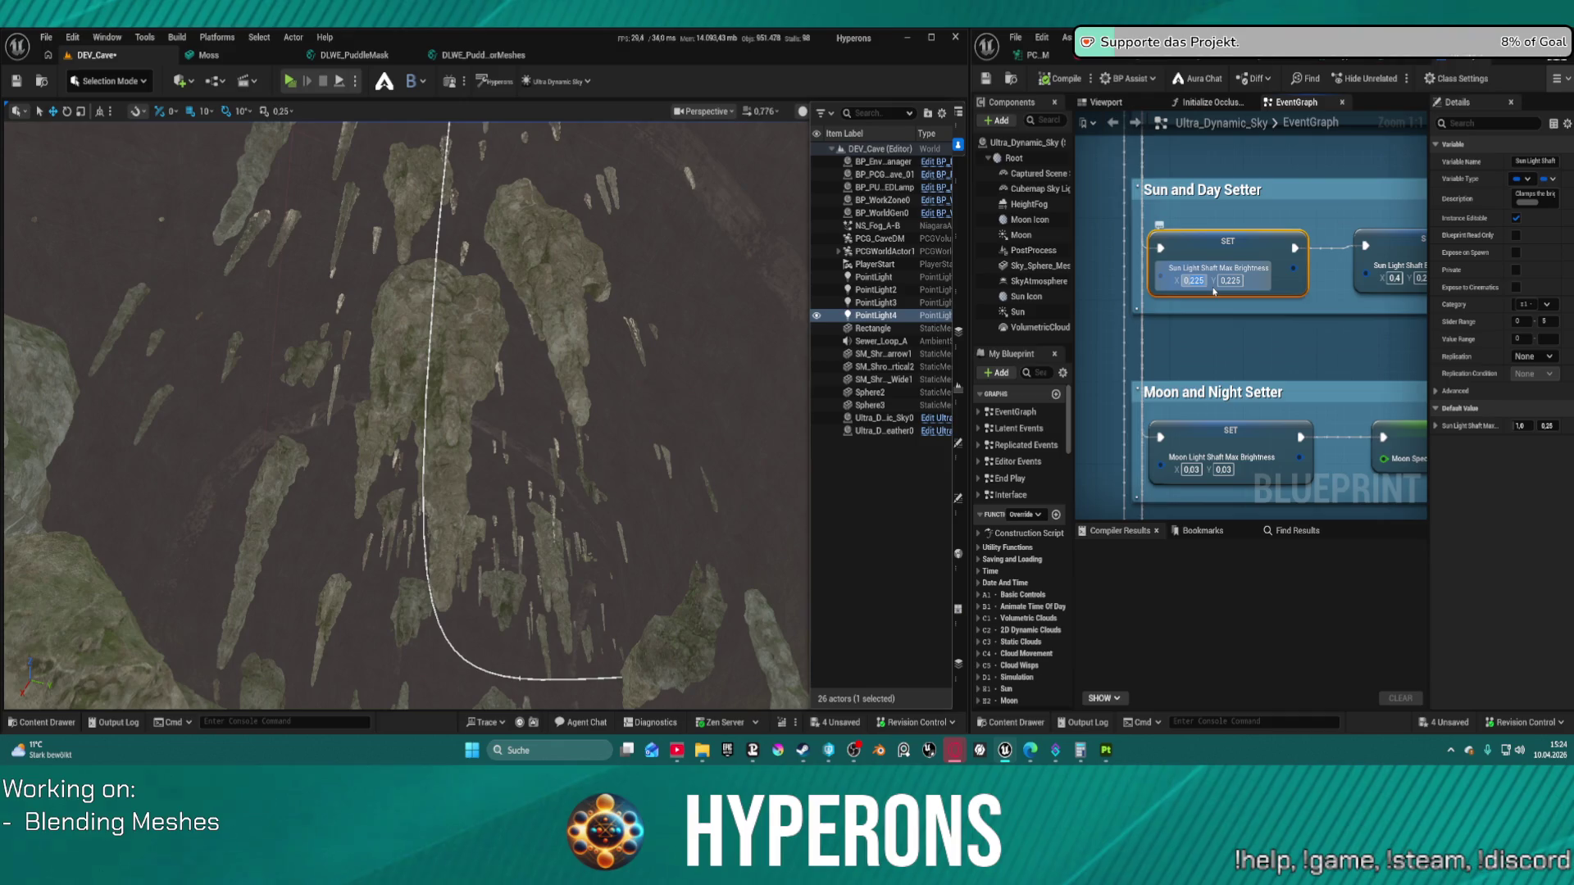
{"action": "type", "text": "0,1"}
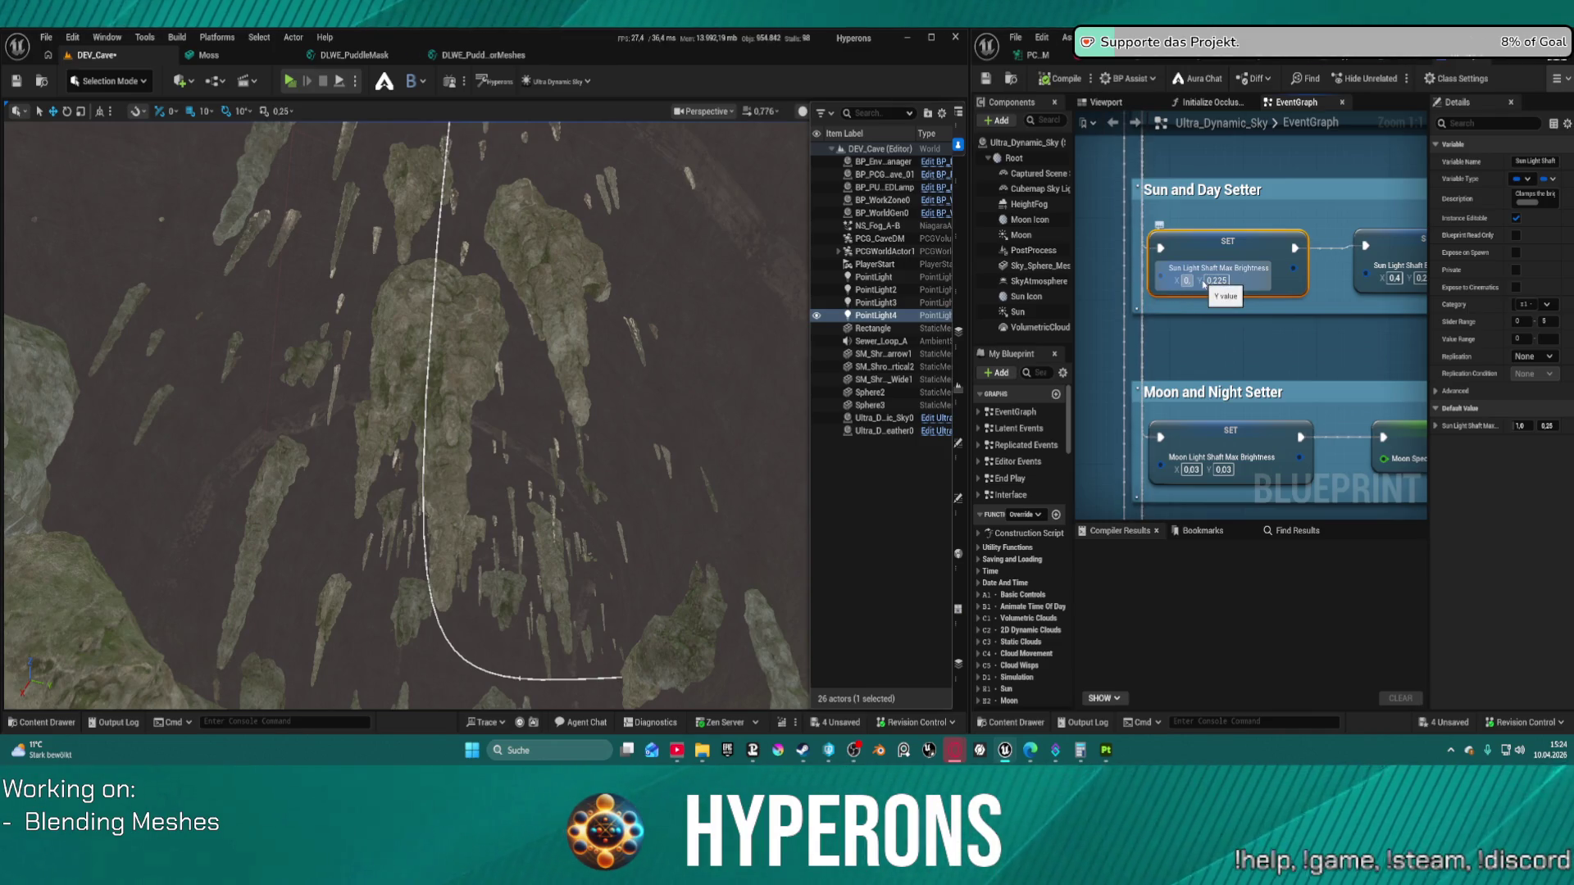
{"action": "type", "text": "15"}
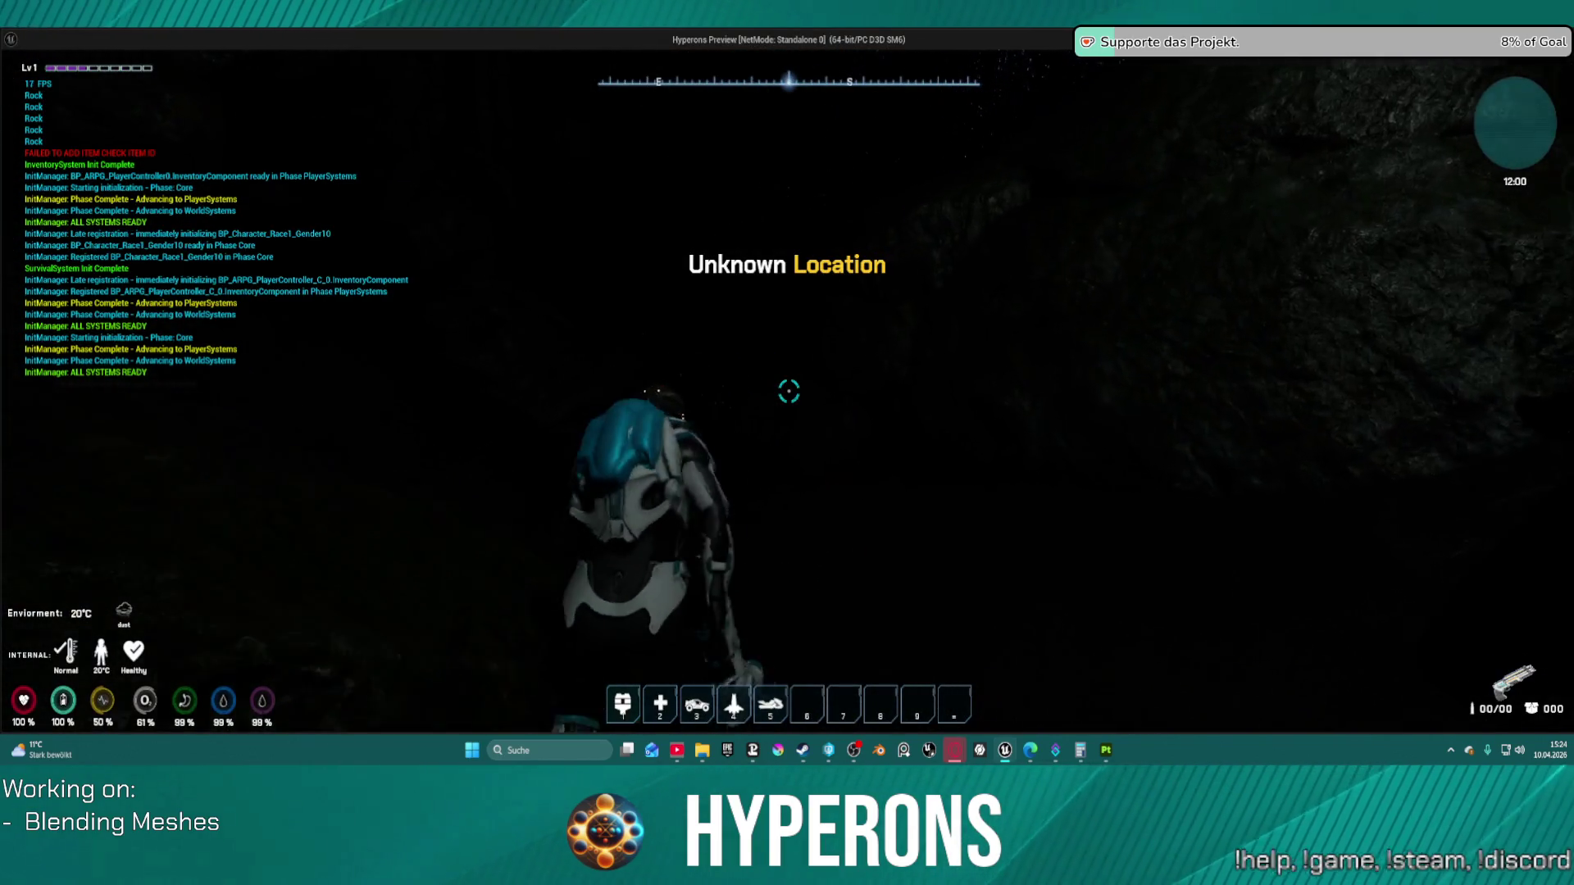
Step: Run the character through the cave into the wider chamber
{"action": "key", "text": "w"}
{"action": "key", "text": "w"}
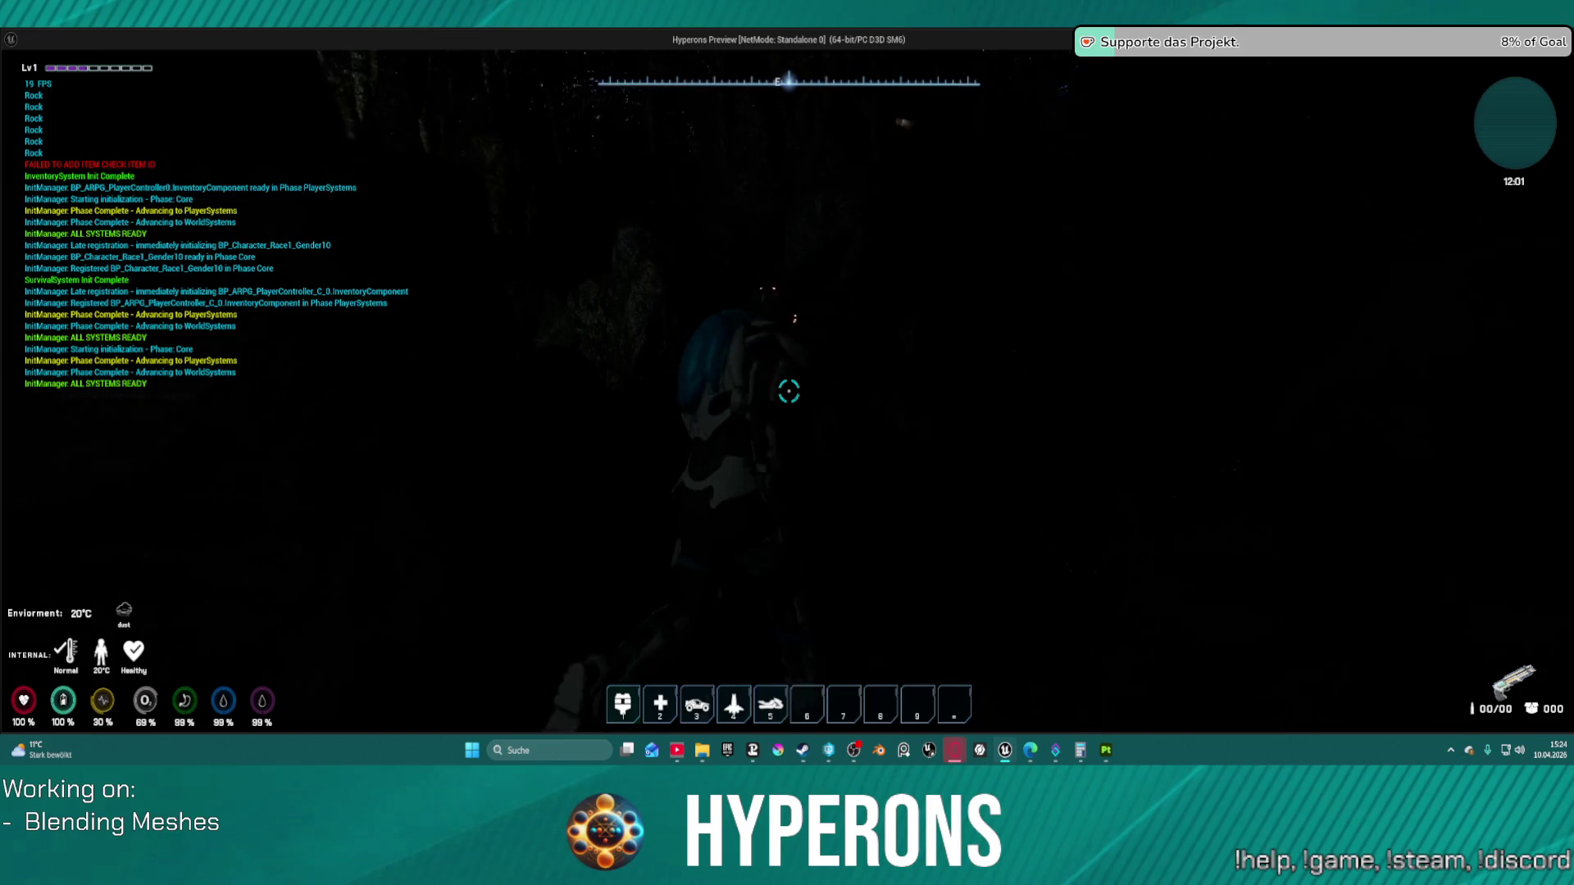
{"action": "key", "text": "w"}
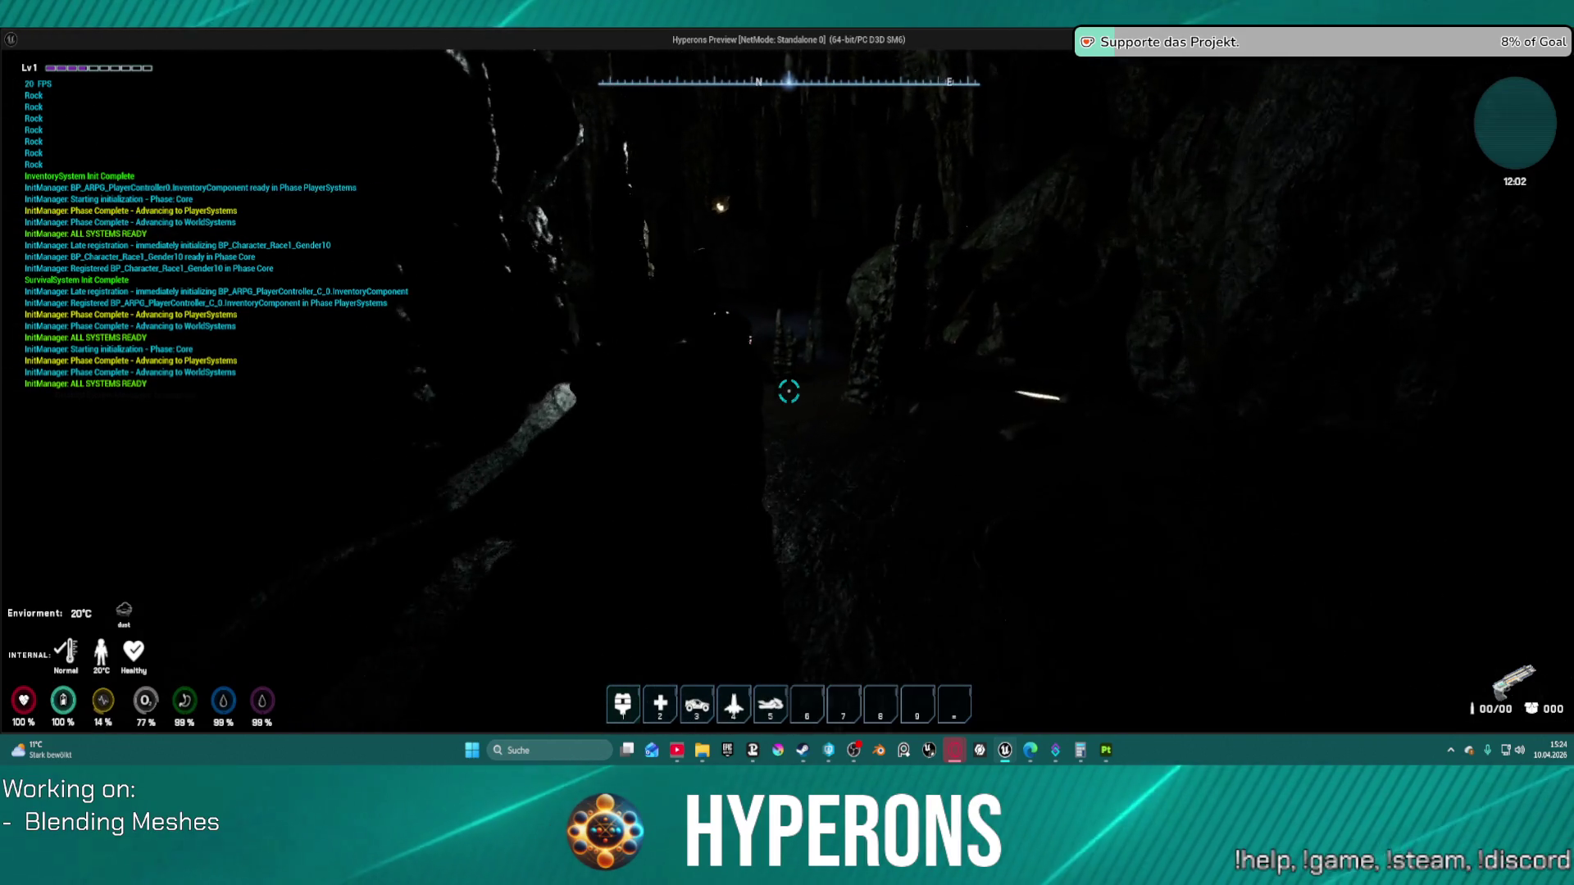
{"action": "key", "text": "w"}
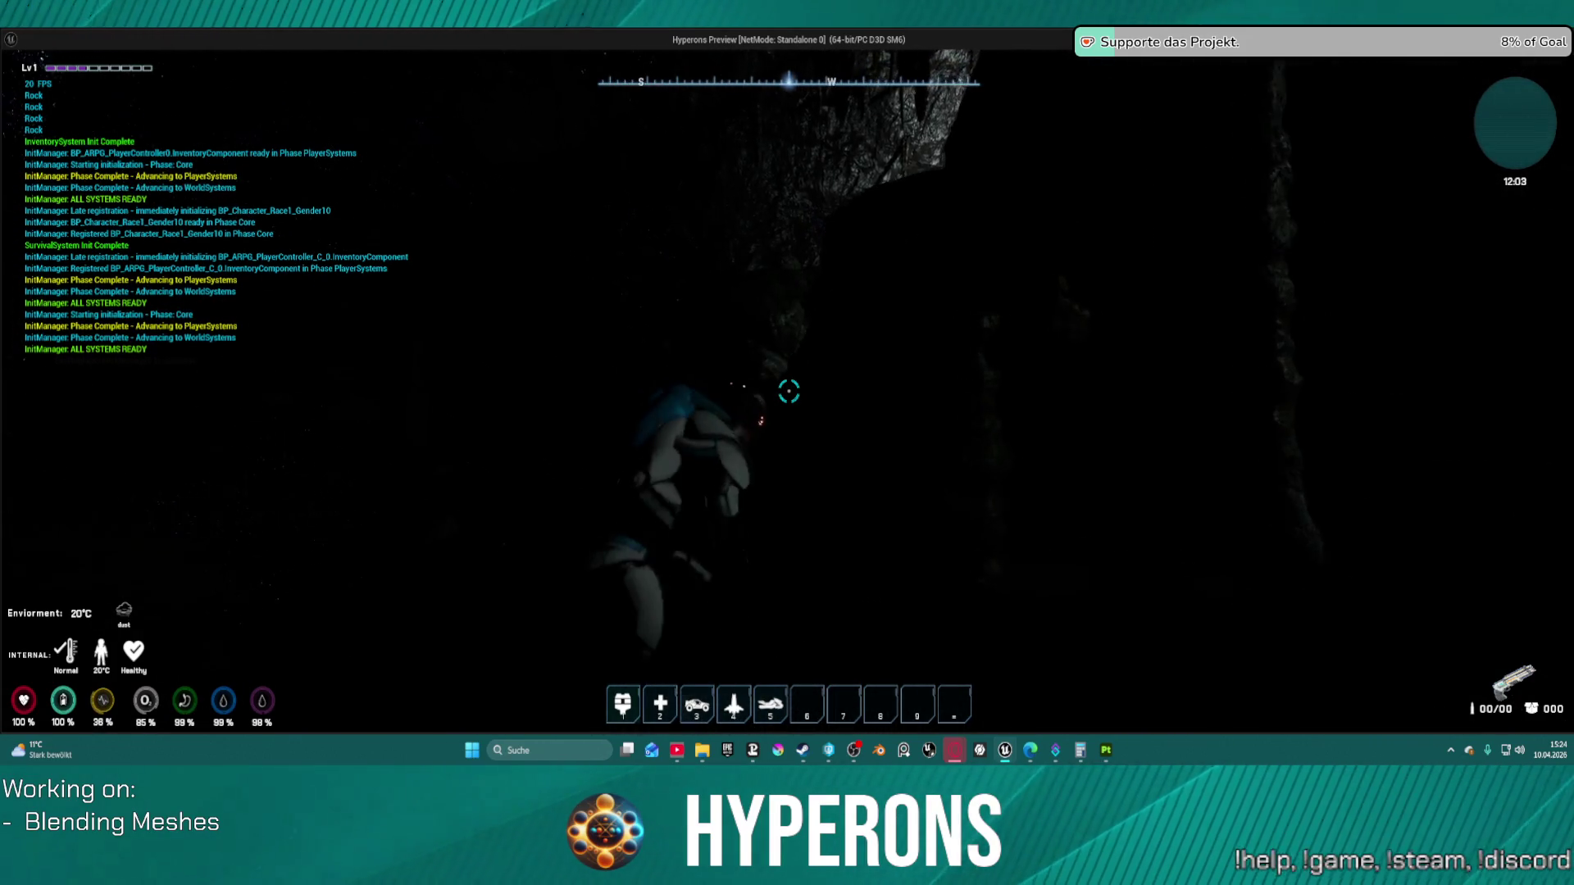
{"action": "key", "text": "w"}
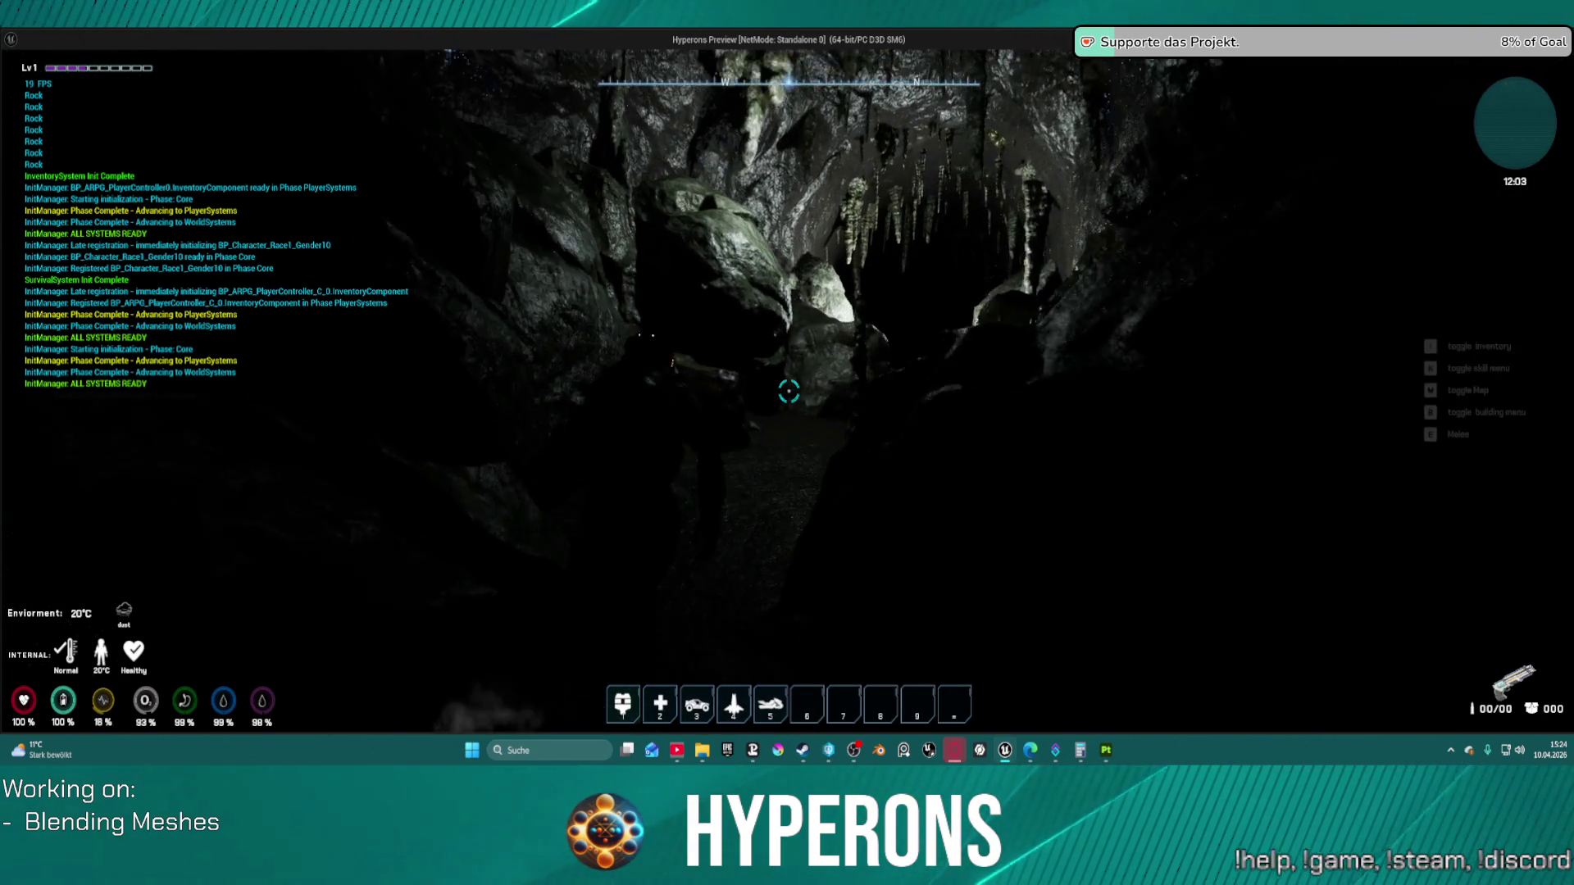
{"action": "key", "text": "w"}
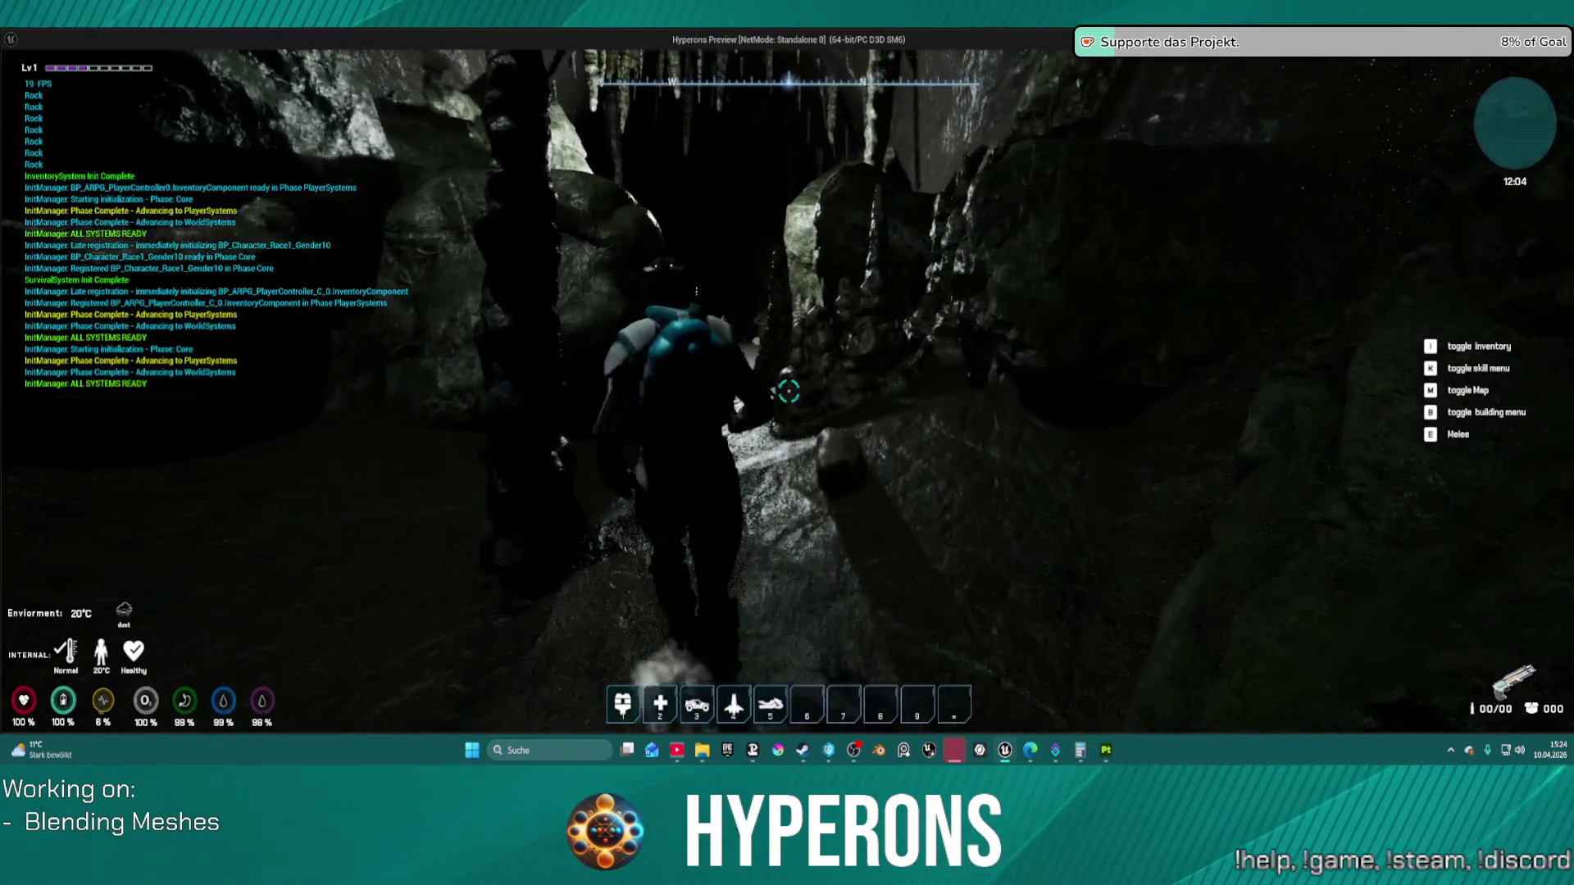
{"action": "key", "text": "w"}
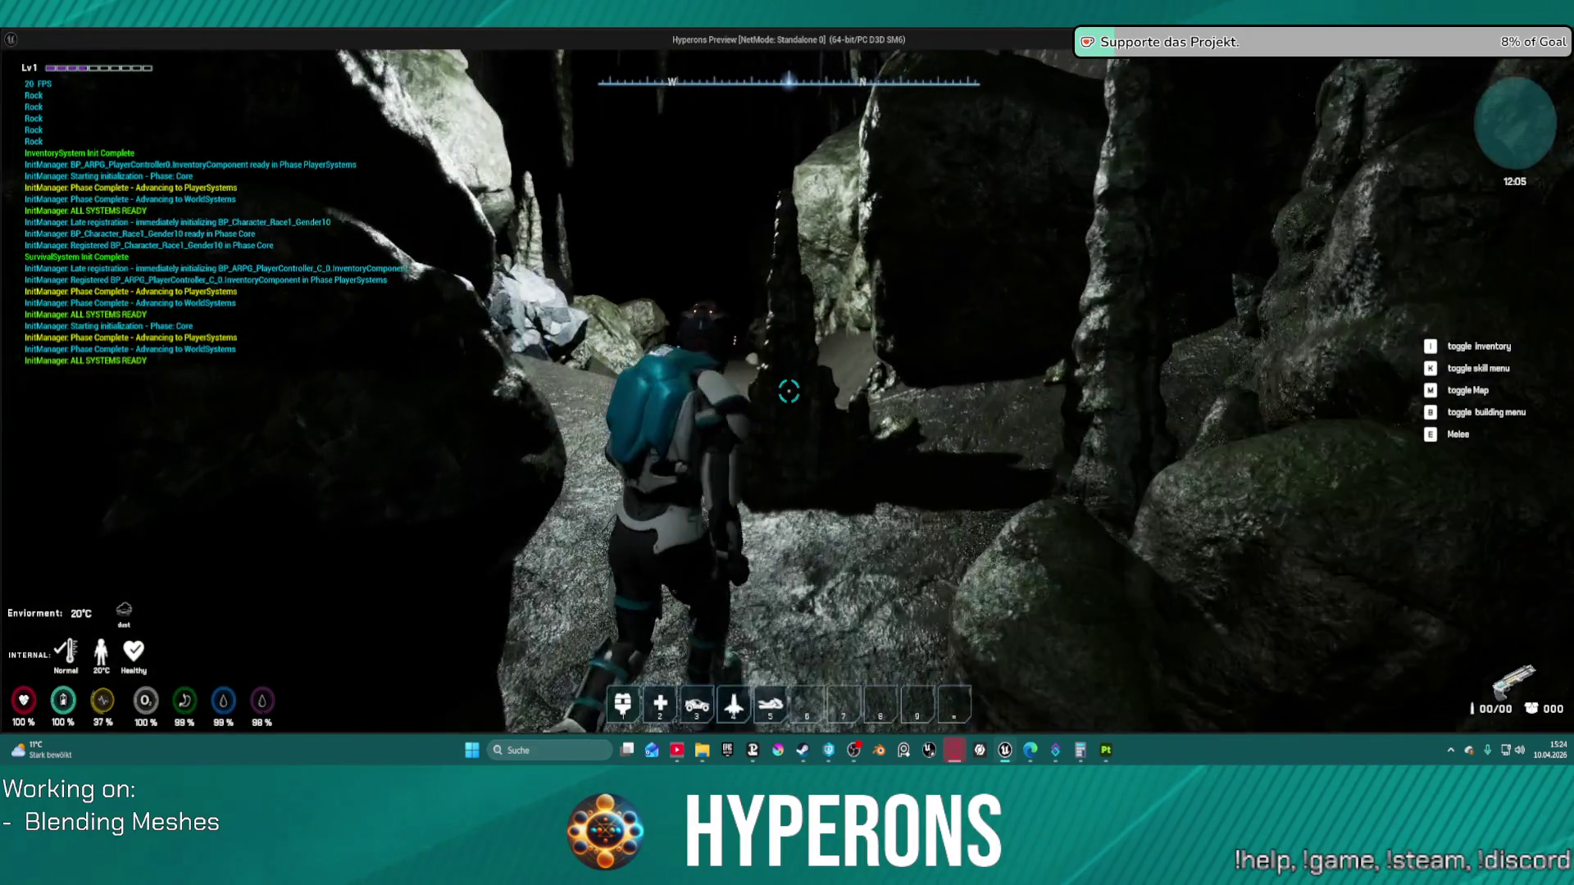
{"action": "key", "text": "w"}
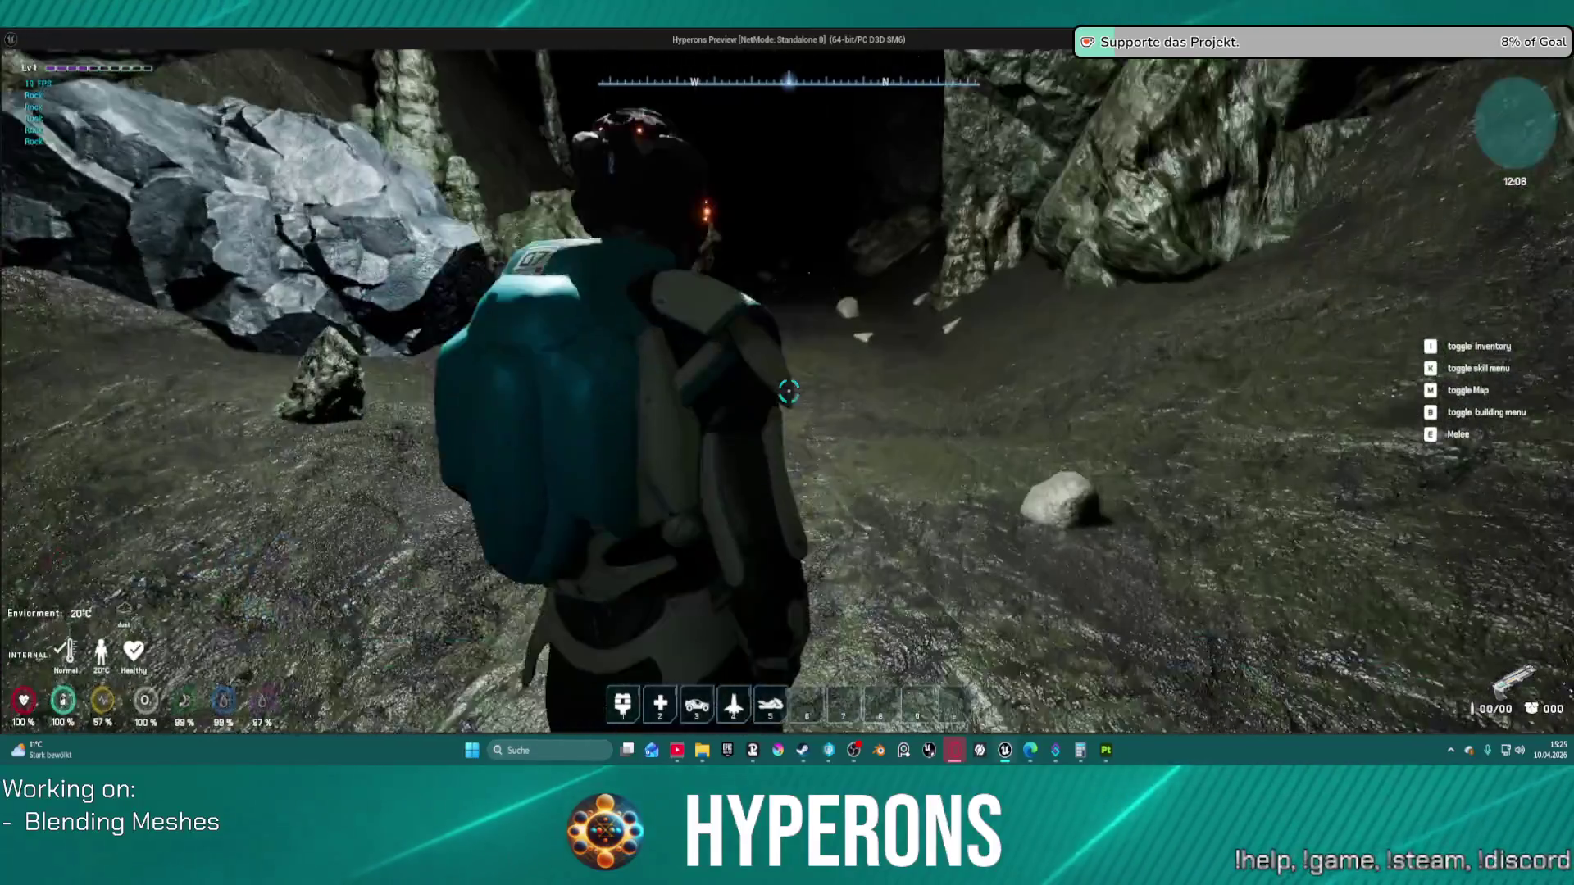
{"action": "key", "text": "w"}
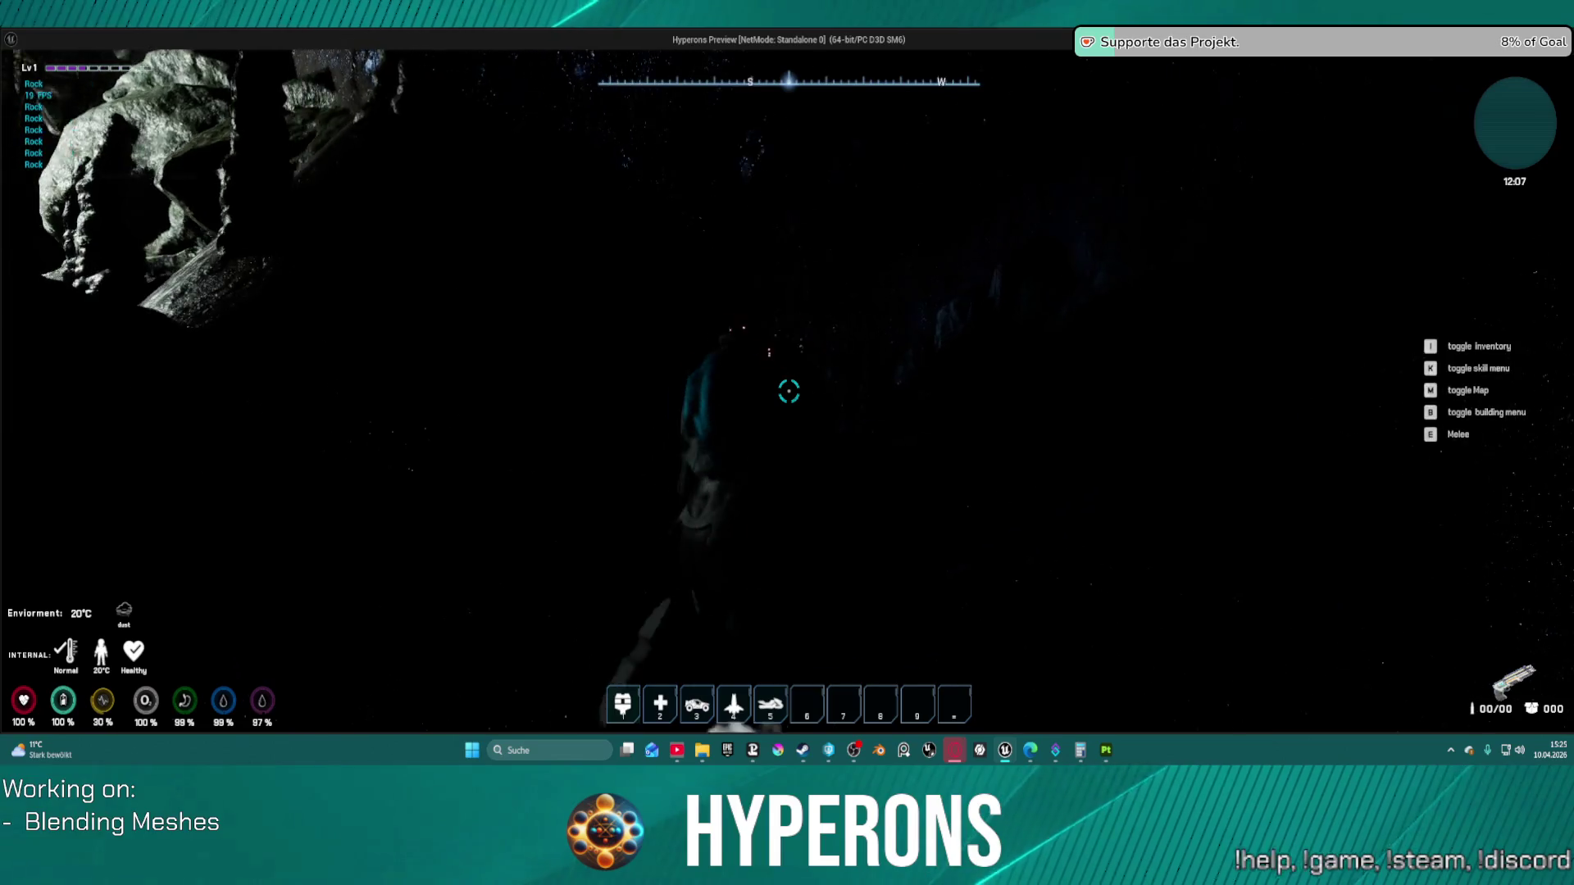
Step: Head through the dark cave toward the bright exit
{"action": "key", "text": "w"}
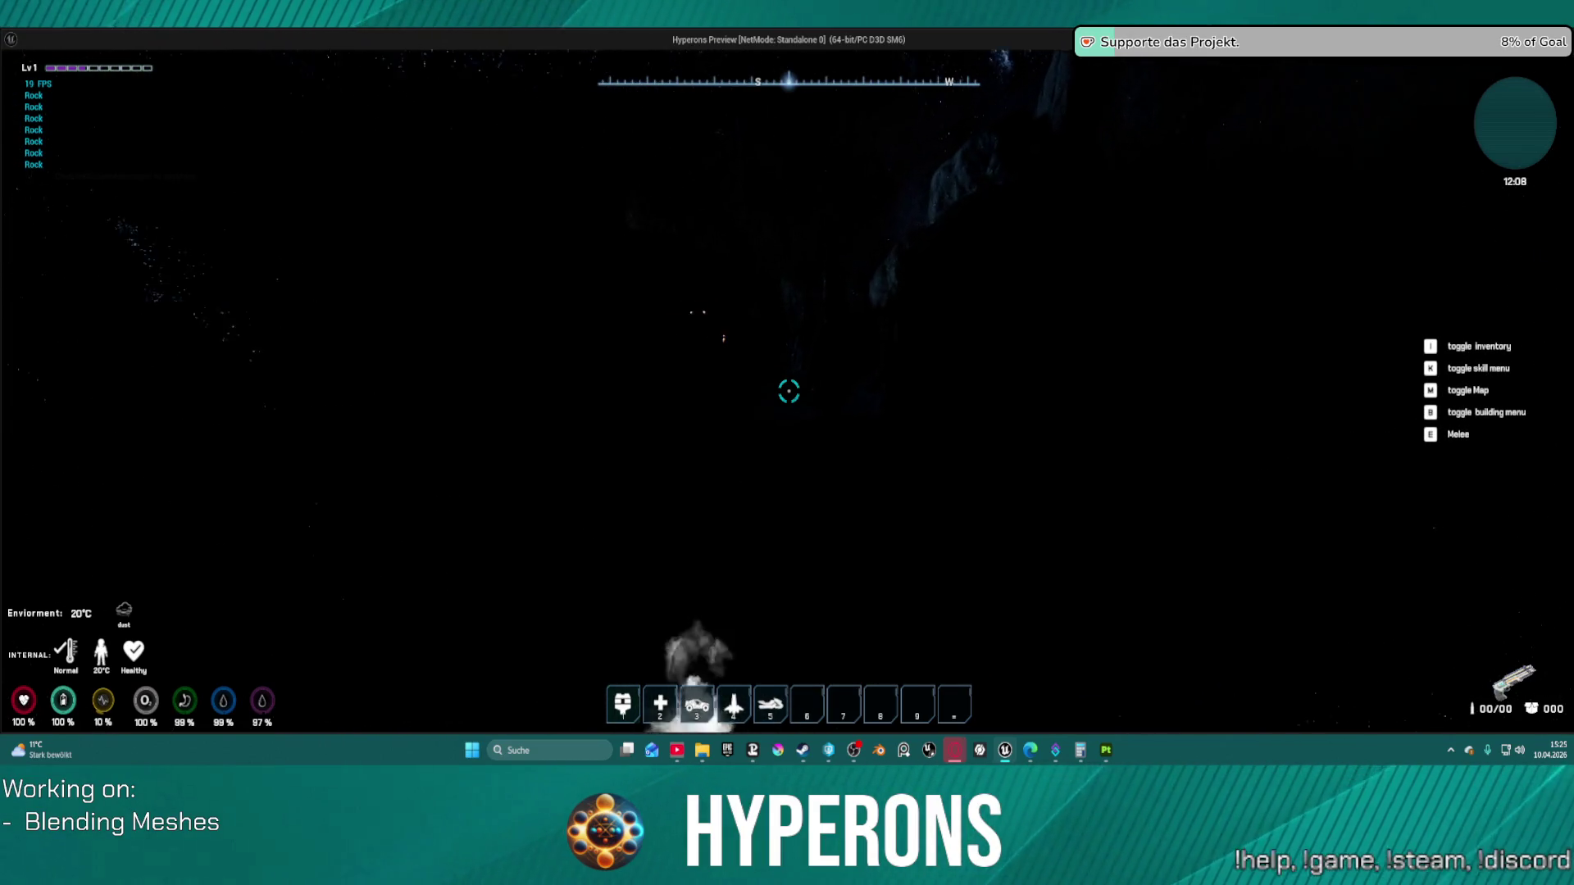
{"action": "key", "text": "w"}
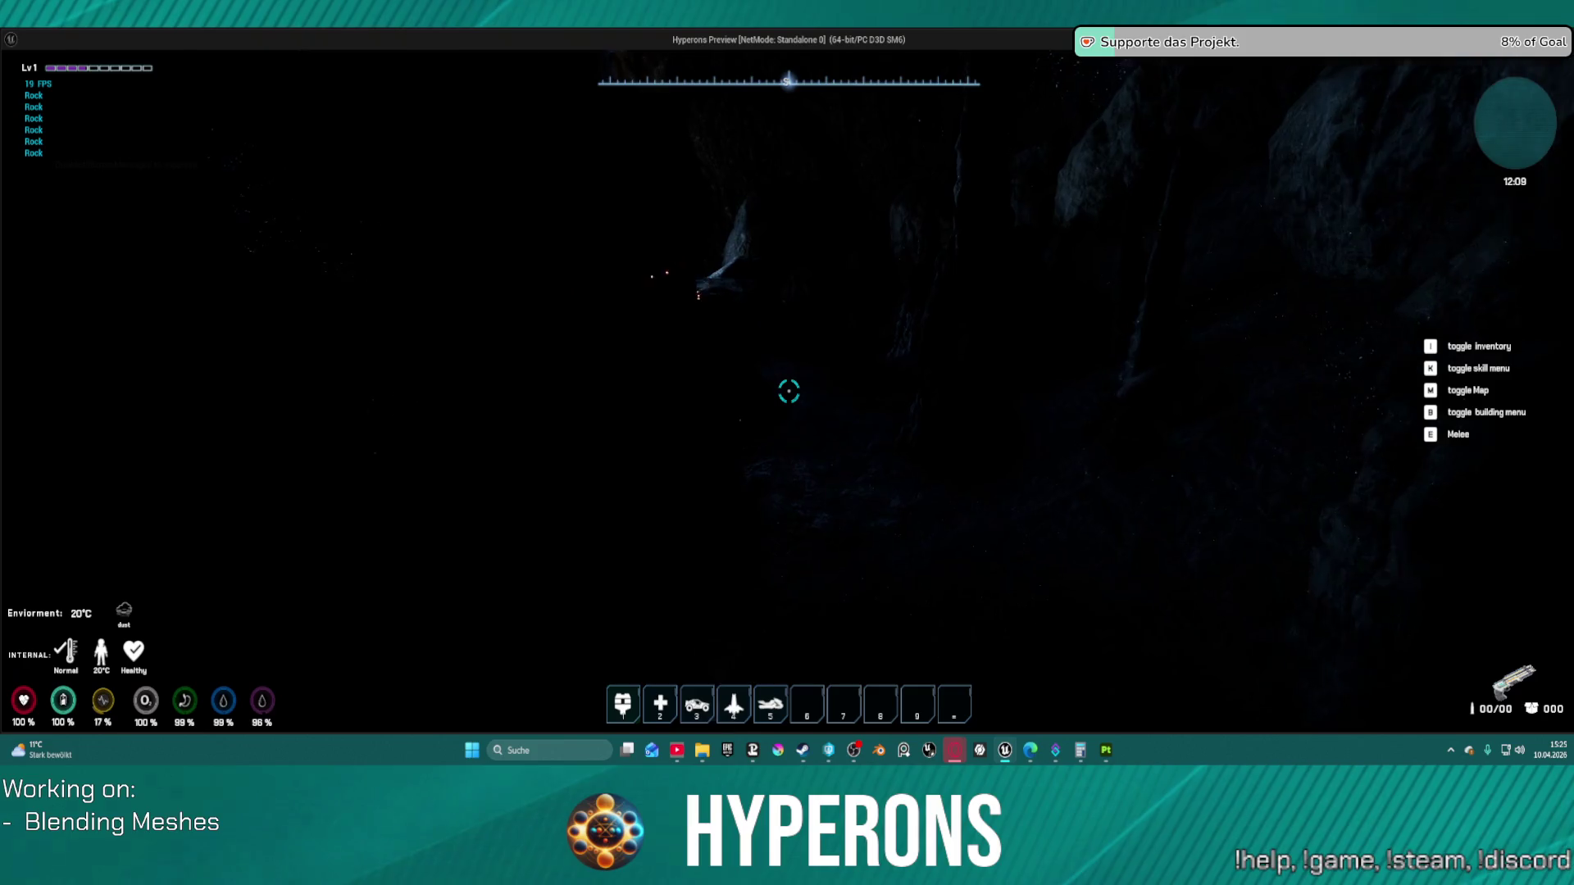
{"action": "key", "text": "w"}
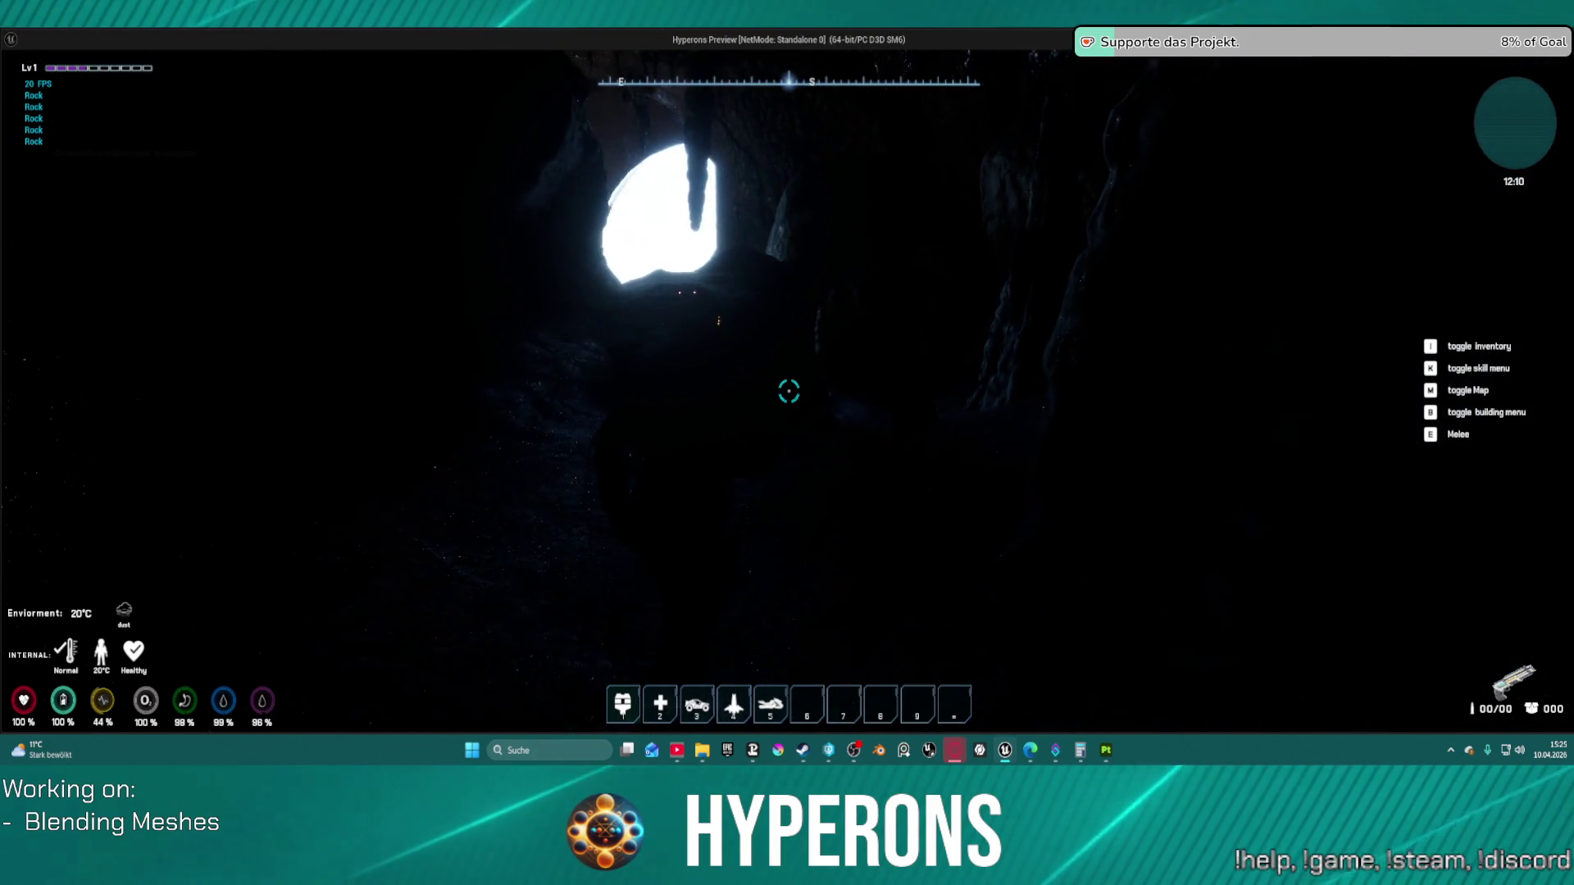
{"action": "key", "text": "w"}
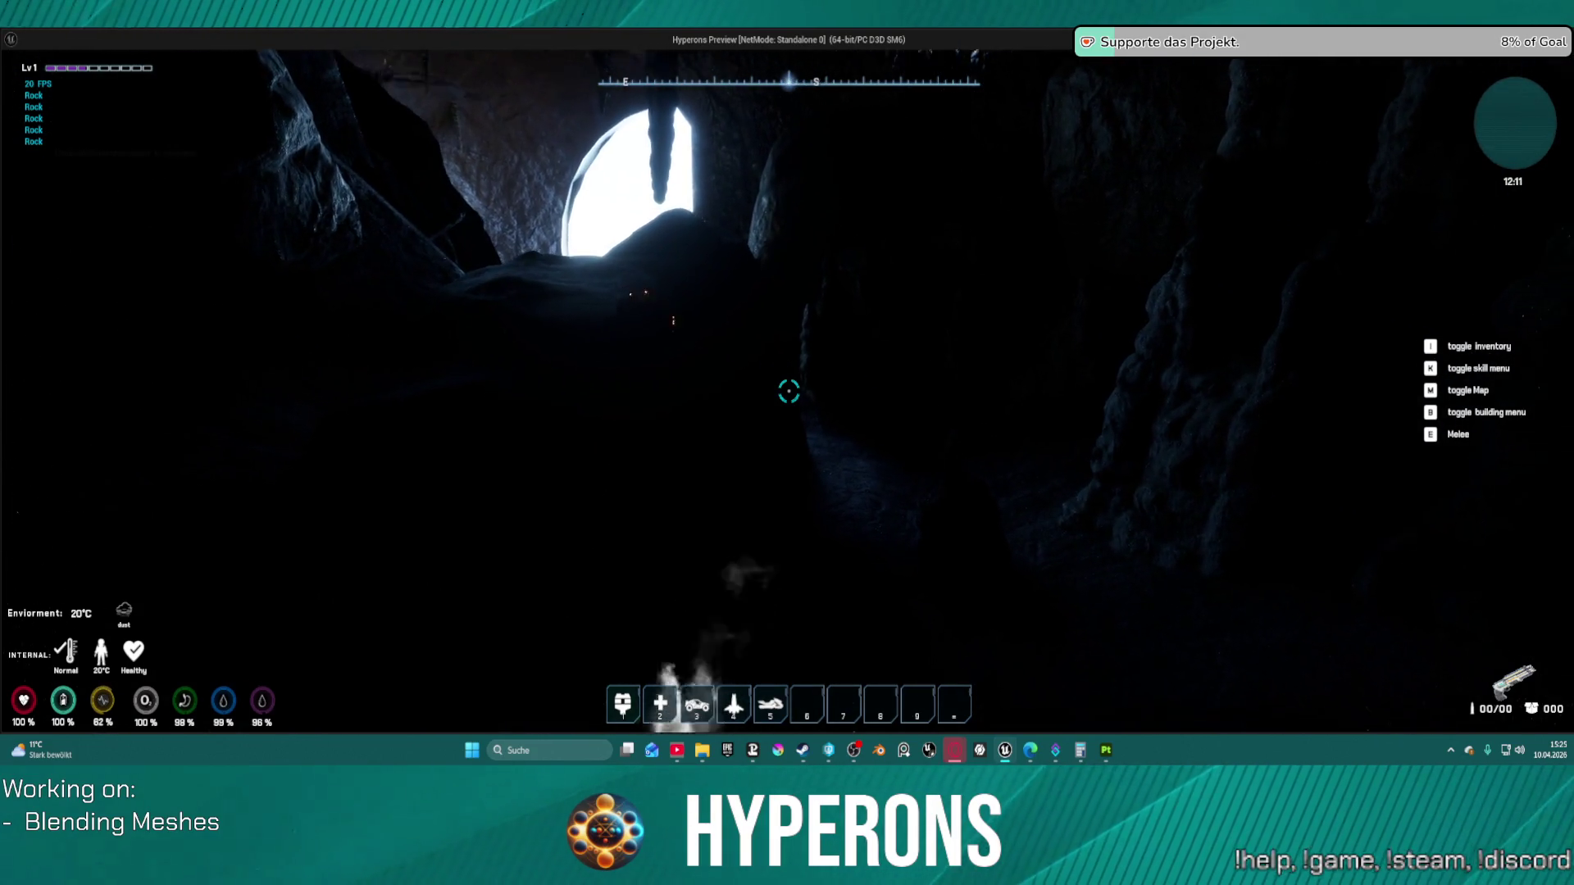
{"action": "key", "text": "w"}
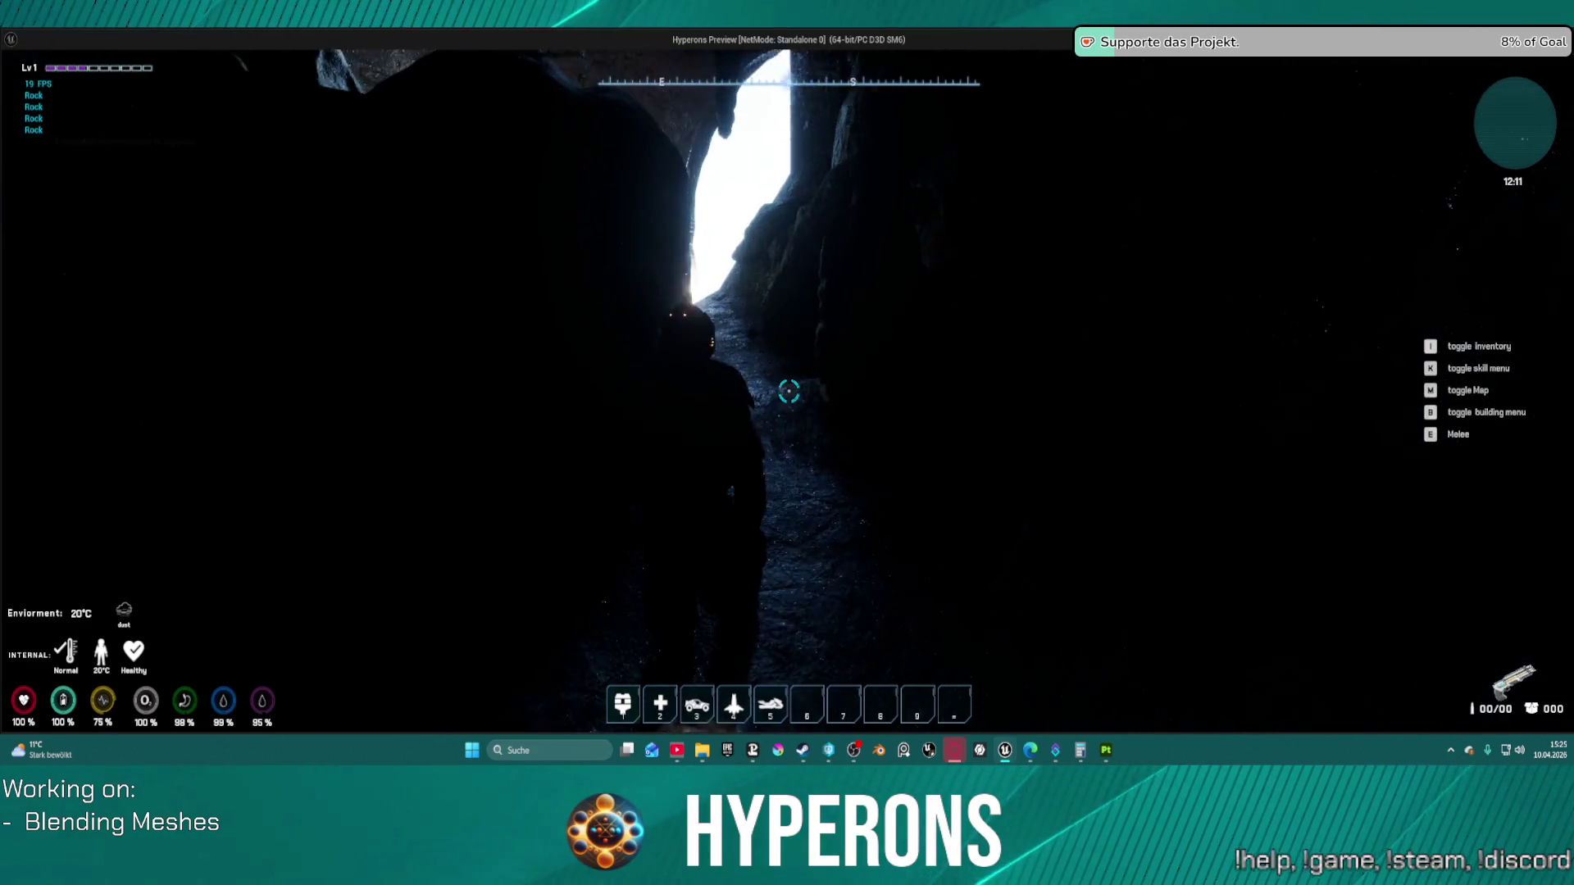
{"action": "key", "text": "w"}
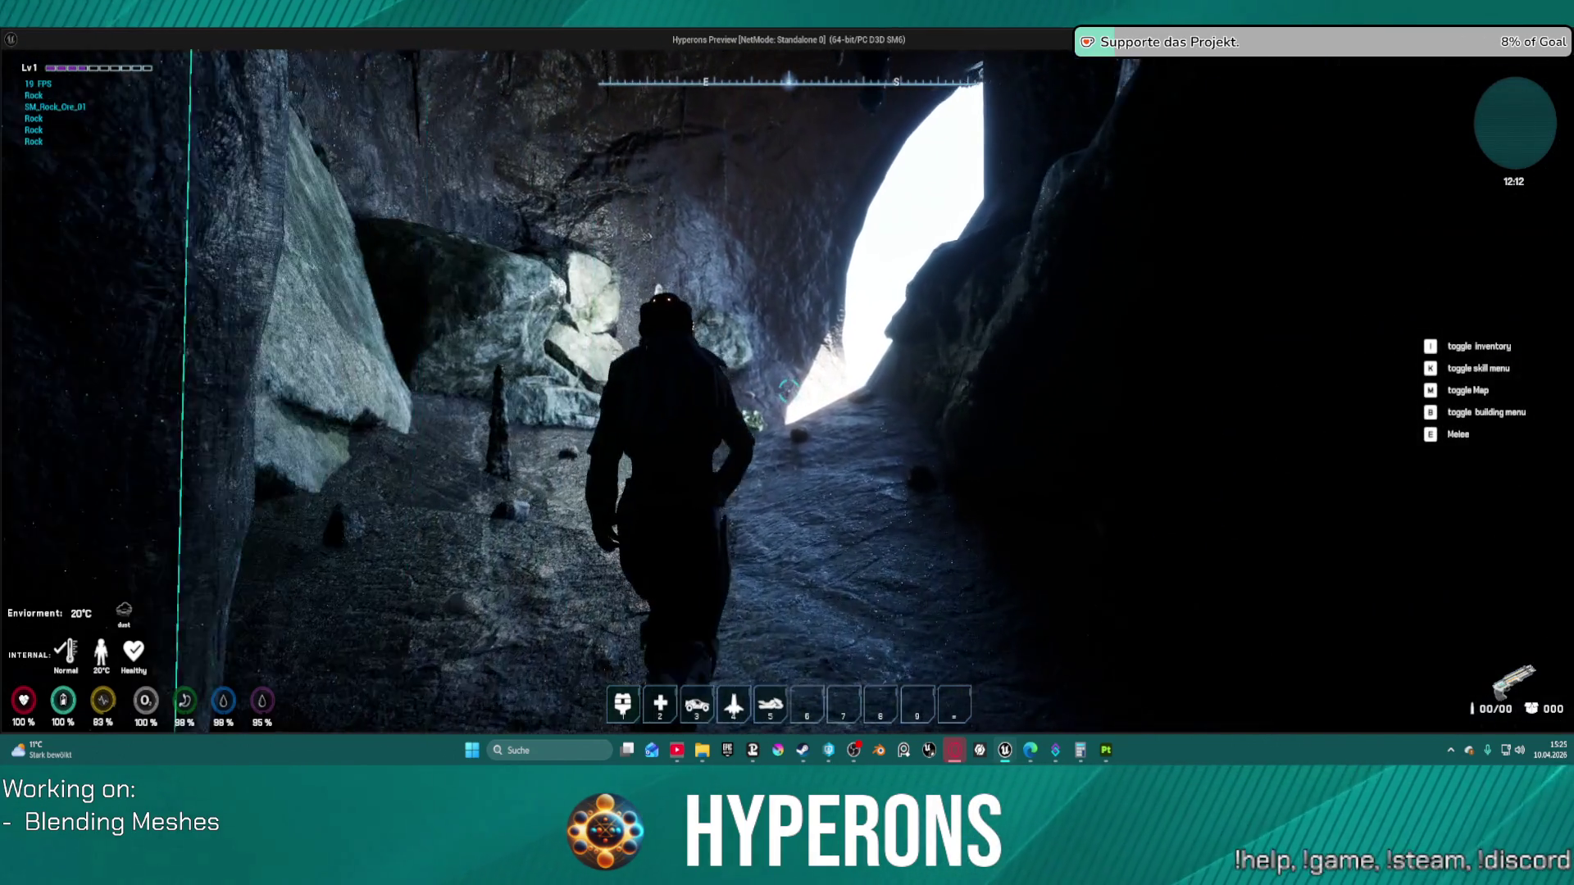
{"action": "key", "text": "w"}
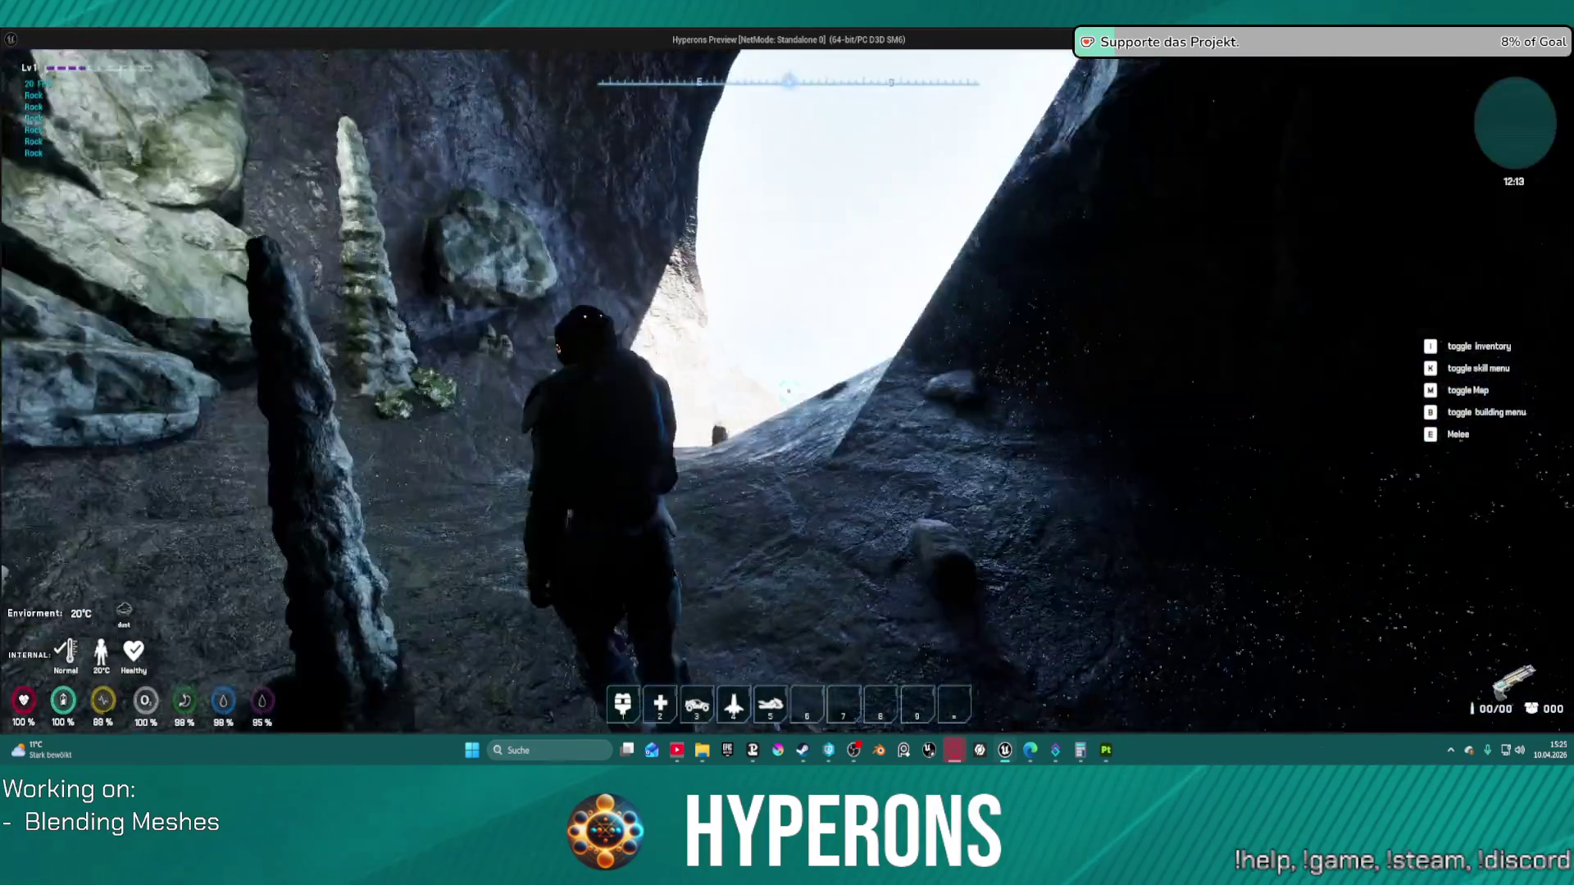
Step: Climb the slope to the sunlit exit and close the game preview
{"action": "key", "text": "w"}
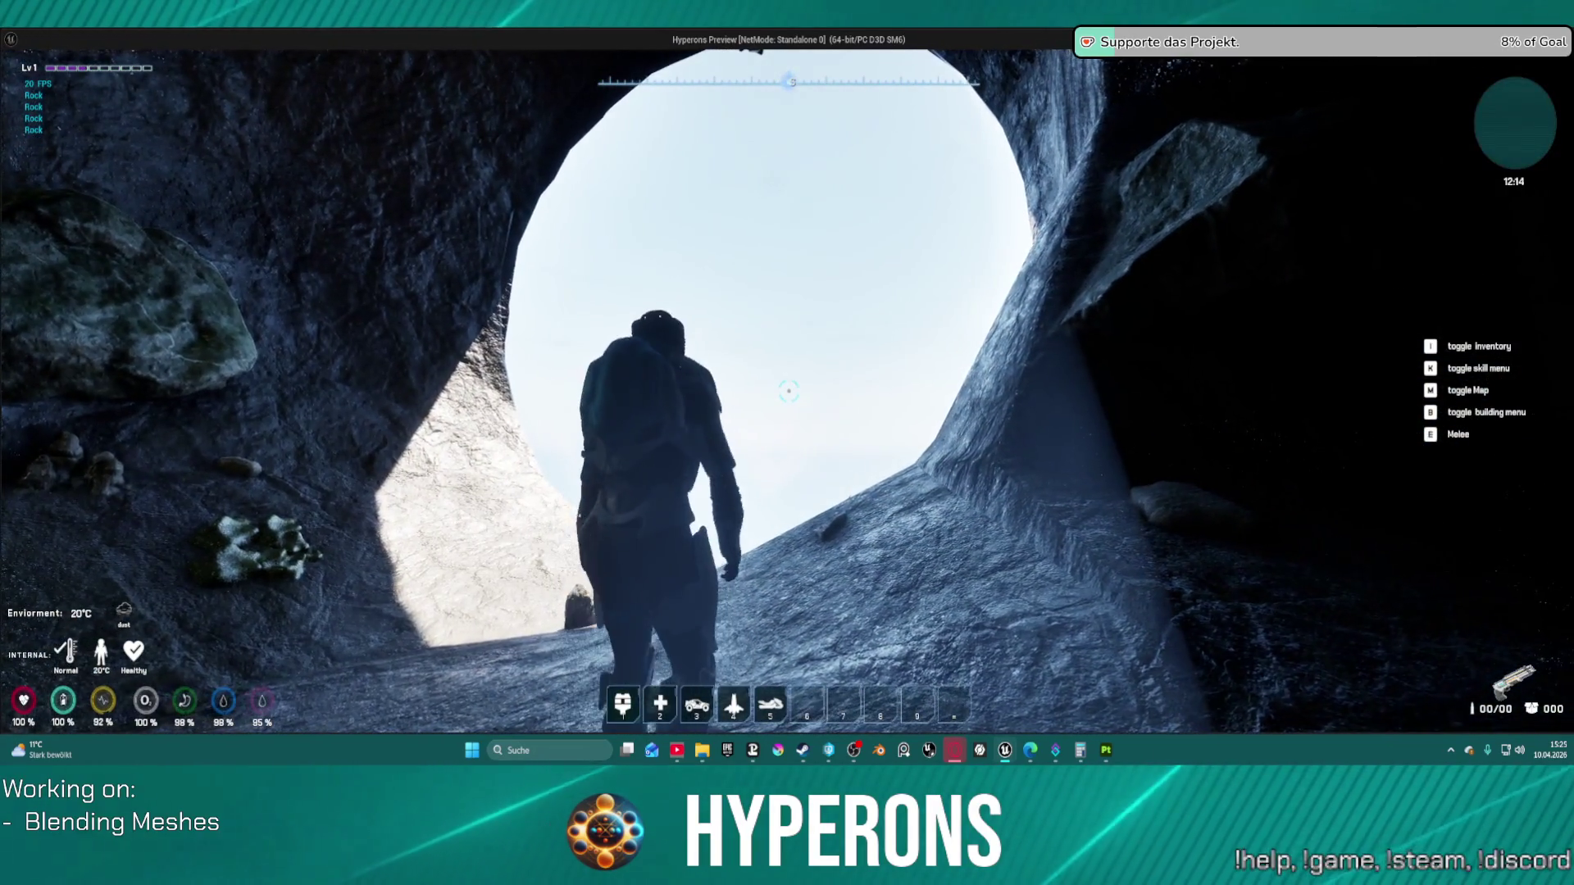
{"action": "key", "text": "w"}
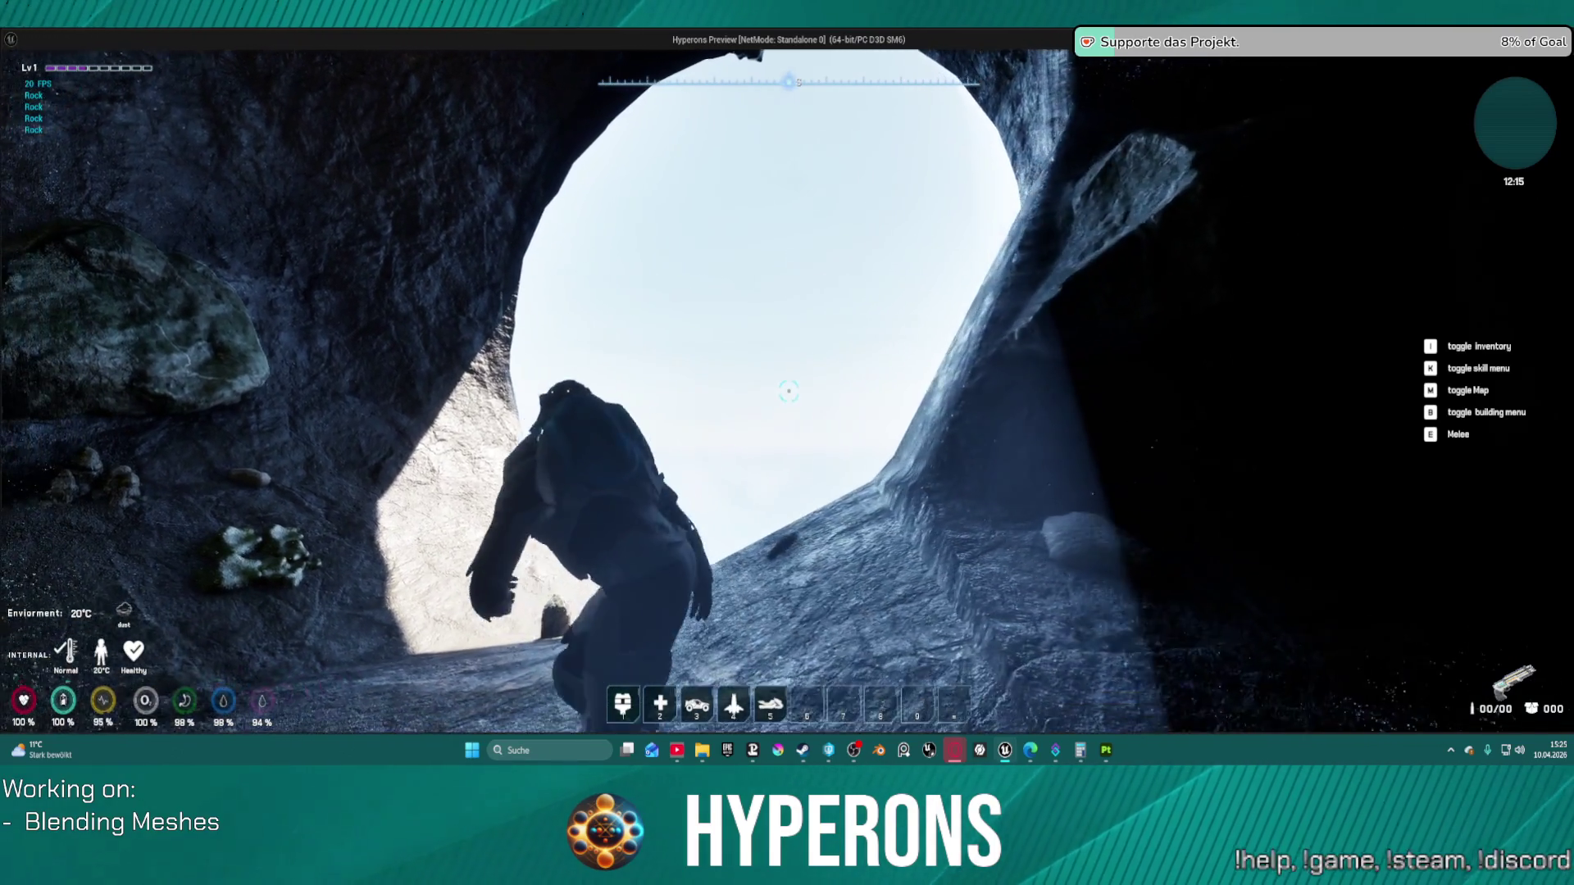
{"action": "key", "text": "w"}
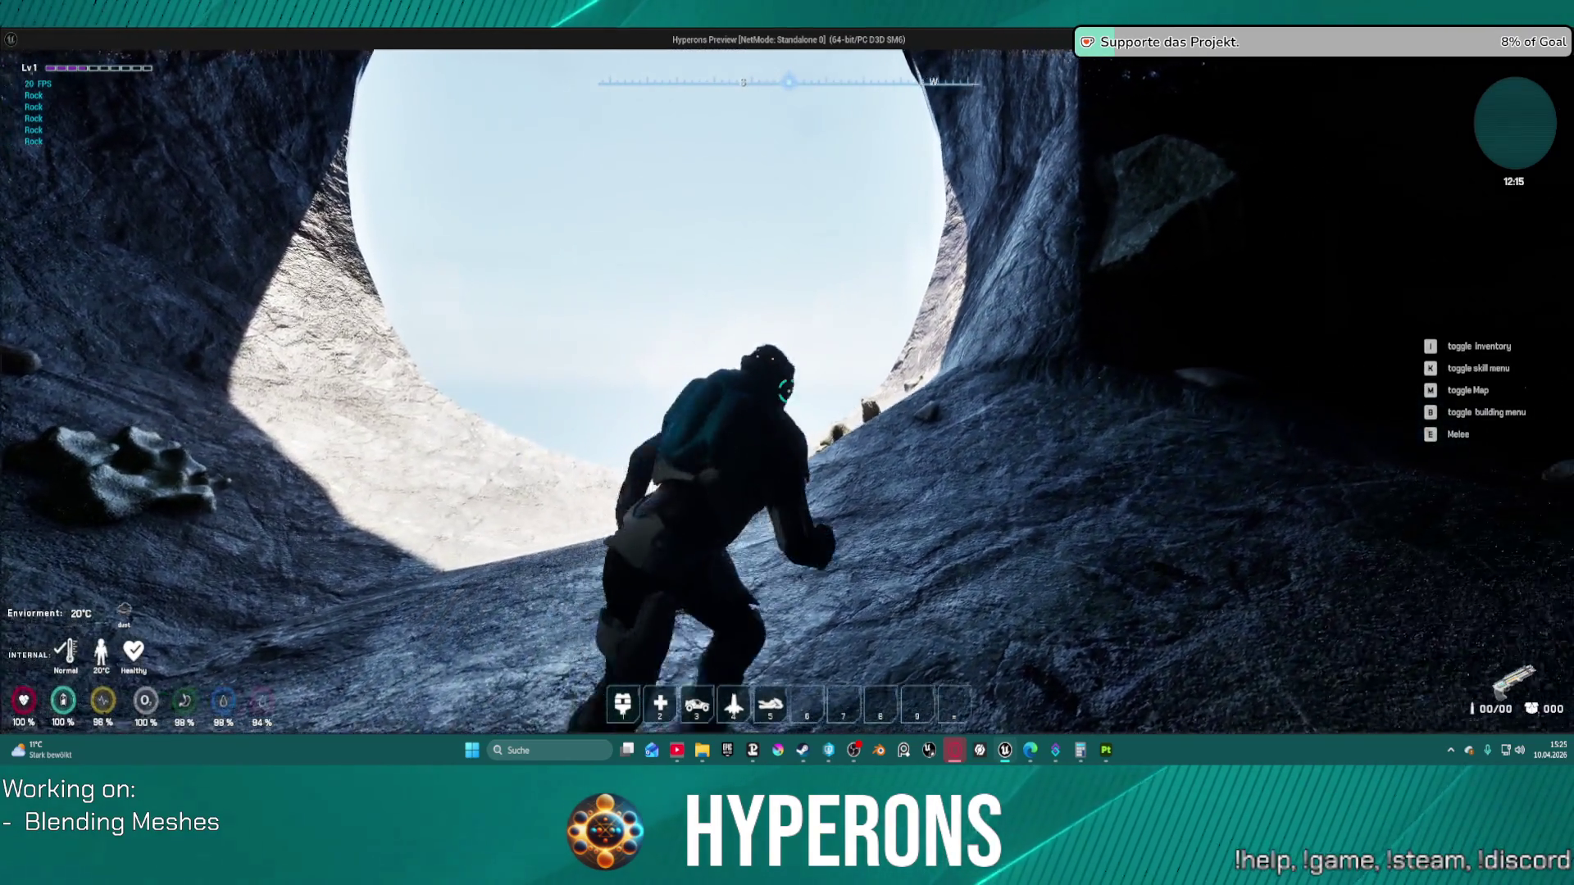
{"action": "key", "text": "w"}
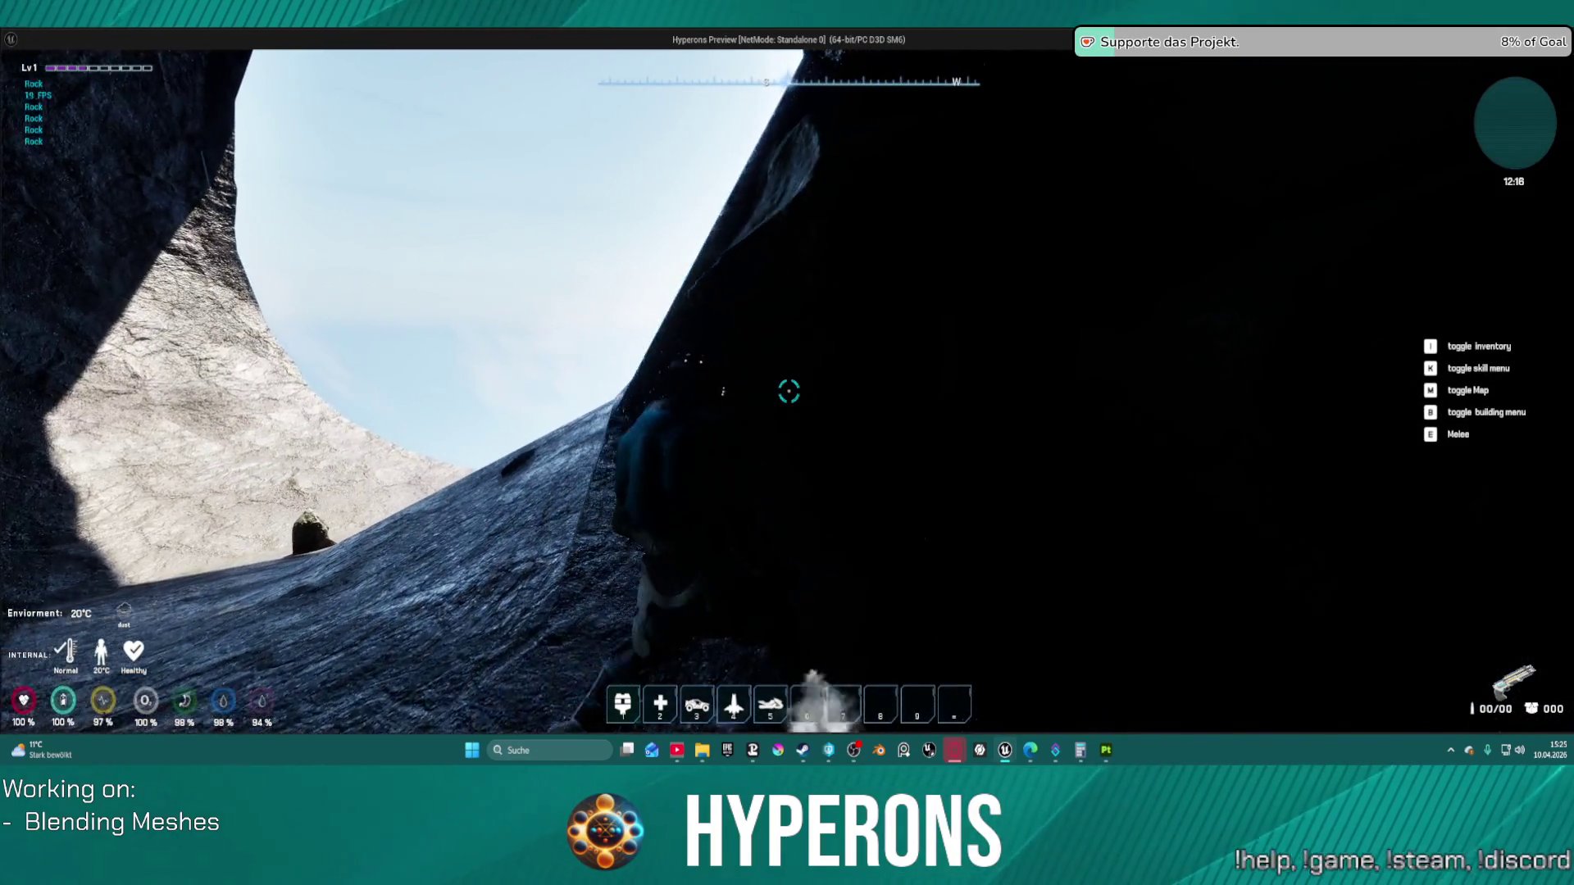
{"action": "key", "text": "w"}
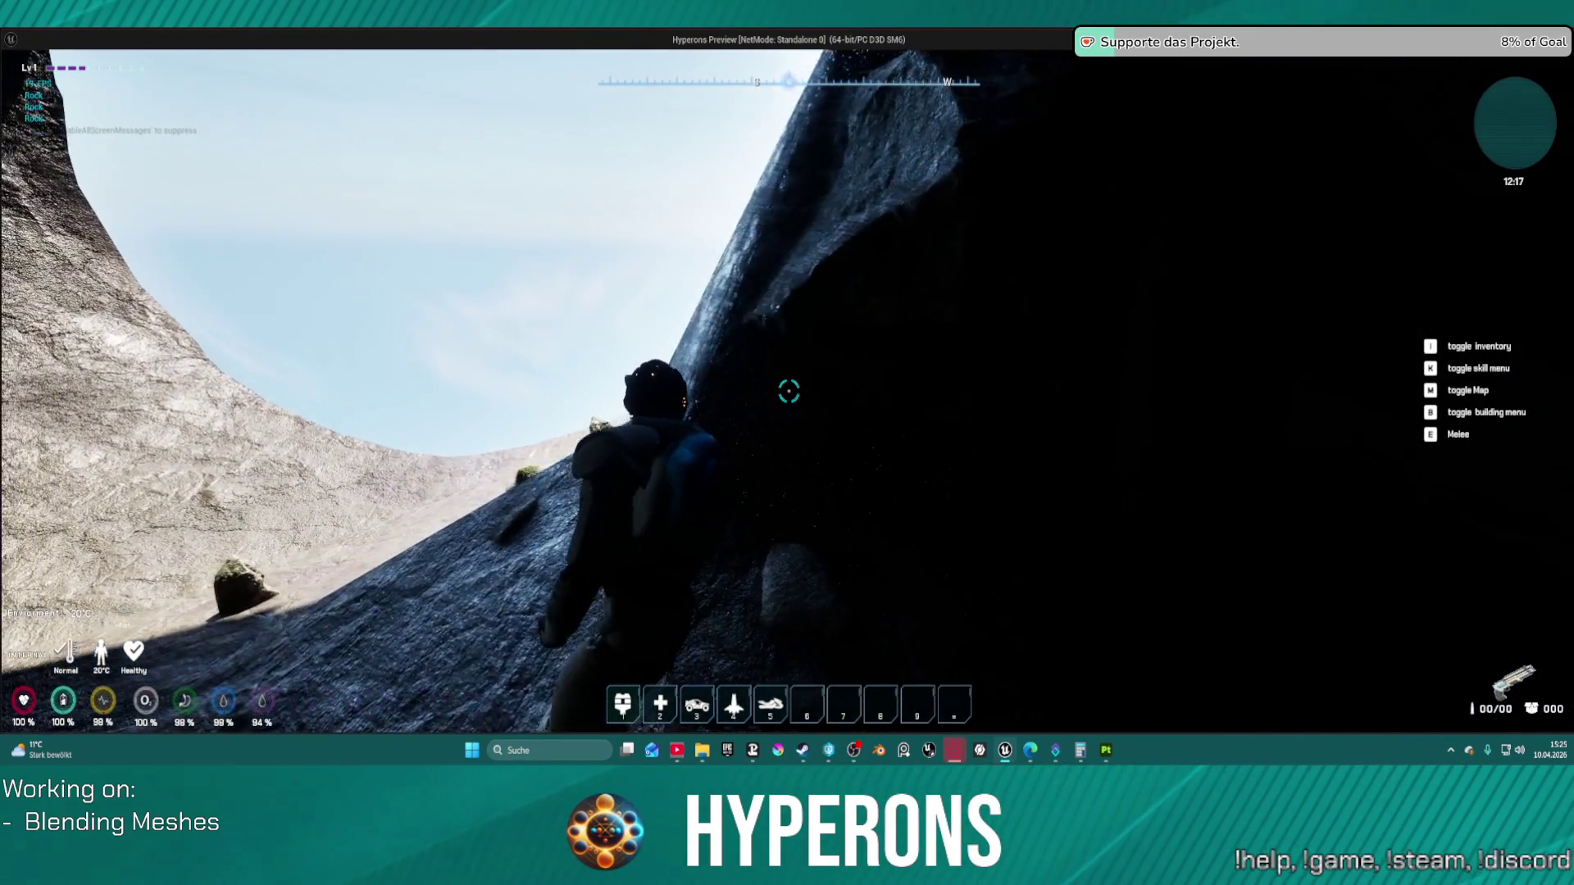
{"action": "key", "text": "Escape"}
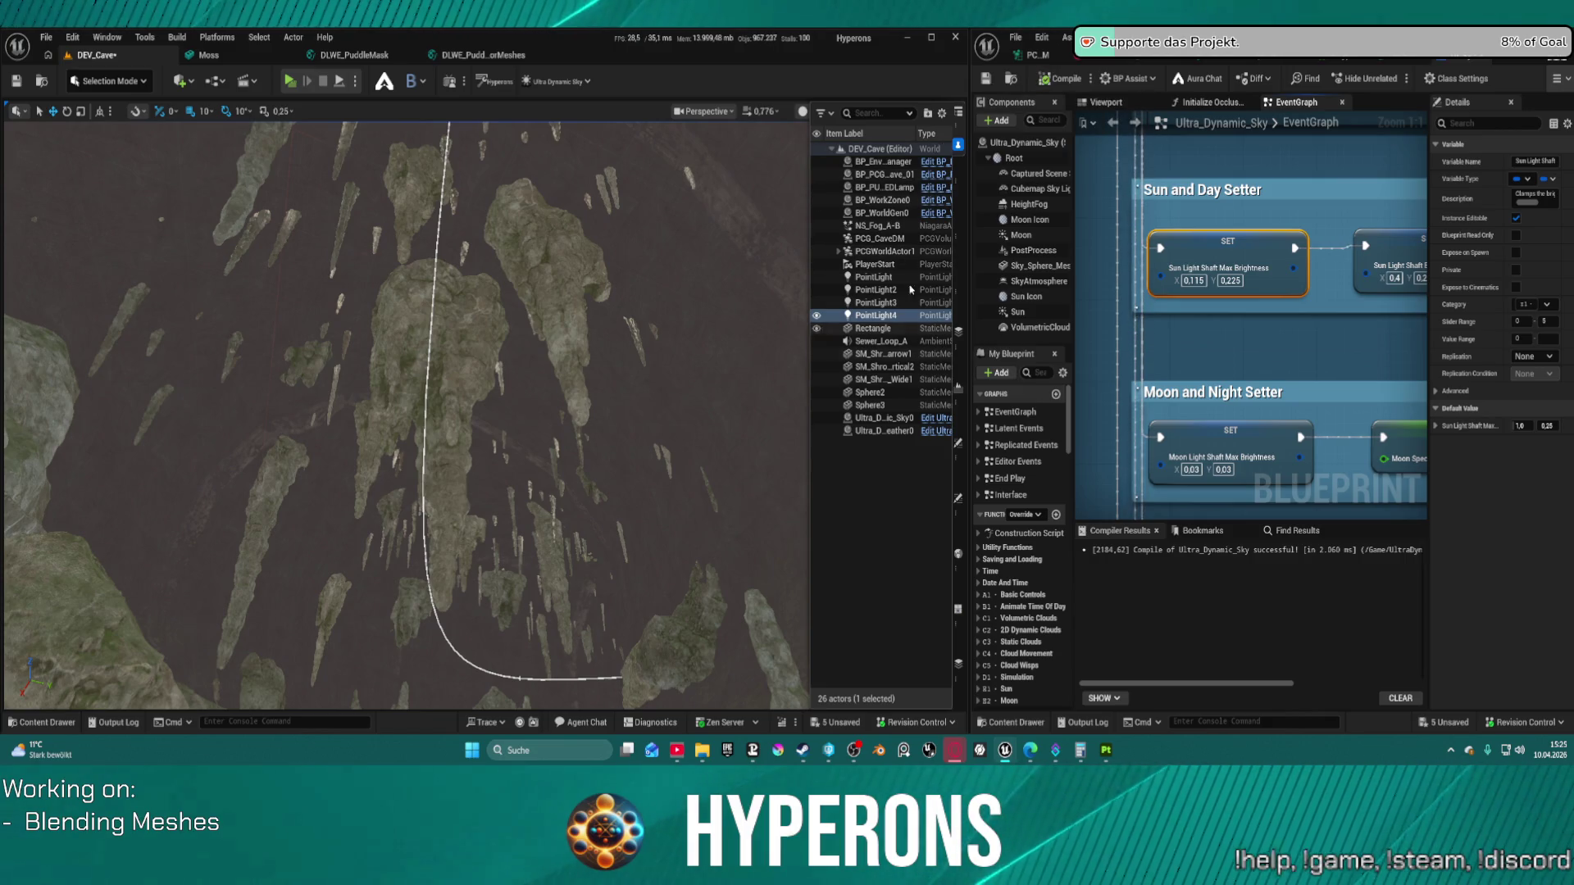
Step: Select Ultra_Dynamic_Sky0 and review its Details settings, such as Time of Day
{"action": "left_click", "coordinate": [887, 418]}
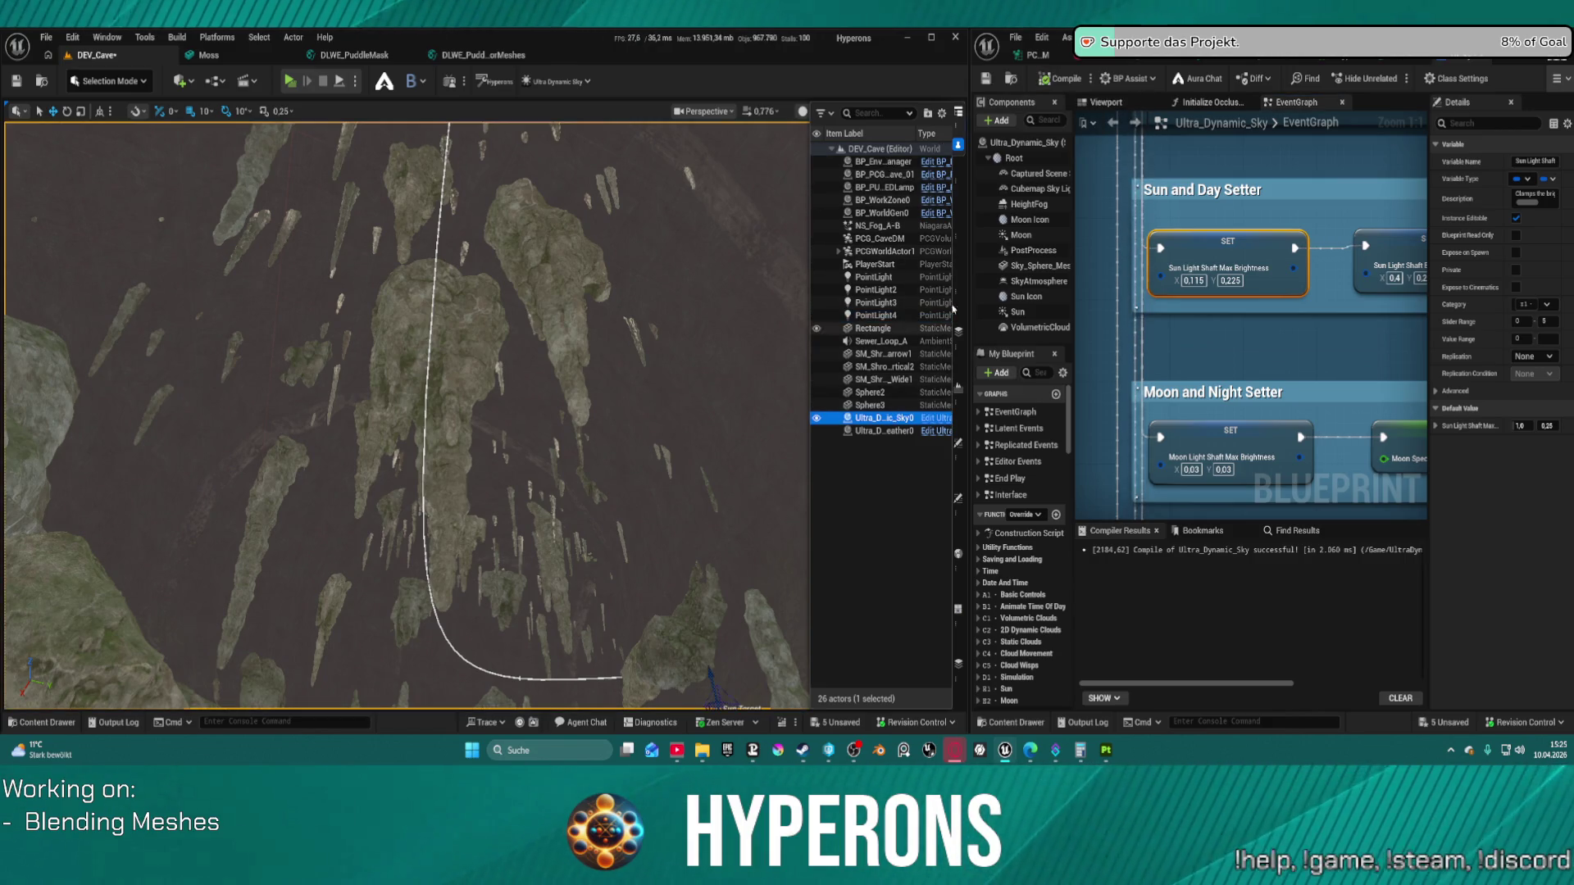
{"action": "left_click", "coordinate": [959, 498]}
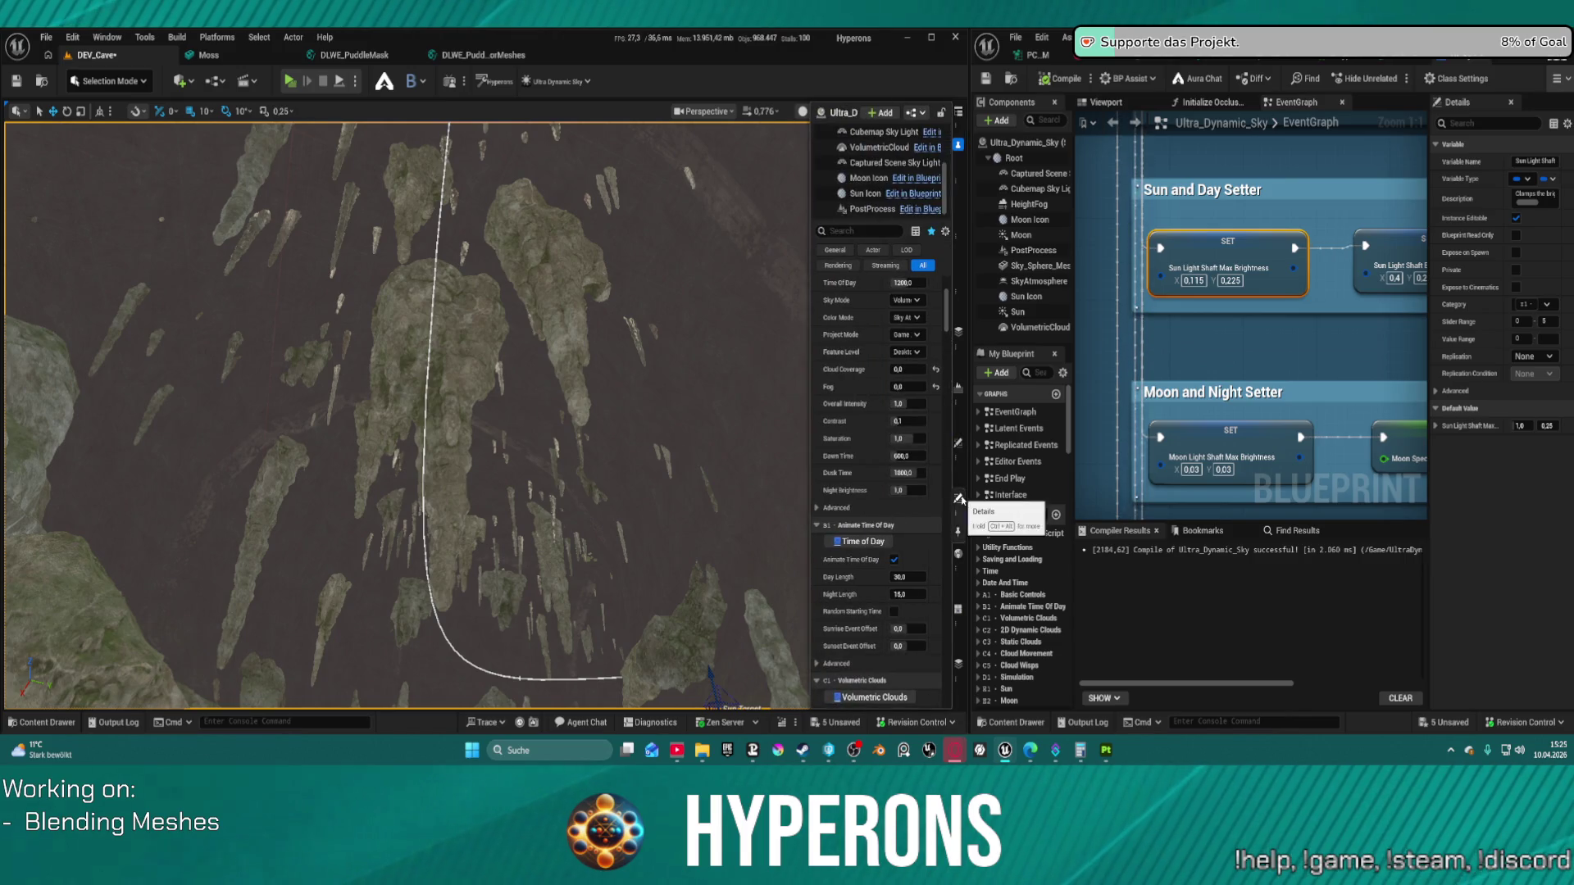
{"action": "scroll", "coordinate": [900, 460], "scroll_direction": "up", "scroll_amount": 2}
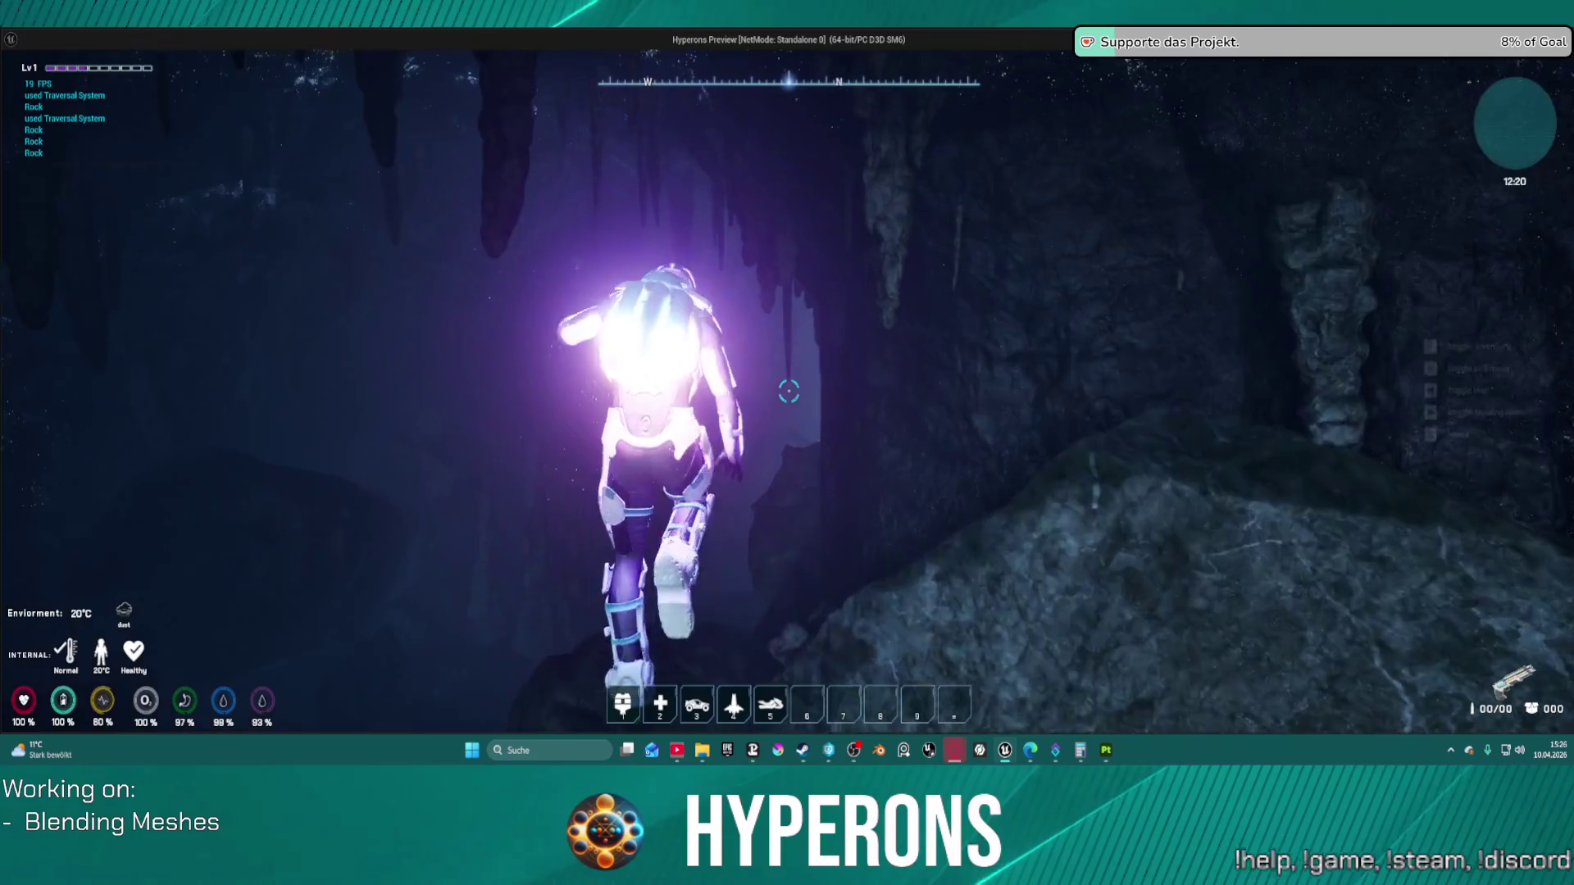
Step: Stop the play session and set the sun light shaft max brightness to 0.155
{"action": "key", "text": "alt+Tab"}
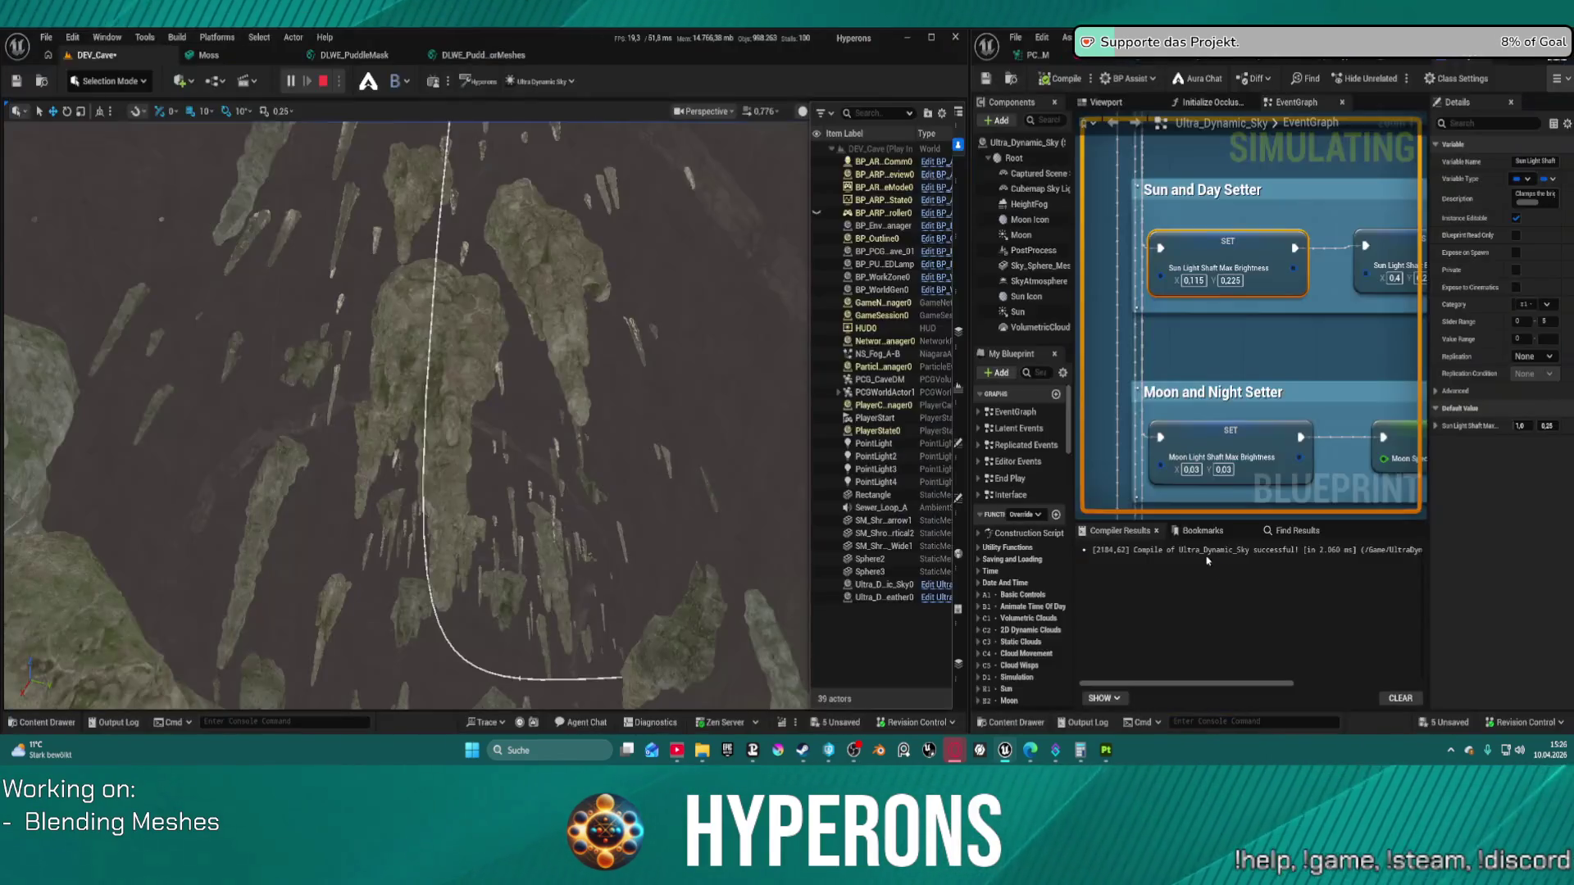
{"action": "key", "text": "Escape"}
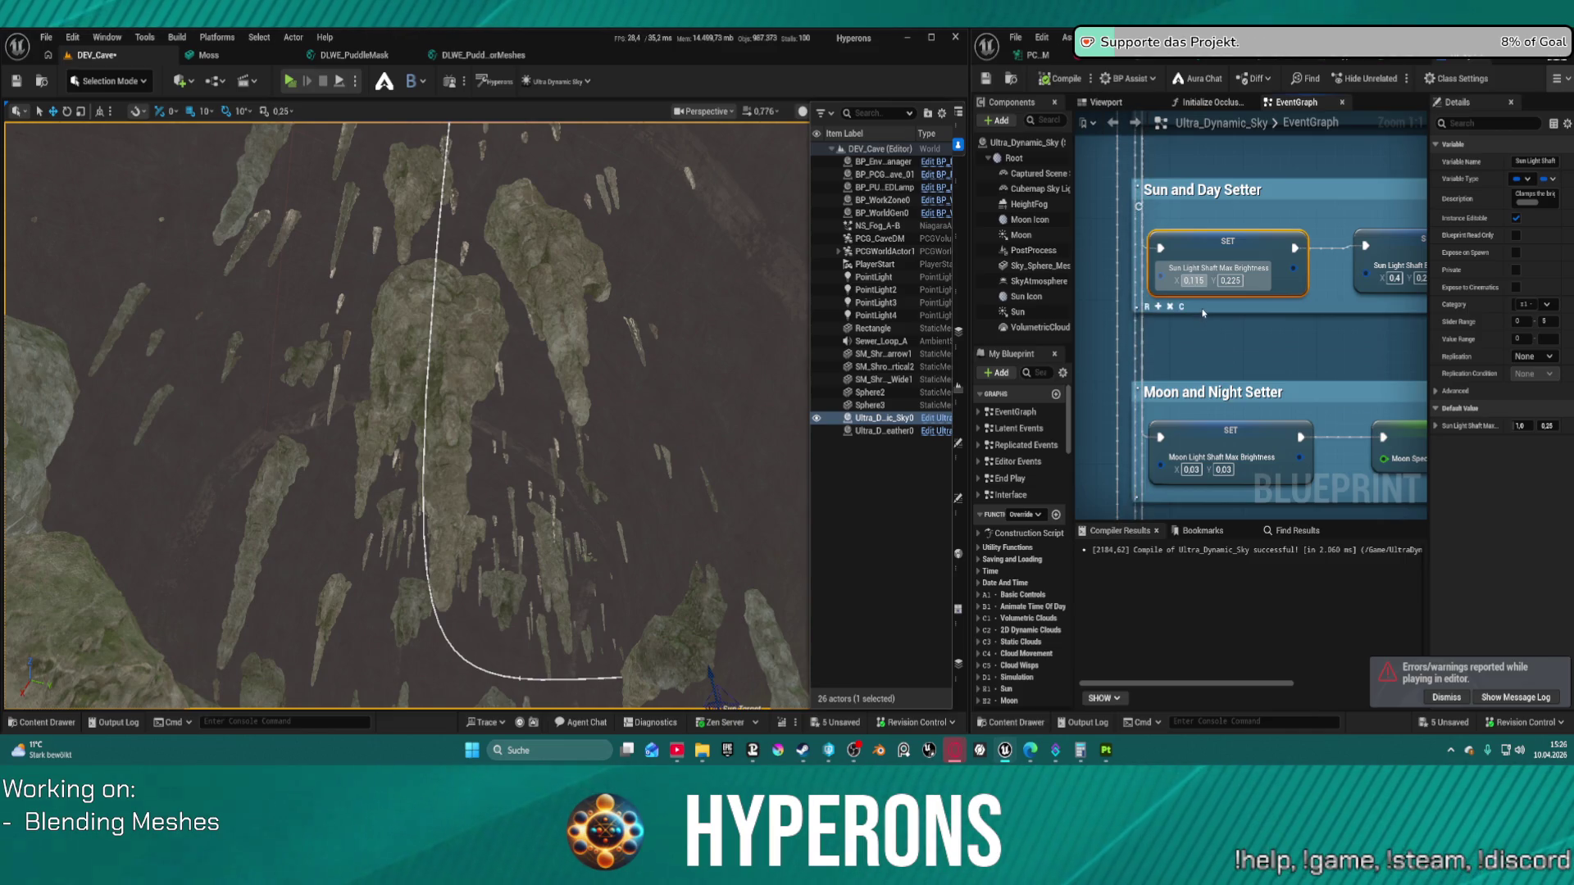
{"action": "key", "text": "BackSpace"}
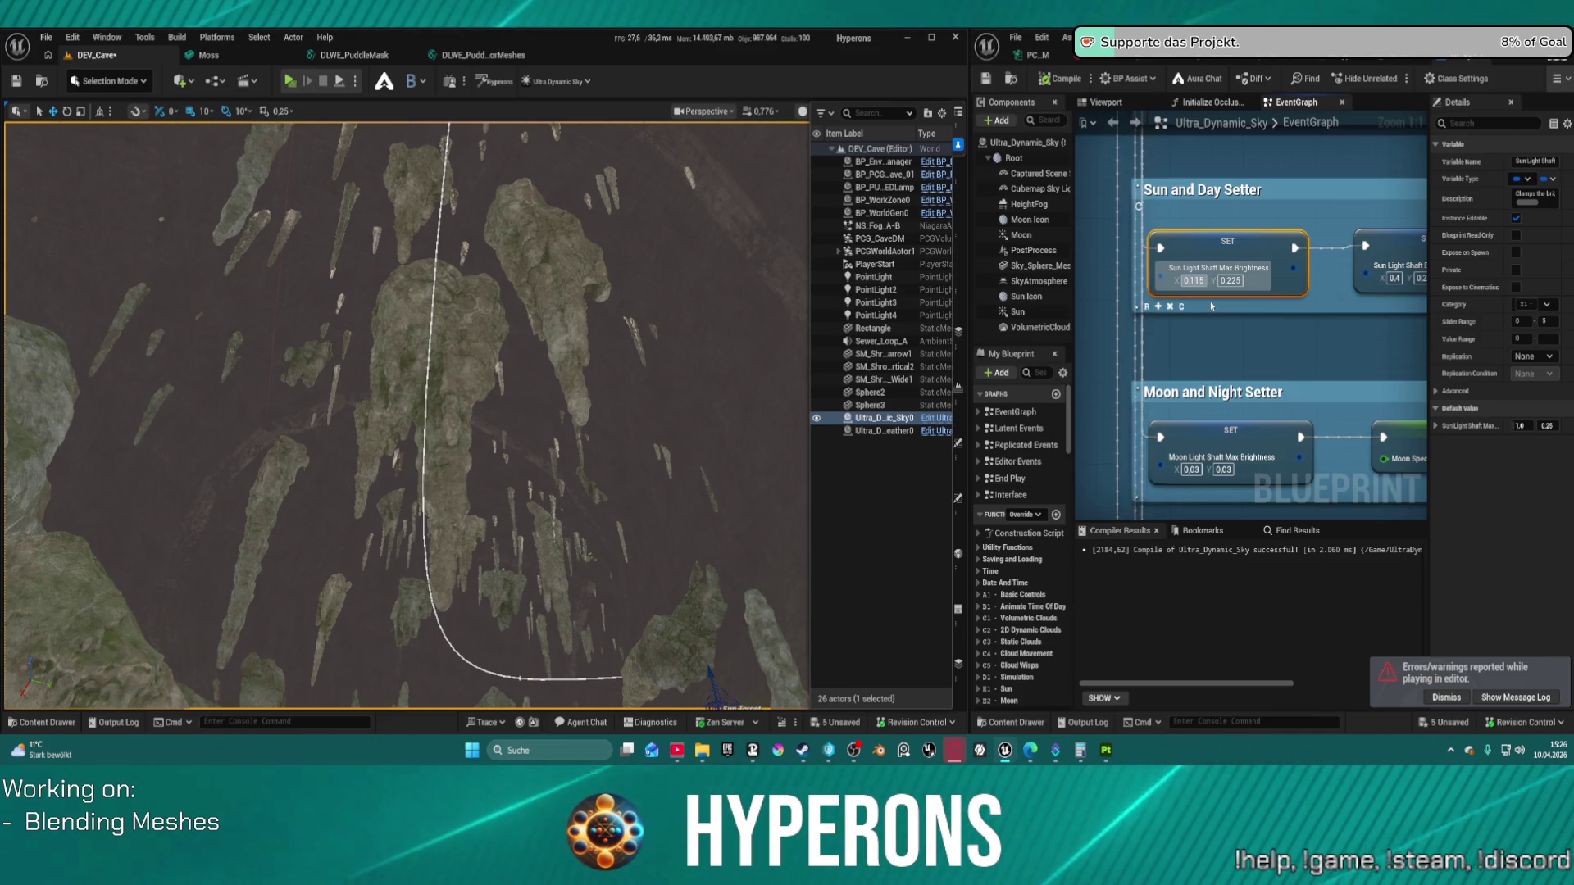
{"action": "type", "text": "5"}
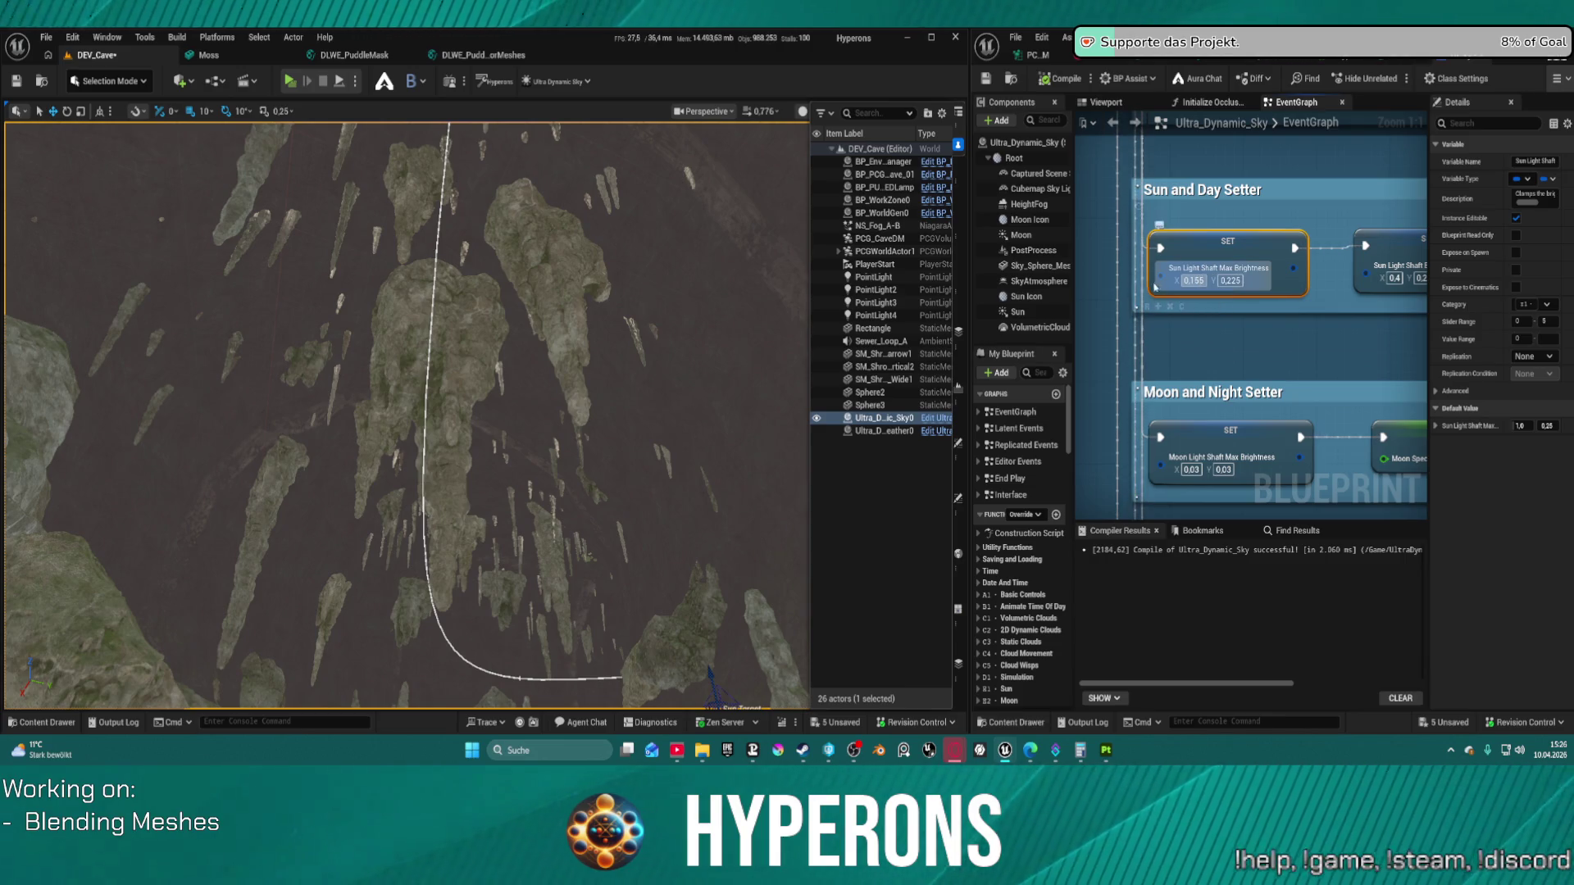
Step: Save, then delete the Ultra Dynamic Sky and Weather actors from DEV_Cave
{"action": "key", "text": "ctrl+s"}
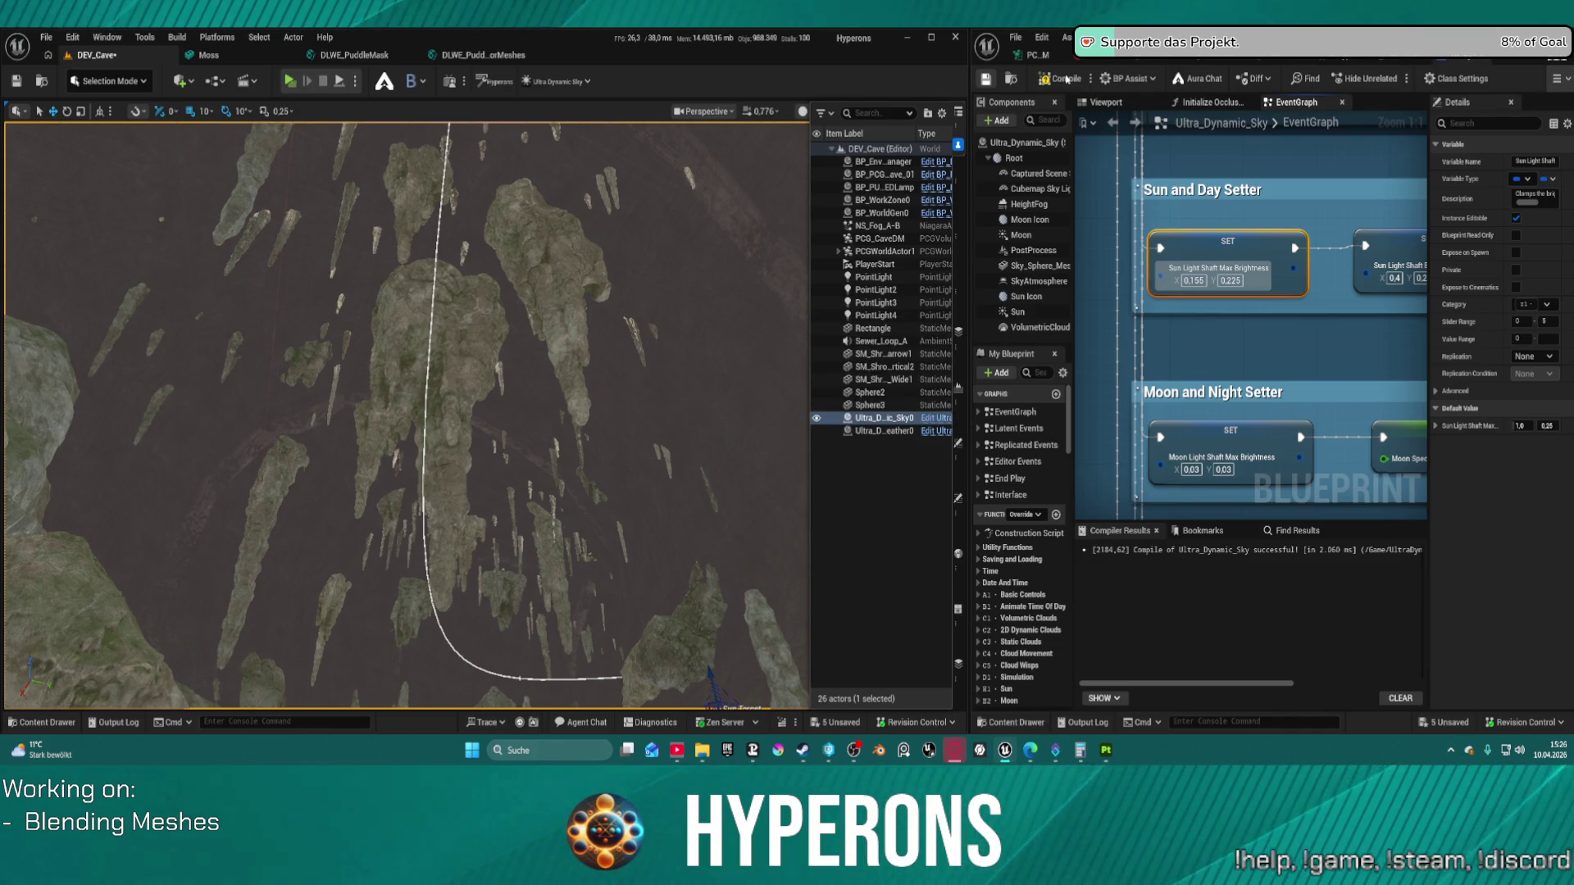
{"action": "left_click", "coordinate": [886, 433], "text": "ctrl"}
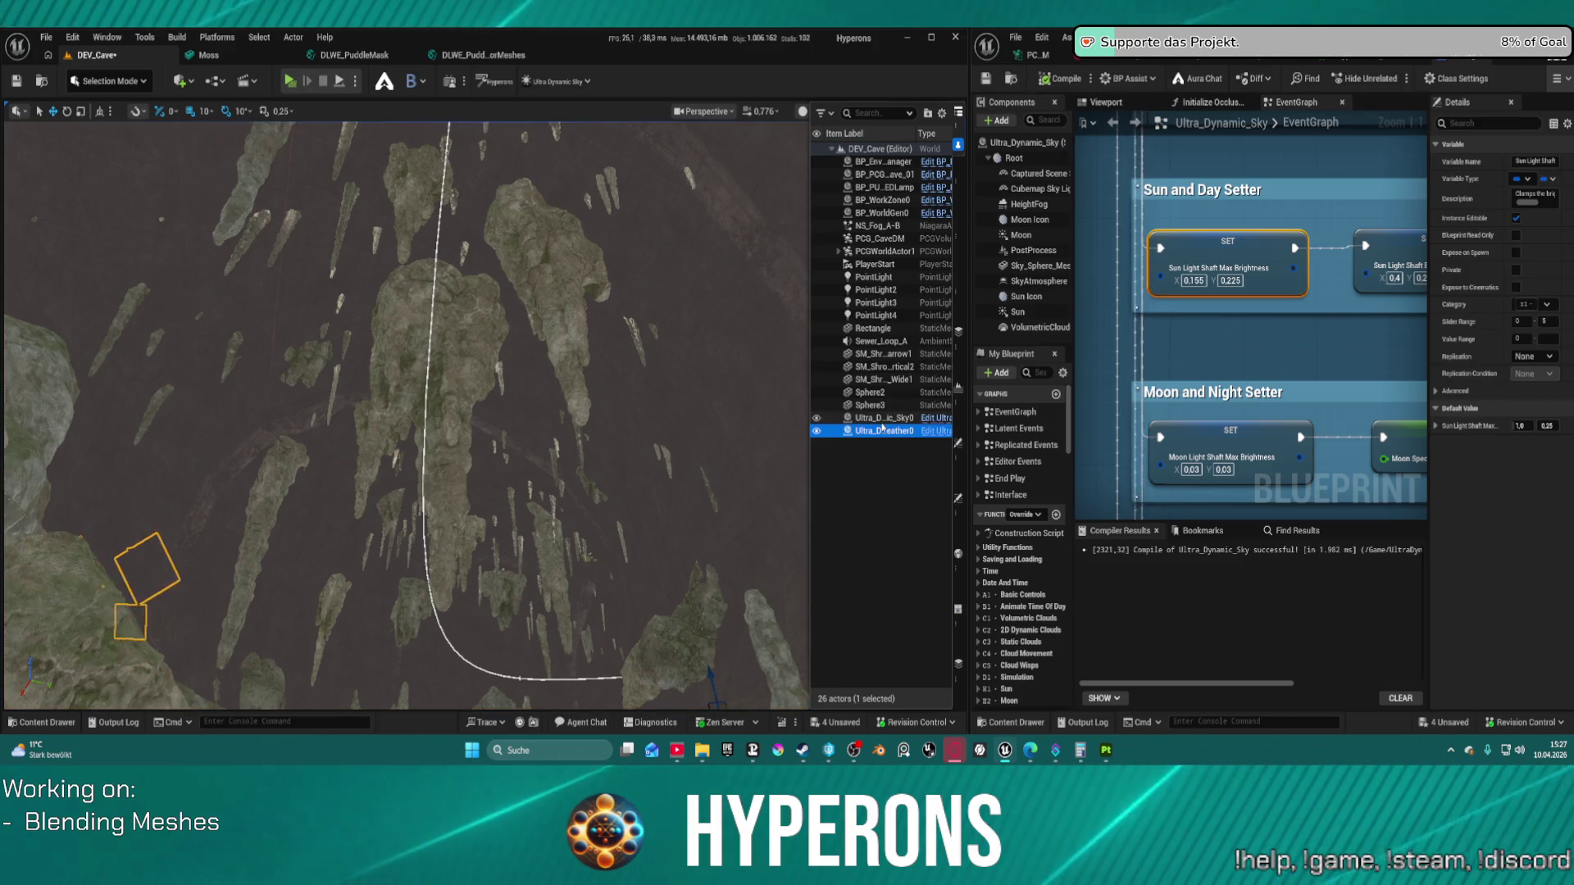
{"action": "key", "text": "Delete"}
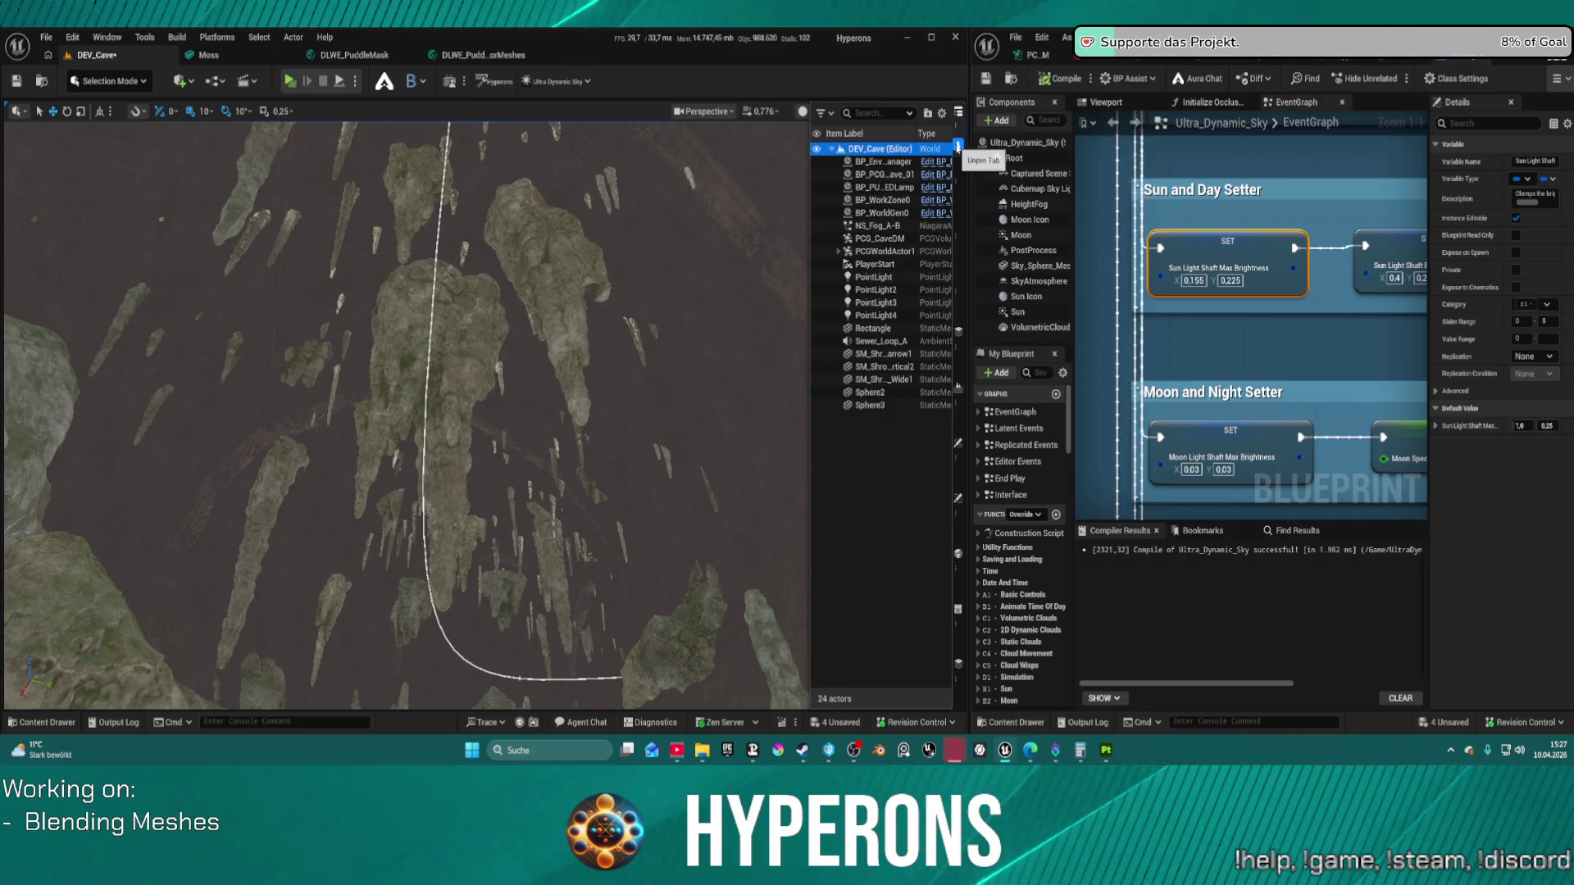
Step: Restore the docked viewport layout and open Outliner 1 listing the level's actors
{"action": "left_click", "coordinate": [675, 379]}
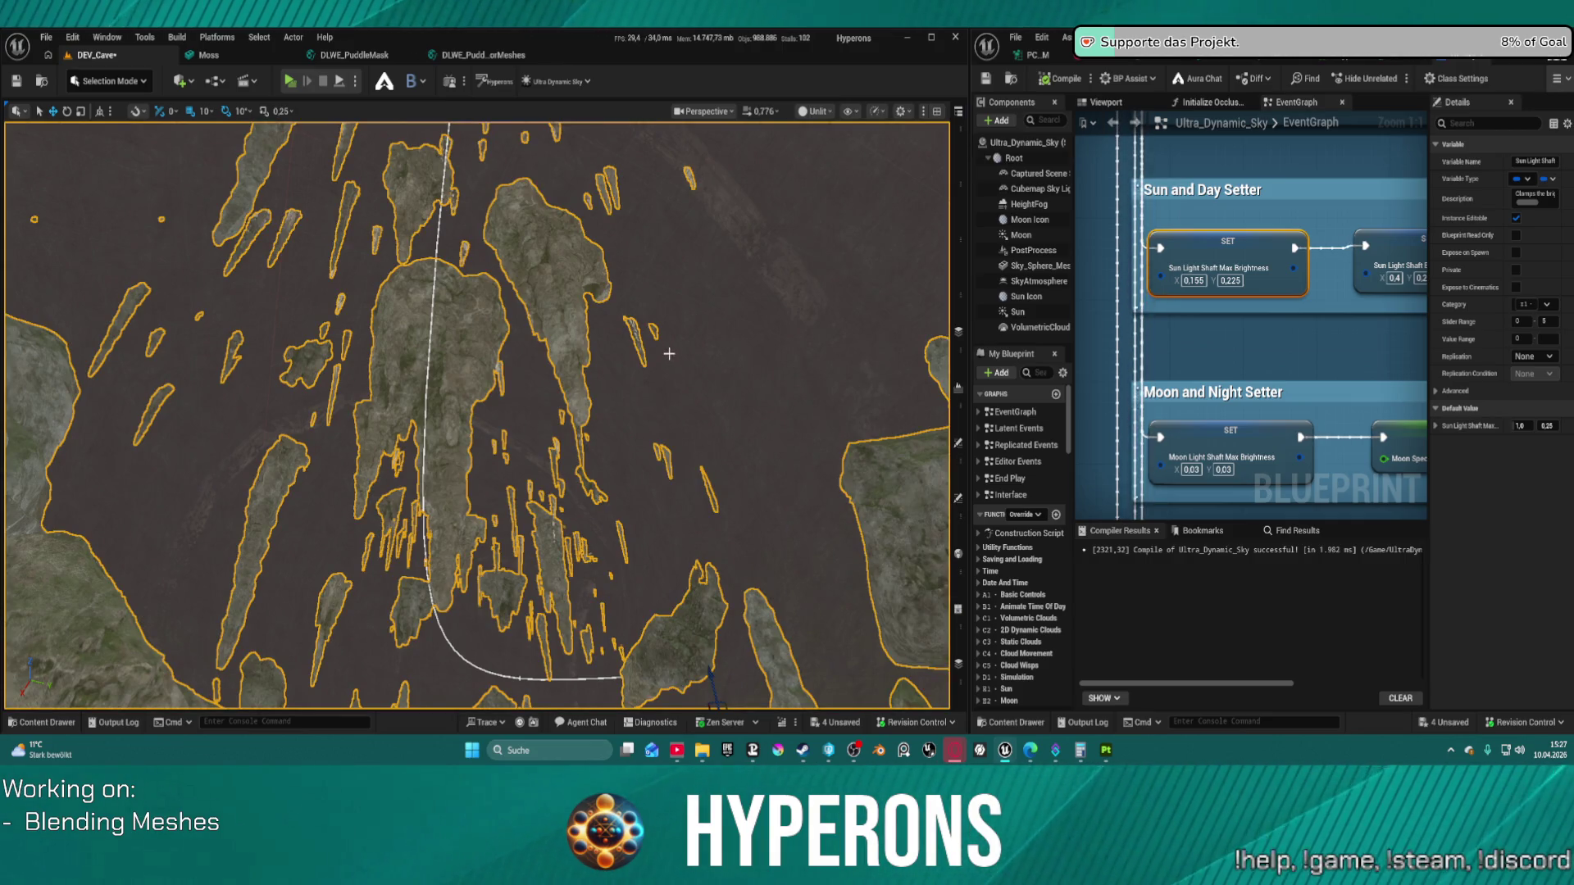
{"action": "key", "text": "F11"}
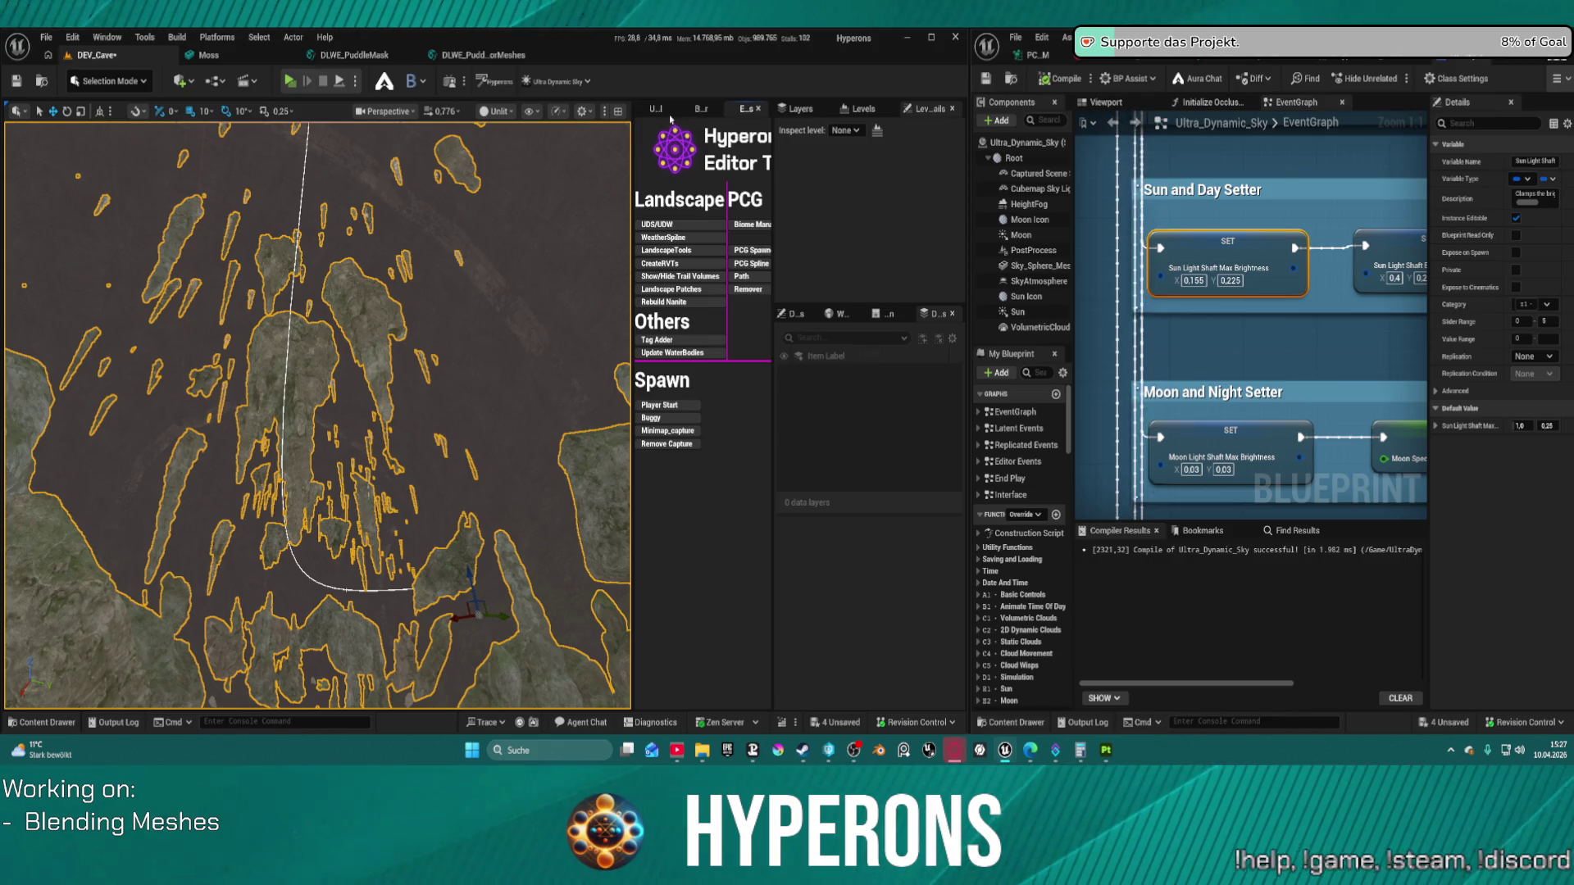
{"action": "left_click", "coordinate": [106, 36]}
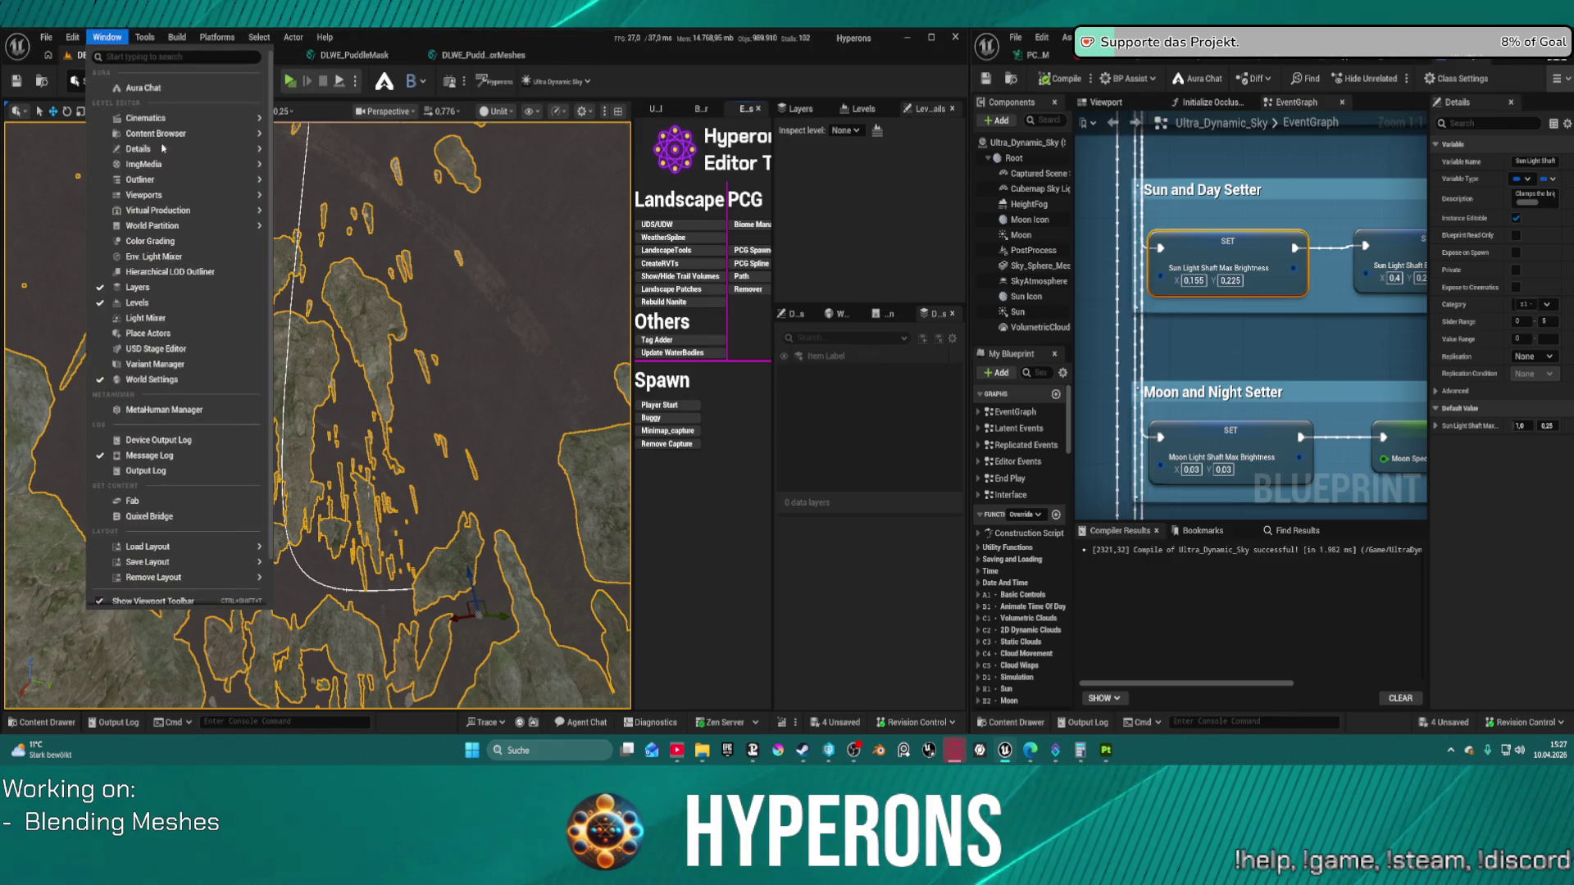
{"action": "mouse_move", "coordinate": [237, 226]}
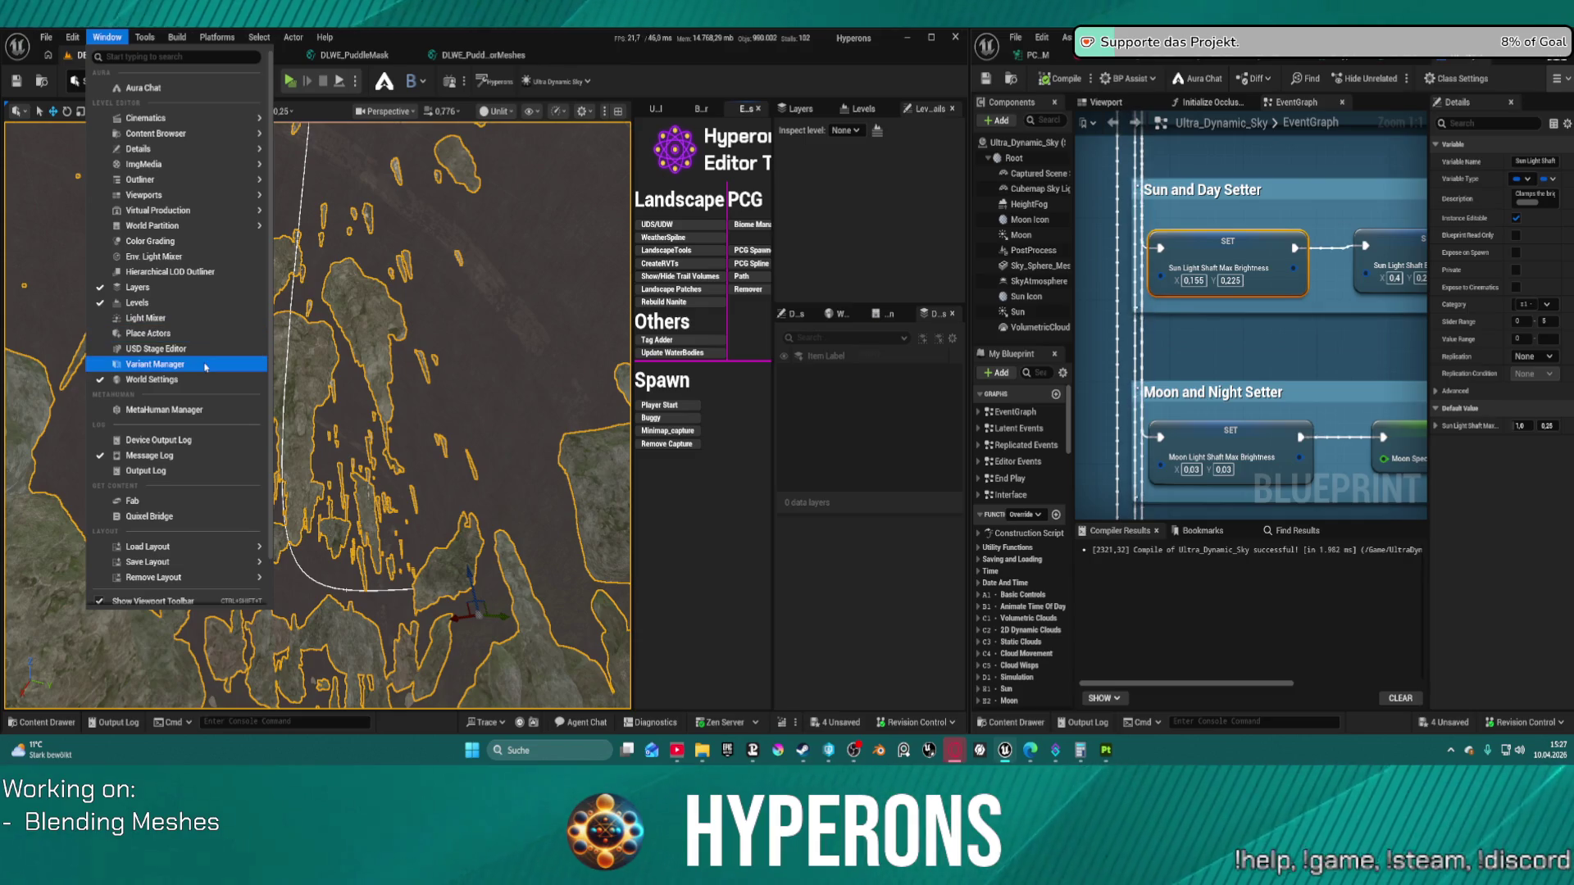
{"action": "mouse_move", "coordinate": [181, 151]}
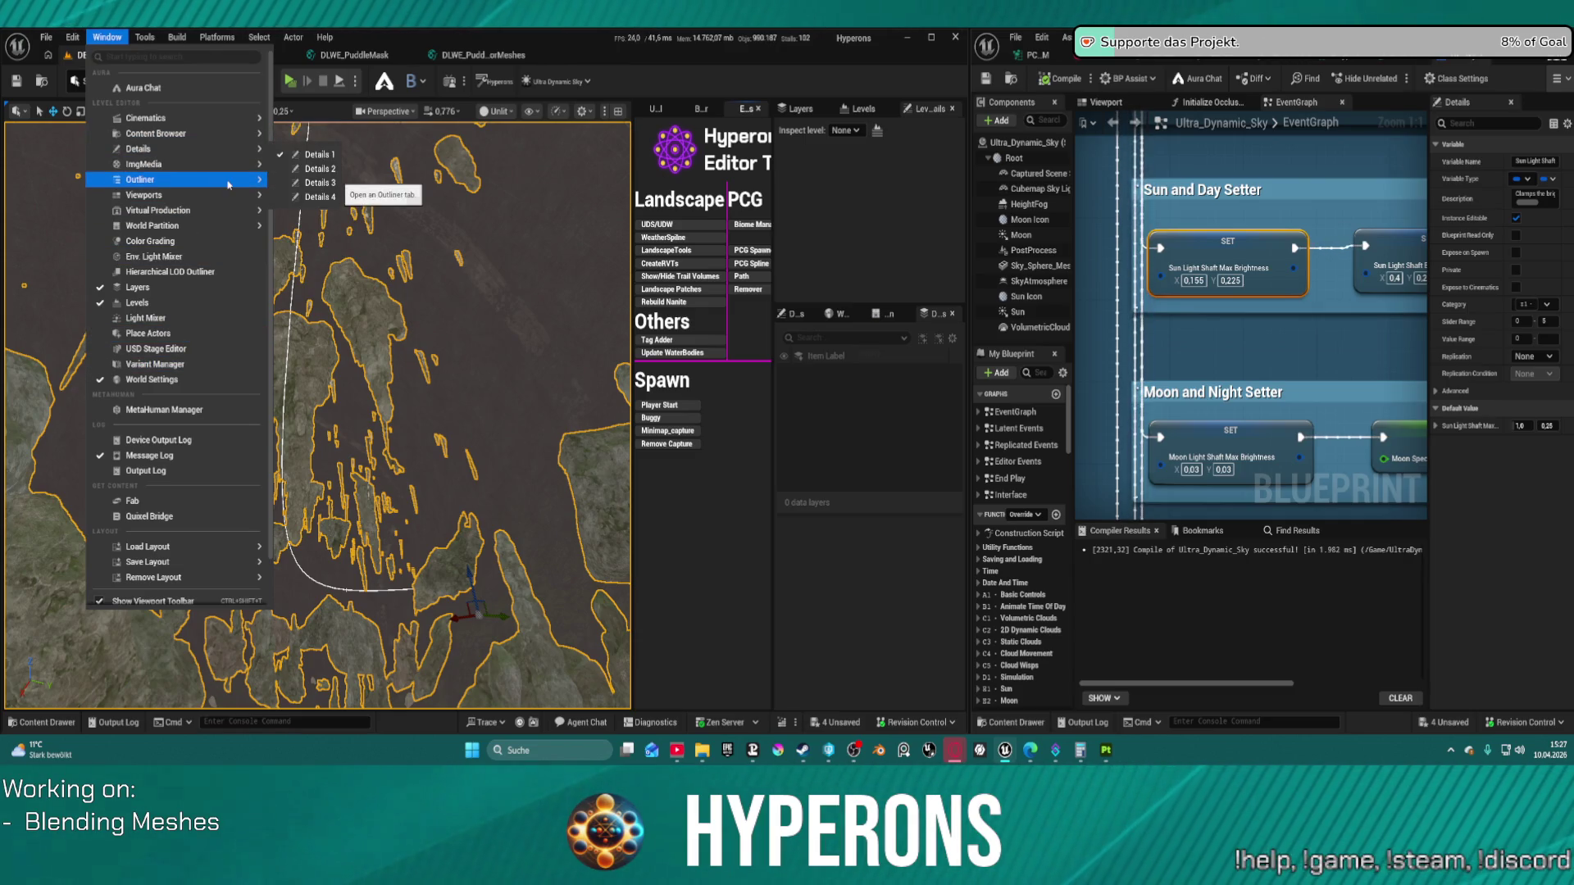
{"action": "left_click", "coordinate": [303, 186]}
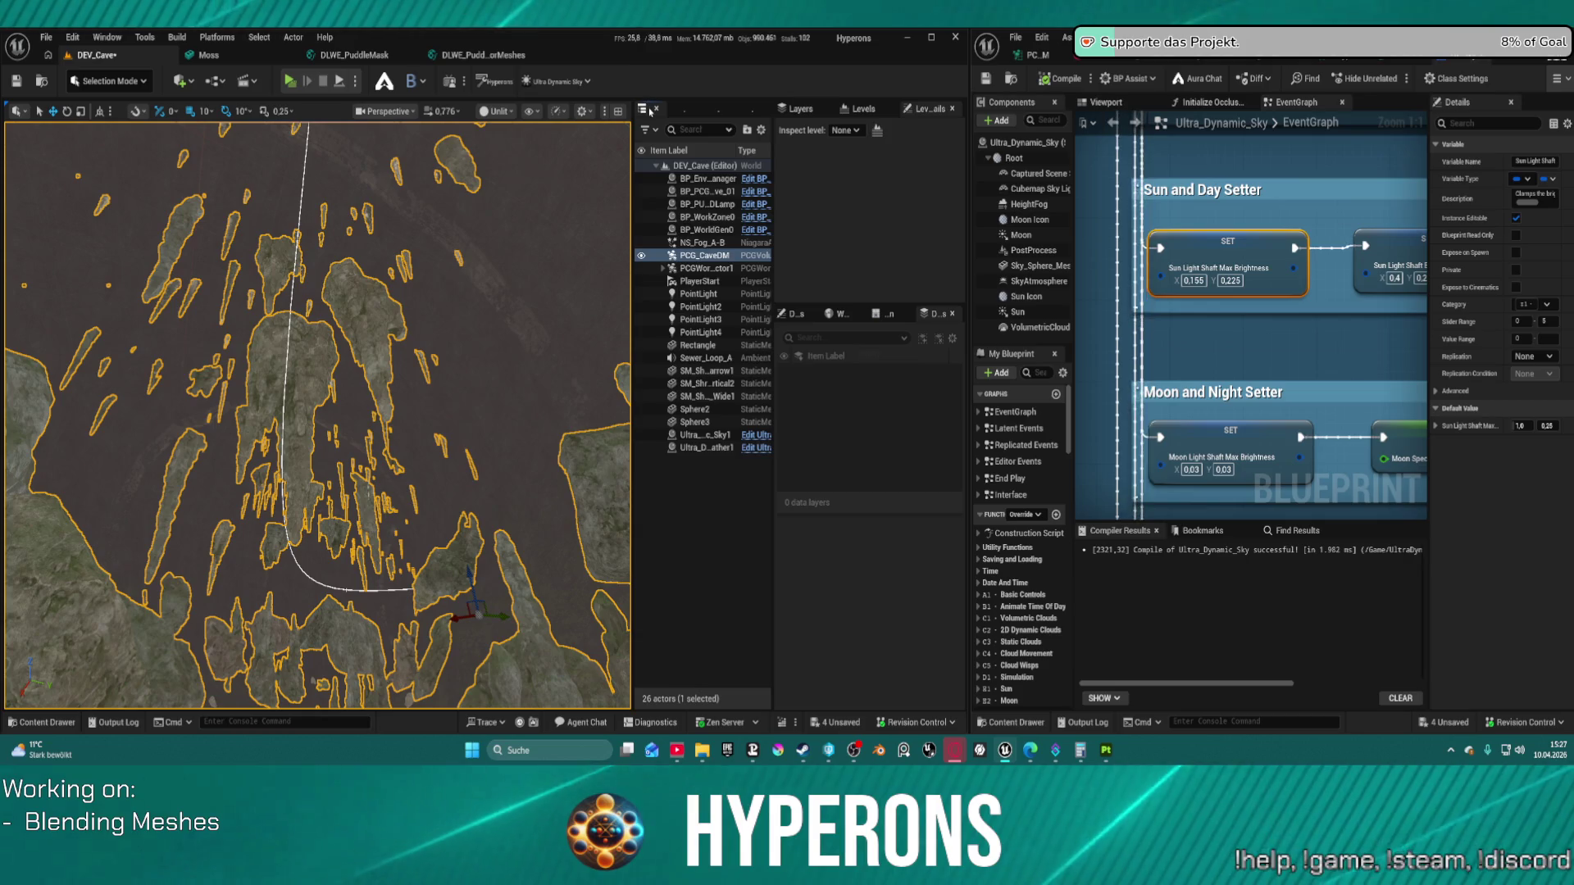
Step: Show the Ultra_Dynamic_Sky1 actor's details beside the new Outliner
{"action": "right_click", "coordinate": [649, 110]}
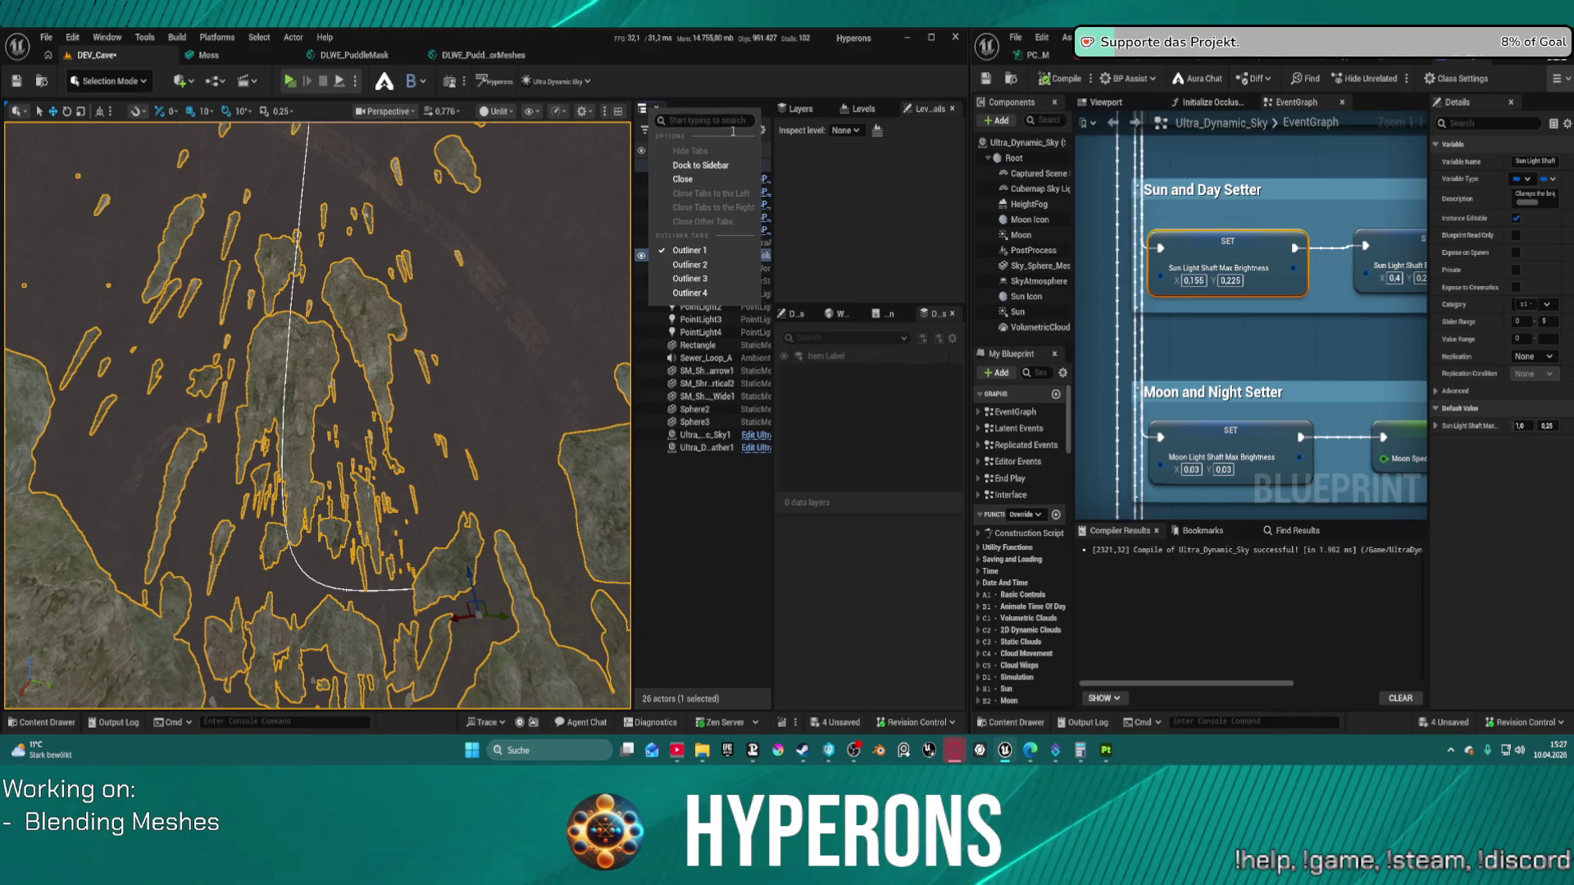
{"action": "left_click", "coordinate": [752, 249]}
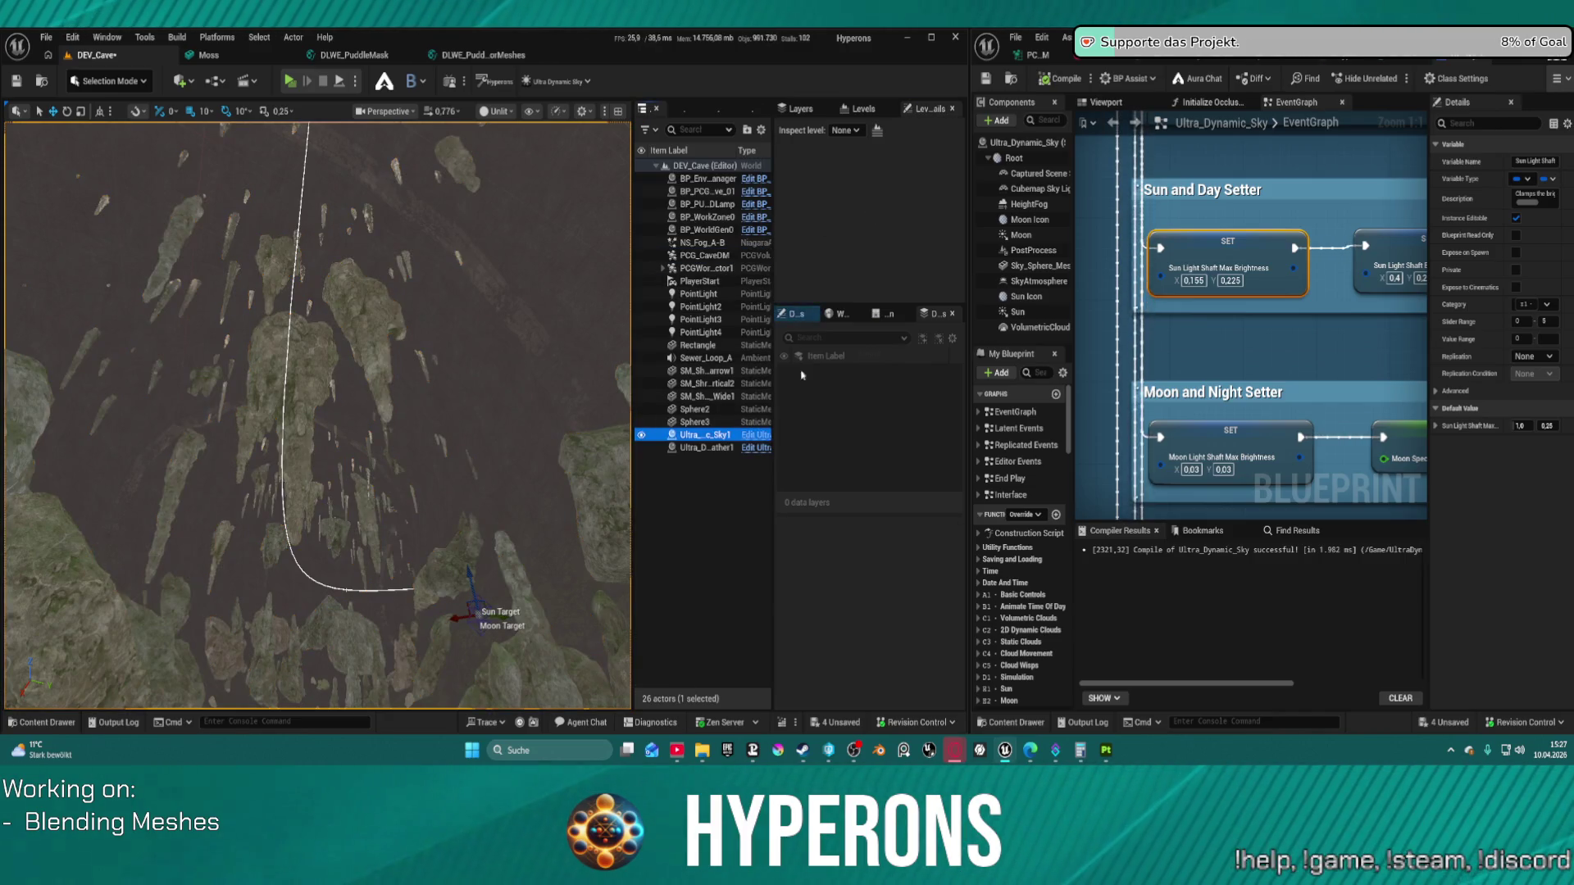
{"action": "left_click", "coordinate": [804, 319]}
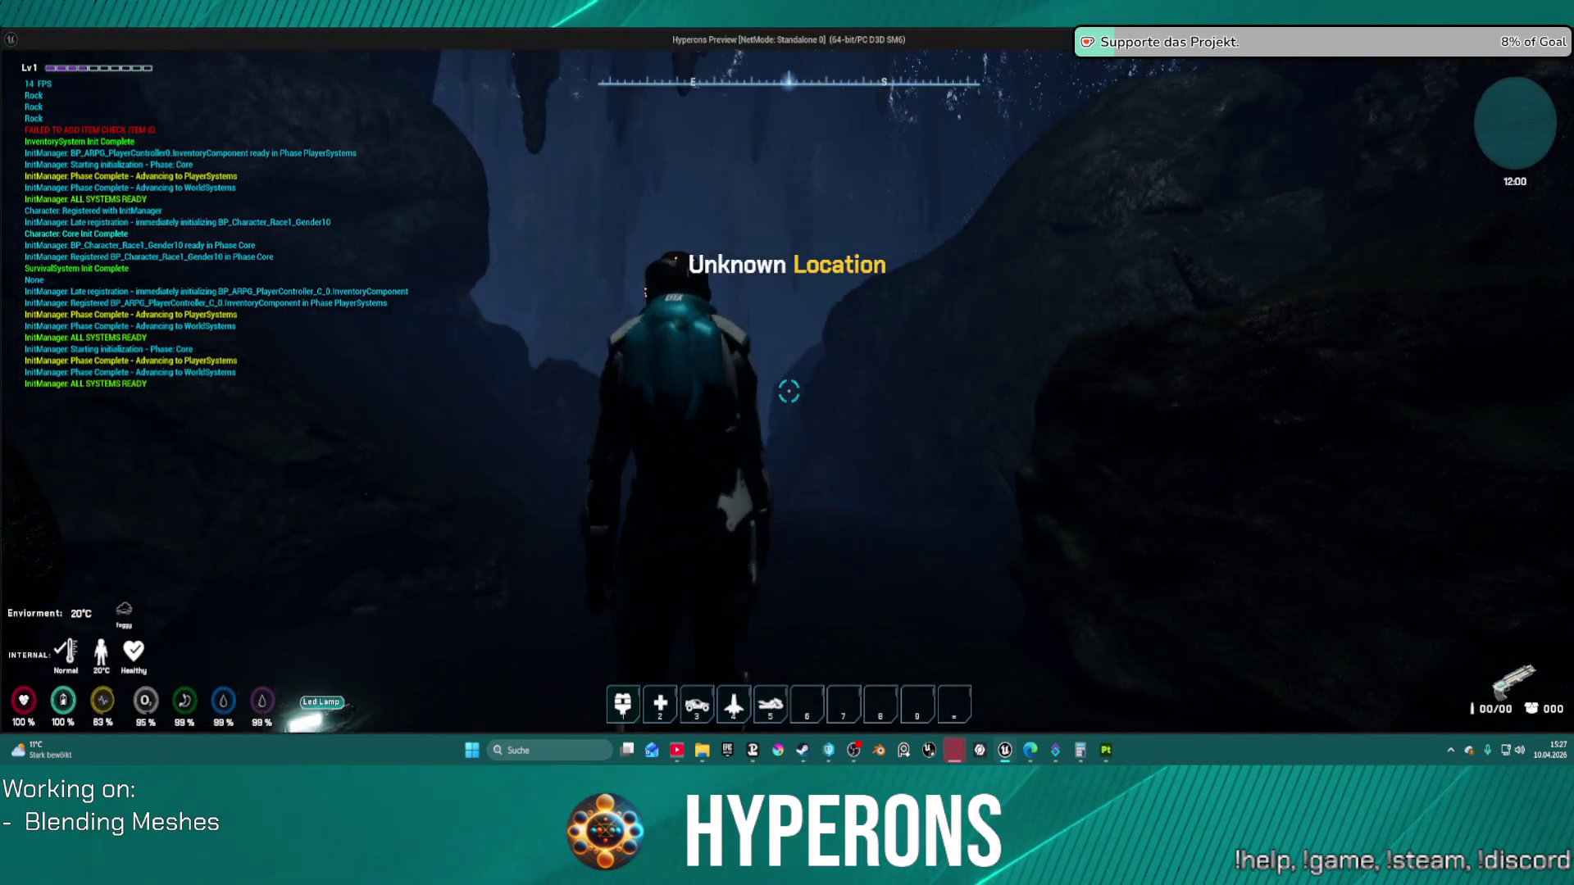
{"action": "key", "text": "w"}
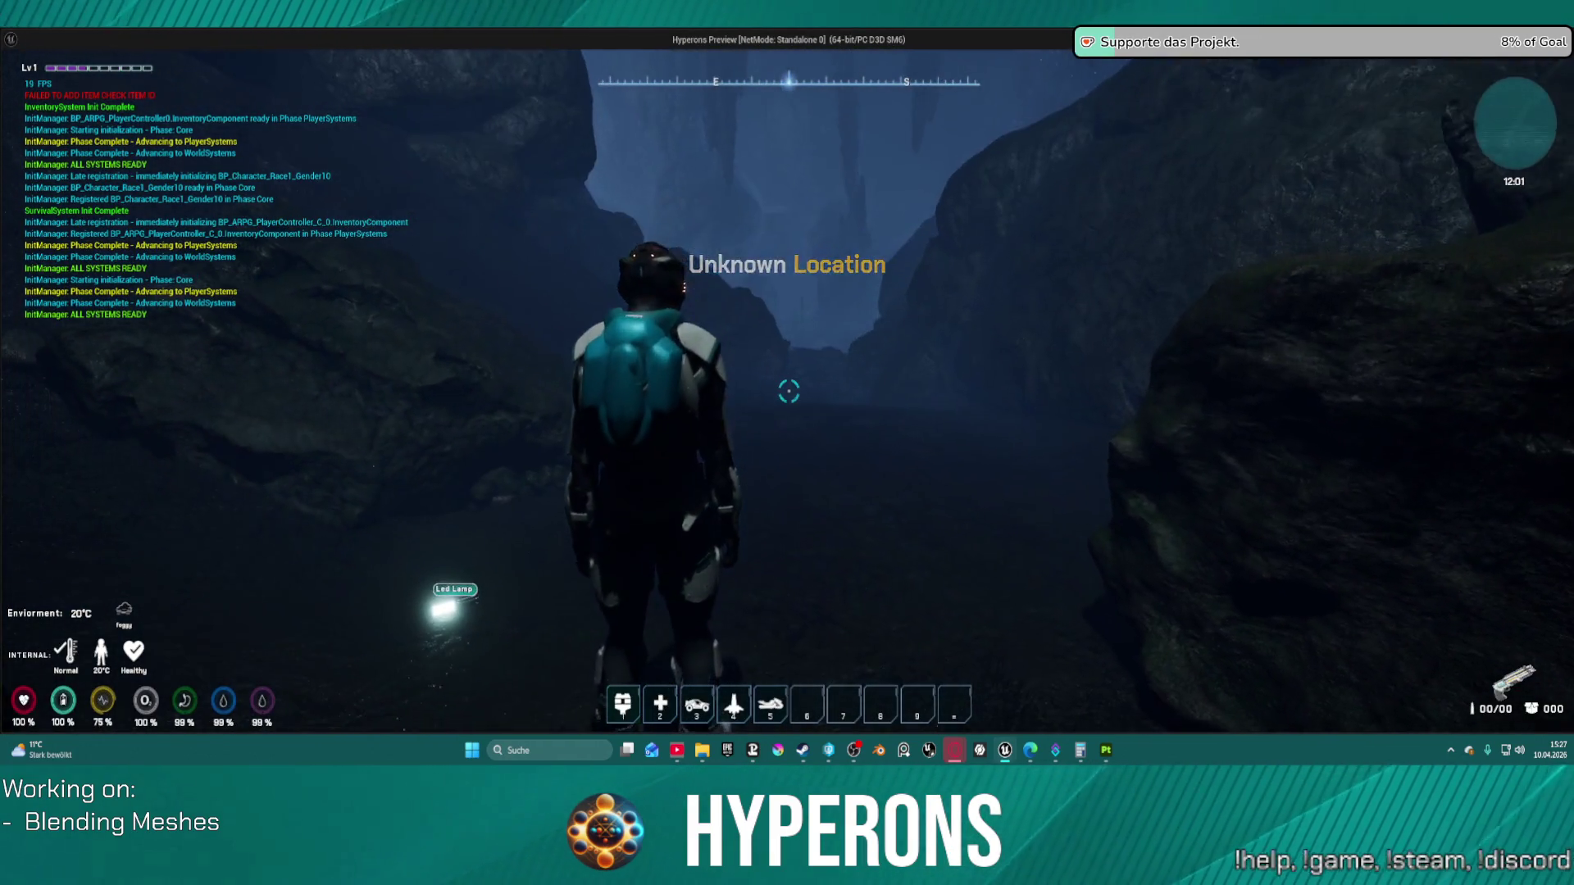
{"action": "key", "text": "w"}
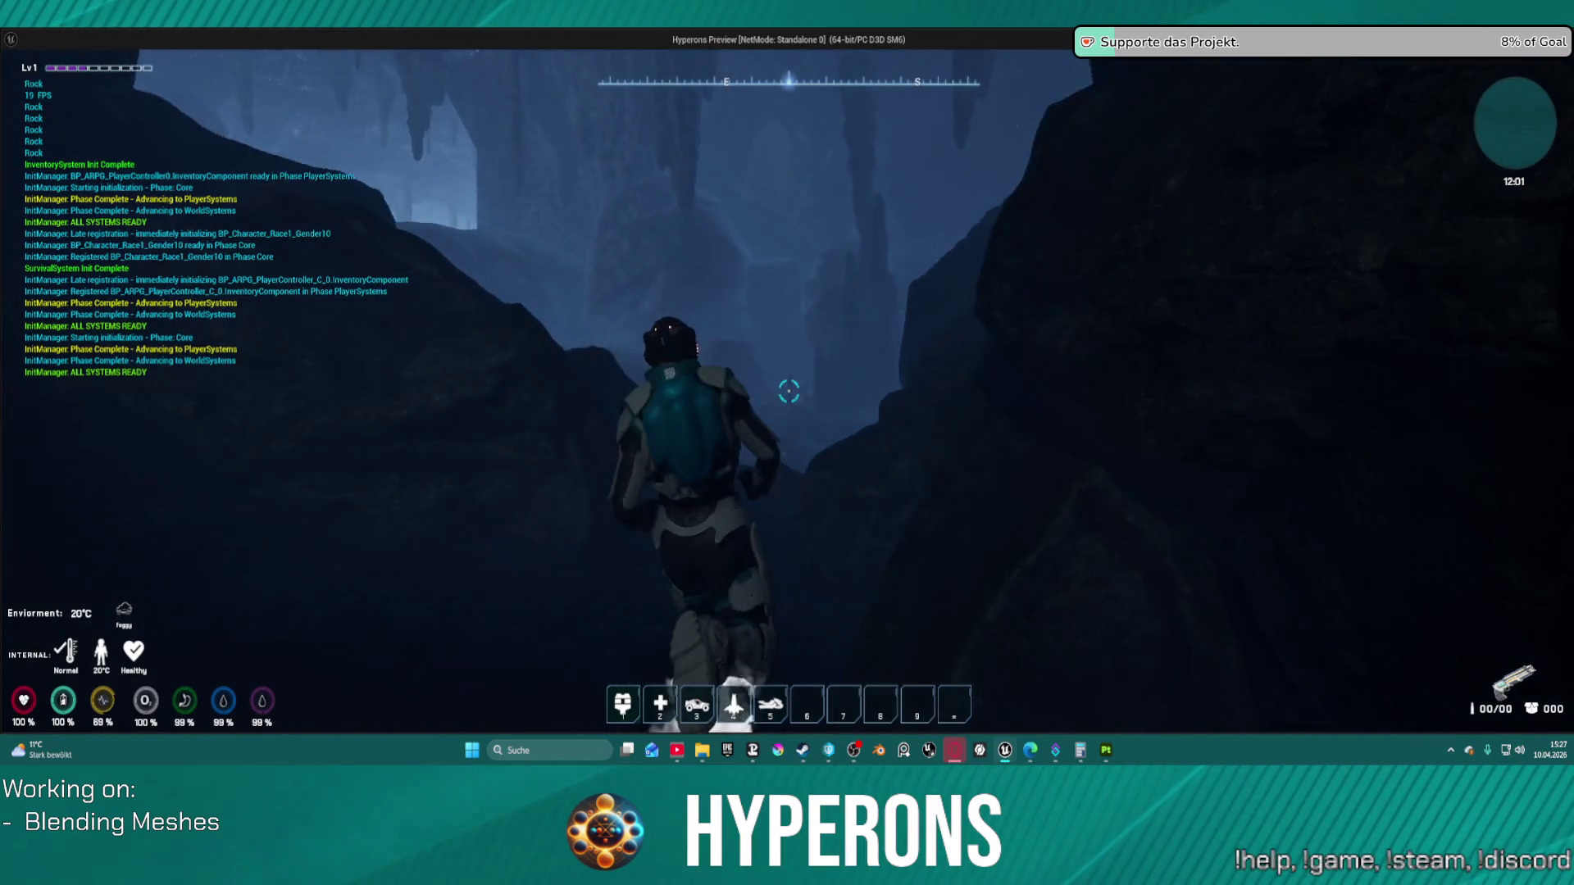
{"action": "key", "text": "w"}
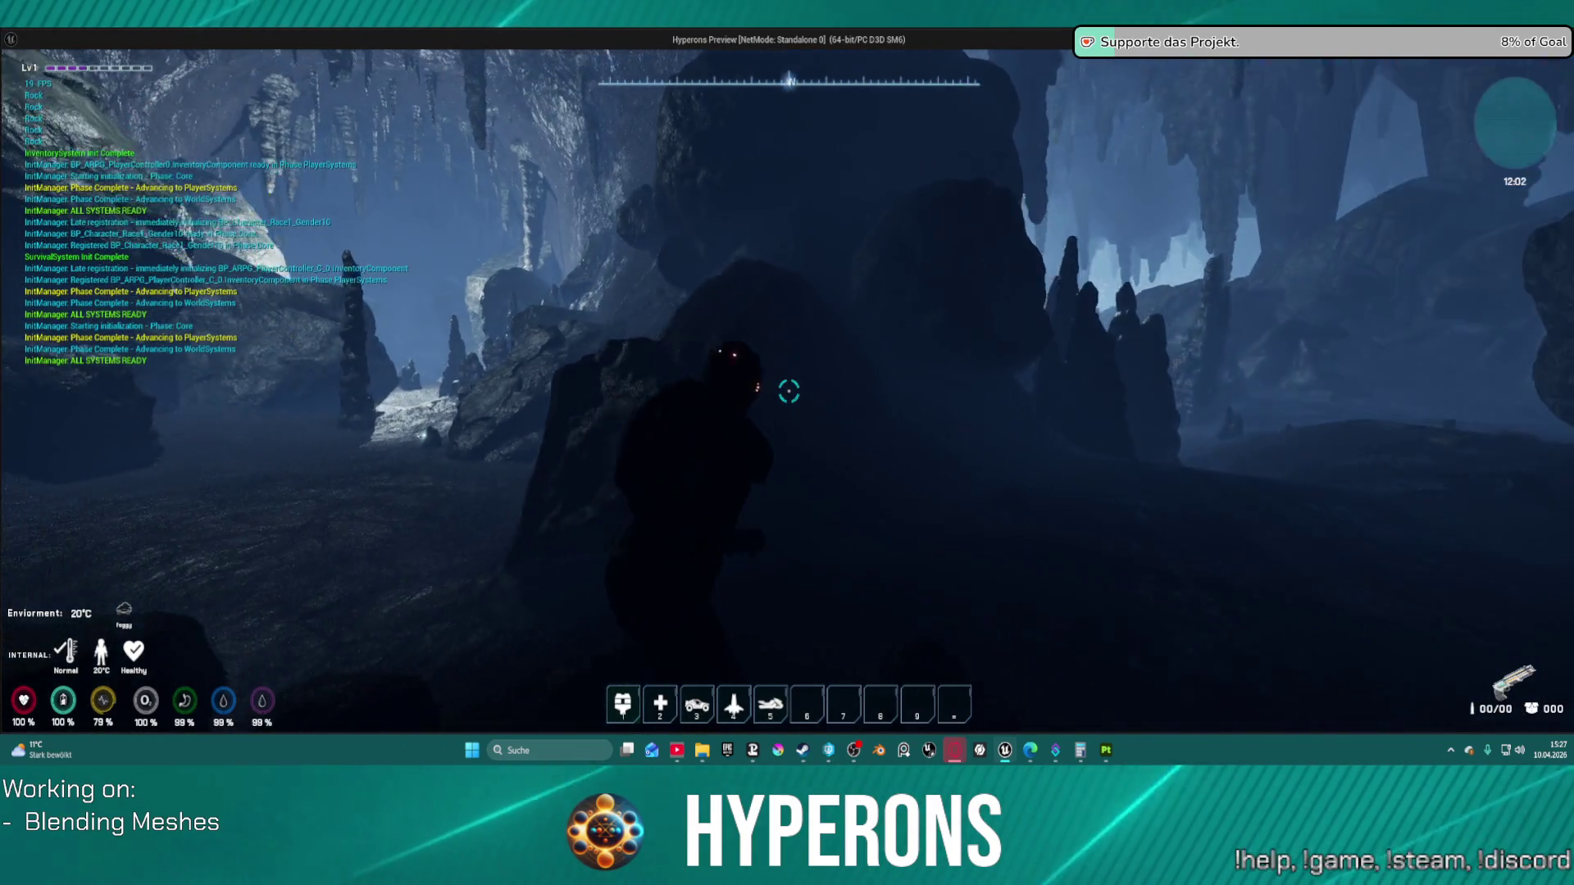
{"action": "key", "text": "w"}
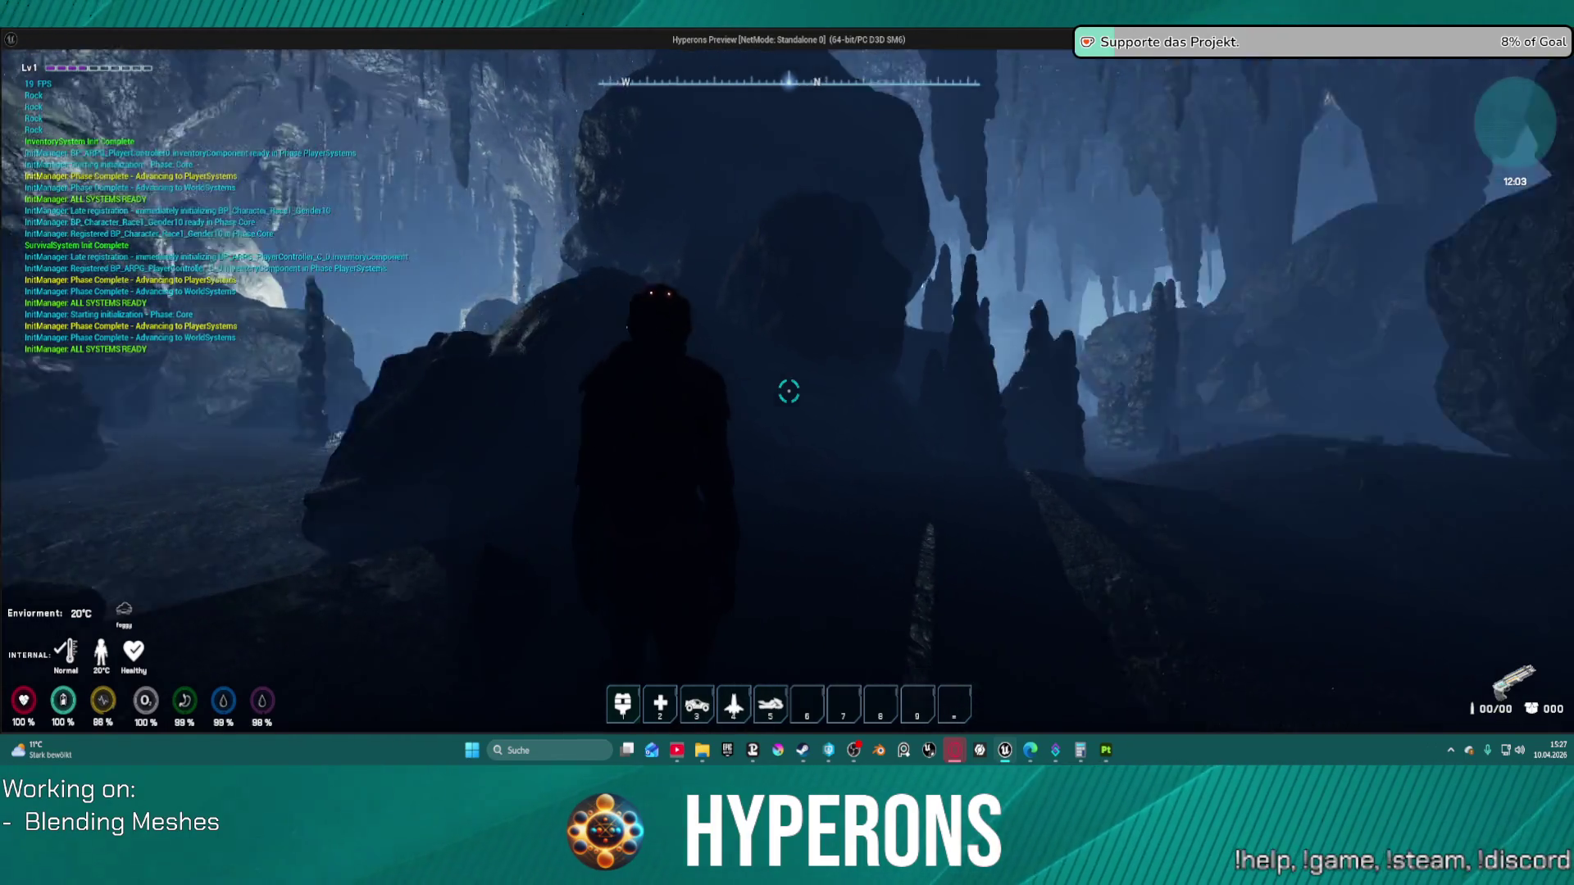
{"action": "key", "text": "Escape"}
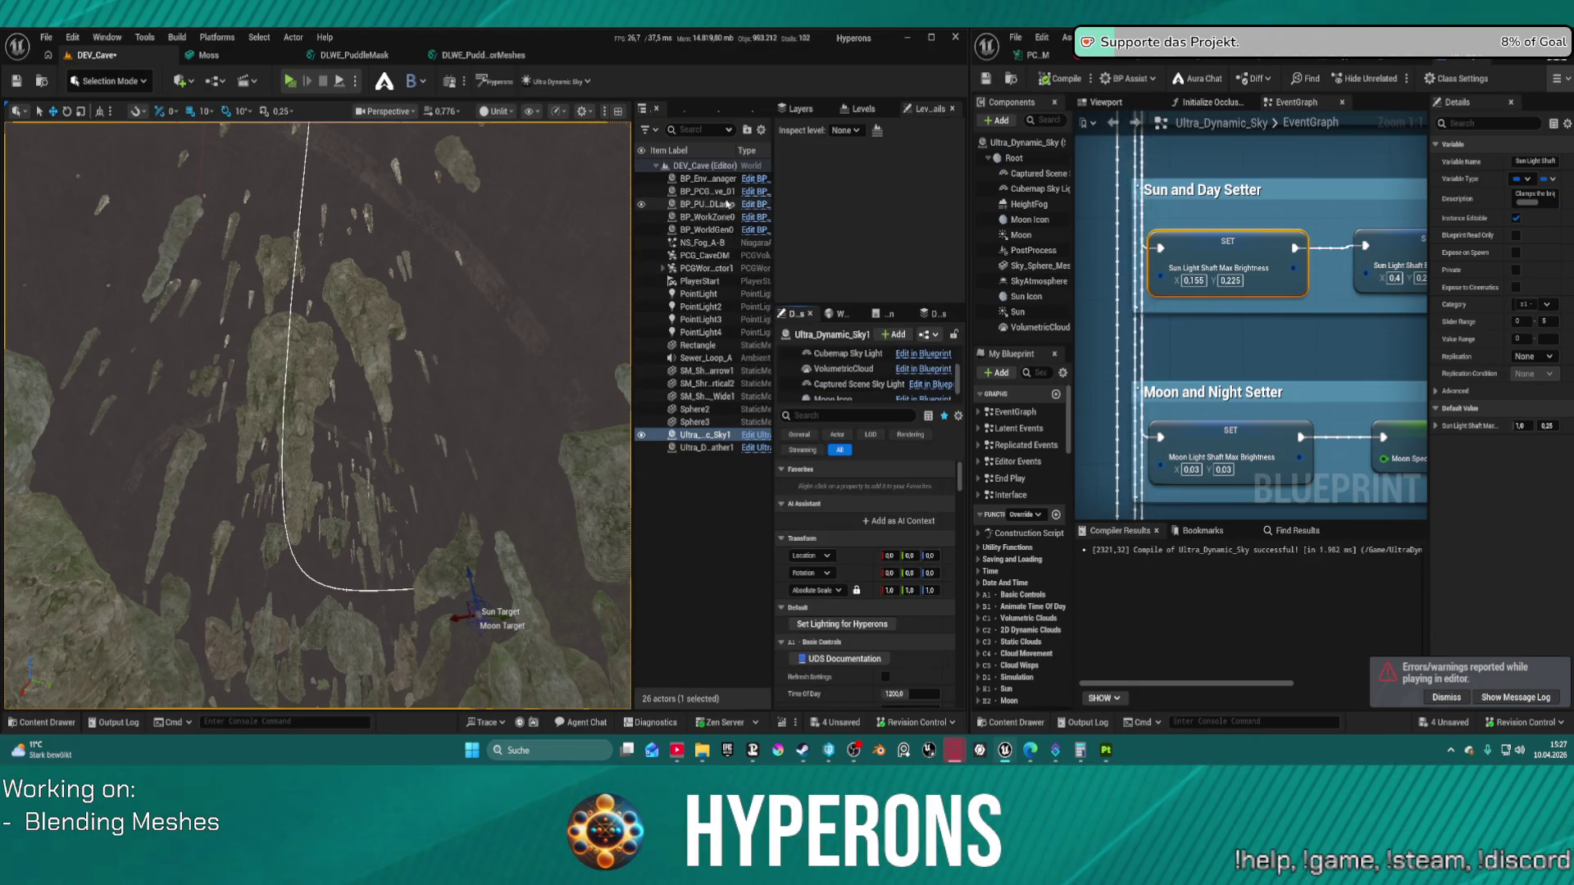
Step: Search the Outliner for 'fog', then reopen DEV_Cave from Recent Levels, saving the map first
{"action": "left_click", "coordinate": [689, 129]}
{"action": "type", "text": "f"}
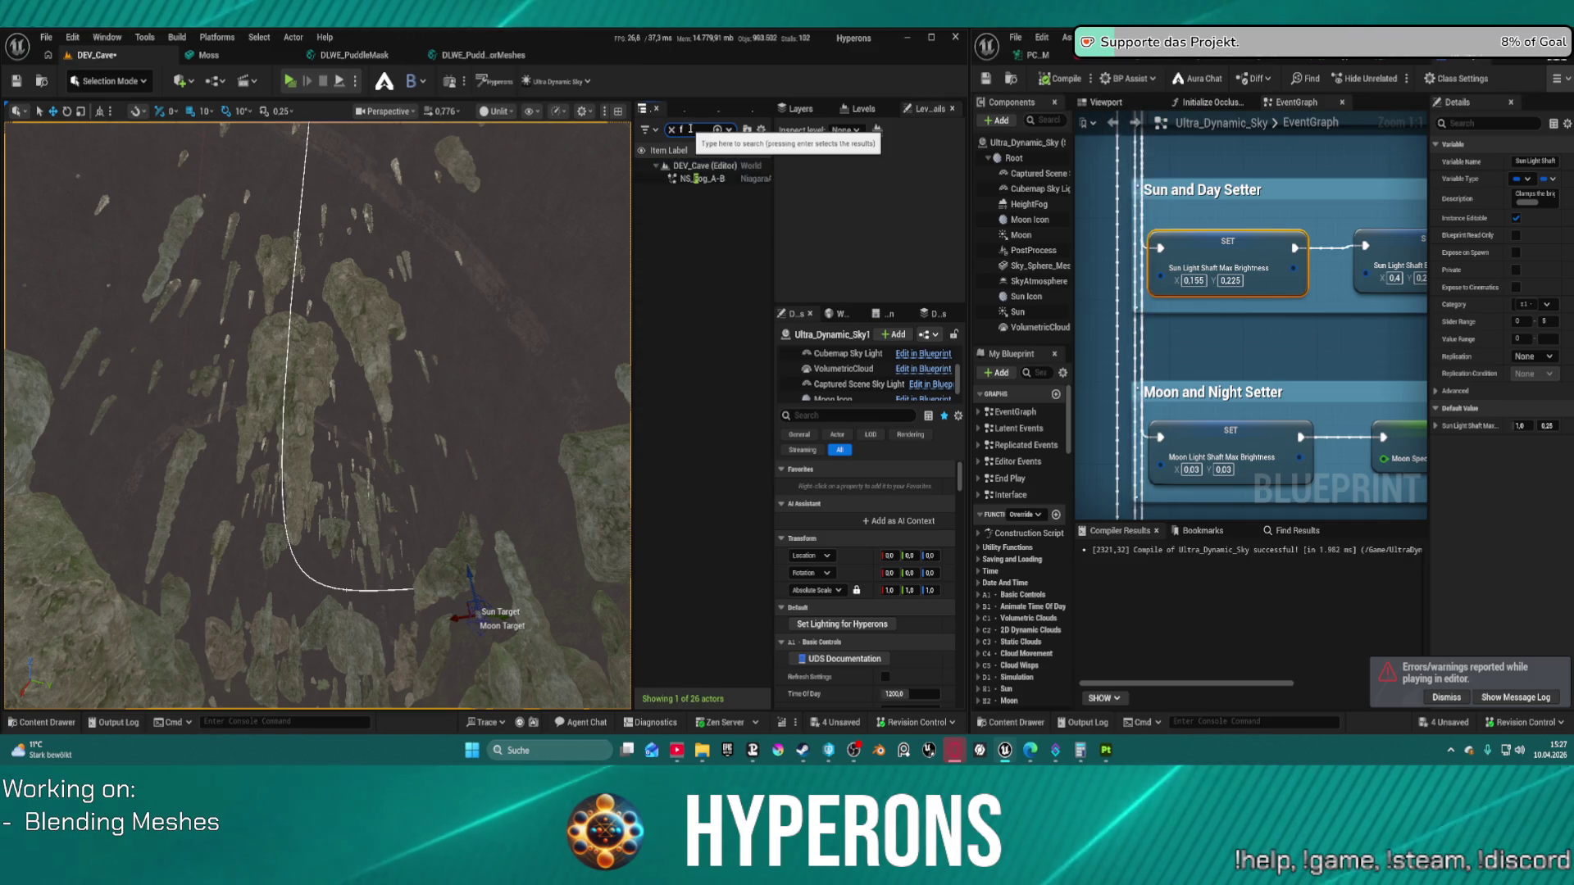
{"action": "type", "text": "og"}
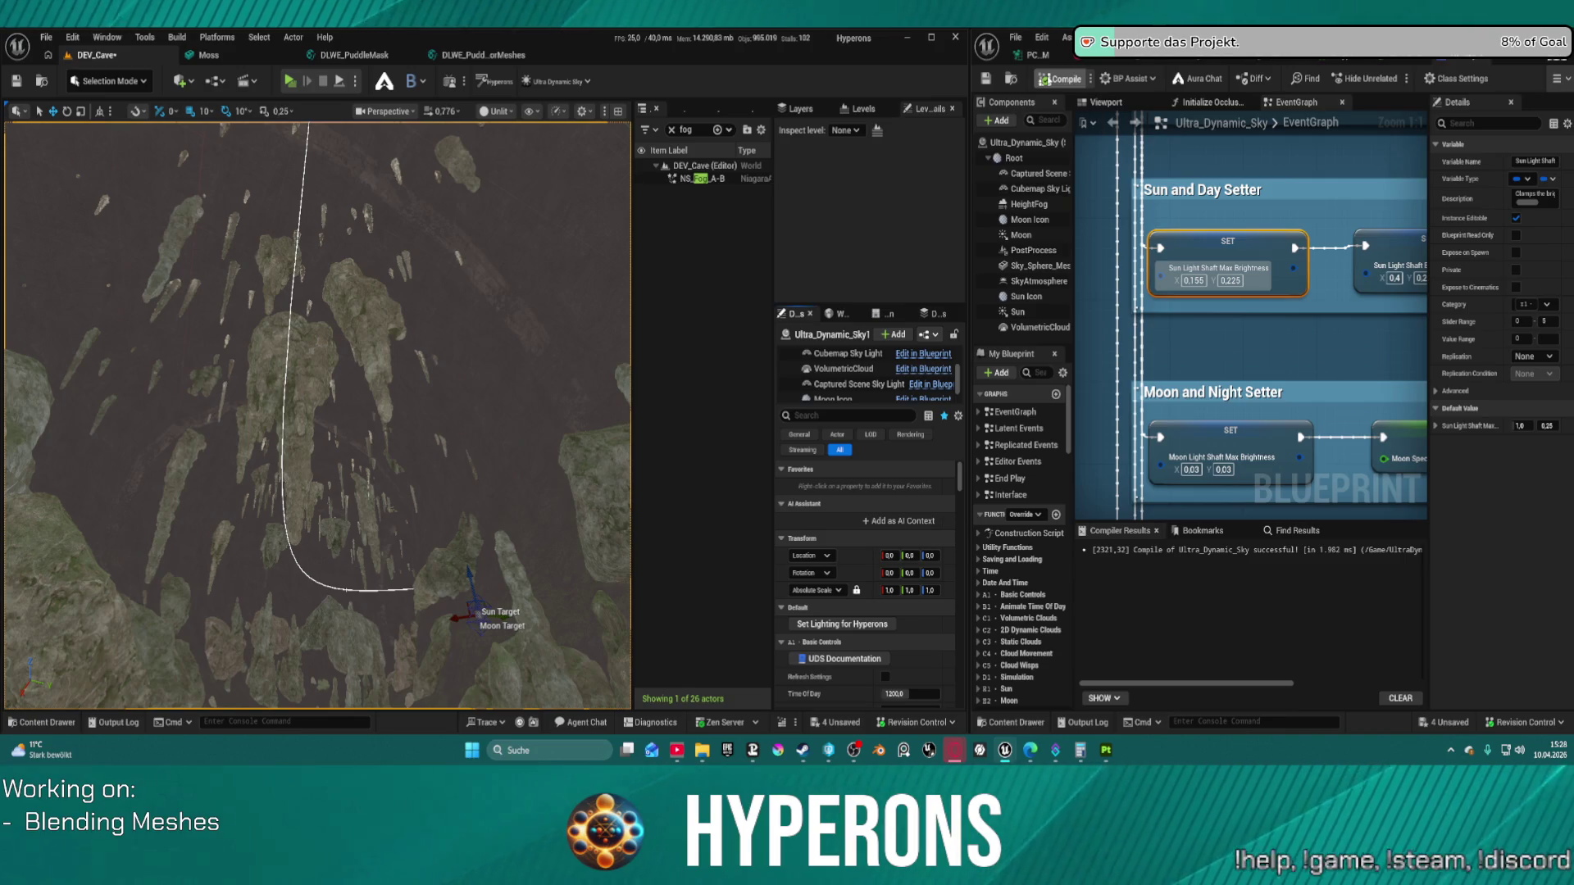
{"action": "left_click", "coordinate": [46, 37]}
{"action": "mouse_move", "coordinate": [146, 131]}
{"action": "left_click", "coordinate": [278, 156]}
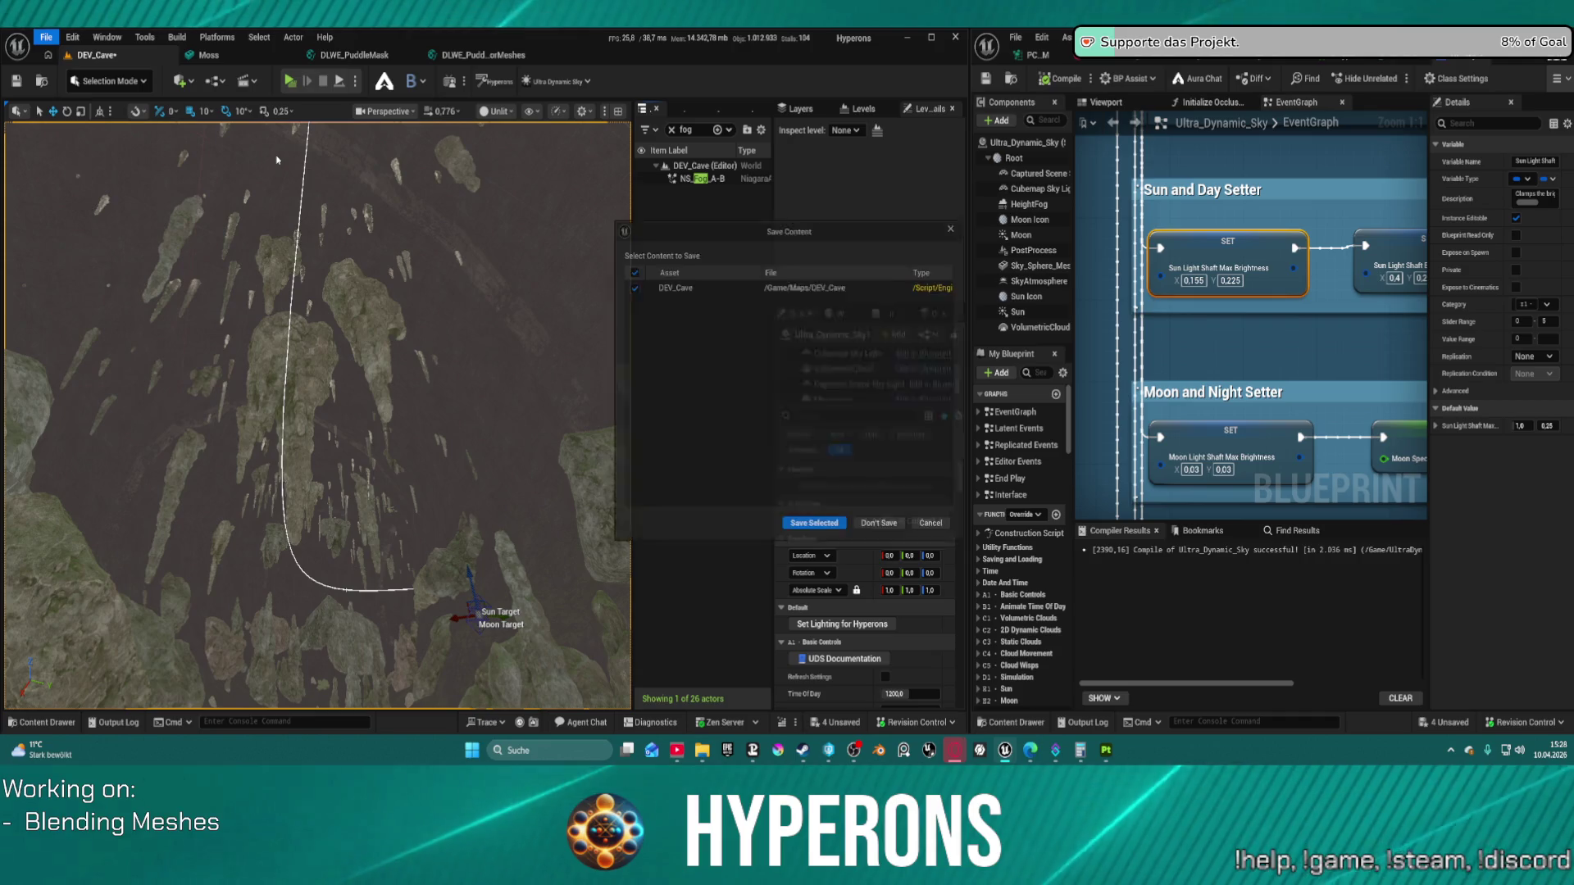
{"action": "left_click", "coordinate": [835, 534]}
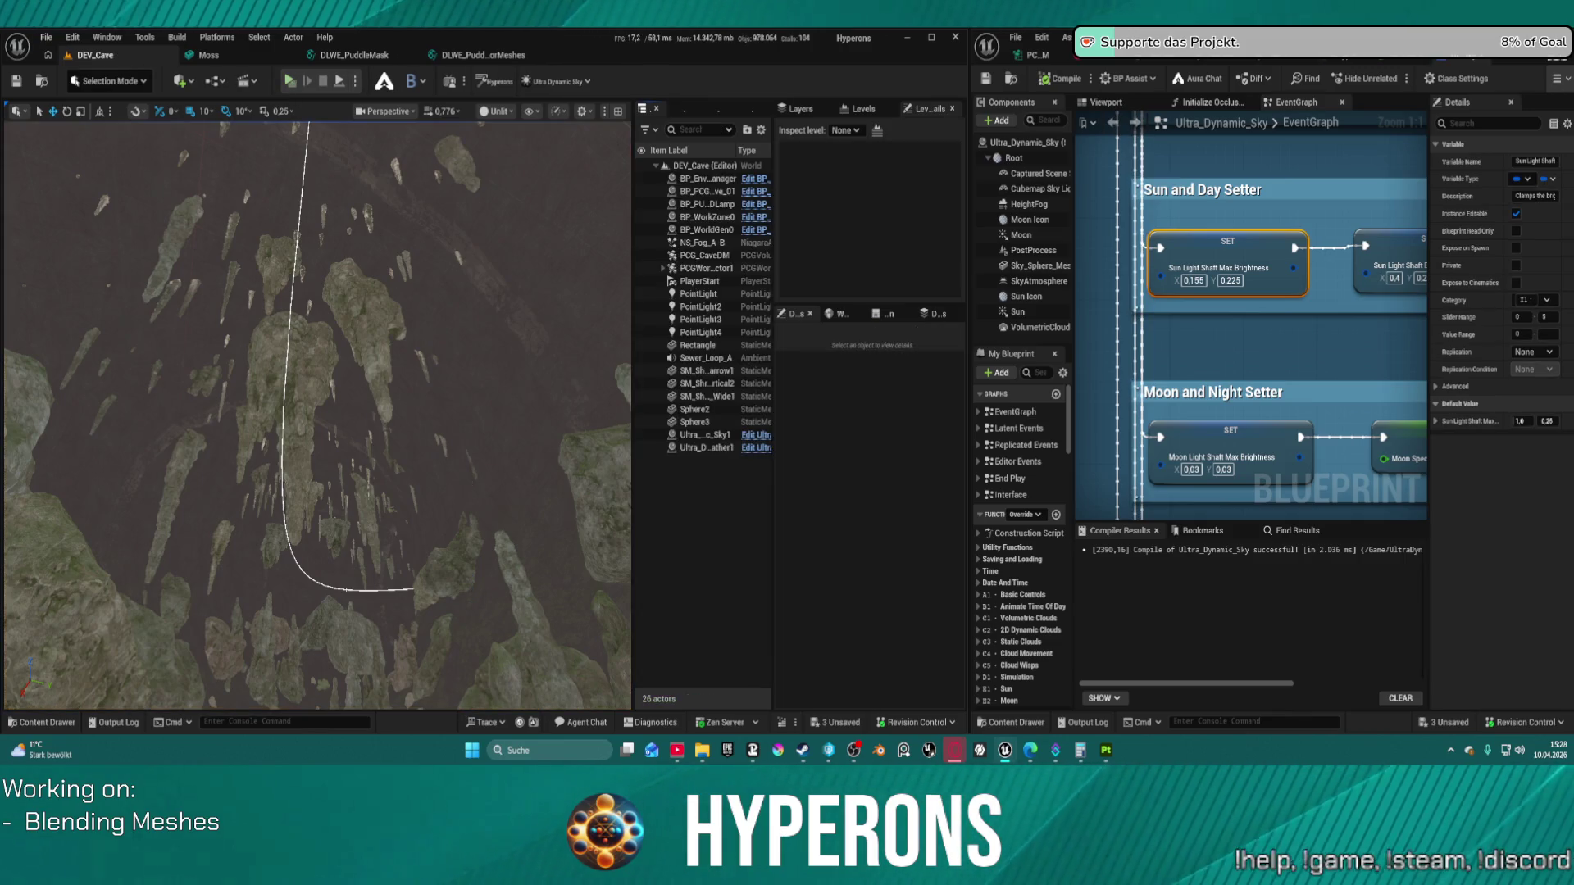
Step: Walk the character through the dark cave to the bright opening and back inside
{"action": "key", "text": "w"}
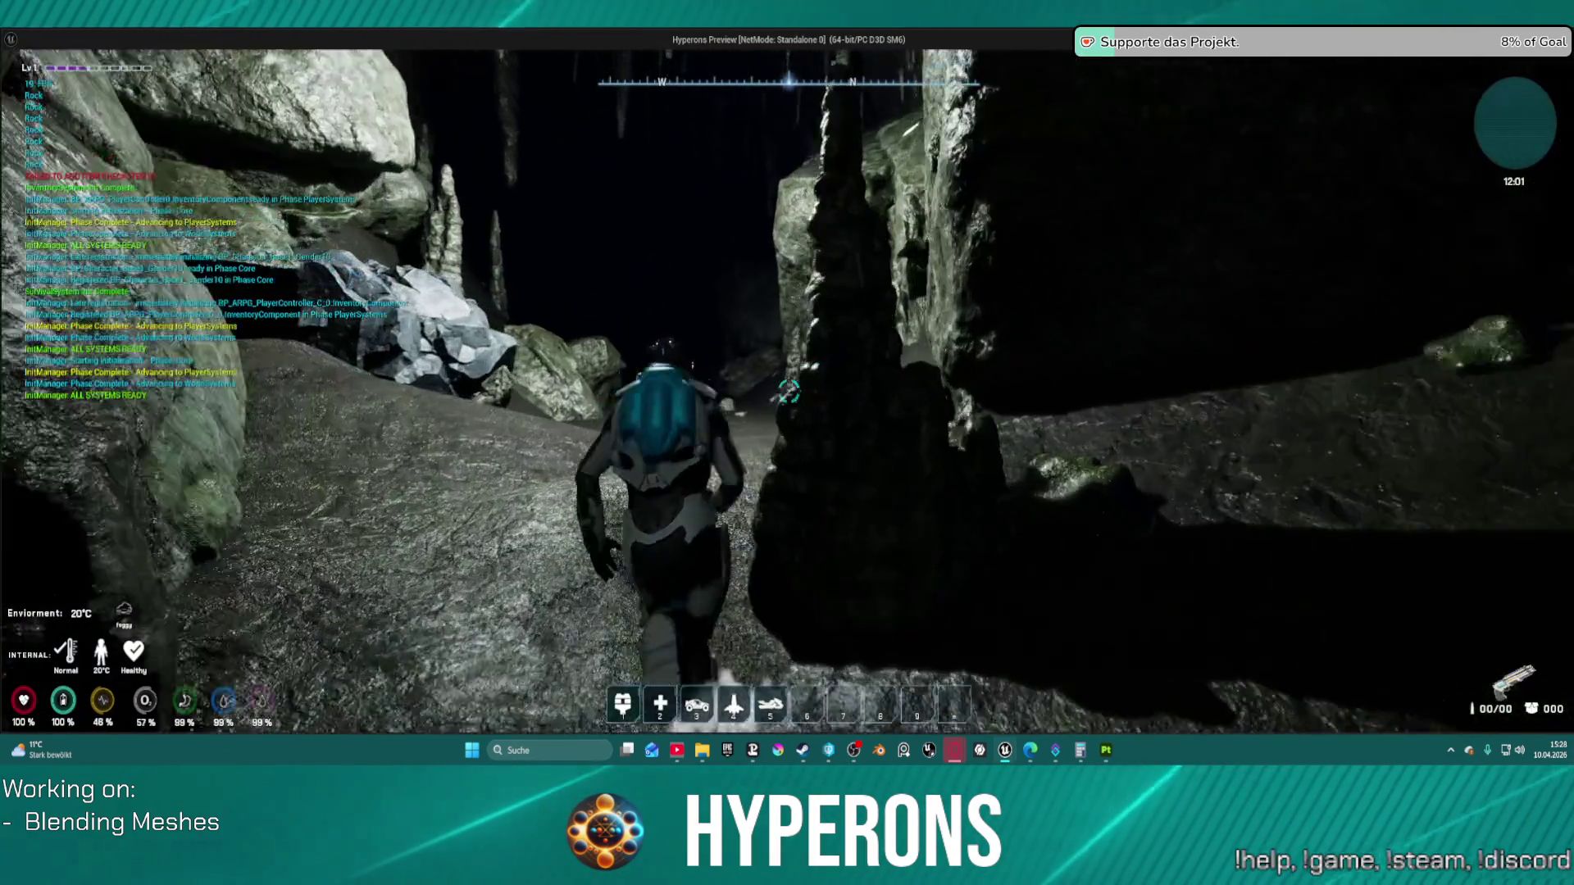
{"action": "key", "text": "w"}
{"action": "key", "text": "w"}
{"action": "key", "text": "w"}
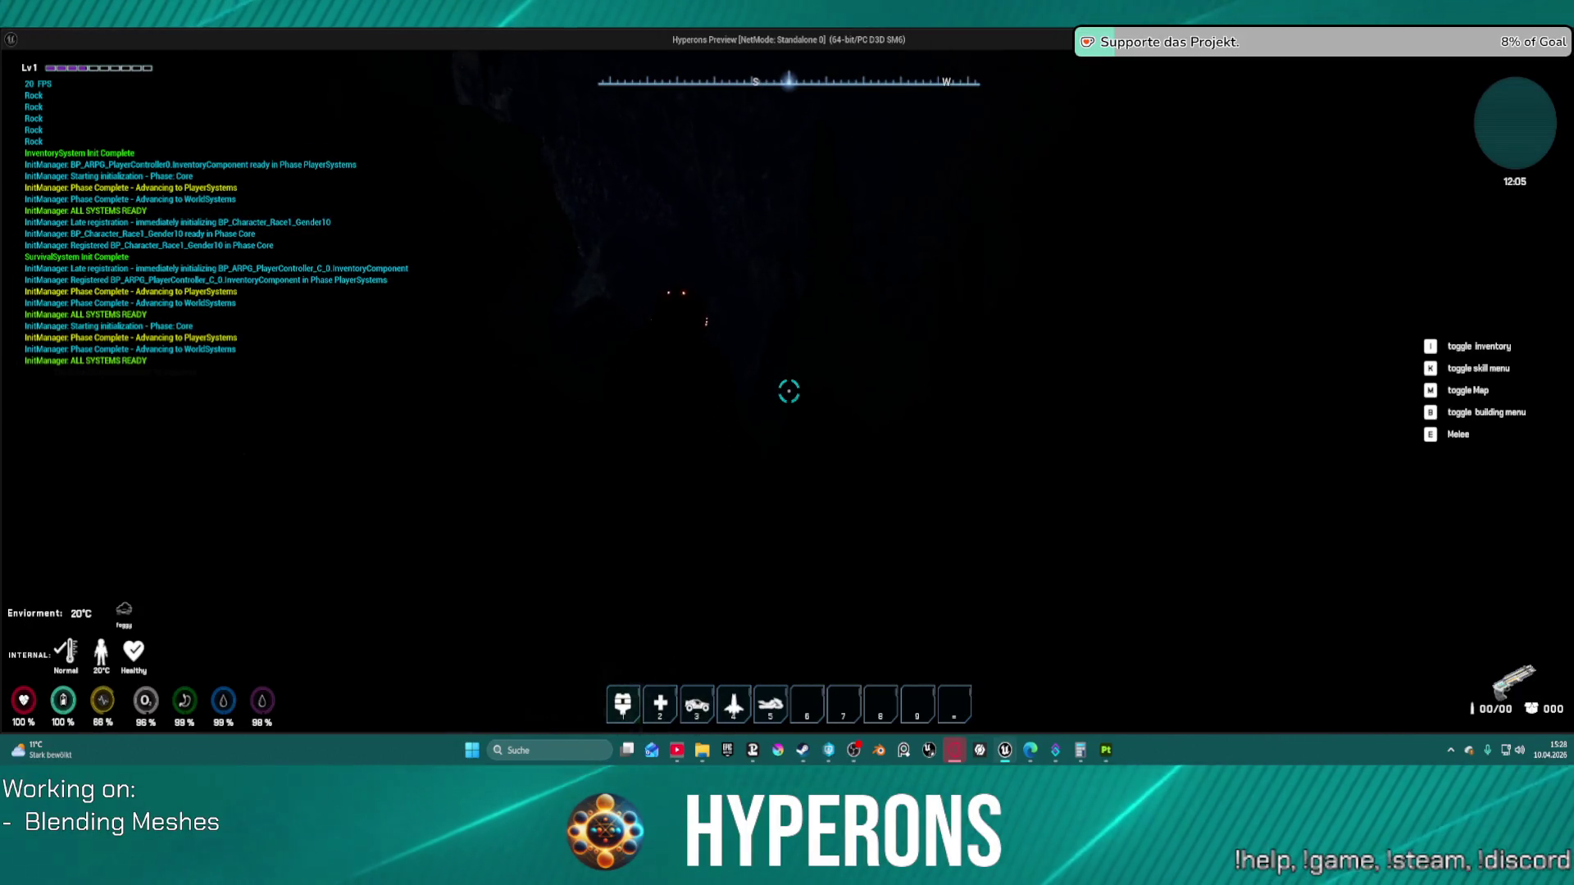
{"action": "key", "text": "w"}
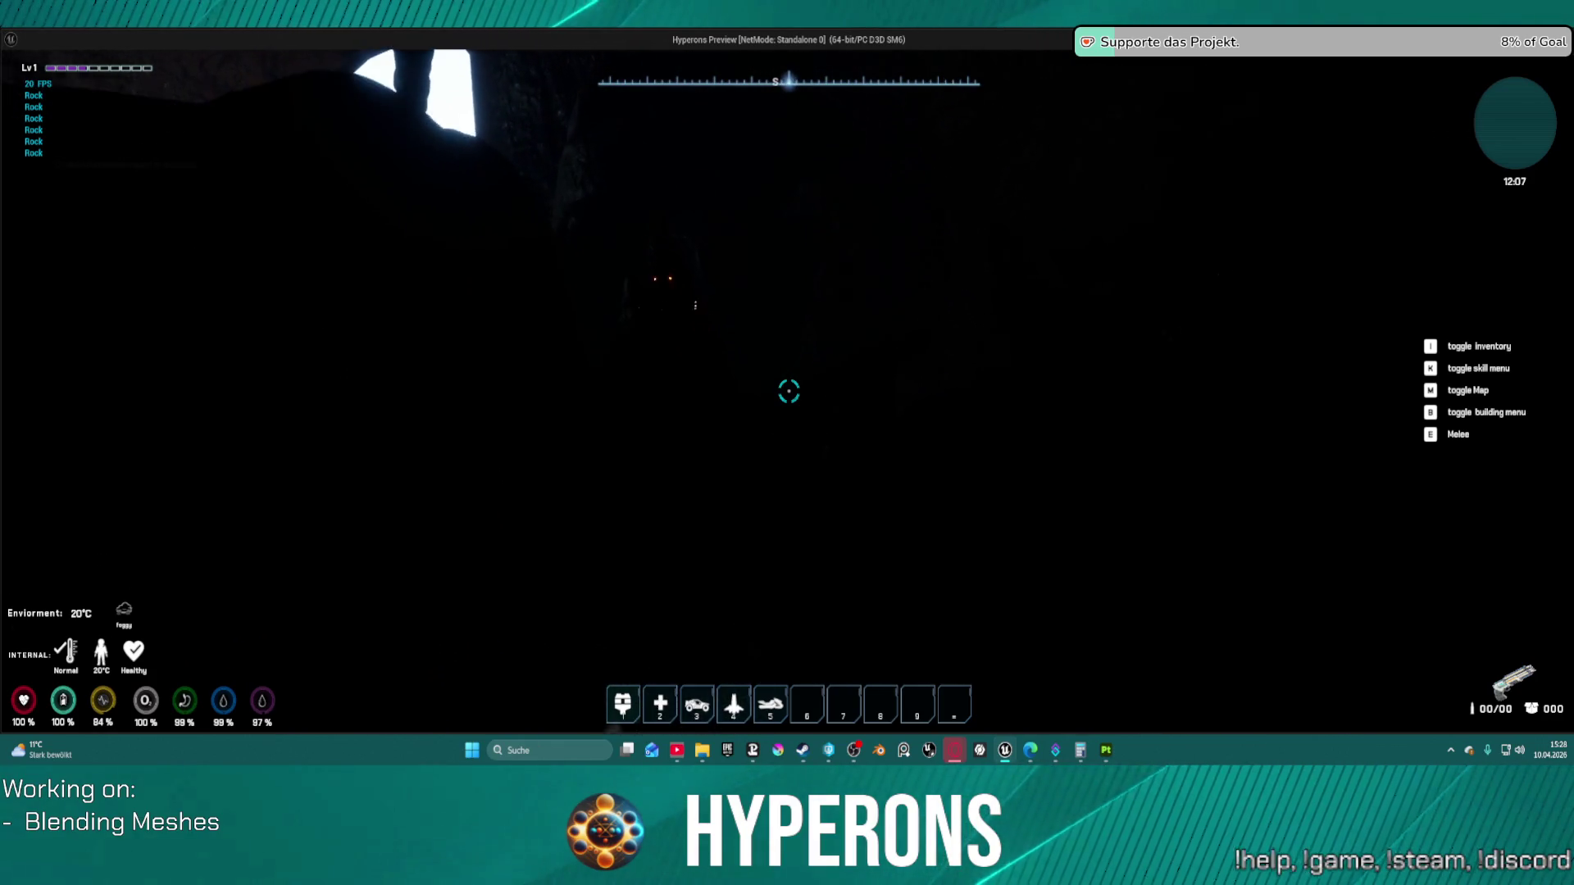
{"action": "key", "text": "w"}
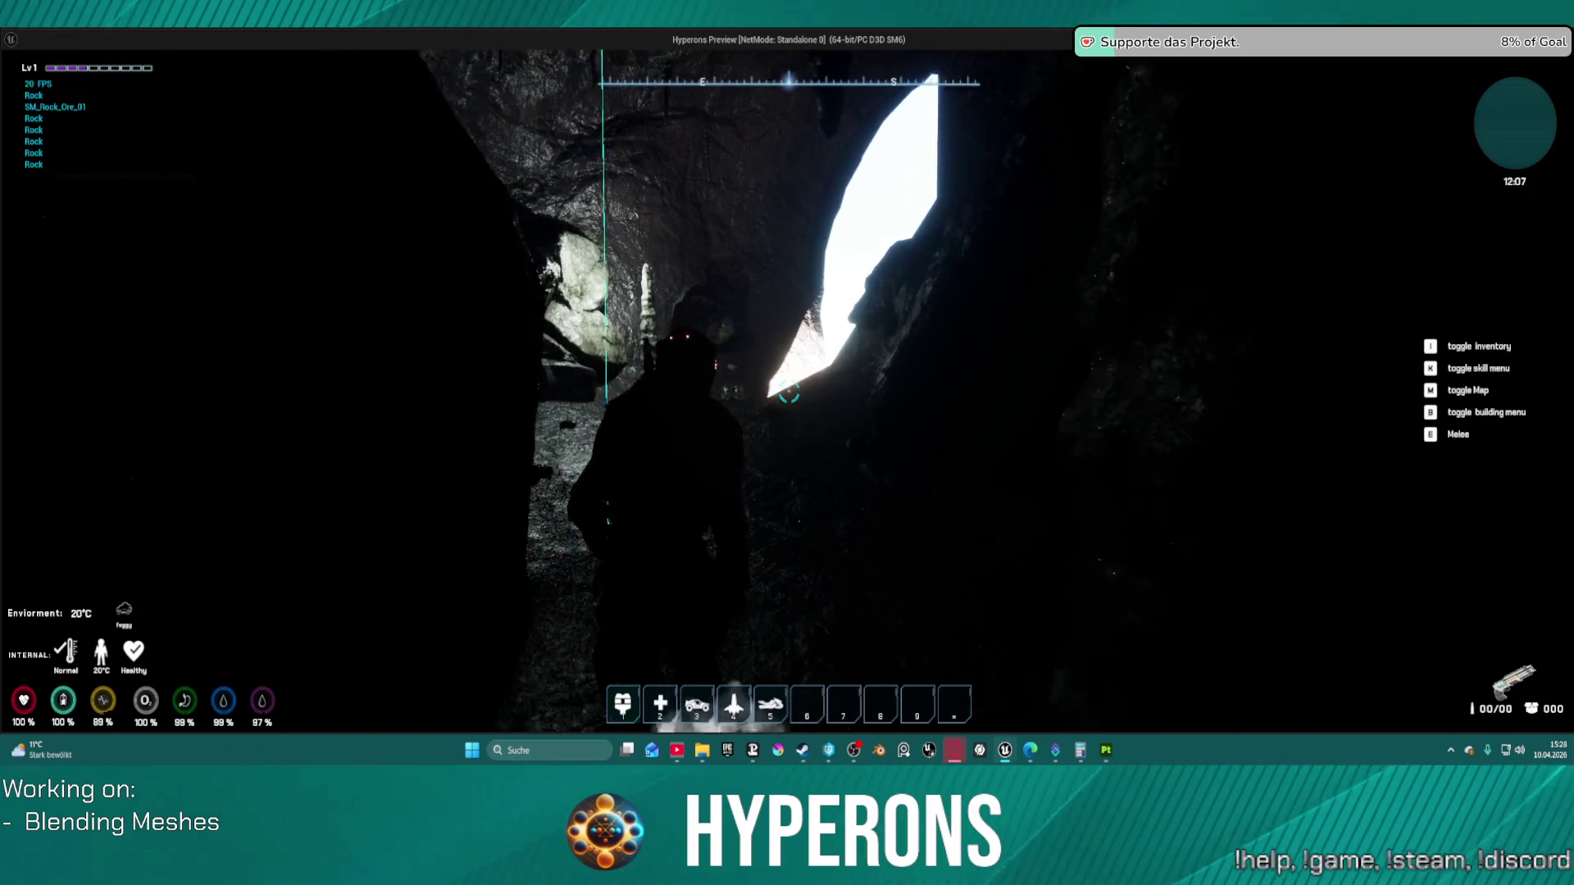
{"action": "key", "text": "w"}
{"action": "key", "text": "w"}
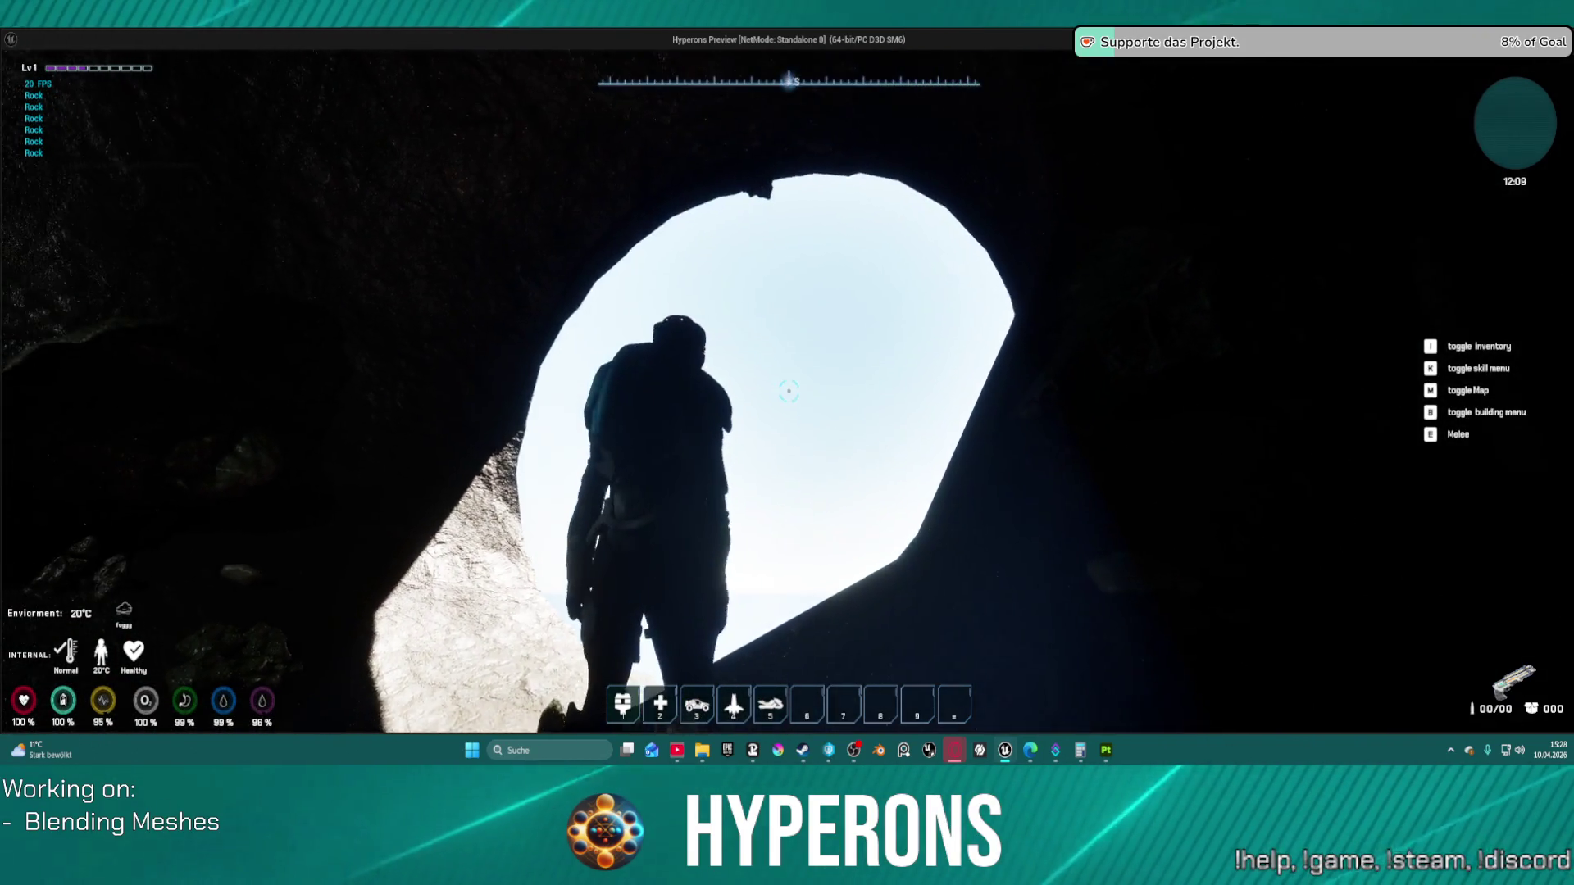
{"action": "key", "text": "w"}
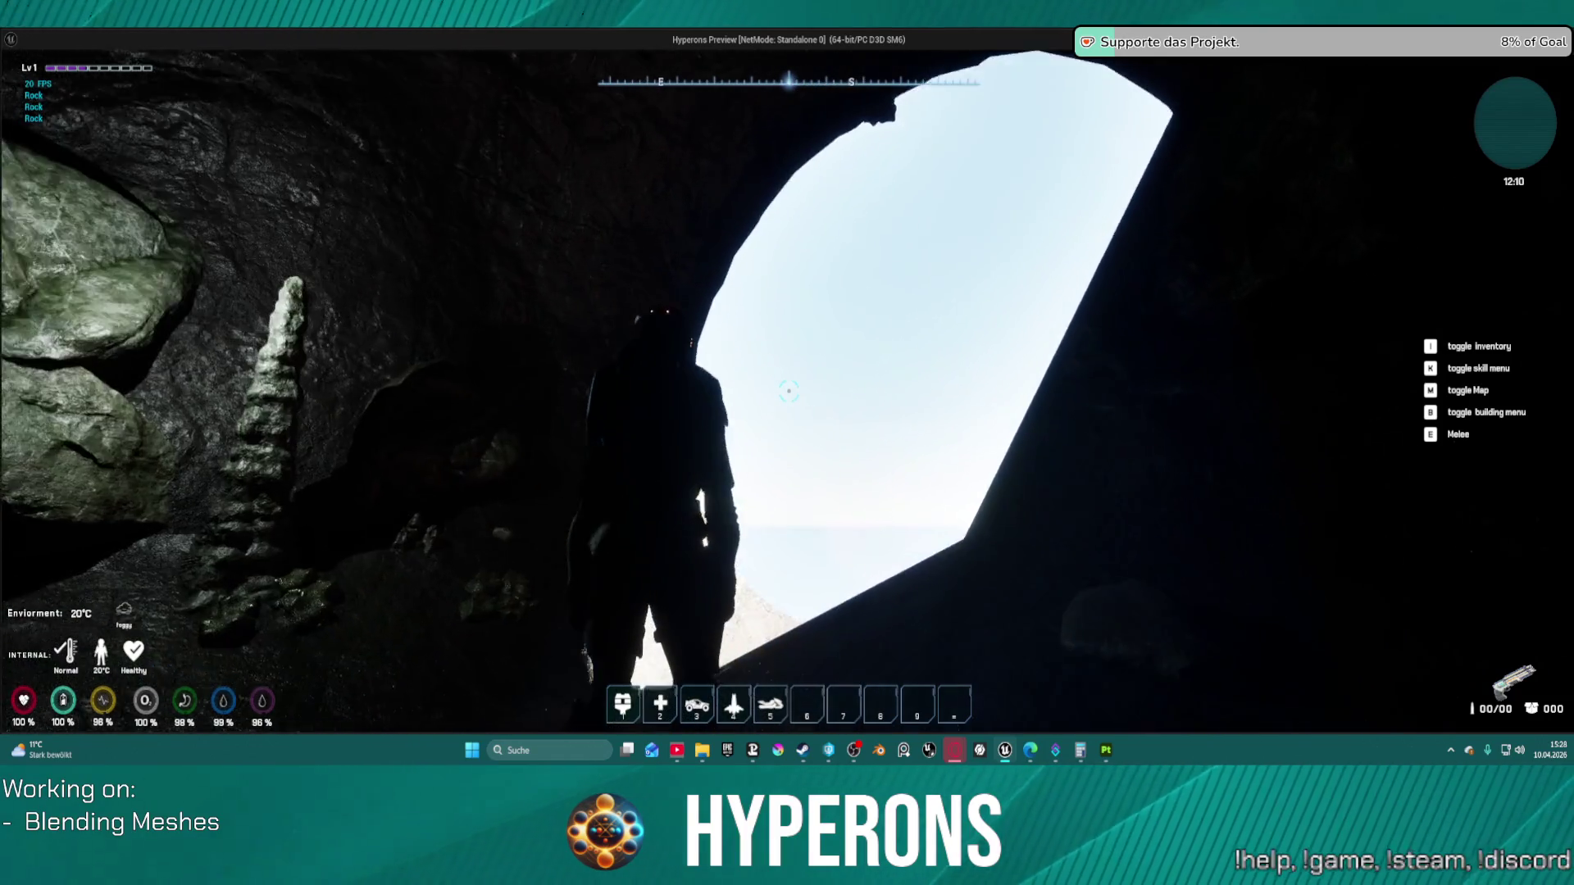
{"action": "key", "text": "w"}
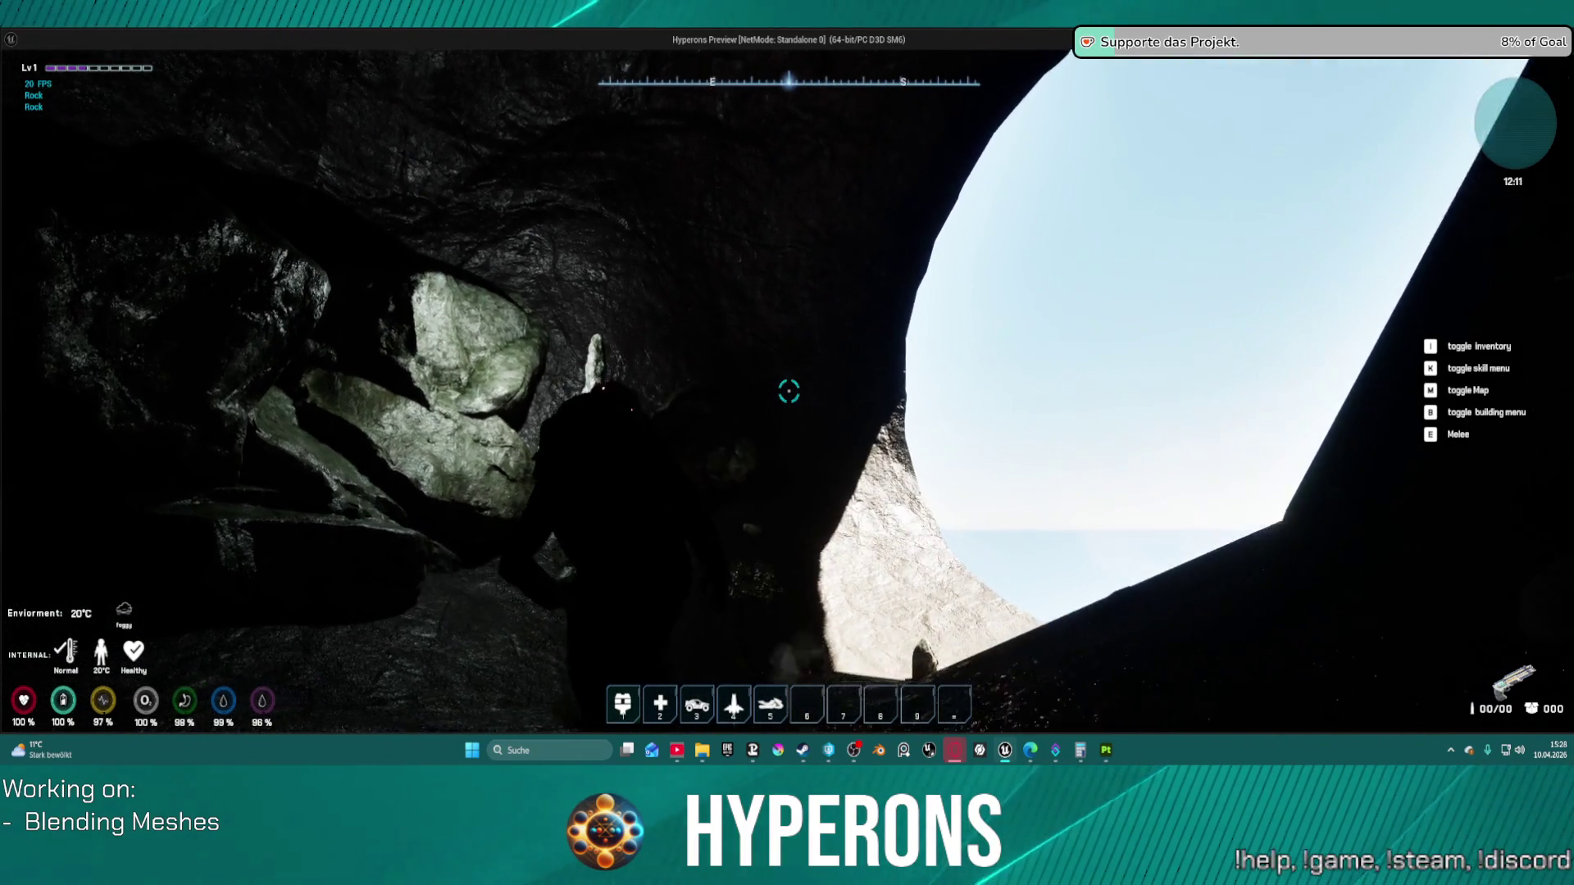
{"action": "key", "text": "w"}
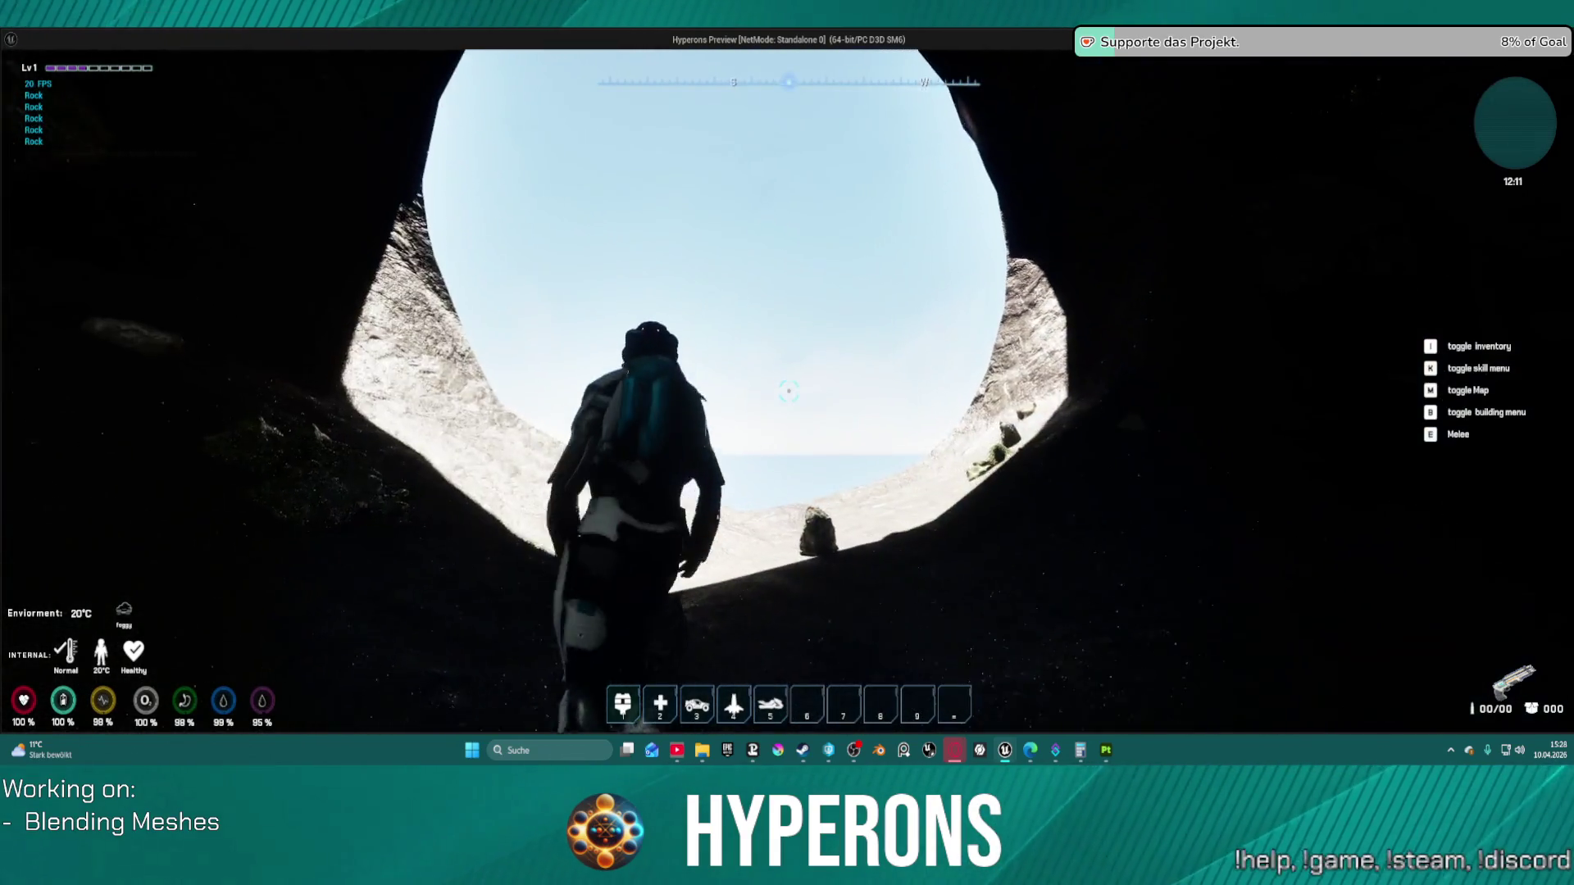
{"action": "key", "text": "w"}
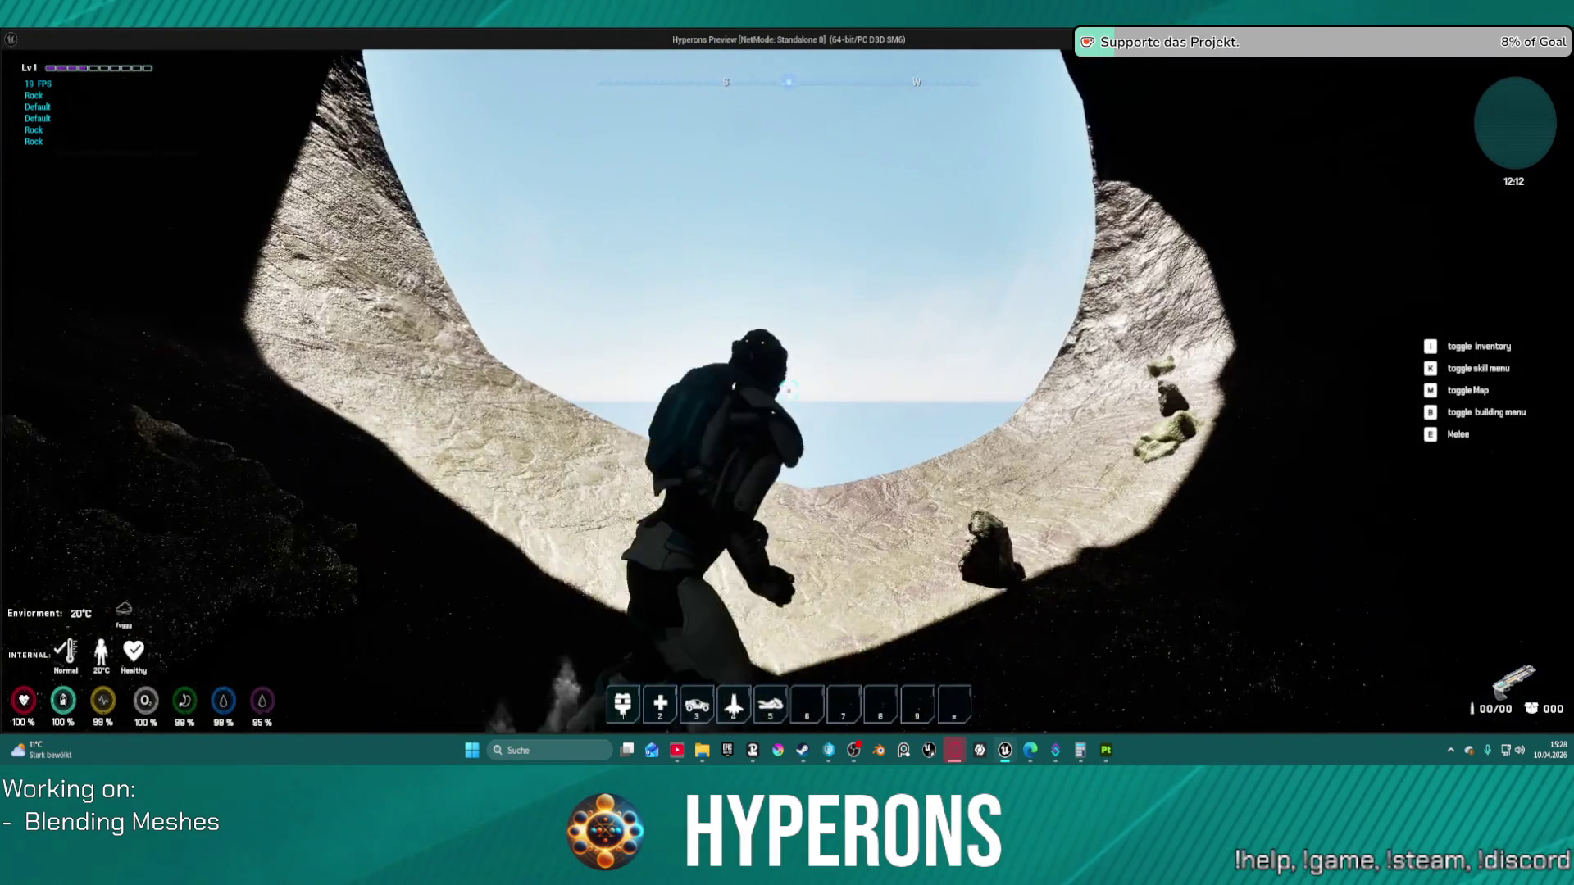
{"action": "key", "text": "w"}
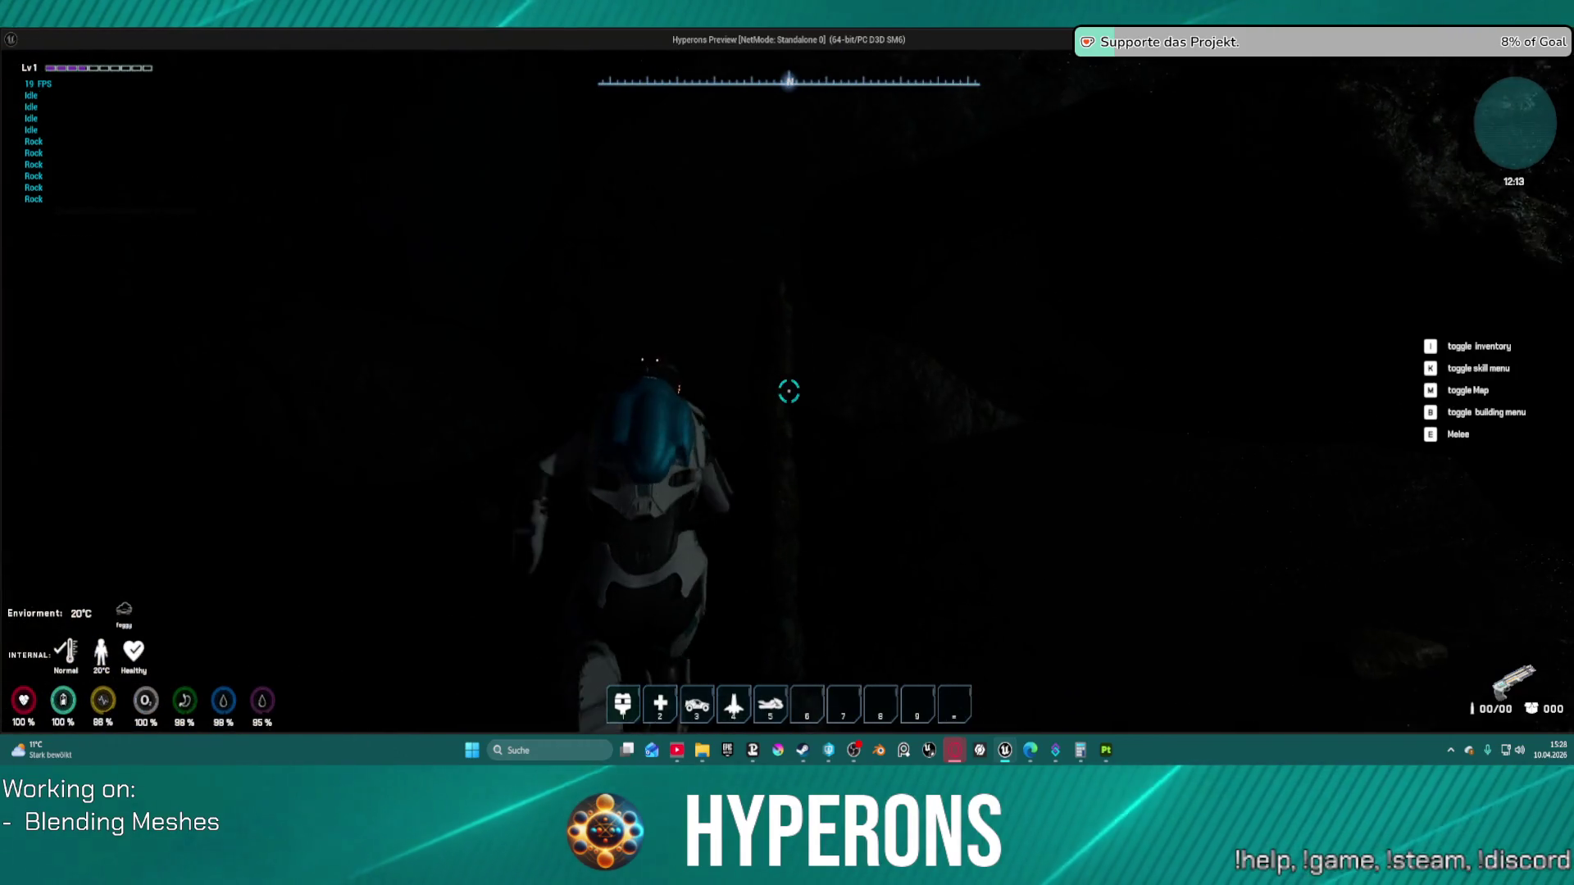
{"action": "key", "text": "w"}
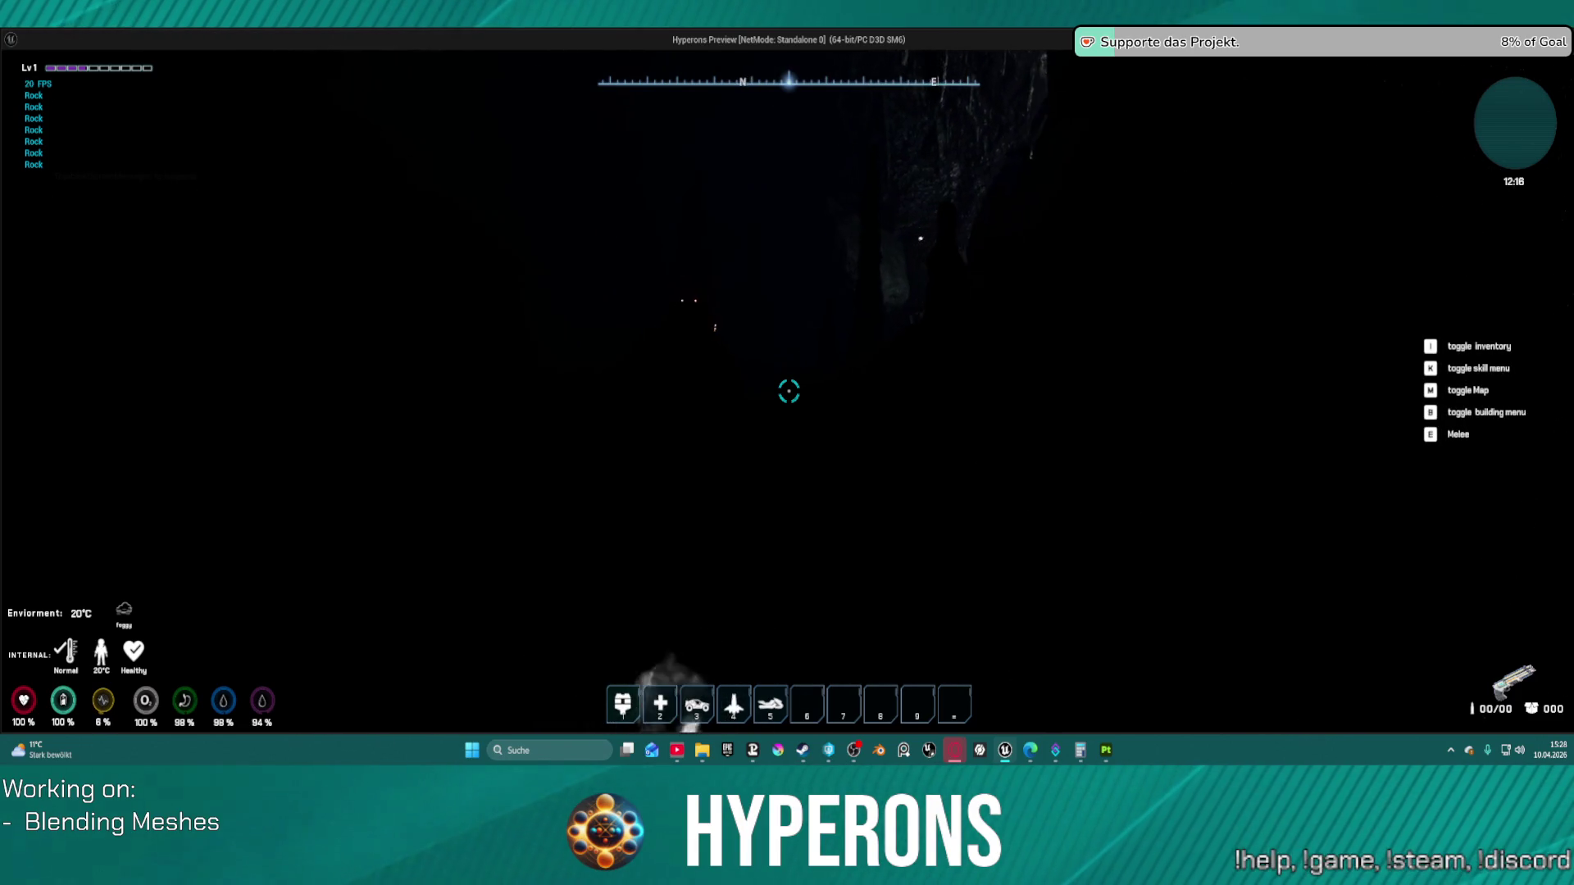
Step: Continue through the lit passage and between rock formations toward the stalagmites
{"action": "key", "text": "w"}
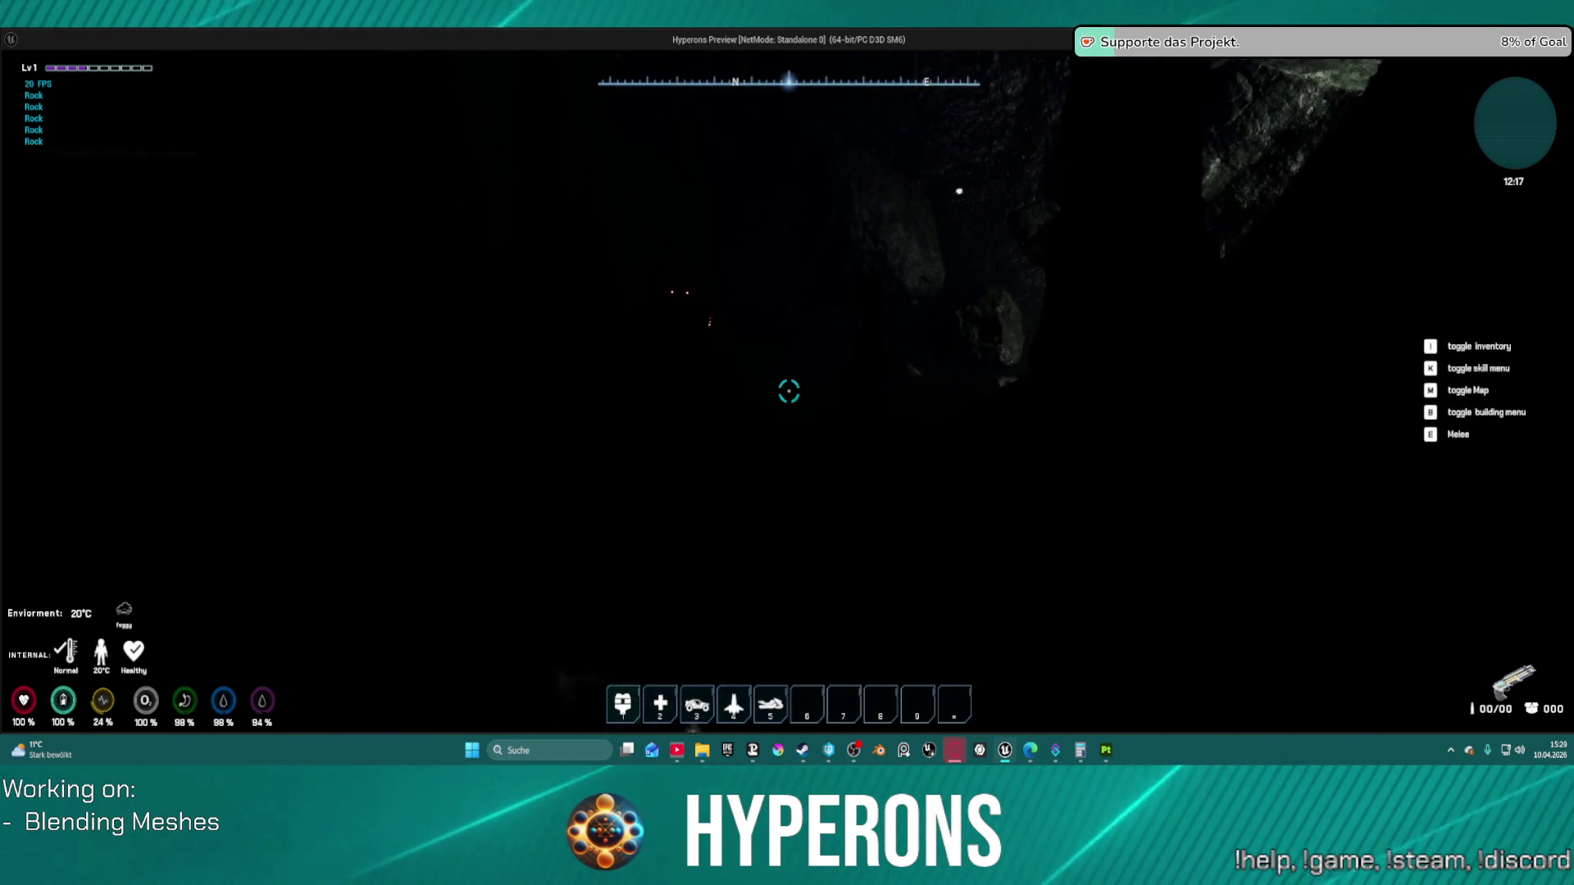
{"action": "key", "text": "w"}
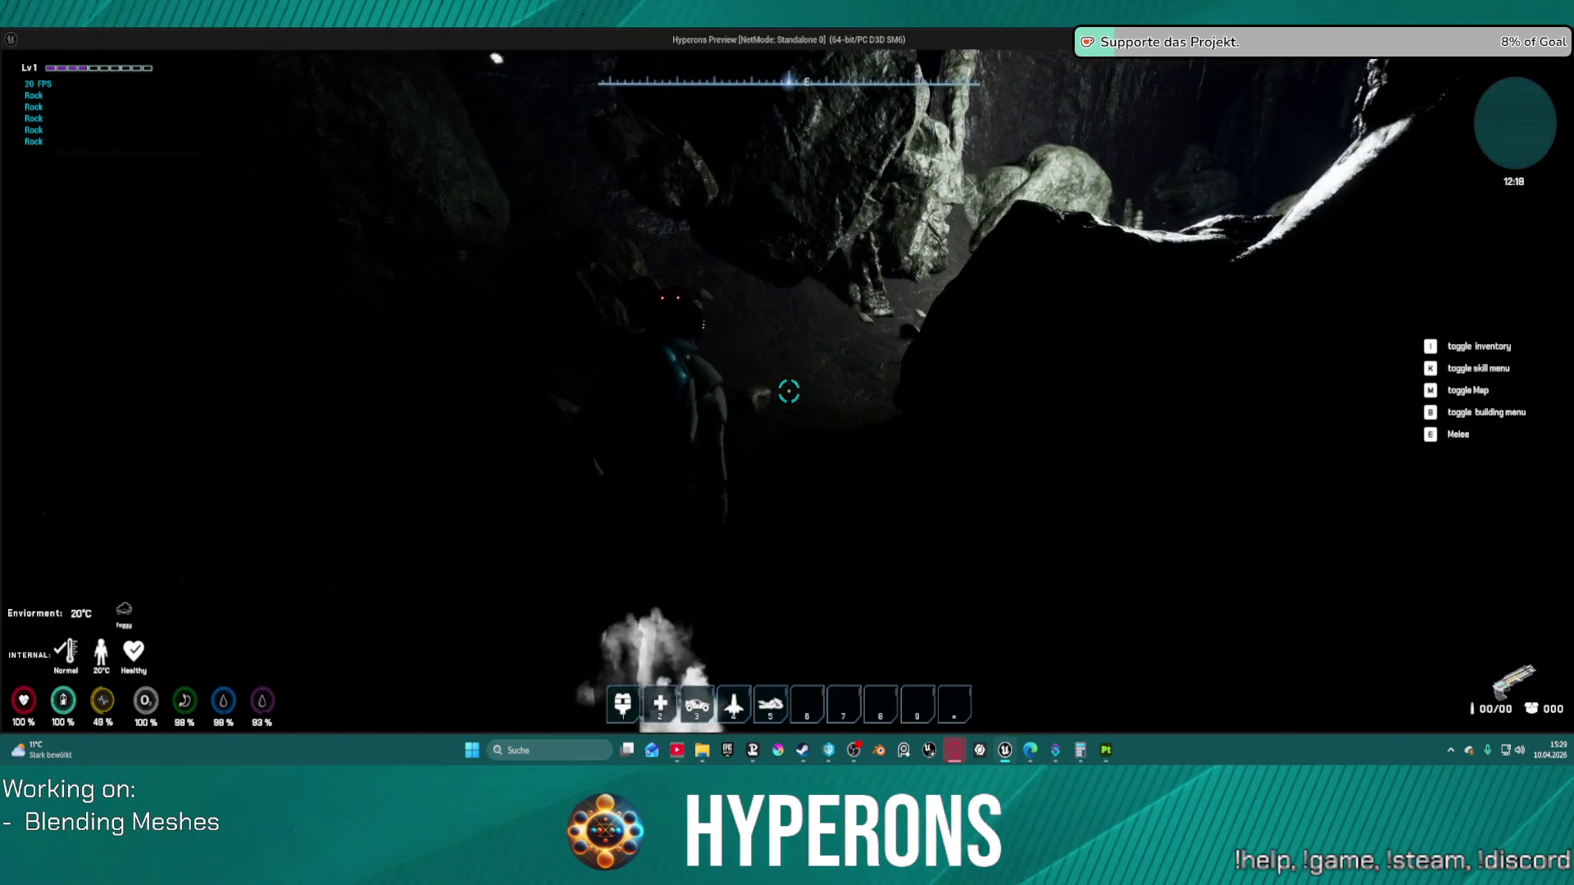
{"action": "key", "text": "w"}
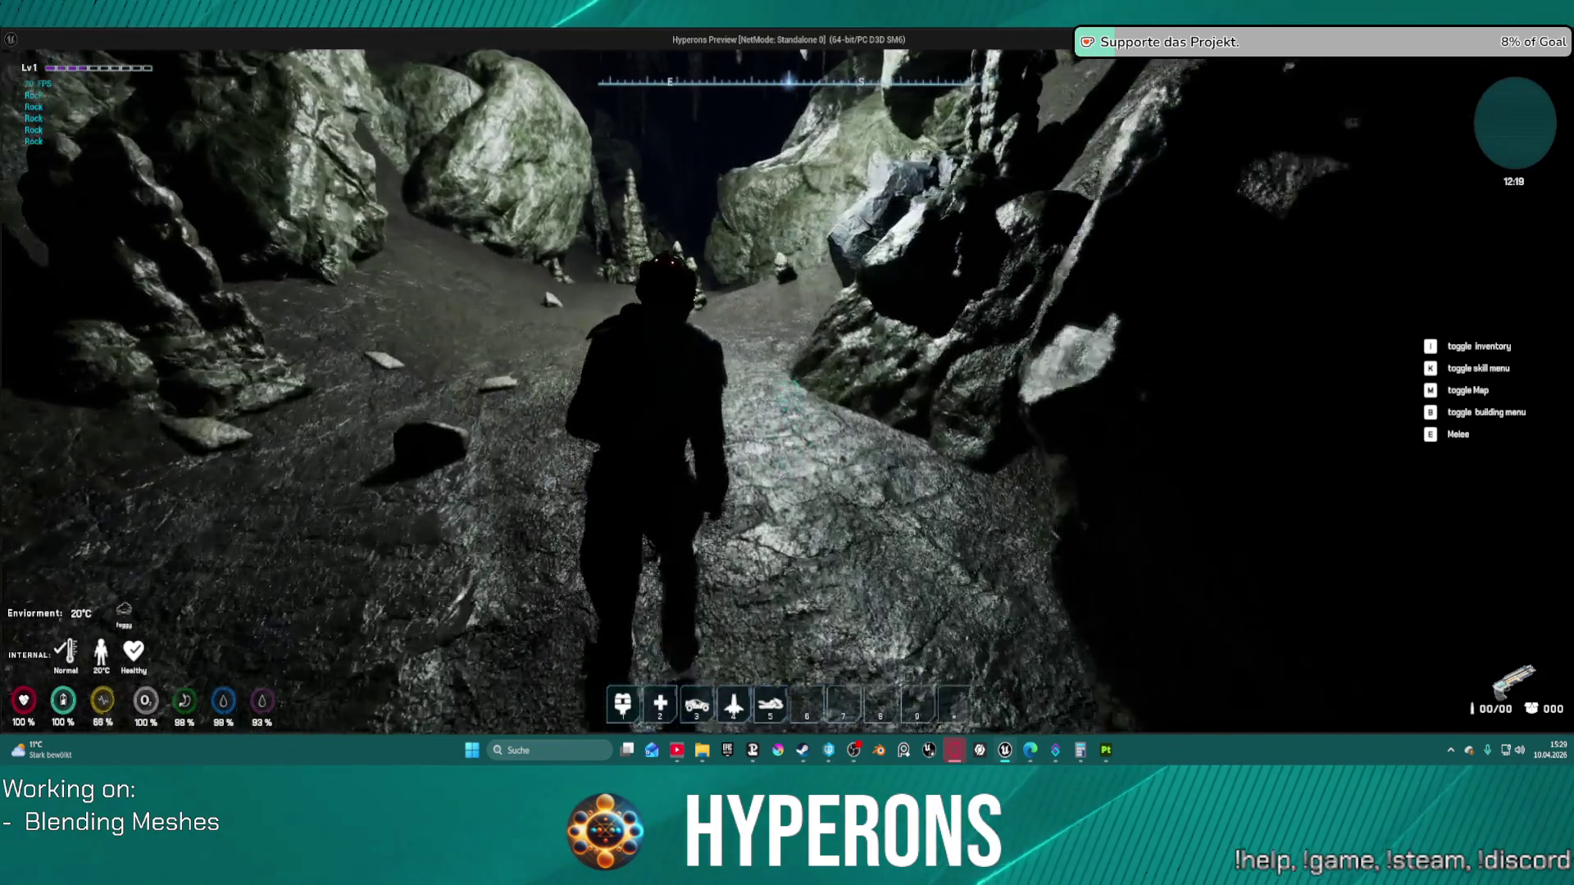
{"action": "key", "text": "w"}
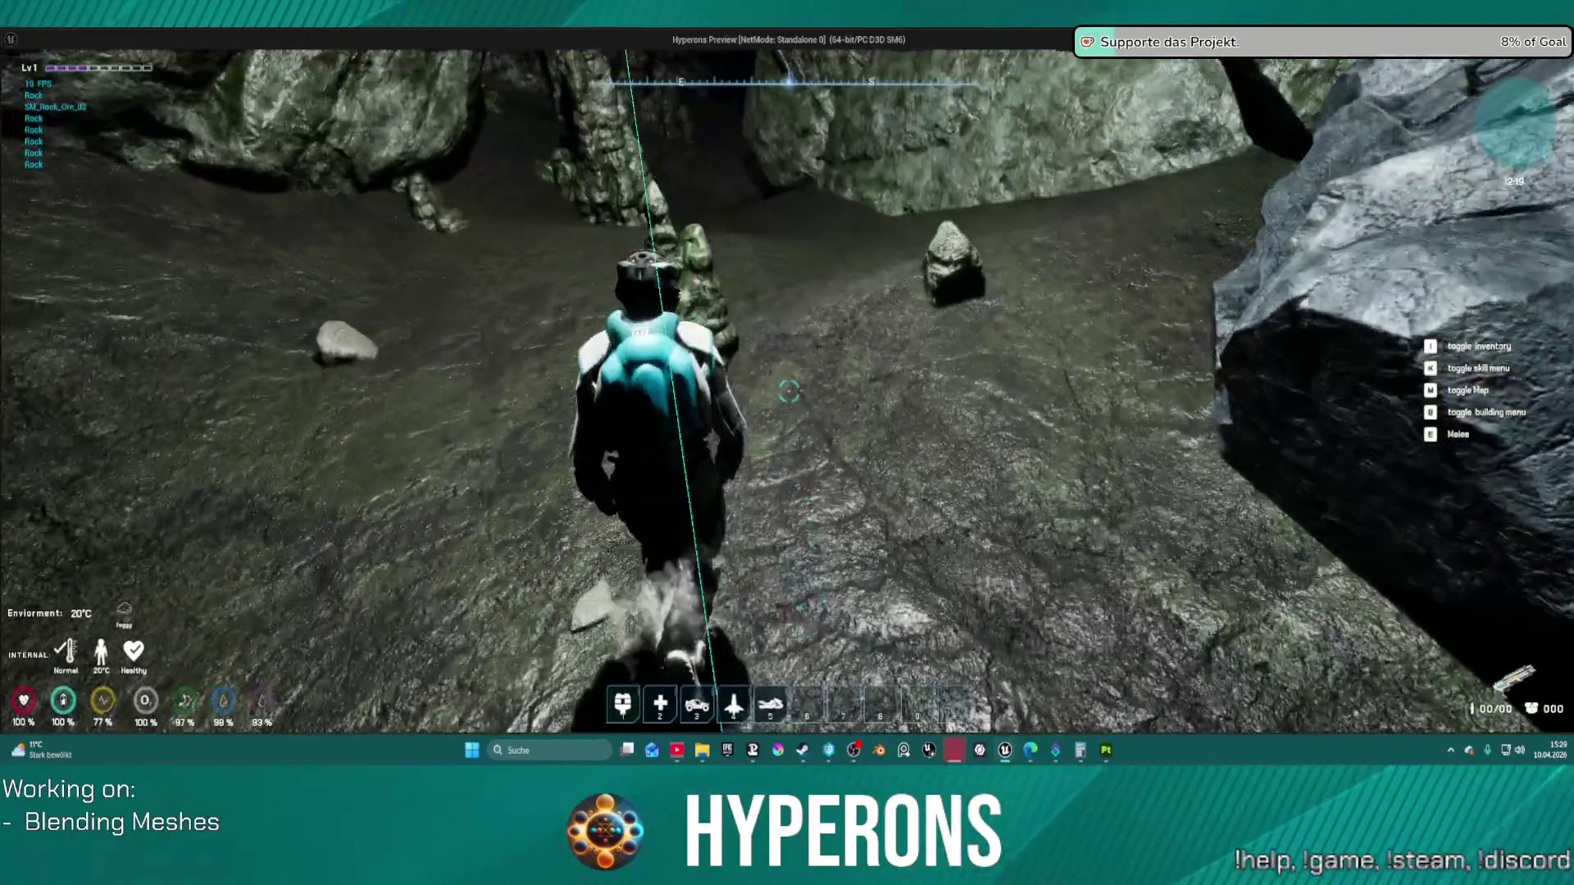
{"action": "key", "text": "w"}
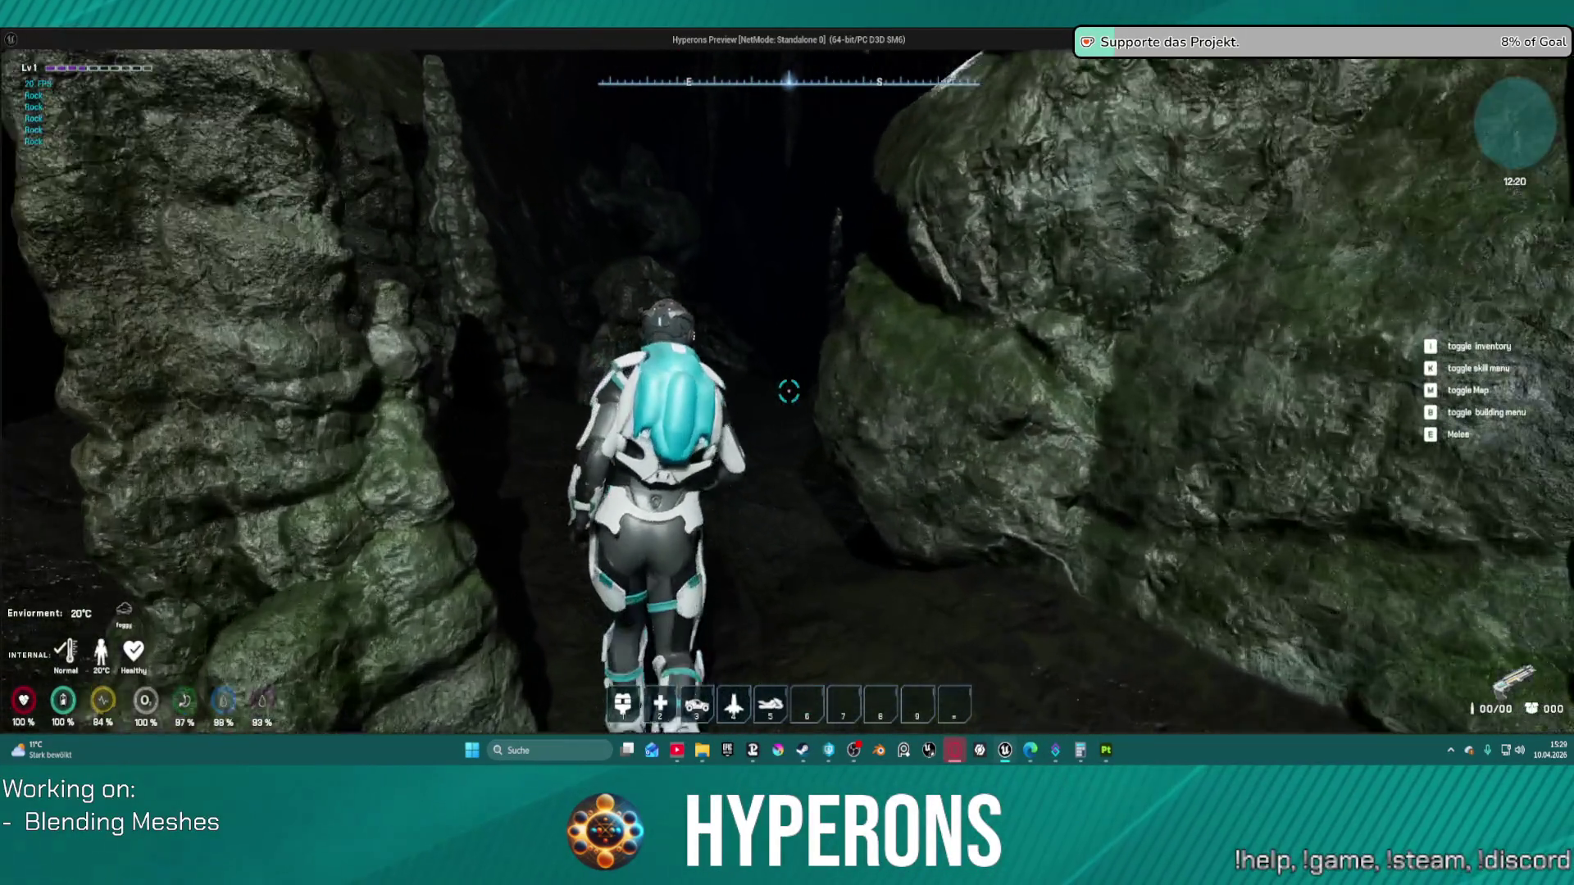
{"action": "key", "text": "w"}
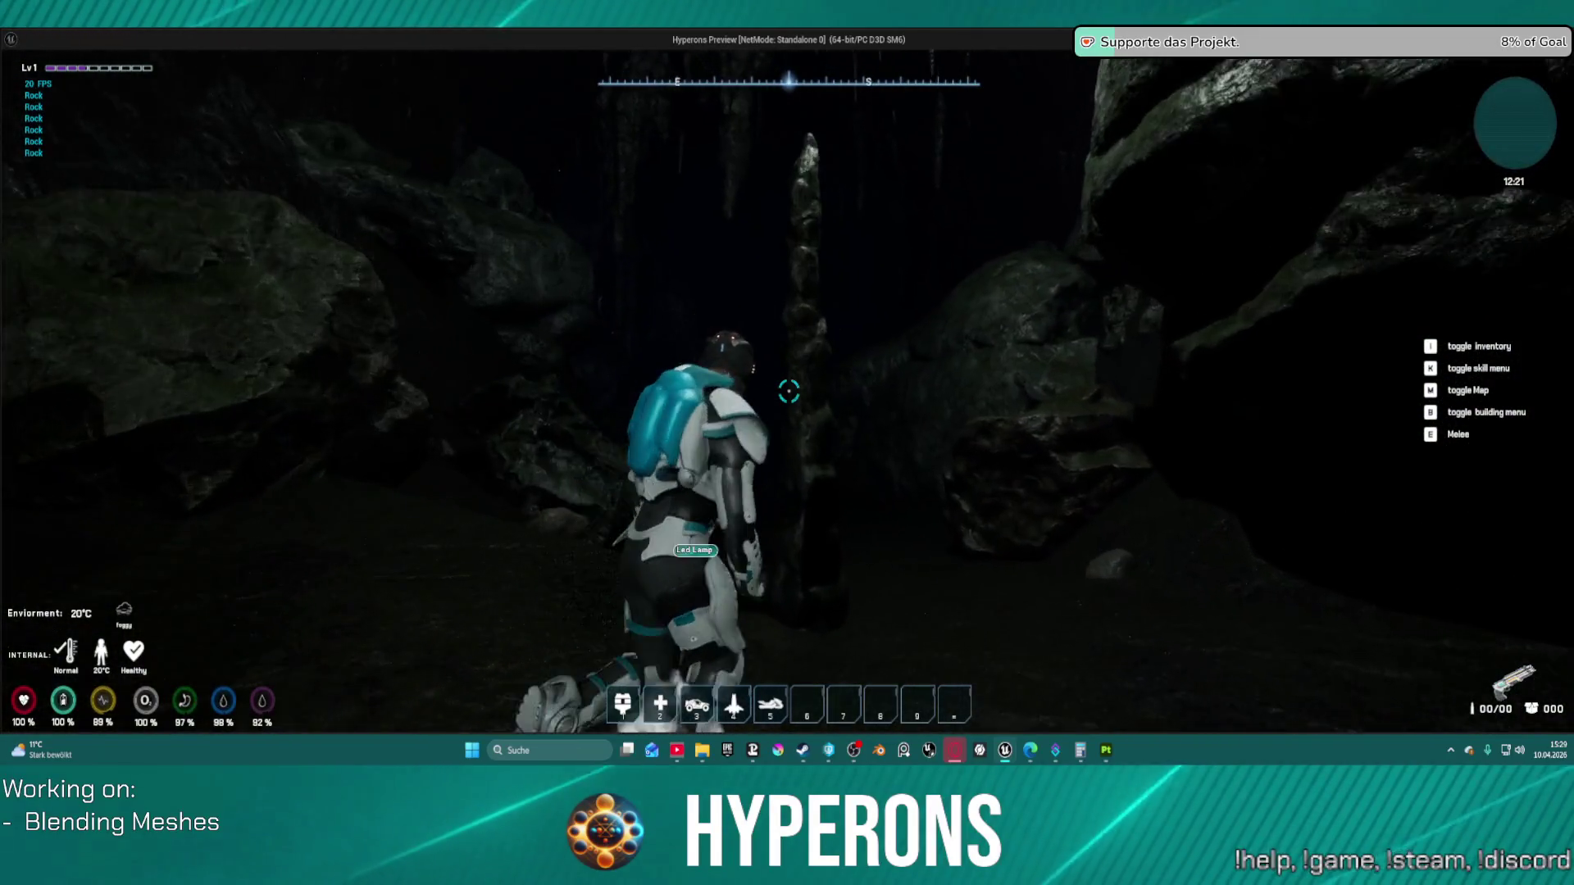
{"action": "key", "text": "w"}
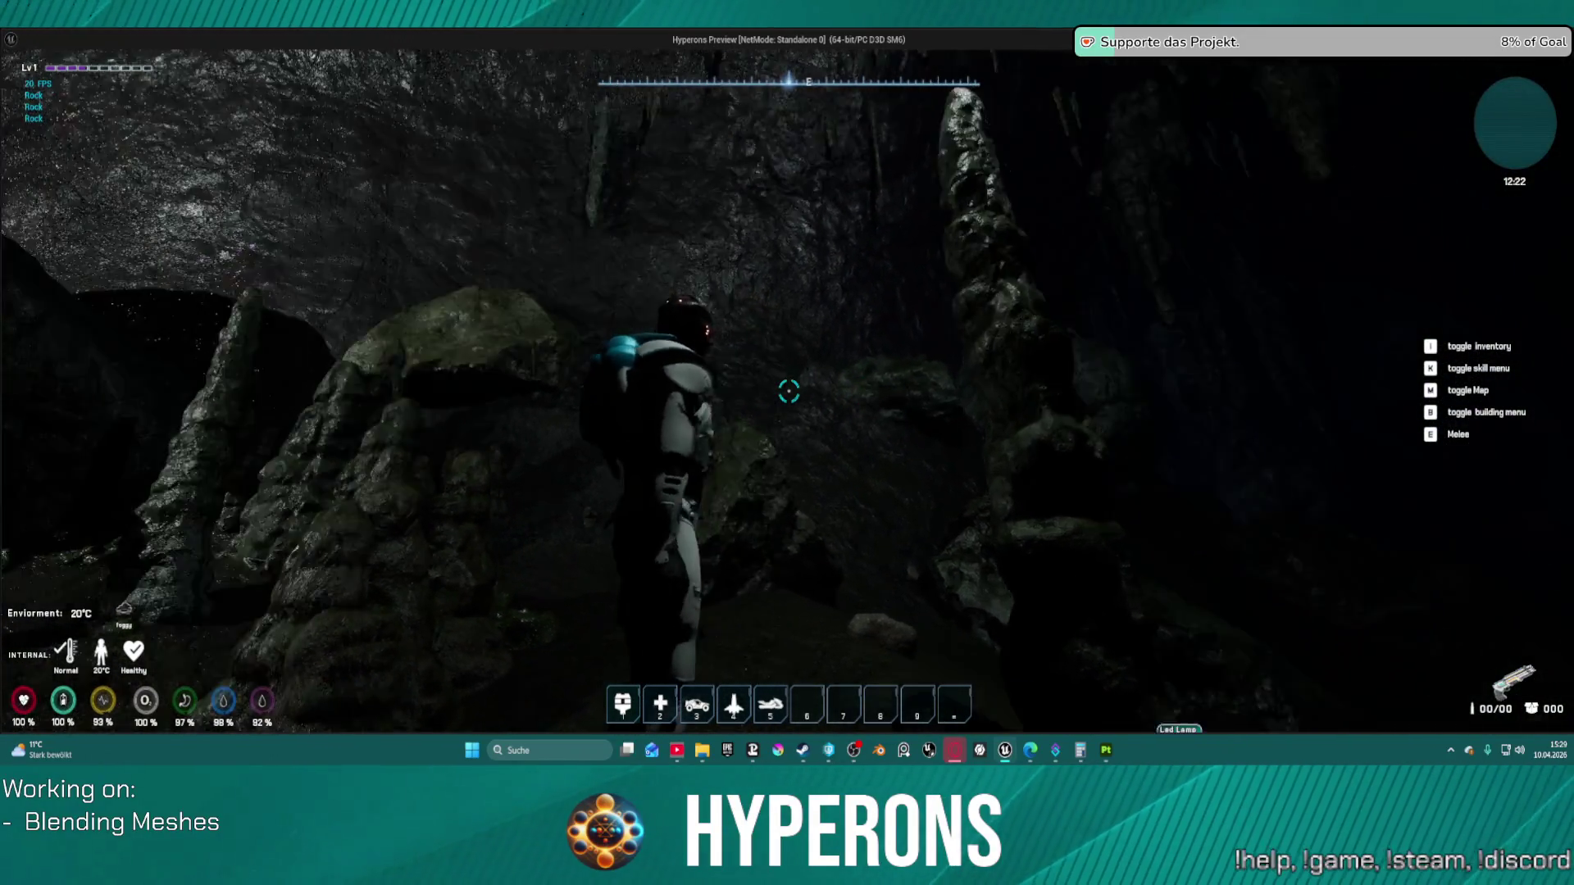
{"action": "key", "text": "w"}
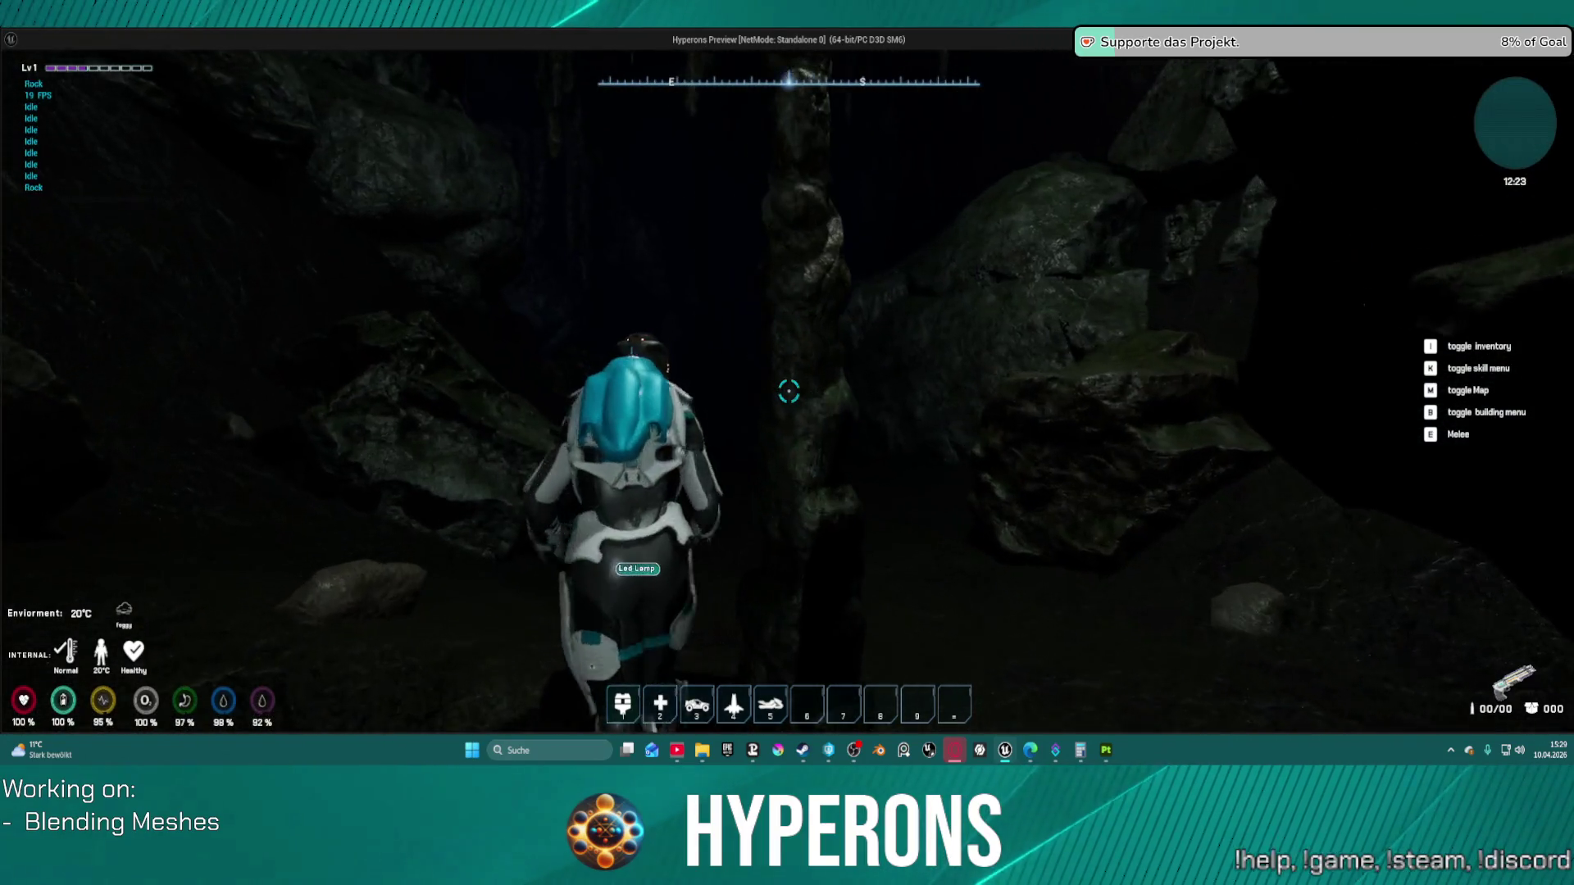
{"action": "key", "text": "w"}
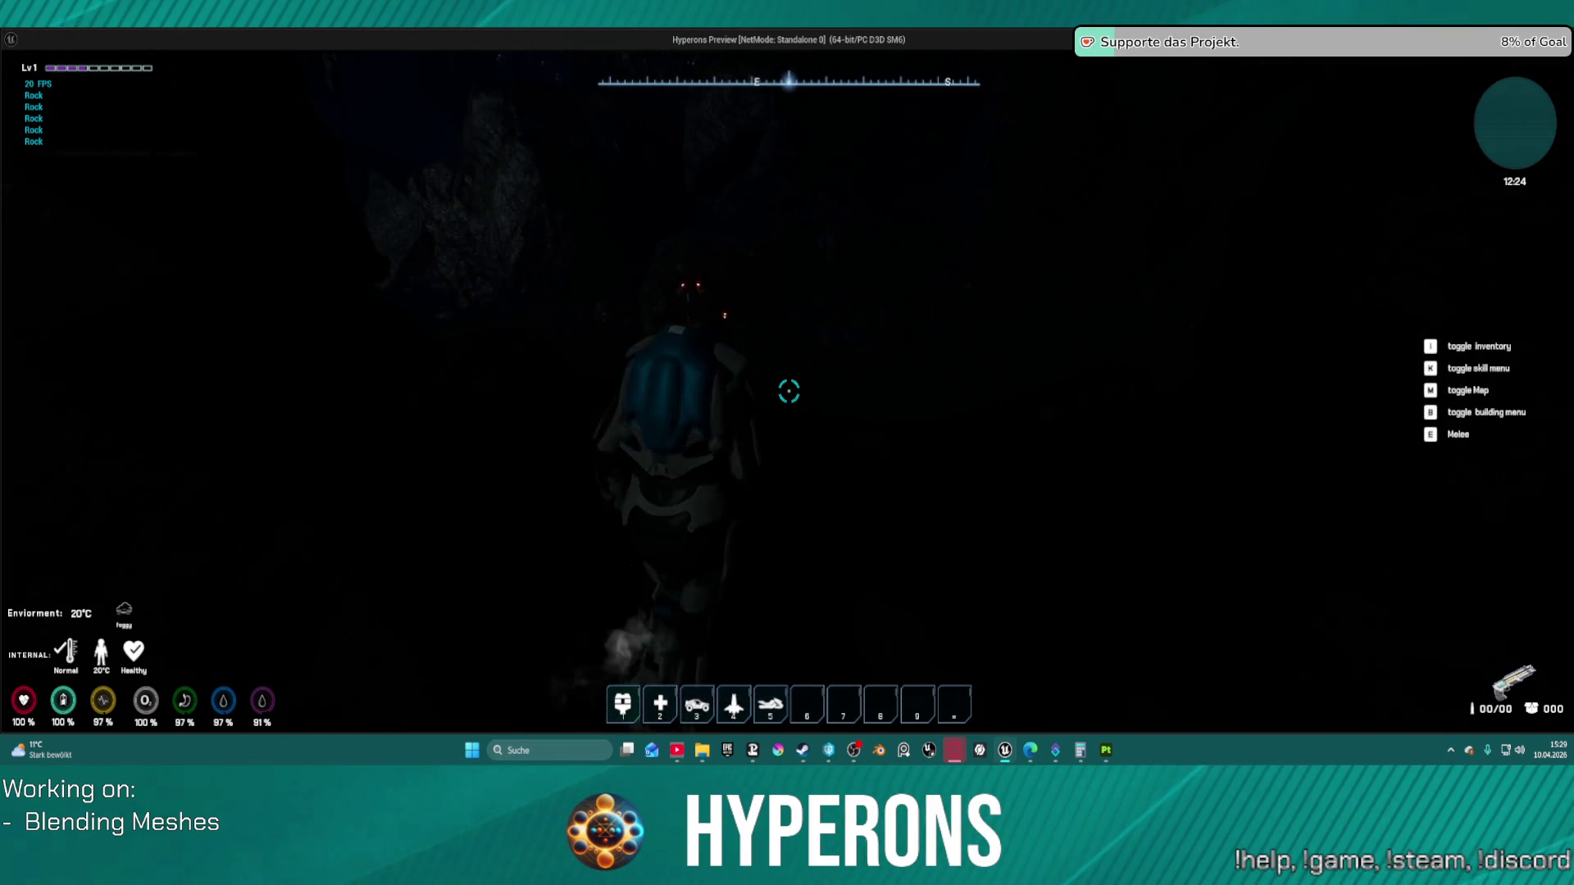
{"action": "key", "text": "w"}
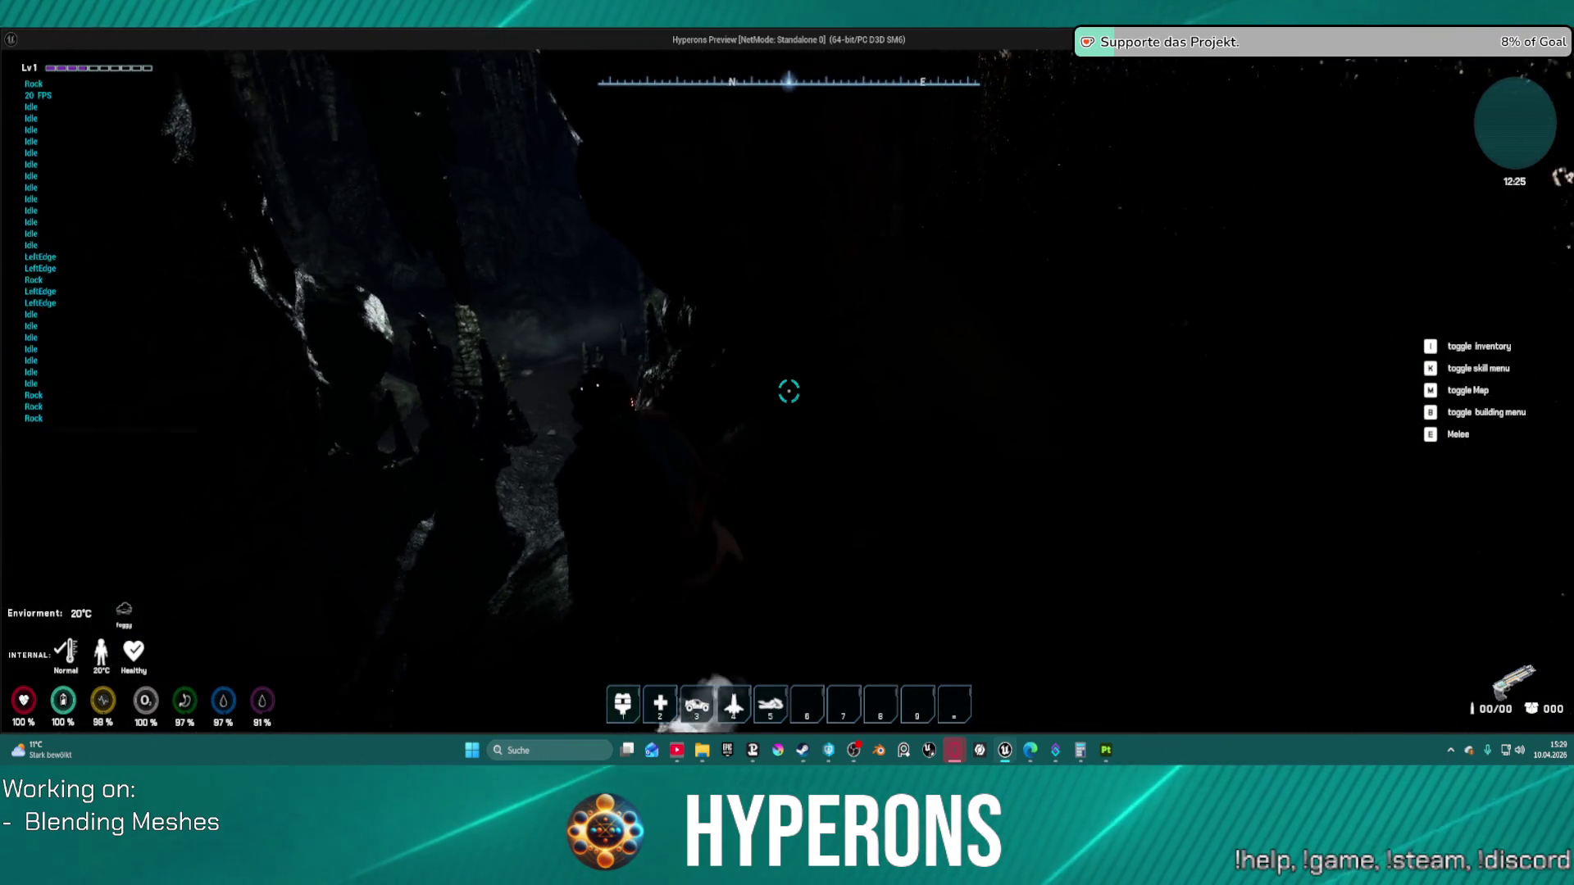
{"action": "key", "text": "w"}
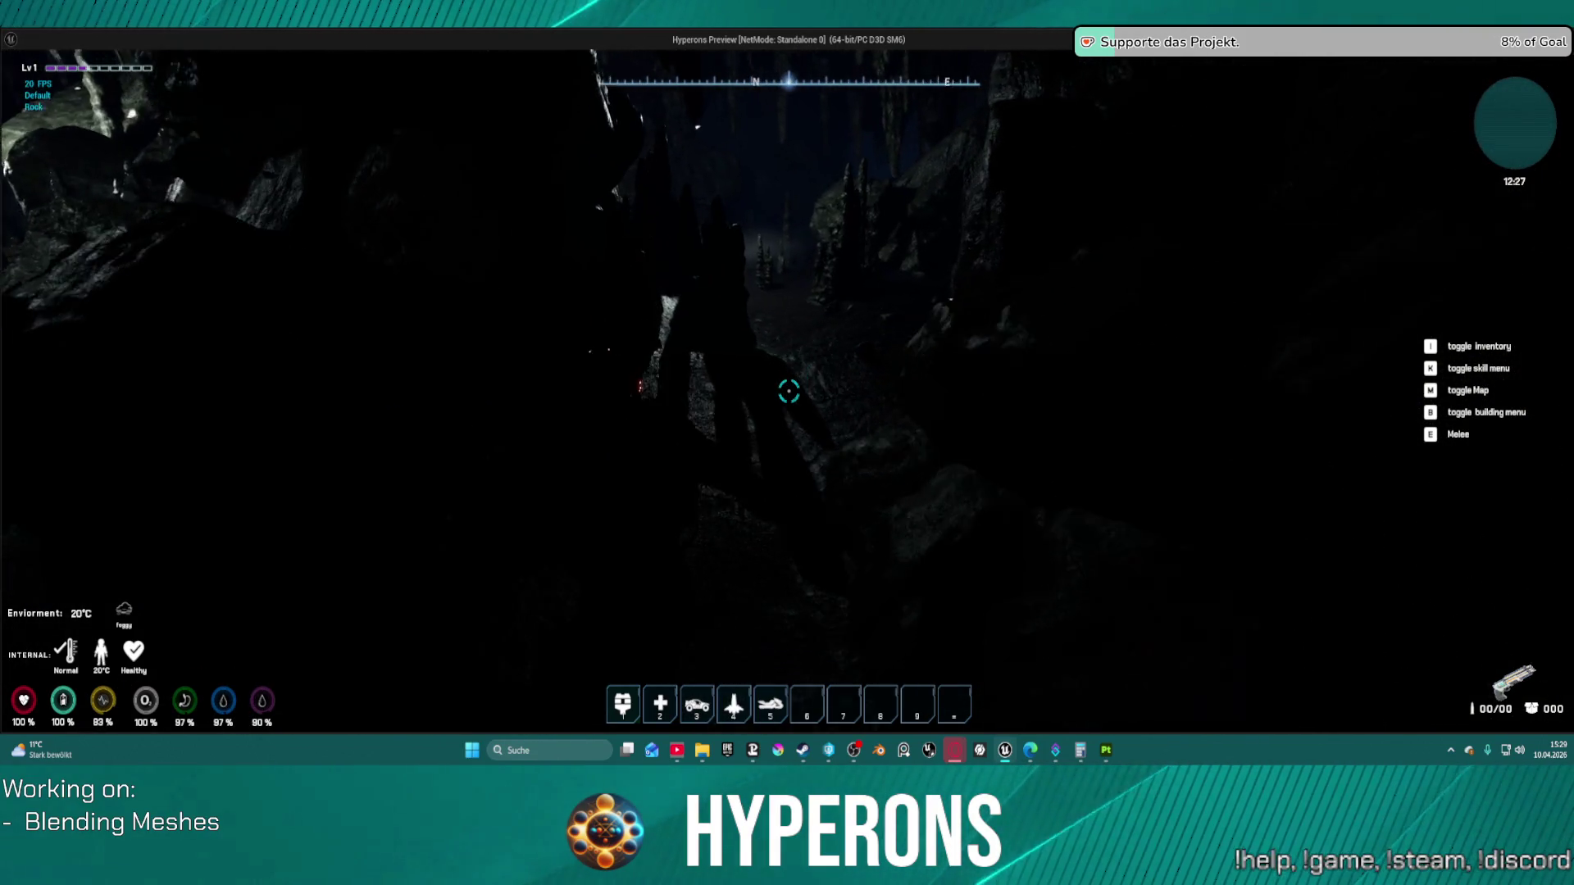
{"action": "key", "text": "w"}
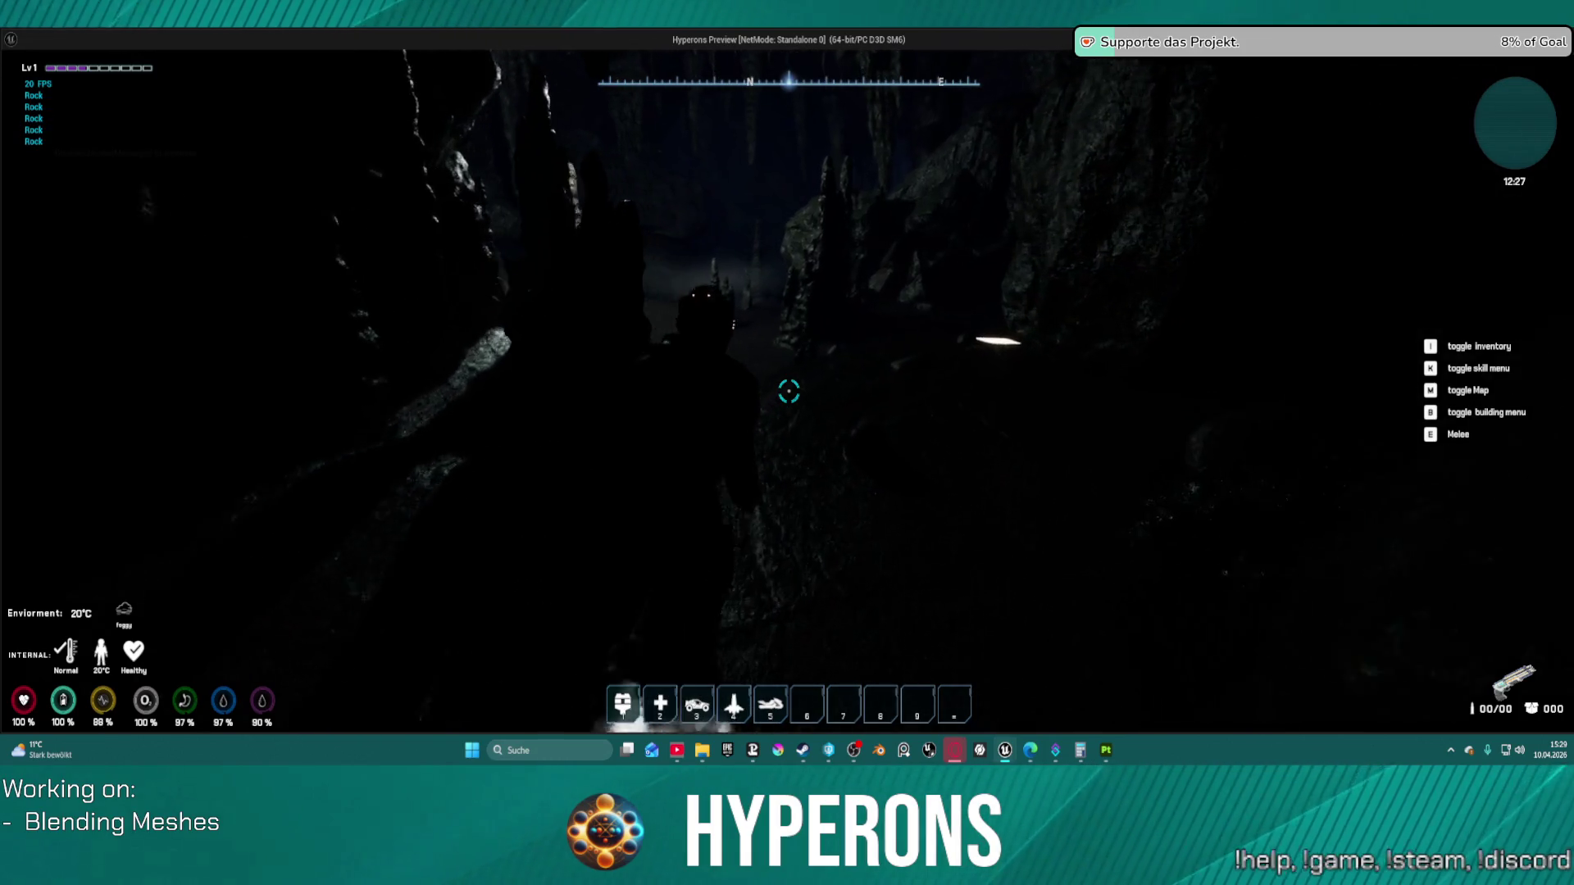
{"action": "key", "text": "w"}
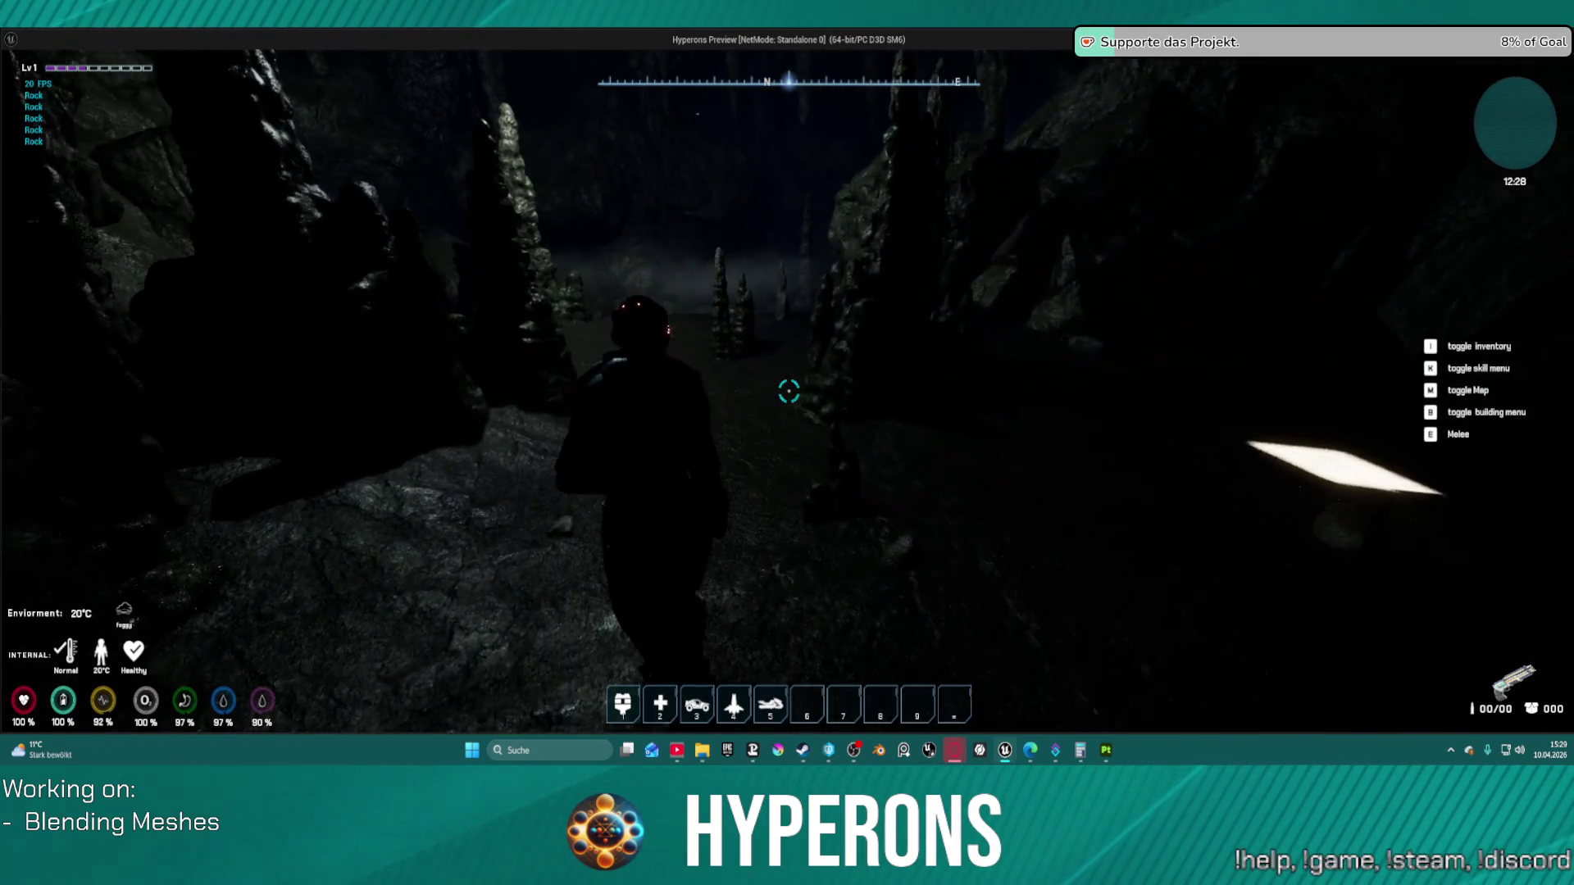
{"action": "key", "text": "w"}
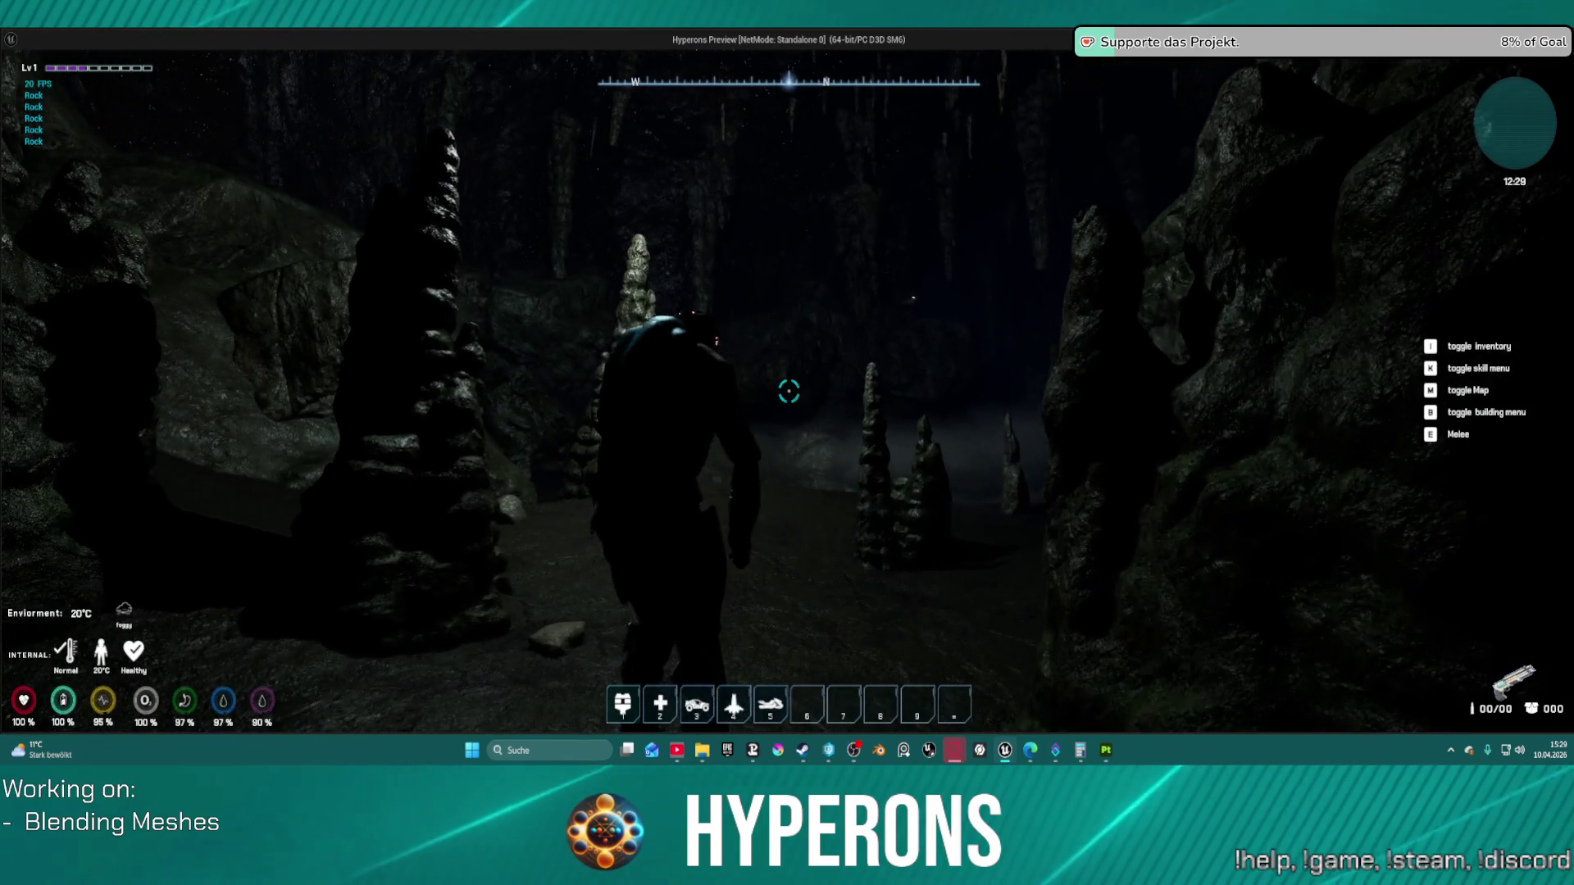
{"action": "key", "text": "w"}
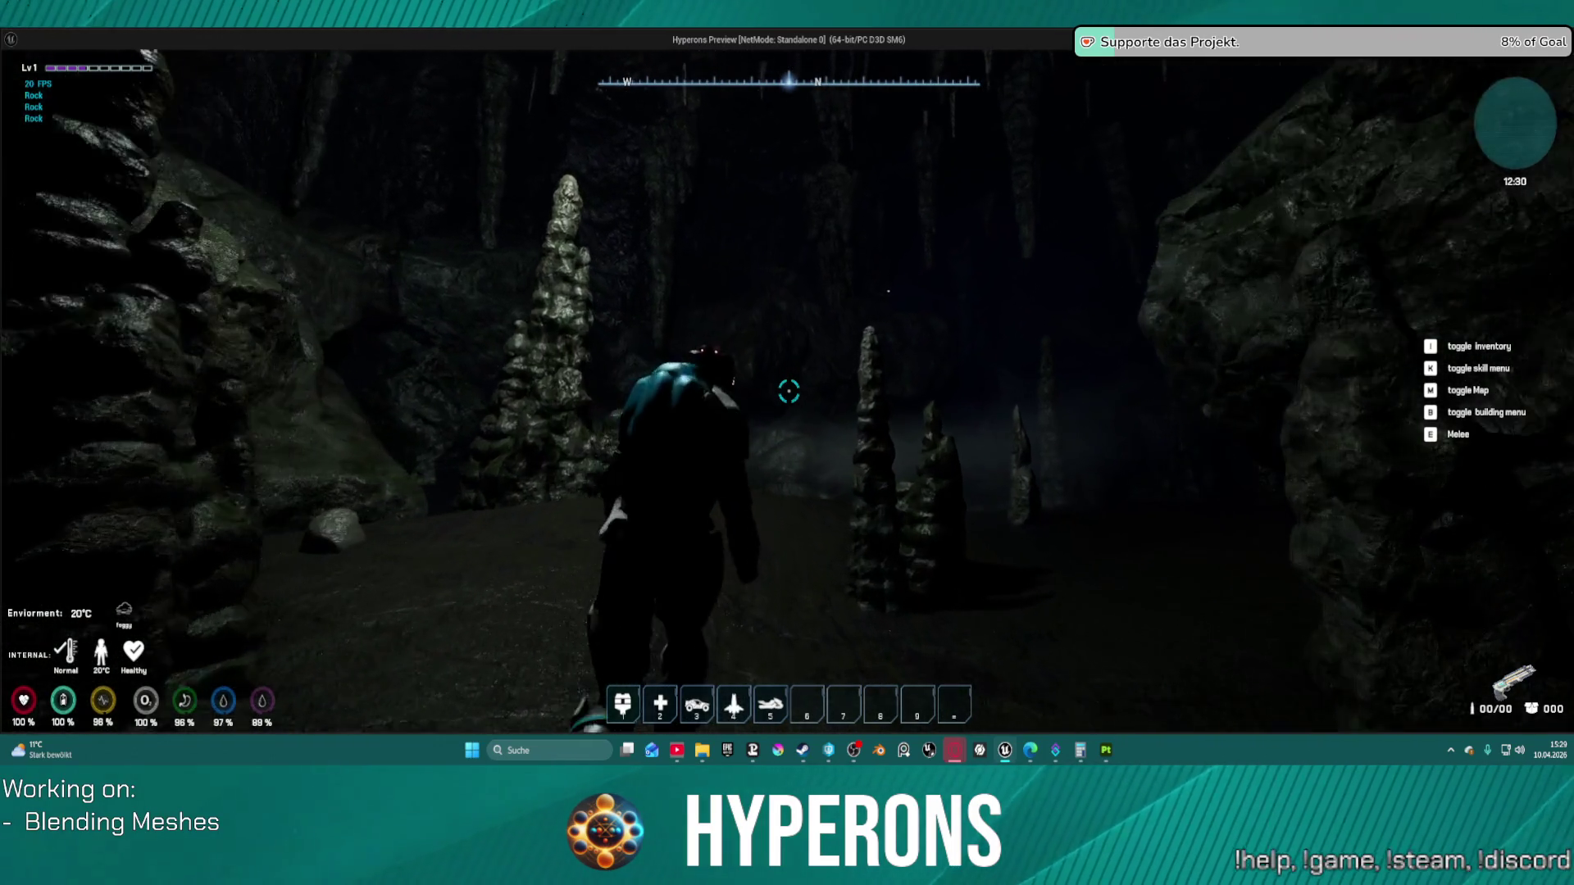
{"action": "key", "text": "w"}
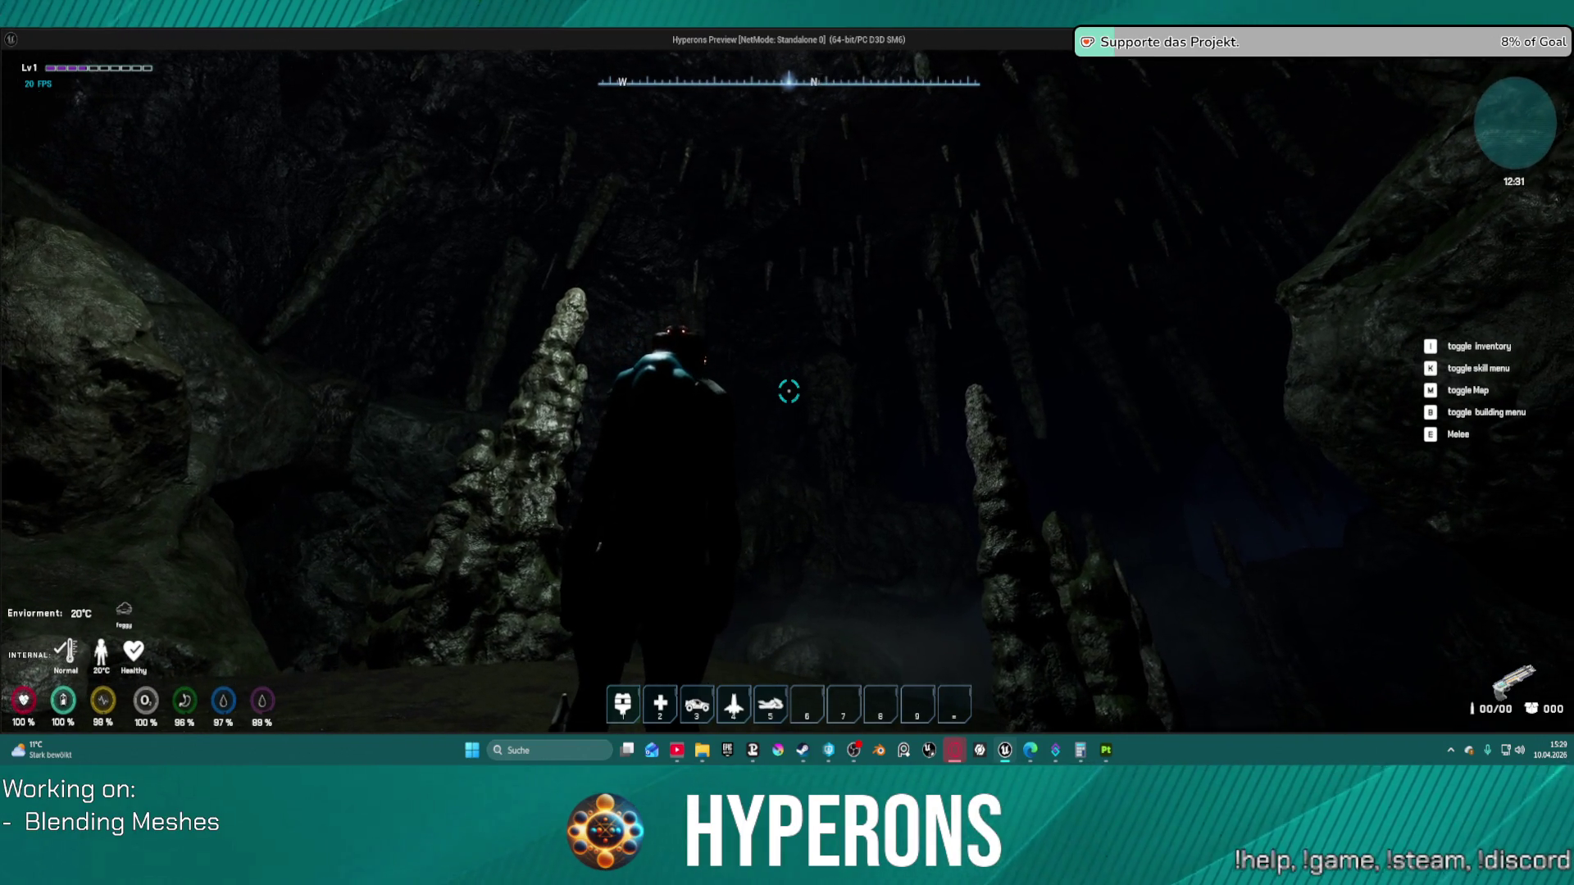
Step: Climb the rock wall and central pillar, drop back down, then close the standalone preview
{"action": "key", "text": "super"}
{"action": "left_click", "coordinate": [1031, 424]}
{"action": "key", "text": "w"}
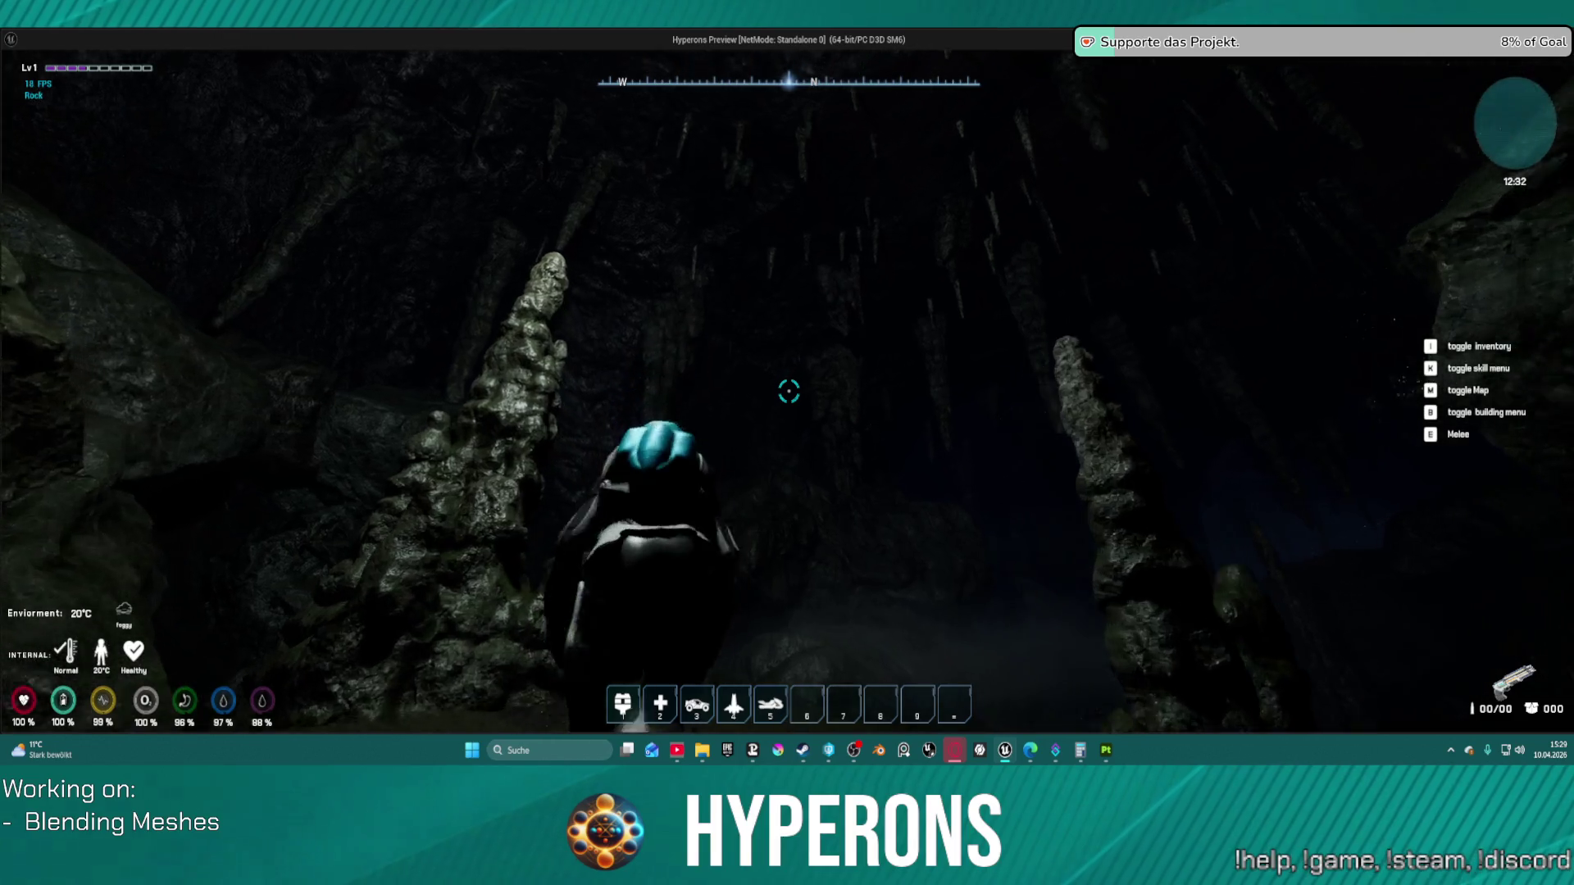
{"action": "key", "text": "space"}
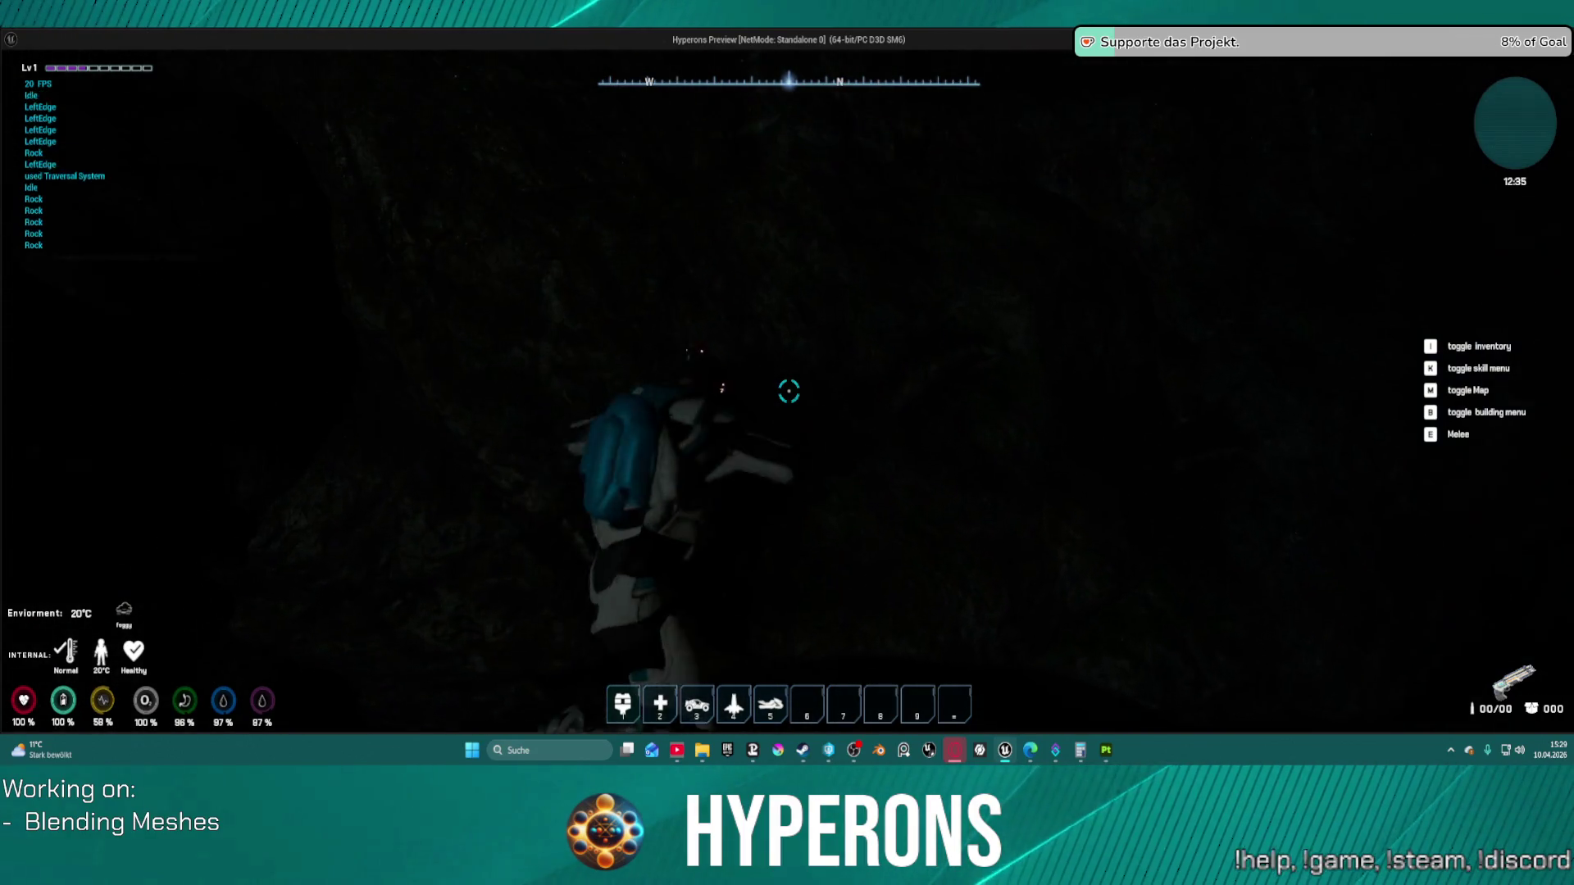
{"action": "key", "text": "s"}
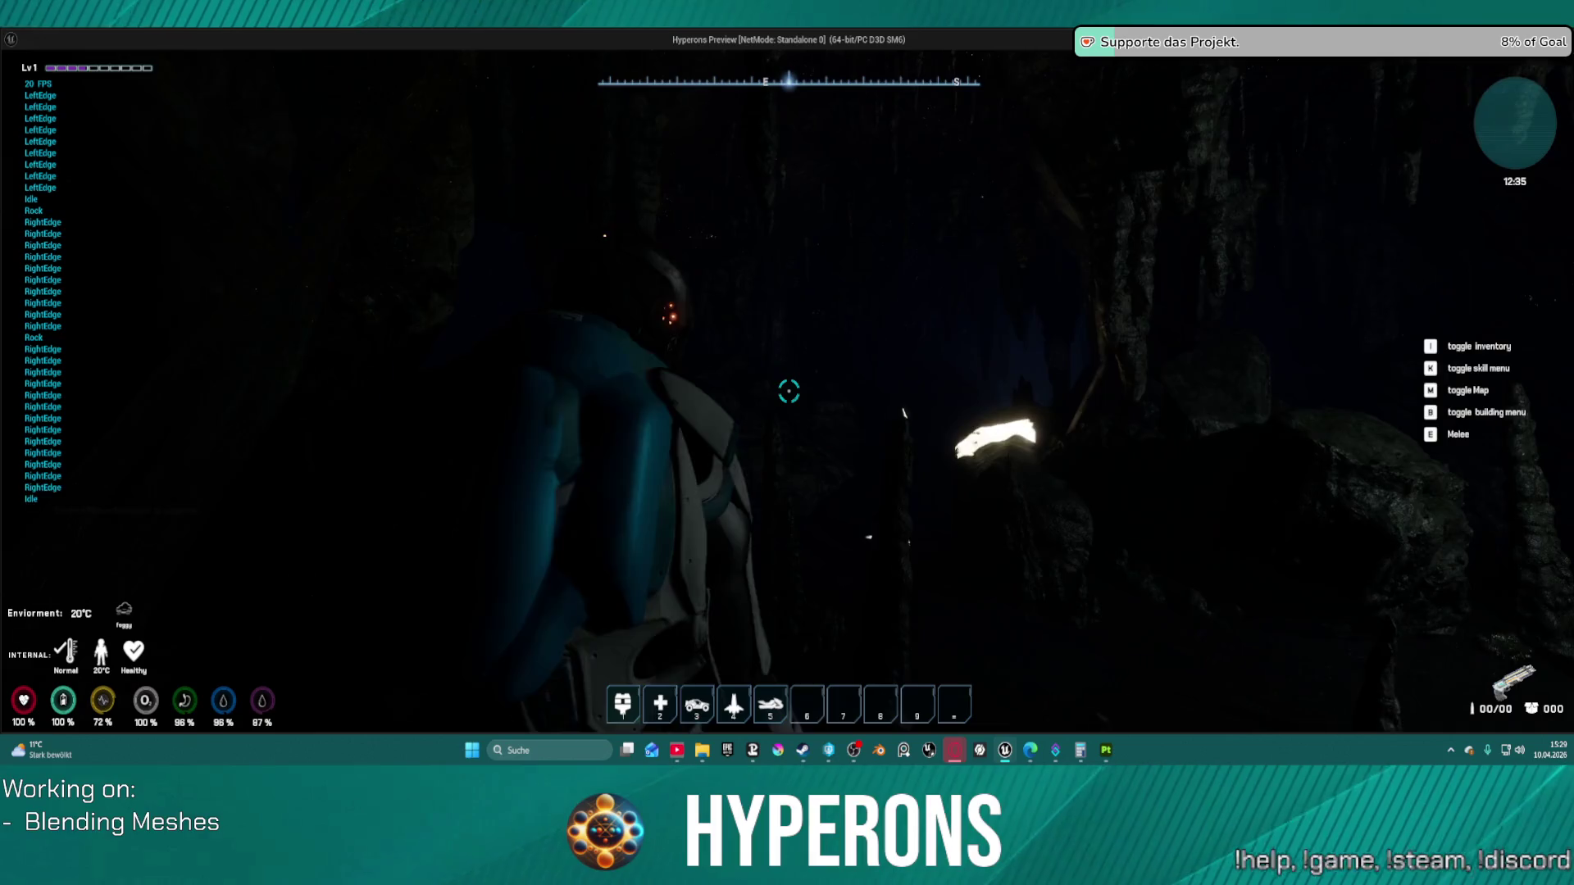
{"action": "key", "text": "w"}
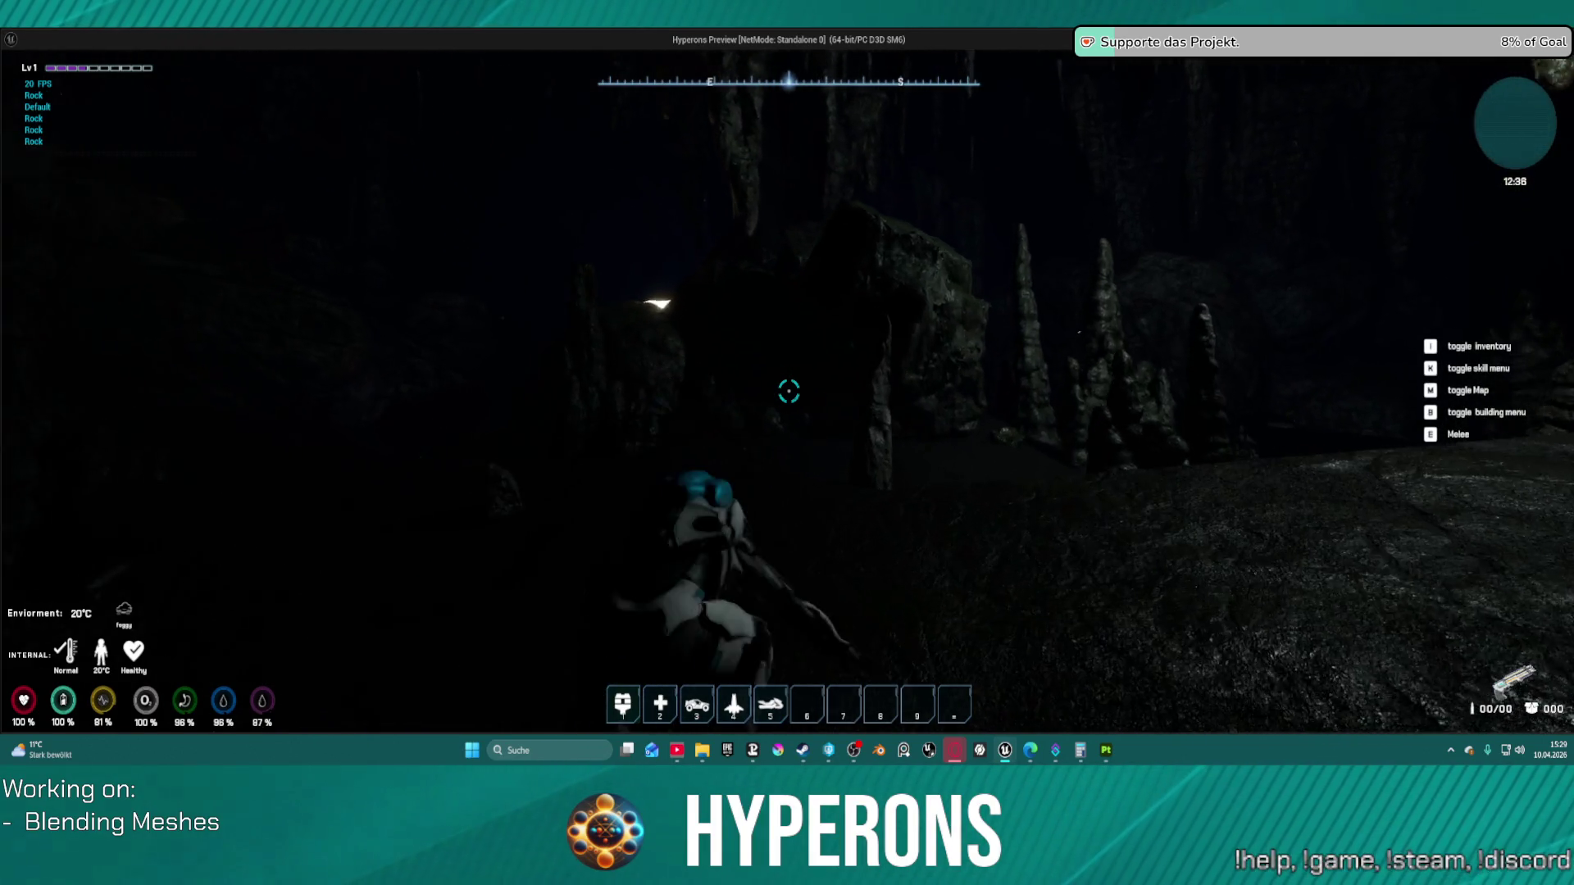
{"action": "key", "text": "w"}
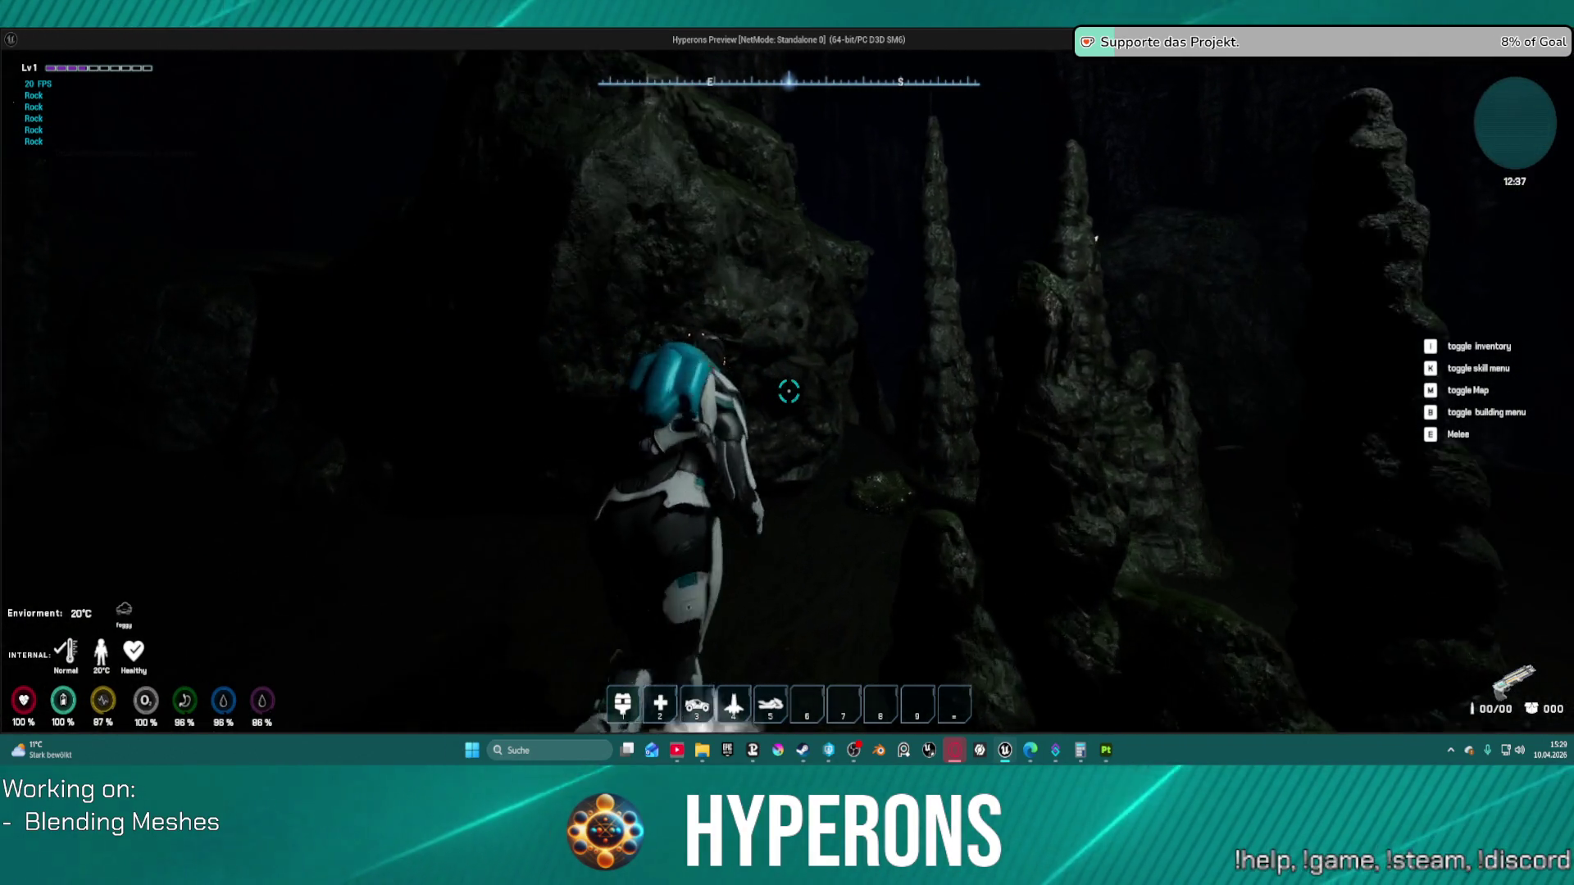
{"action": "key", "text": "s"}
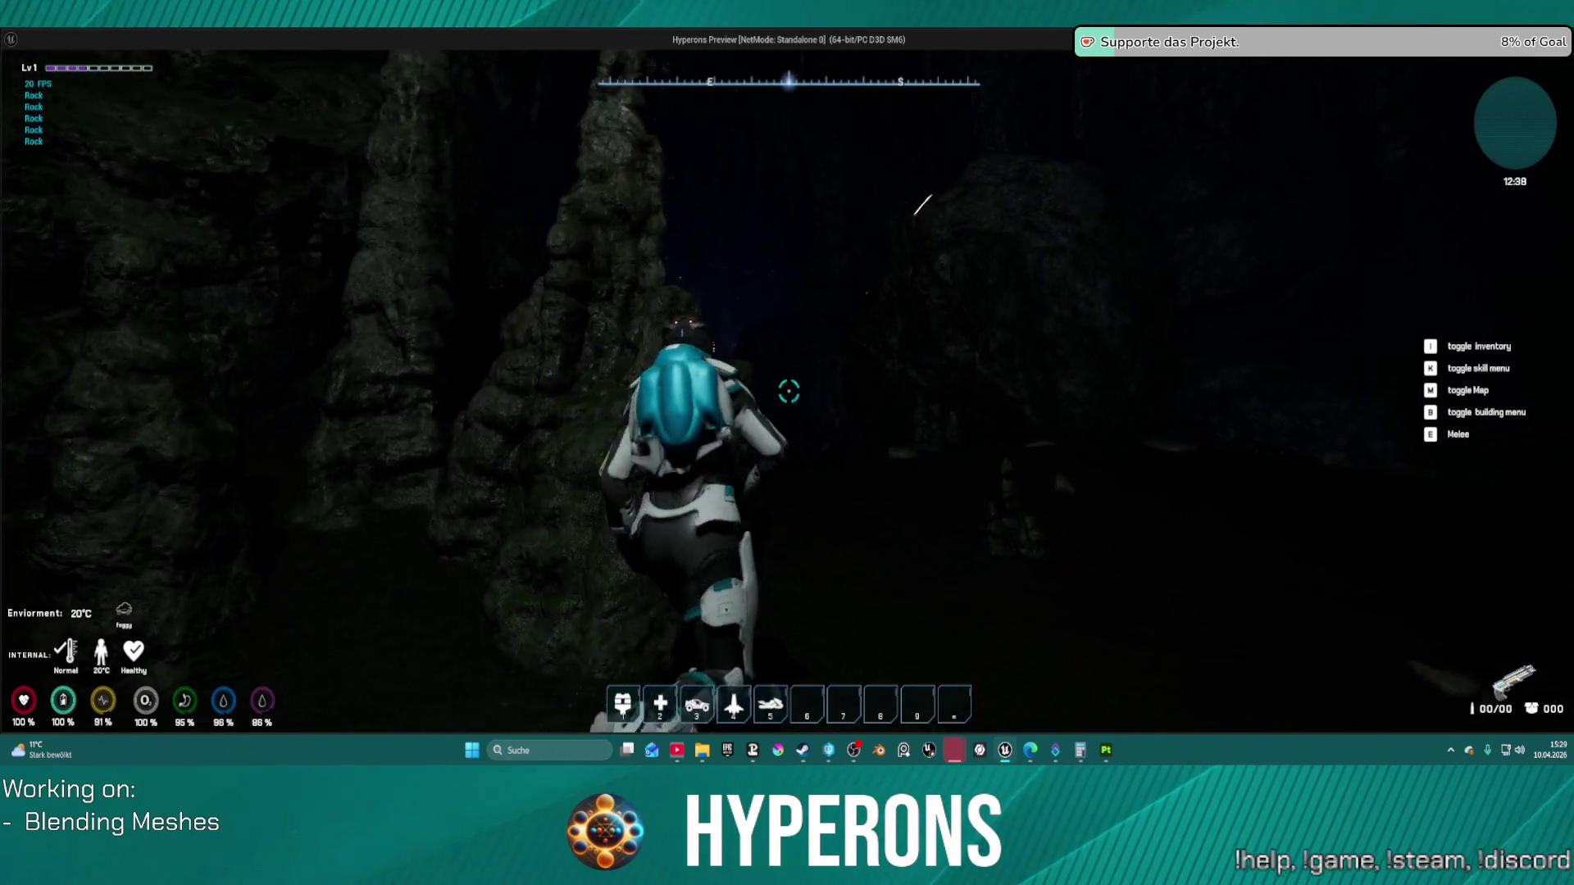
{"action": "key", "text": "w"}
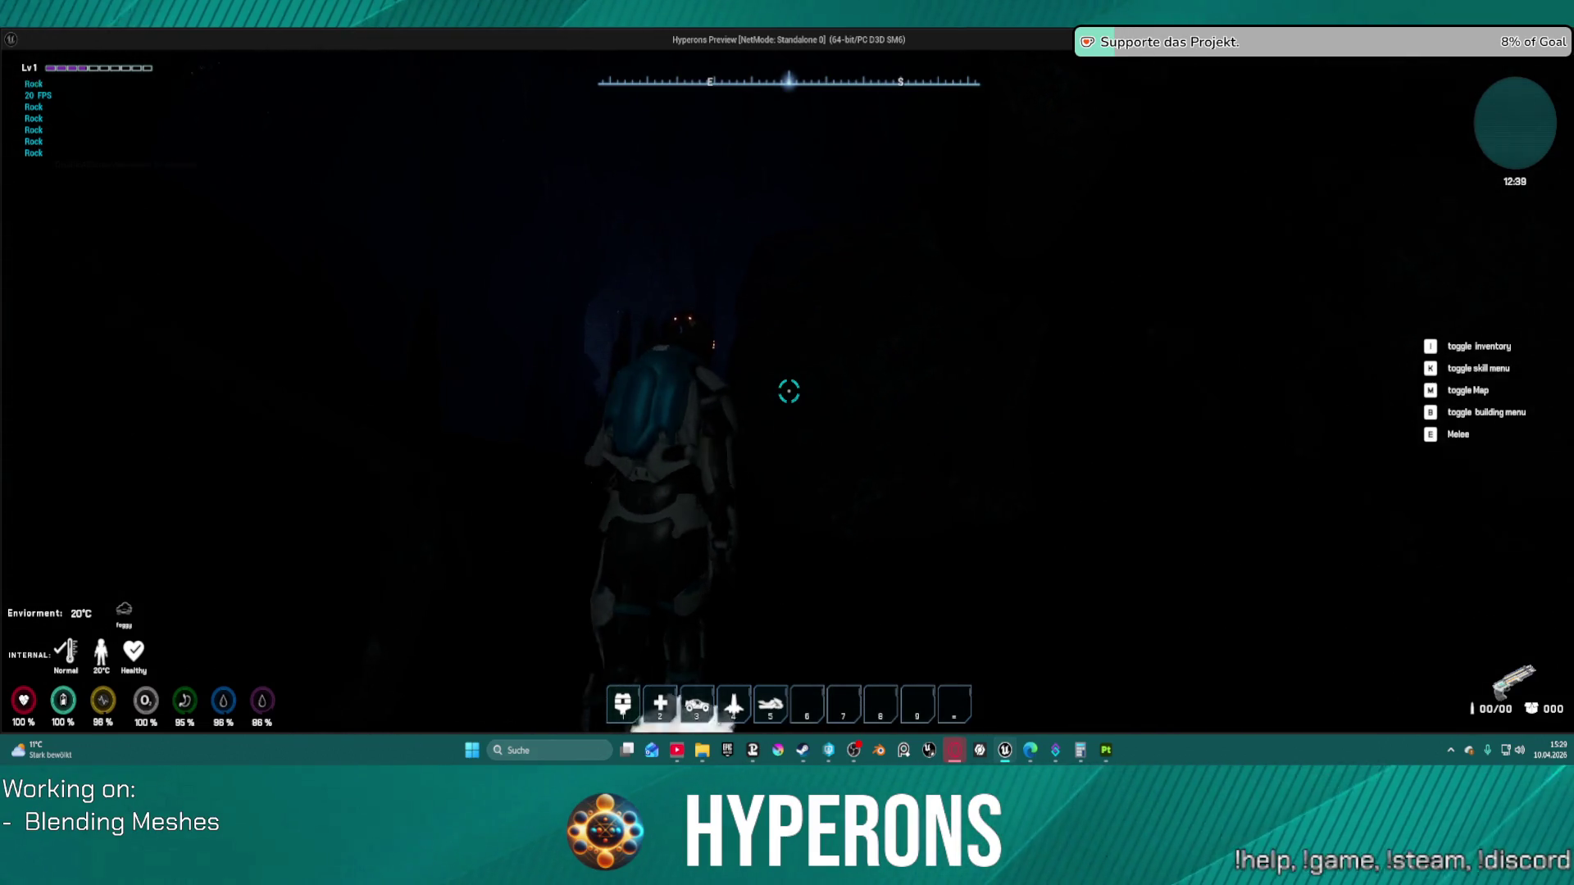
{"action": "key", "text": "w"}
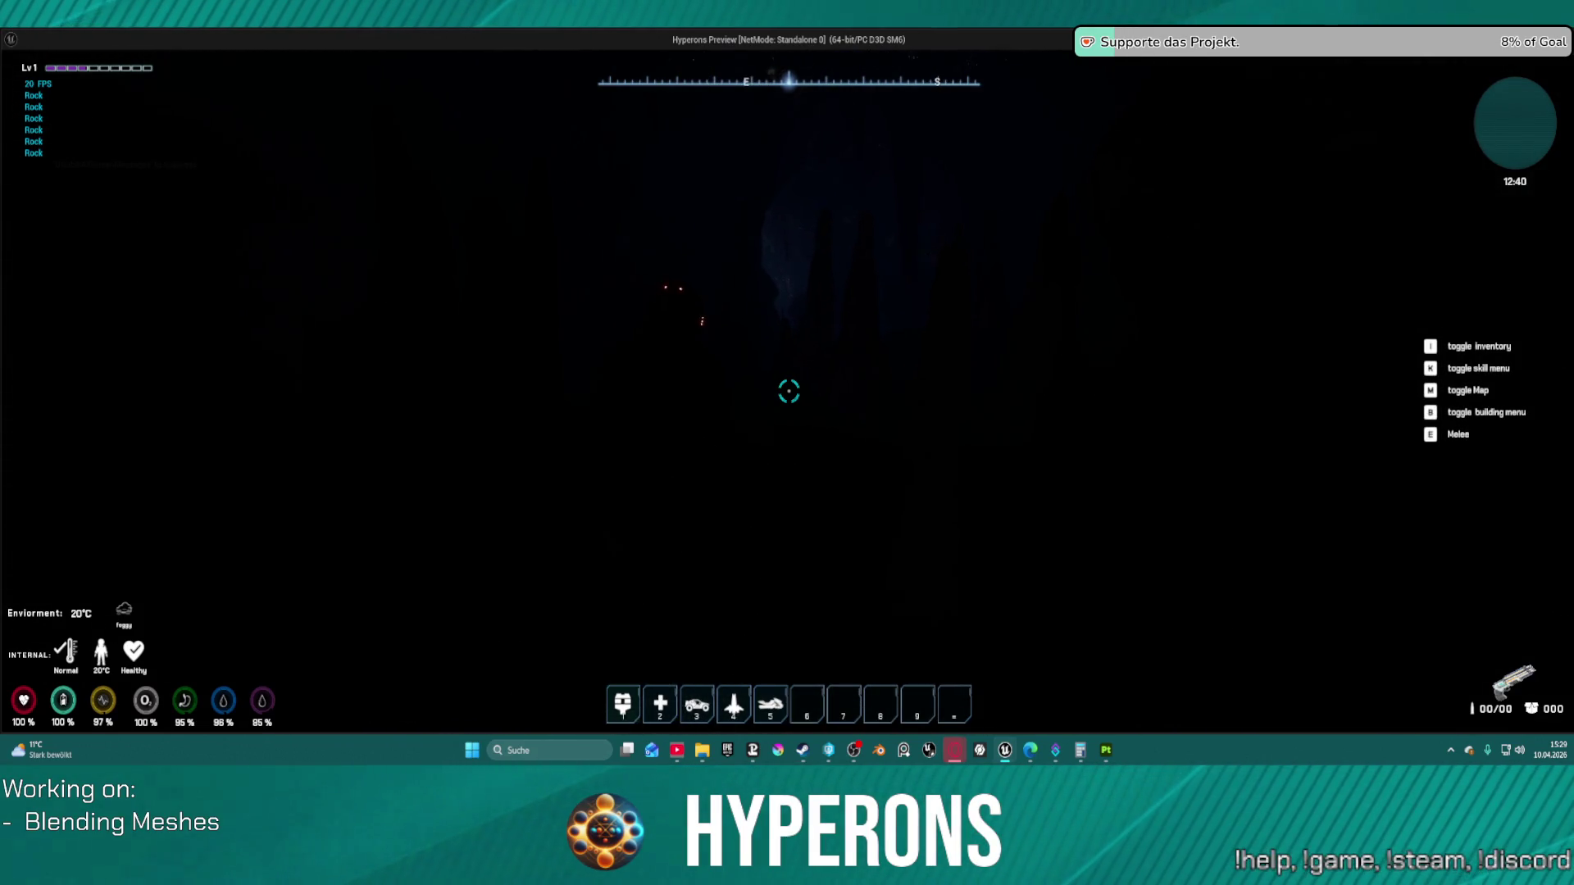
{"action": "key", "text": "Escape"}
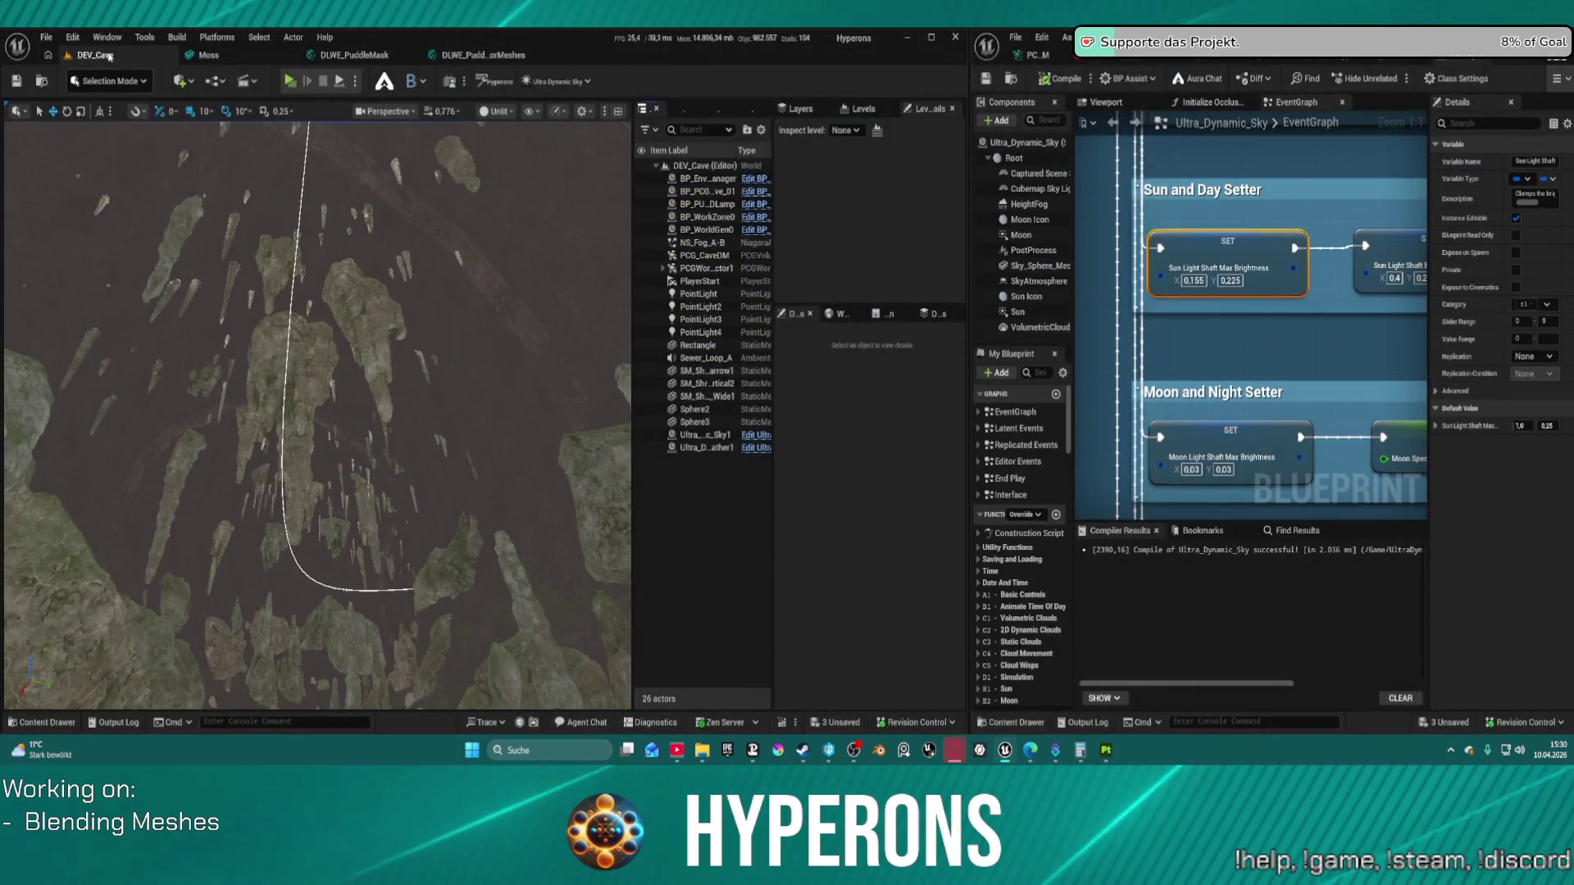
Step: Load DEV_Cave_Landscape from Recent Levels and switch the viewport to Lit
{"action": "left_click", "coordinate": [46, 37]}
{"action": "mouse_move", "coordinate": [173, 131]}
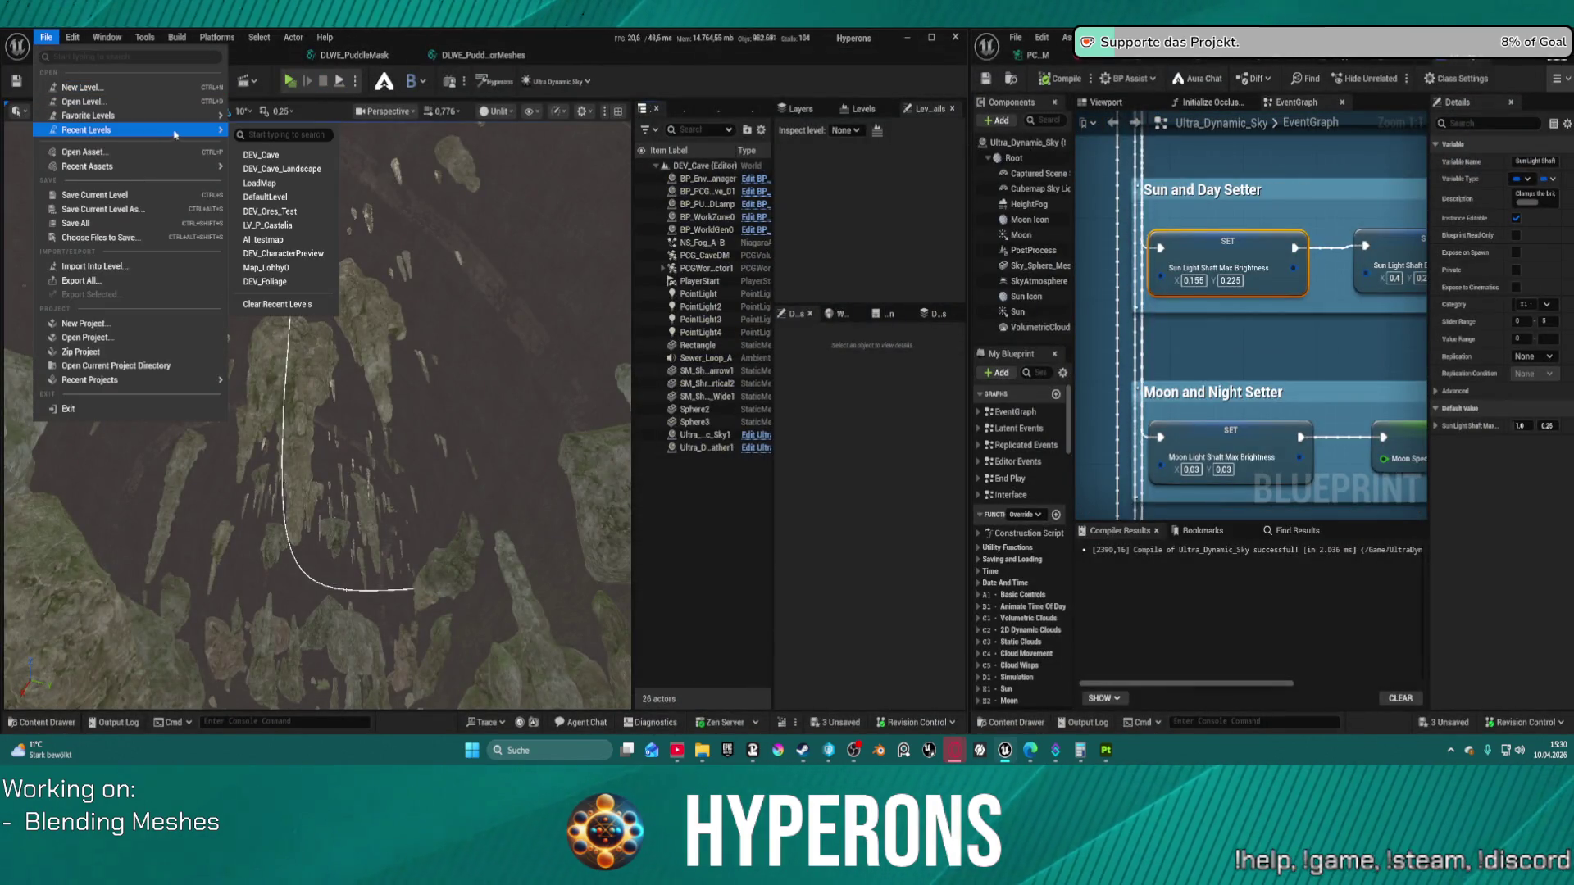
{"action": "left_click", "coordinate": [297, 170]}
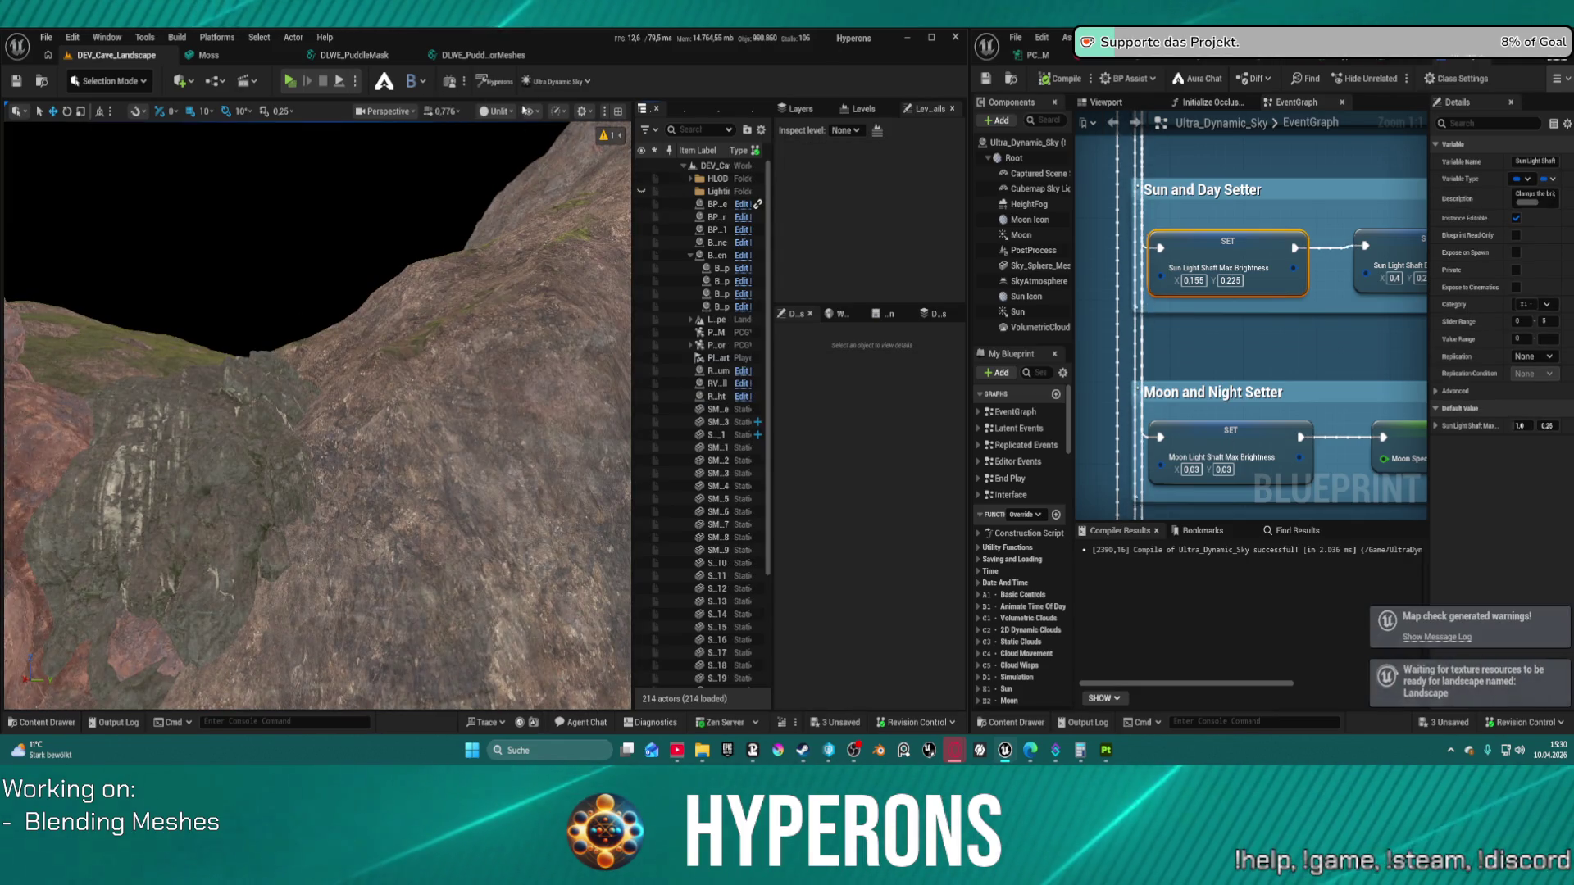
{"action": "left_click", "coordinate": [500, 111]}
{"action": "left_click", "coordinate": [502, 162]}
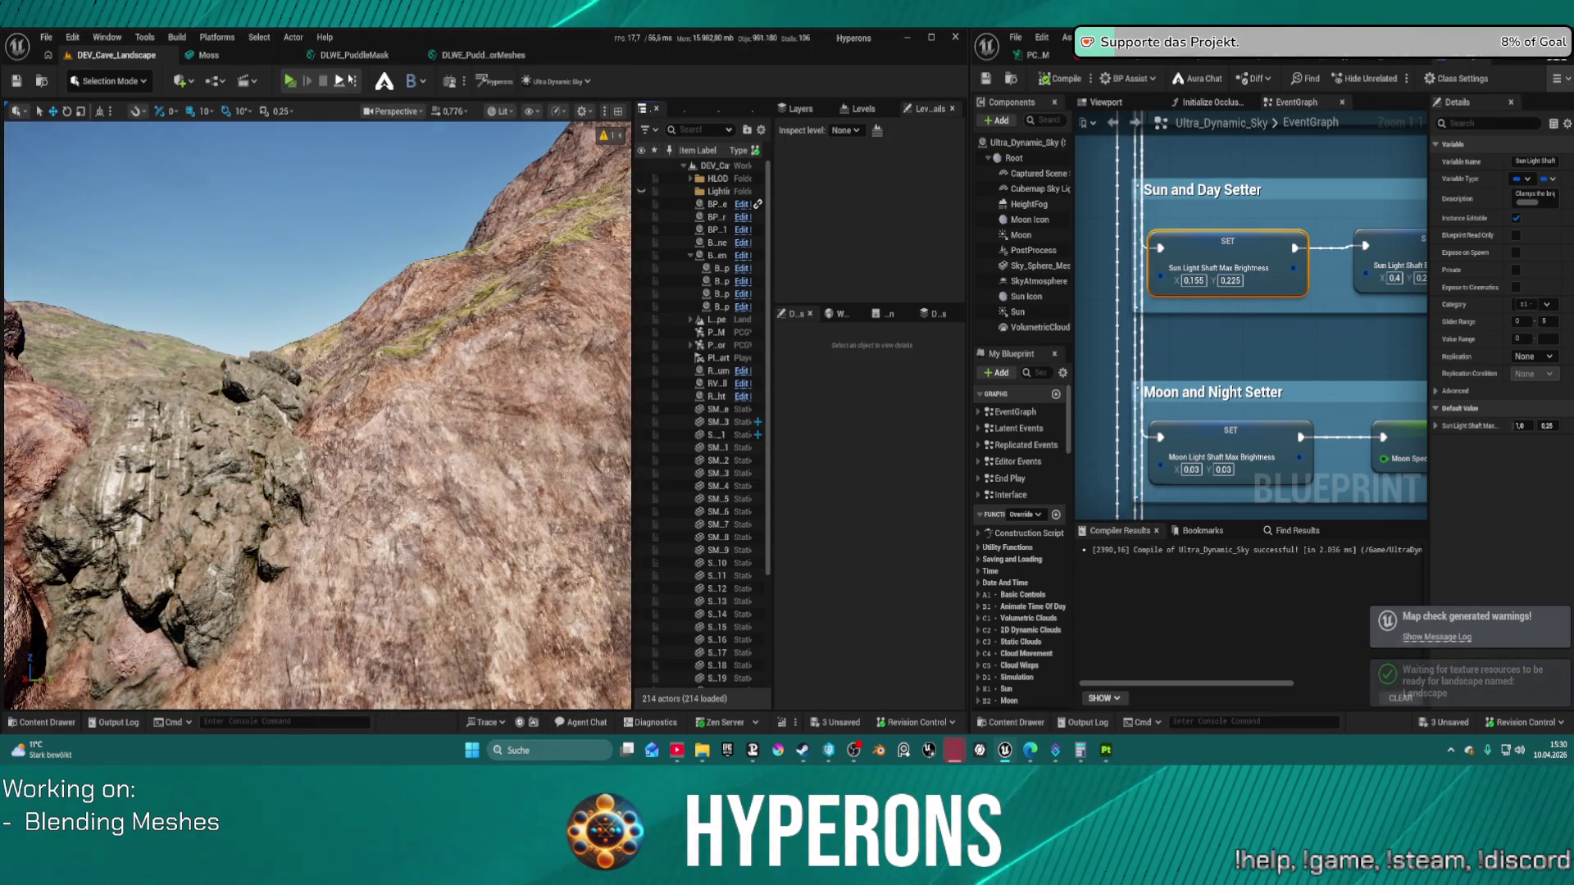
Step: Briefly play-test the level in the editor, then bring up the PCG_DM graph tab
{"action": "key", "text": "alt+p"}
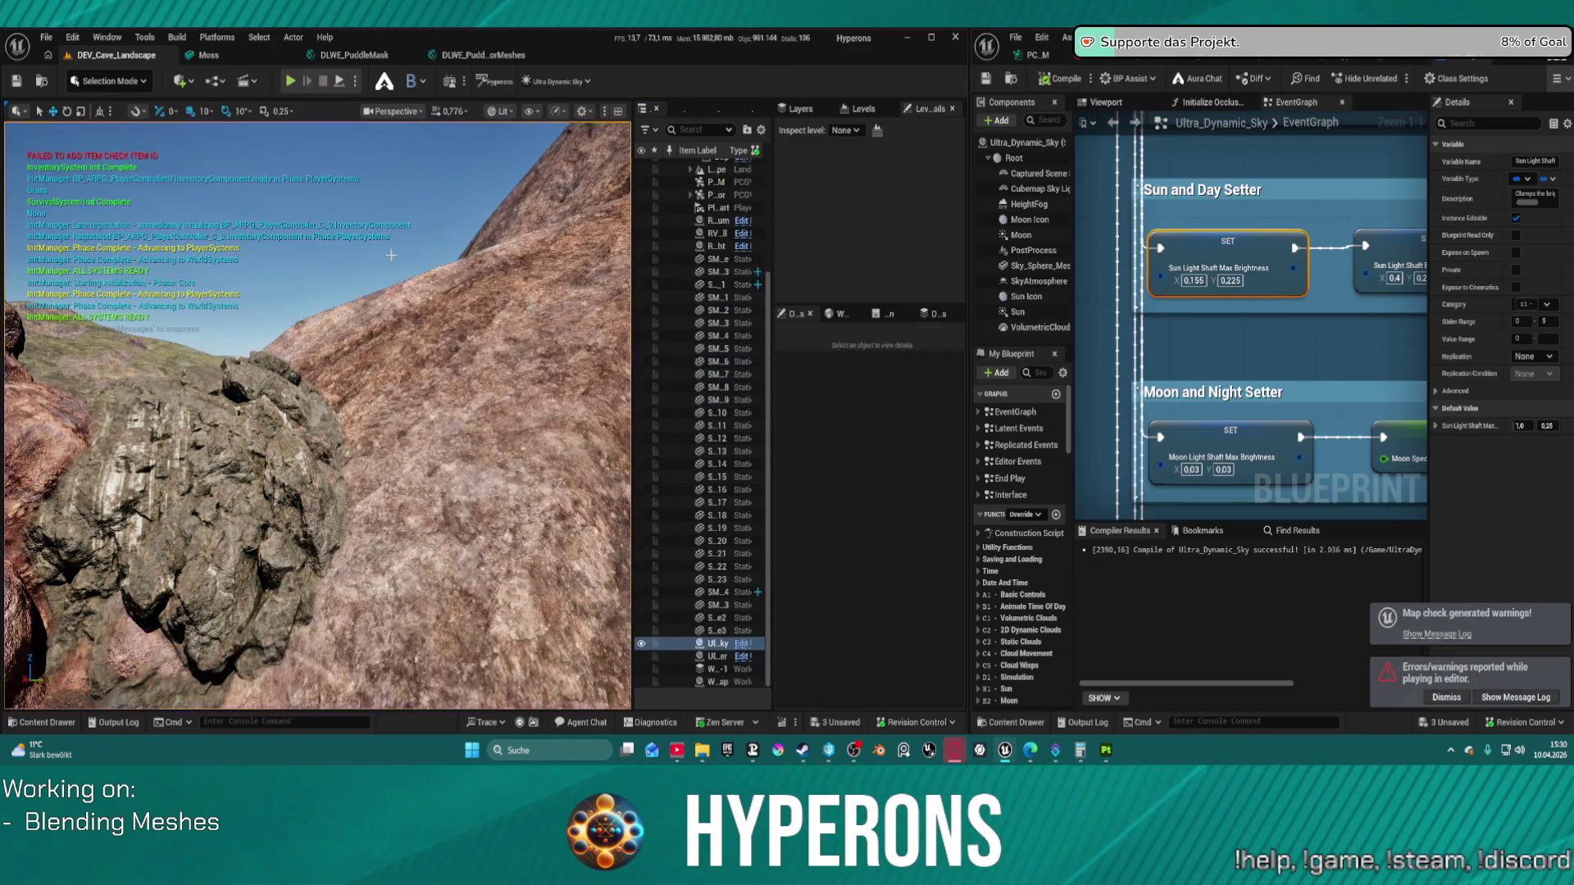
{"action": "key", "text": "Escape"}
{"action": "left_click_drag", "start_coordinate": [328, 410], "coordinate": [369, 385]}
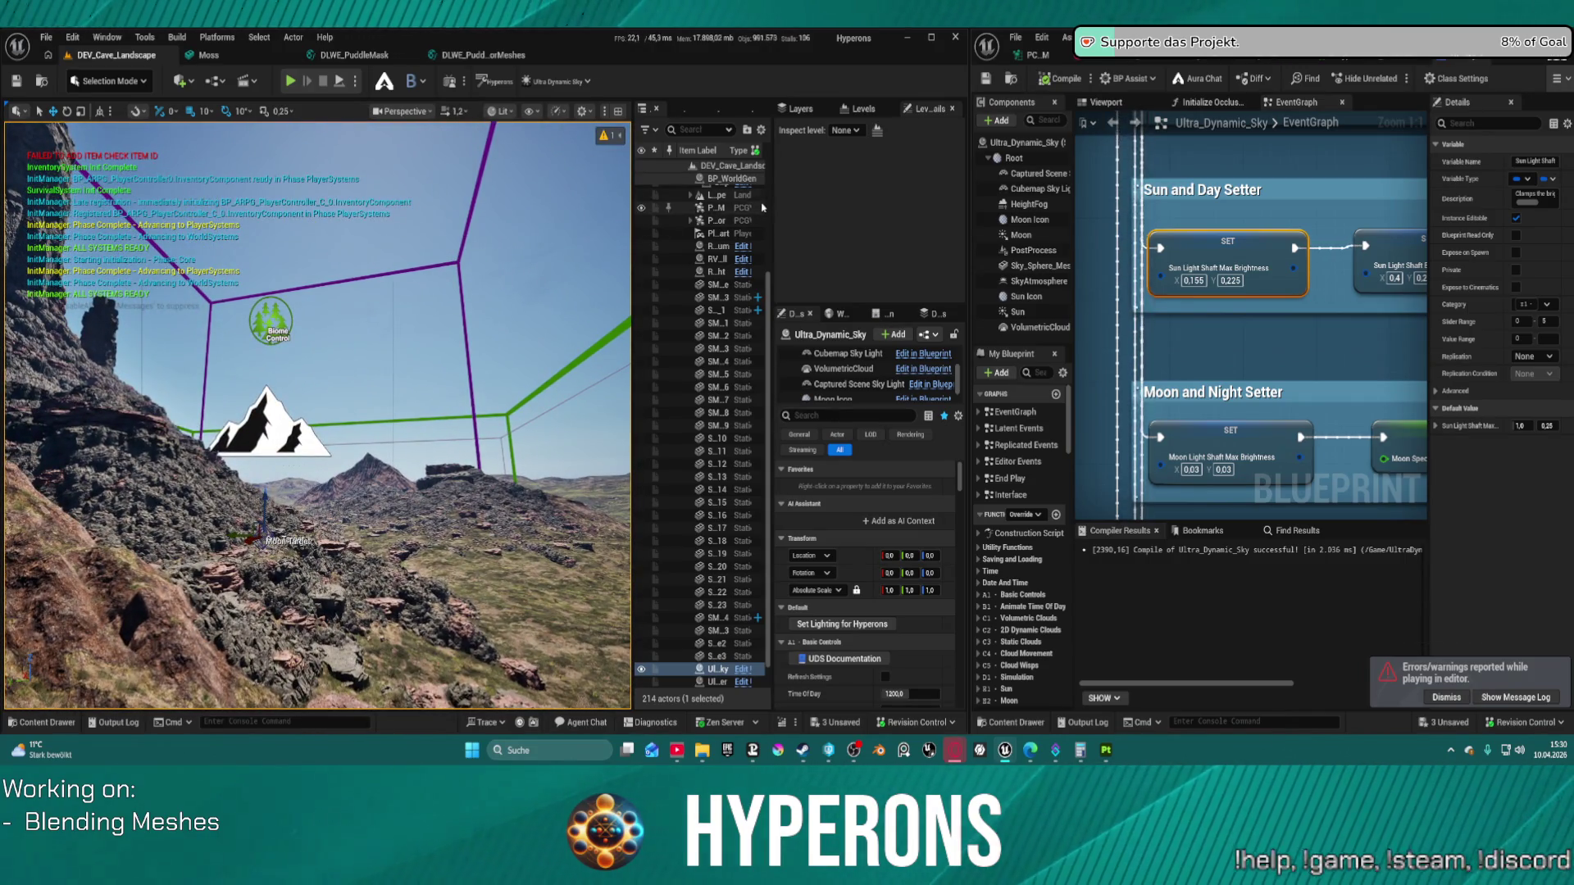
{"action": "left_click", "coordinate": [1040, 55]}
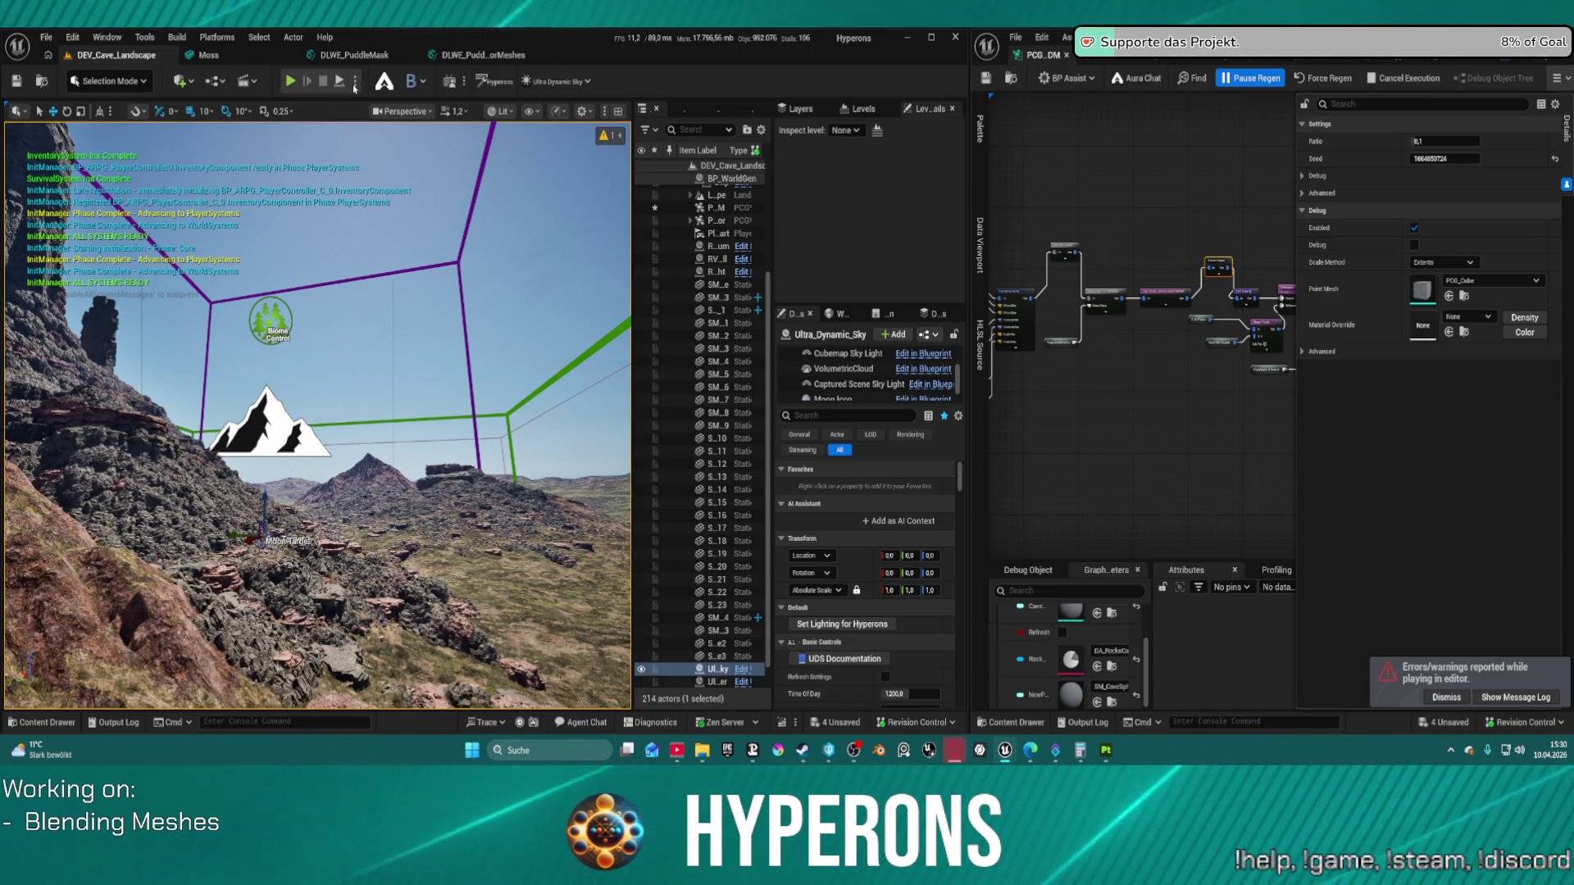
Step: Save all modified assets with Ctrl+S, leaving the Play mode options unchanged
{"action": "key", "text": "ctrl+s"}
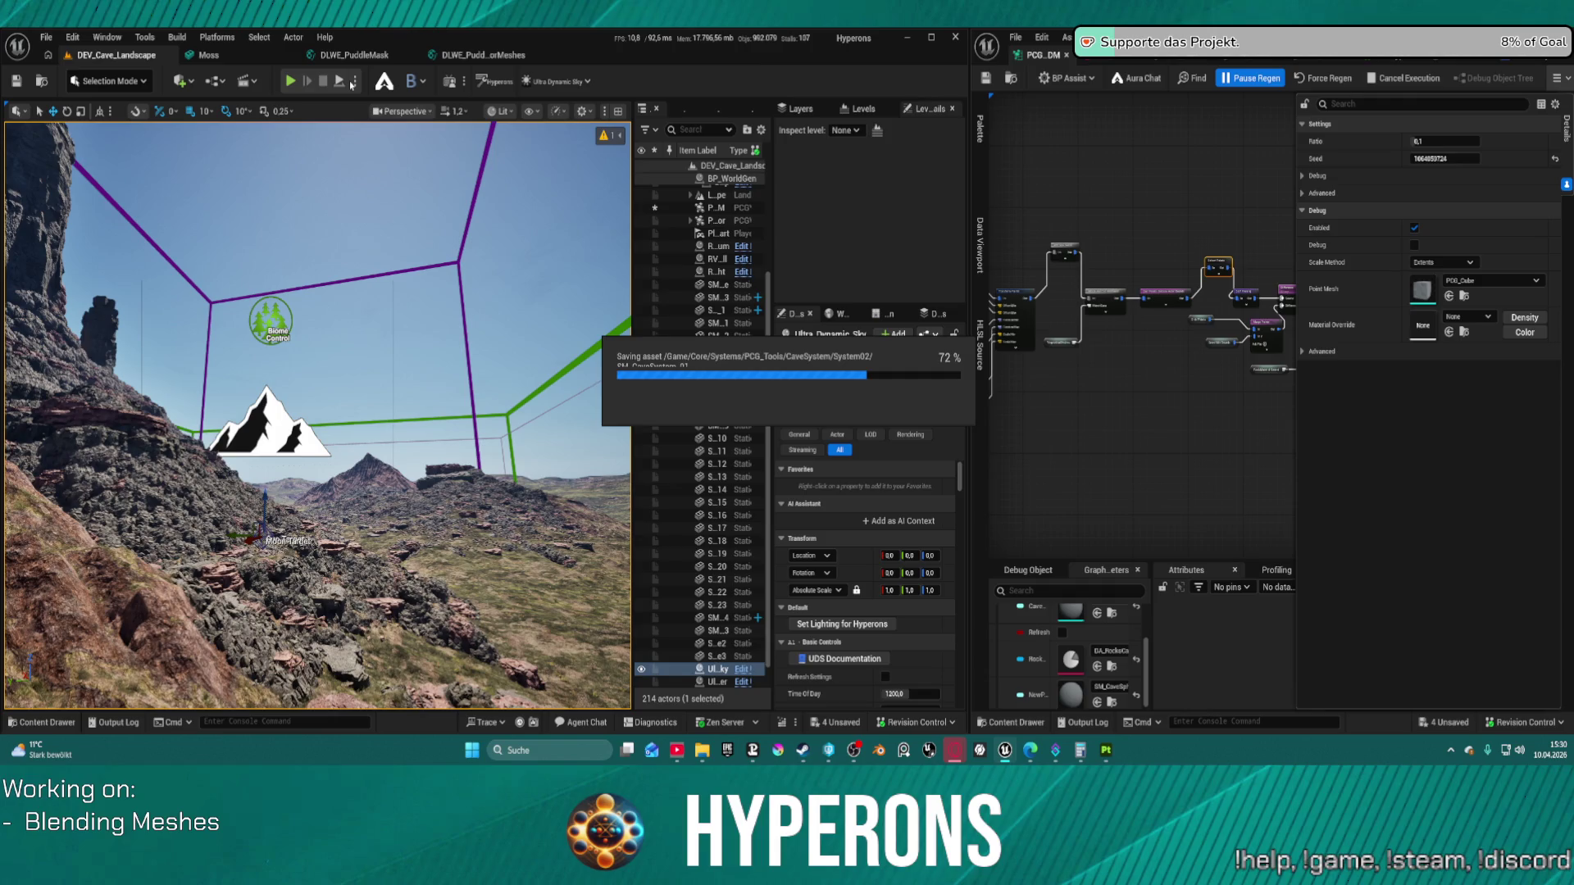
{"action": "left_click", "coordinate": [354, 81]}
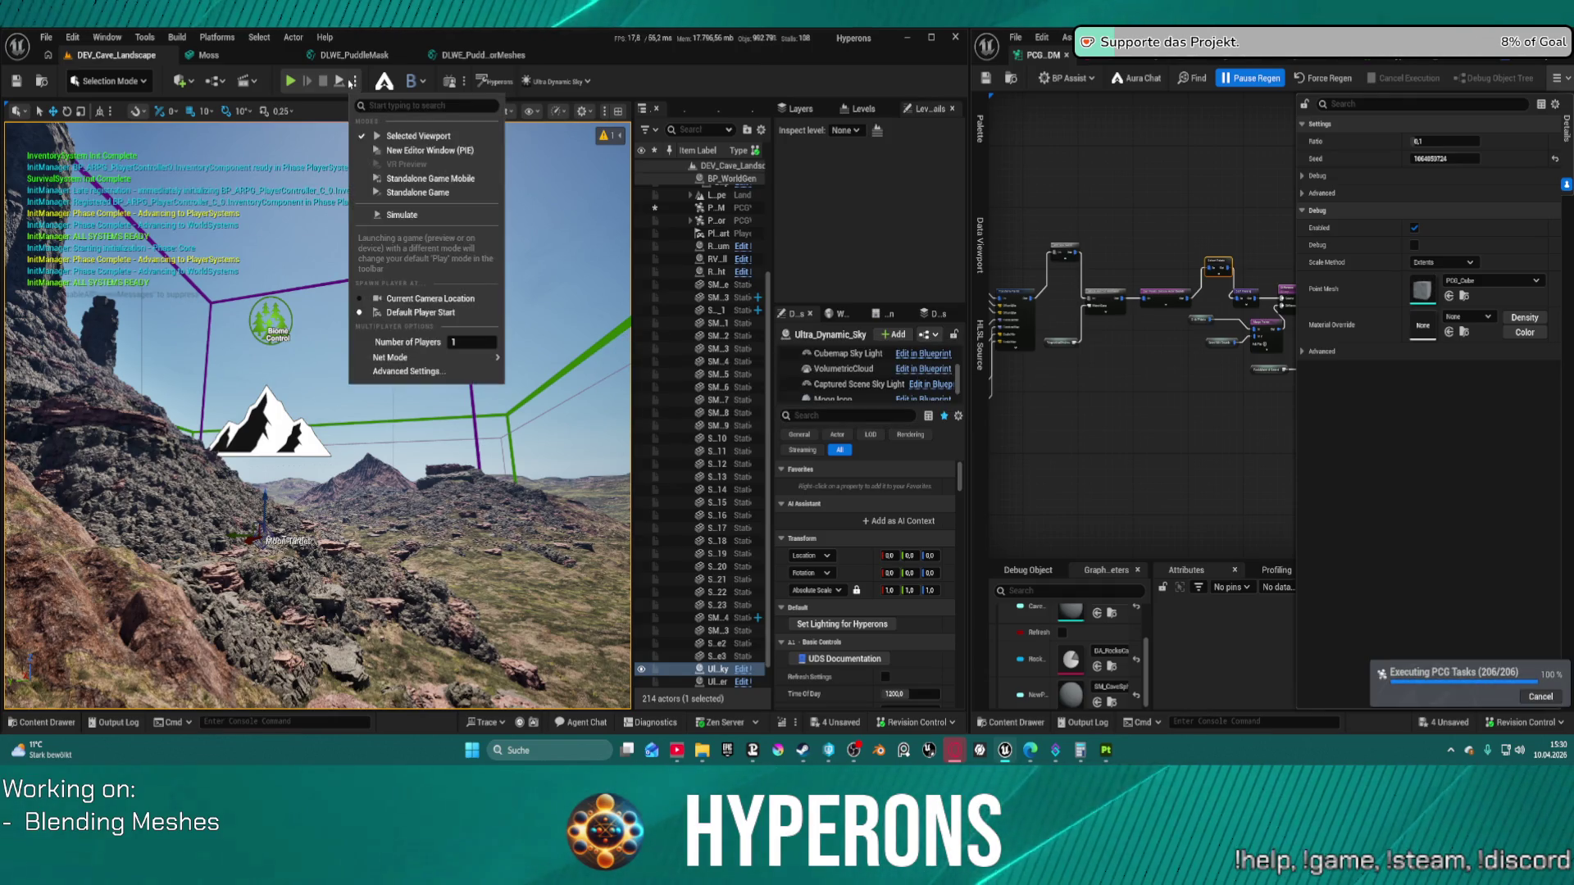
{"action": "left_click", "coordinate": [450, 194]}
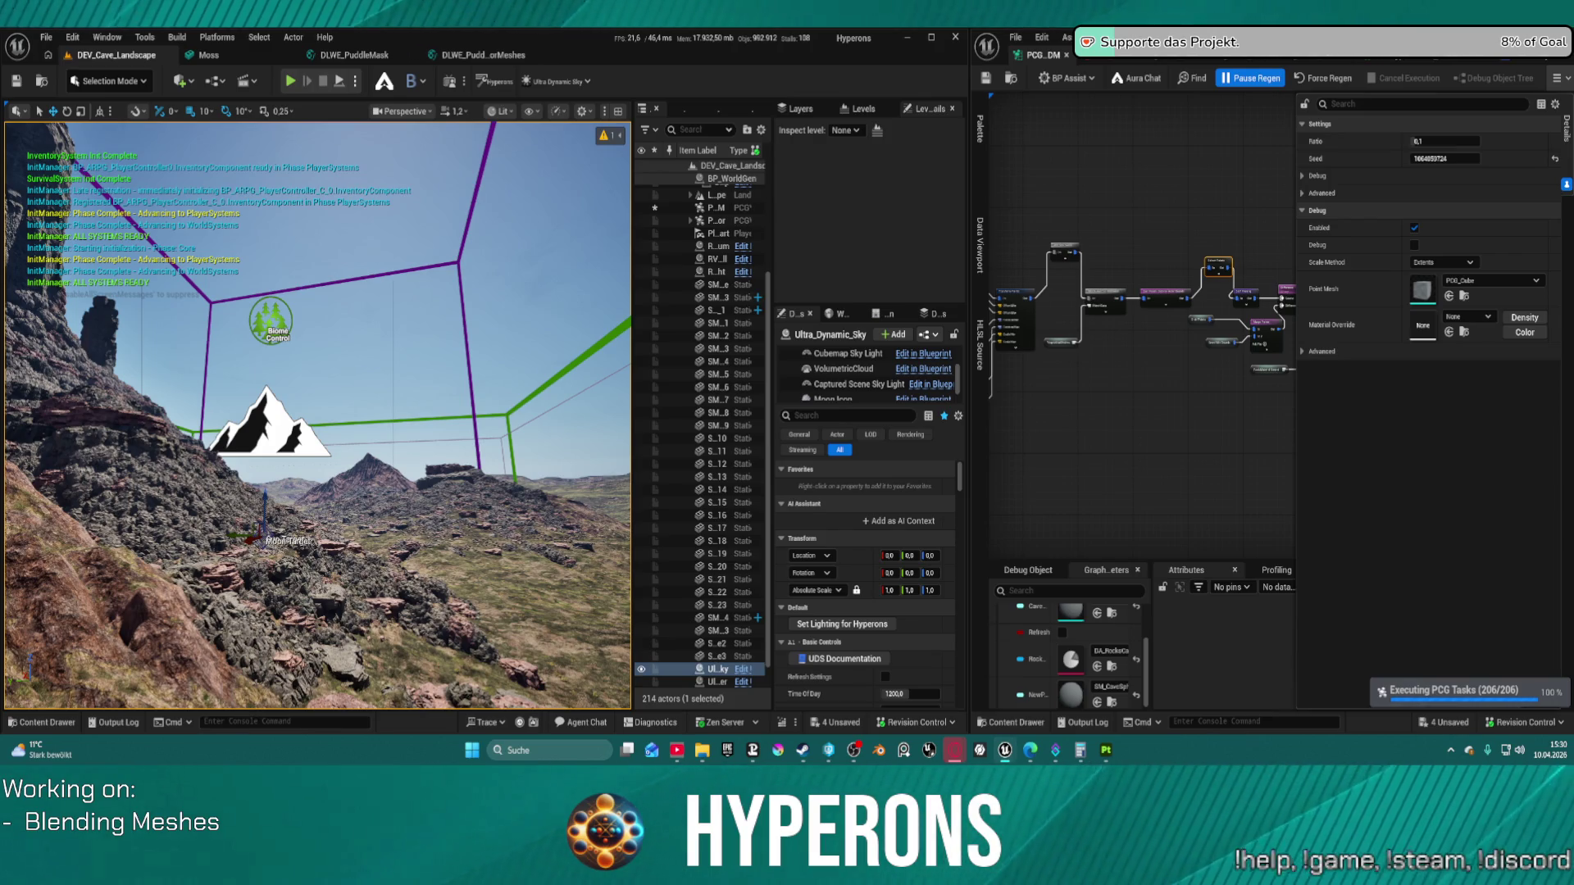
{"action": "key", "text": "ctrl+s"}
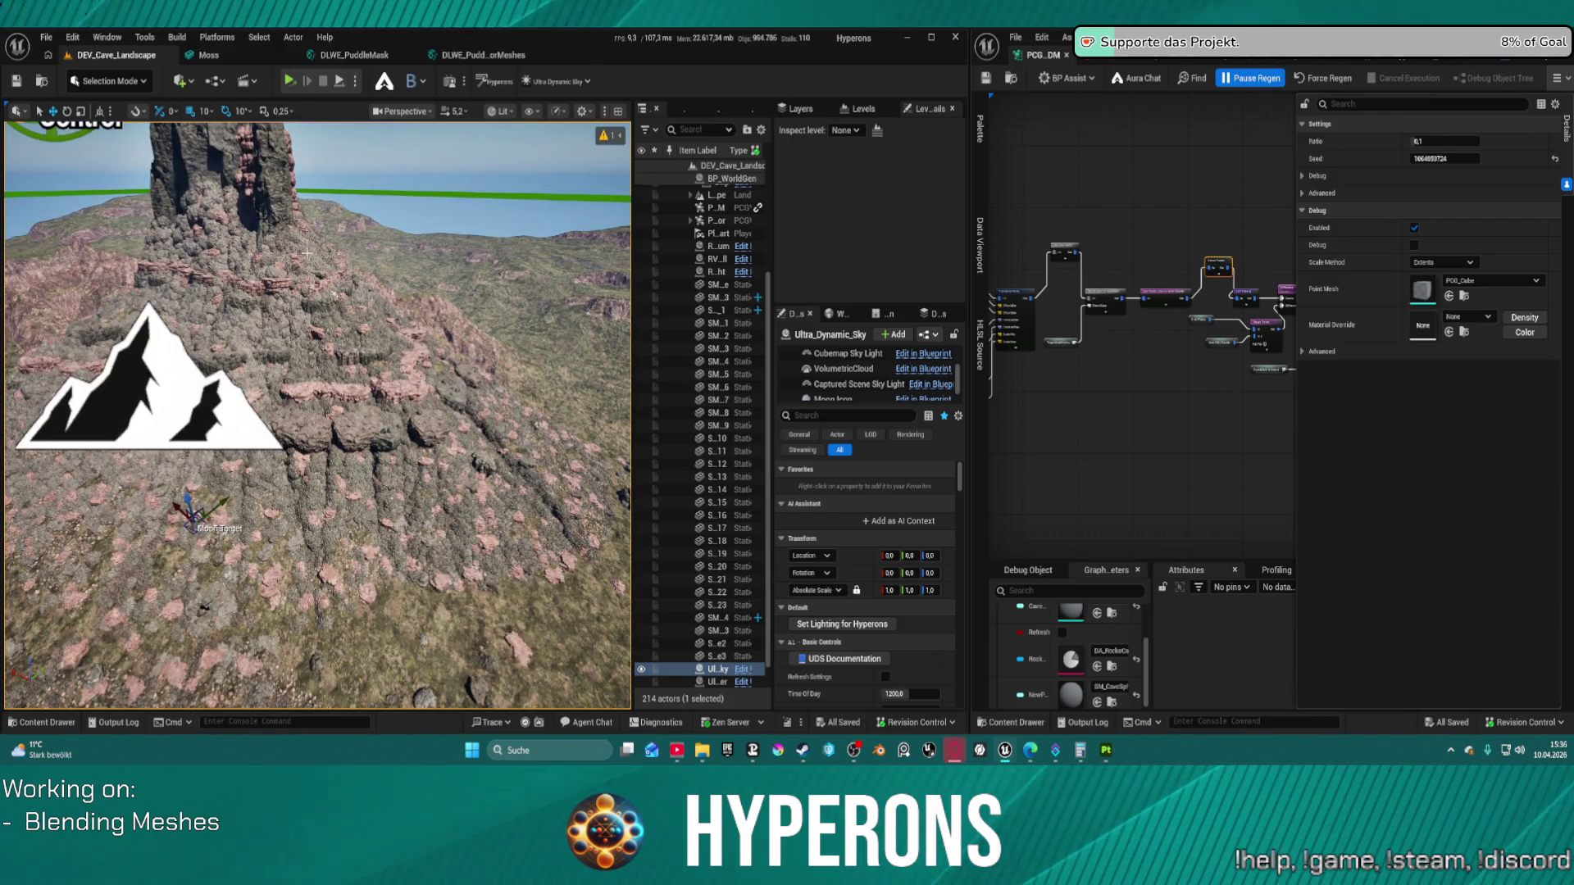
Step: Fly the camera in along the rock spire's cliff face and back out
{"action": "scroll", "coordinate": [317, 415], "scroll_direction": "up", "scroll_amount": 2}
{"action": "key", "text": "w"}
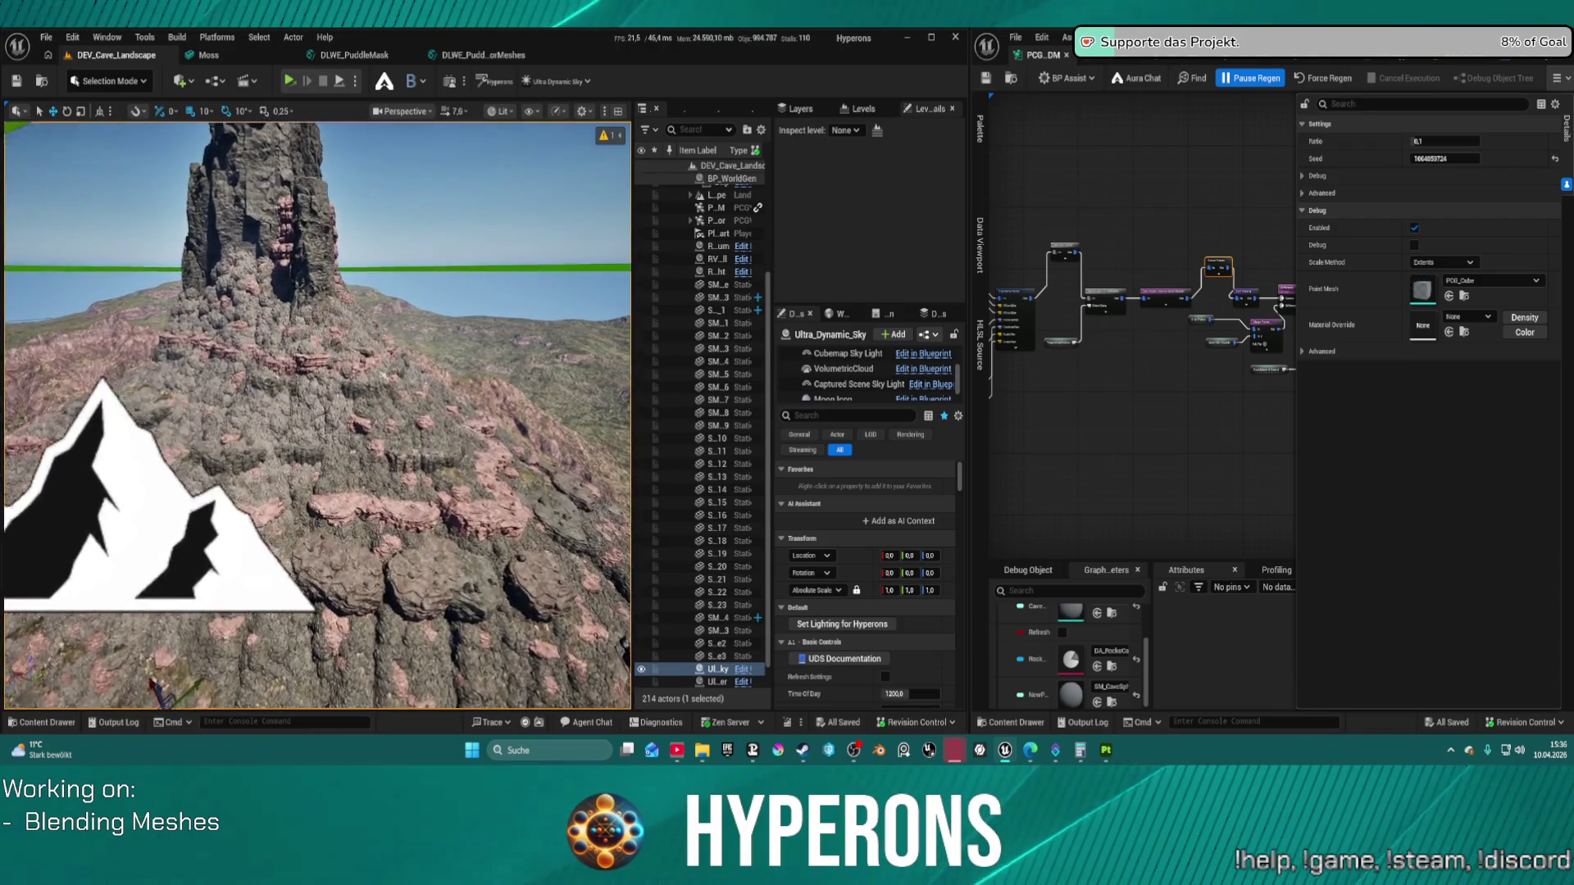
{"action": "key", "text": "w"}
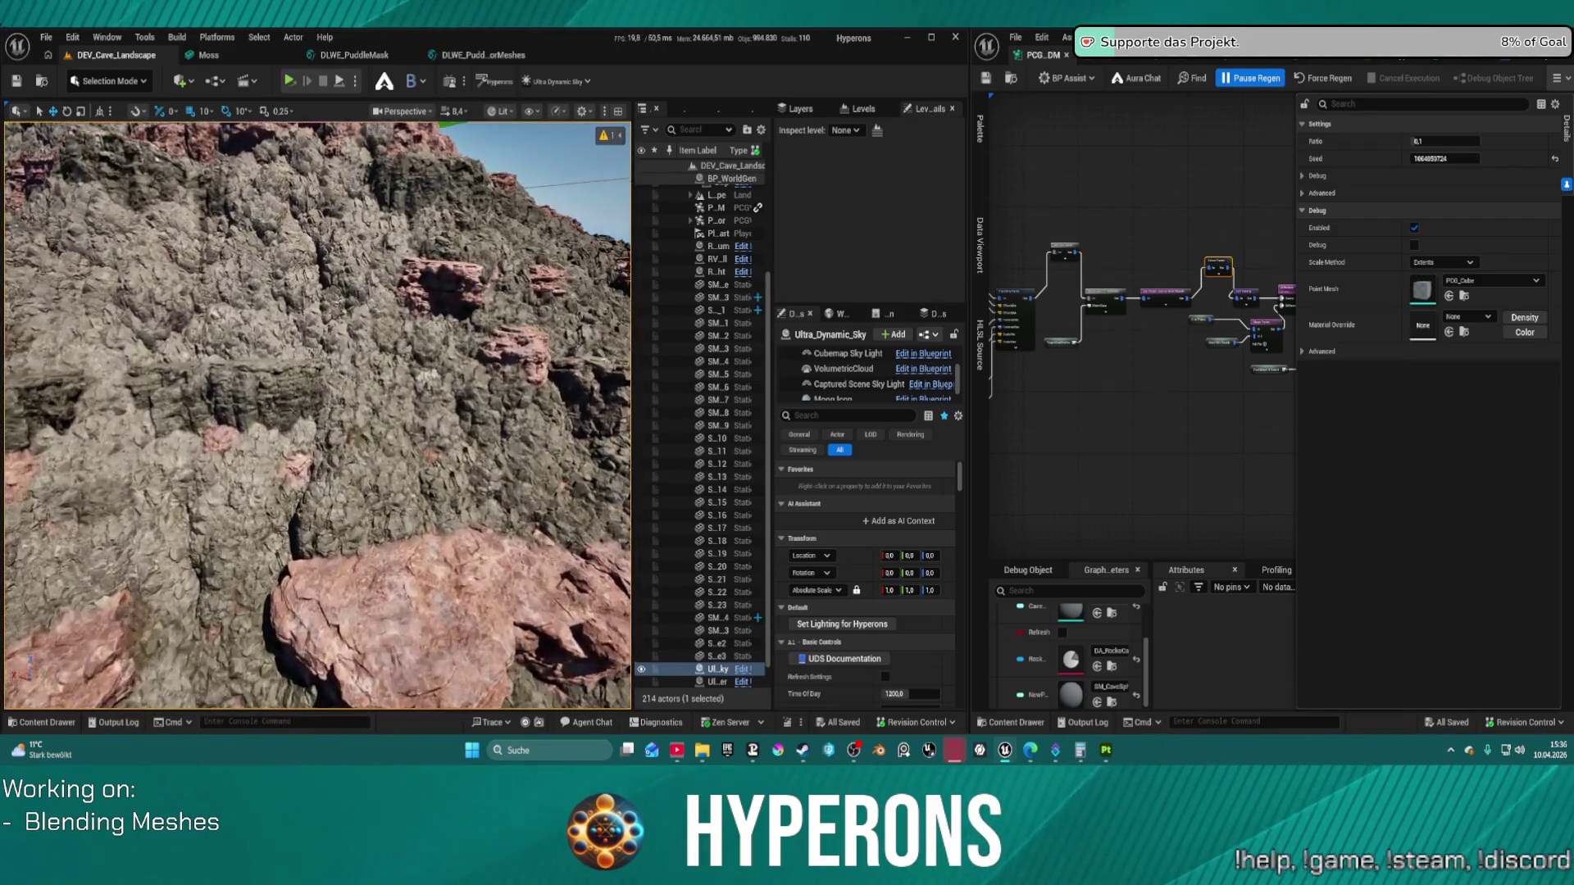
{"action": "key", "text": "w"}
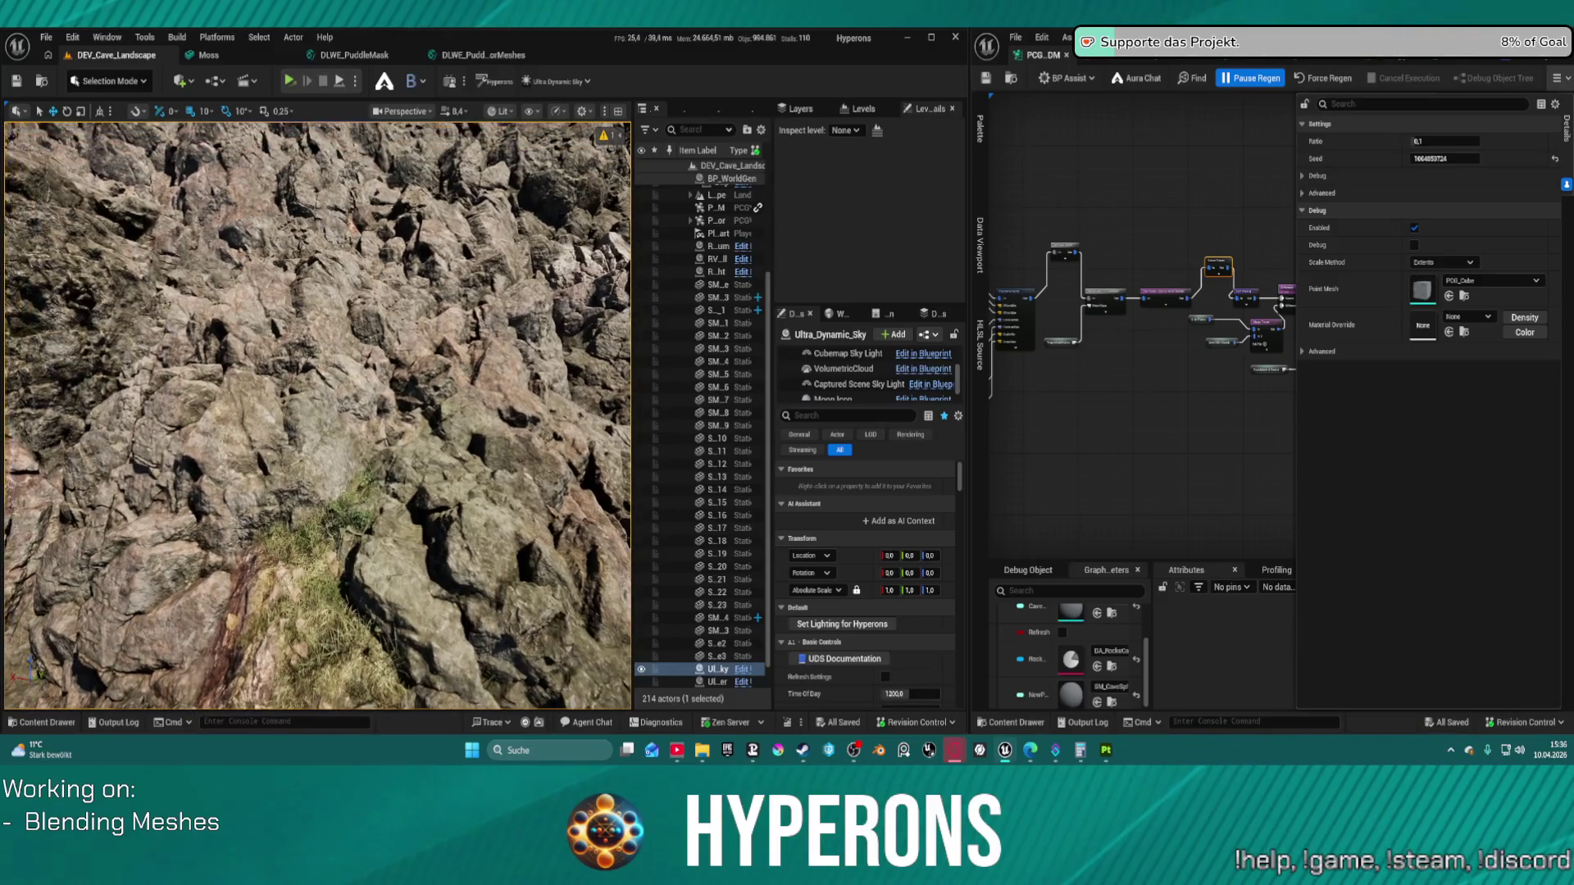
{"action": "key", "text": "s"}
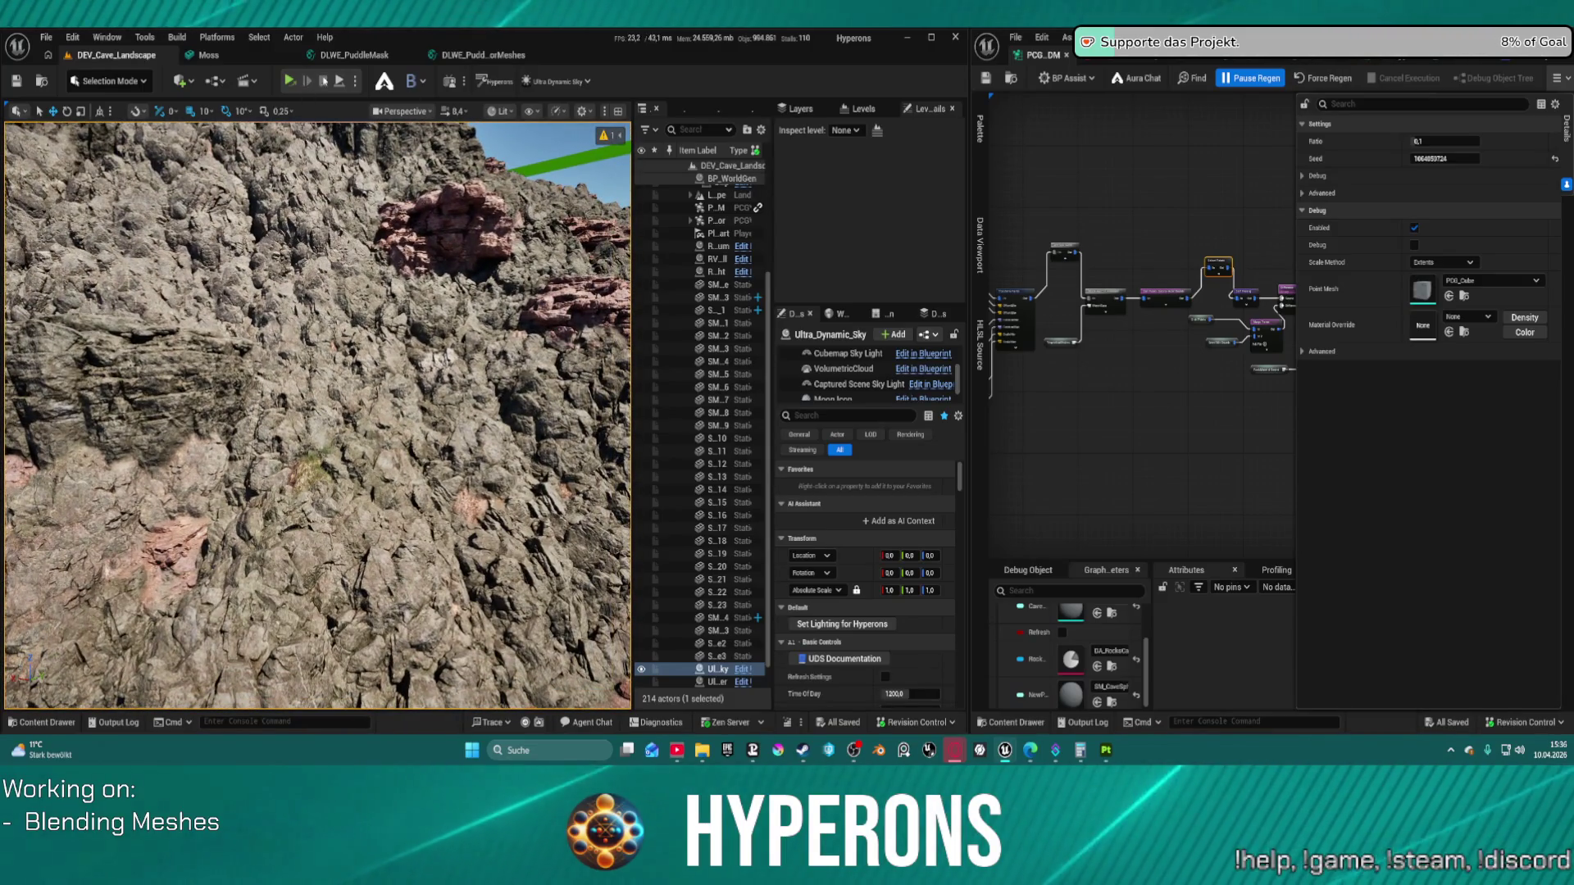
Step: Toggle rock mesh blending and turn on the MeshBlend debug visualization
{"action": "left_click", "coordinate": [414, 83]}
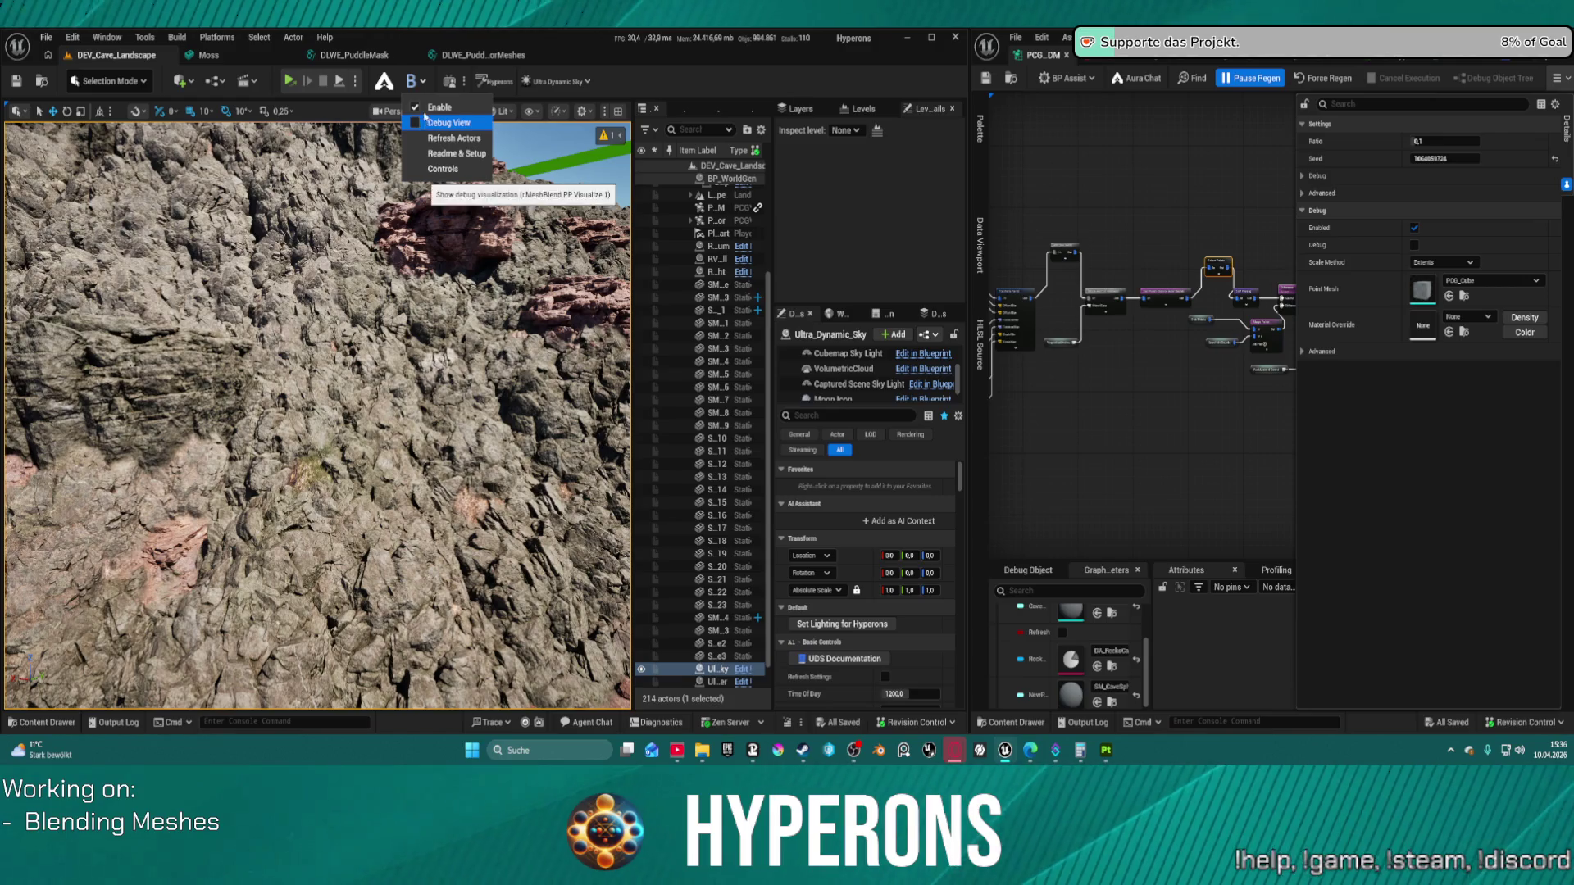
{"action": "left_click", "coordinate": [415, 108]}
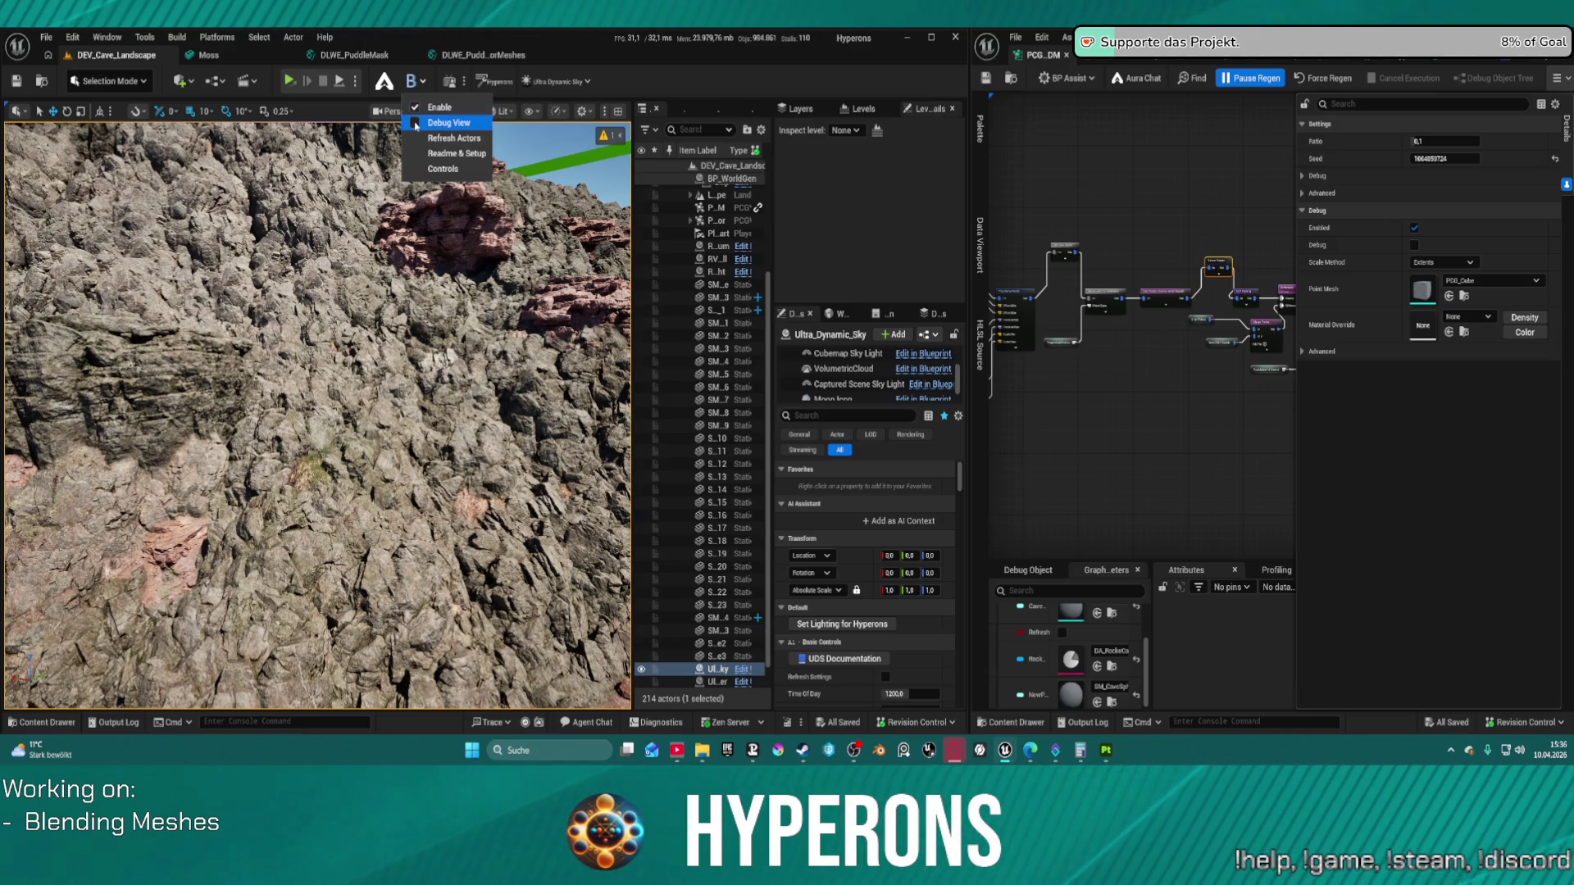
{"action": "left_click", "coordinate": [416, 123]}
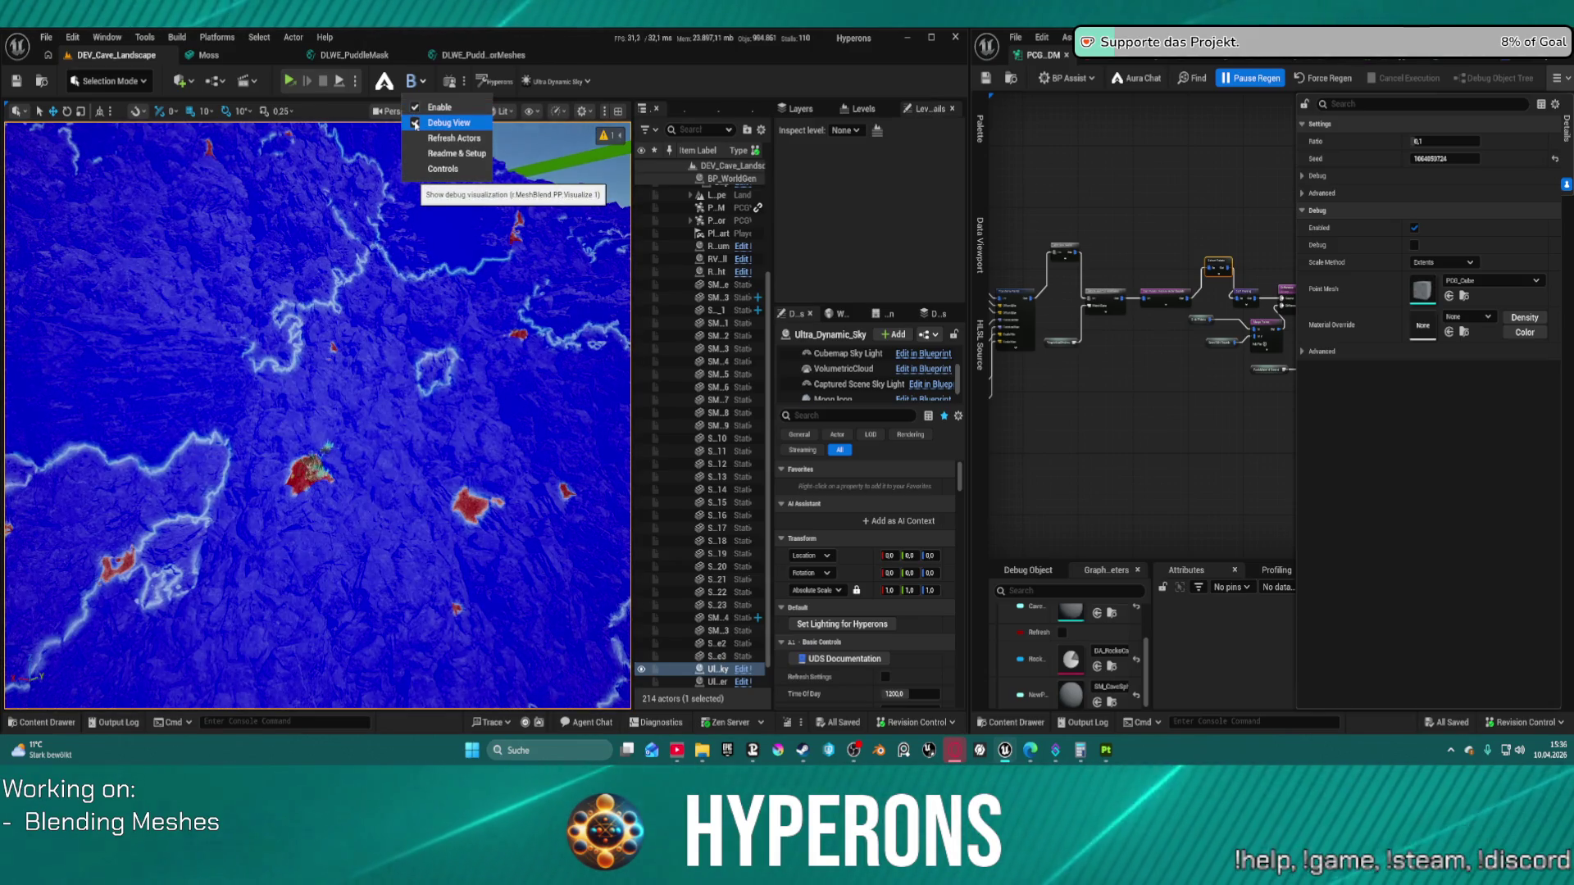
Step: Orbit and zoom around the rock spire to inspect the blue blend debug shading
{"action": "left_click_drag", "start_coordinate": [327, 369], "coordinate": [327, 295]}
{"action": "scroll", "coordinate": [316, 417], "scroll_direction": "down", "scroll_amount": 3}
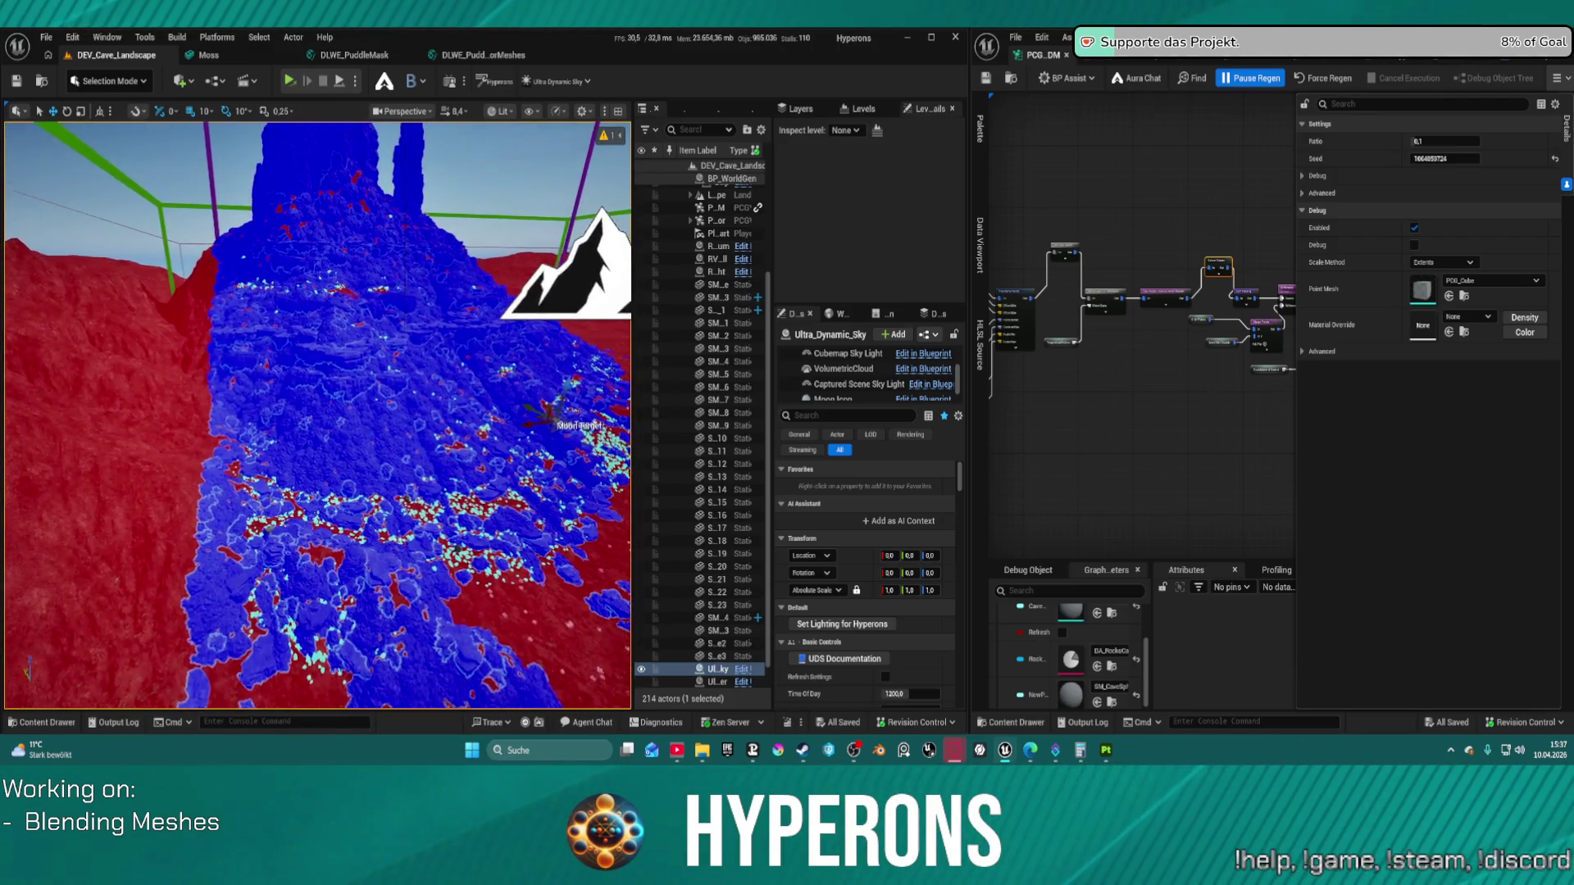
{"action": "scroll", "coordinate": [318, 414], "scroll_direction": "up", "scroll_amount": 10}
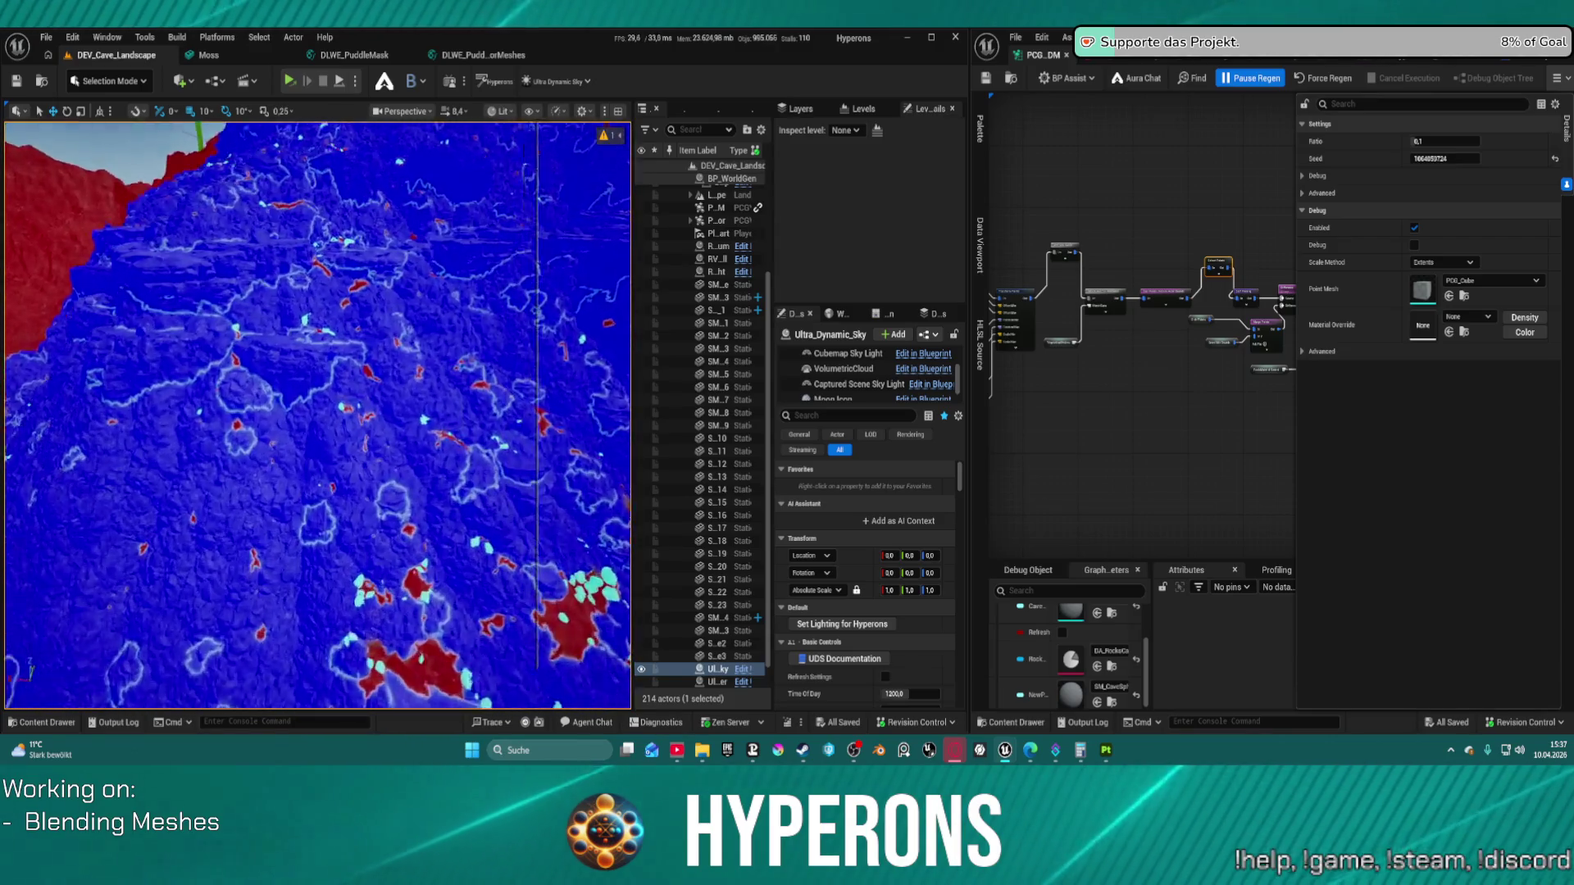
{"action": "scroll", "coordinate": [318, 414], "scroll_direction": "down", "scroll_amount": 8}
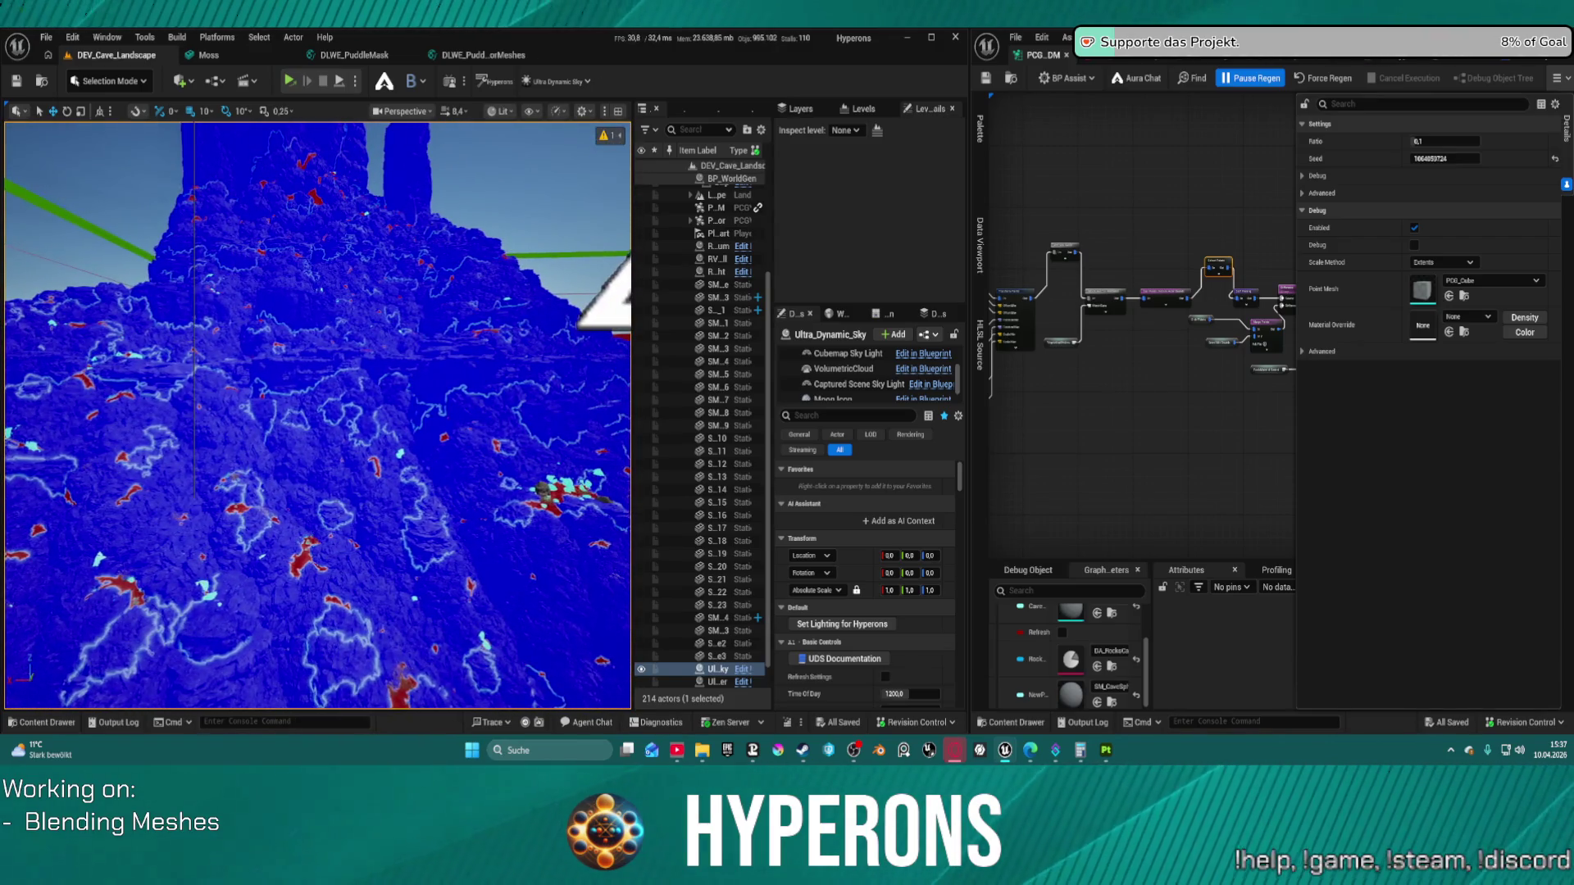
{"action": "mouse_move", "coordinate": [383, 597]}
{"action": "left_mouse_down"}
{"action": "mouse_move", "coordinate": [344, 574]}
{"action": "mouse_move", "coordinate": [385, 565]}
{"action": "left_mouse_up"}
{"action": "scroll", "coordinate": [353, 402], "scroll_direction": "down", "scroll_amount": 5}
{"action": "scroll", "coordinate": [318, 414], "scroll_direction": "up", "scroll_amount": 5}
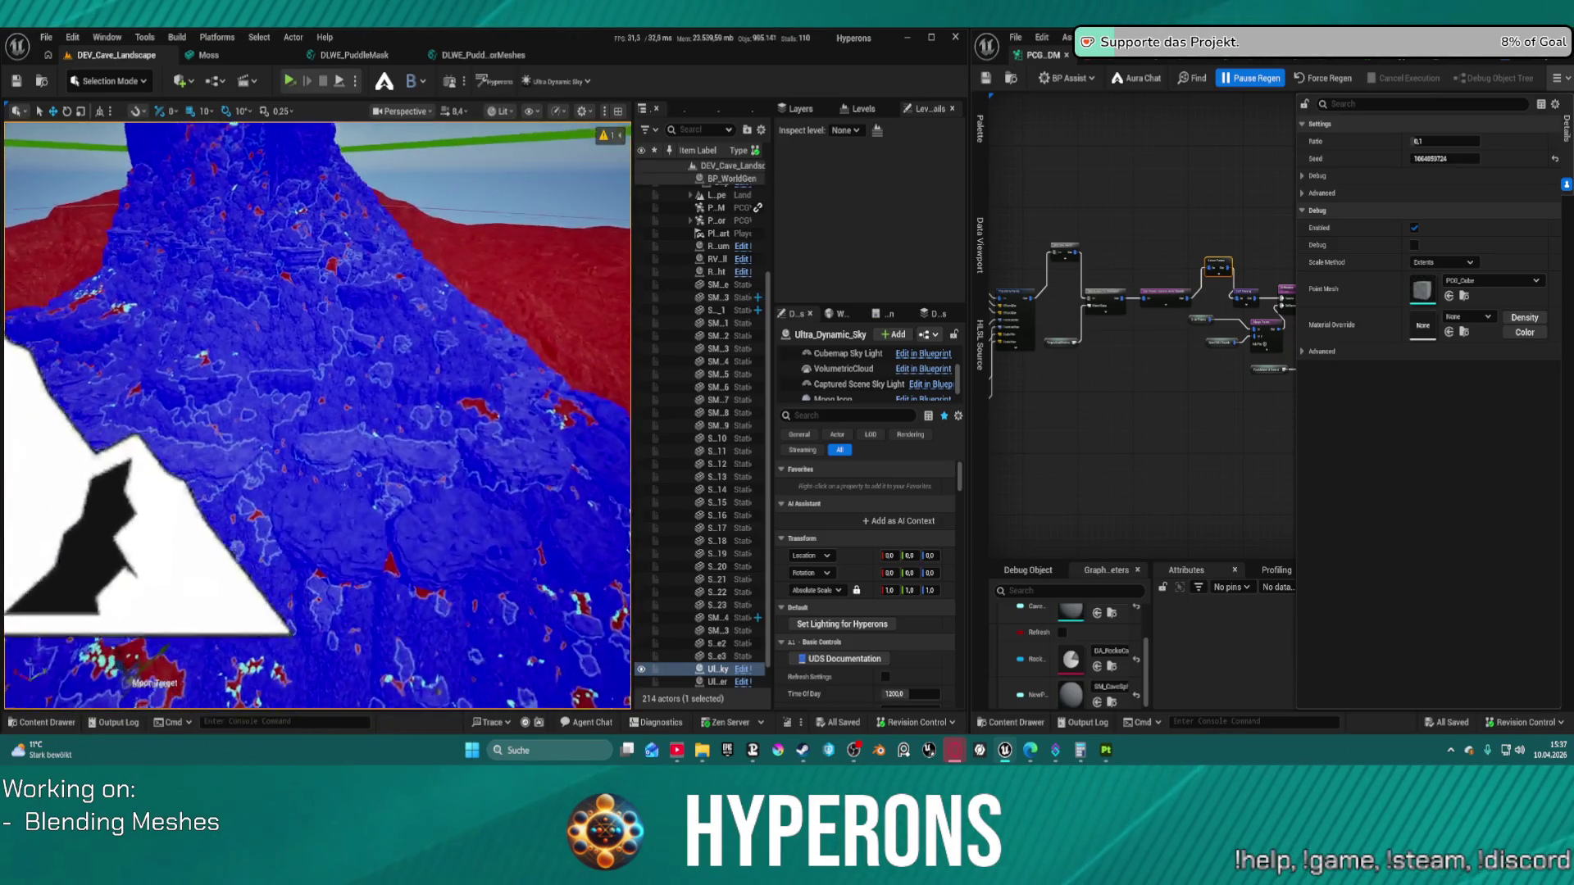
{"action": "scroll", "coordinate": [457, 484], "scroll_direction": "up", "scroll_amount": 3}
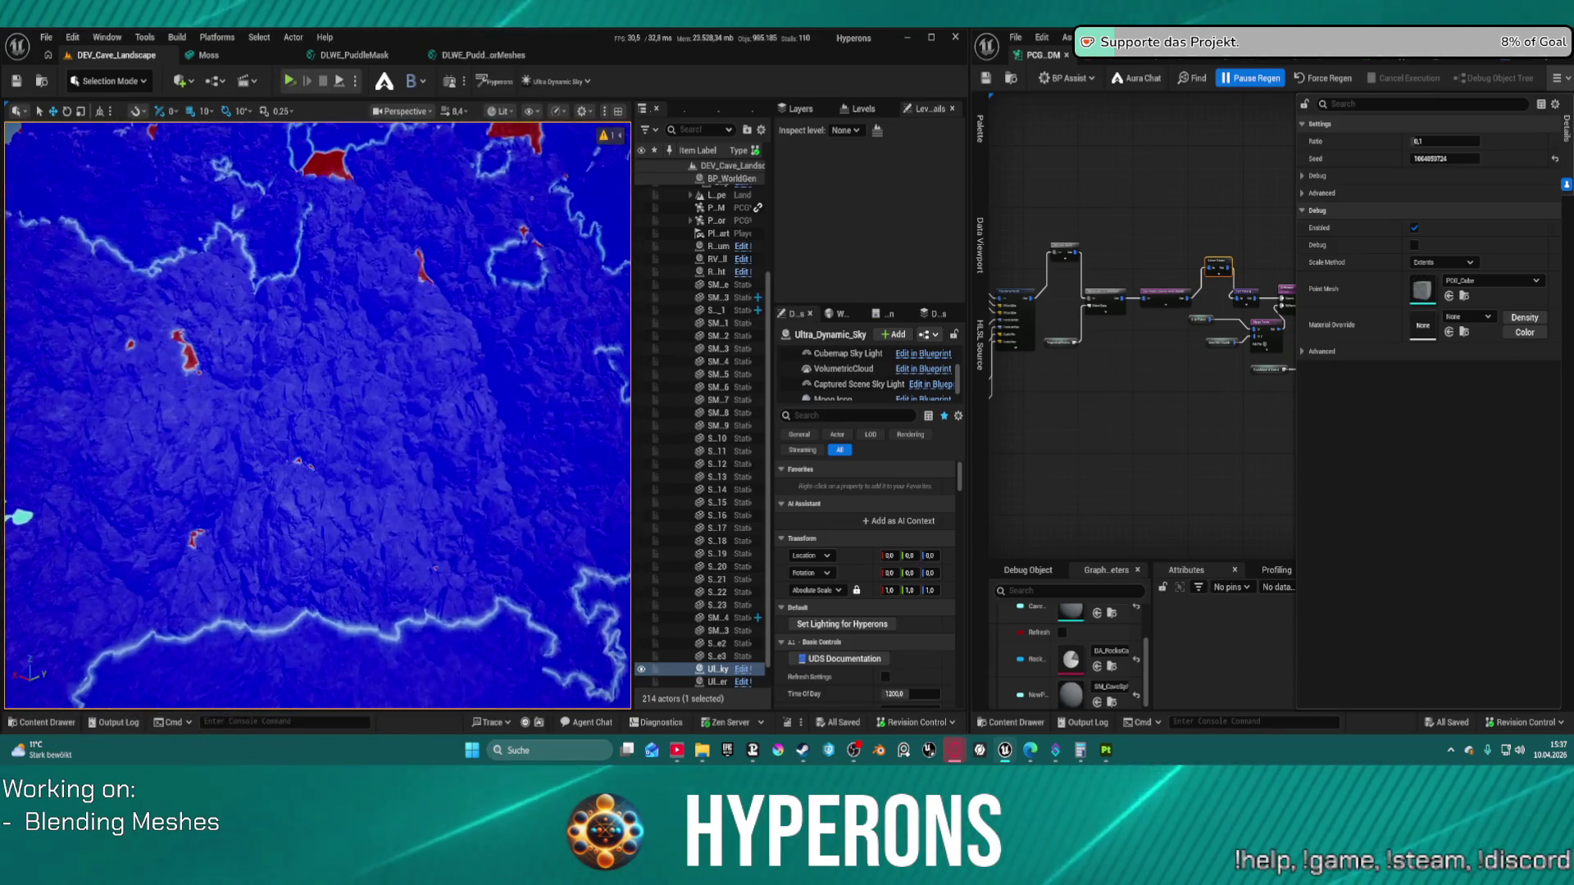
{"action": "scroll", "coordinate": [457, 483], "scroll_direction": "down", "scroll_amount": 4}
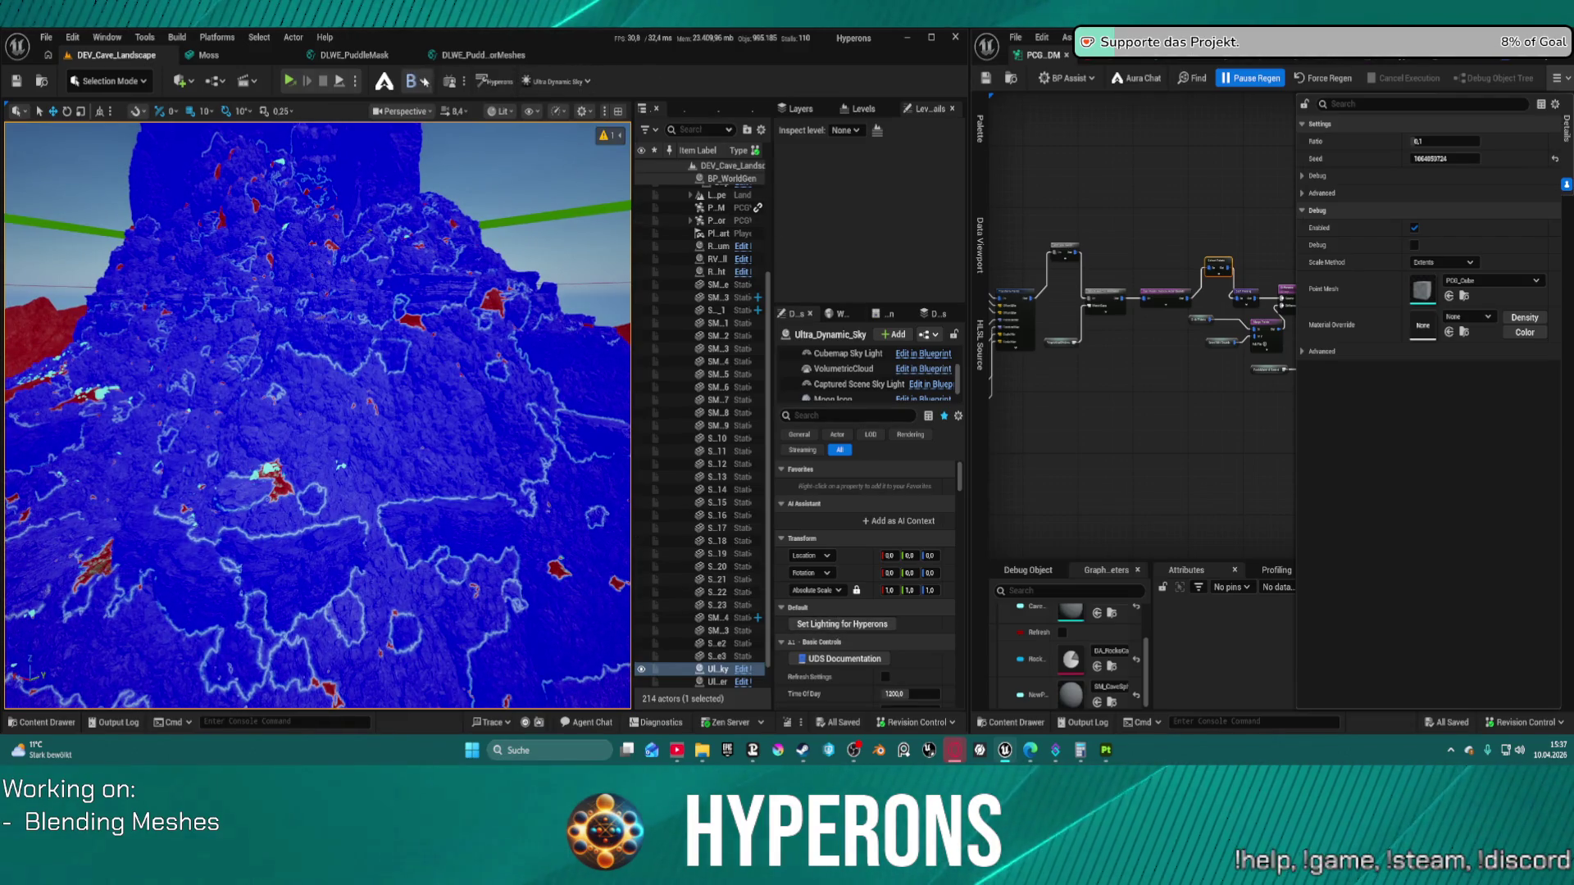
Step: Turn off blend Debug View, widen the Outliner, and close the PCG graph window
{"action": "left_click", "coordinate": [421, 81]}
{"action": "left_click", "coordinate": [436, 124]}
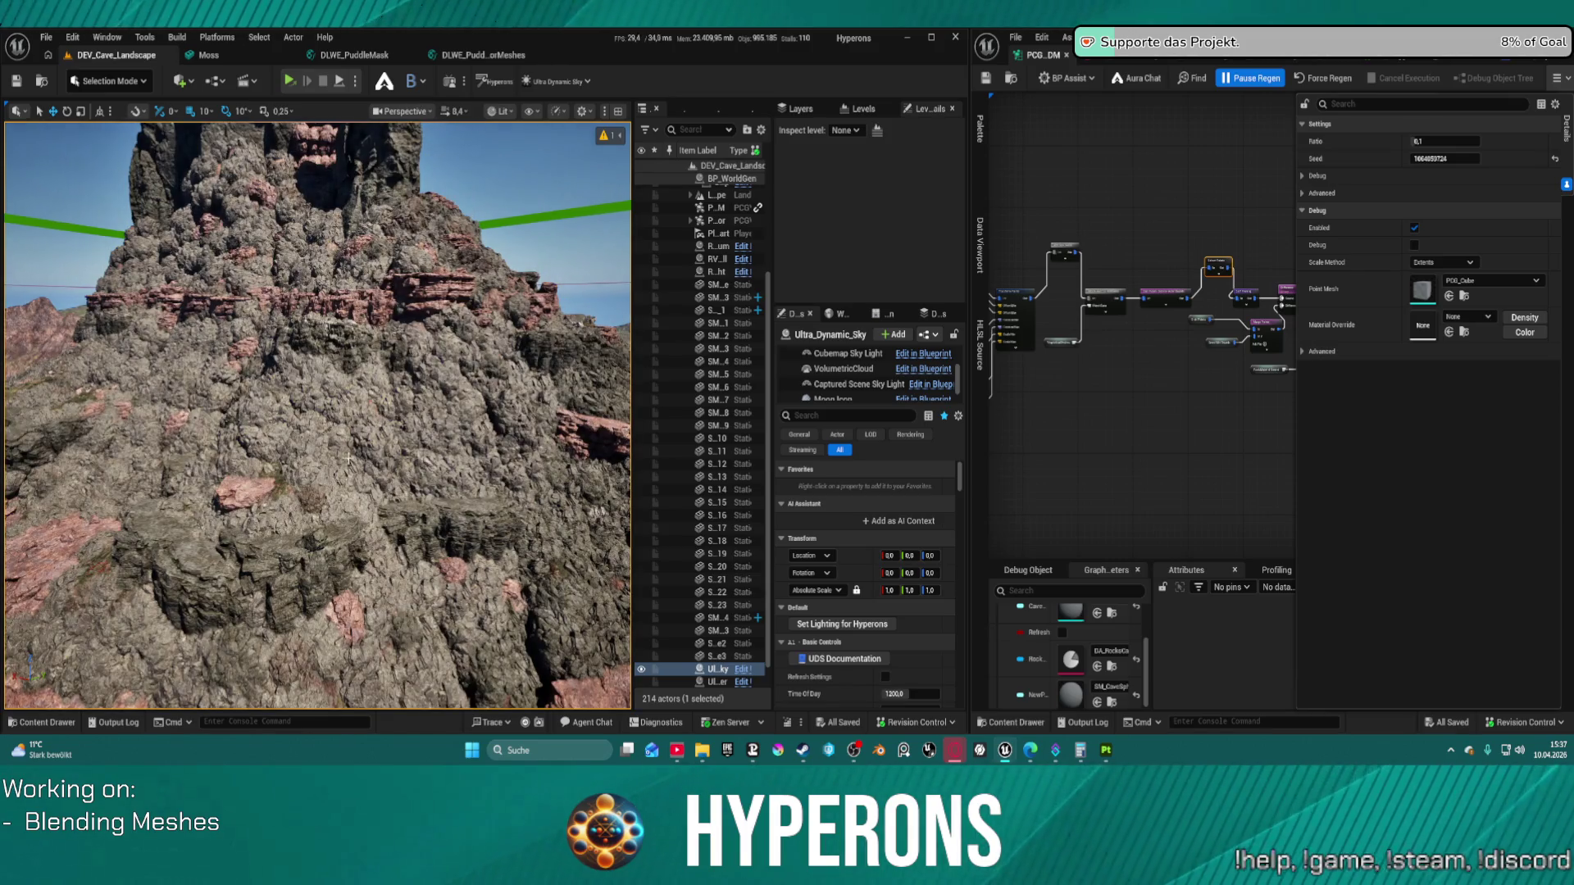
{"action": "scroll", "coordinate": [703, 525], "scroll_direction": "down", "scroll_amount": 1}
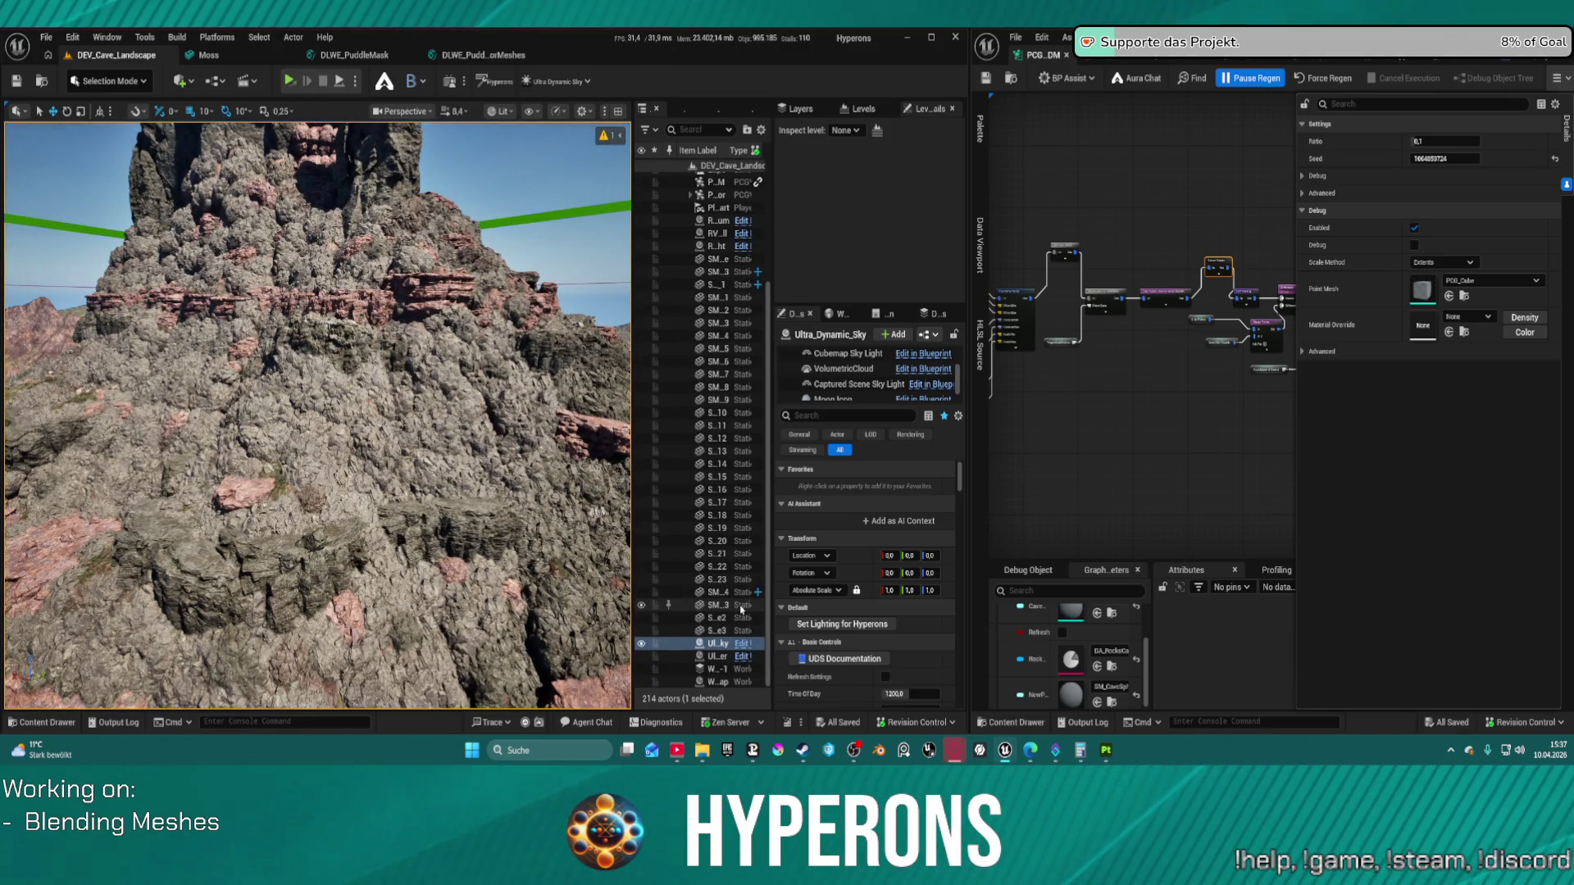
{"action": "scroll", "coordinate": [703, 525], "scroll_direction": "up", "scroll_amount": 6}
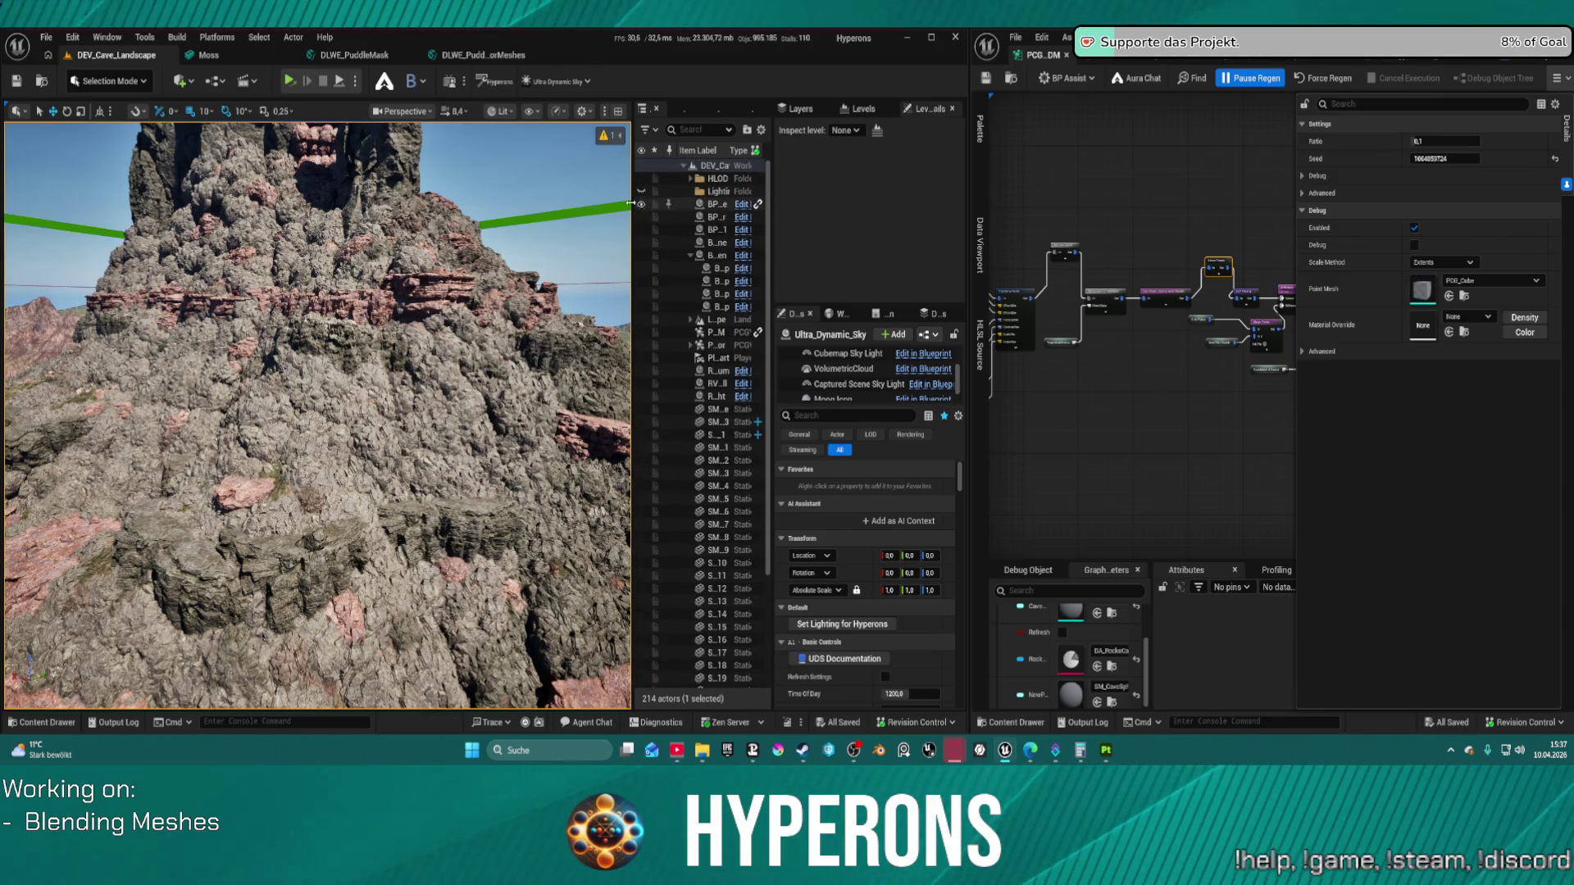
{"action": "left_click_drag", "start_coordinate": [630, 209], "coordinate": [560, 208]}
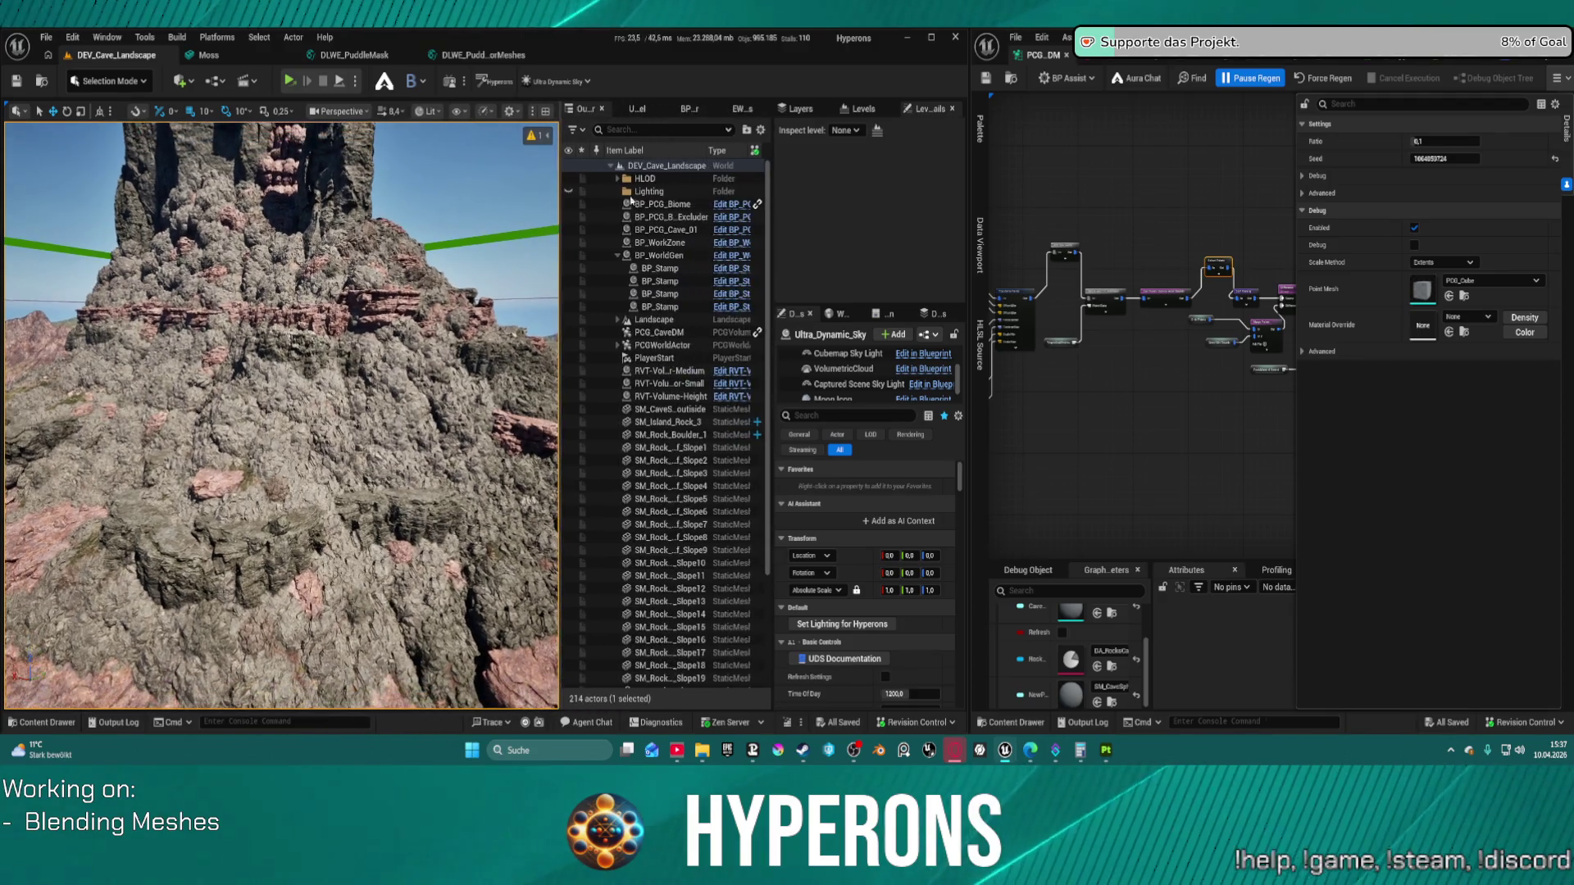
{"action": "key", "text": "super+Down"}
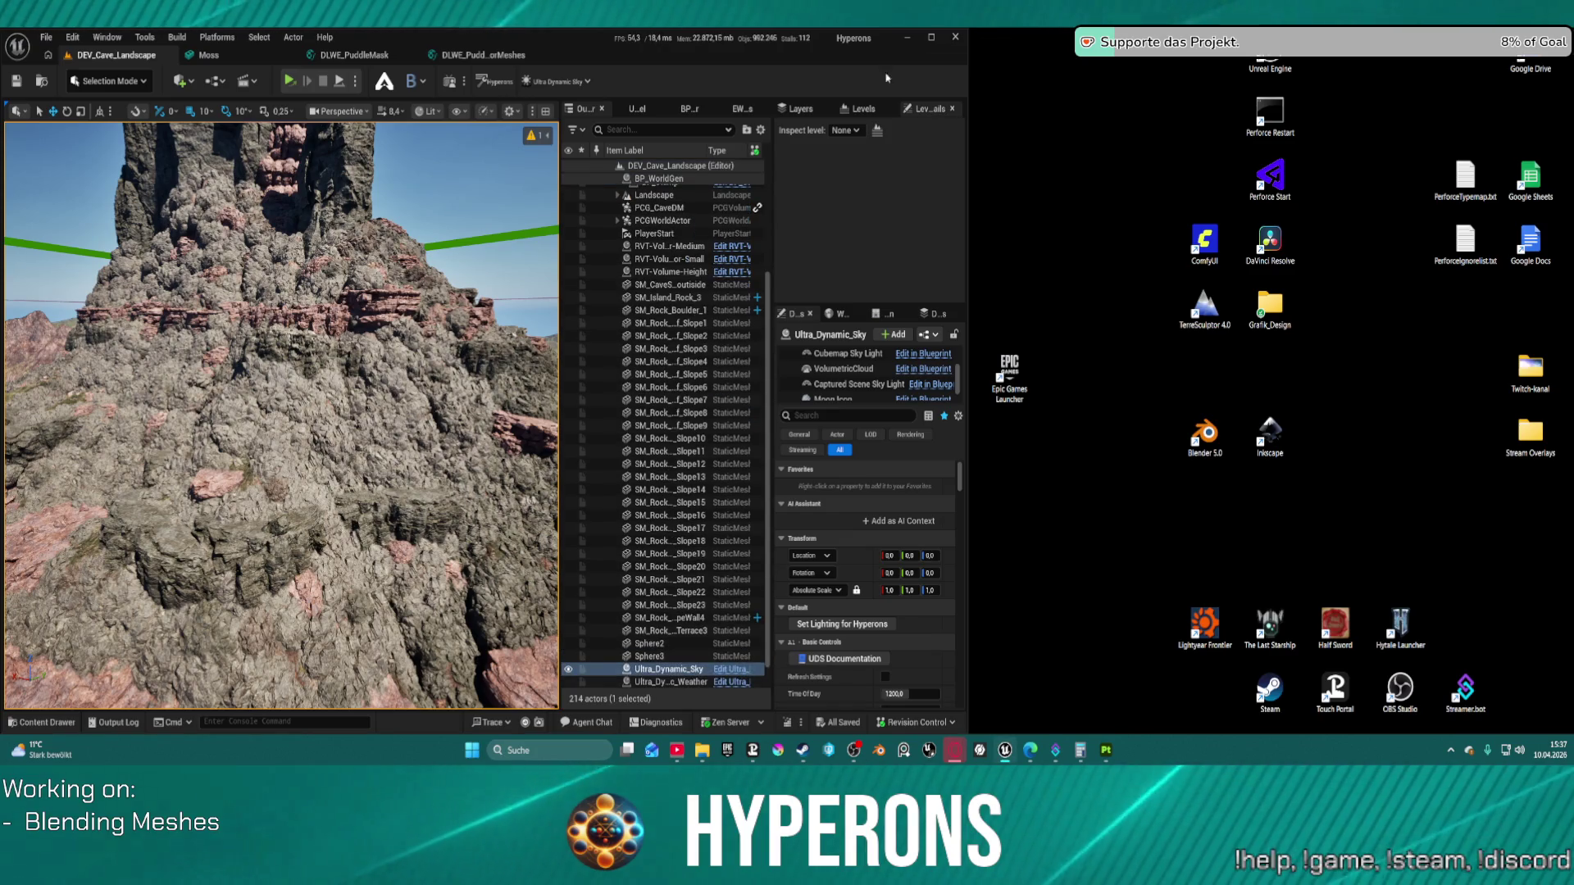
Step: Maximize the editor and focus the camera on the BP_PCG_Biome actor
{"action": "key", "text": "super+Up"}
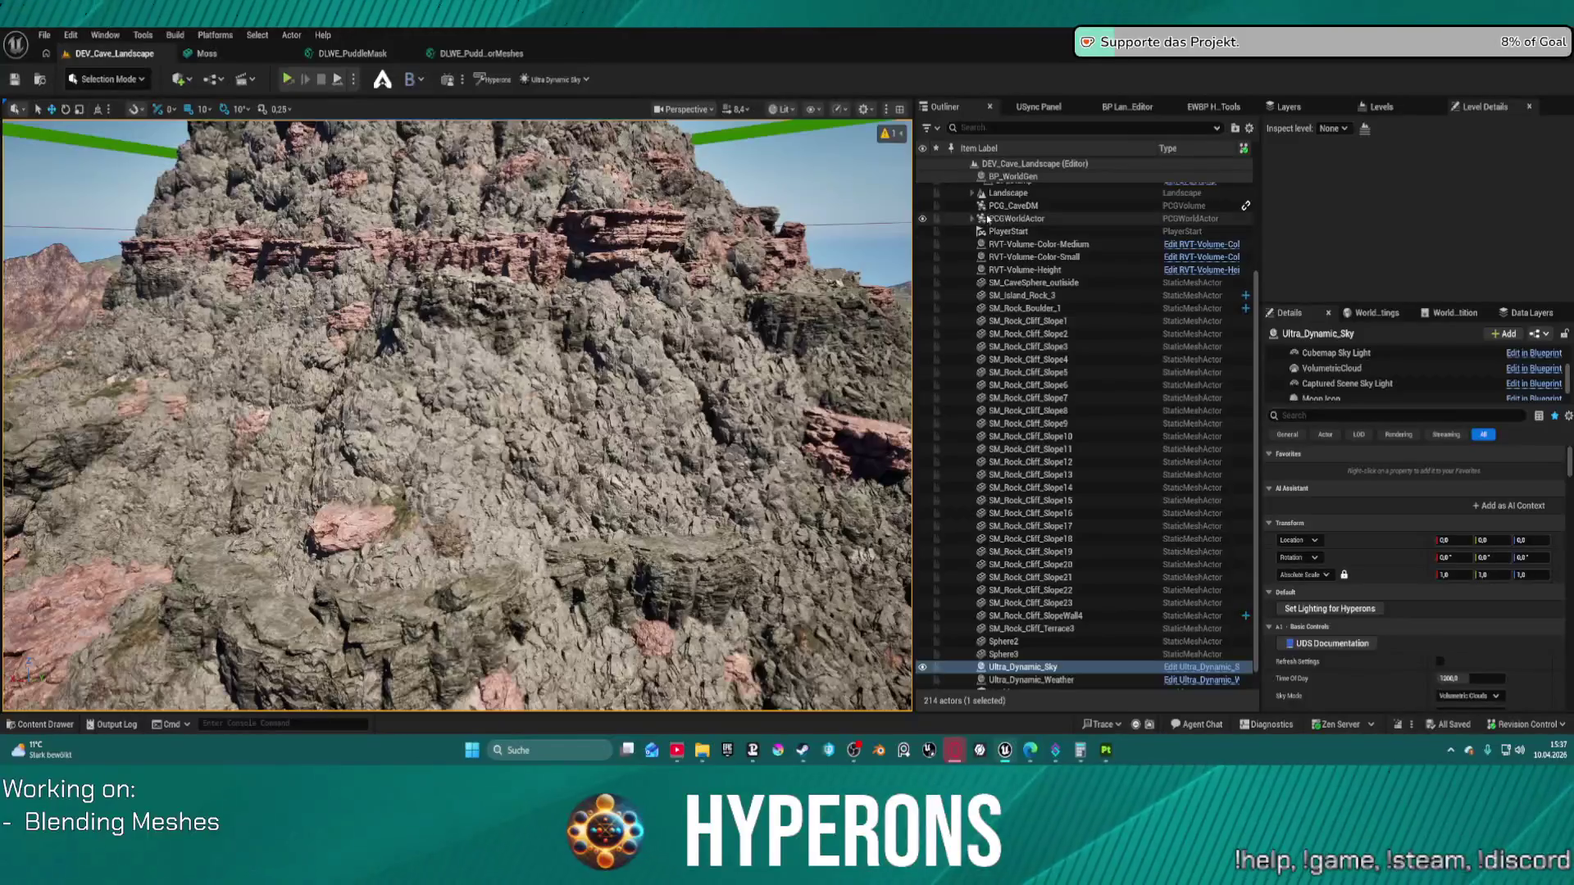
{"action": "scroll", "coordinate": [1009, 246], "scroll_direction": "up", "scroll_amount": 5}
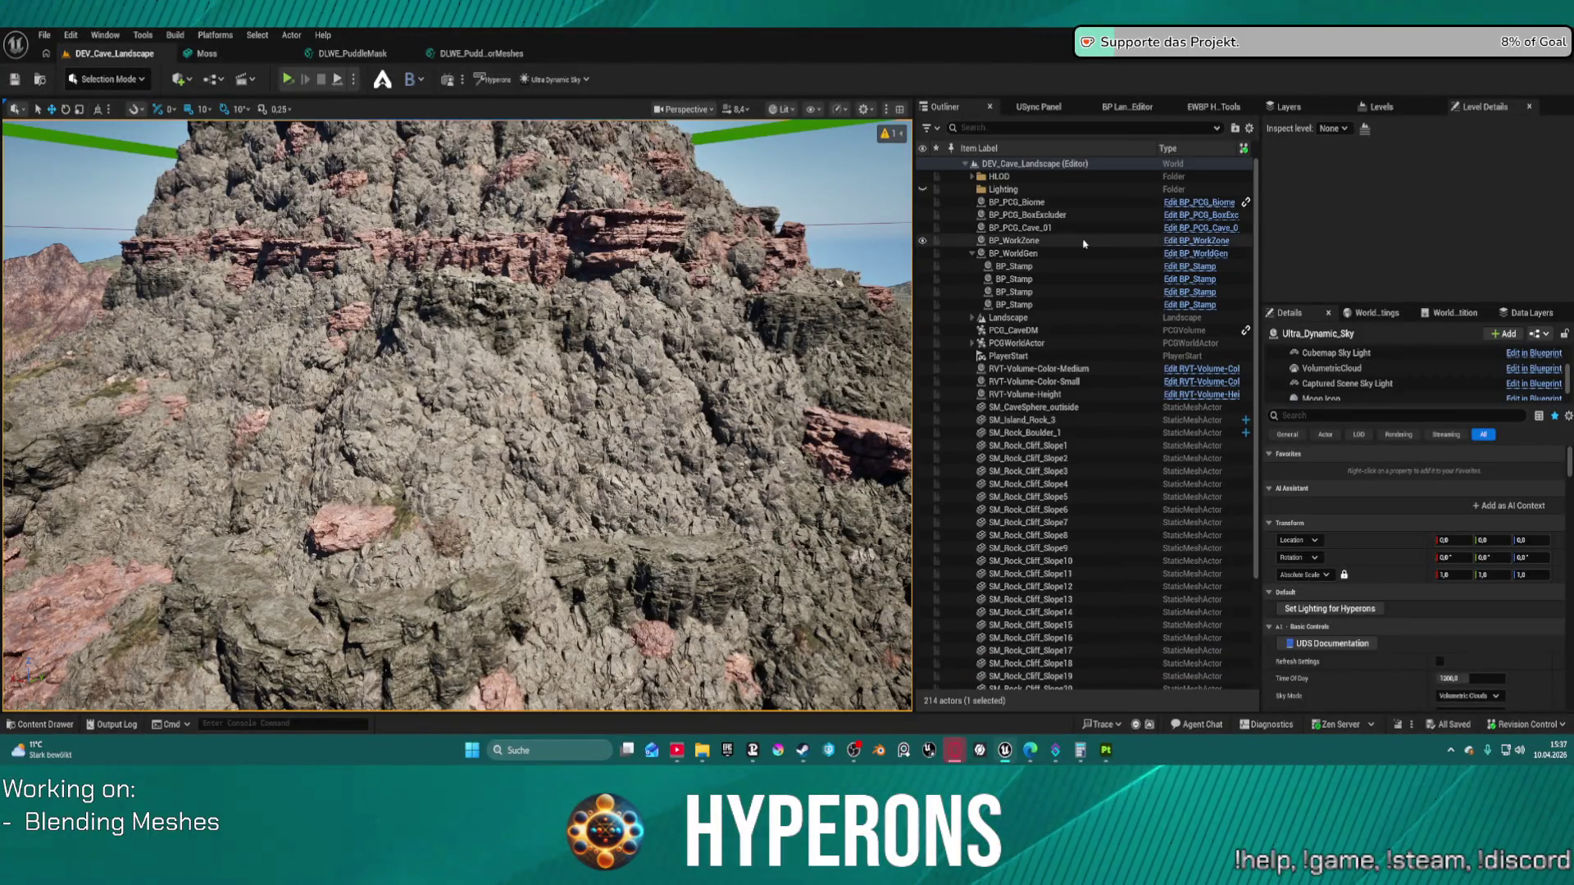
{"action": "left_click", "coordinate": [1016, 201]}
{"action": "key", "text": "f"}
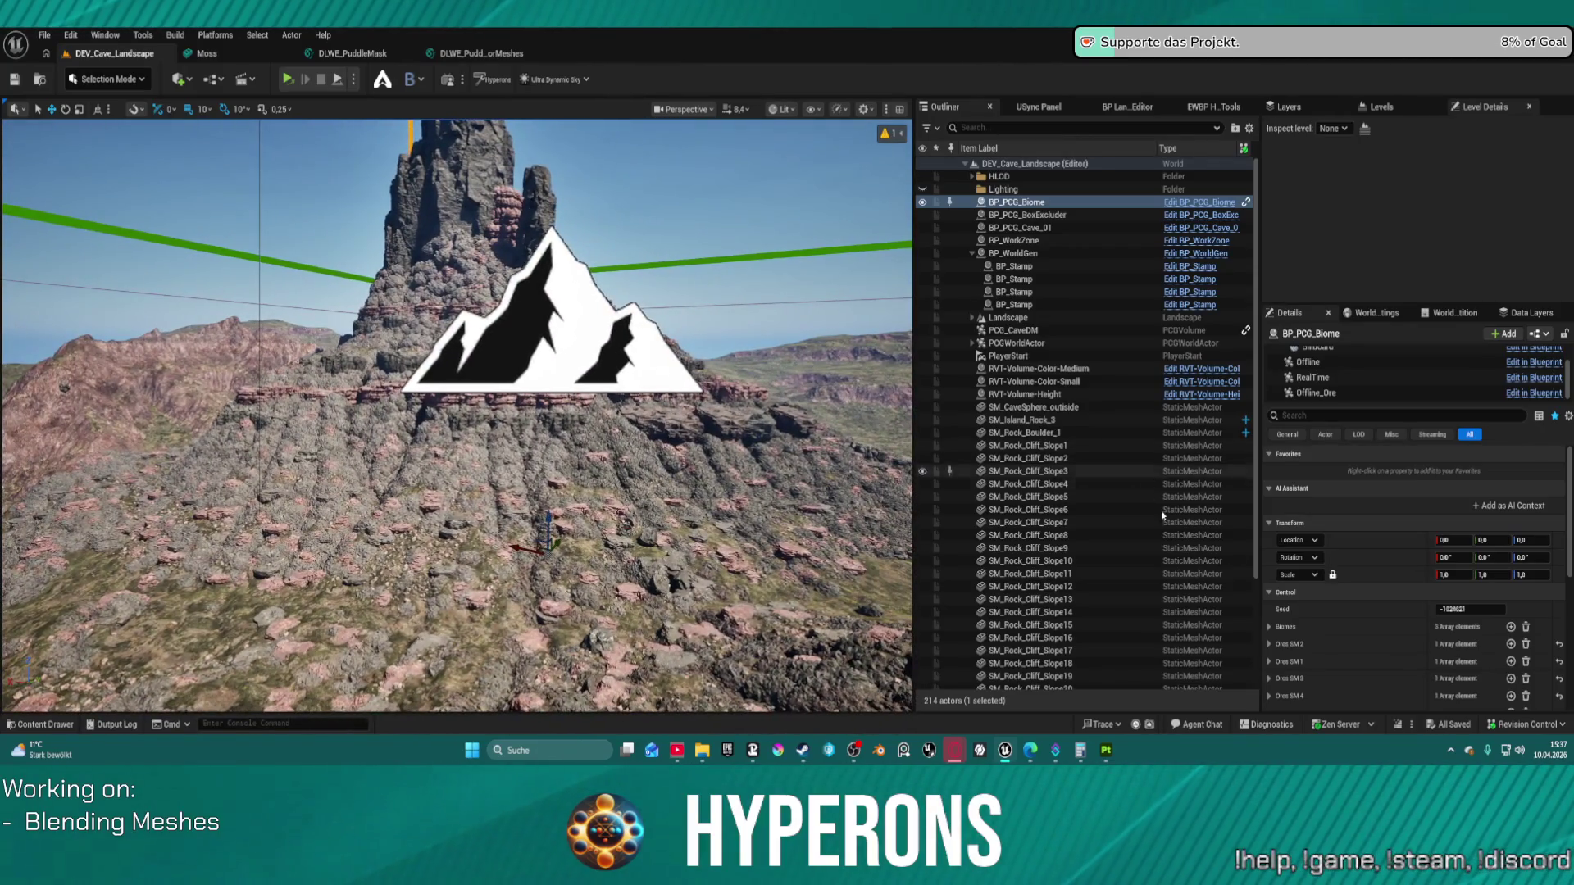
Step: Clean the biome, then regenerate its biome rock content
{"action": "scroll", "coordinate": [1430, 620], "scroll_direction": "down", "scroll_amount": 3}
{"action": "left_click", "coordinate": [1305, 679]}
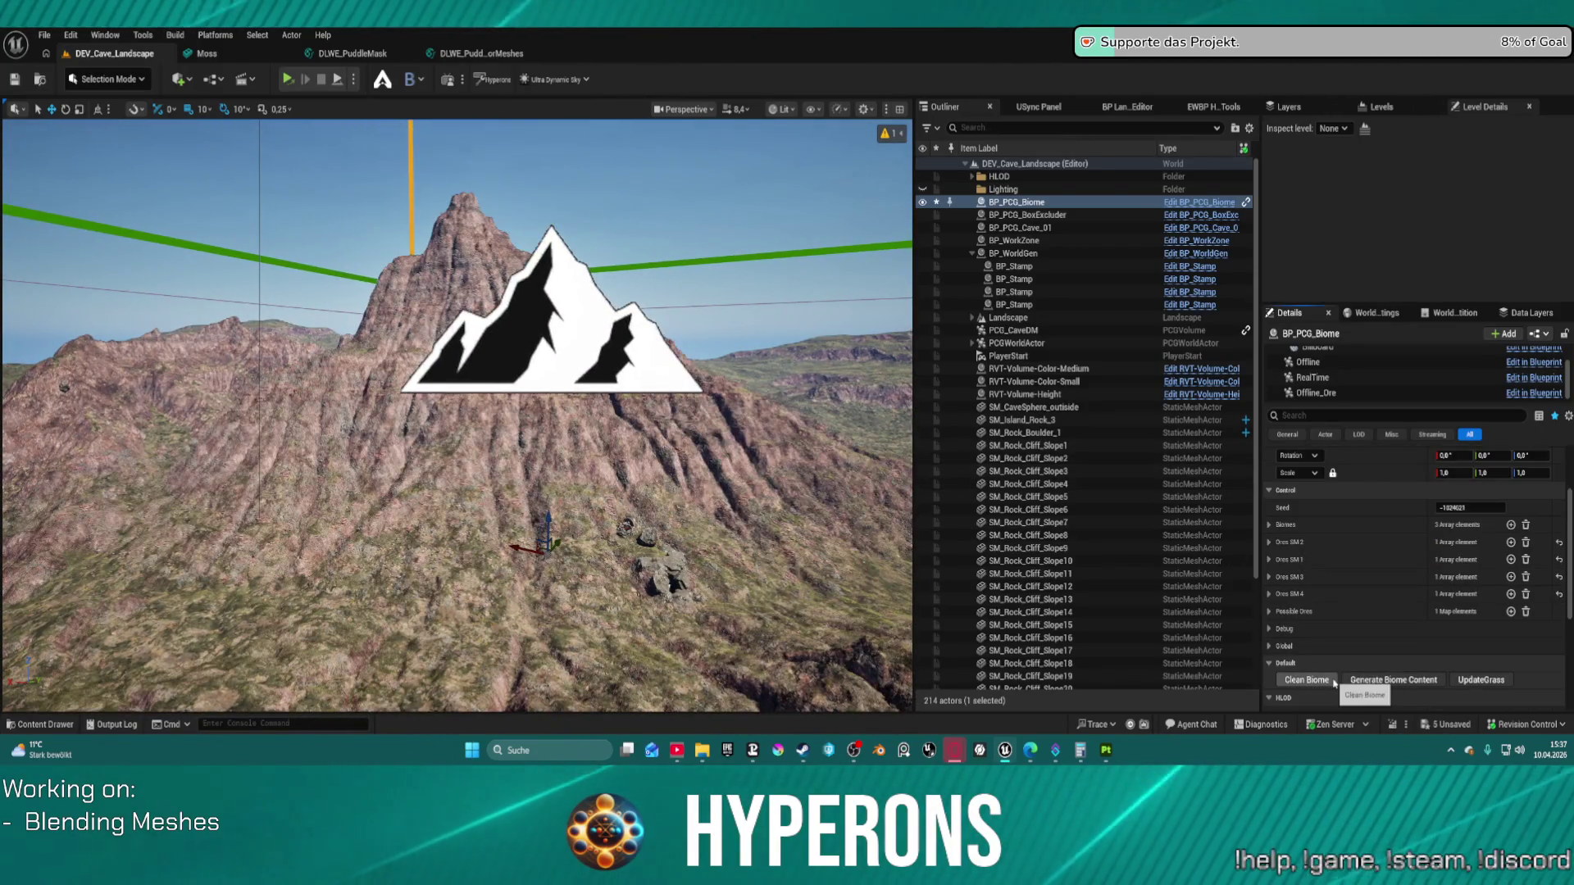
{"action": "left_click", "coordinate": [1375, 680]}
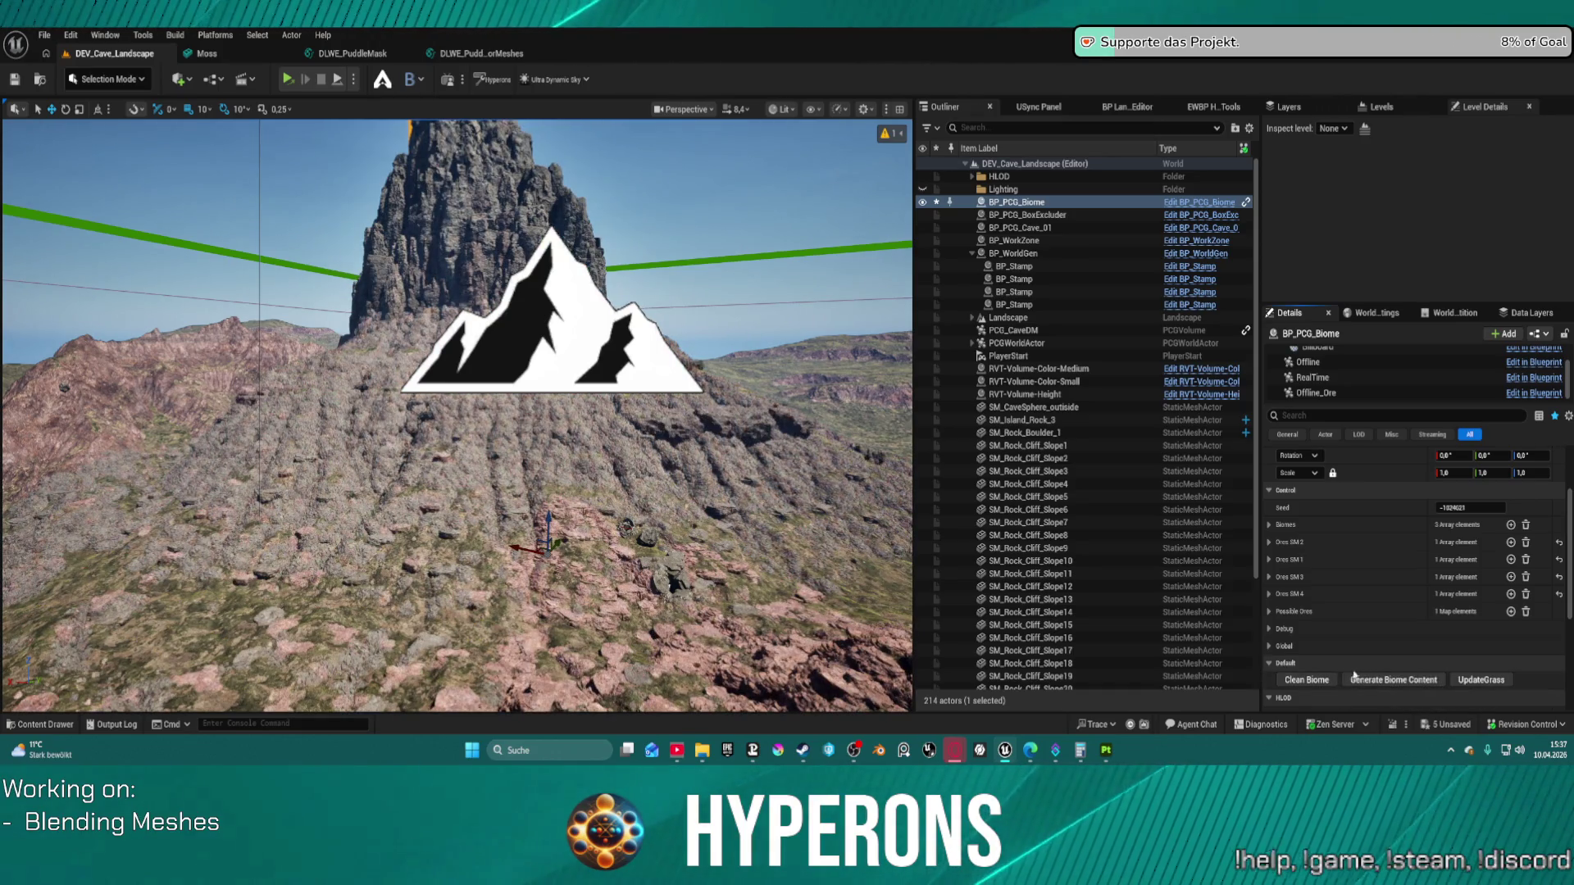
{"action": "left_click", "coordinate": [1323, 680]}
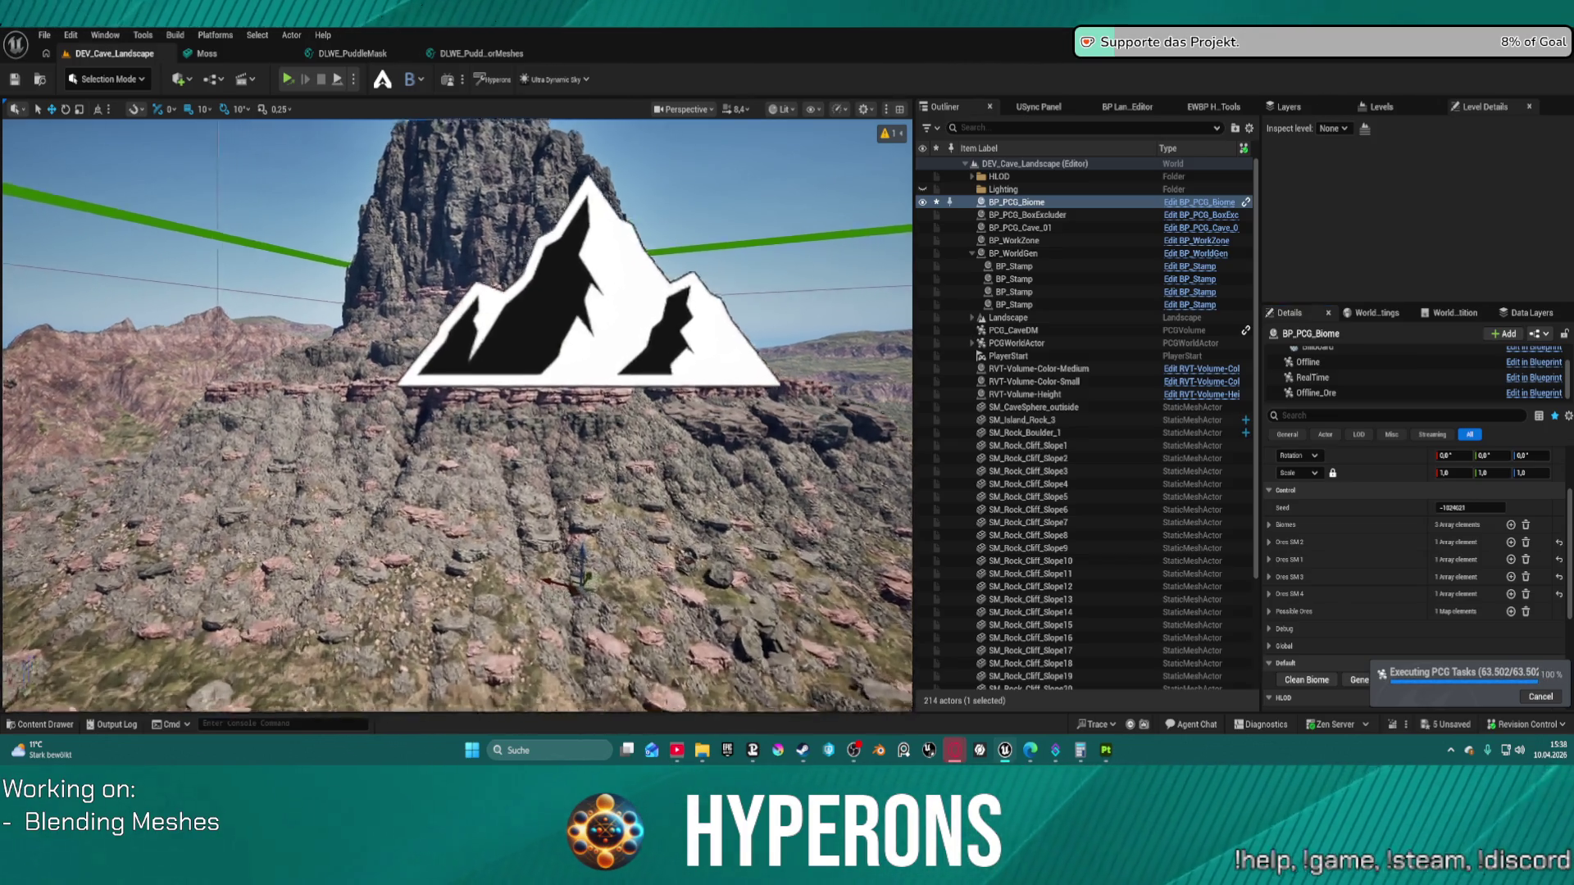
Step: Fly the camera around the cliff face, then clean the biome rock meshes
{"action": "key", "text": "w"}
{"action": "key", "text": "w"}
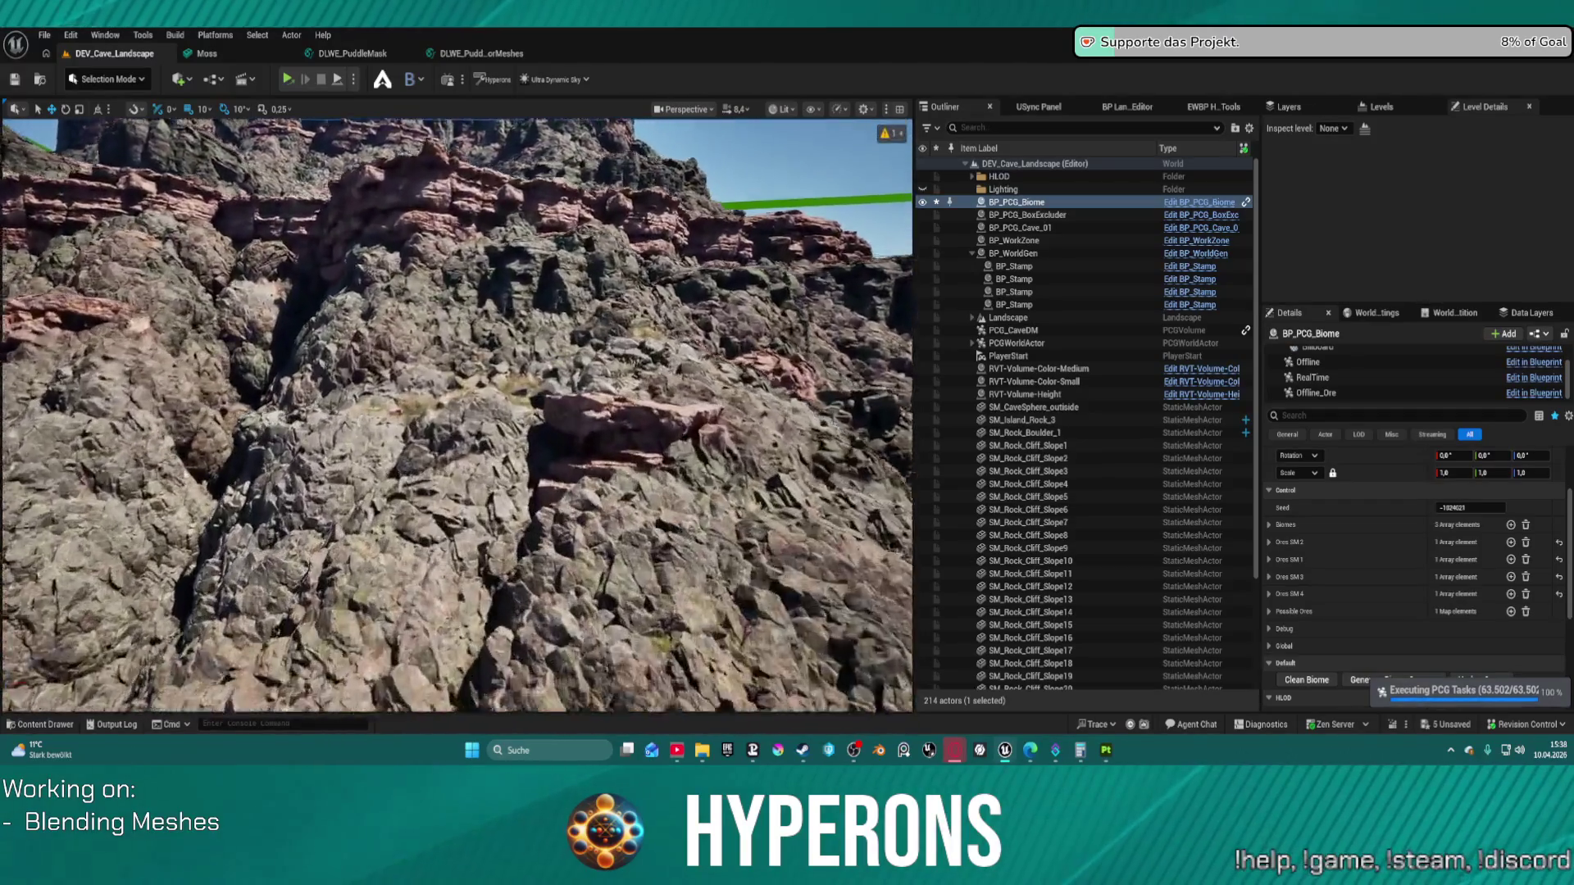
{"action": "key", "text": "s"}
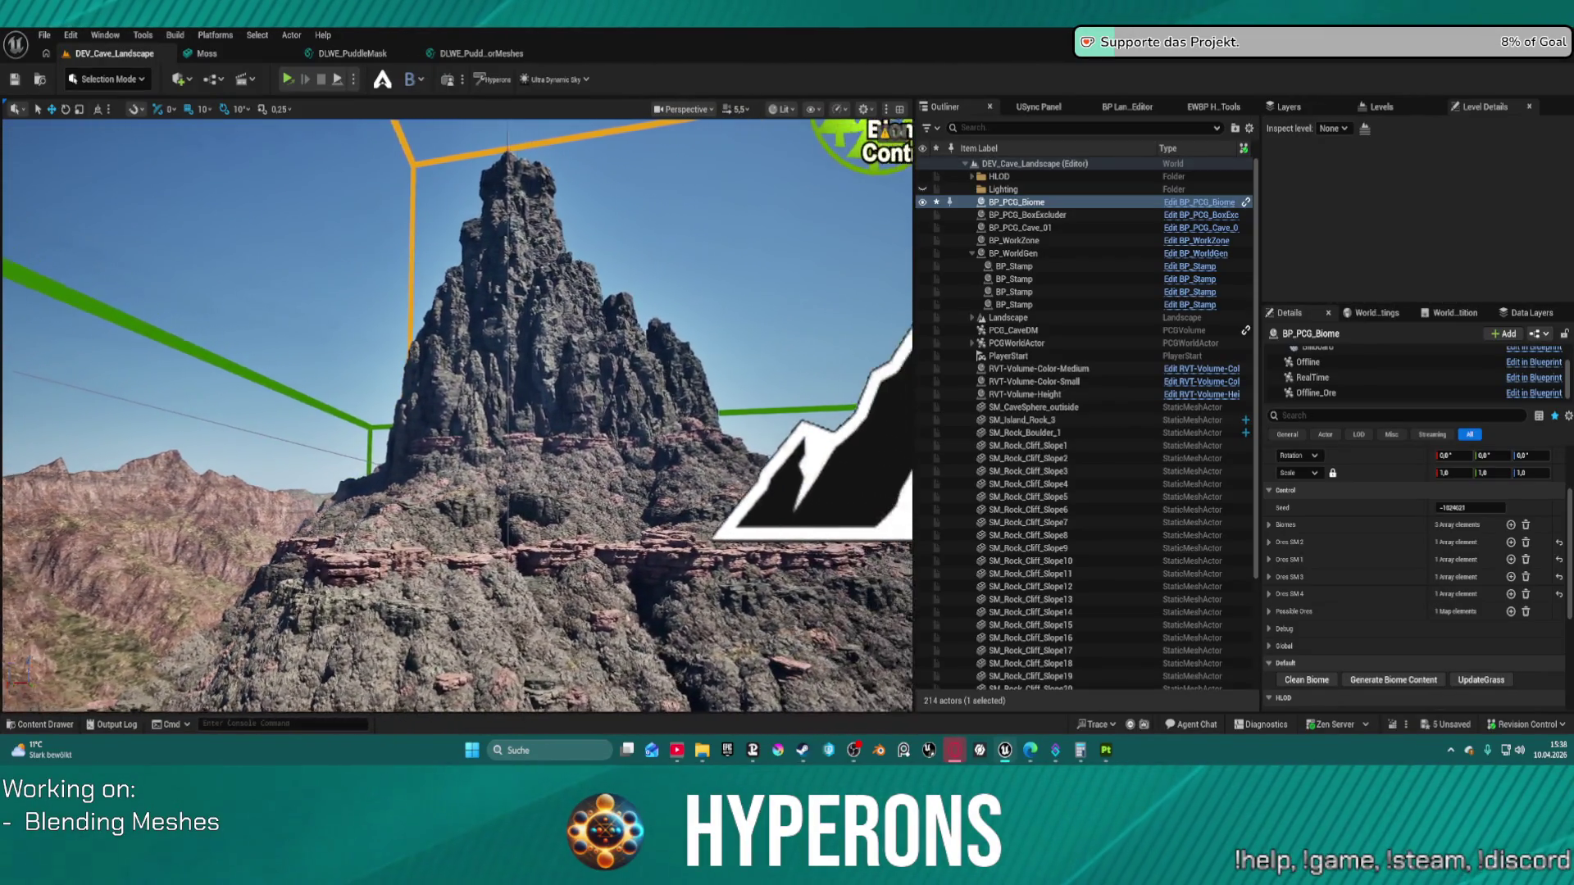
{"action": "key", "text": "w"}
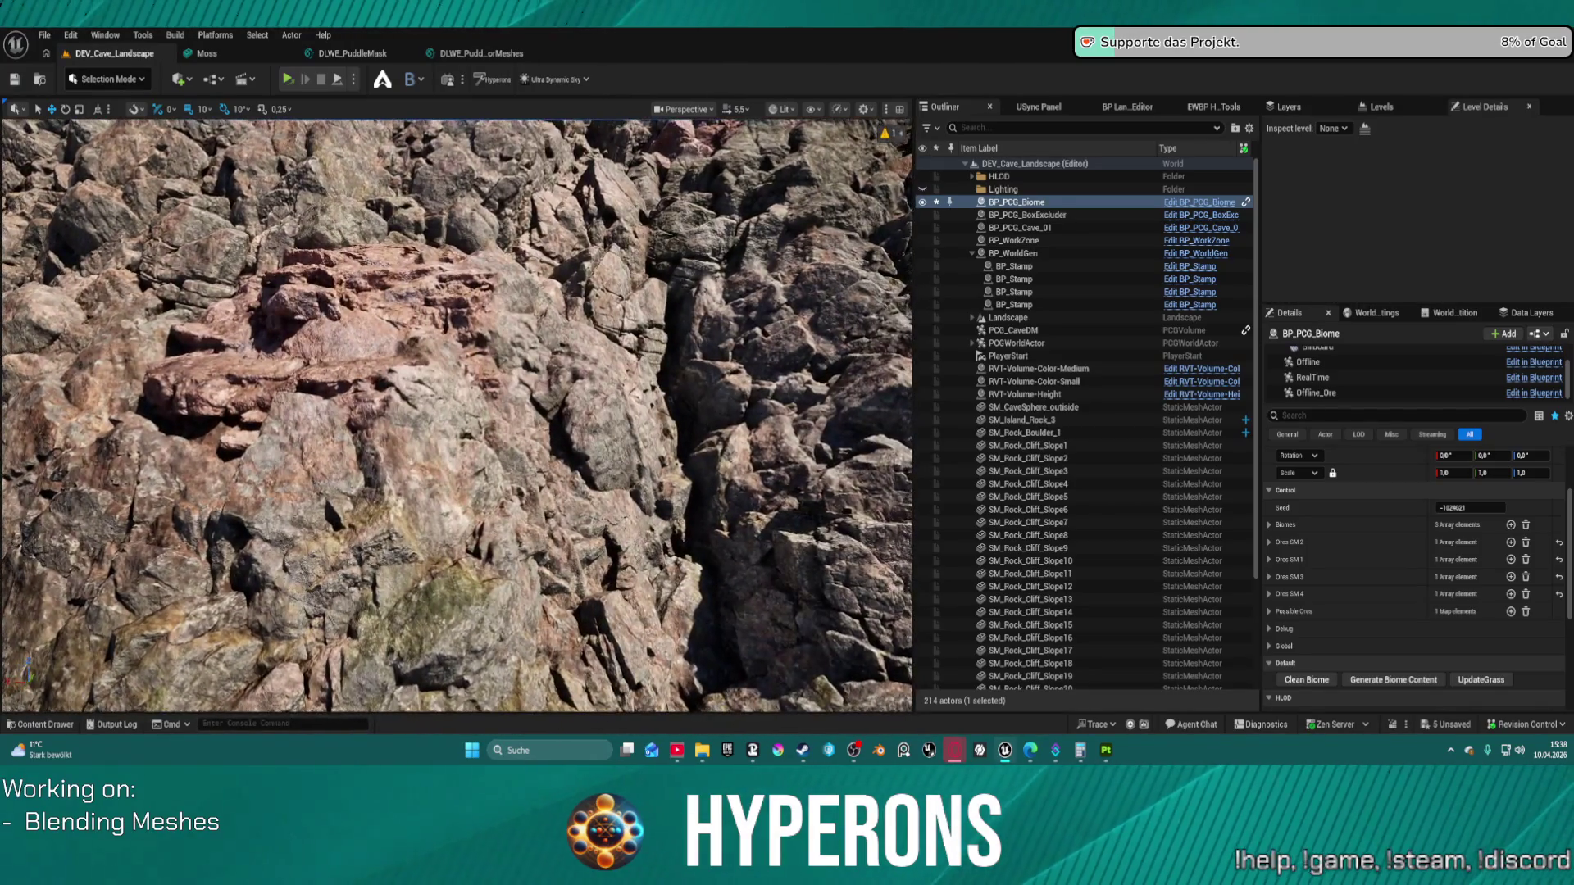
{"action": "key", "text": "e"}
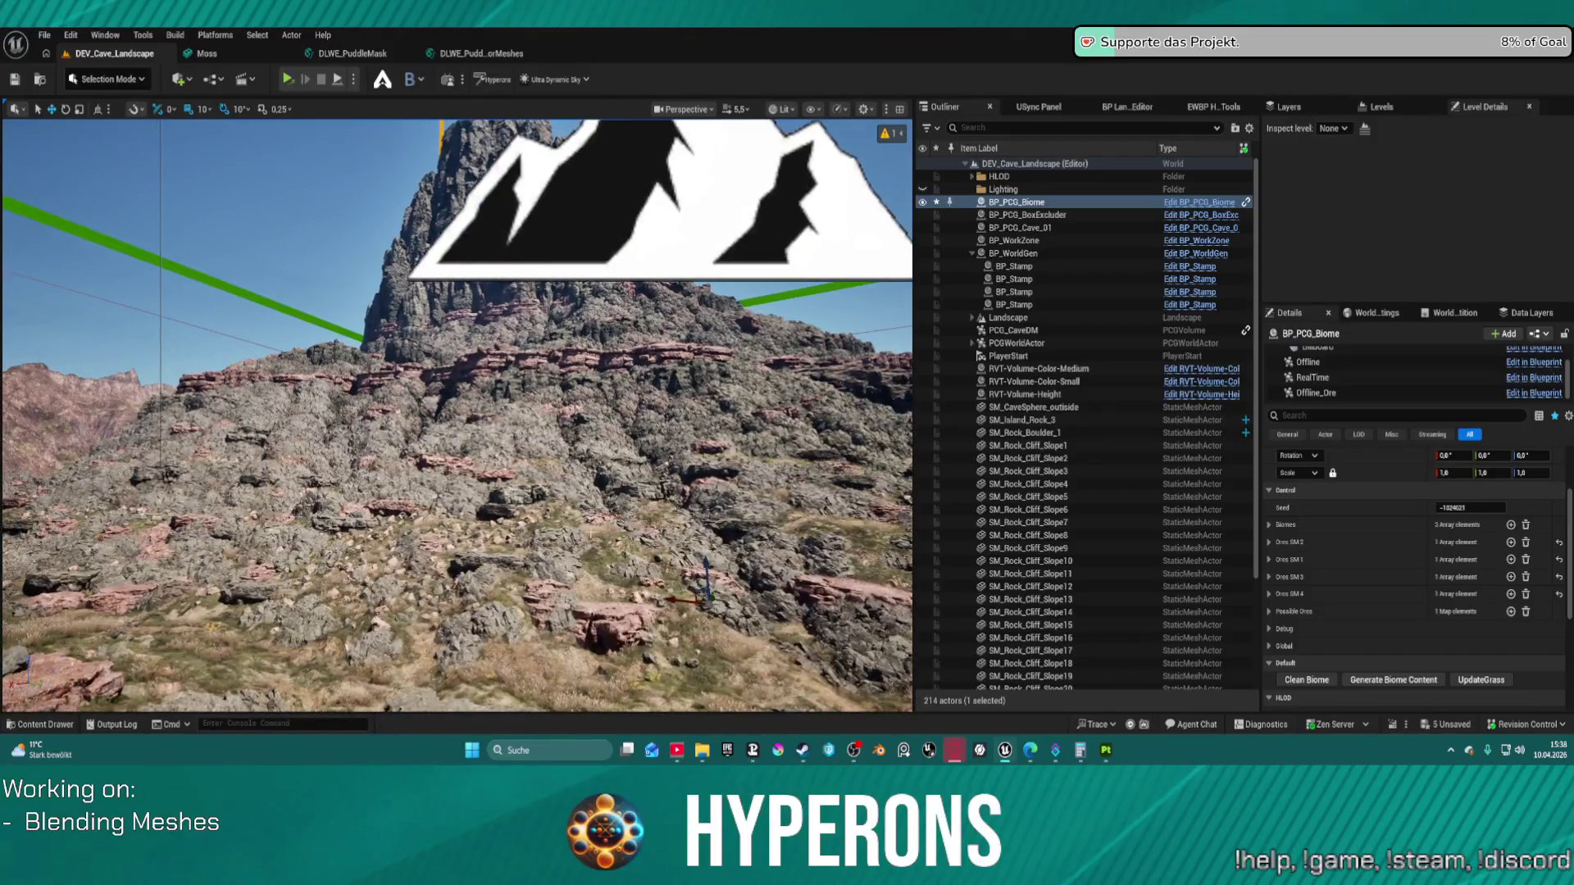
{"action": "left_click", "coordinate": [1323, 681]}
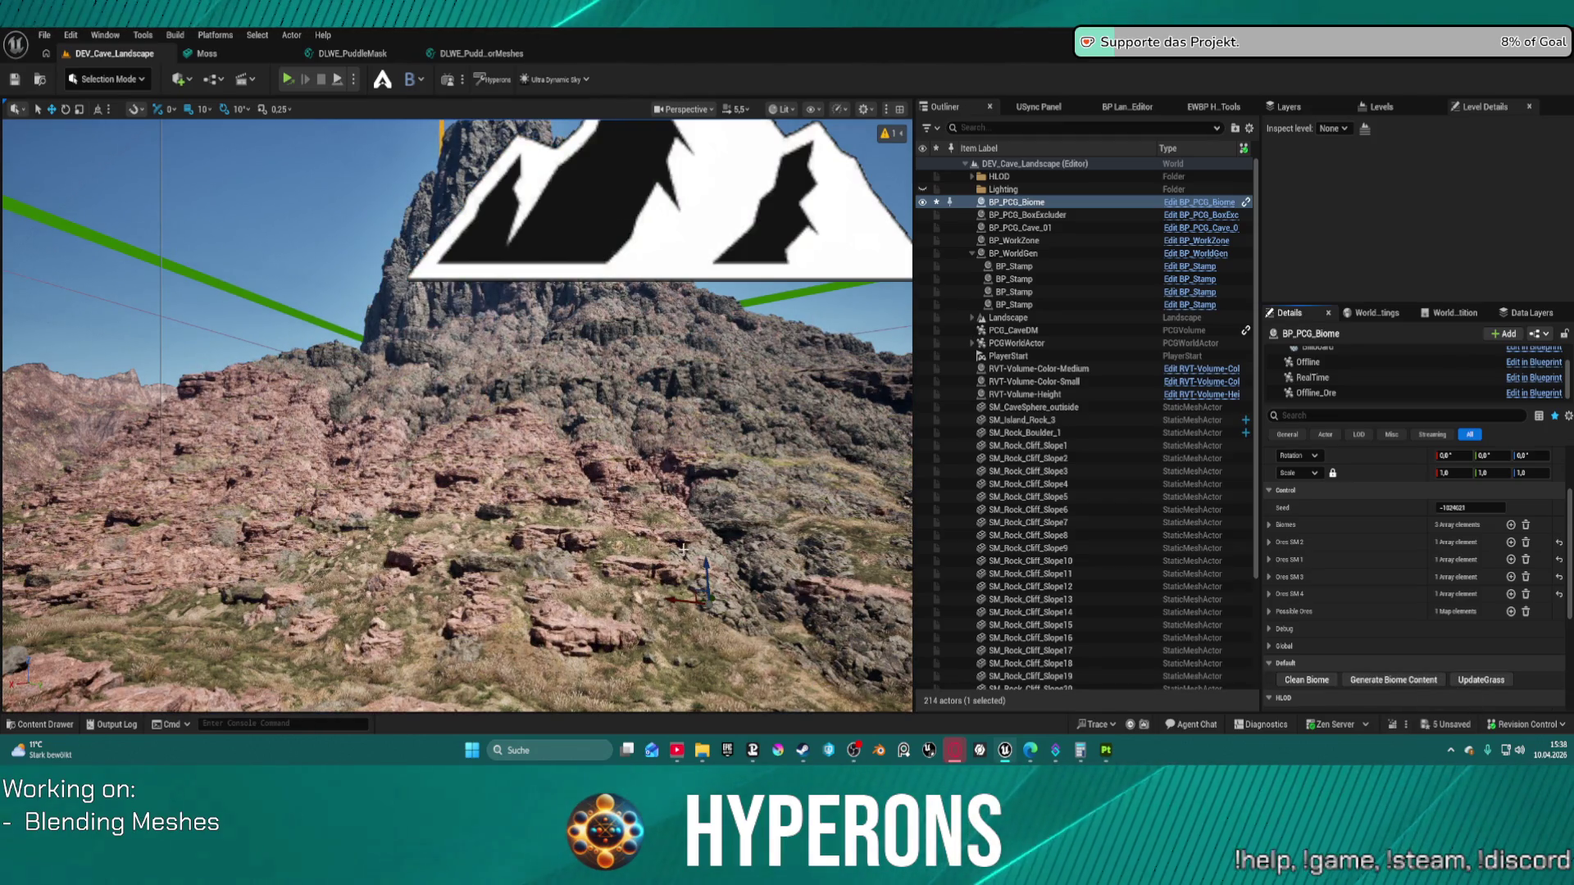
Step: Select the Offline component to show its PCG_BiomeOffline graph with seed 30
{"action": "scroll", "coordinate": [683, 550], "scroll_direction": "down", "scroll_amount": 3}
{"action": "scroll", "coordinate": [457, 415], "scroll_direction": "up", "scroll_amount": 2}
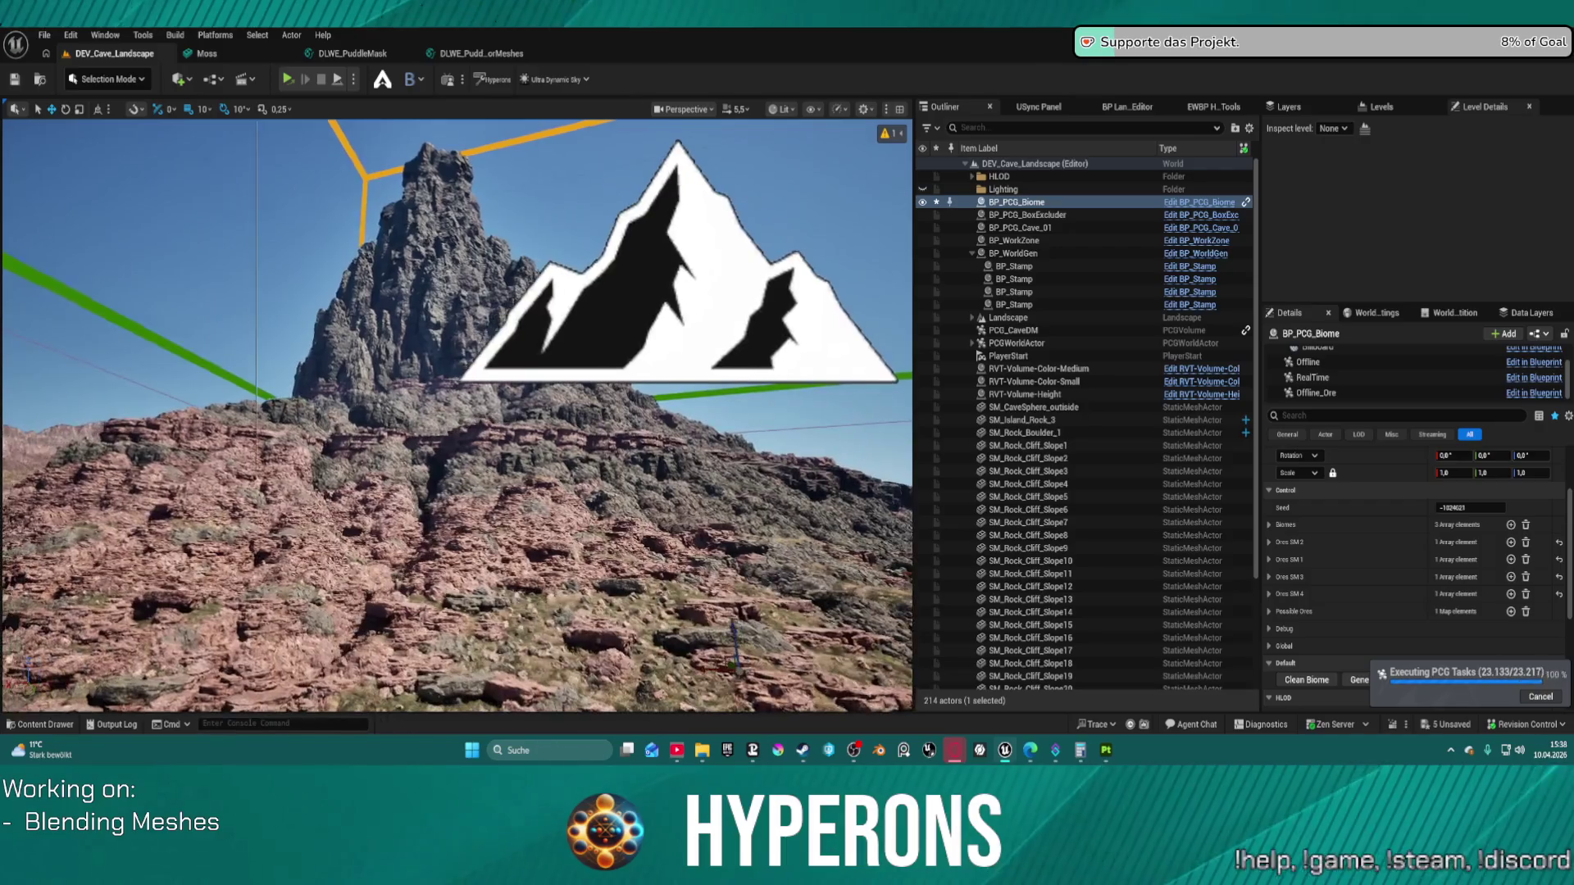
{"action": "scroll", "coordinate": [457, 415], "scroll_direction": "up", "scroll_amount": 5}
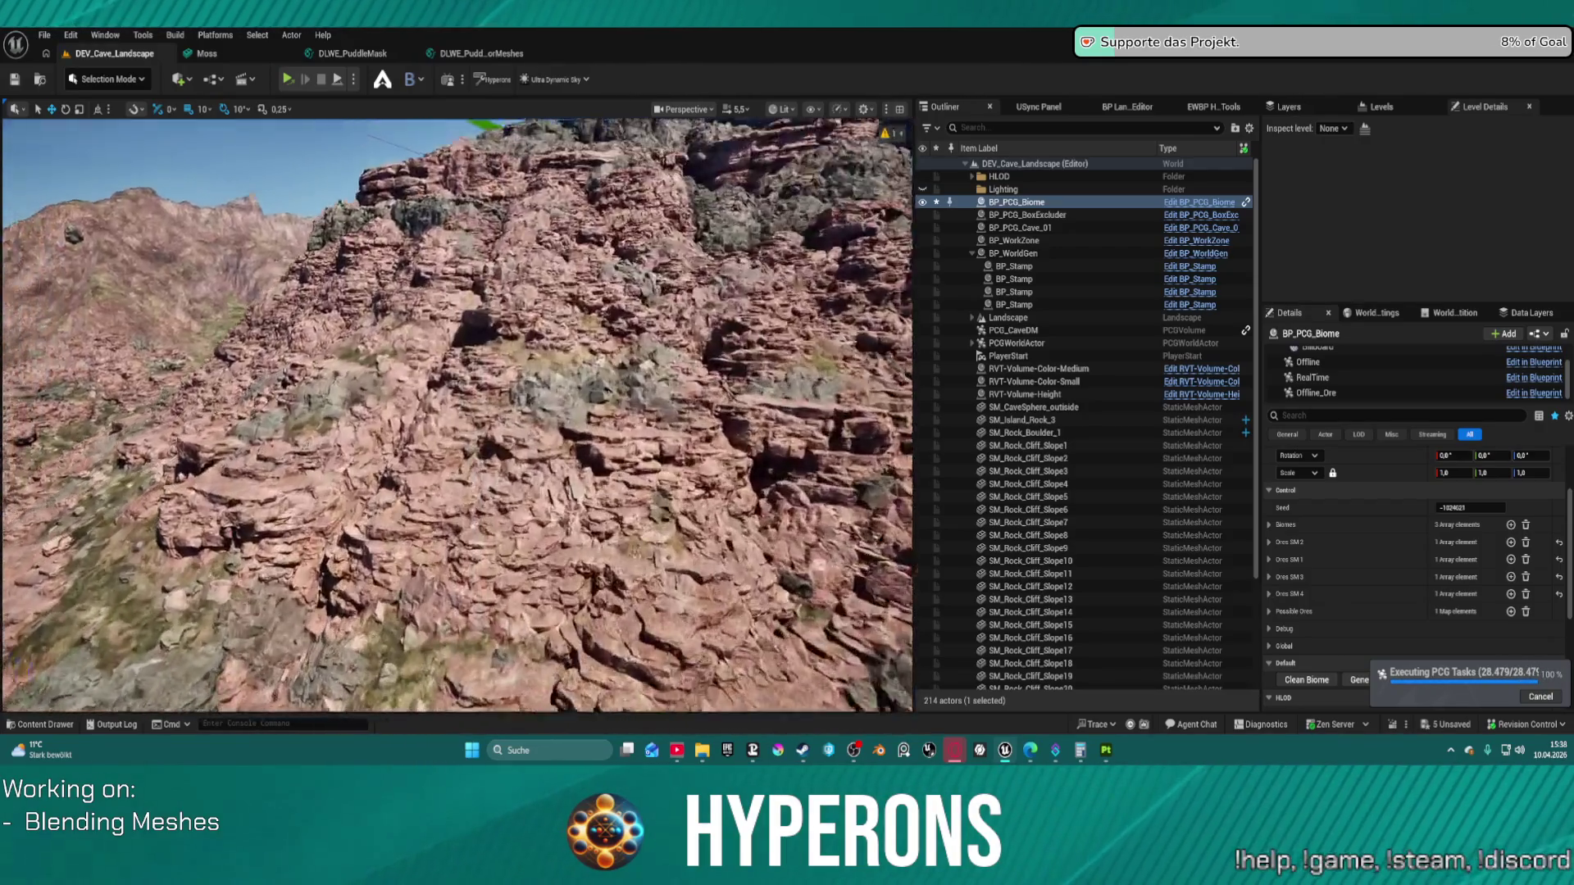
{"action": "scroll", "coordinate": [457, 416], "scroll_direction": "down", "scroll_amount": 6}
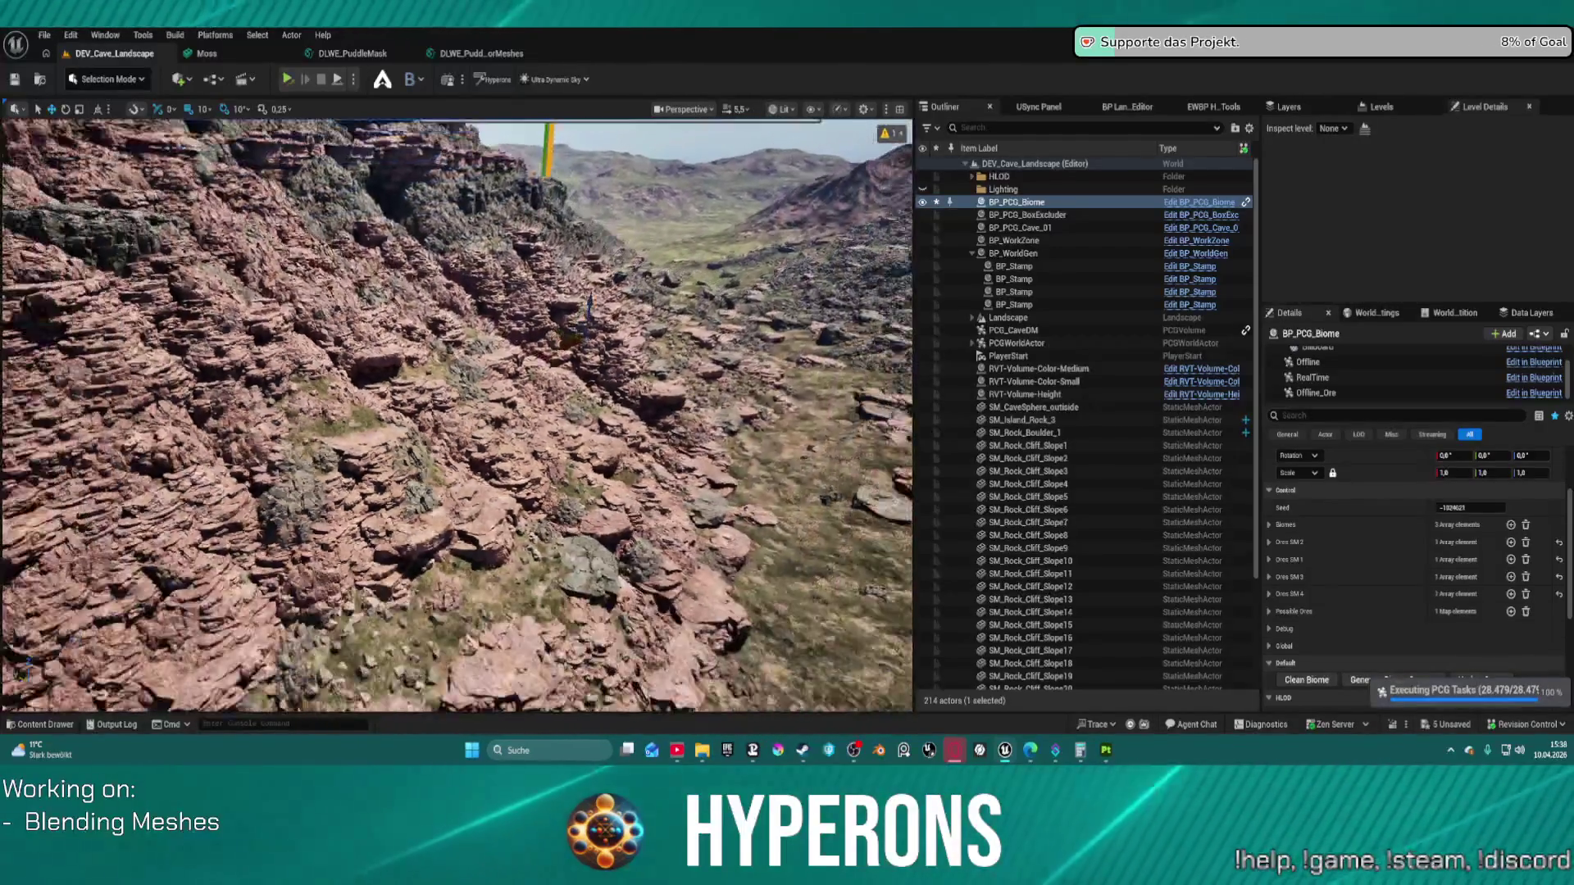
{"action": "scroll", "coordinate": [457, 415], "scroll_direction": "down", "scroll_amount": 3}
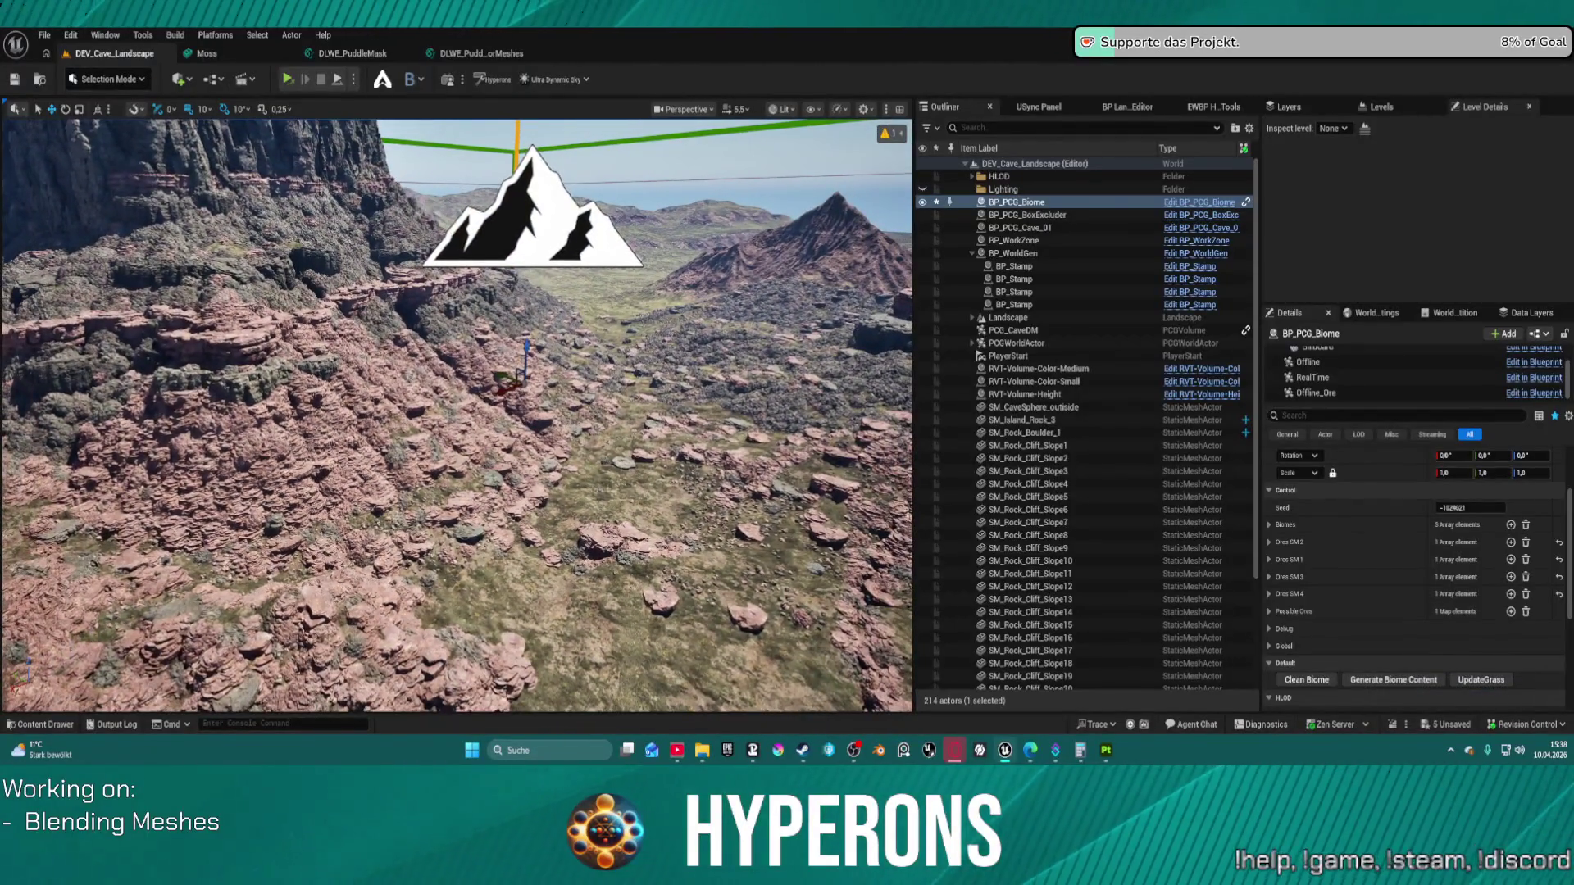
{"action": "scroll", "coordinate": [457, 415], "scroll_direction": "up", "scroll_amount": 5}
{"action": "scroll", "coordinate": [458, 415], "scroll_direction": "up", "scroll_amount": 6}
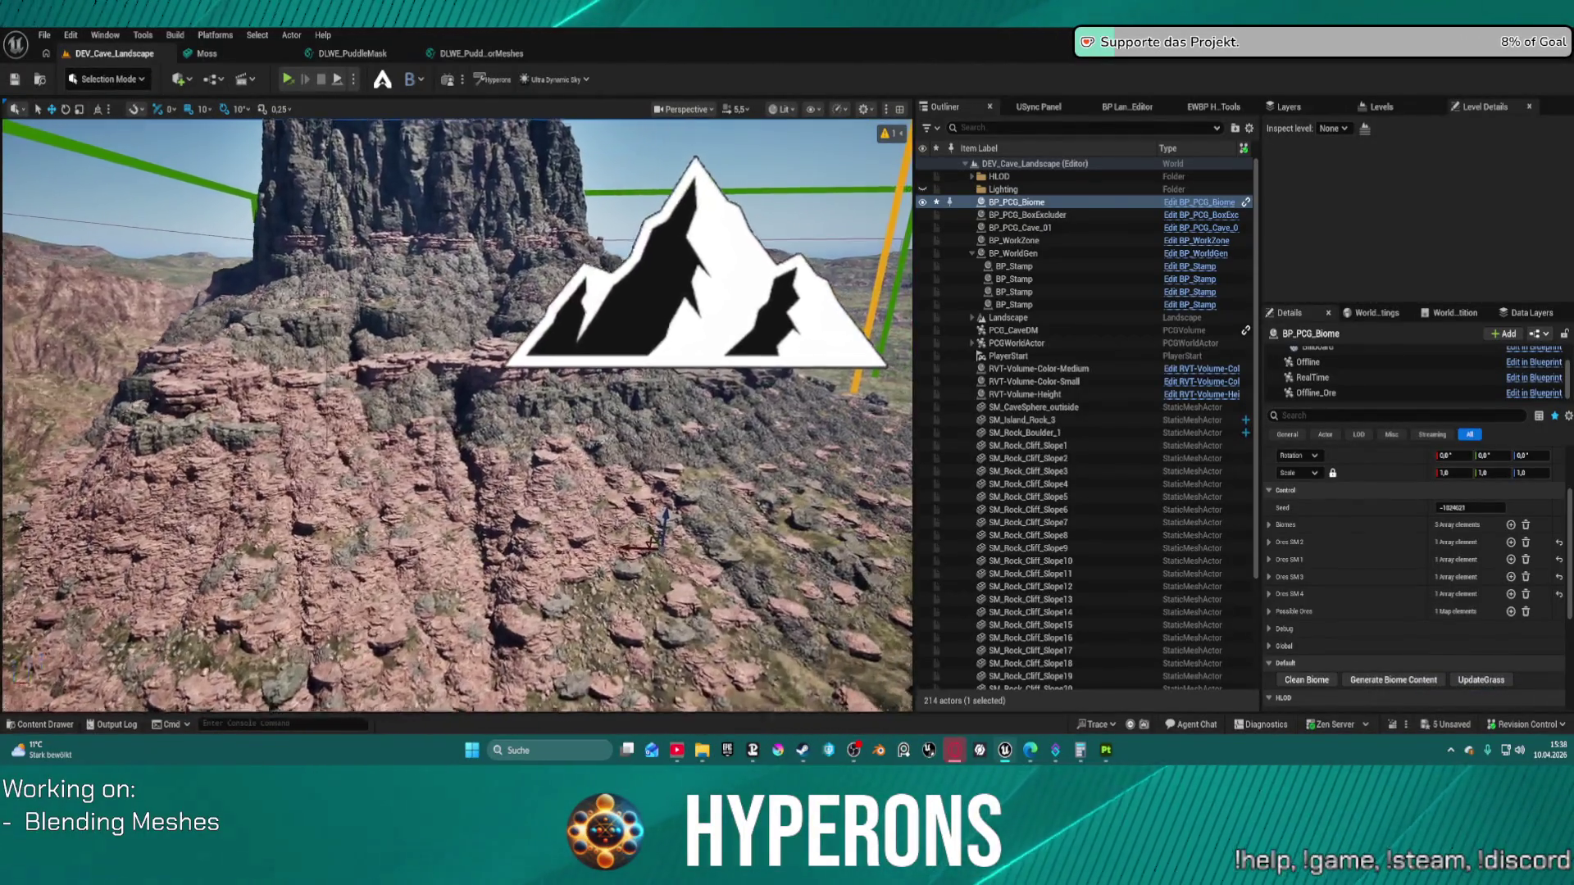
{"action": "scroll", "coordinate": [415, 223], "scroll_direction": "up", "scroll_amount": 1}
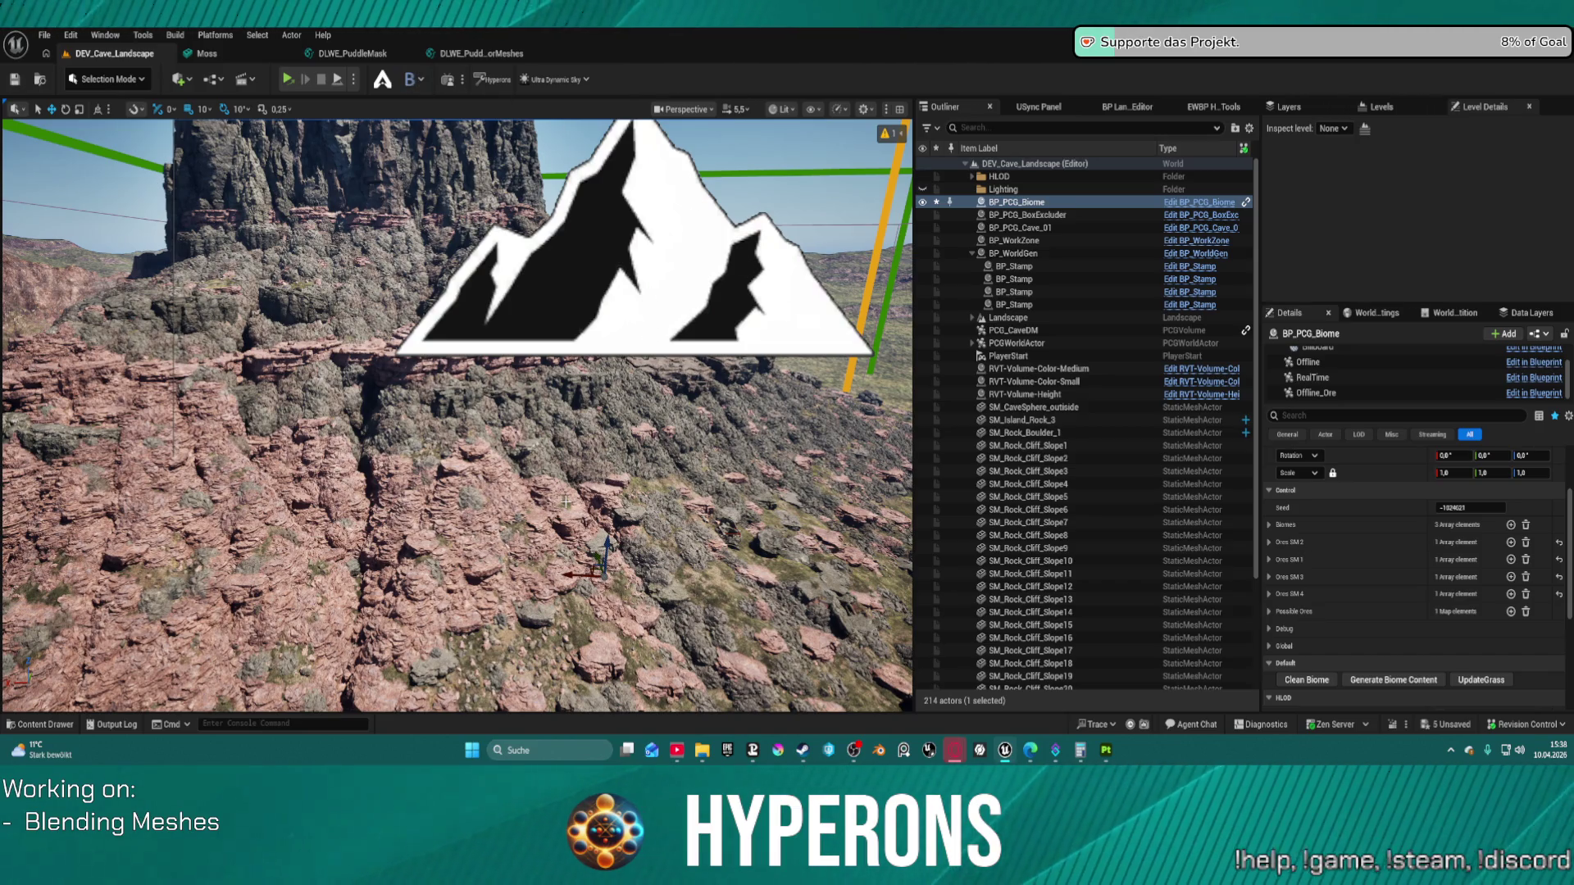
{"action": "key", "text": "ctrl+space"}
{"action": "key", "text": "ctrl+space"}
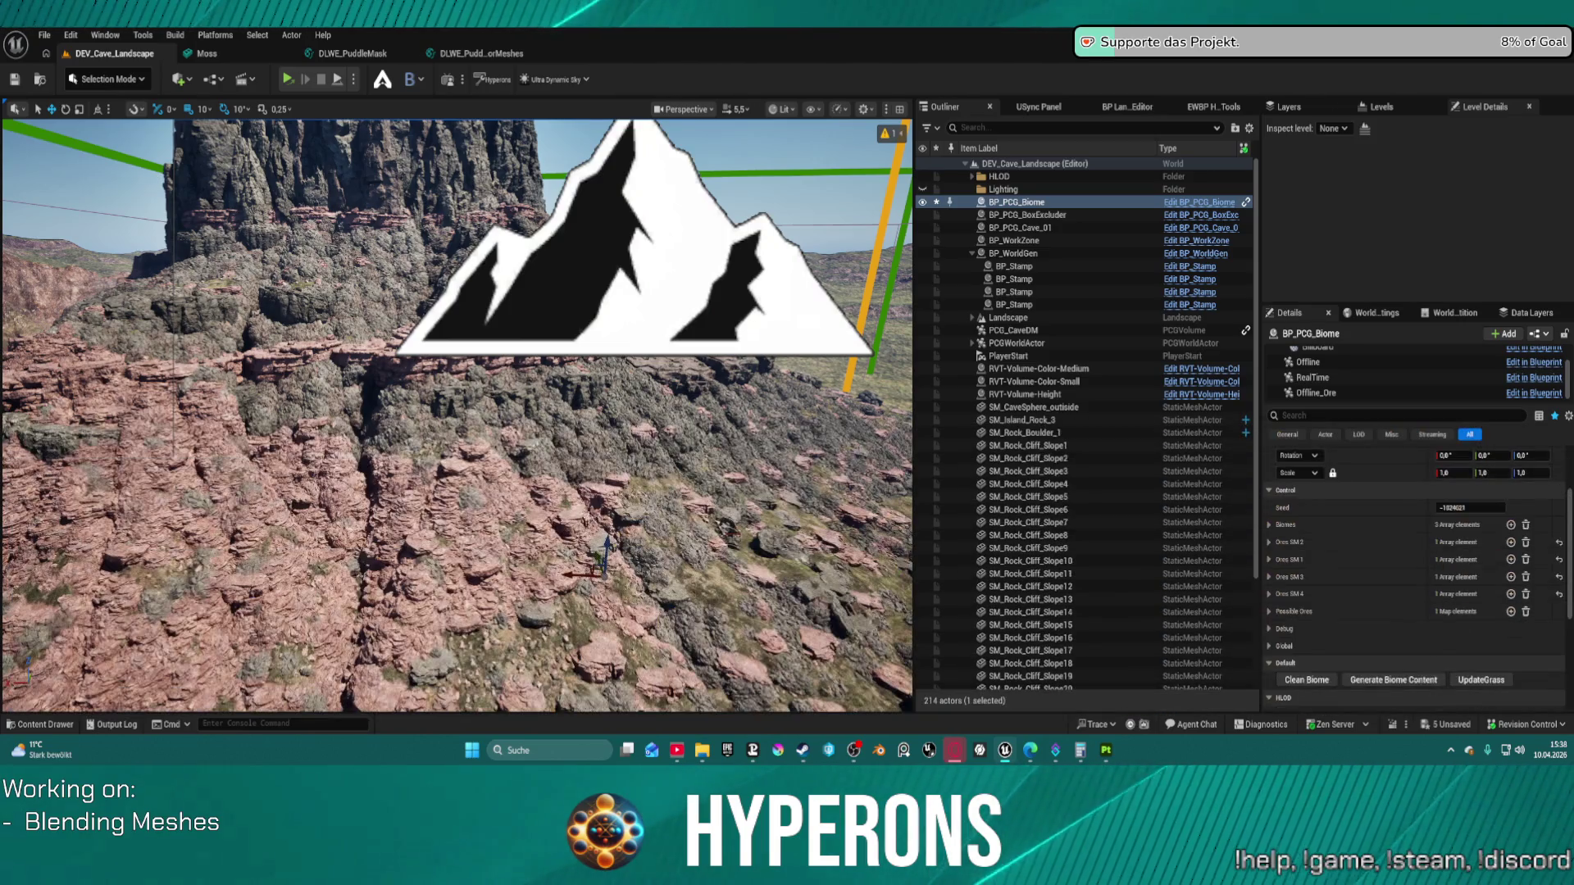
{"action": "left_click", "coordinate": [1328, 365]}
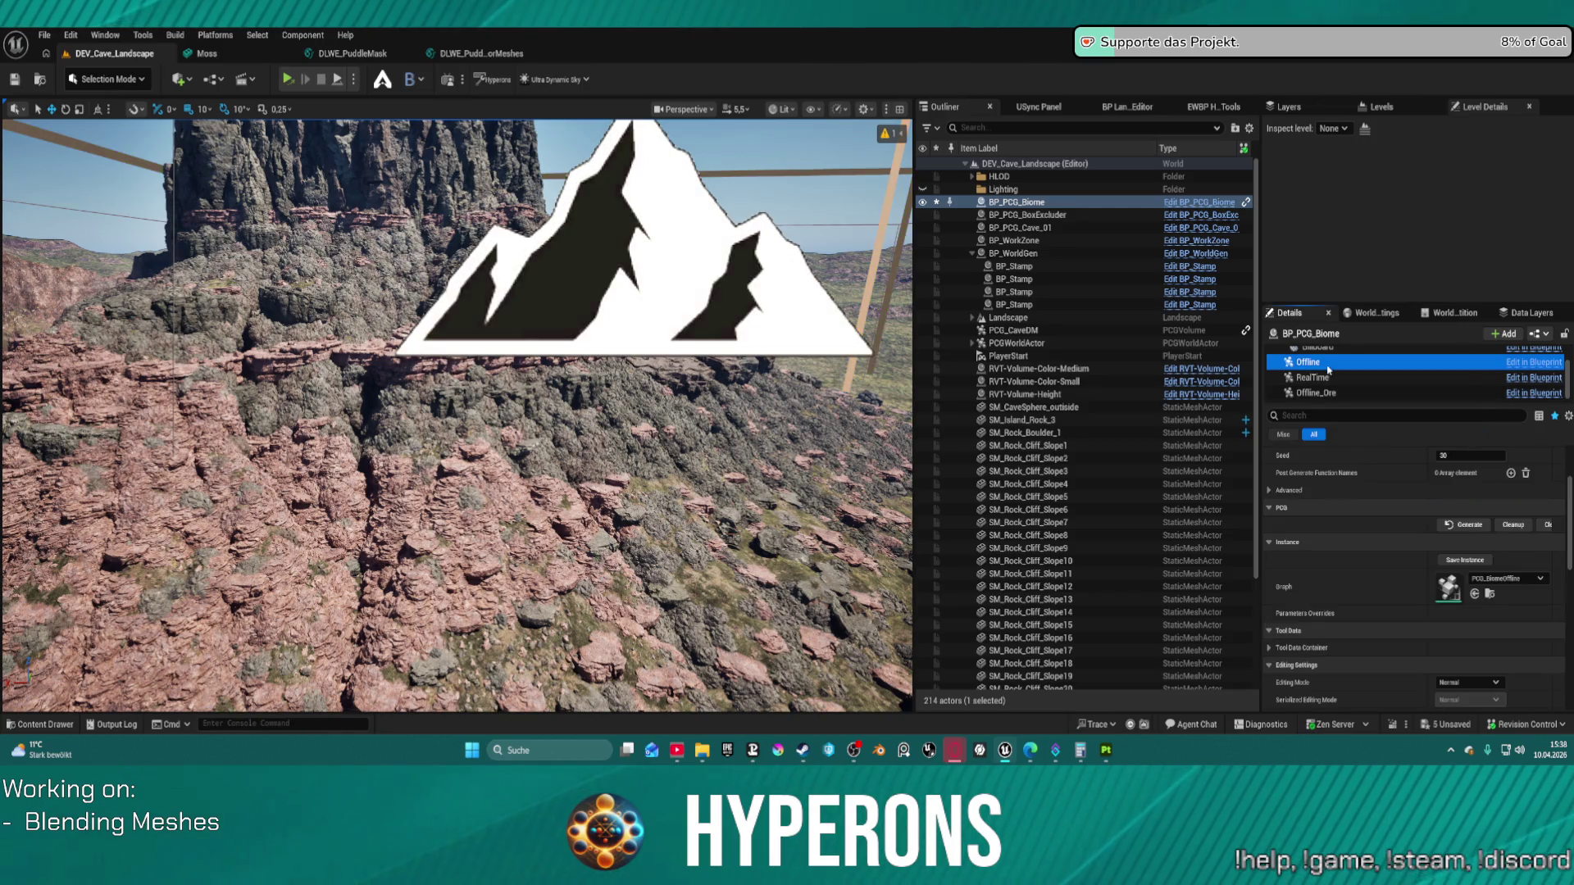
Step: Open the PCG_BiomeOffline graph and its Loop node's PCG_Offline_Rocks subgraph
{"action": "left_click", "coordinate": [1490, 593]}
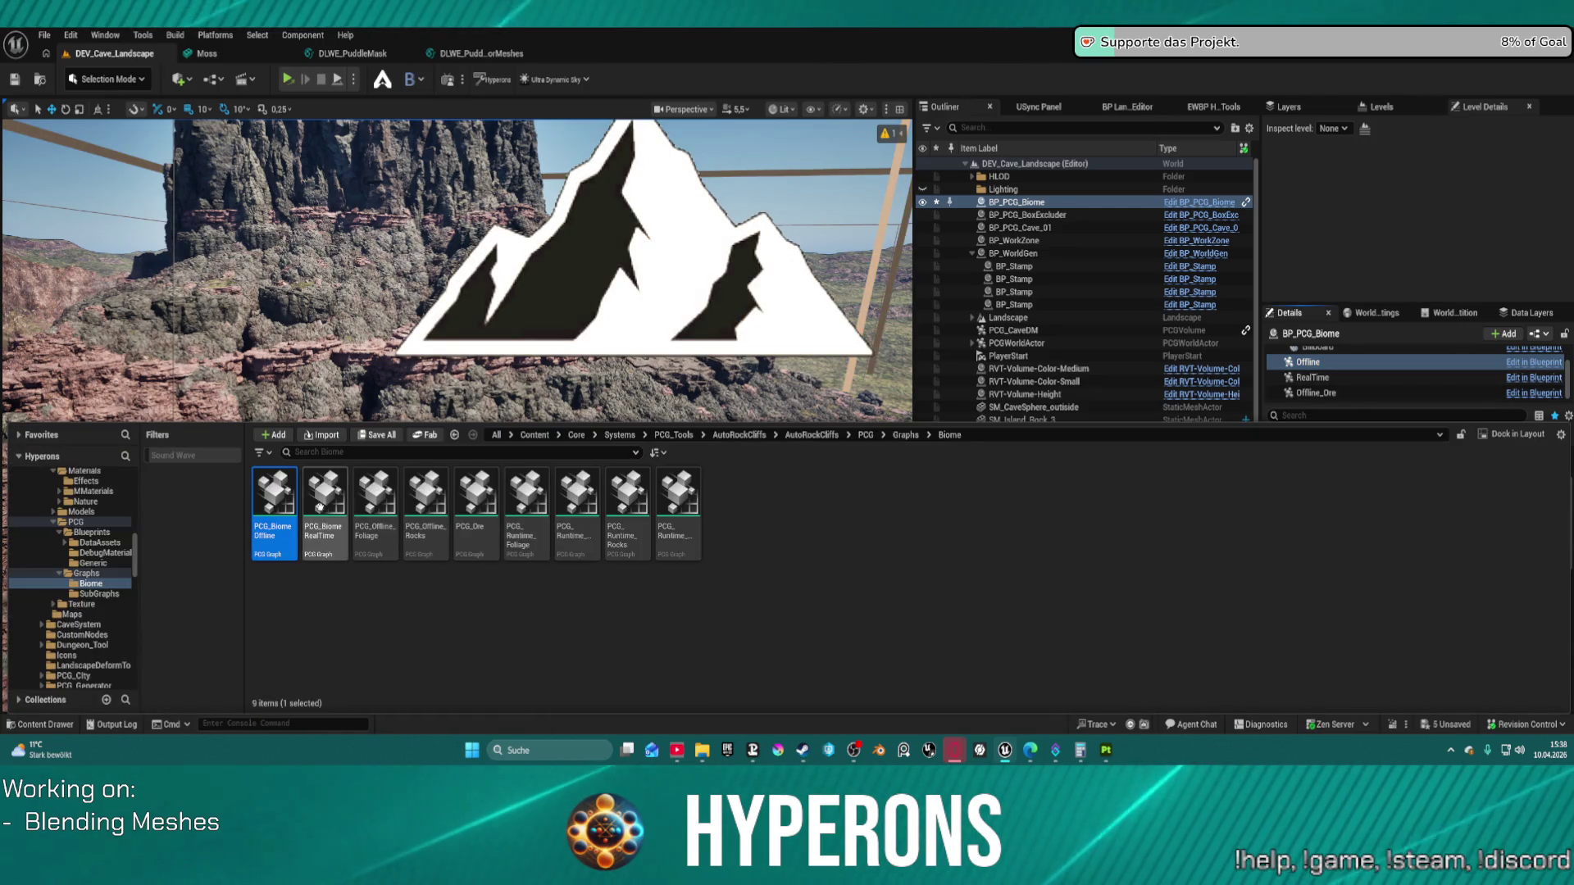
{"action": "double_click", "coordinate": [275, 496]}
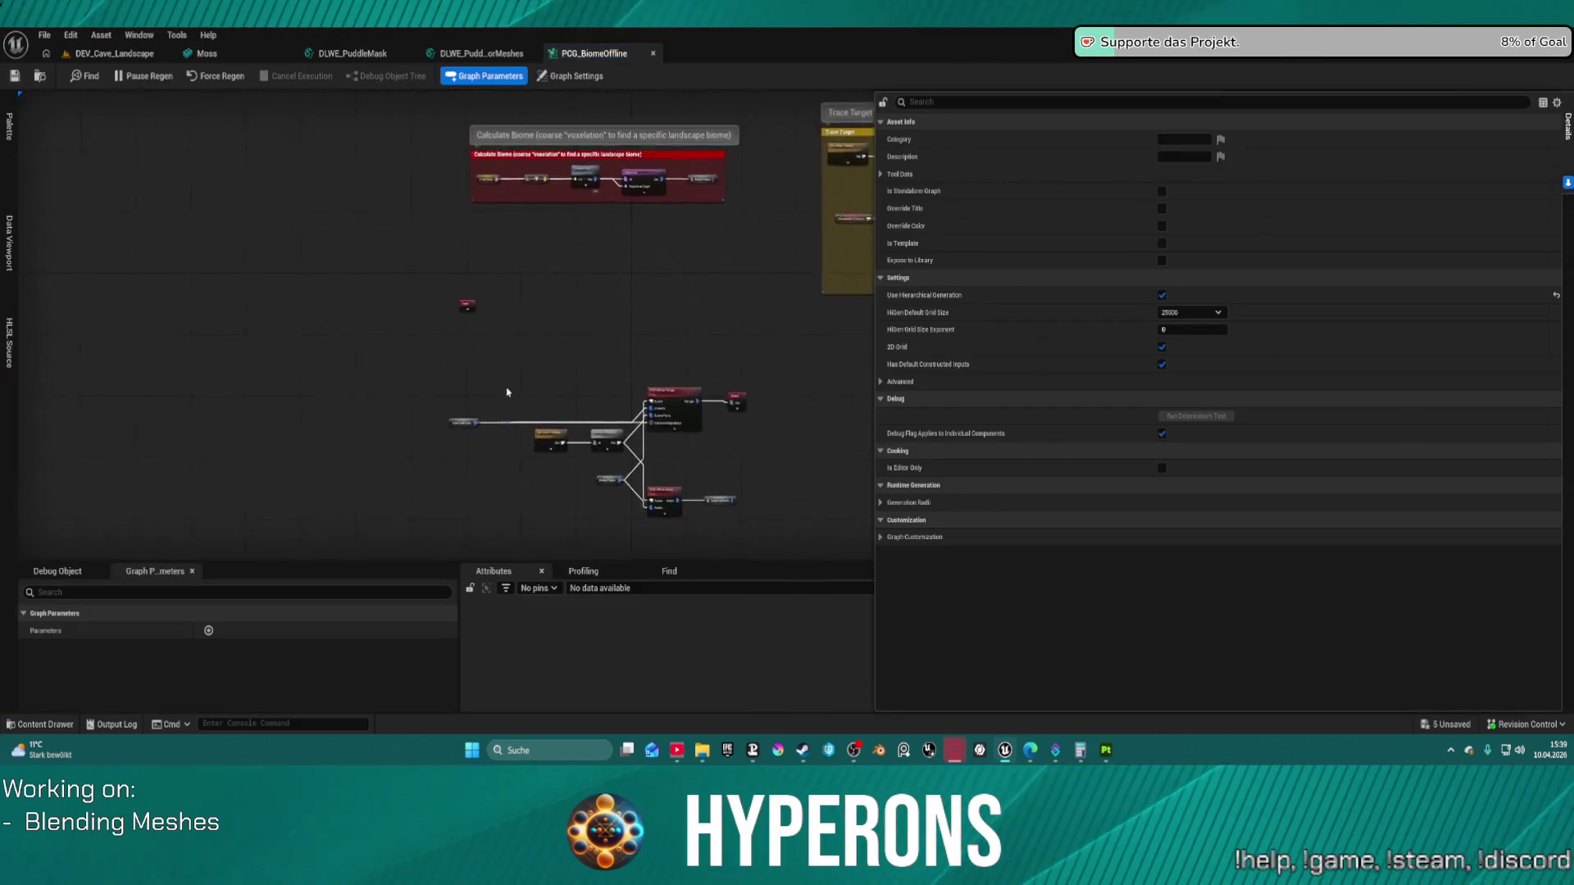
{"action": "left_click", "coordinate": [676, 496]}
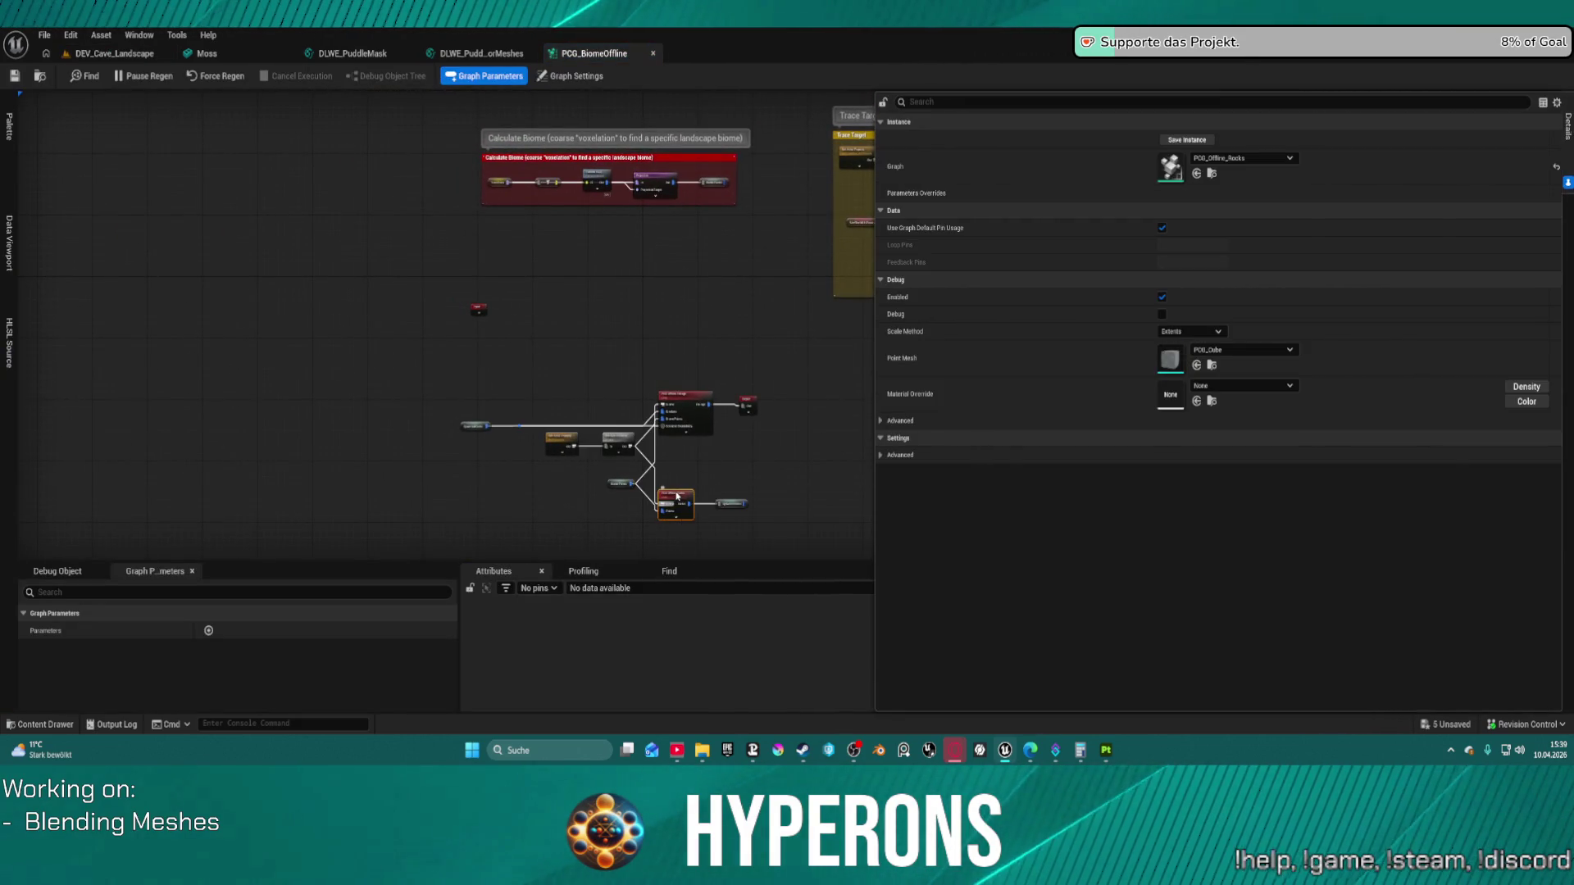
{"action": "double_click", "coordinate": [698, 495]}
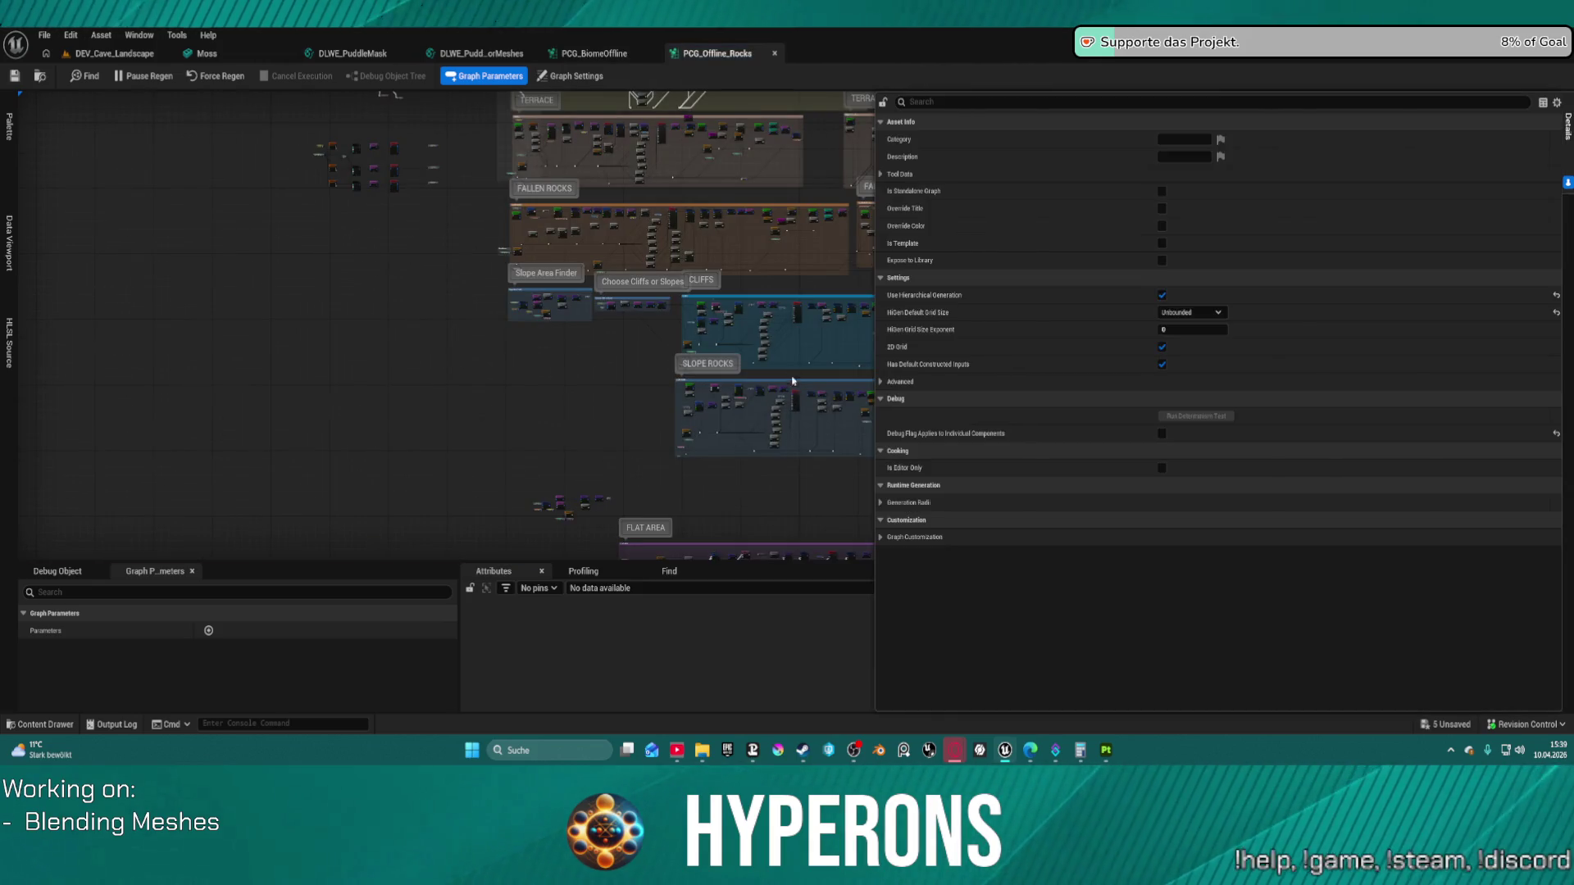
{"action": "scroll", "coordinate": [492, 364], "scroll_direction": "up", "scroll_amount": 5}
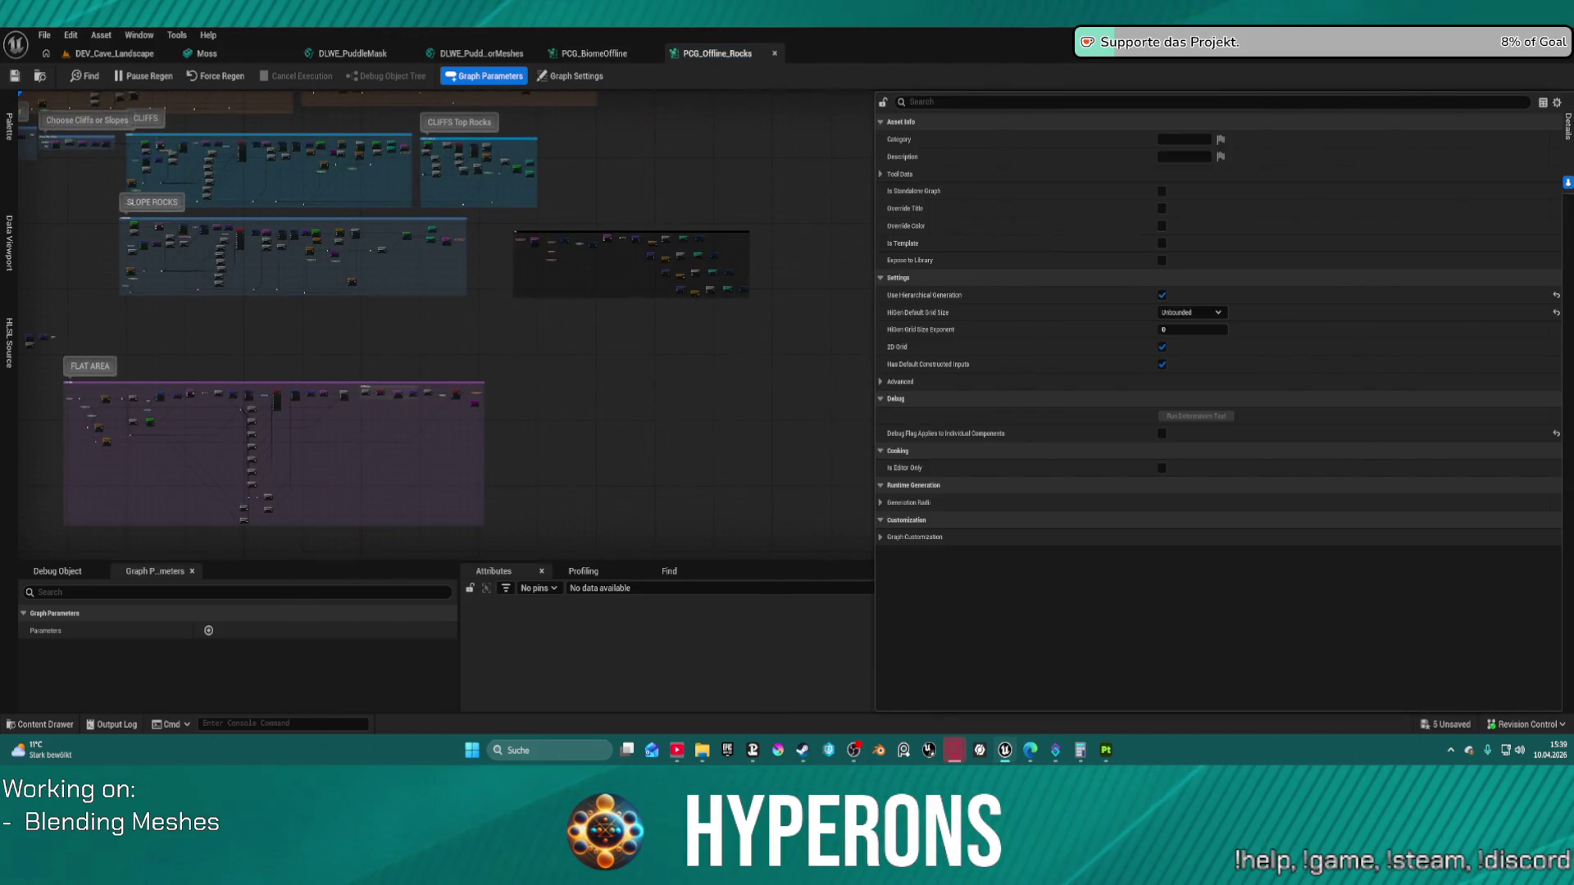
{"action": "scroll", "coordinate": [352, 268], "scroll_direction": "up", "scroll_amount": 6}
Step: Select the two slope-rock Static Mesh Spawners and inspect their Template Descriptor settings
{"action": "left_click_drag", "start_coordinate": [529, 221], "coordinate": [510, 385]}
{"action": "scroll", "coordinate": [509, 385], "scroll_direction": "down", "scroll_amount": 4}
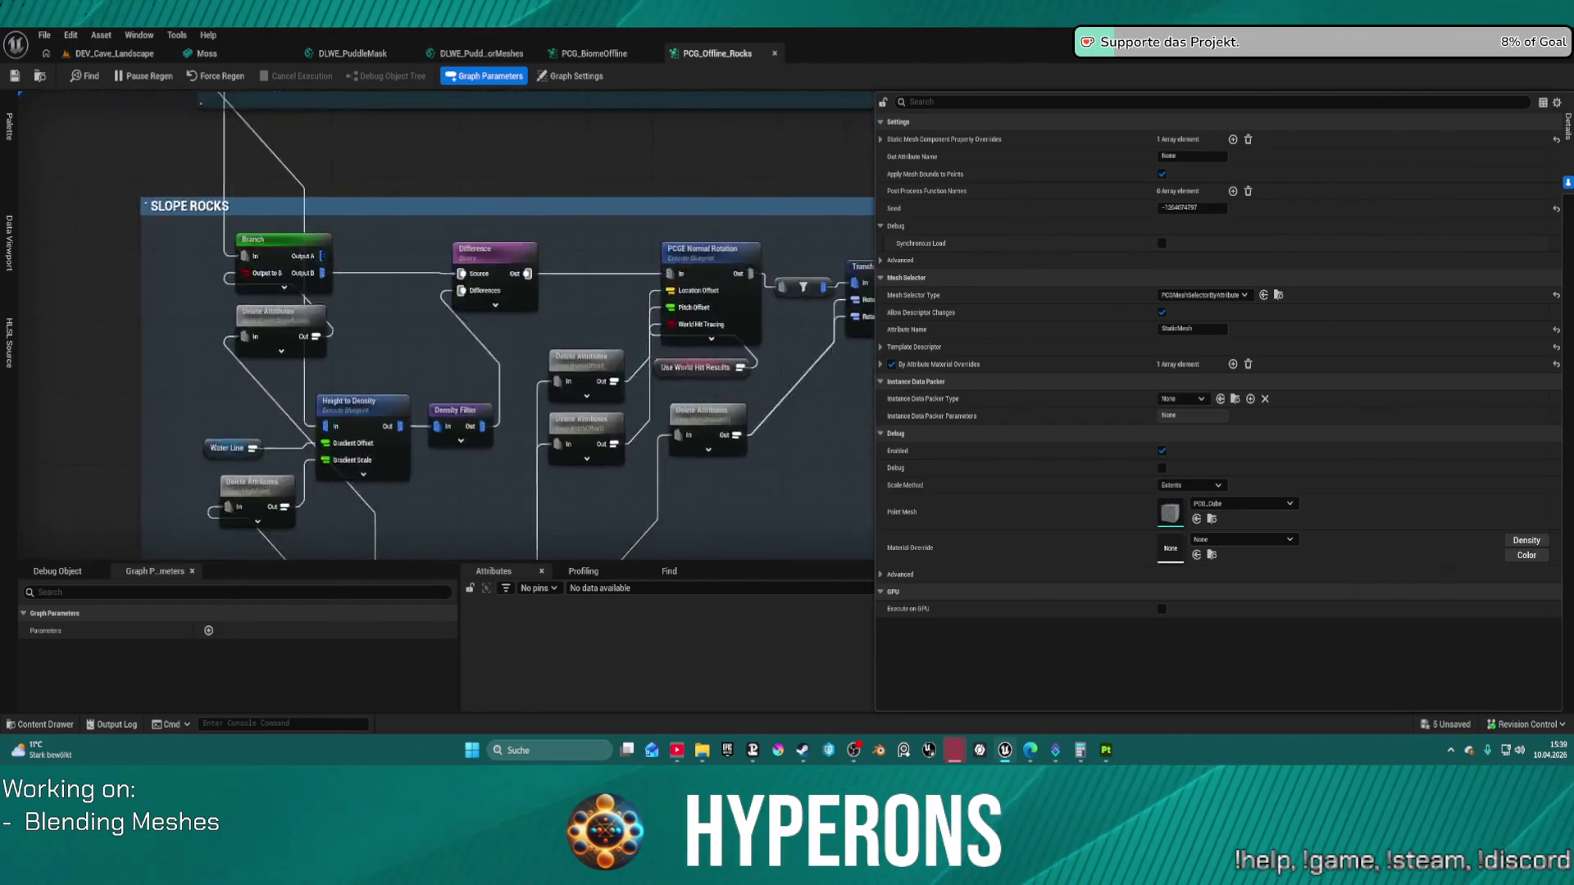
{"action": "scroll", "coordinate": [574, 328], "scroll_direction": "up", "scroll_amount": 4}
{"action": "key", "text": "Home"}
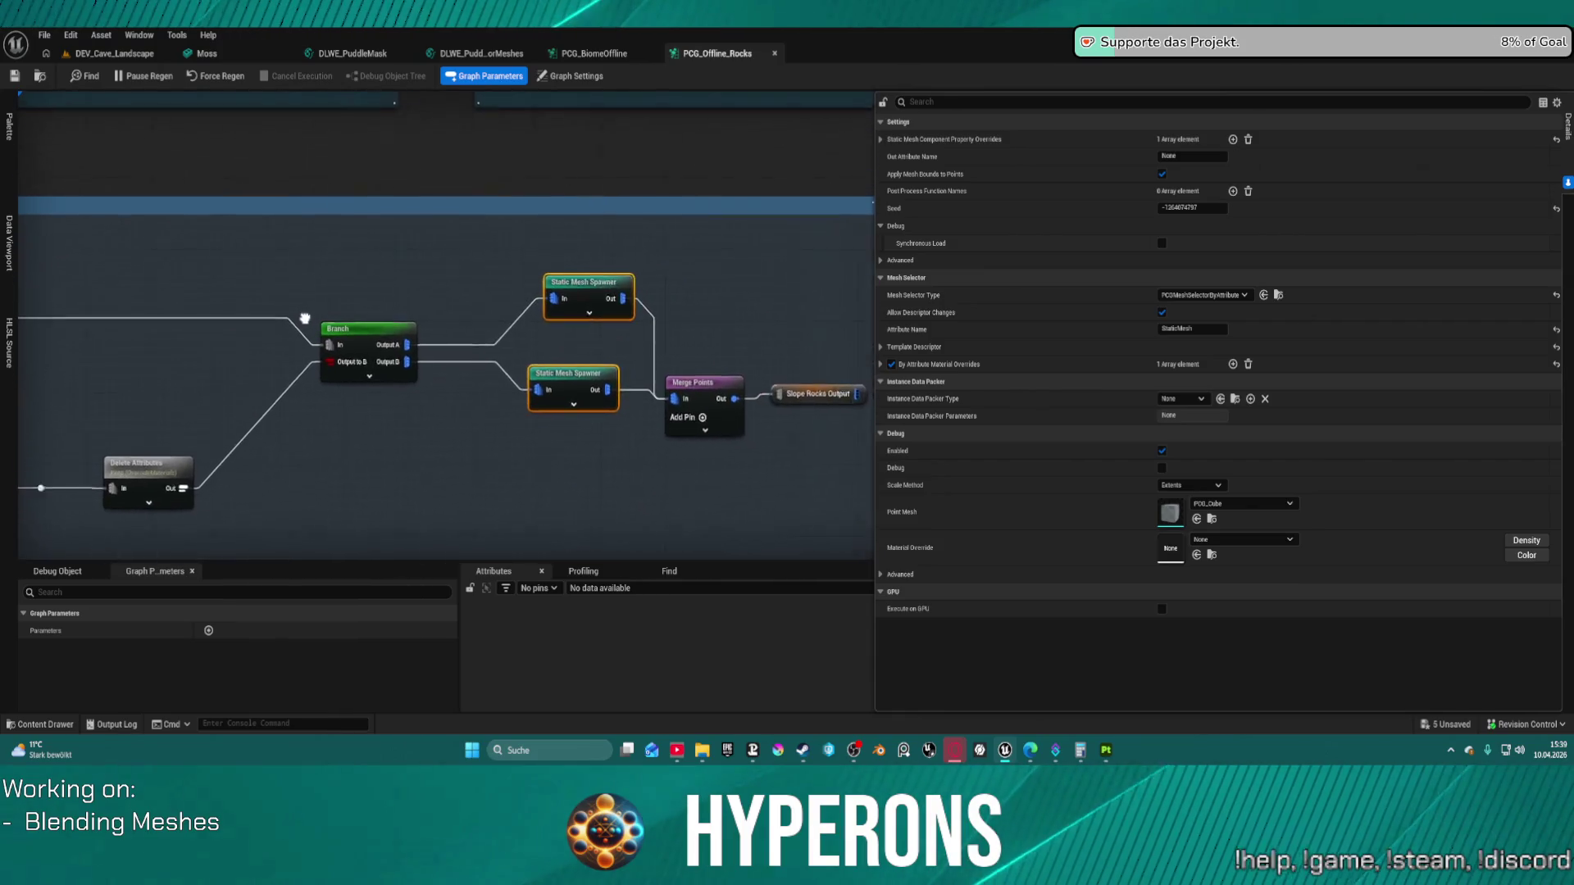
{"action": "left_click", "coordinate": [880, 347]}
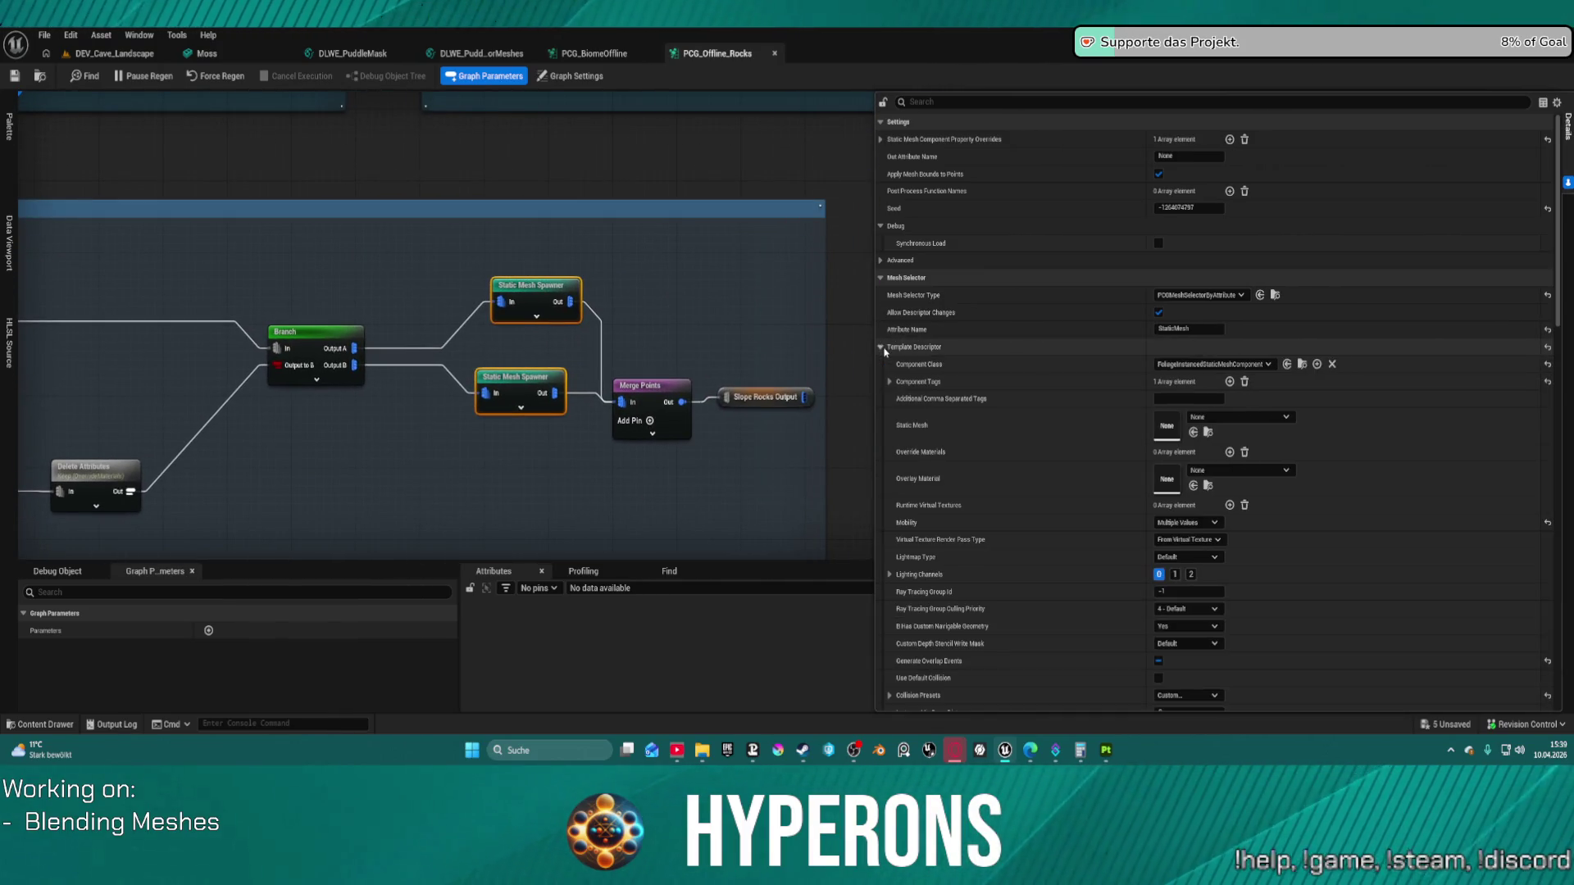
{"action": "scroll", "coordinate": [1076, 531], "scroll_direction": "down", "scroll_amount": 15}
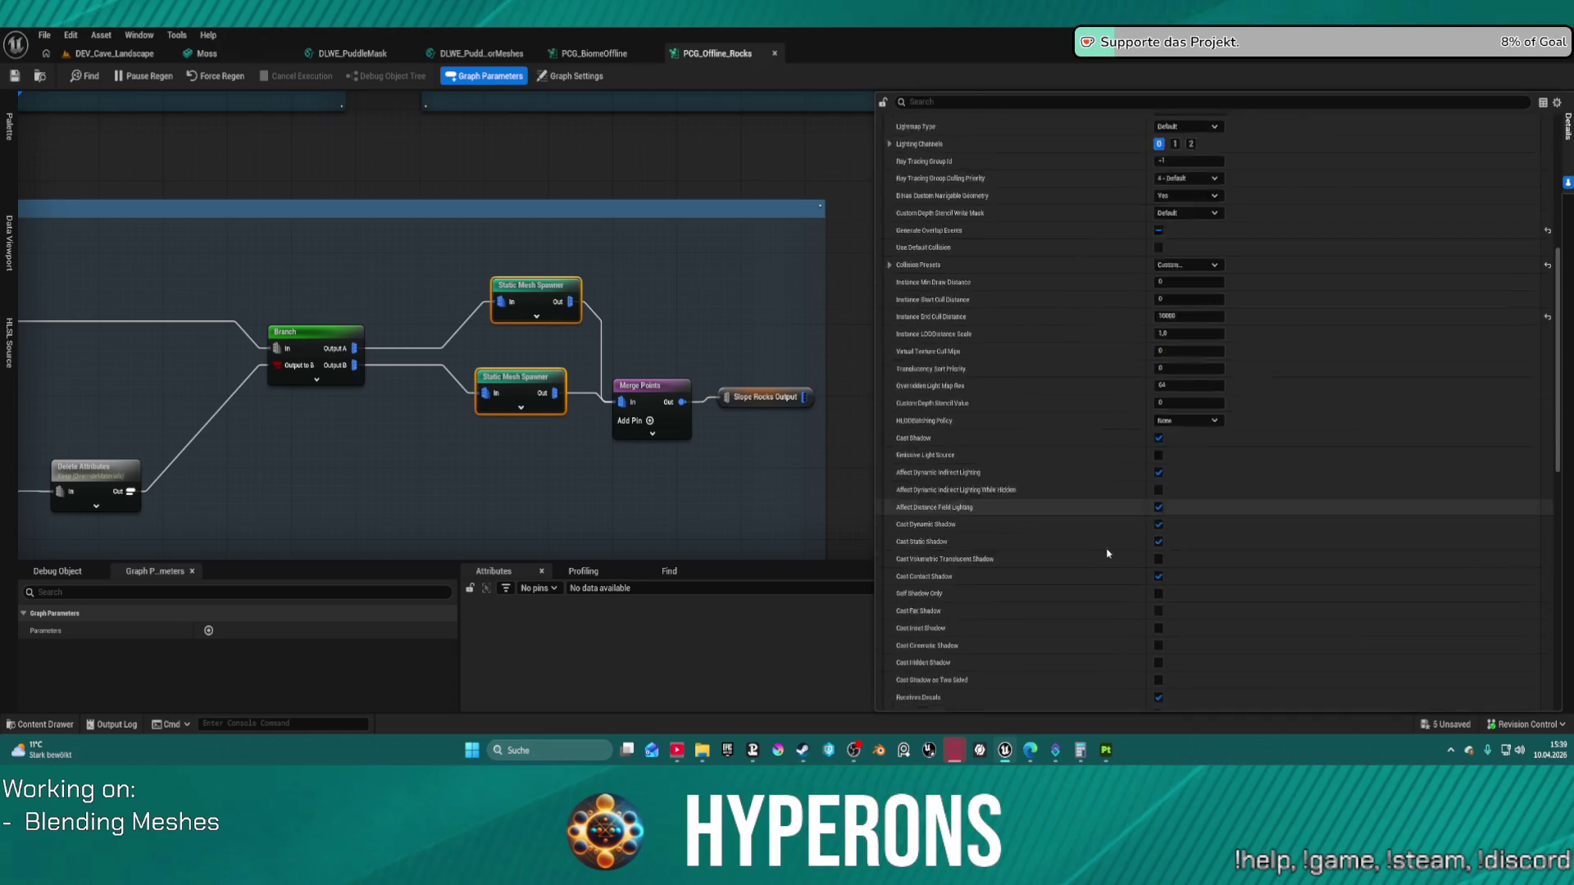
{"action": "scroll", "coordinate": [1107, 563], "scroll_direction": "down", "scroll_amount": 10}
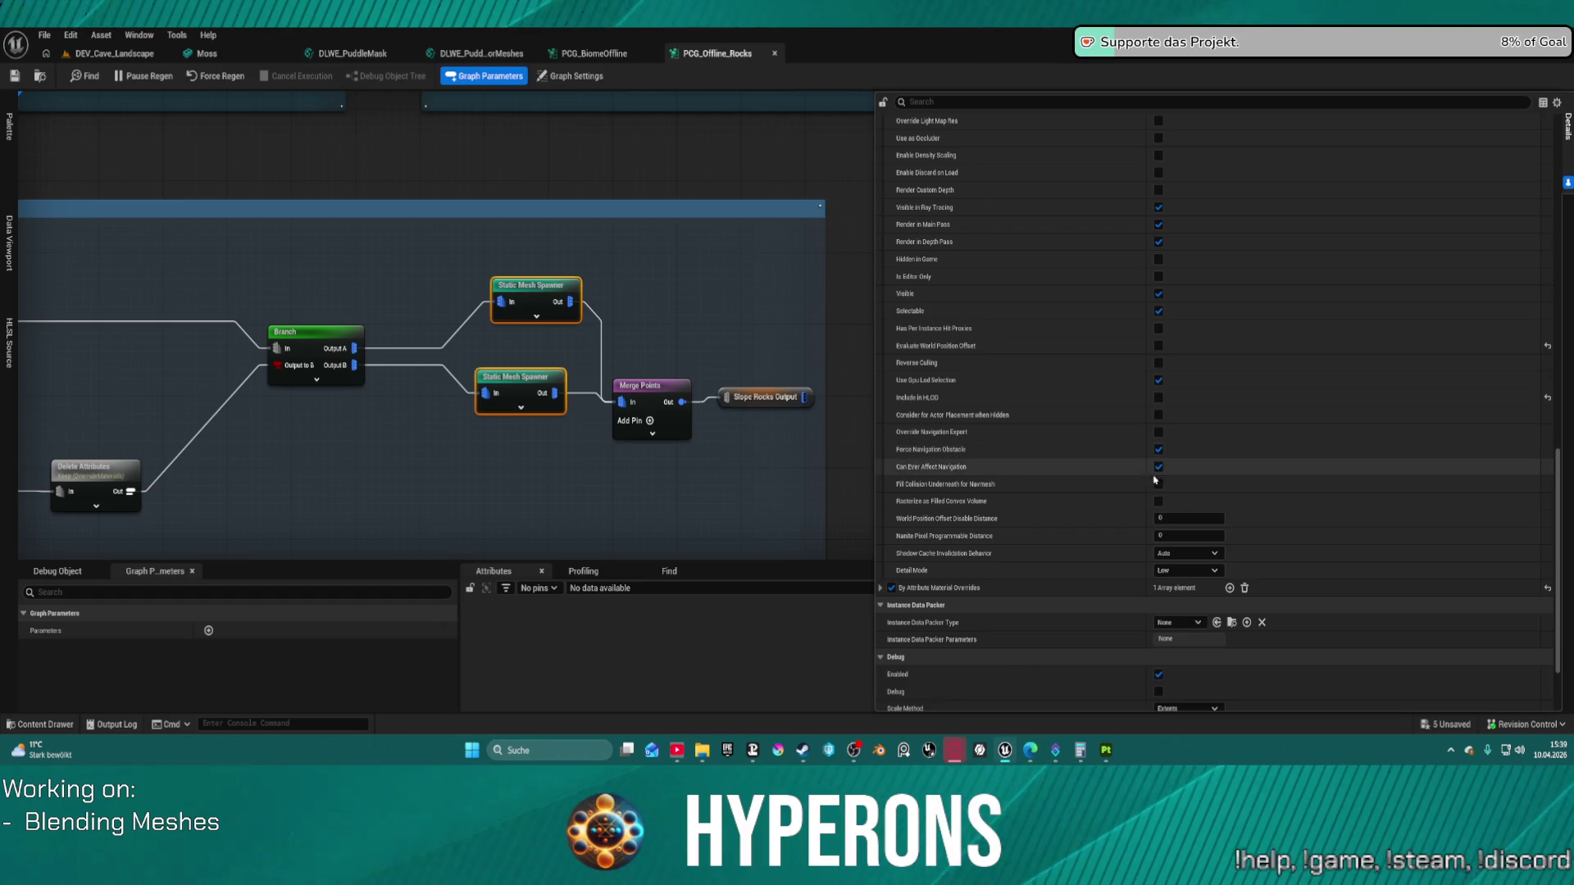
{"action": "left_click", "coordinate": [1065, 101]}
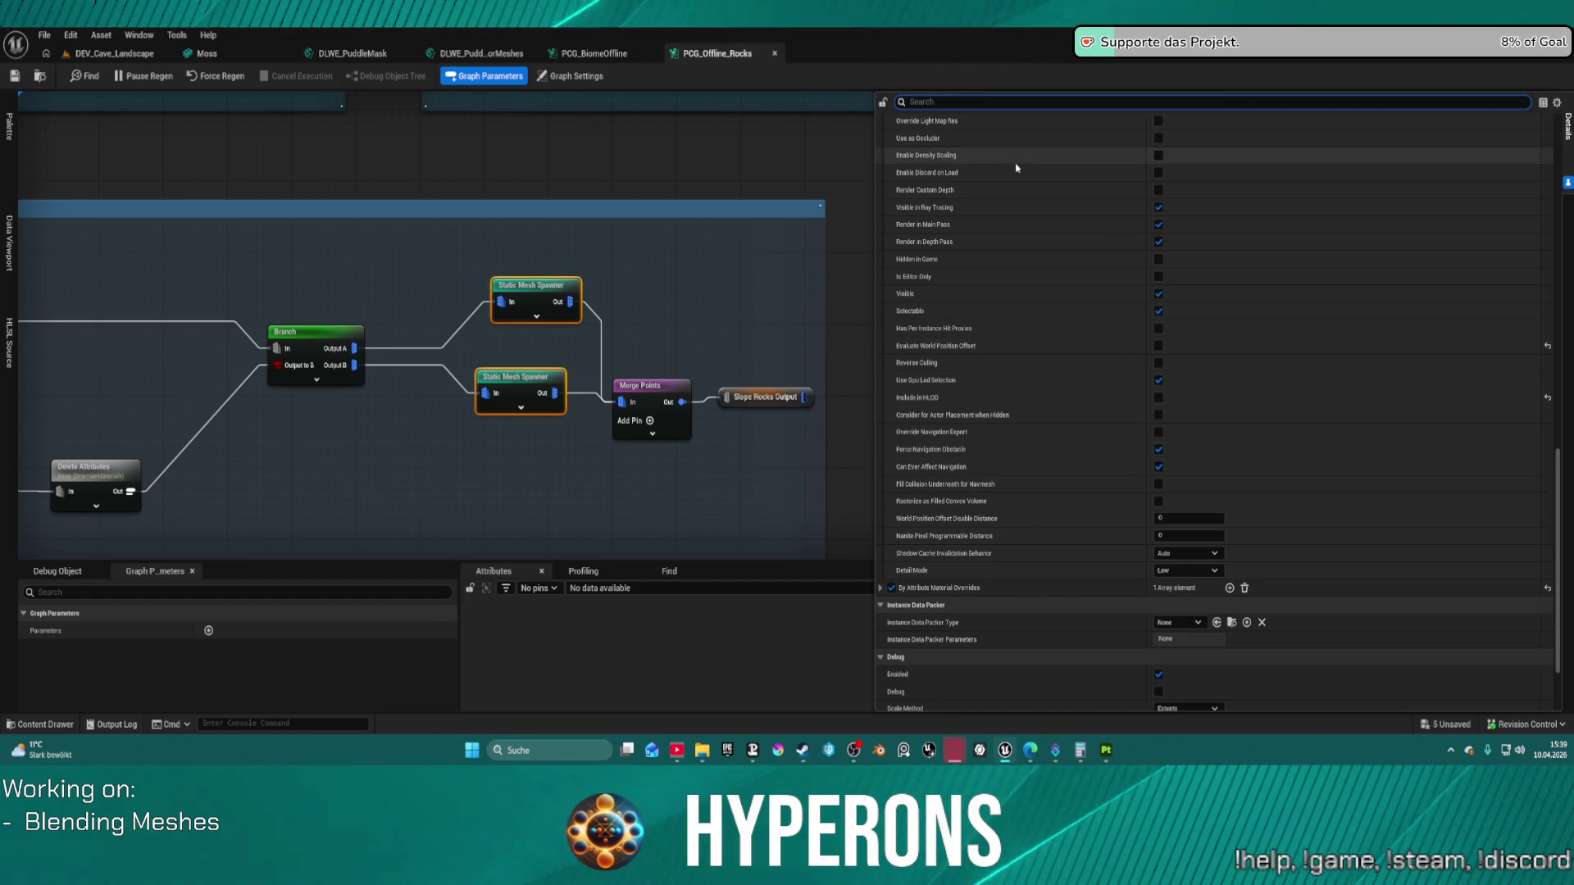
{"action": "type", "text": "com"}
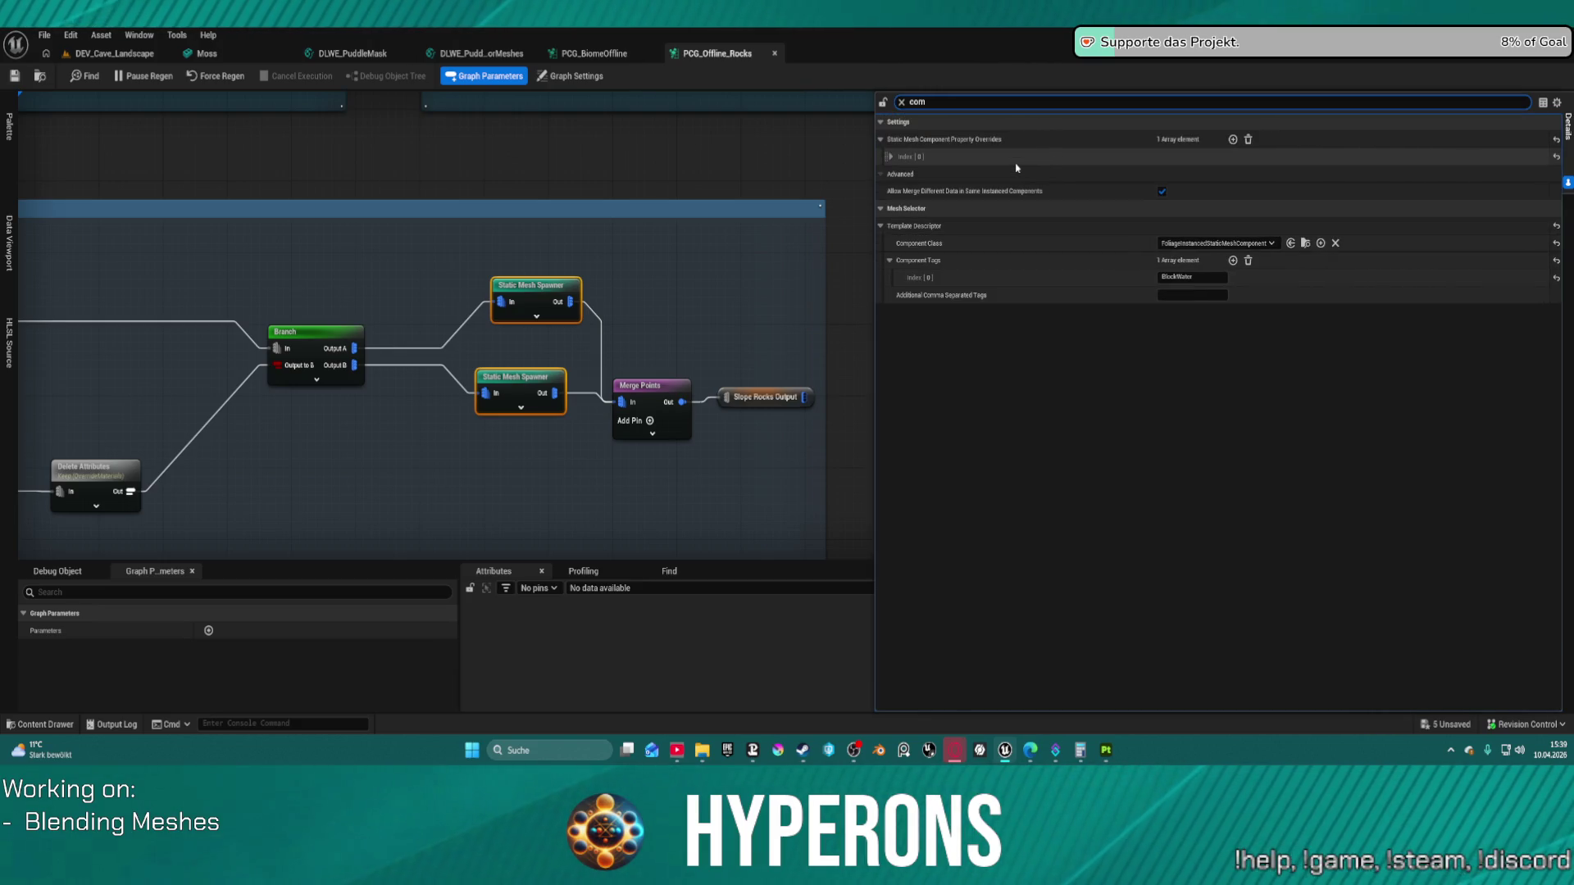
{"action": "key", "text": "BackSpace"}
{"action": "key", "text": "BackSpace"}
{"action": "key", "text": "BackSpace"}
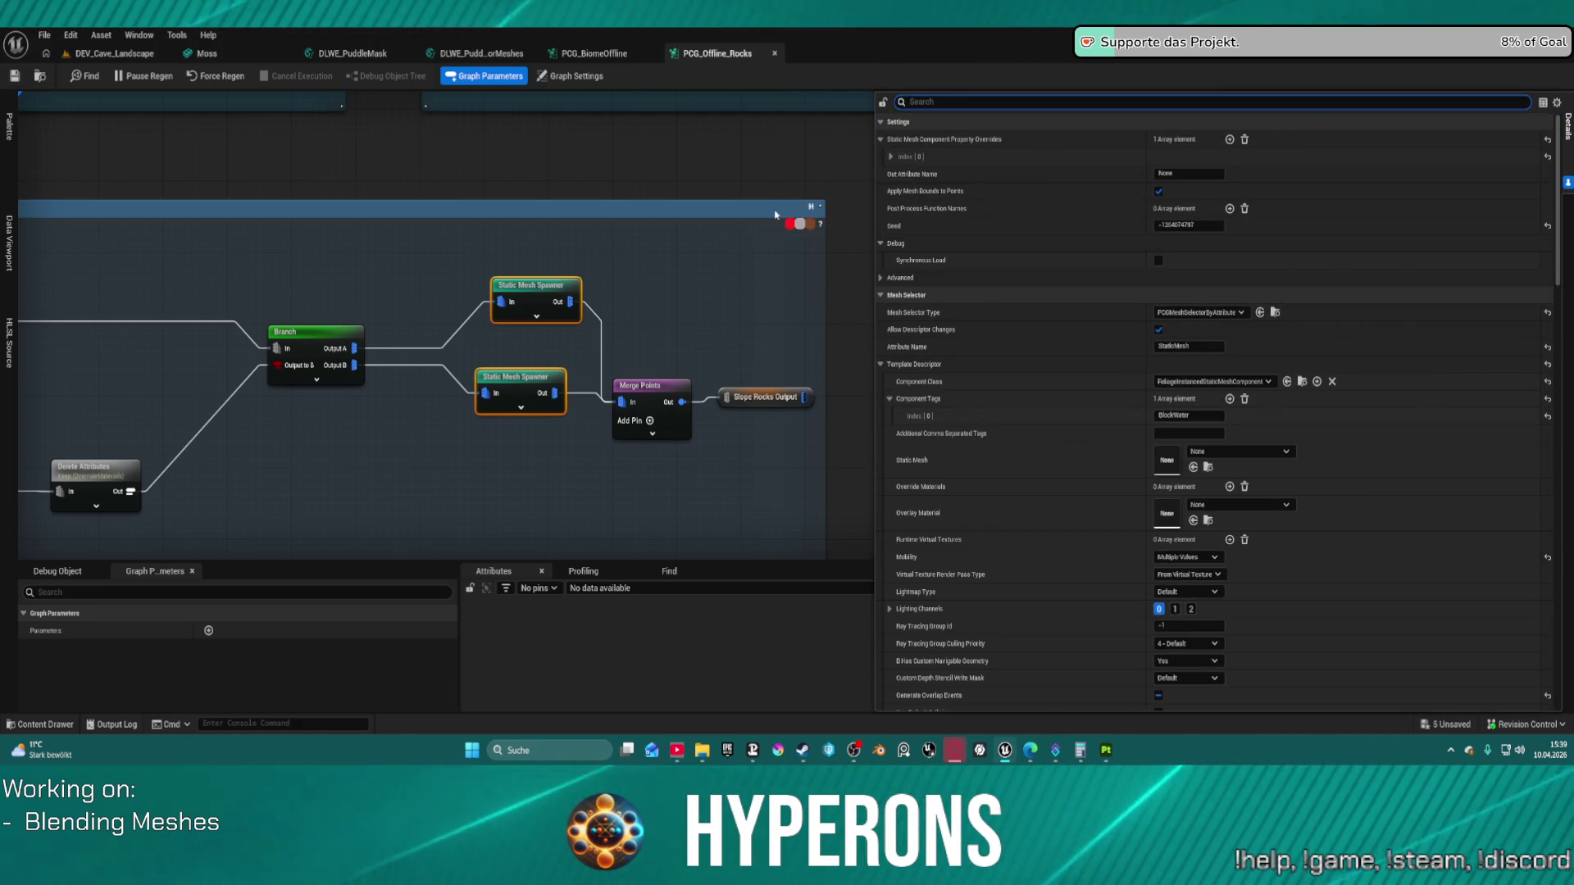
{"action": "left_click", "coordinate": [784, 155]}
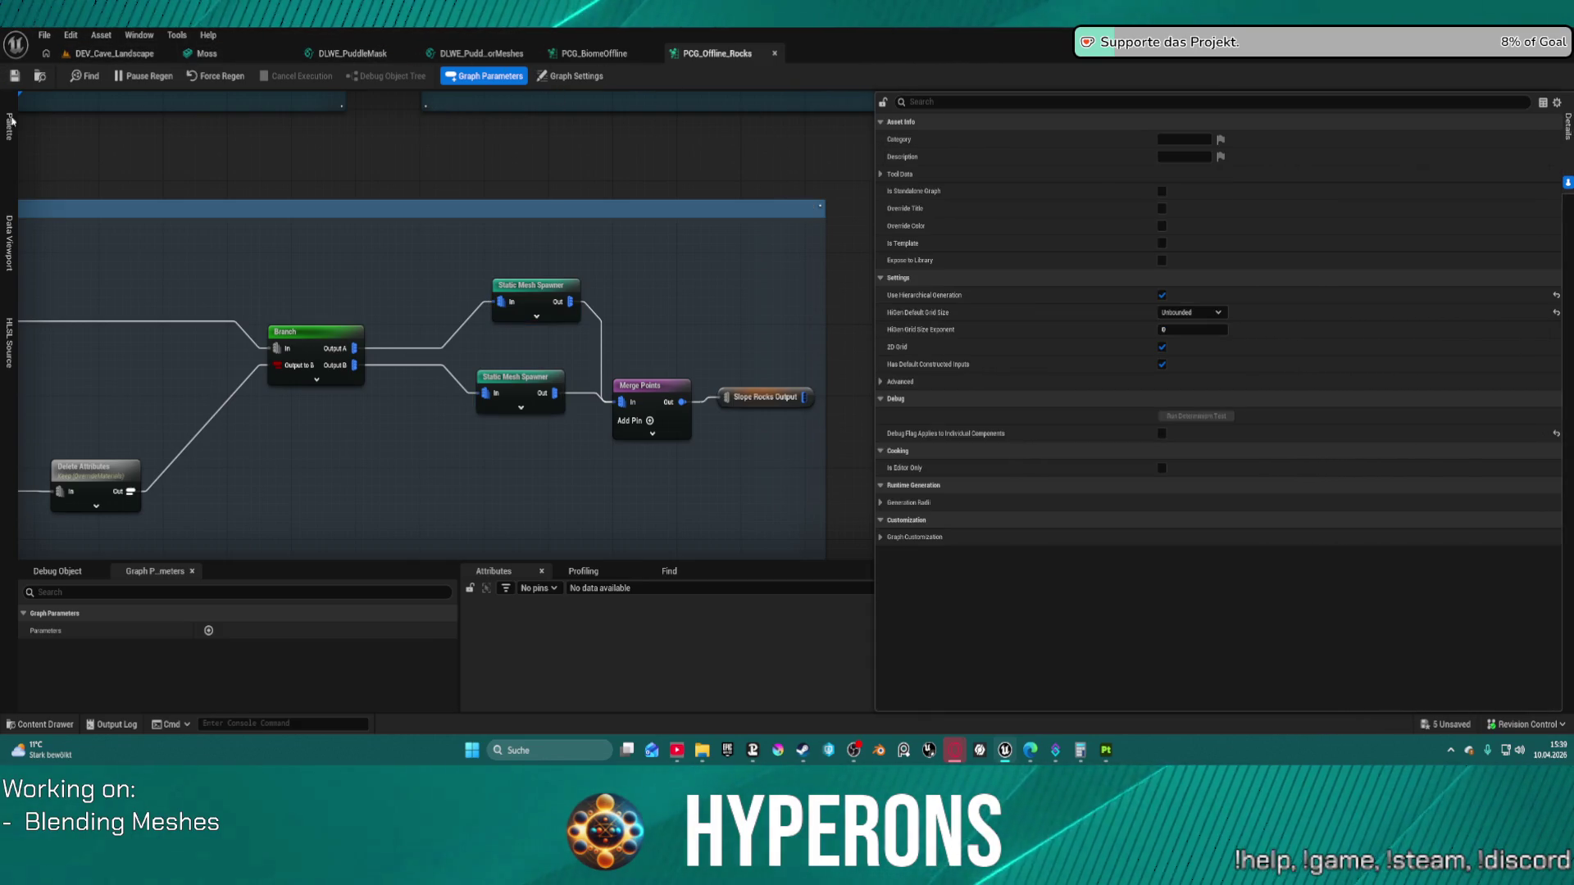
Step: Open Content Browser 2 and expand Collision in the 94-mesh property matrix
{"action": "left_click", "coordinate": [129, 36]}
{"action": "mouse_move", "coordinate": [246, 316]}
{"action": "left_click", "coordinate": [321, 337]}
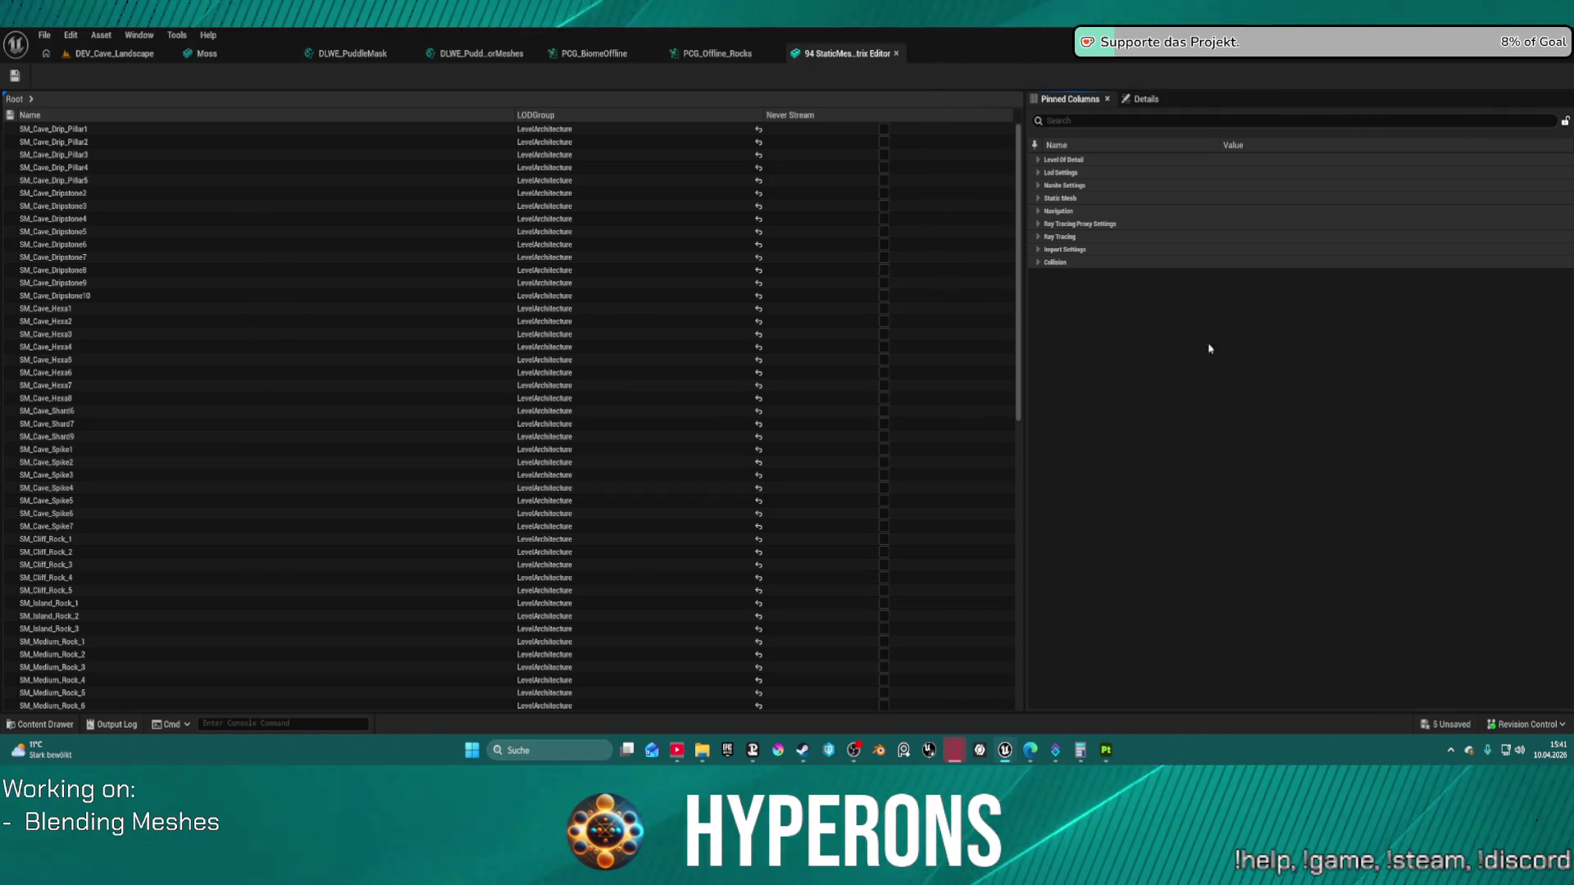
{"action": "left_click", "coordinate": [1040, 261]}
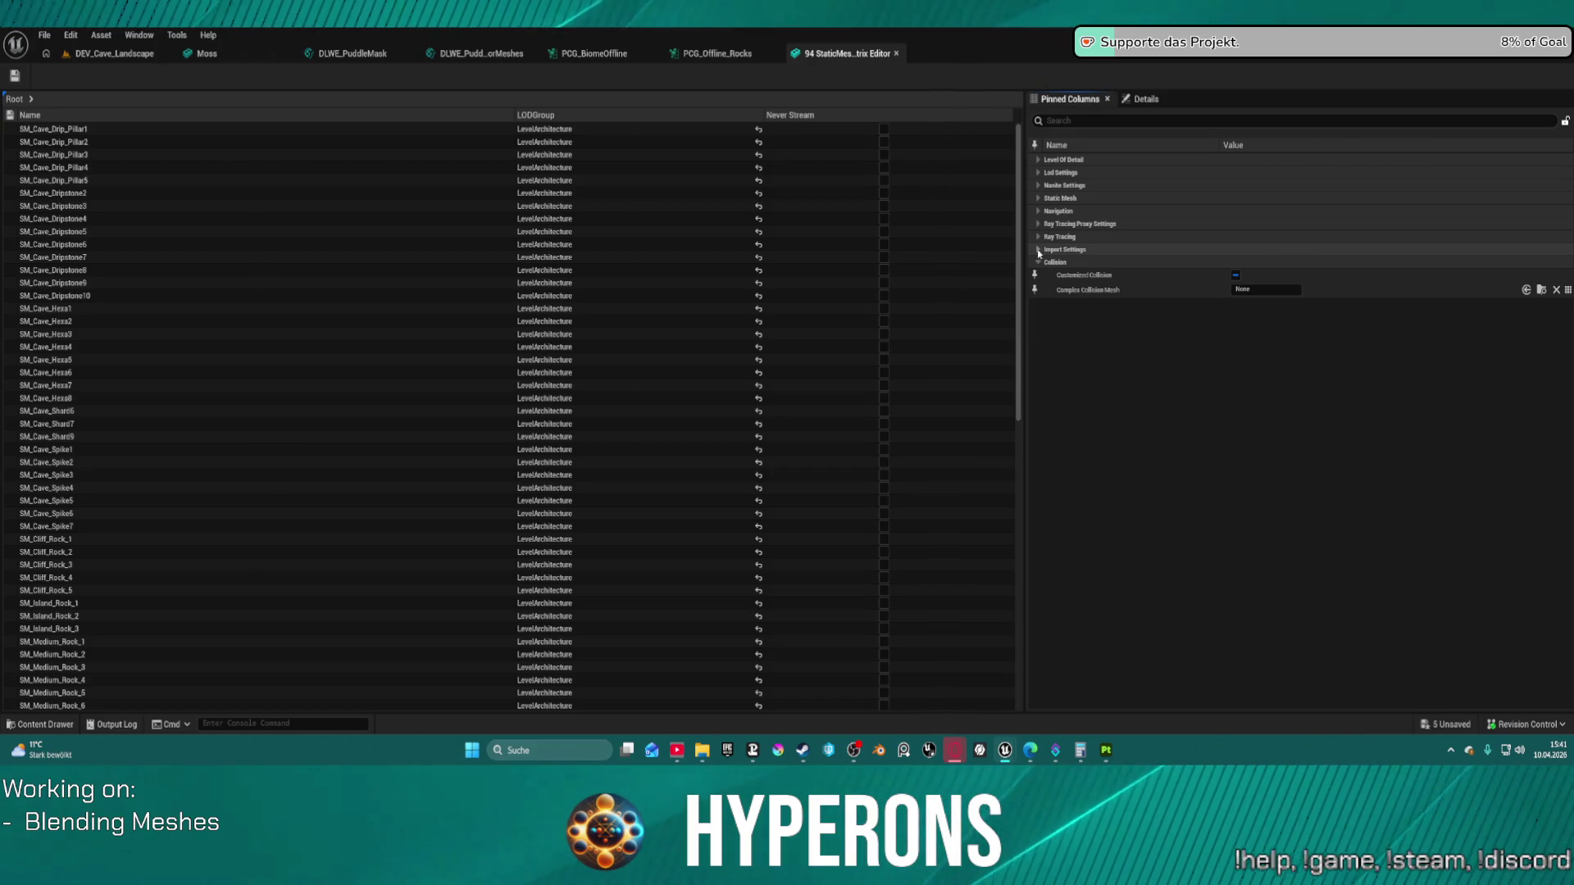
Step: Filter by 'coll', set Collision Complexity to Use Simple Collision As Complex, and save
{"action": "left_click", "coordinate": [1057, 150]}
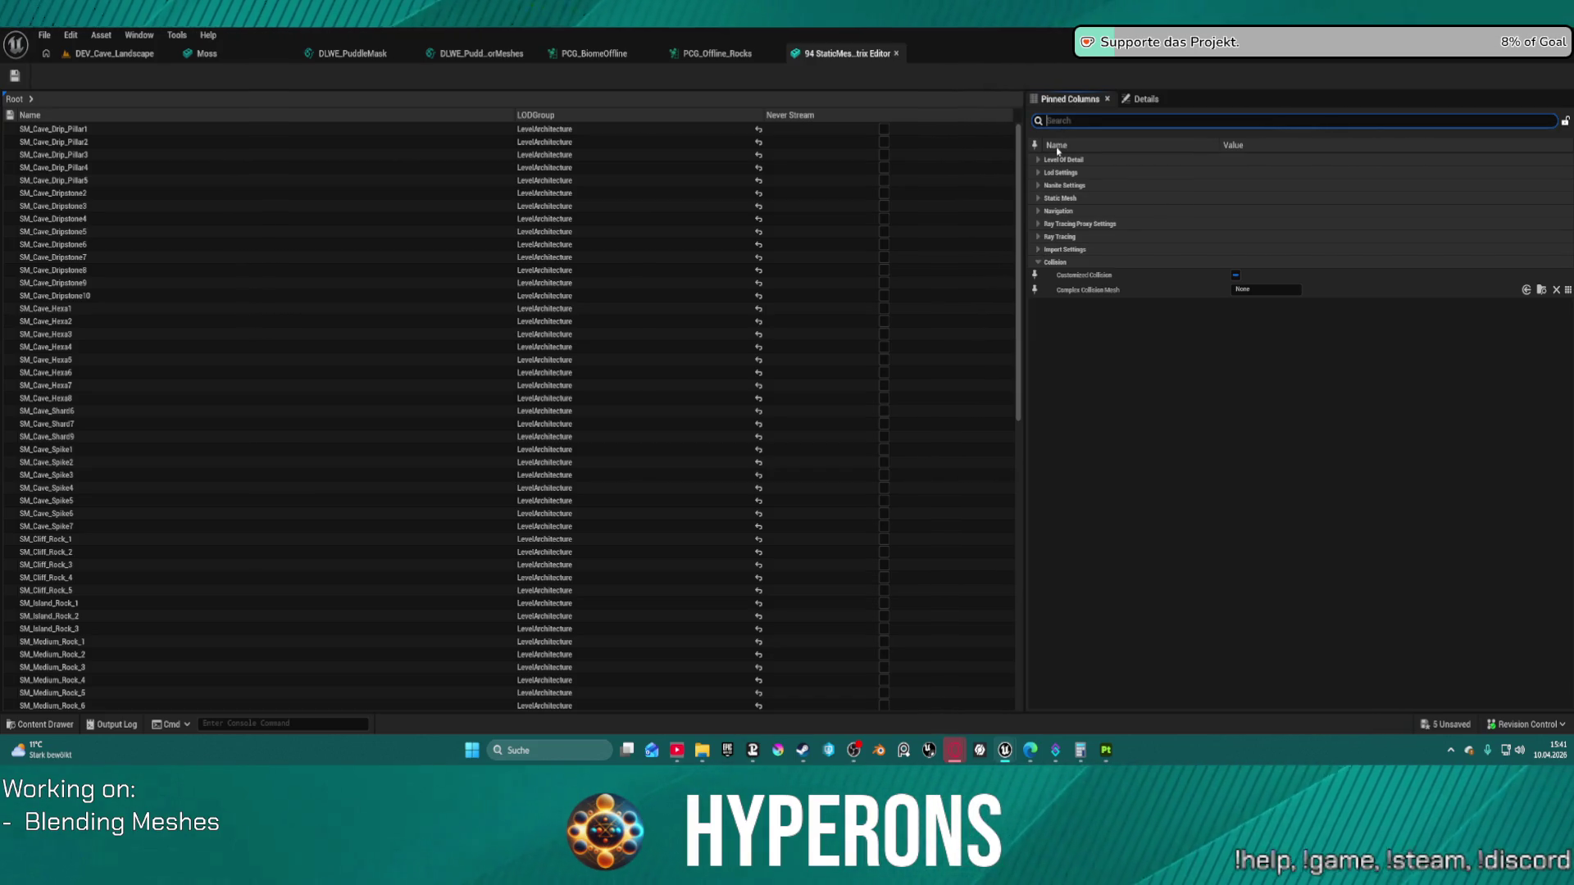
{"action": "type", "text": "co"}
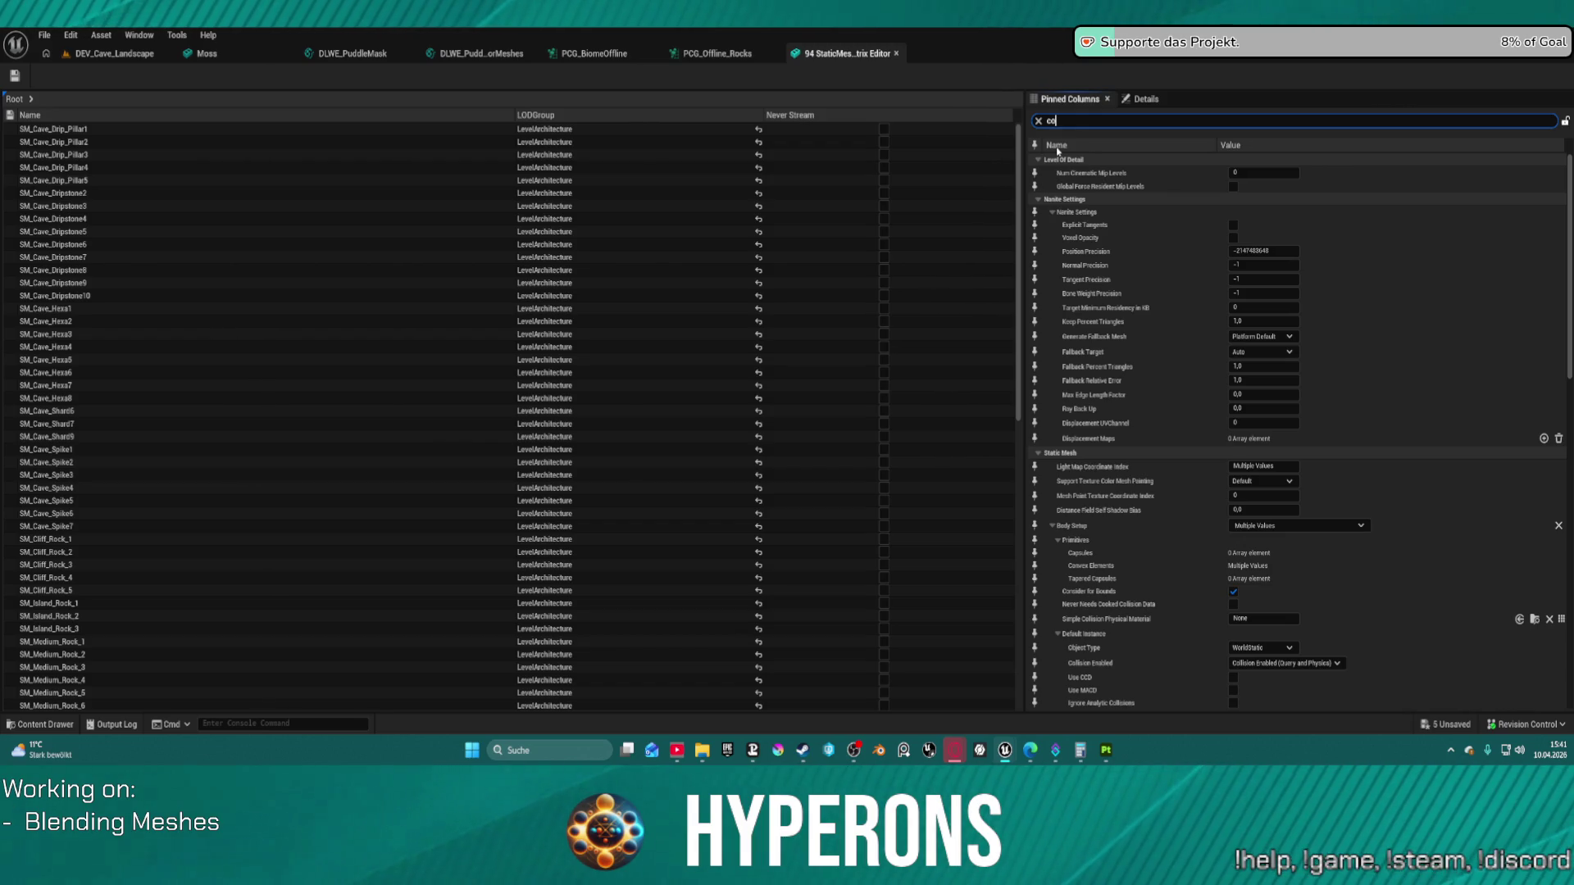
{"action": "type", "text": "ll"}
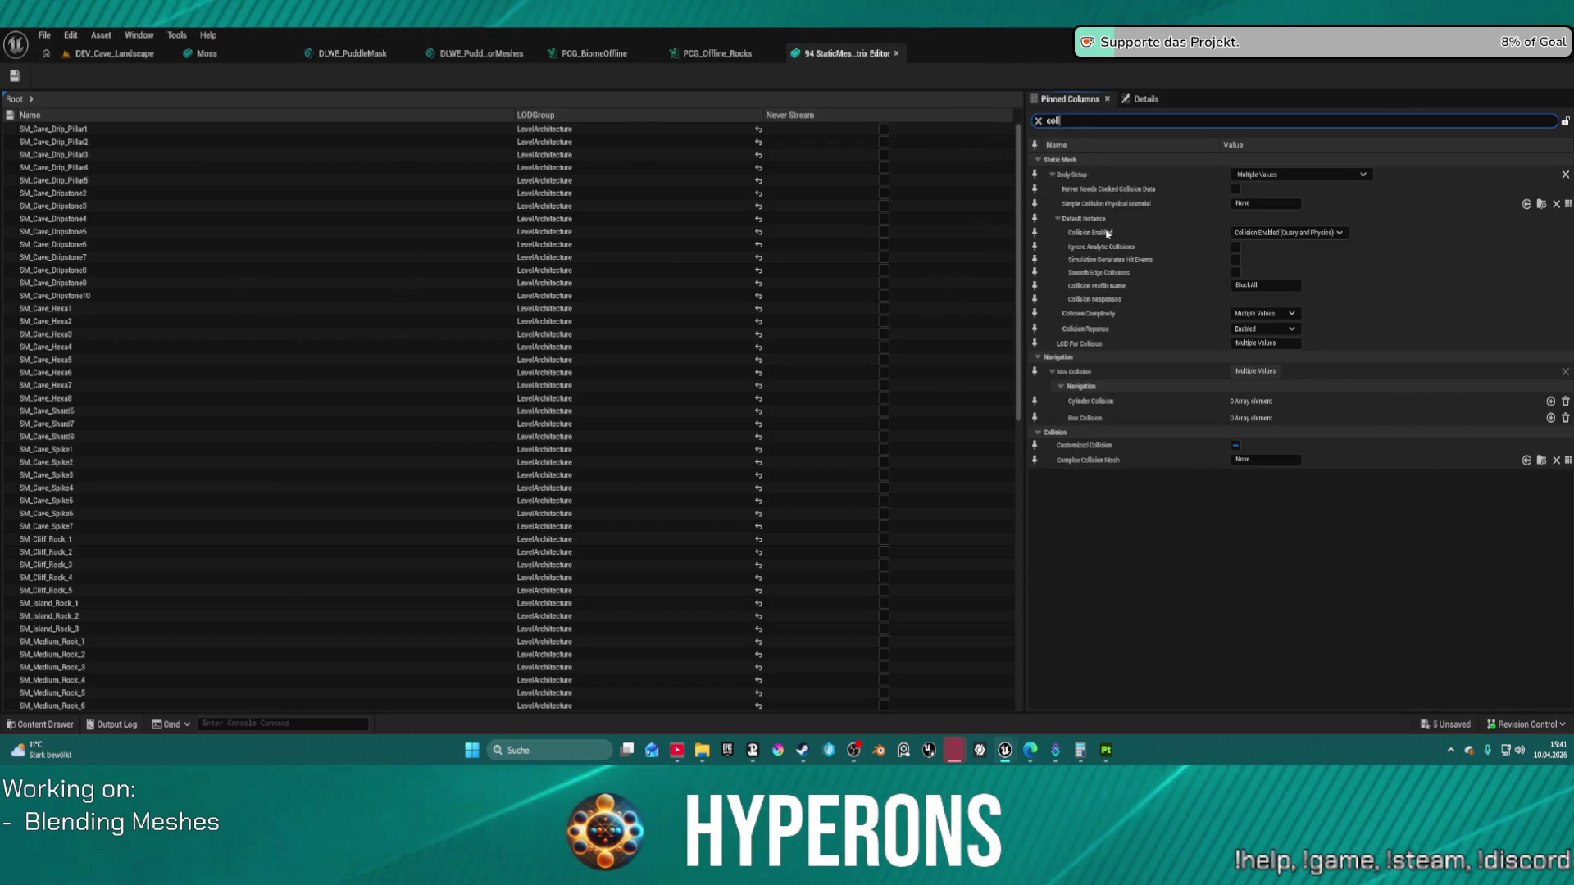
{"action": "left_click", "coordinate": [1277, 315]}
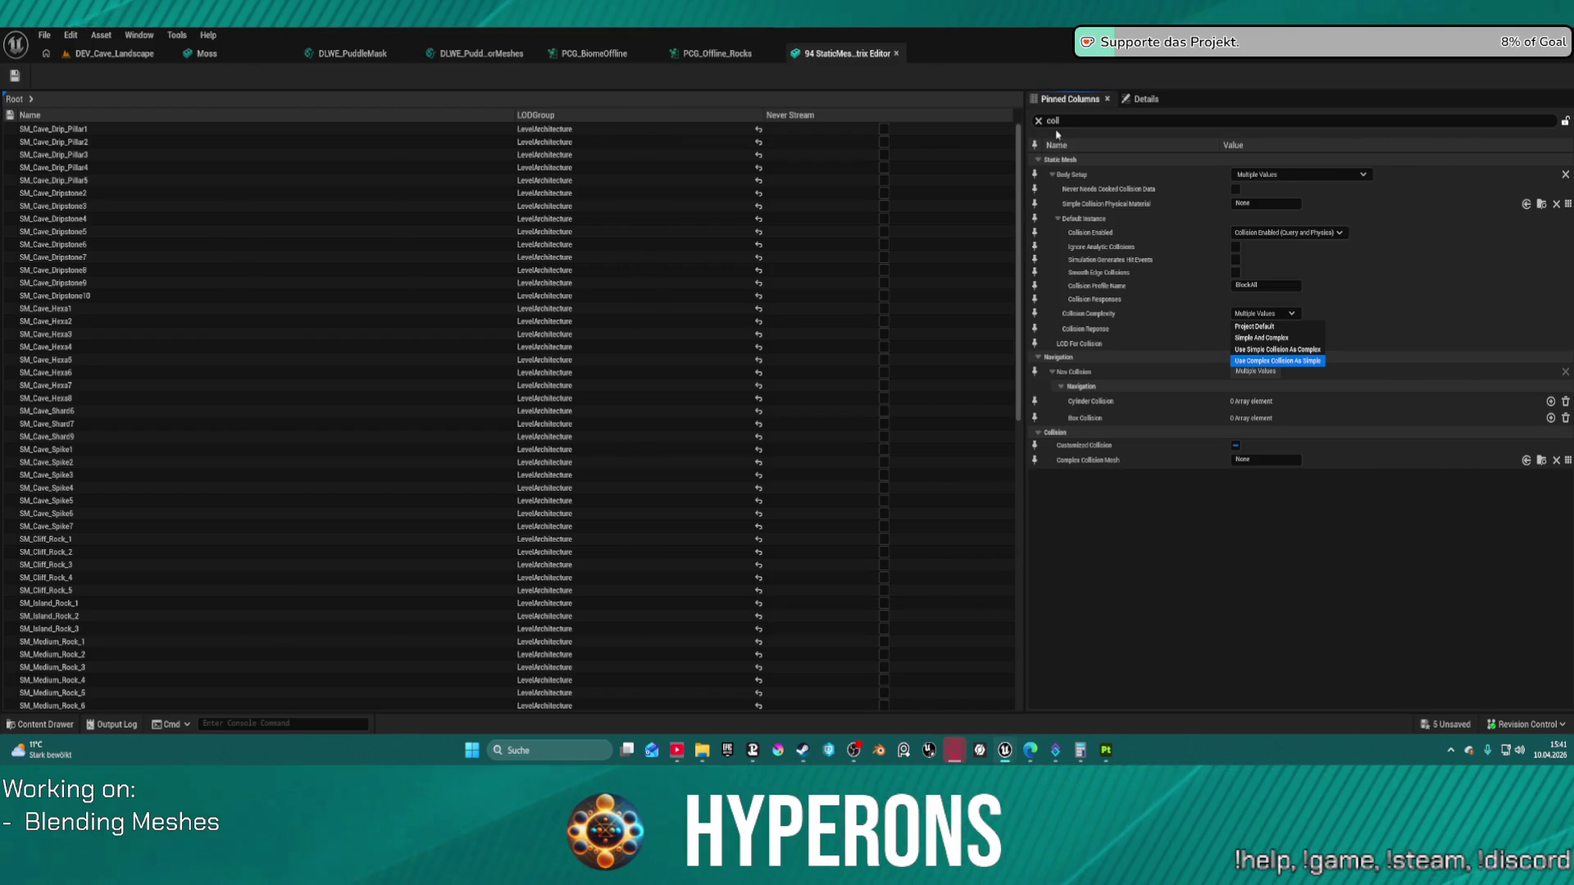
{"action": "left_click", "coordinate": [1272, 360]}
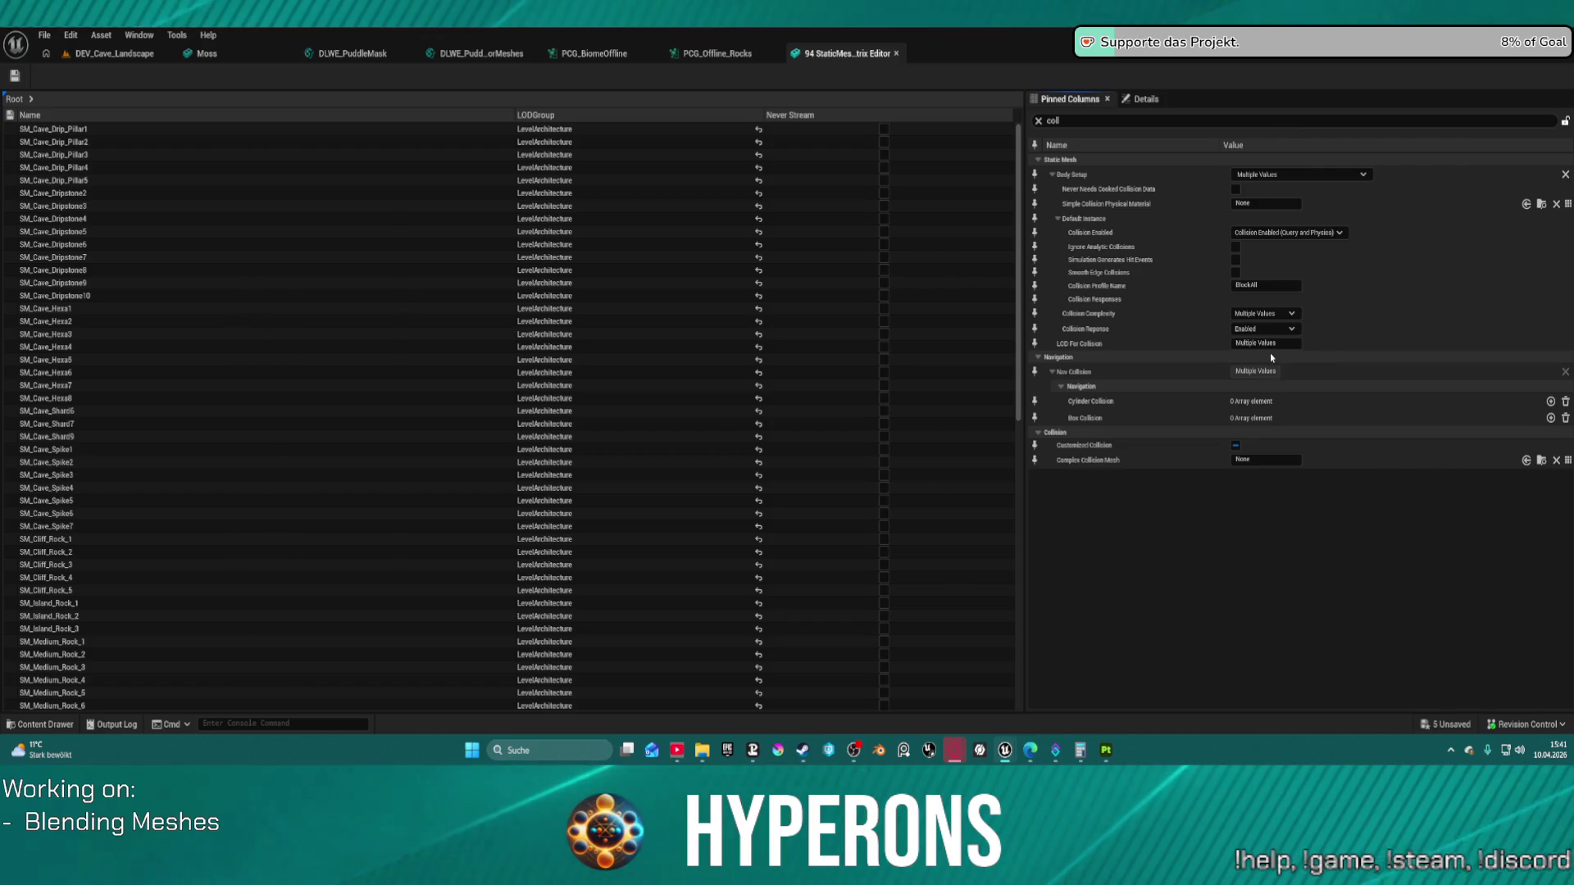
{"action": "left_click", "coordinate": [1288, 316]}
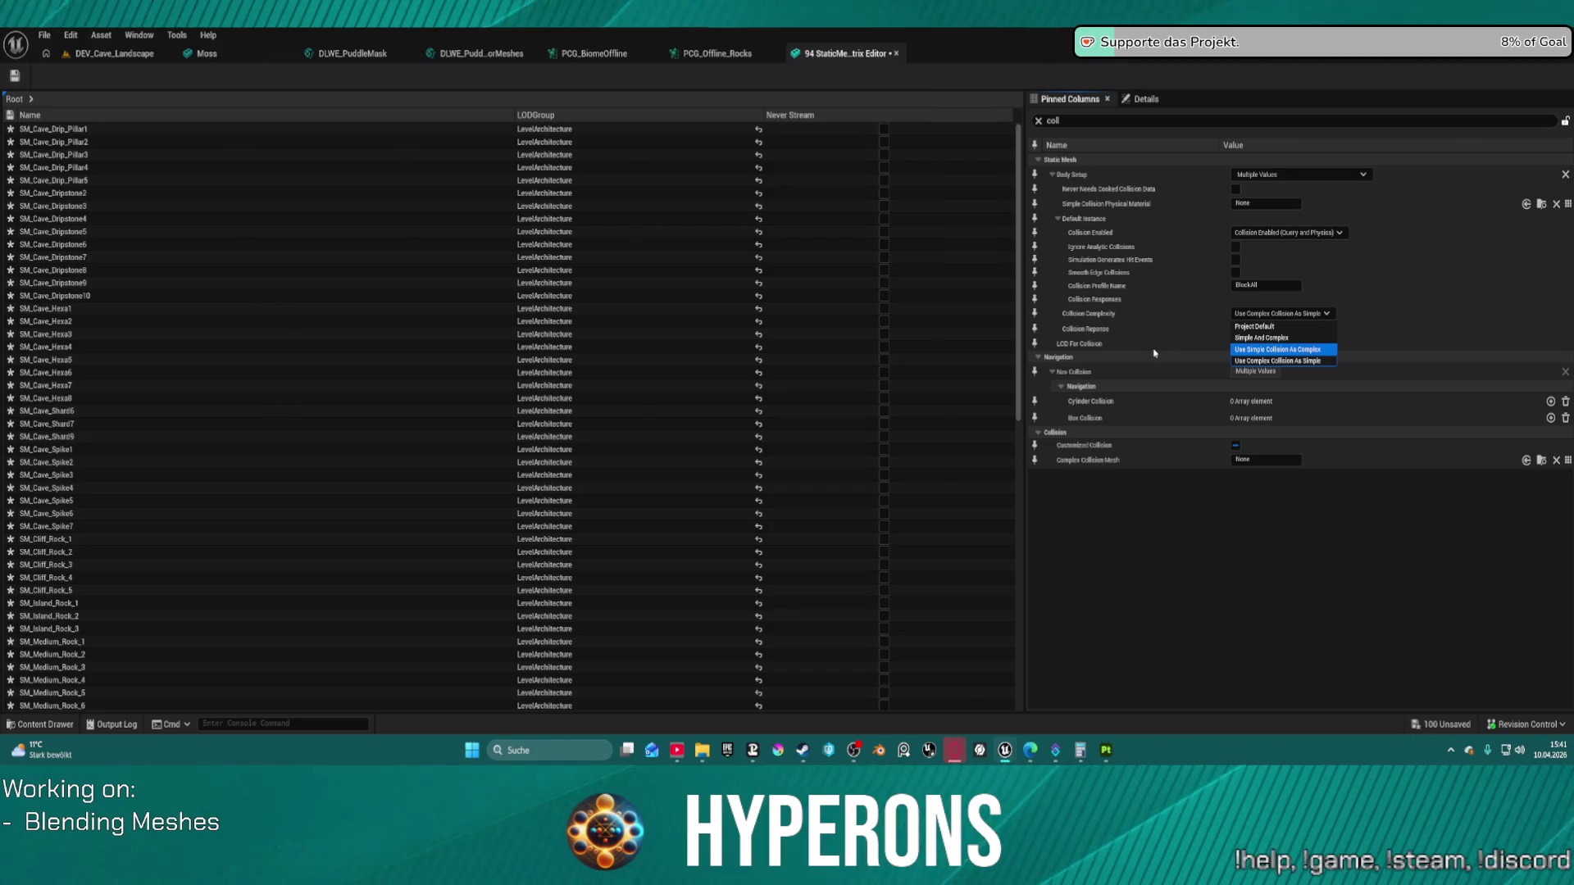
{"action": "key", "text": "Return"}
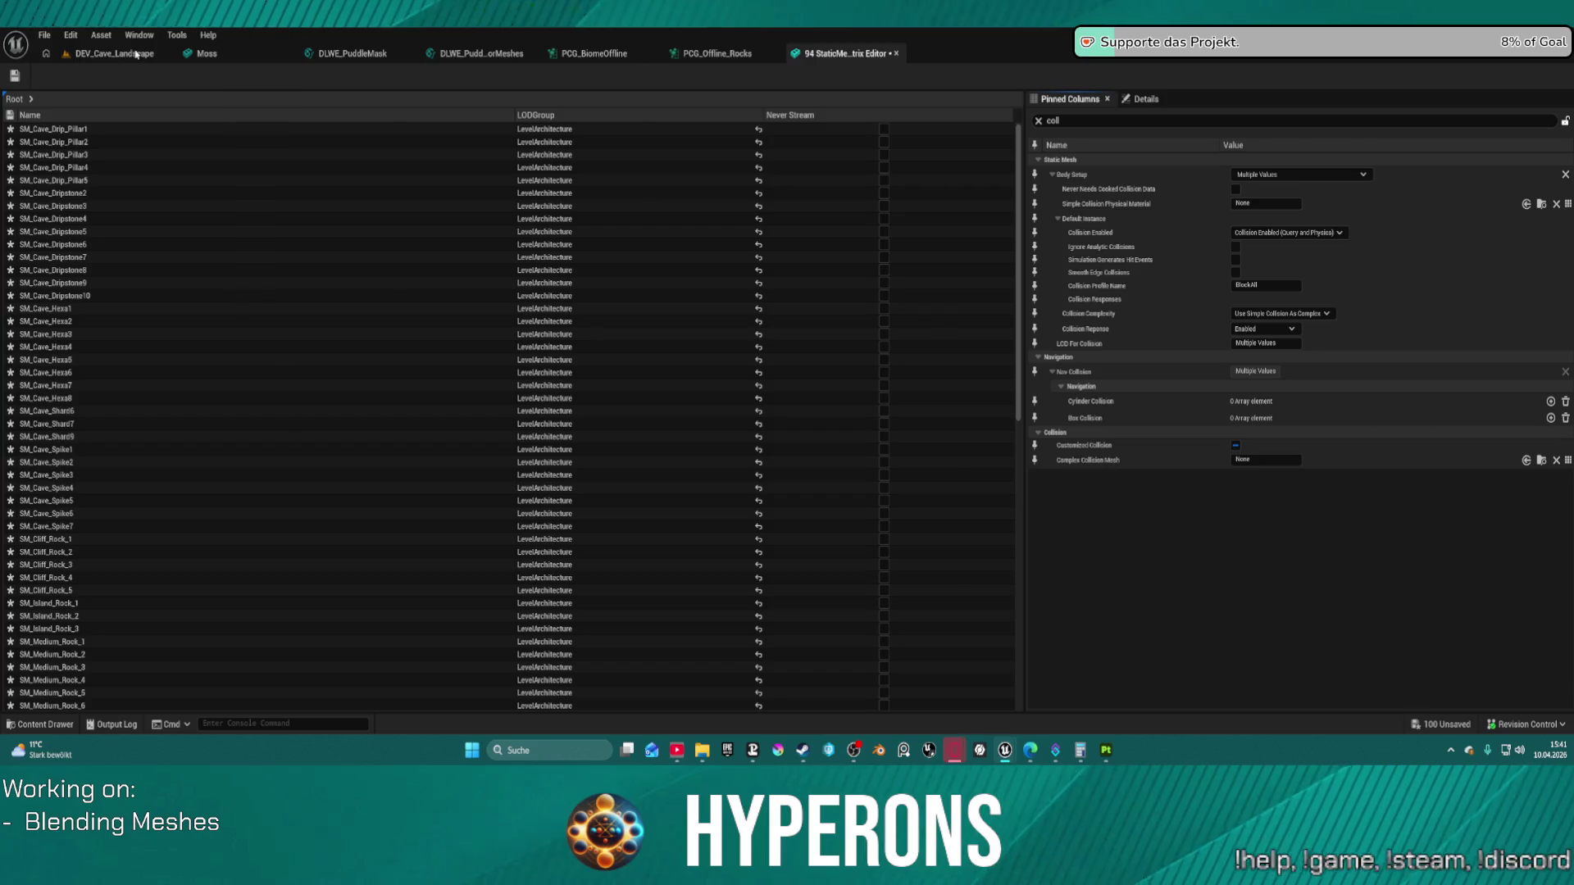
{"action": "left_click", "coordinate": [896, 54]}
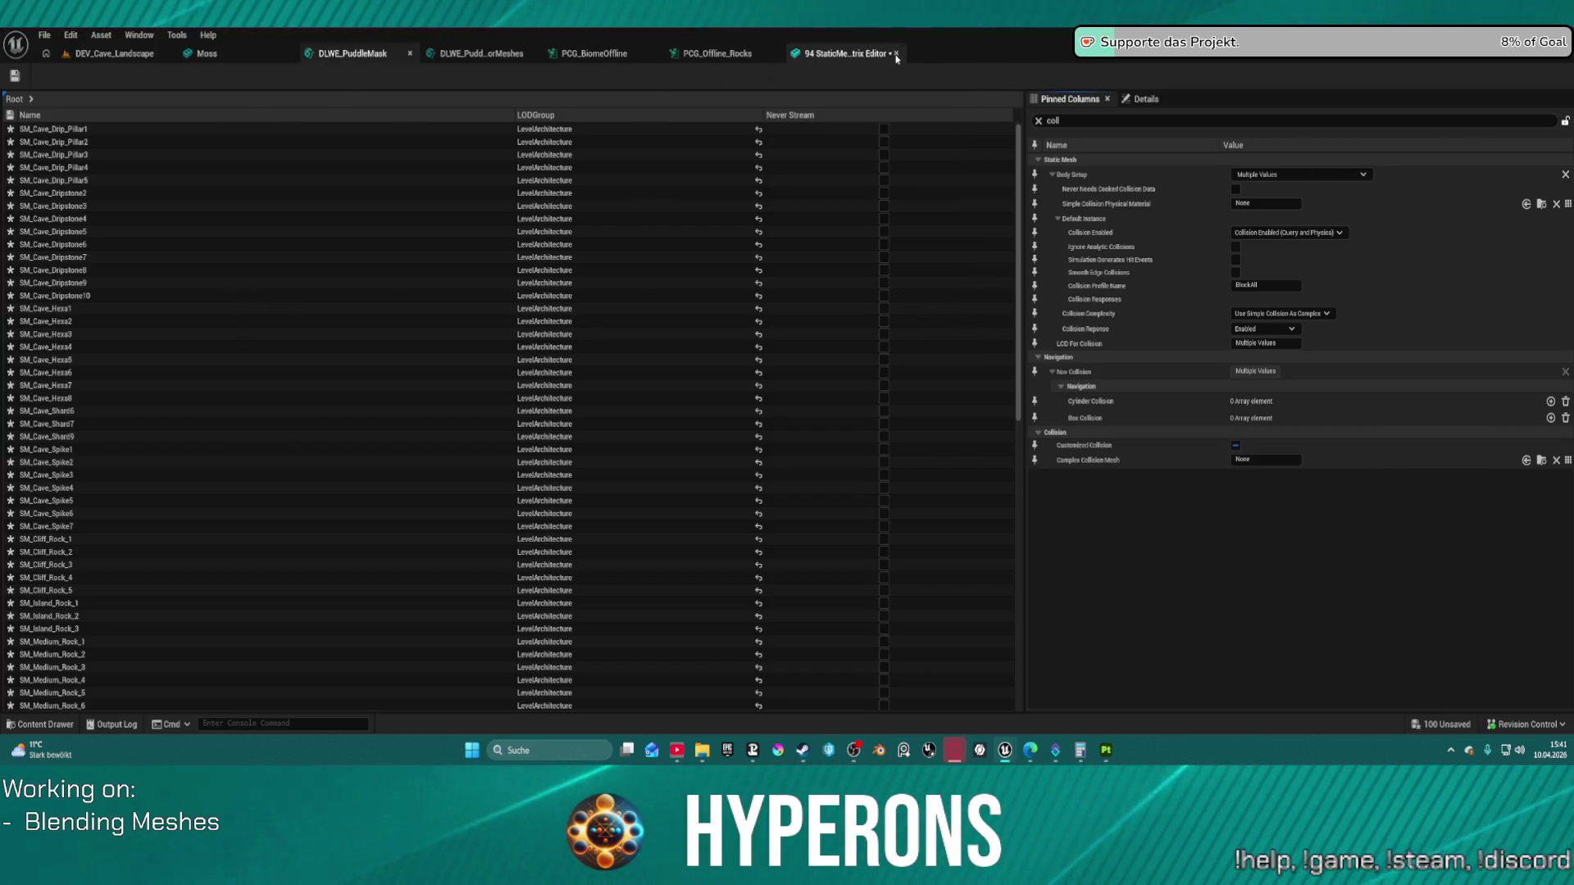
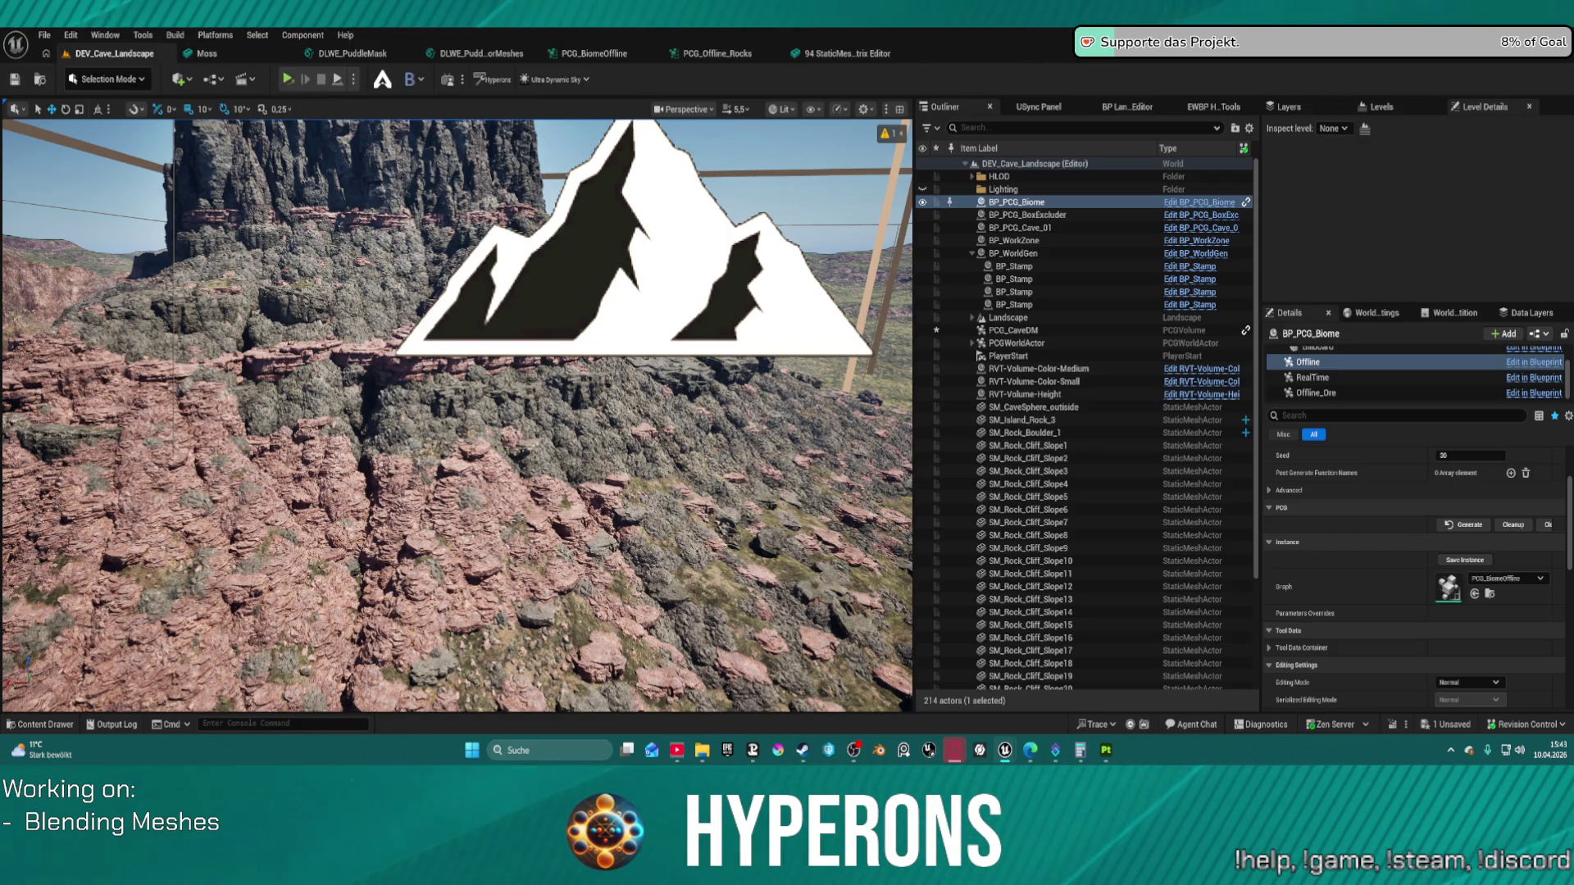
Step: Save the modified PCG_CaveDM asset from the Save Content dialog, then switch to Substance Painter
{"action": "key", "text": "ctrl+s"}
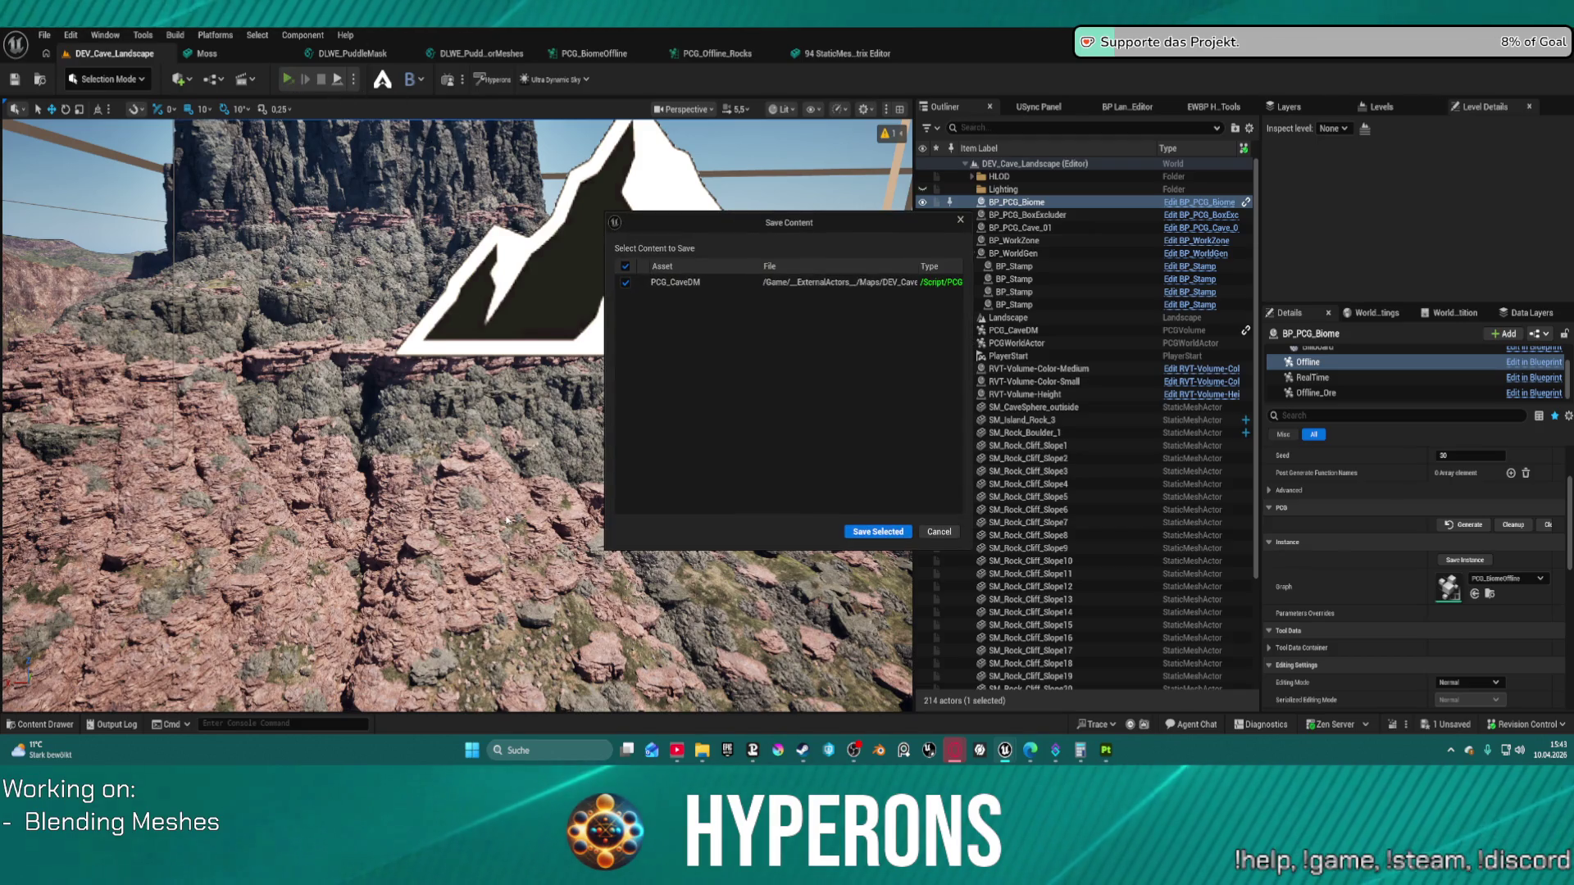
{"action": "left_click", "coordinate": [881, 531]}
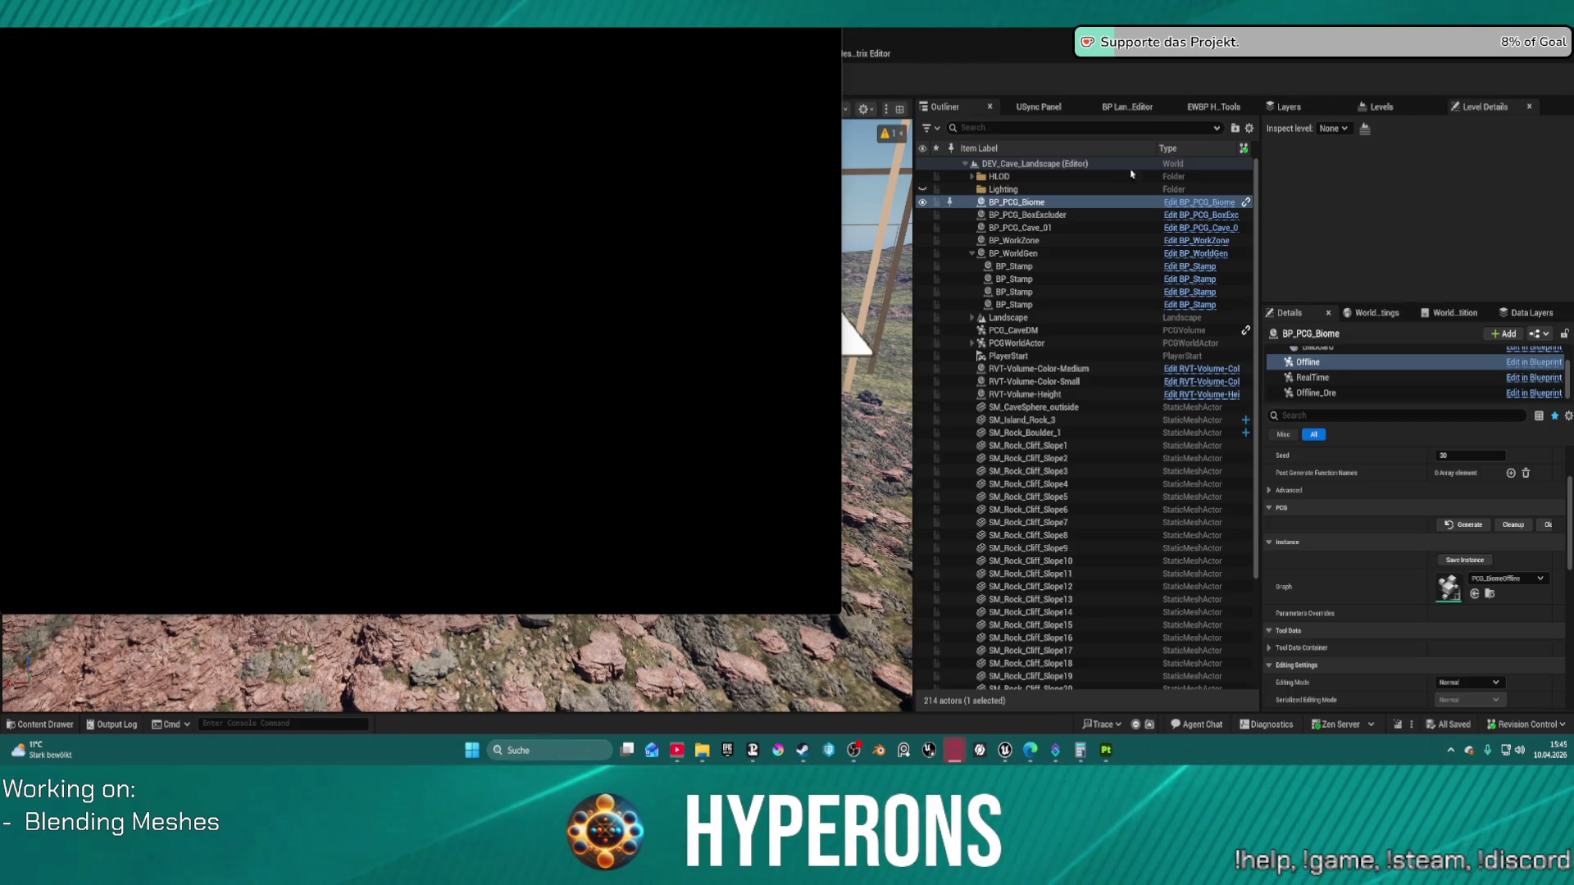
{"action": "left_click", "coordinate": [1106, 750]}
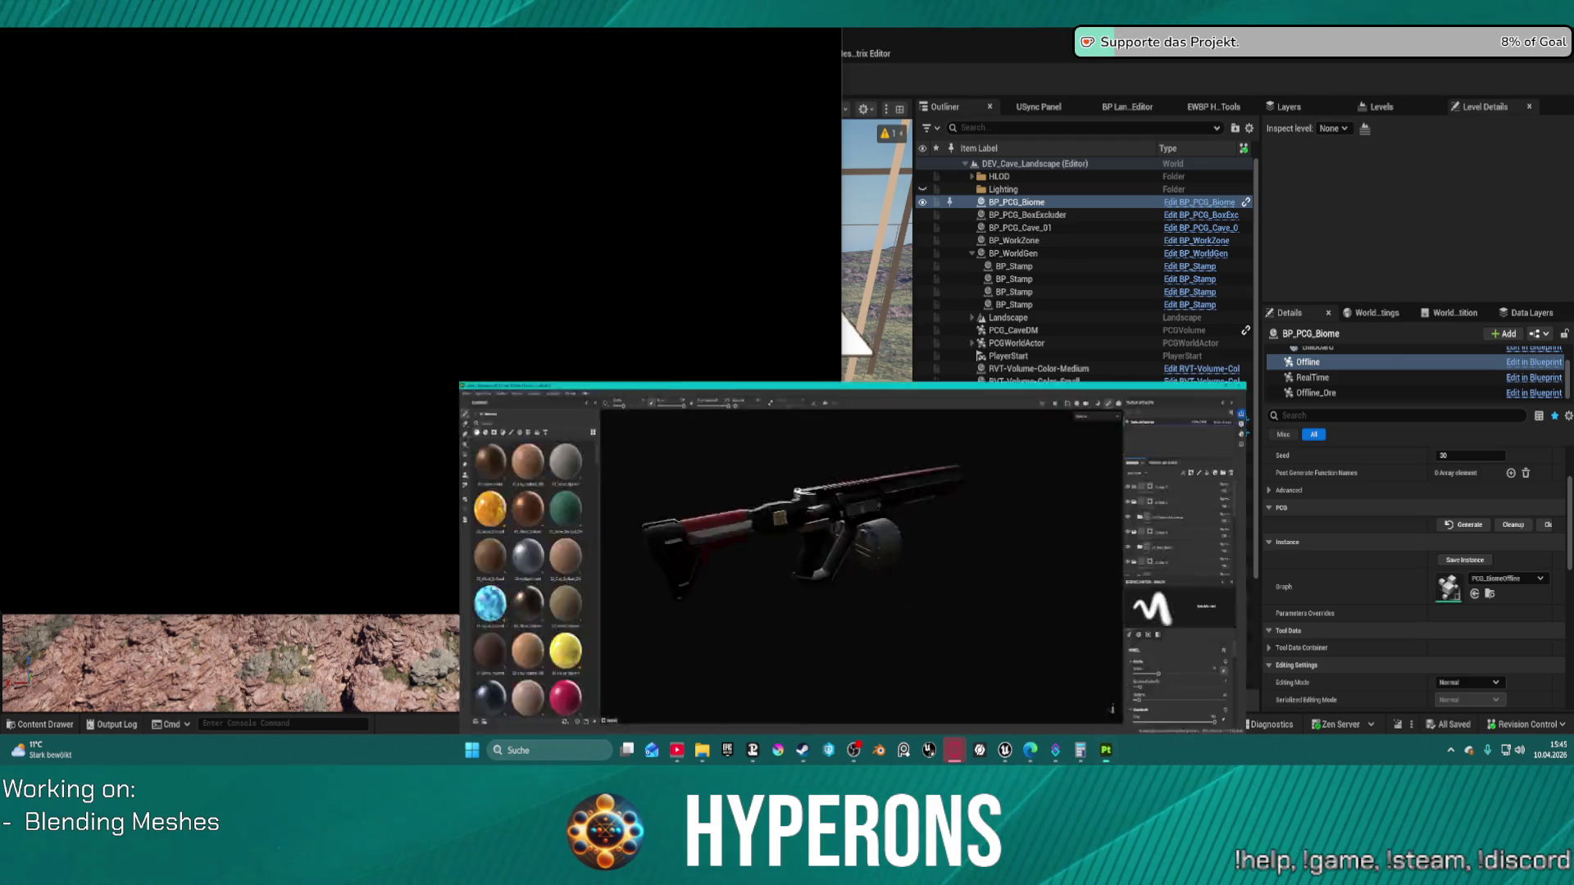
Step: Orbit and zoom around the rifle to view its other side, grip and drum, and whole angled form
{"action": "scroll", "coordinate": [861, 500], "scroll_direction": "up", "scroll_amount": 3}
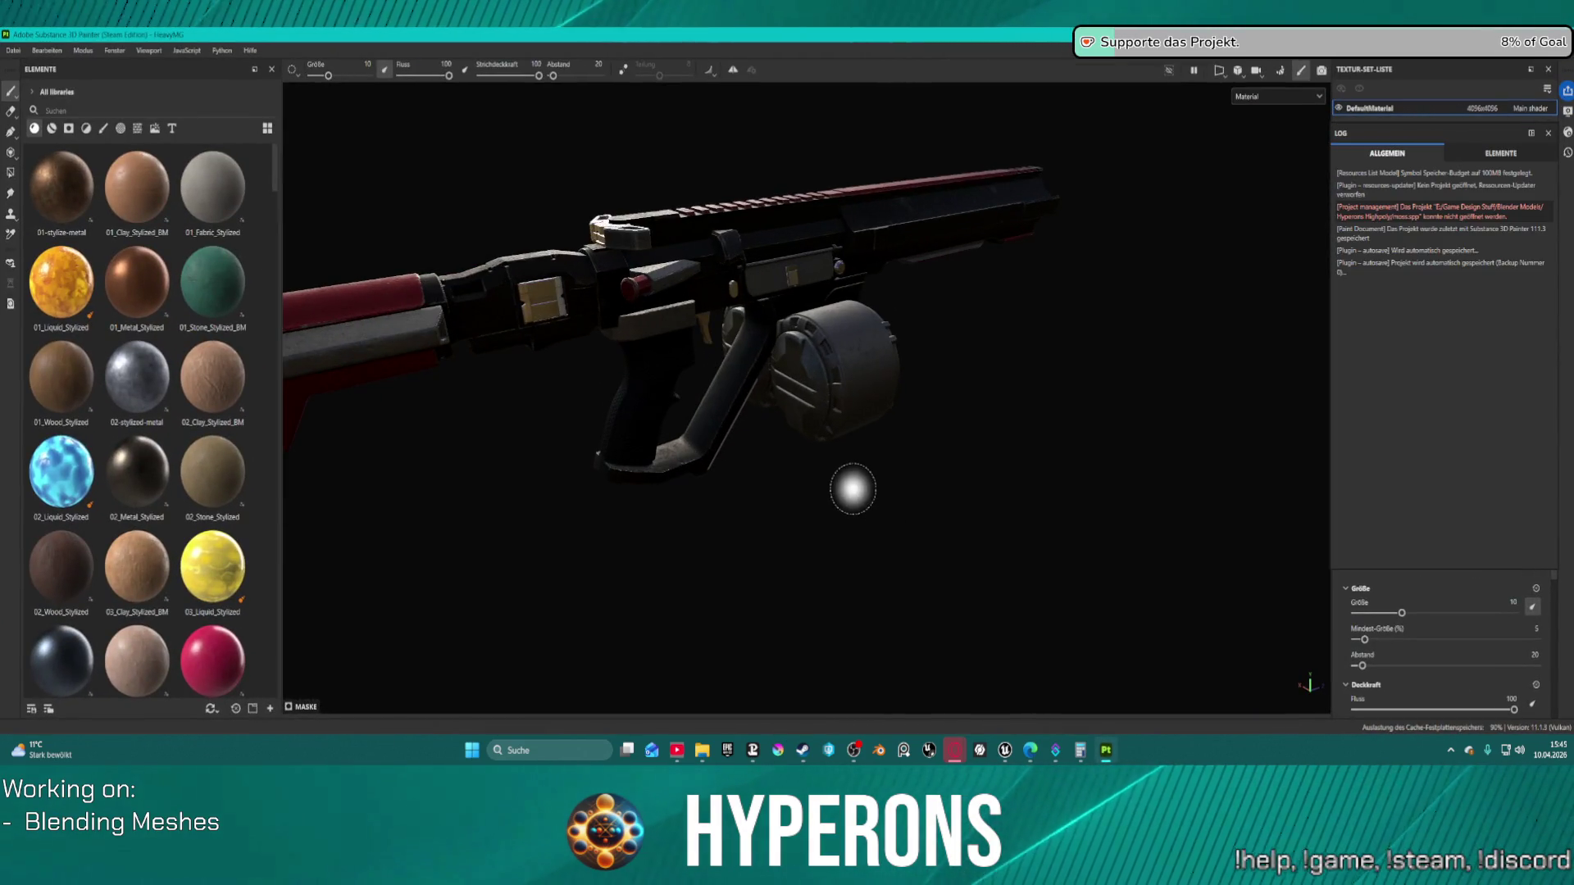
{"action": "mouse_move", "coordinate": [779, 552]}
{"action": "left_mouse_down", "text": "alt"}
{"action": "mouse_move", "coordinate": [1142, 509]}
{"action": "mouse_move", "coordinate": [1445, 529]}
{"action": "mouse_move", "coordinate": [1559, 516]}
{"action": "left_mouse_up", "text": "alt"}
{"action": "mouse_move", "coordinate": [1222, 408]}
{"action": "left_mouse_down", "text": "alt"}
{"action": "mouse_move", "coordinate": [1103, 380]}
{"action": "mouse_move", "coordinate": [1032, 442]}
{"action": "mouse_move", "coordinate": [1009, 401]}
{"action": "mouse_move", "coordinate": [590, 422]}
{"action": "mouse_move", "coordinate": [607, 481]}
{"action": "mouse_move", "coordinate": [520, 461]}
{"action": "mouse_move", "coordinate": [1079, 383]}
{"action": "mouse_move", "coordinate": [784, 407]}
{"action": "mouse_move", "coordinate": [1026, 419]}
{"action": "mouse_move", "coordinate": [1107, 495]}
{"action": "left_mouse_up", "text": "alt"}
{"action": "scroll", "coordinate": [1019, 495], "scroll_direction": "up", "scroll_amount": 5}
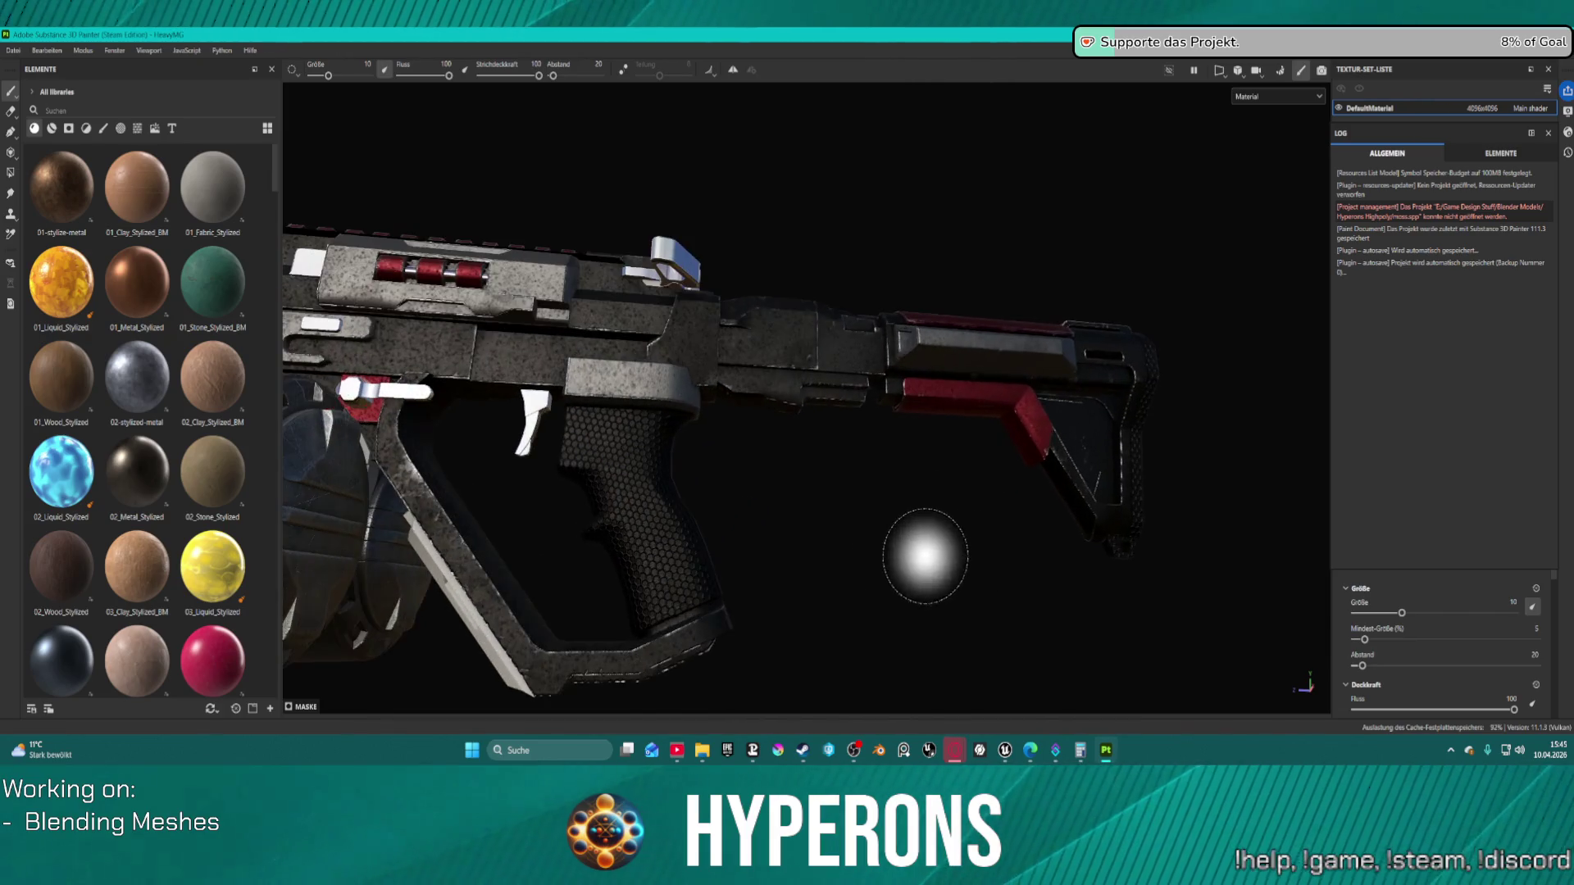
{"action": "mouse_move", "coordinate": [827, 496]}
{"action": "left_mouse_down", "text": "alt"}
{"action": "mouse_move", "coordinate": [790, 607]}
{"action": "mouse_move", "coordinate": [819, 537]}
{"action": "left_mouse_up", "text": "alt"}
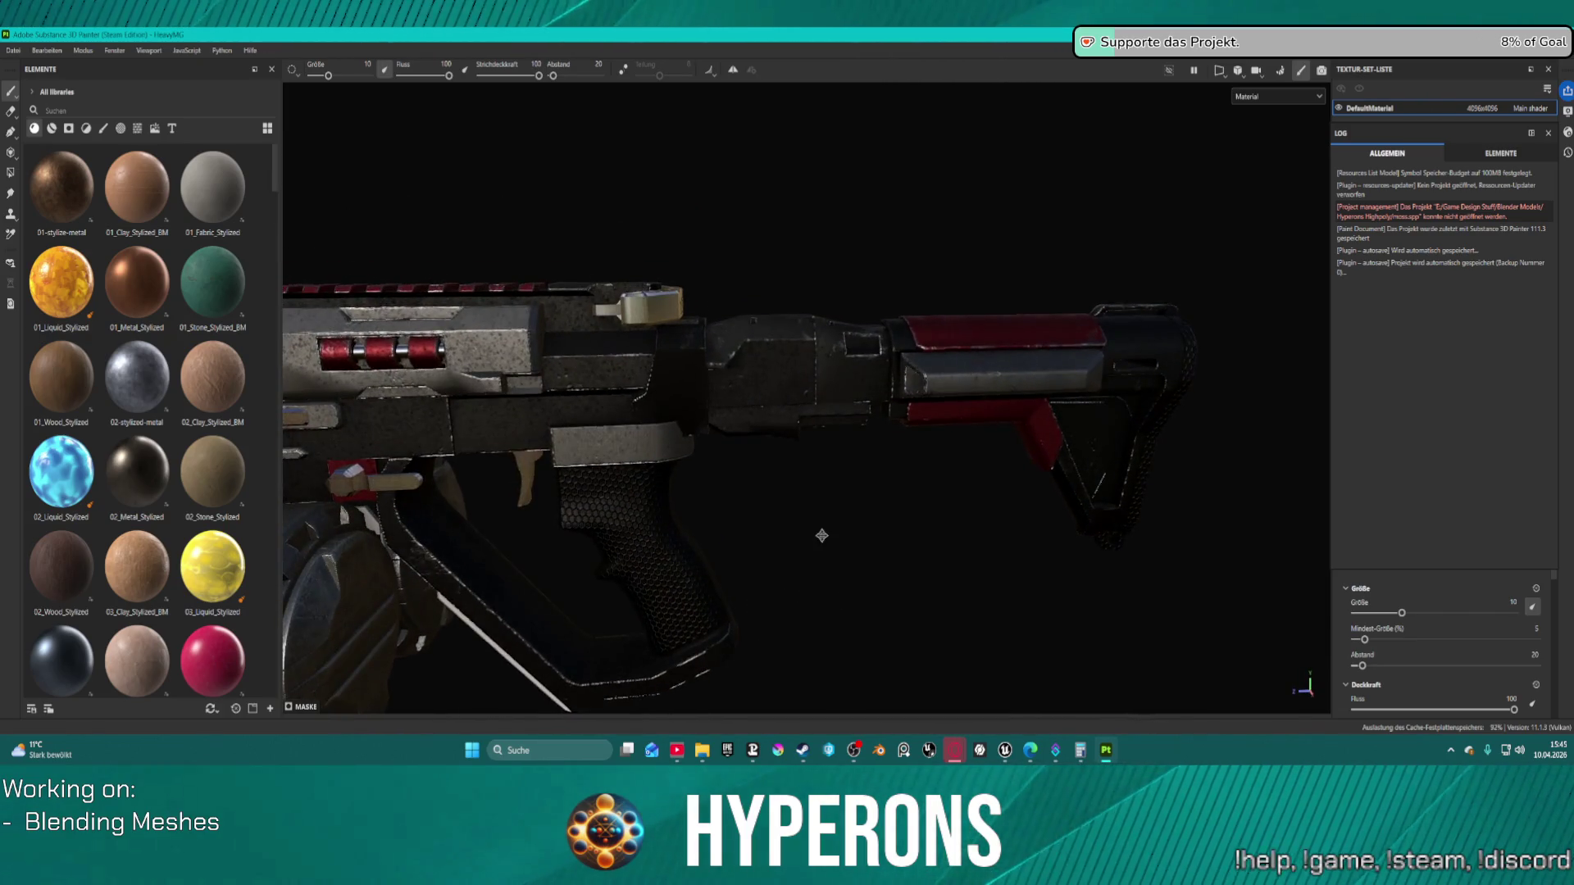
{"action": "scroll", "coordinate": [938, 377], "scroll_direction": "up", "scroll_amount": 5}
{"action": "scroll", "coordinate": [969, 366], "scroll_direction": "down", "scroll_amount": 5}
{"action": "mouse_move", "coordinate": [968, 366]}
{"action": "left_mouse_down", "text": "alt"}
{"action": "mouse_move", "coordinate": [692, 390]}
{"action": "mouse_move", "coordinate": [759, 355]}
{"action": "left_mouse_up", "text": "alt"}
{"action": "scroll", "coordinate": [996, 338], "scroll_direction": "up", "scroll_amount": 5}
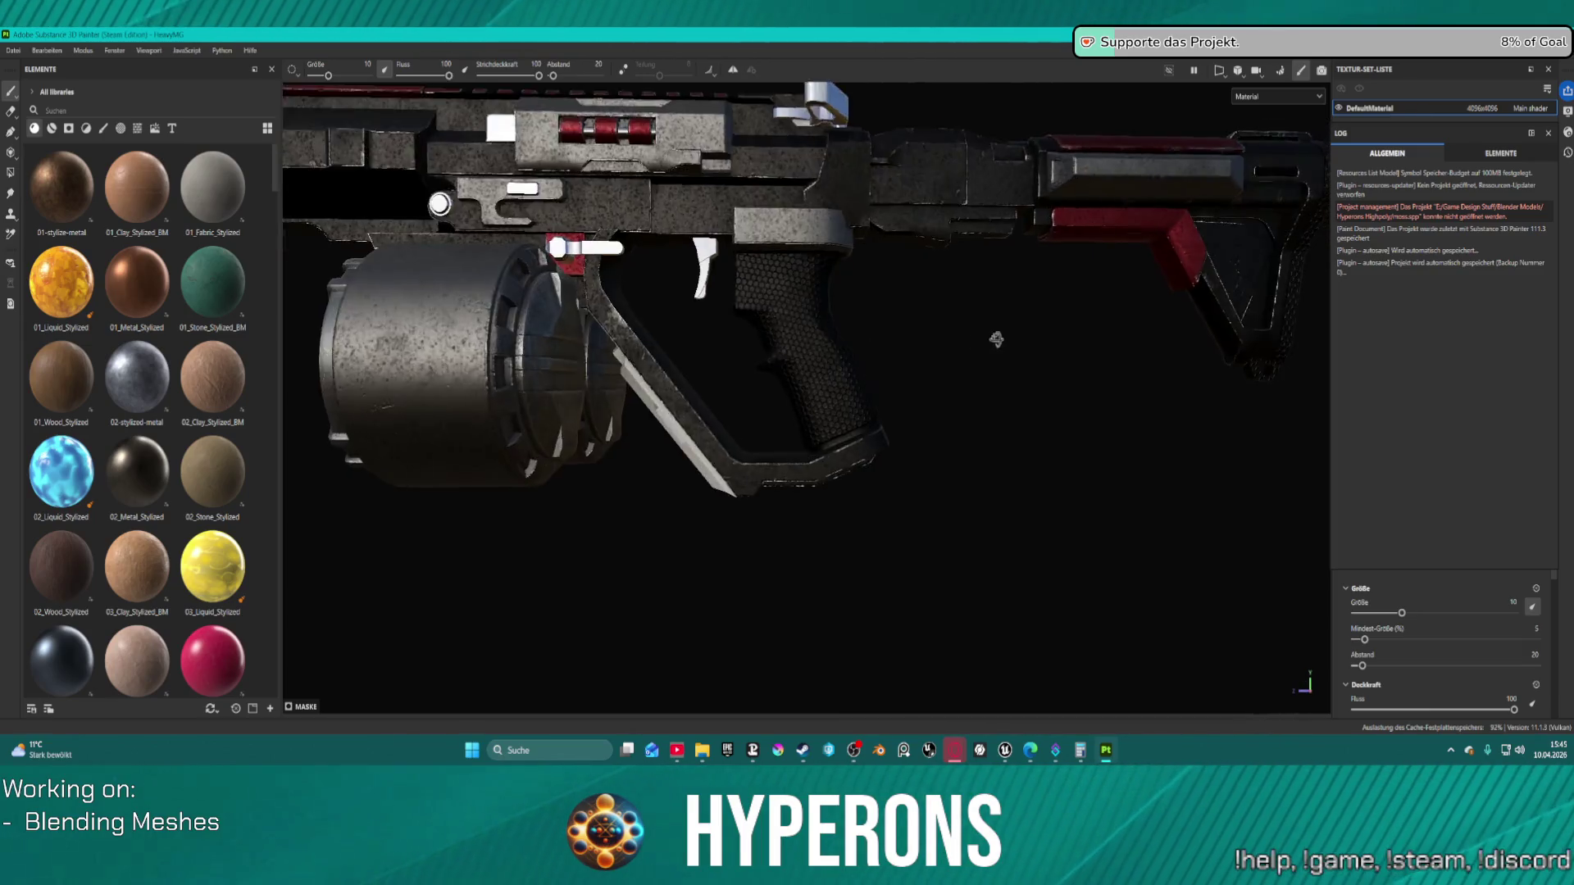
{"action": "scroll", "coordinate": [1061, 352], "scroll_direction": "down", "scroll_amount": 5}
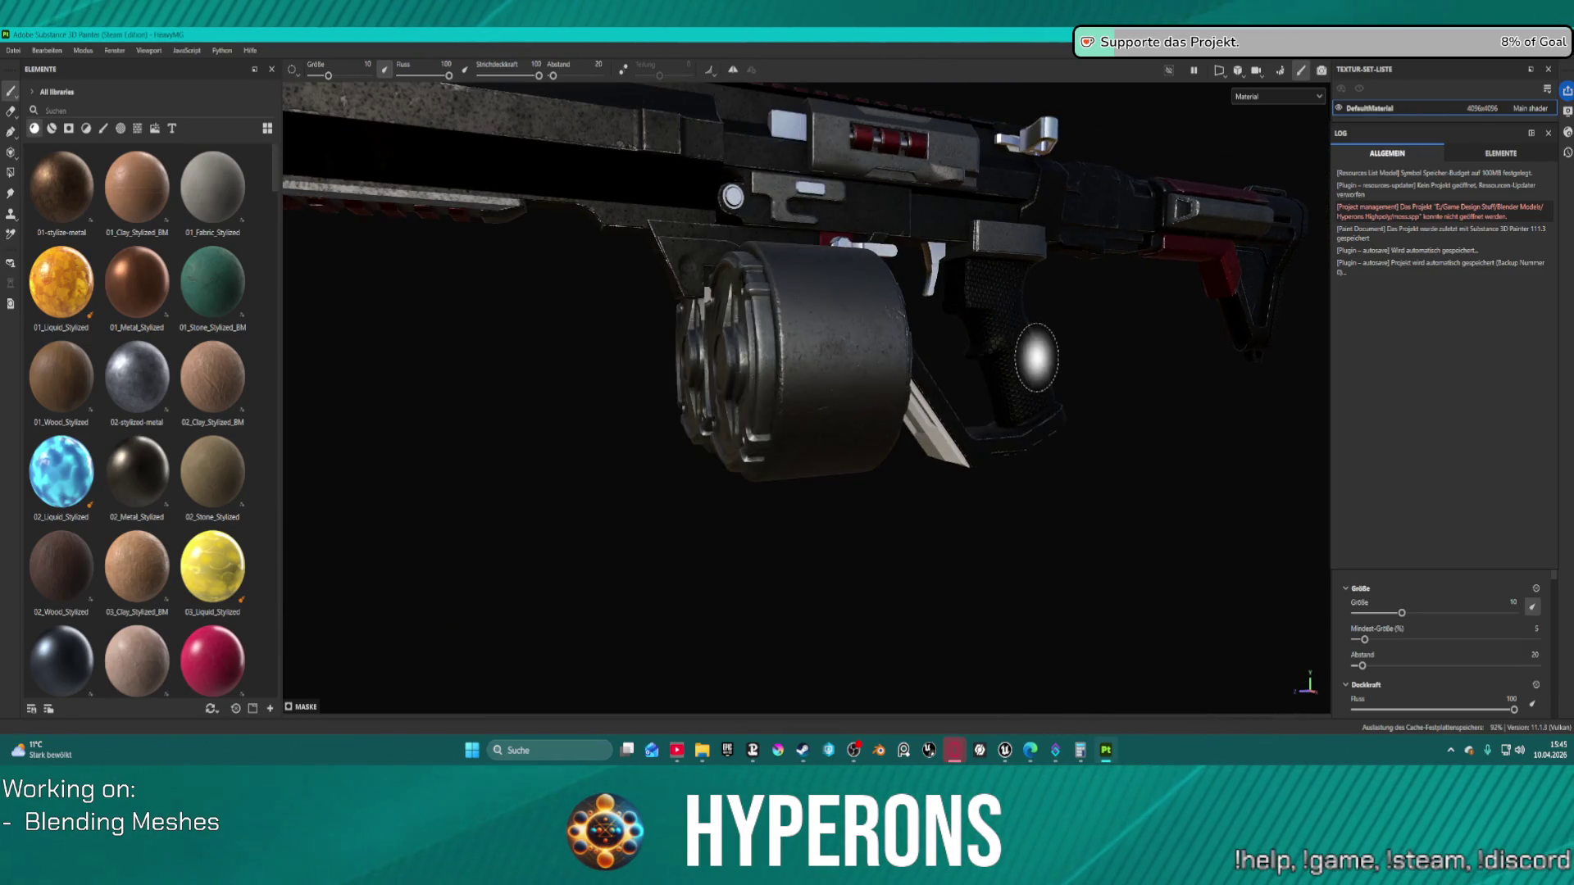
{"action": "left_click_drag", "start_coordinate": [1030, 362], "coordinate": [1024, 357], "text": "alt"}
{"action": "scroll", "coordinate": [1025, 357], "scroll_direction": "up", "scroll_amount": 3}
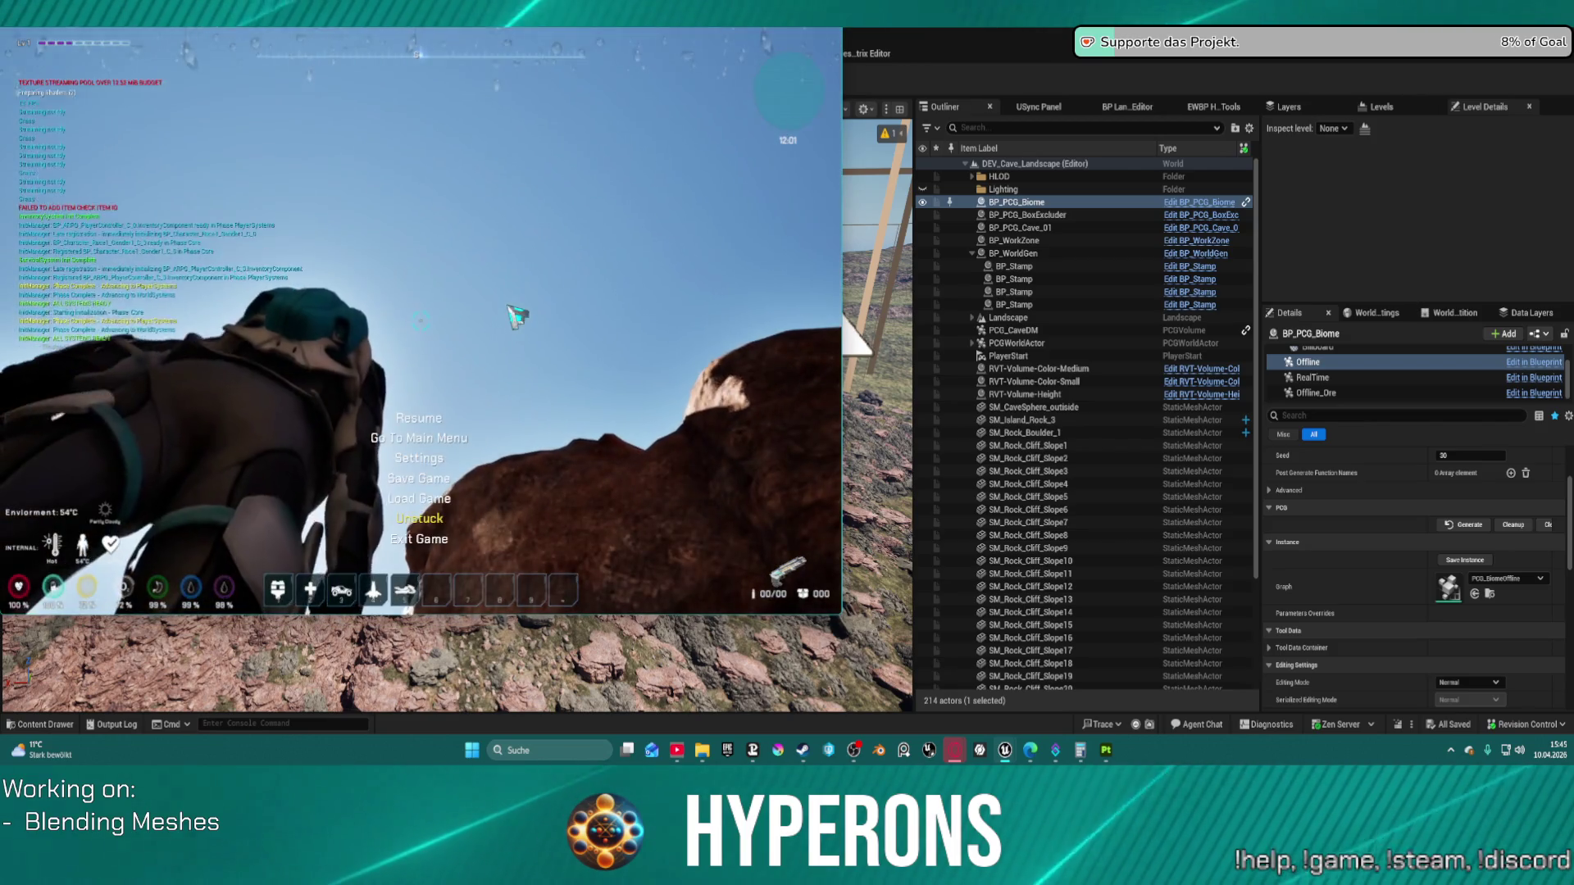
Step: Set the game's video options to Borderless Windowed at 1440p and resume playing
{"action": "key", "text": "Escape"}
{"action": "left_click", "coordinate": [434, 457]}
{"action": "left_click", "coordinate": [508, 245]}
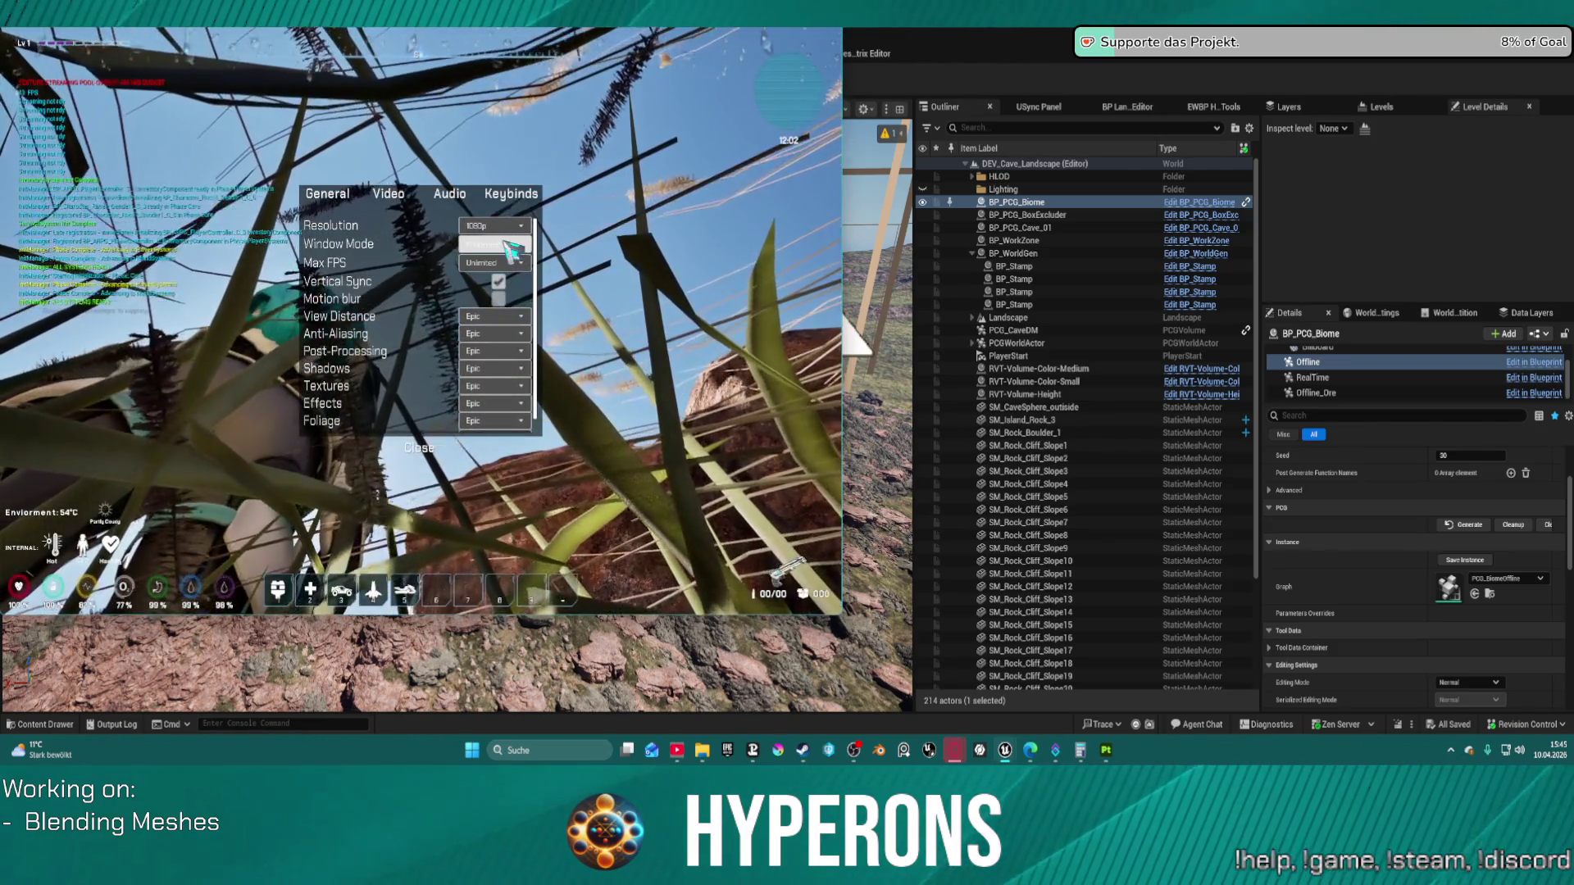
{"action": "left_click", "coordinate": [494, 270]}
{"action": "left_click", "coordinate": [494, 226]}
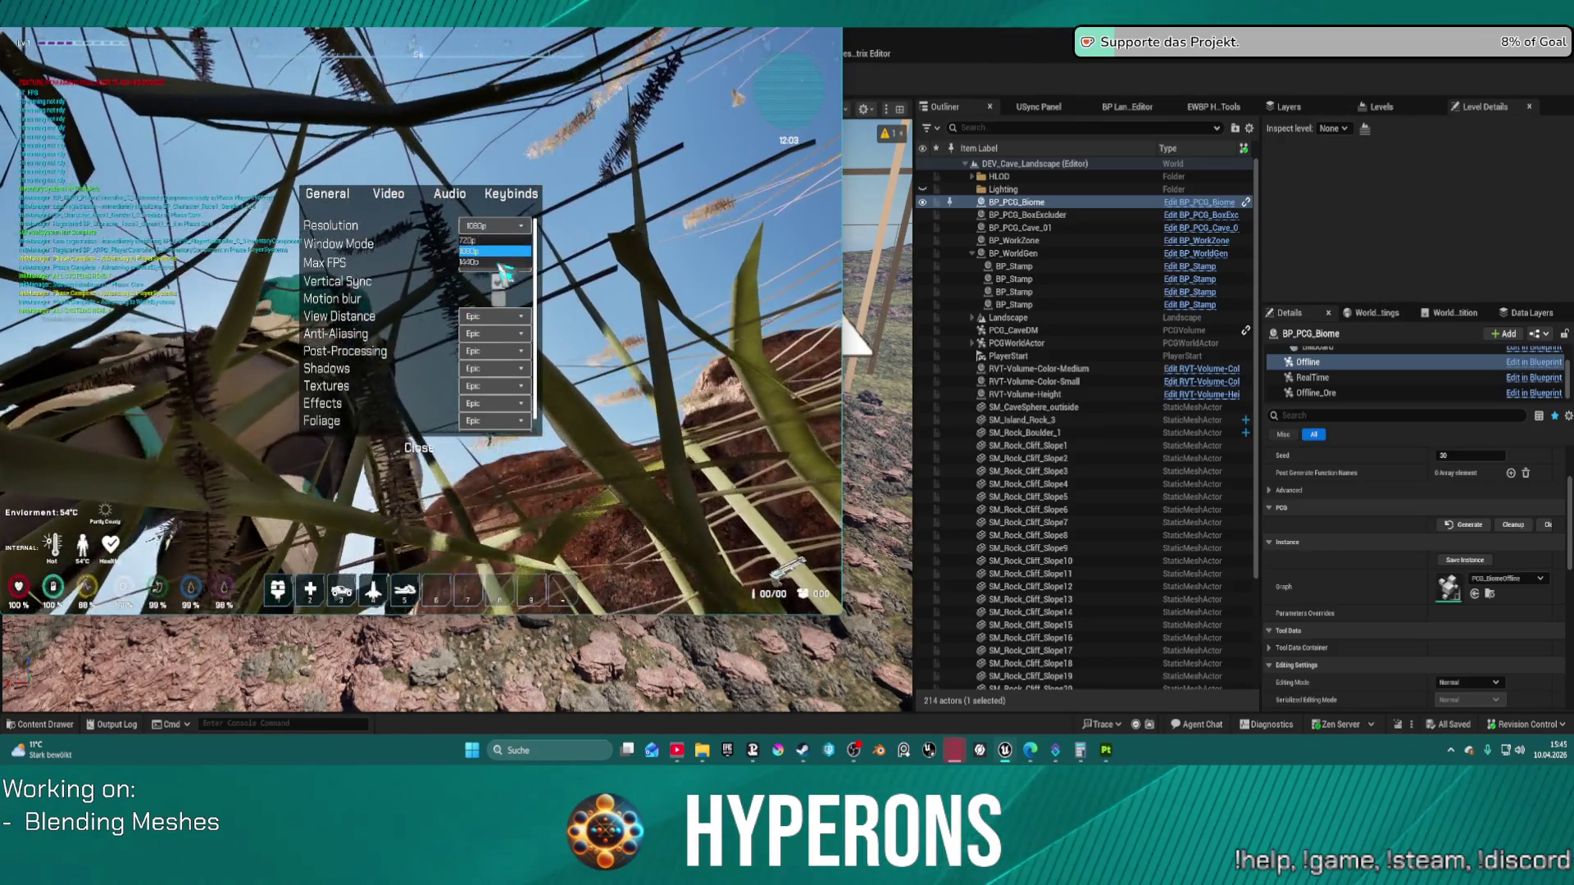
{"action": "left_click", "coordinate": [496, 262]}
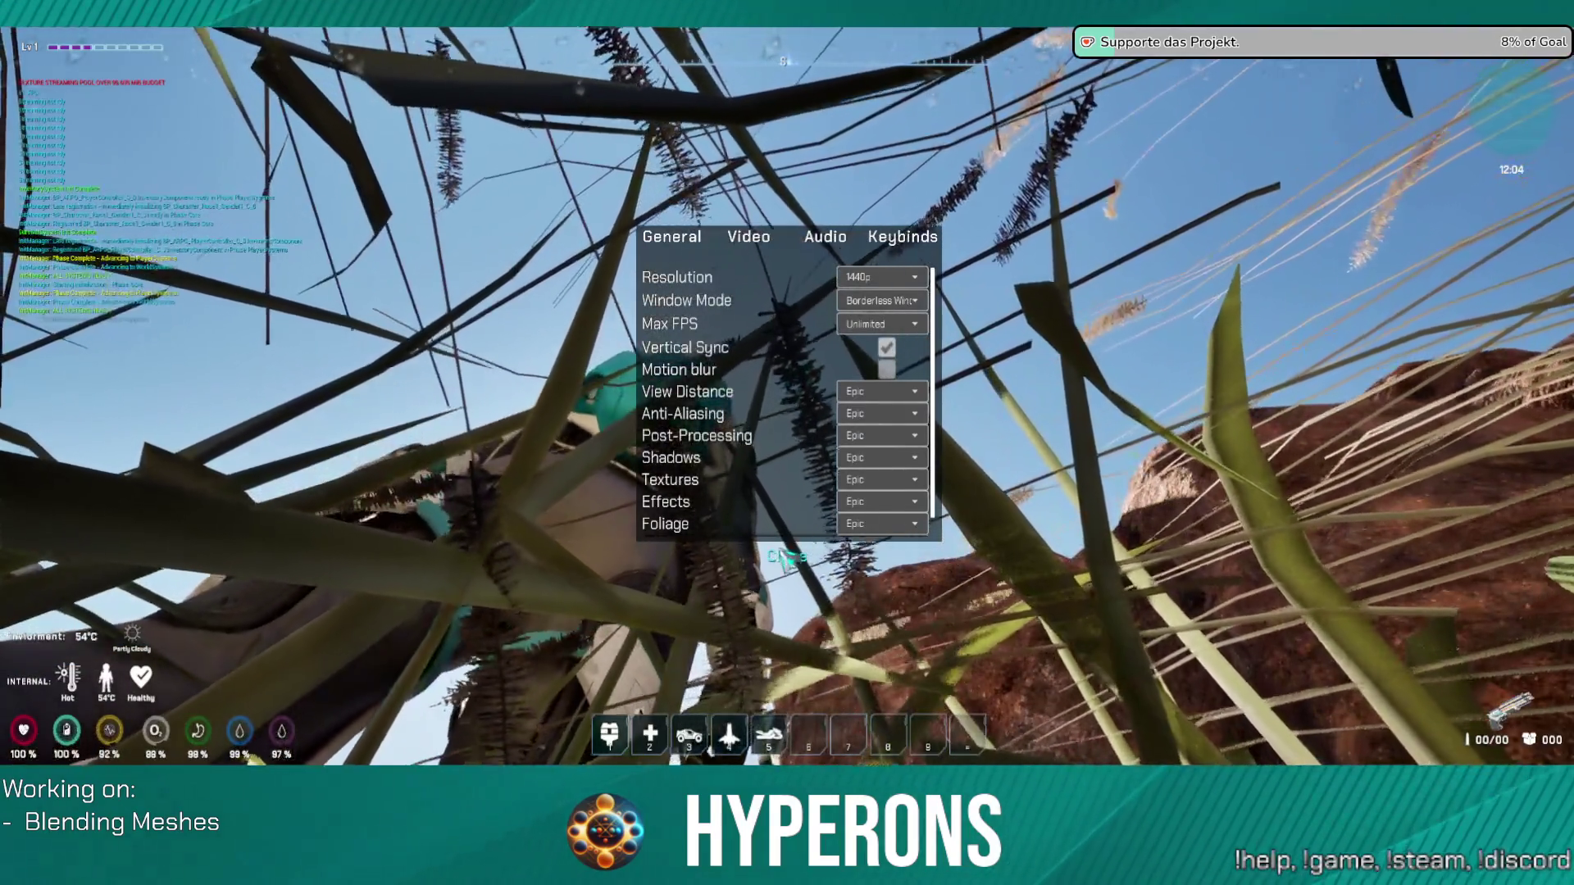
{"action": "left_click", "coordinate": [786, 557]}
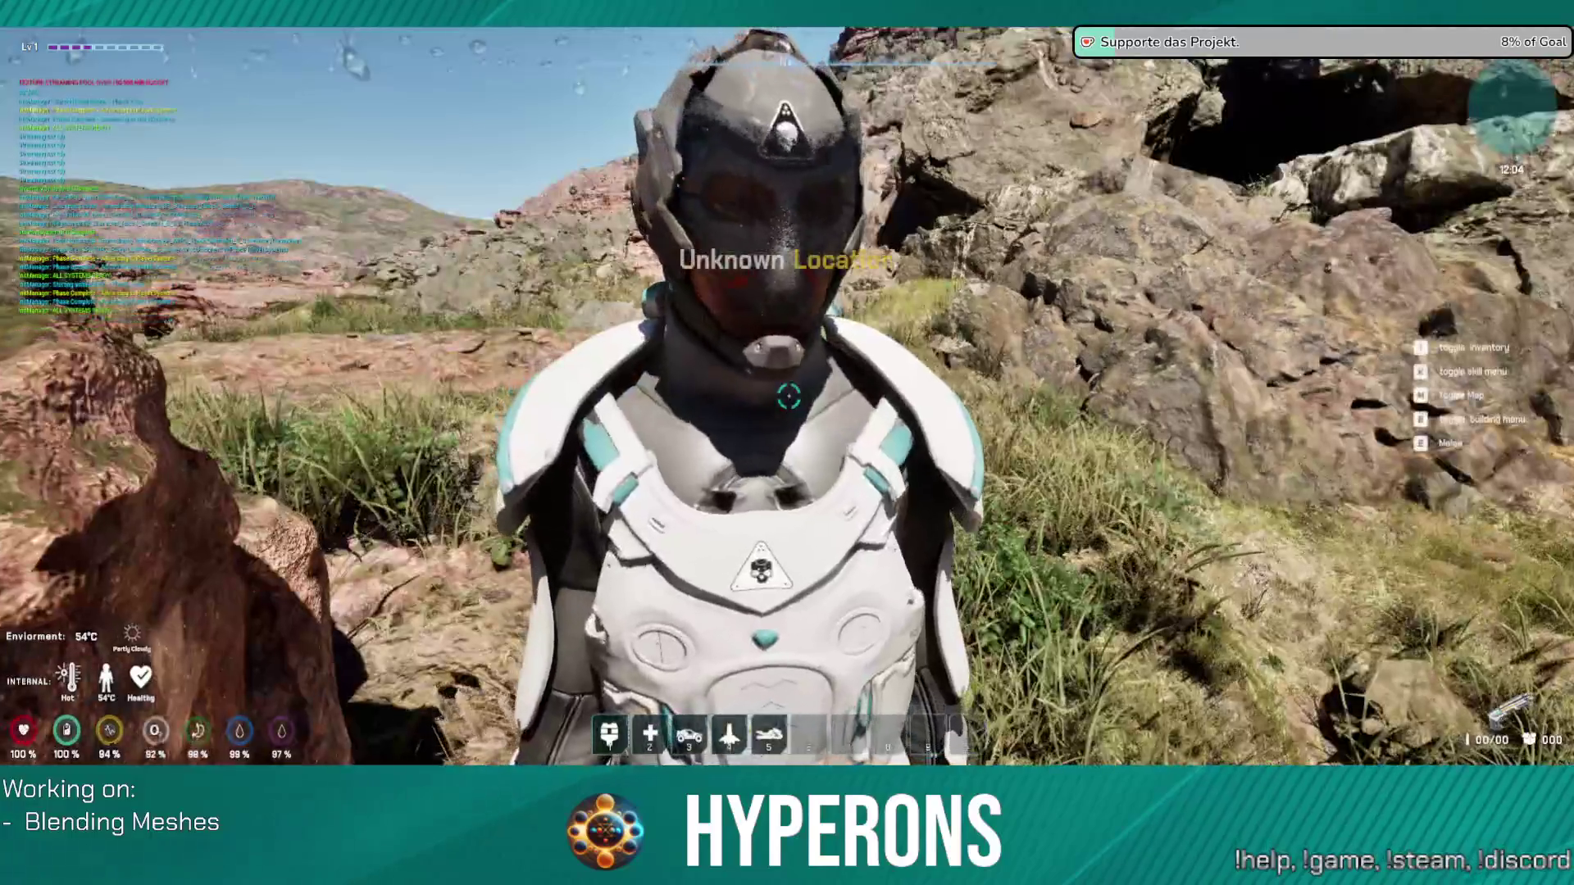
{"action": "key", "text": "w"}
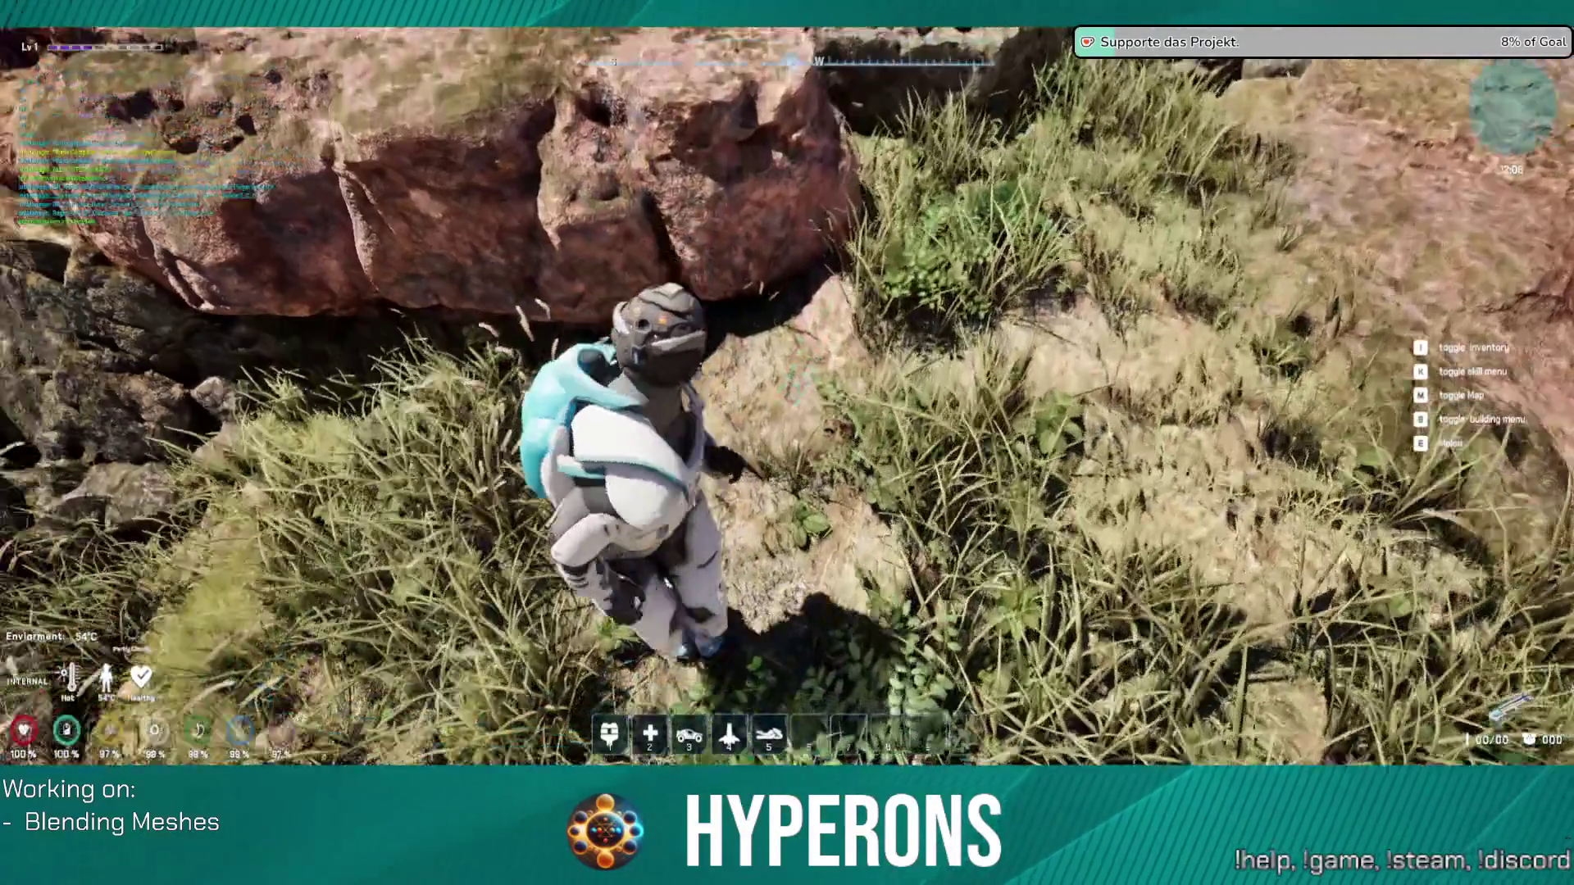
Step: Turn right and run forward across the rocks, vaulting up onto them
{"action": "key", "text": "d"}
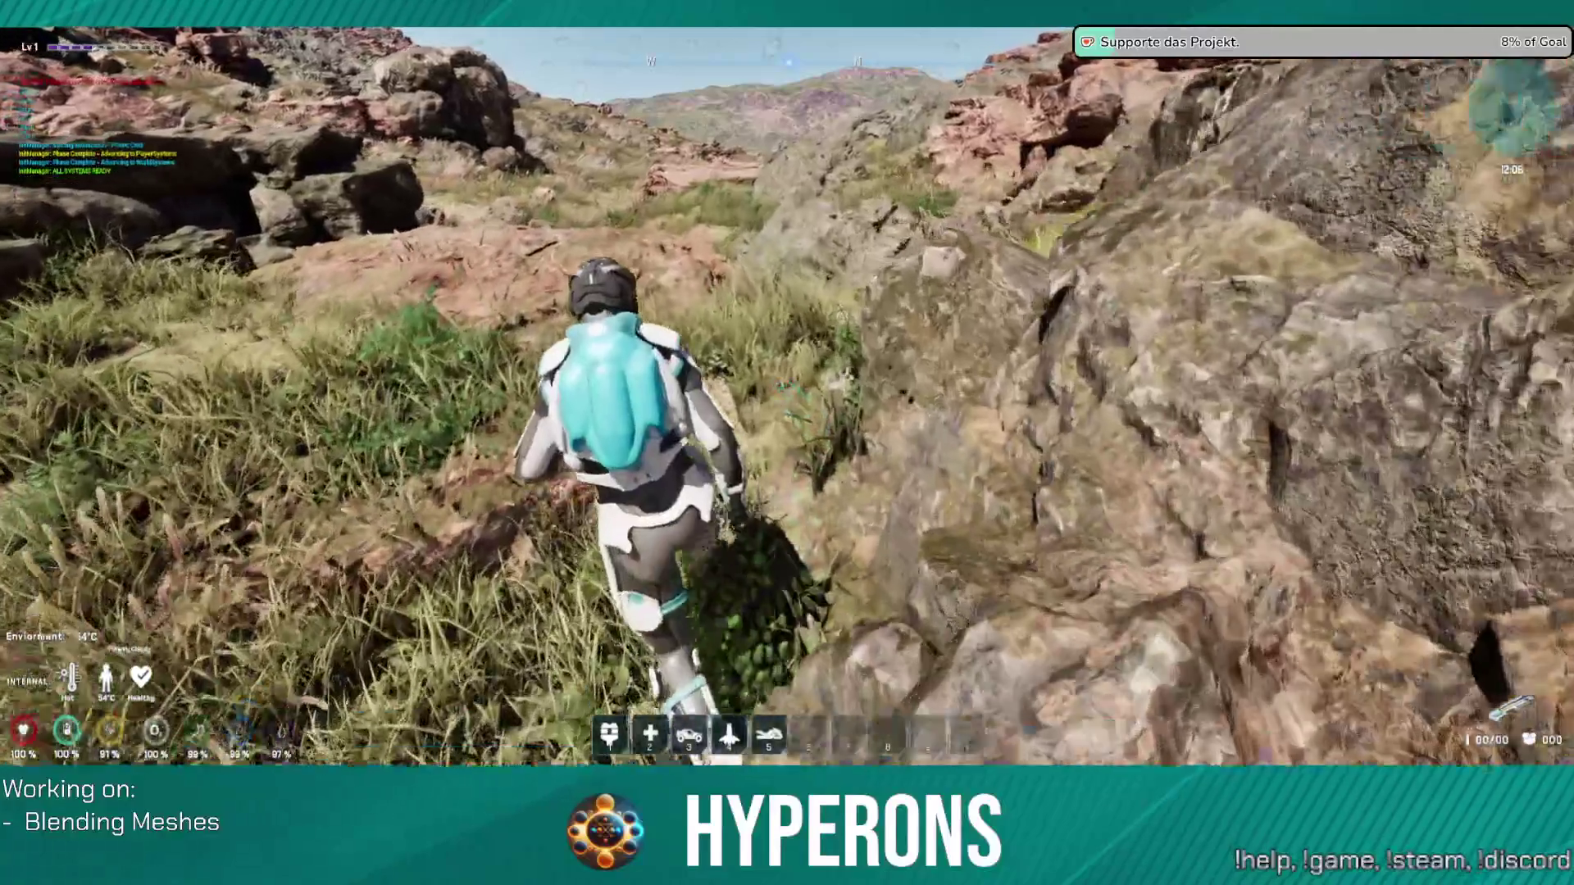
{"action": "key", "text": "w"}
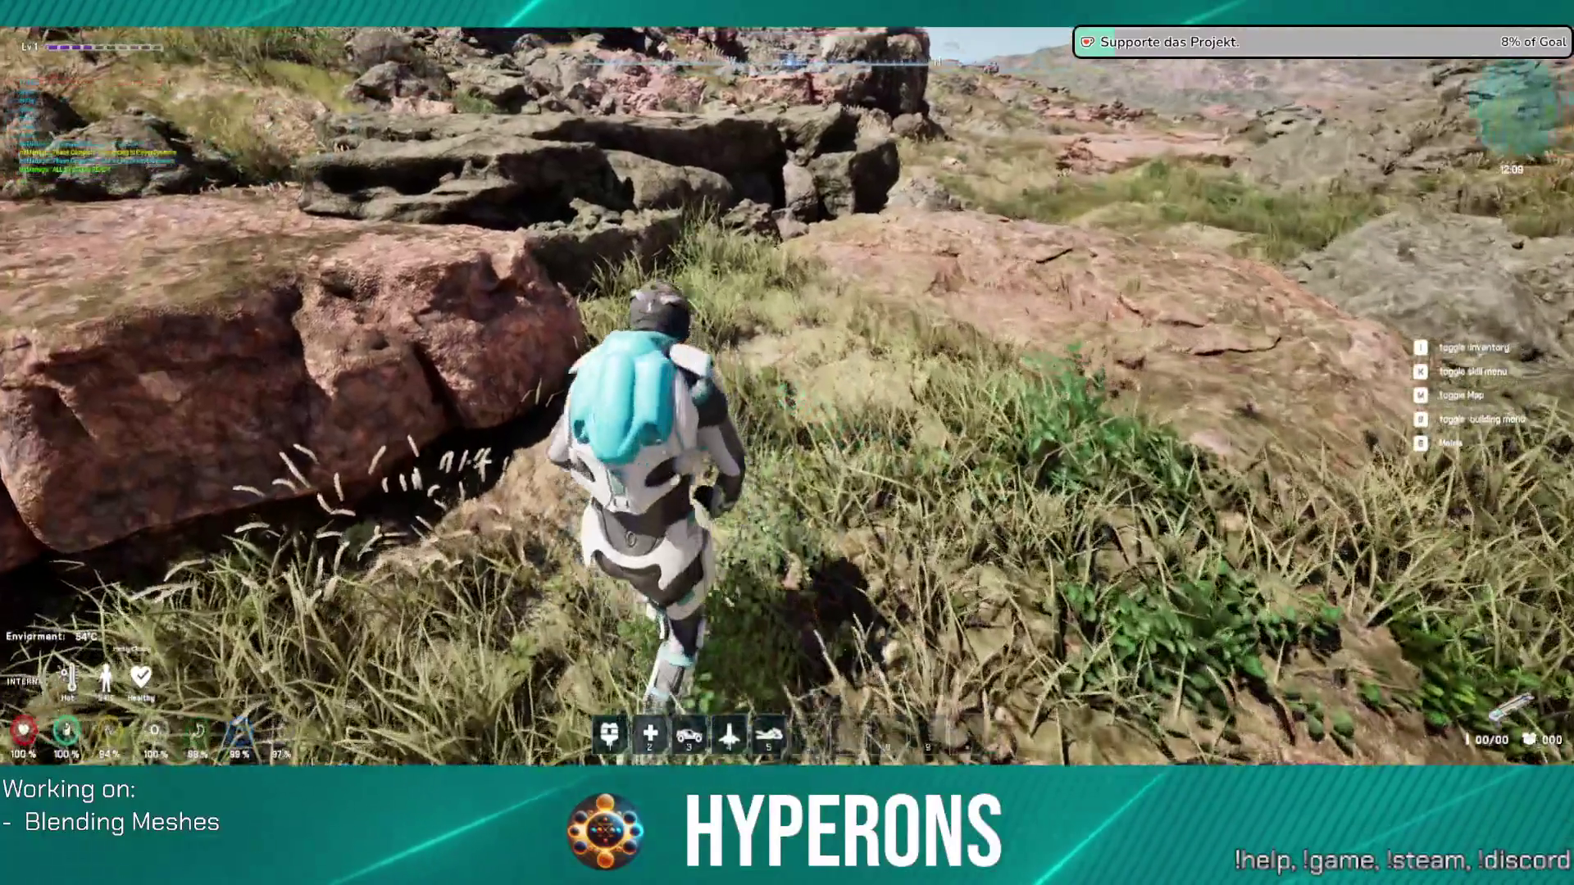
{"action": "key", "text": "w"}
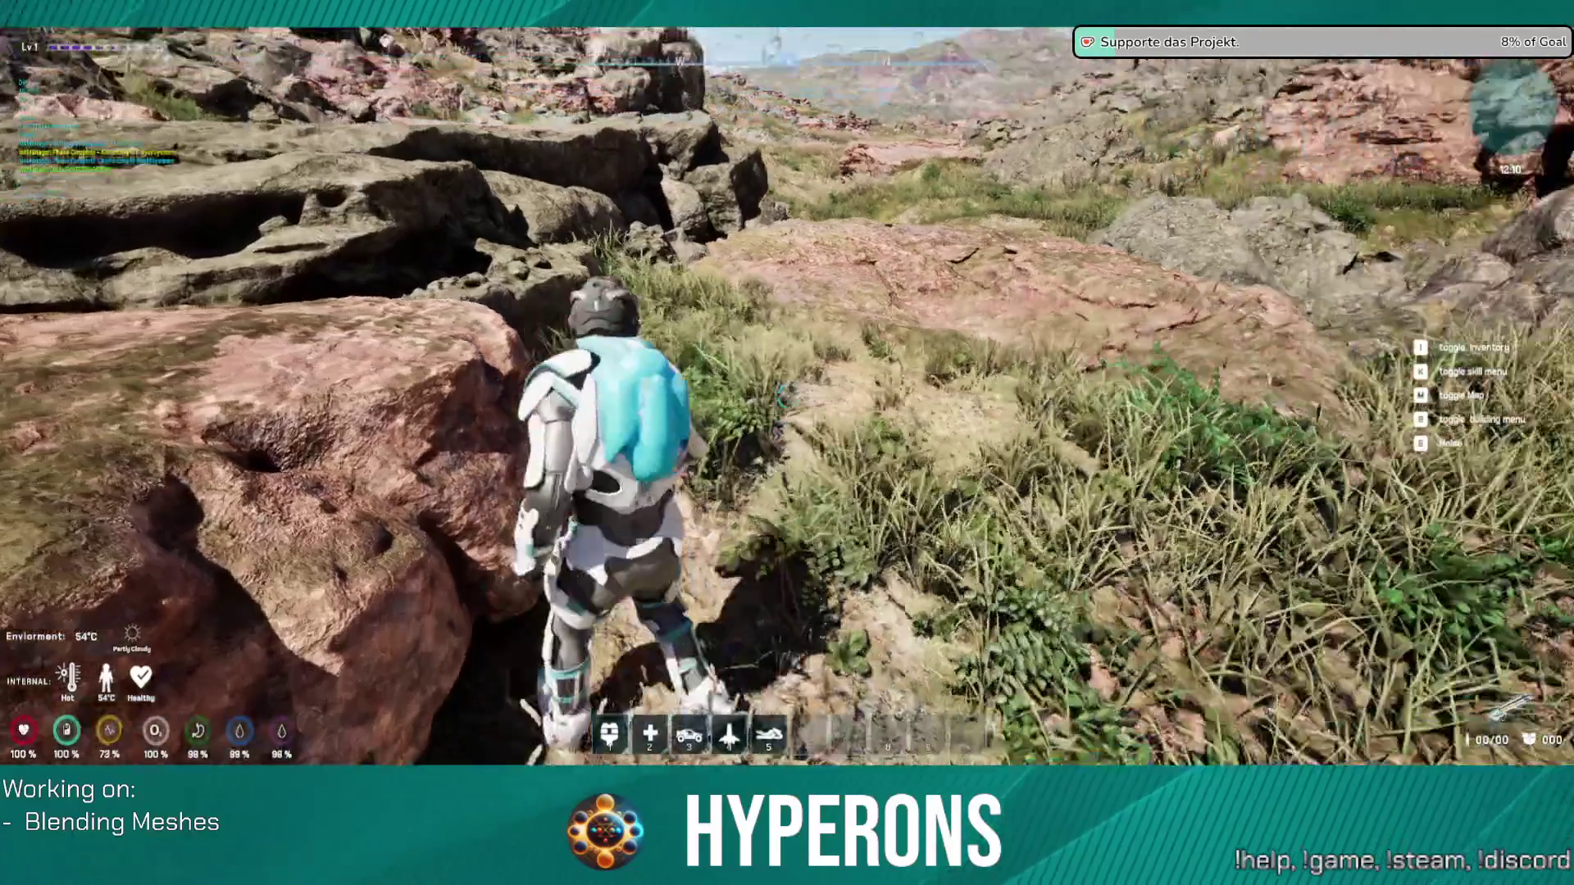
{"action": "key", "text": "w"}
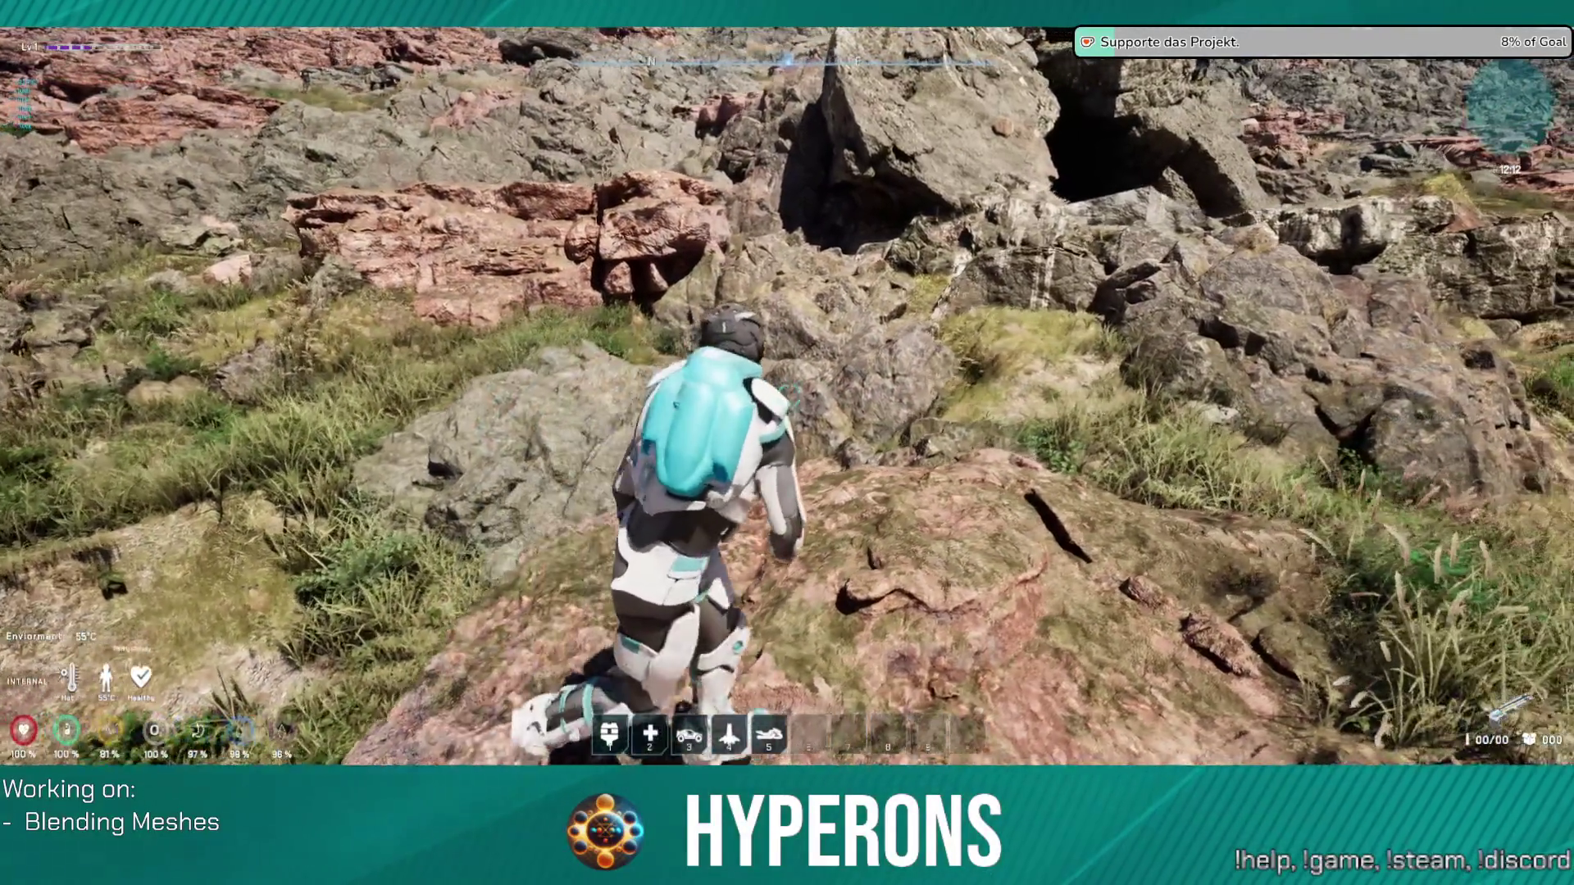
{"action": "key", "text": "w"}
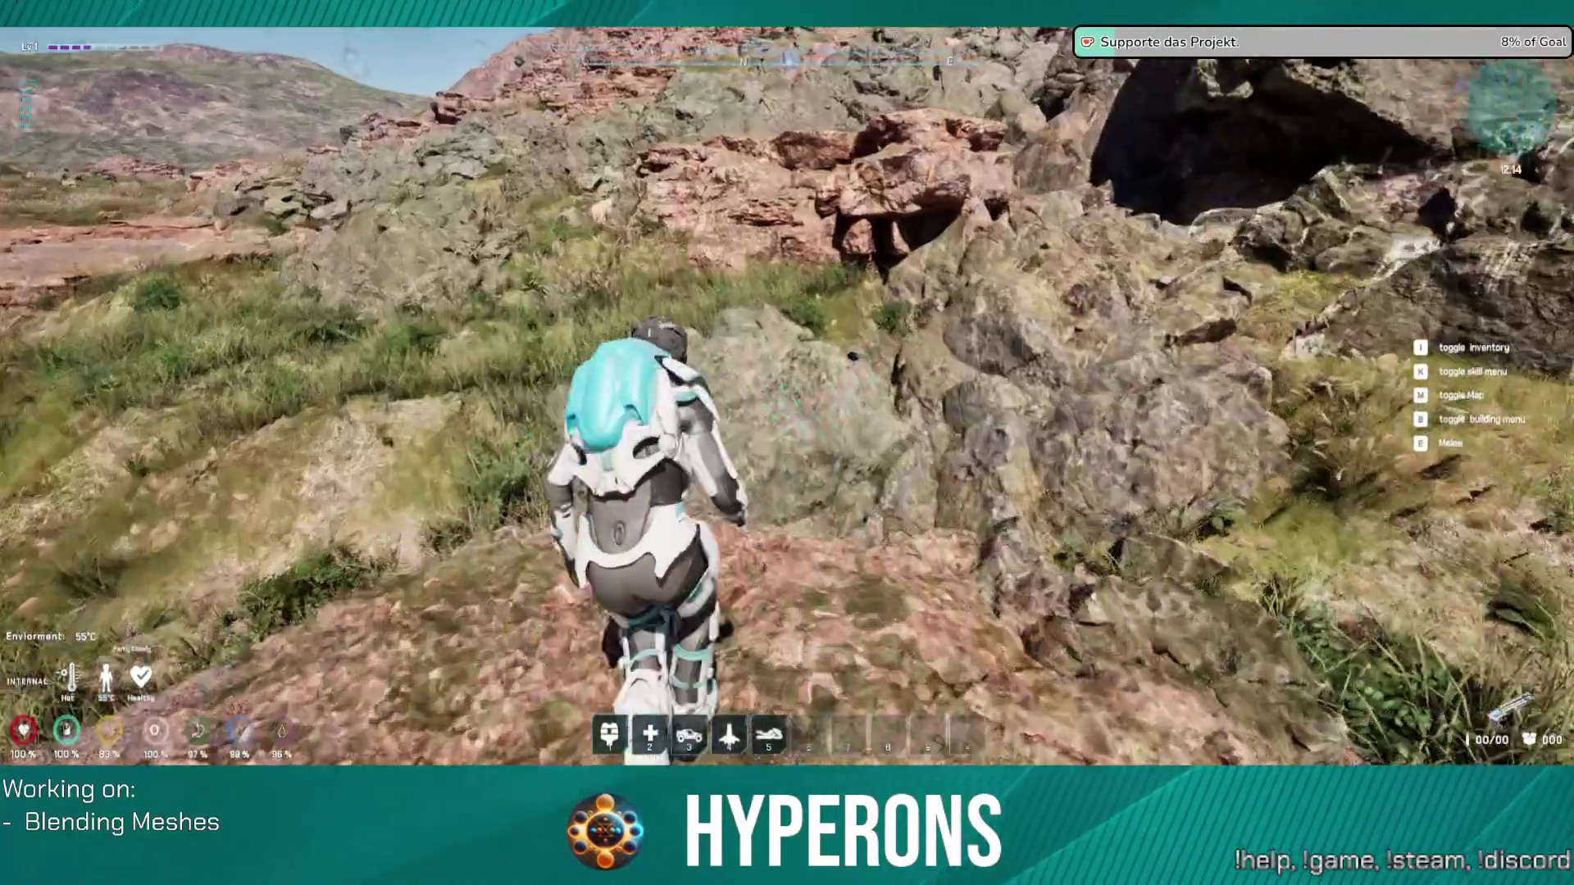
{"action": "key", "text": "w"}
{"action": "key", "text": "space"}
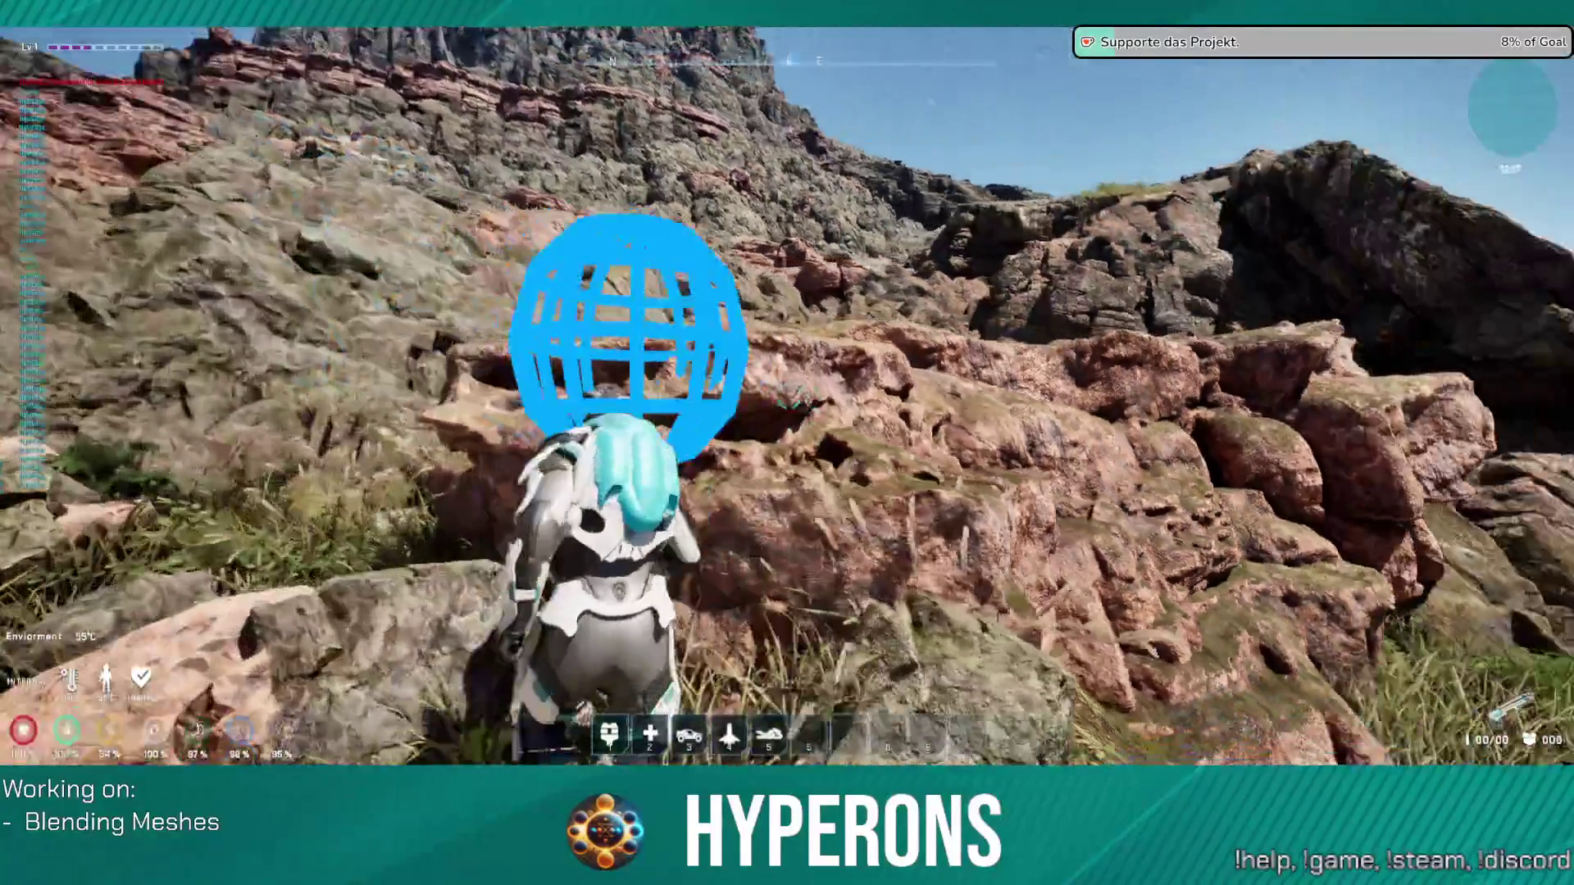
Step: Head over the reddish rocks, jumping up the rocky slope and rock face onto the mossy ledge
{"action": "key", "text": "w"}
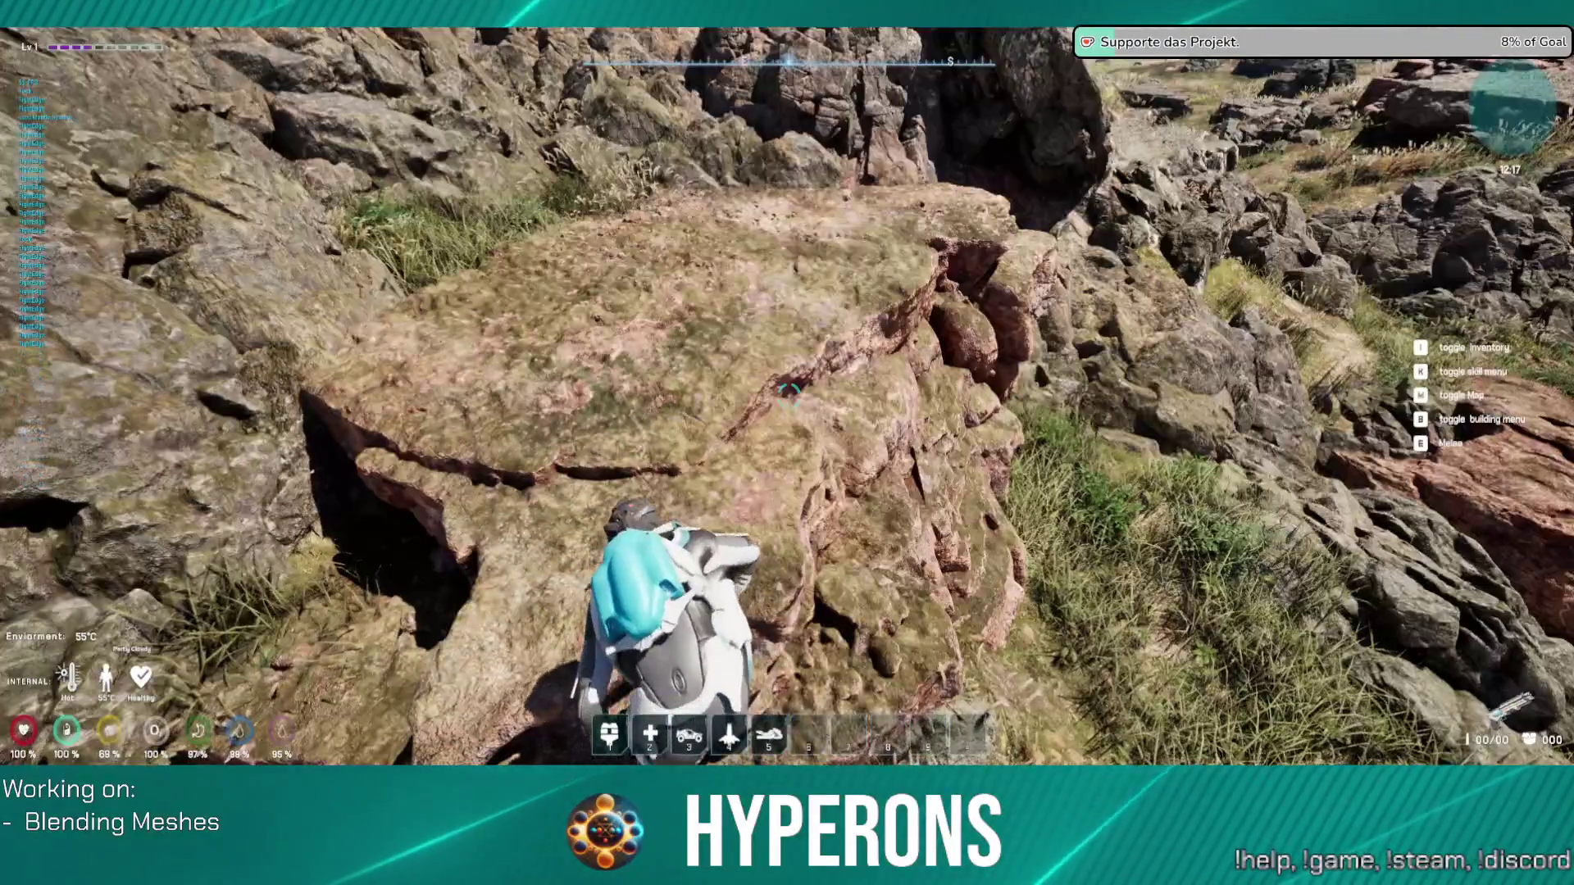
{"action": "key", "text": "w"}
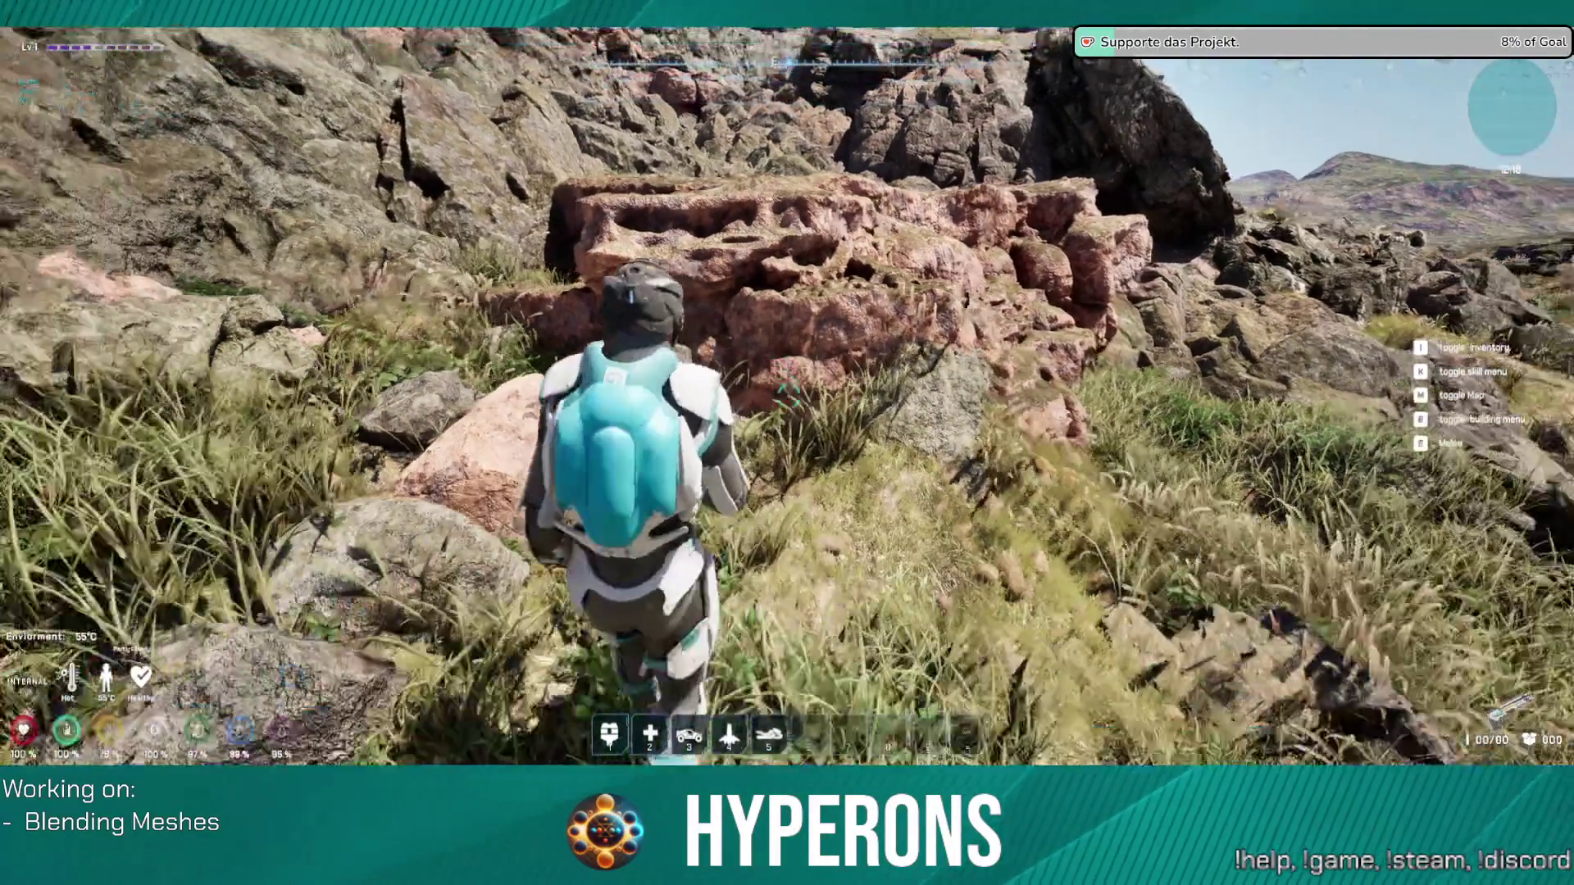
{"action": "key", "text": "w"}
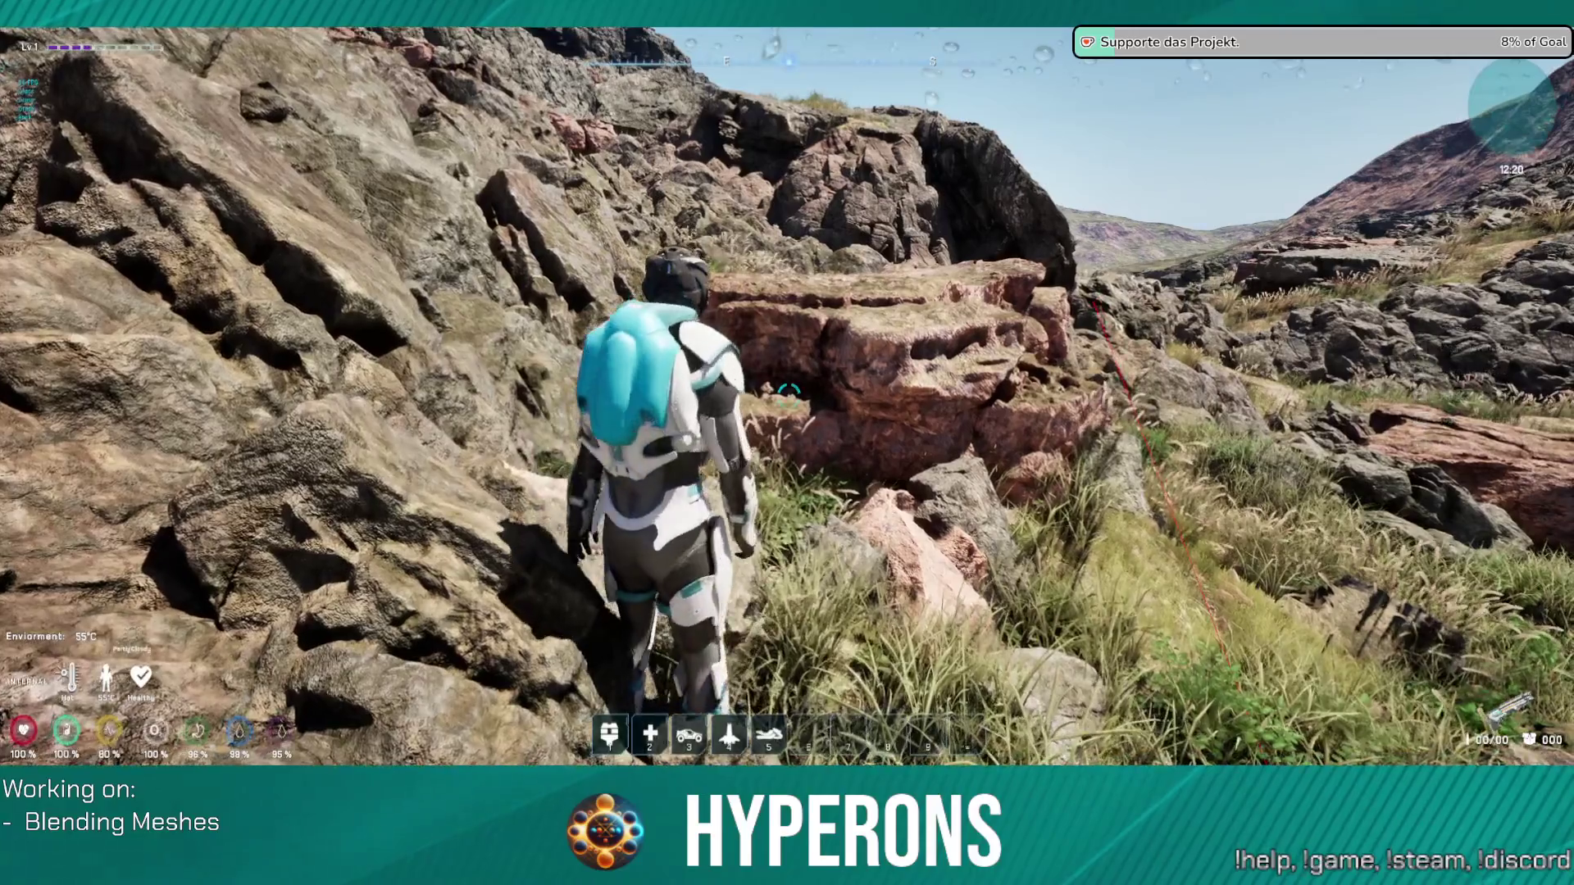
{"action": "key", "text": "space"}
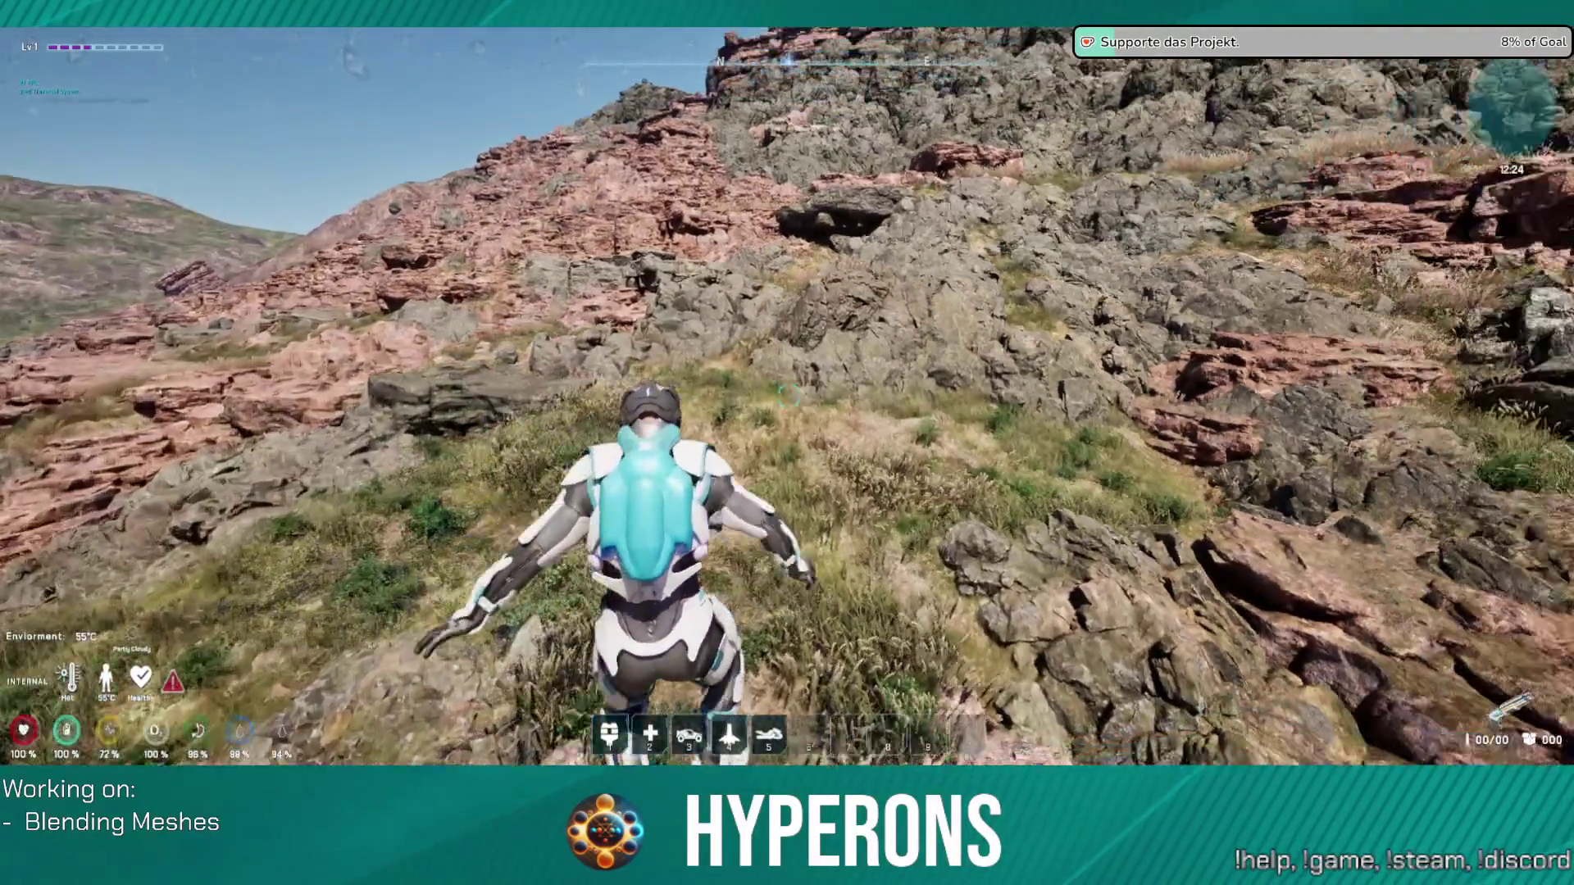
{"action": "key", "text": "w"}
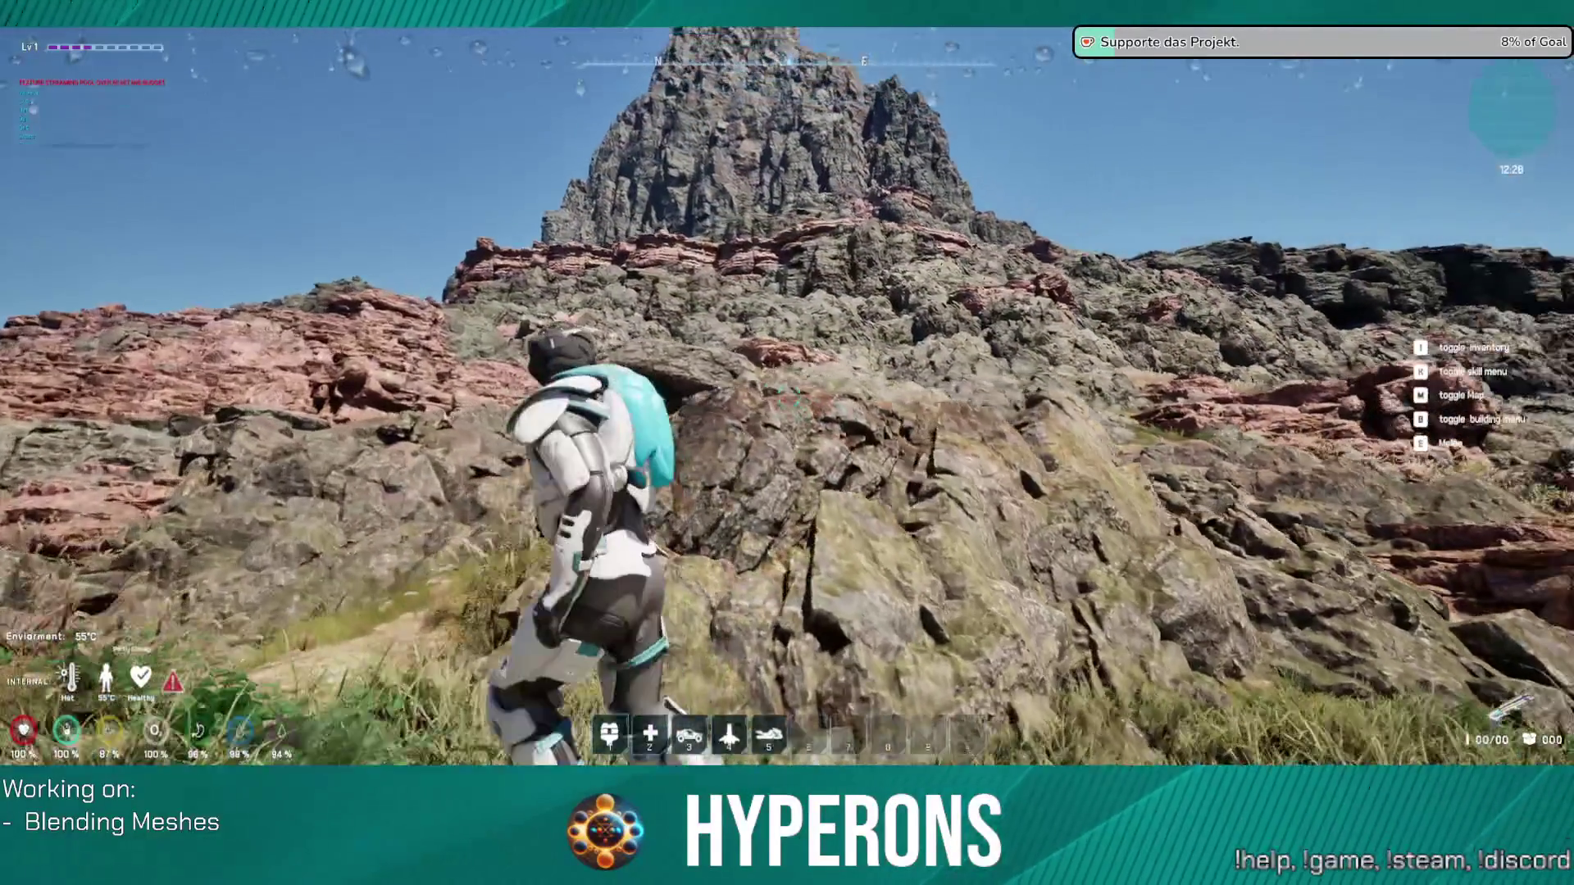
{"action": "key", "text": "space"}
{"action": "key", "text": "w"}
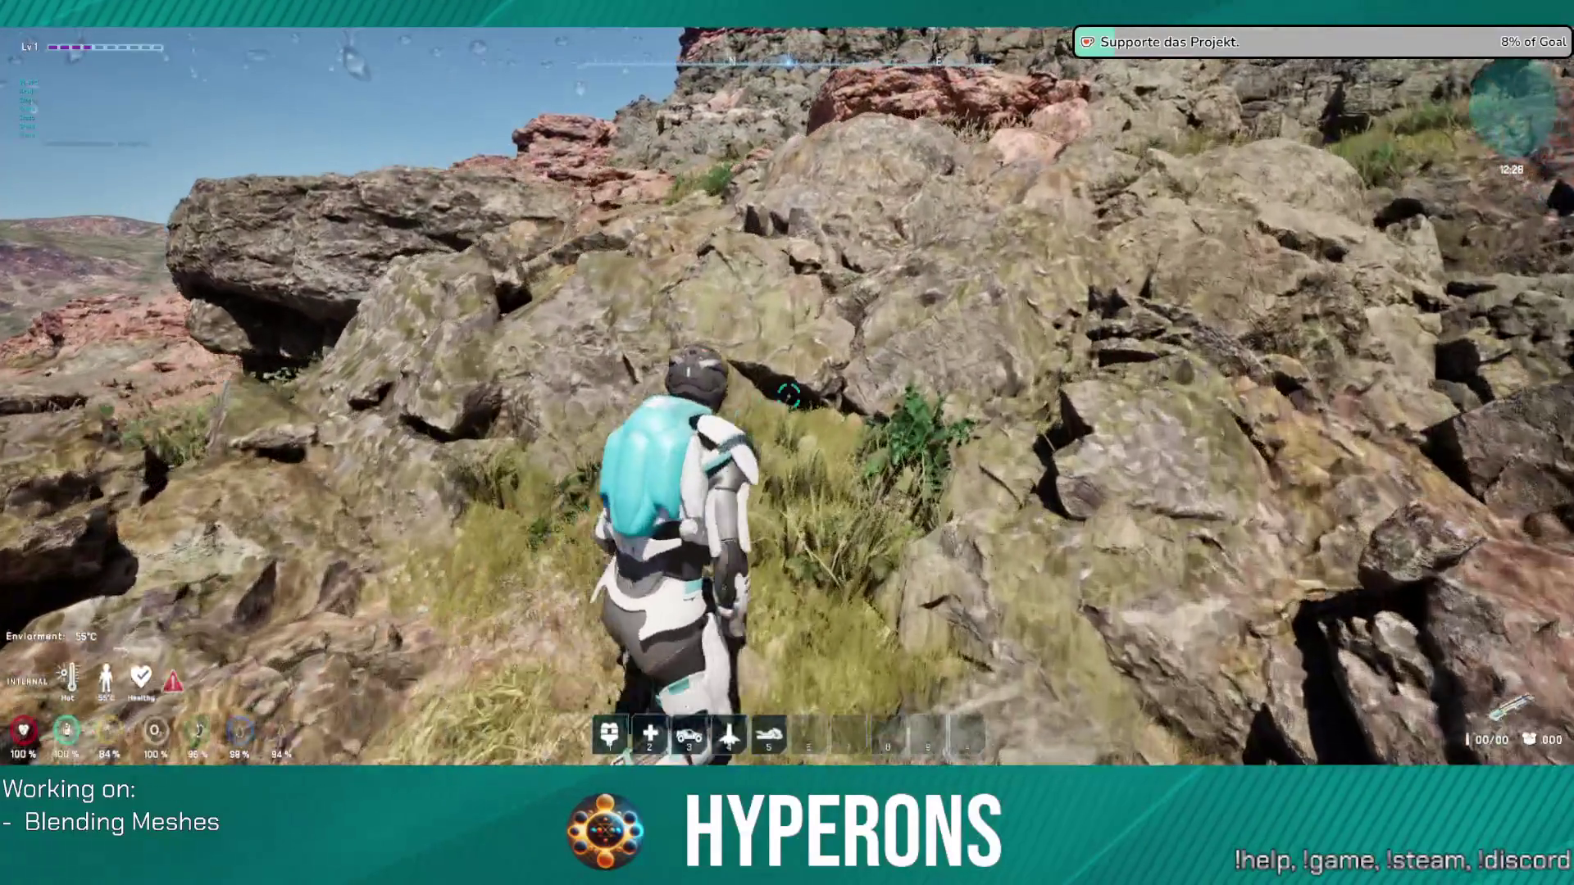
{"action": "key", "text": "w"}
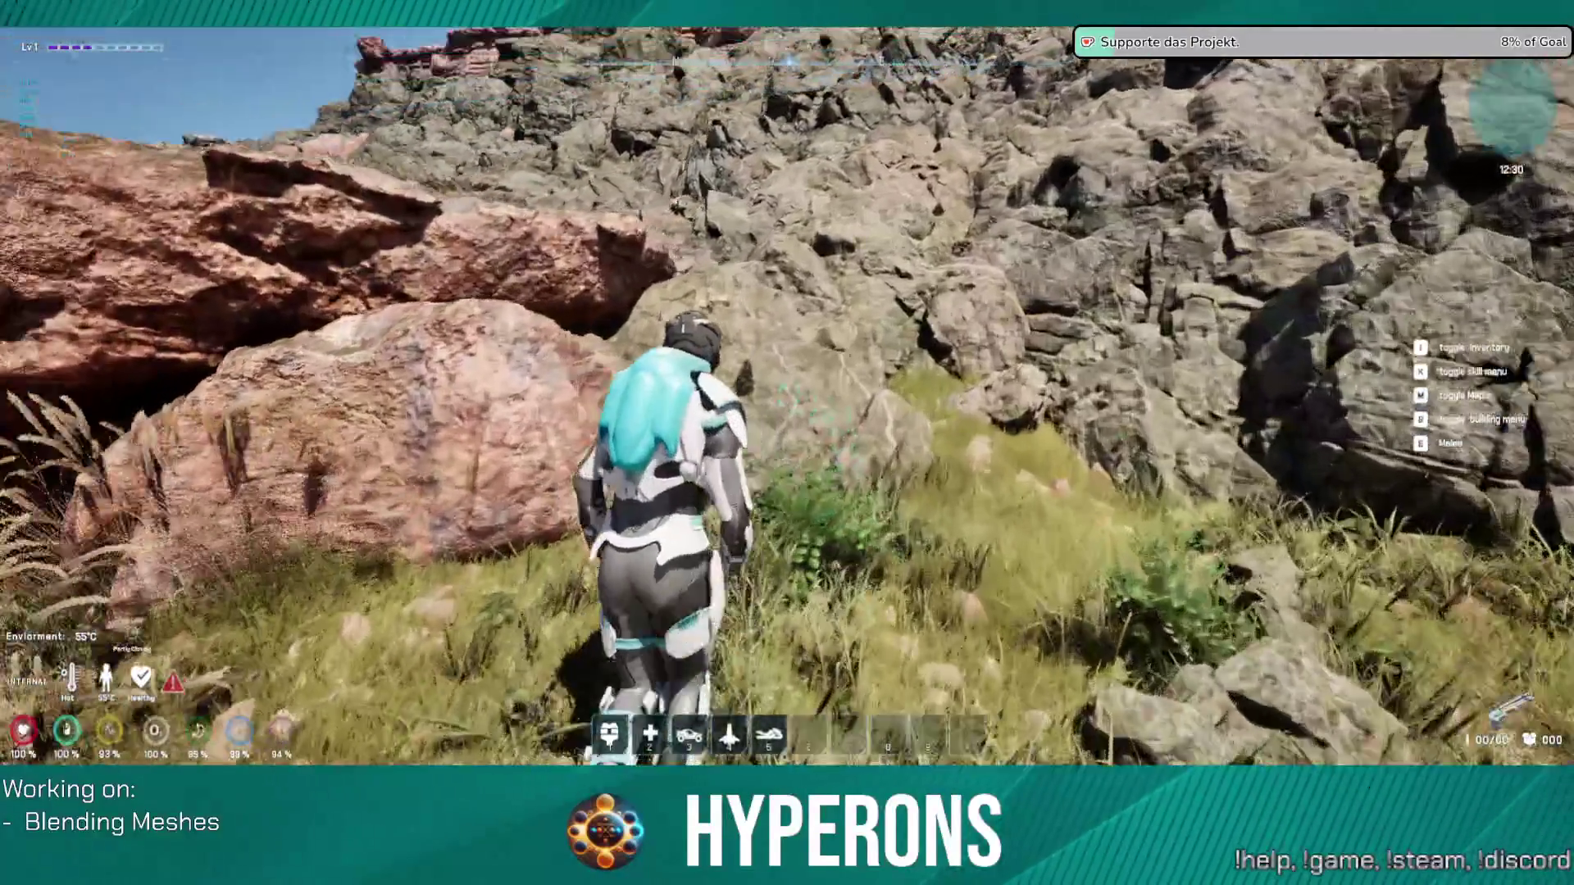
{"action": "key", "text": "w"}
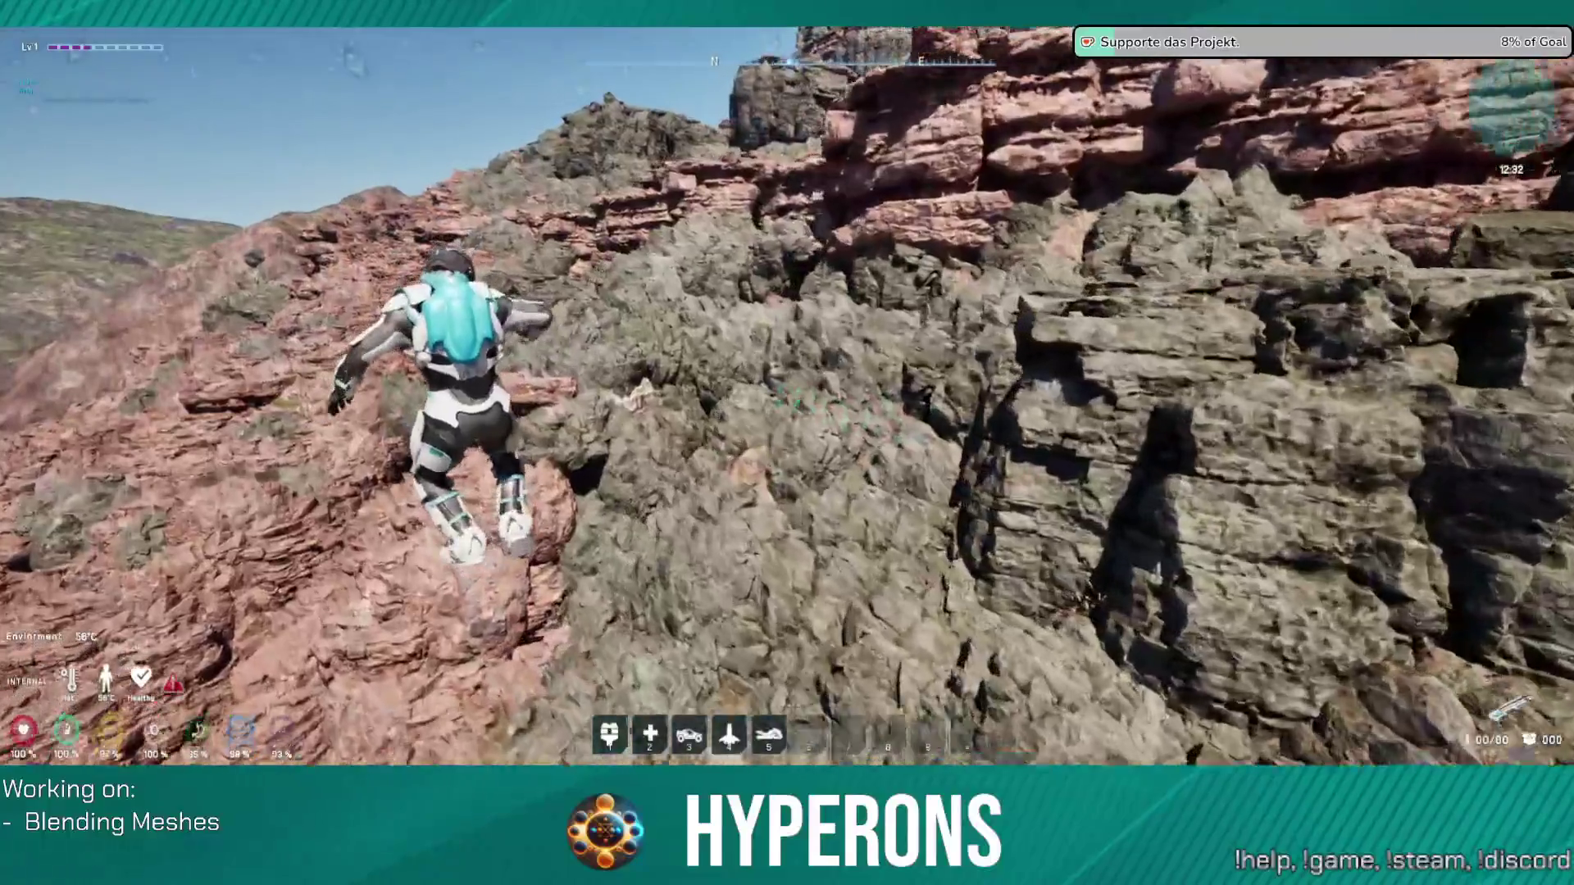
{"action": "key", "text": "w"}
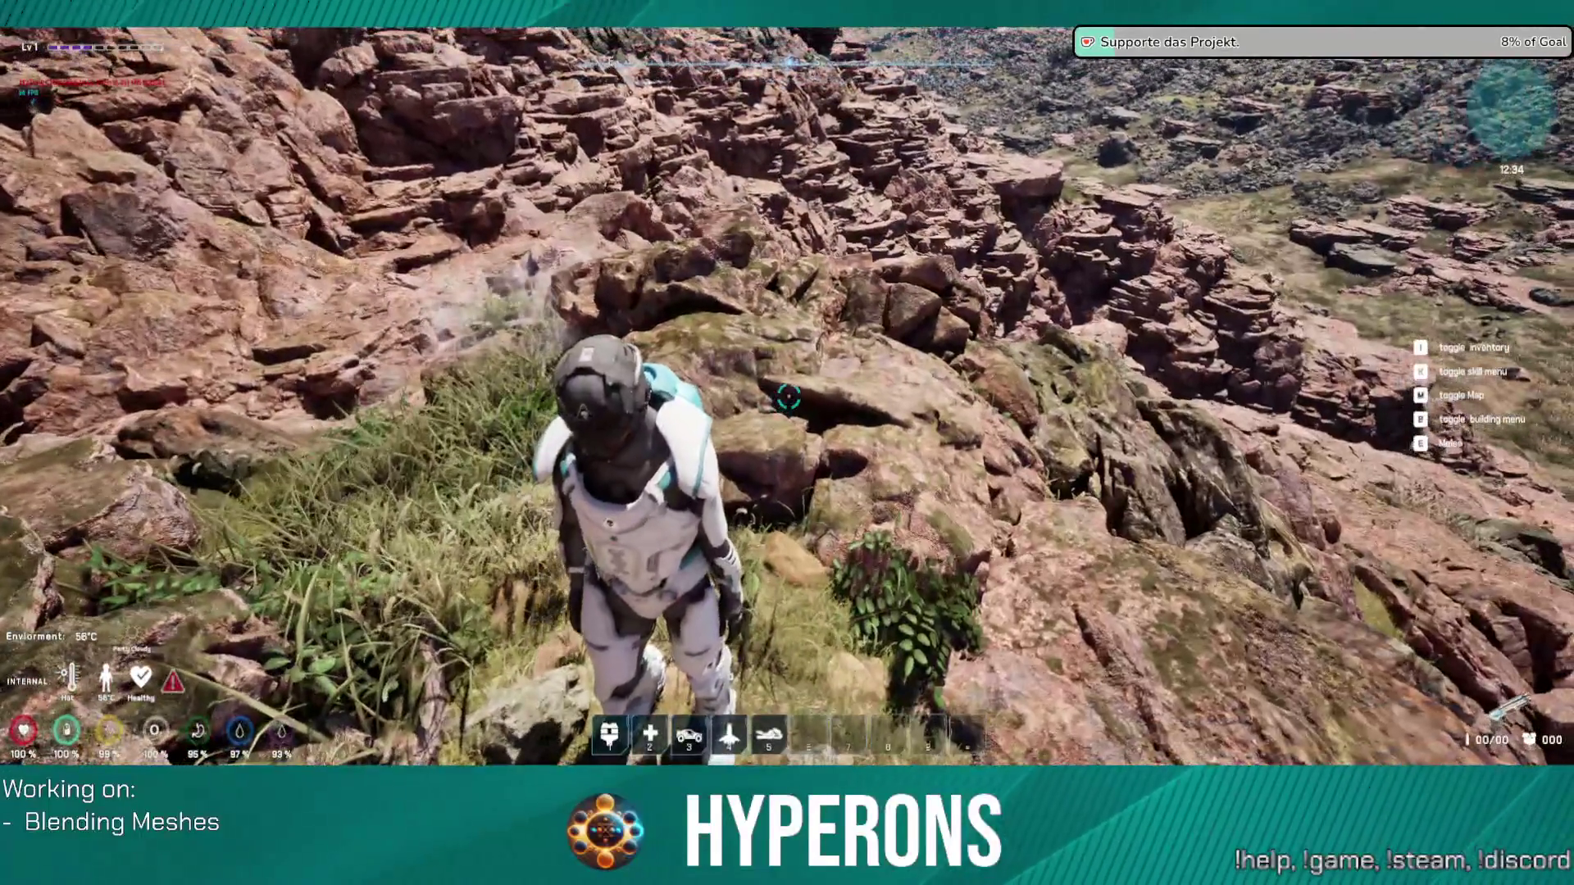
{"action": "key", "text": "w"}
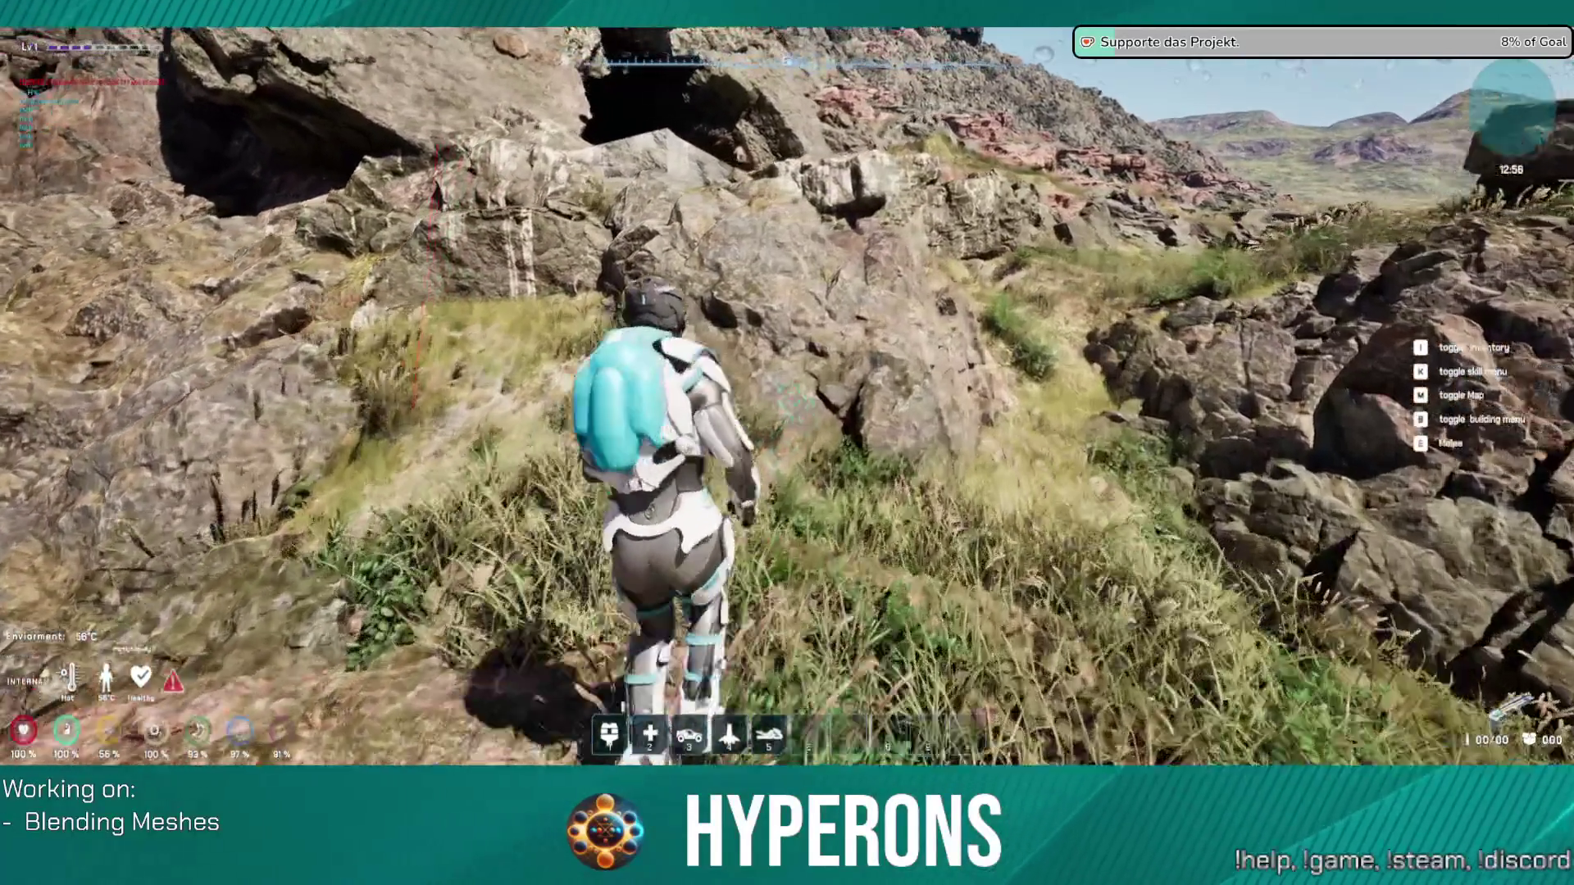
Step: Jump off the rocks, drop down into the dark cave, and open the inventory
{"action": "key", "text": "space"}
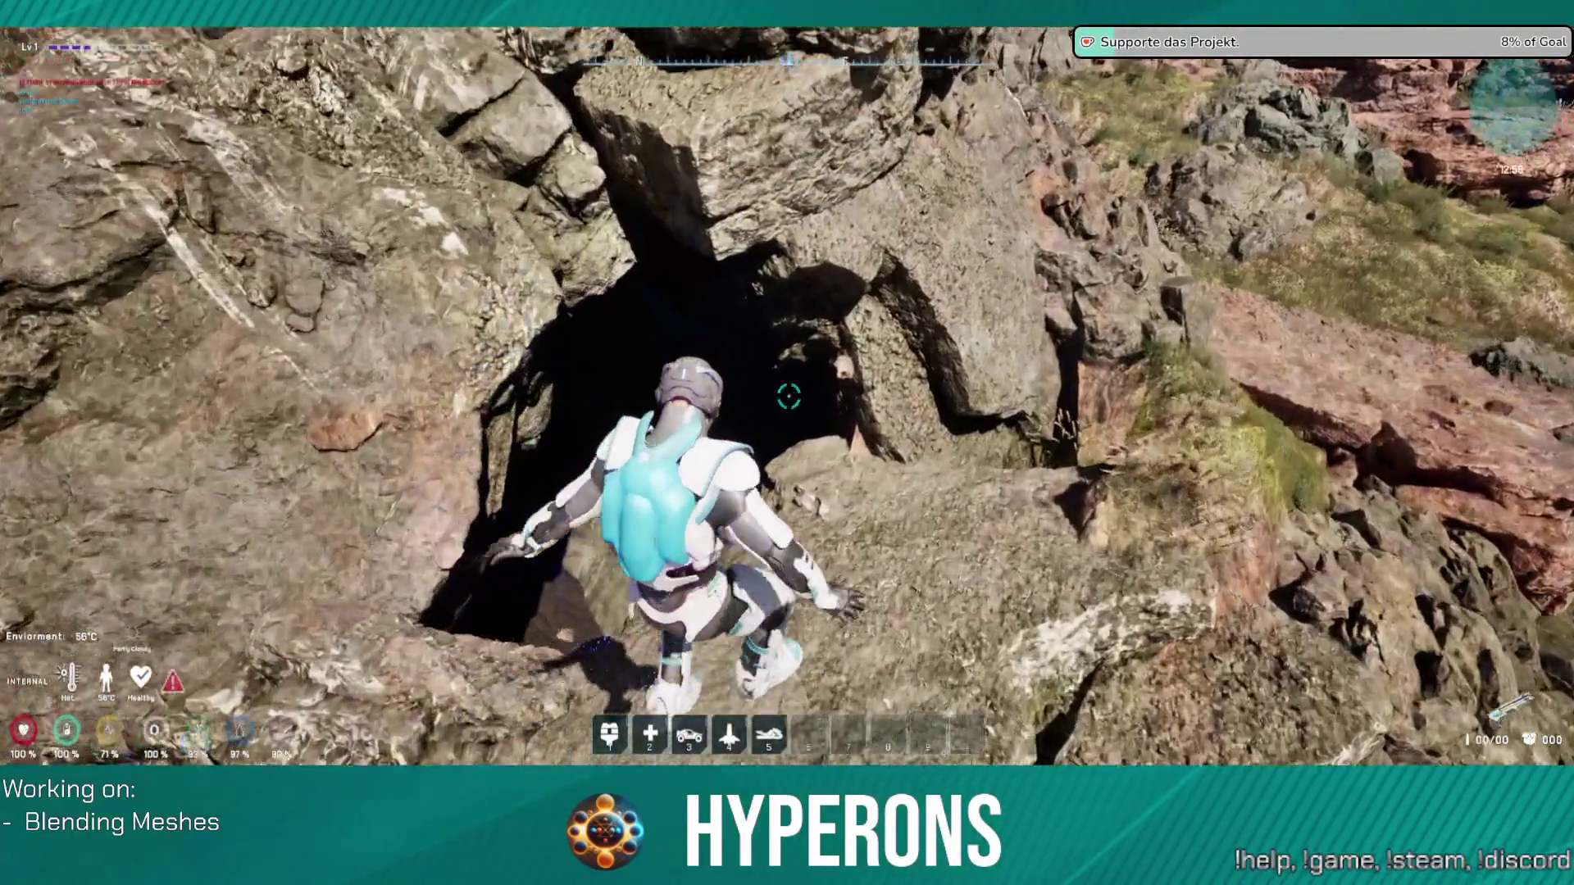
{"action": "key", "text": "w"}
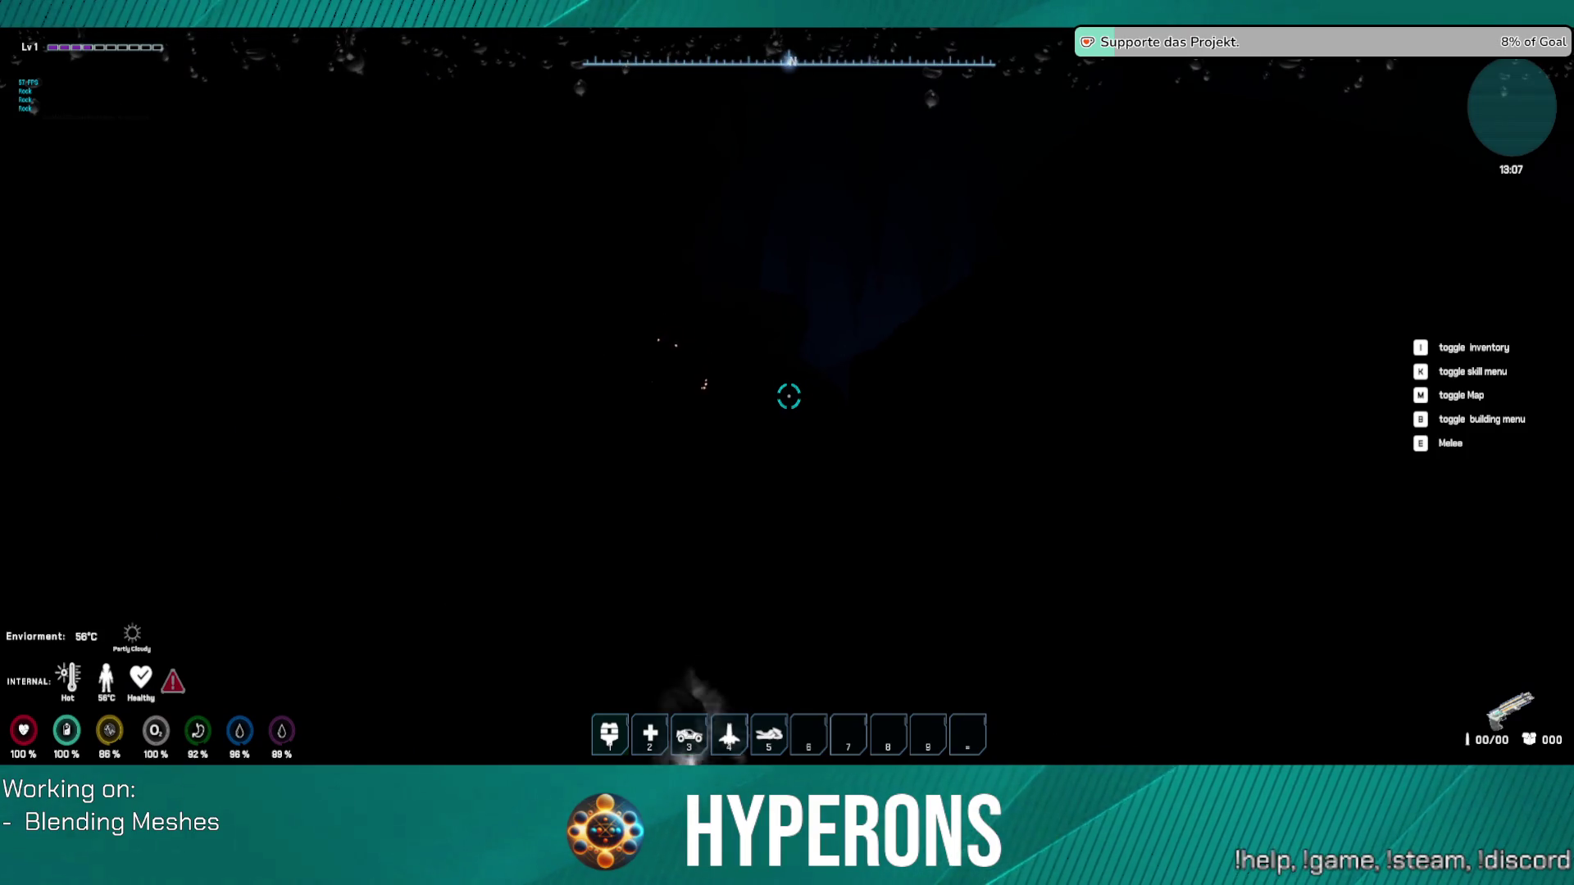
{"action": "key", "text": "i"}
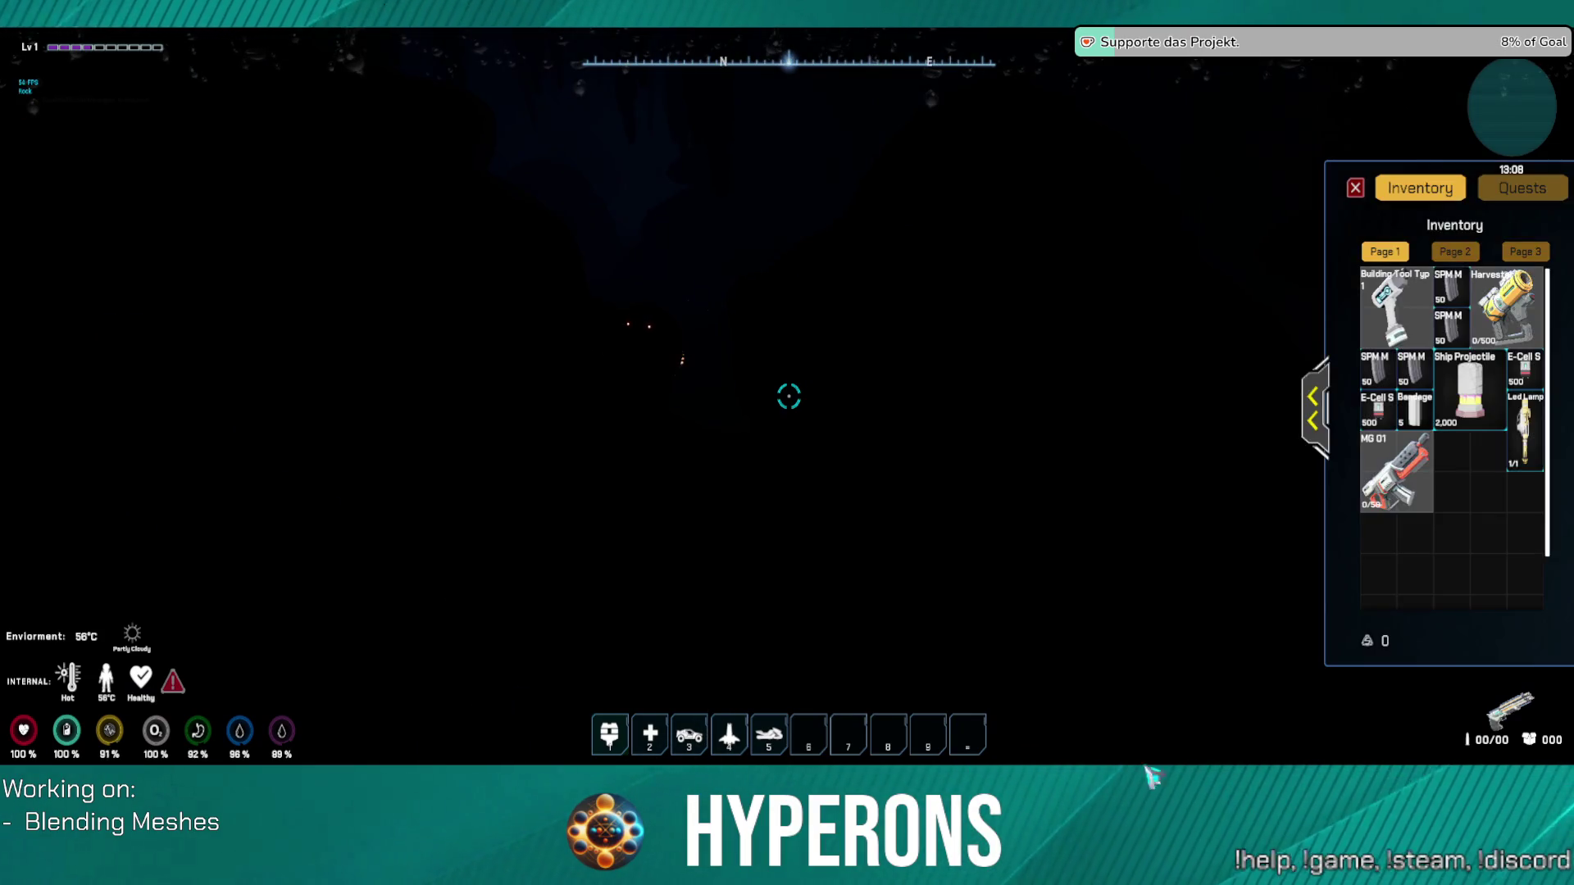
Step: Use the Led Lamp, close the inventory, and head onto the cave rocks
{"action": "right_click", "coordinate": [1532, 422]}
{"action": "key", "text": "i"}
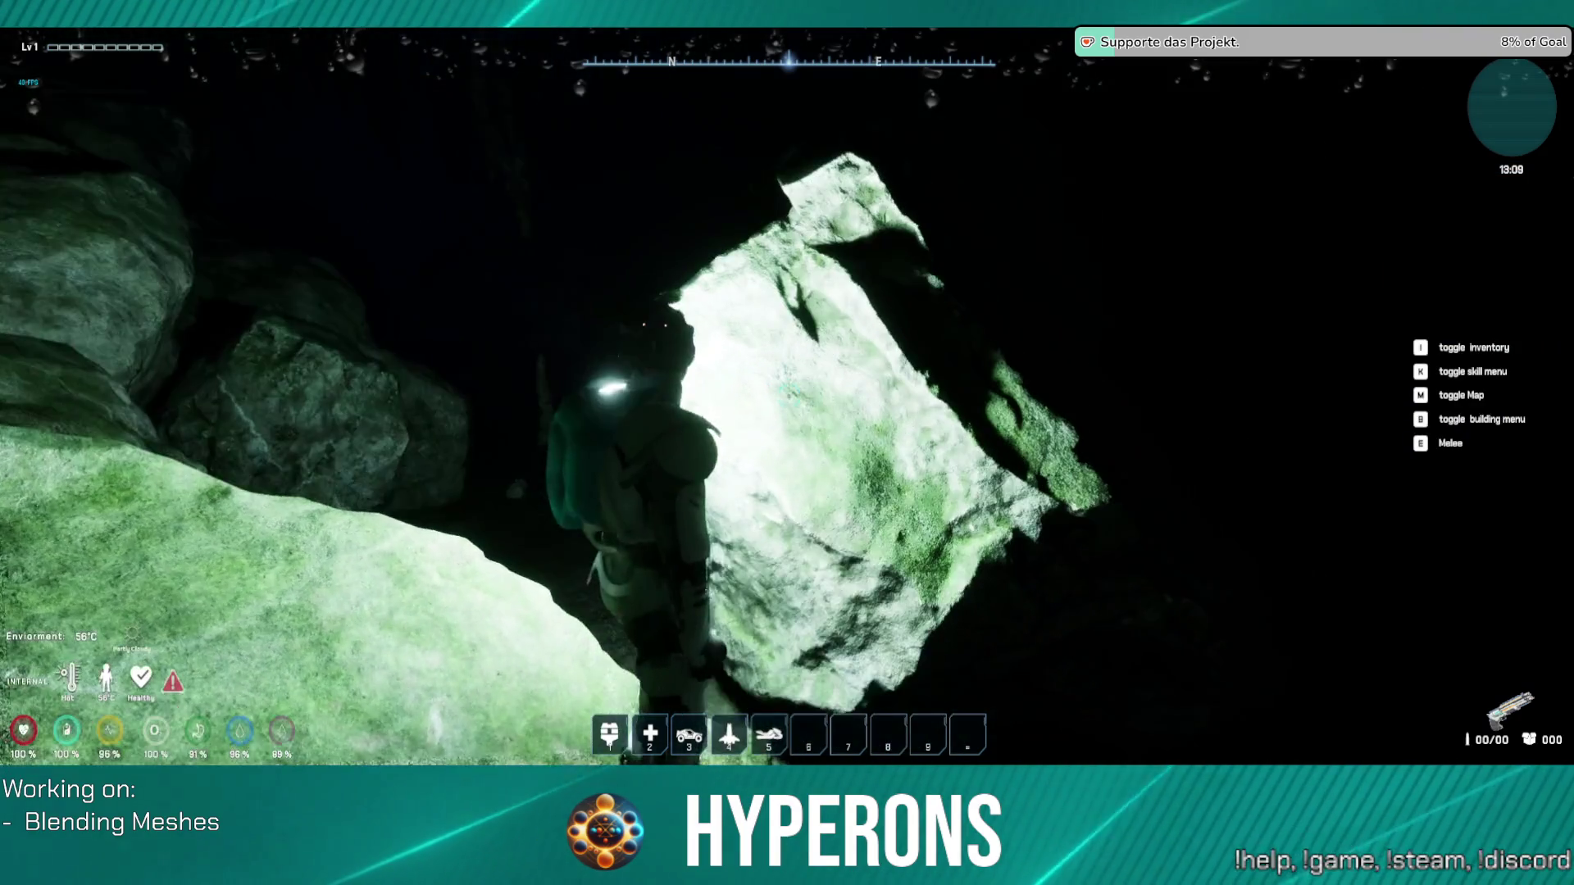
{"action": "key", "text": "w"}
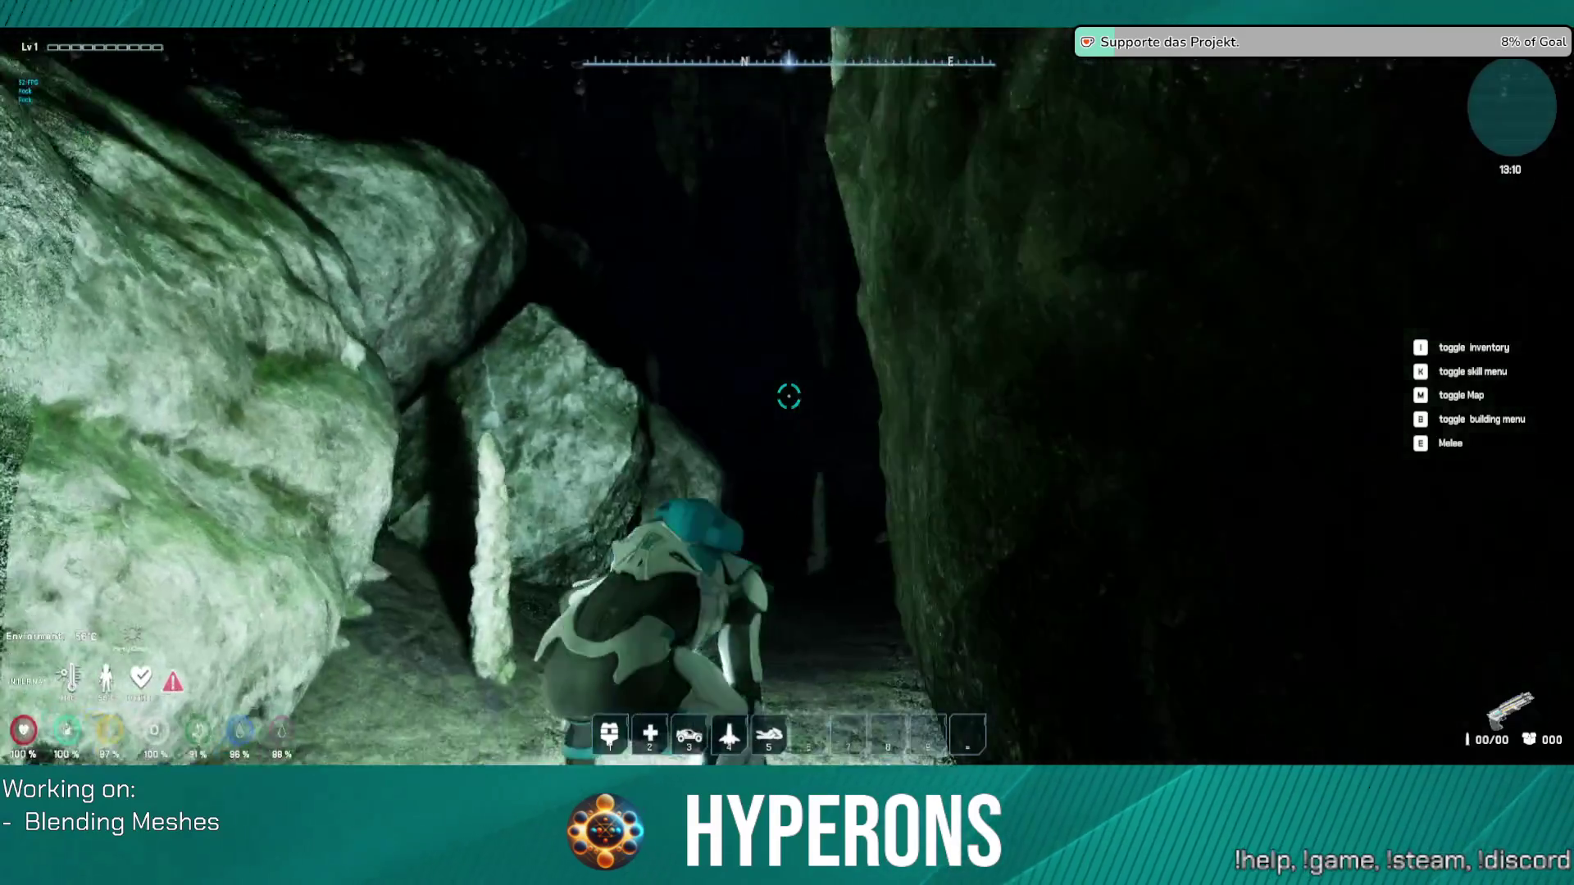
{"action": "key", "text": "w"}
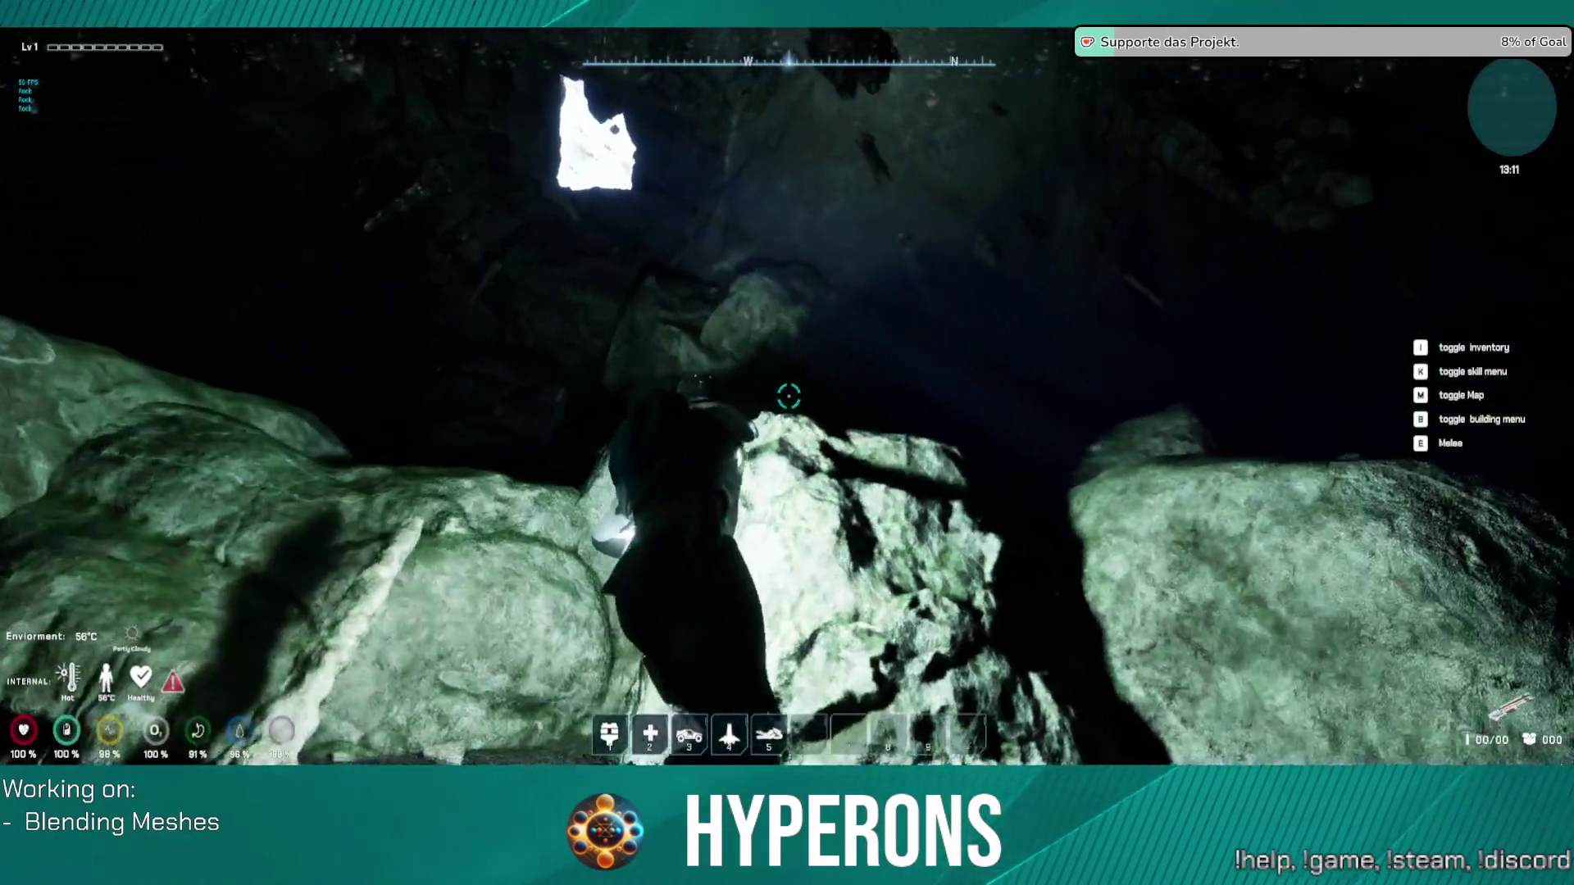
{"action": "key", "text": "w"}
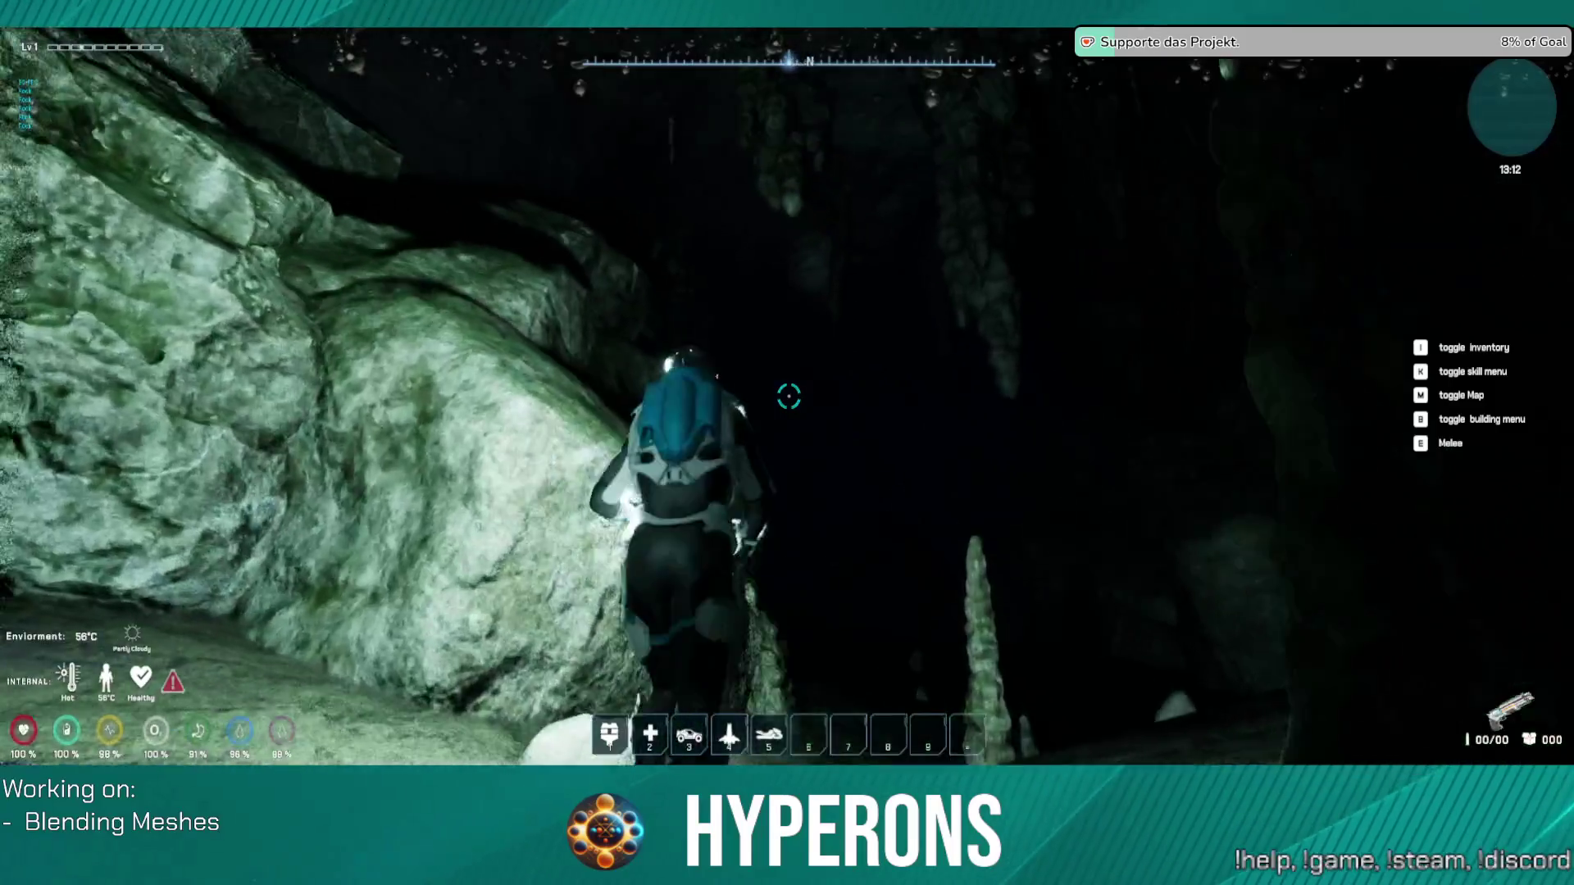
{"action": "key", "text": "w"}
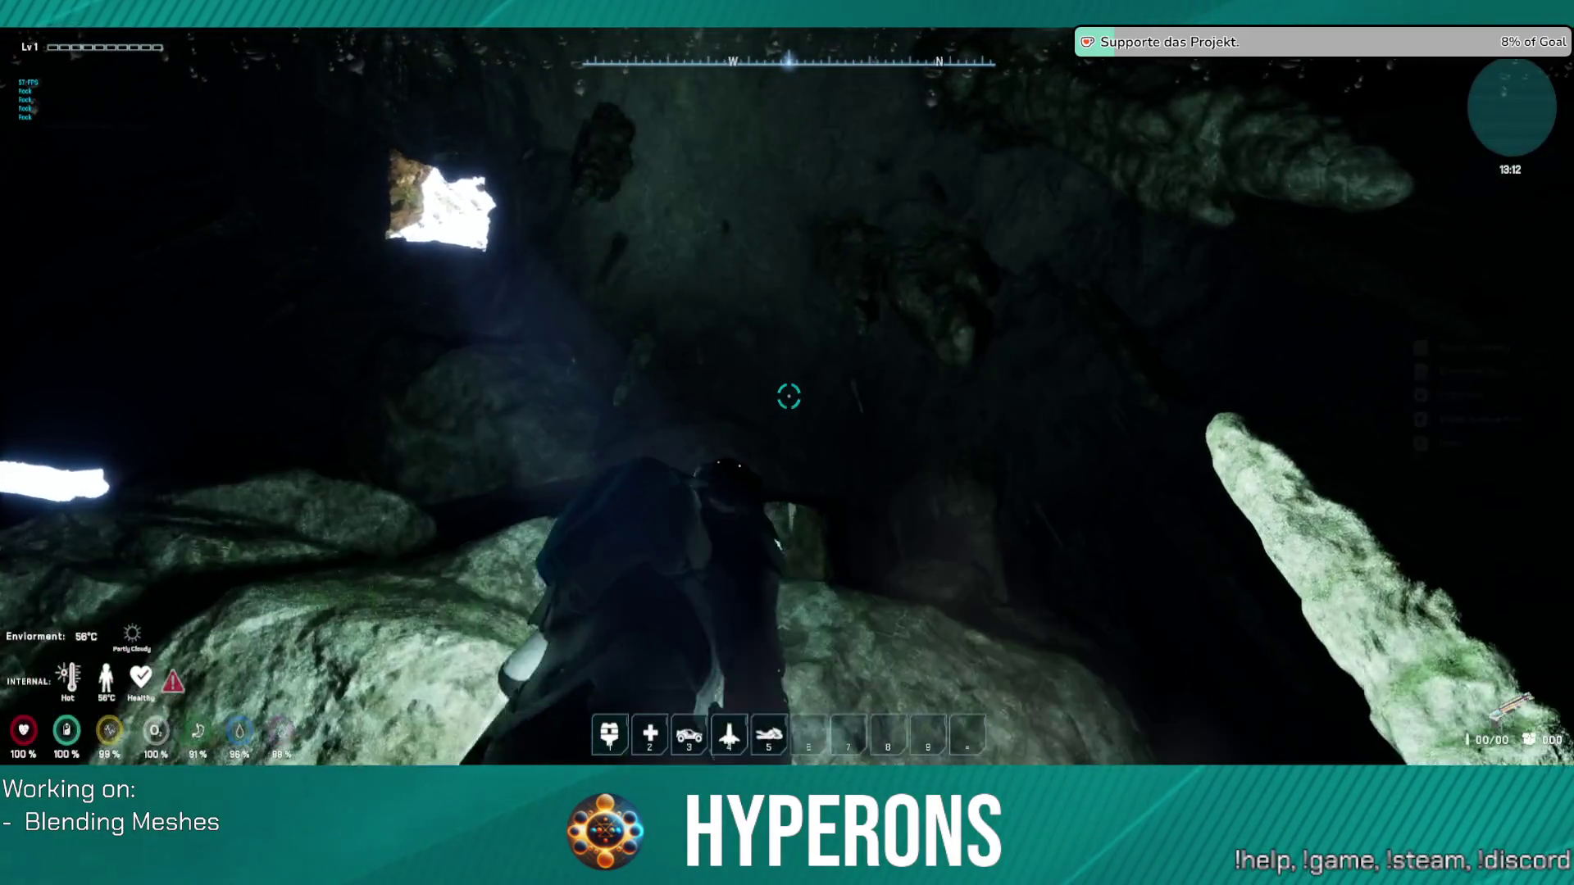
Step: Walk past the rocks and stalagmites up the cave slope toward the north passage
{"action": "key", "text": "w"}
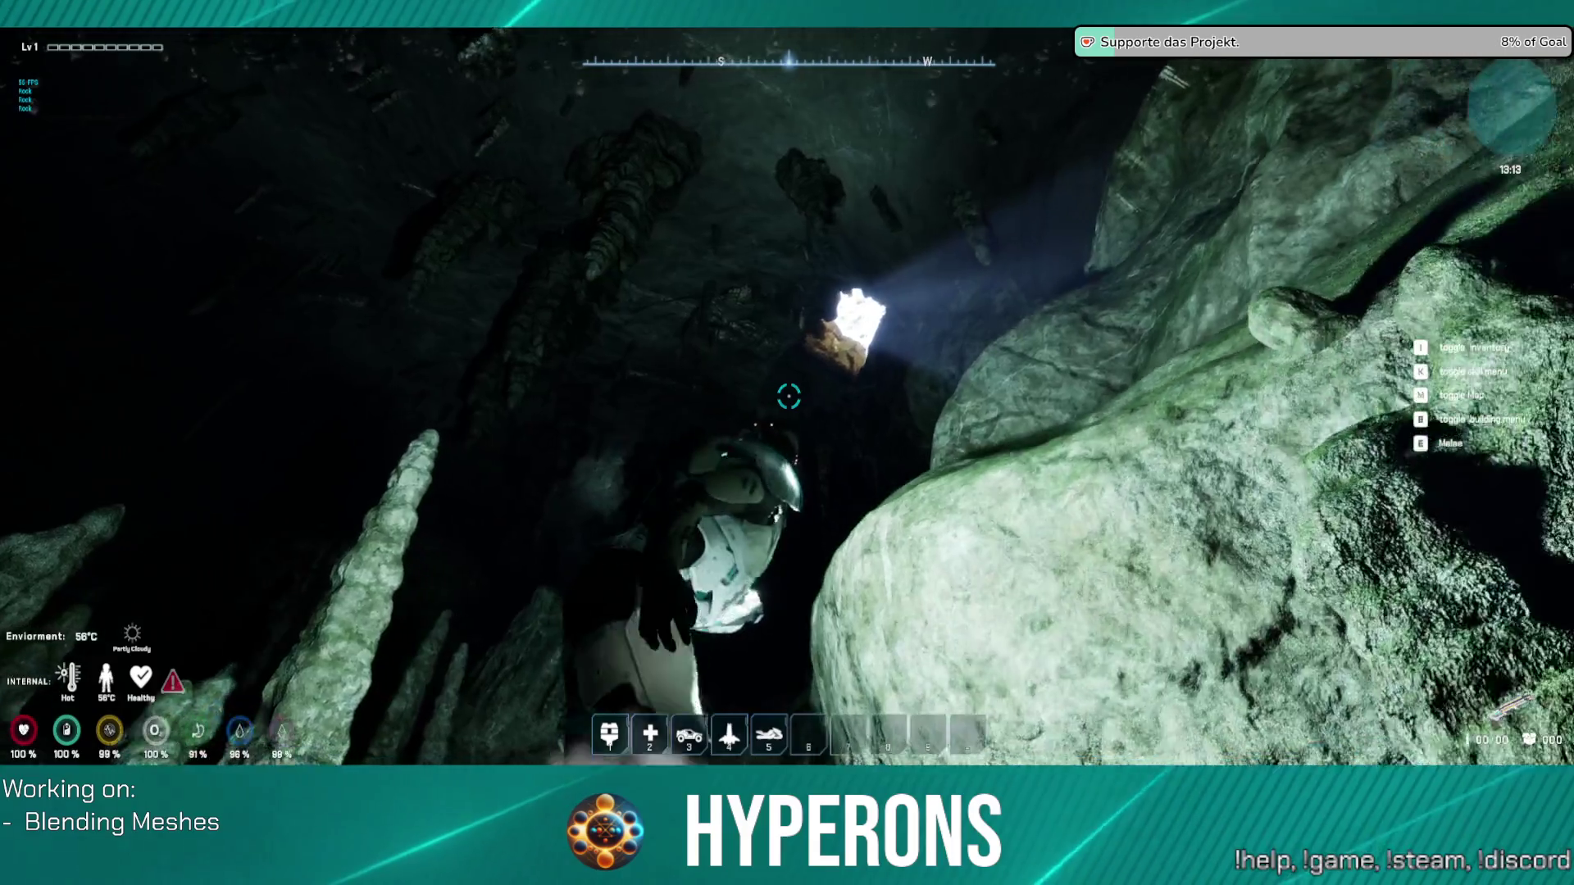
{"action": "key", "text": "w"}
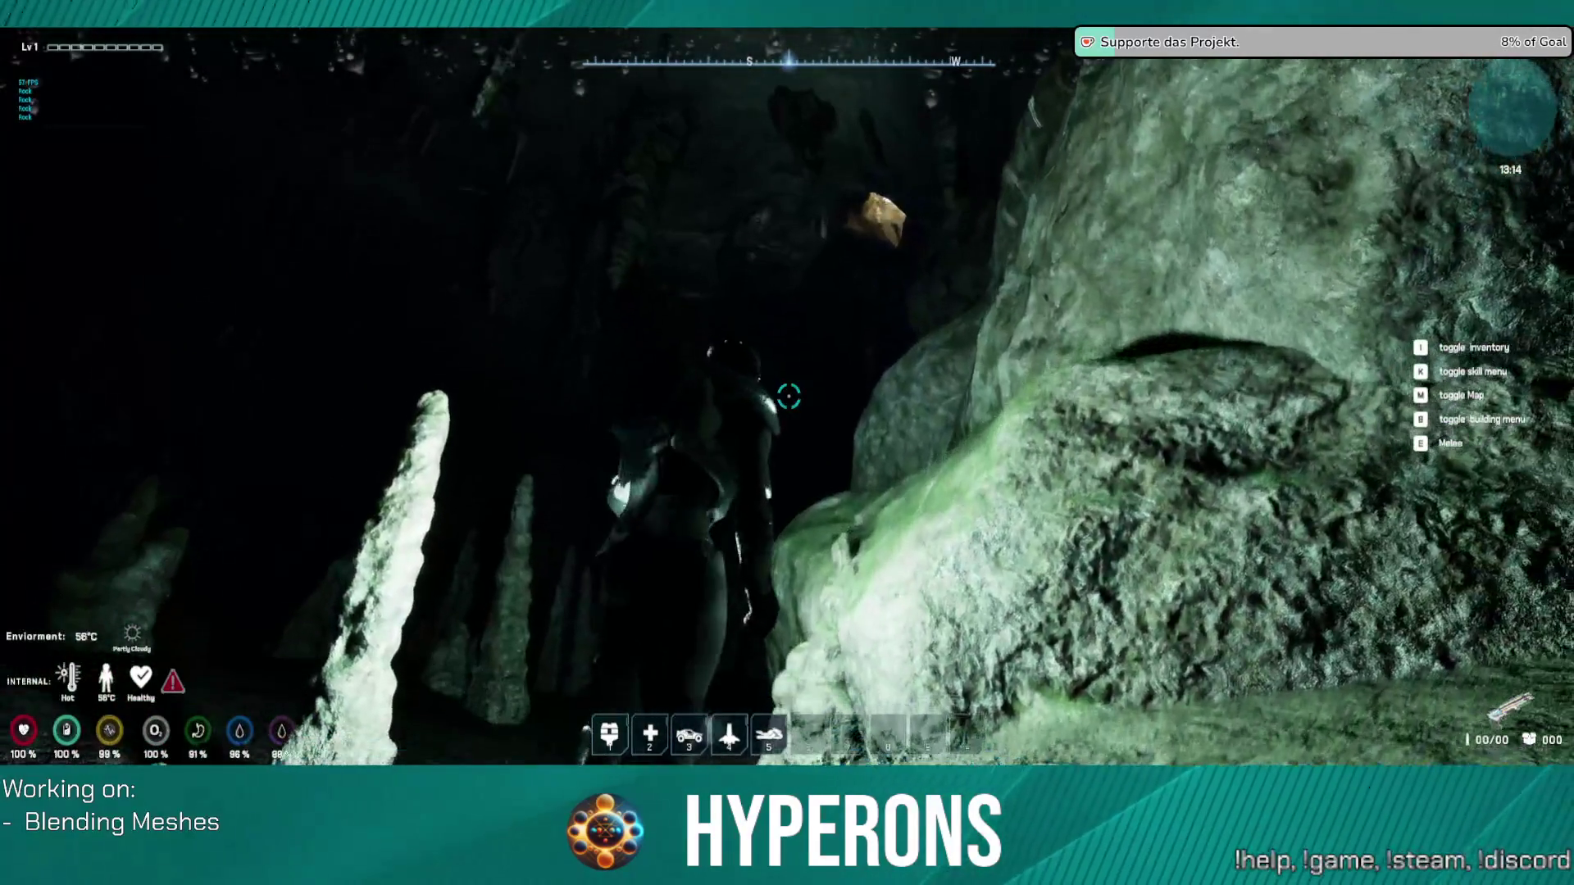
{"action": "key", "text": "w"}
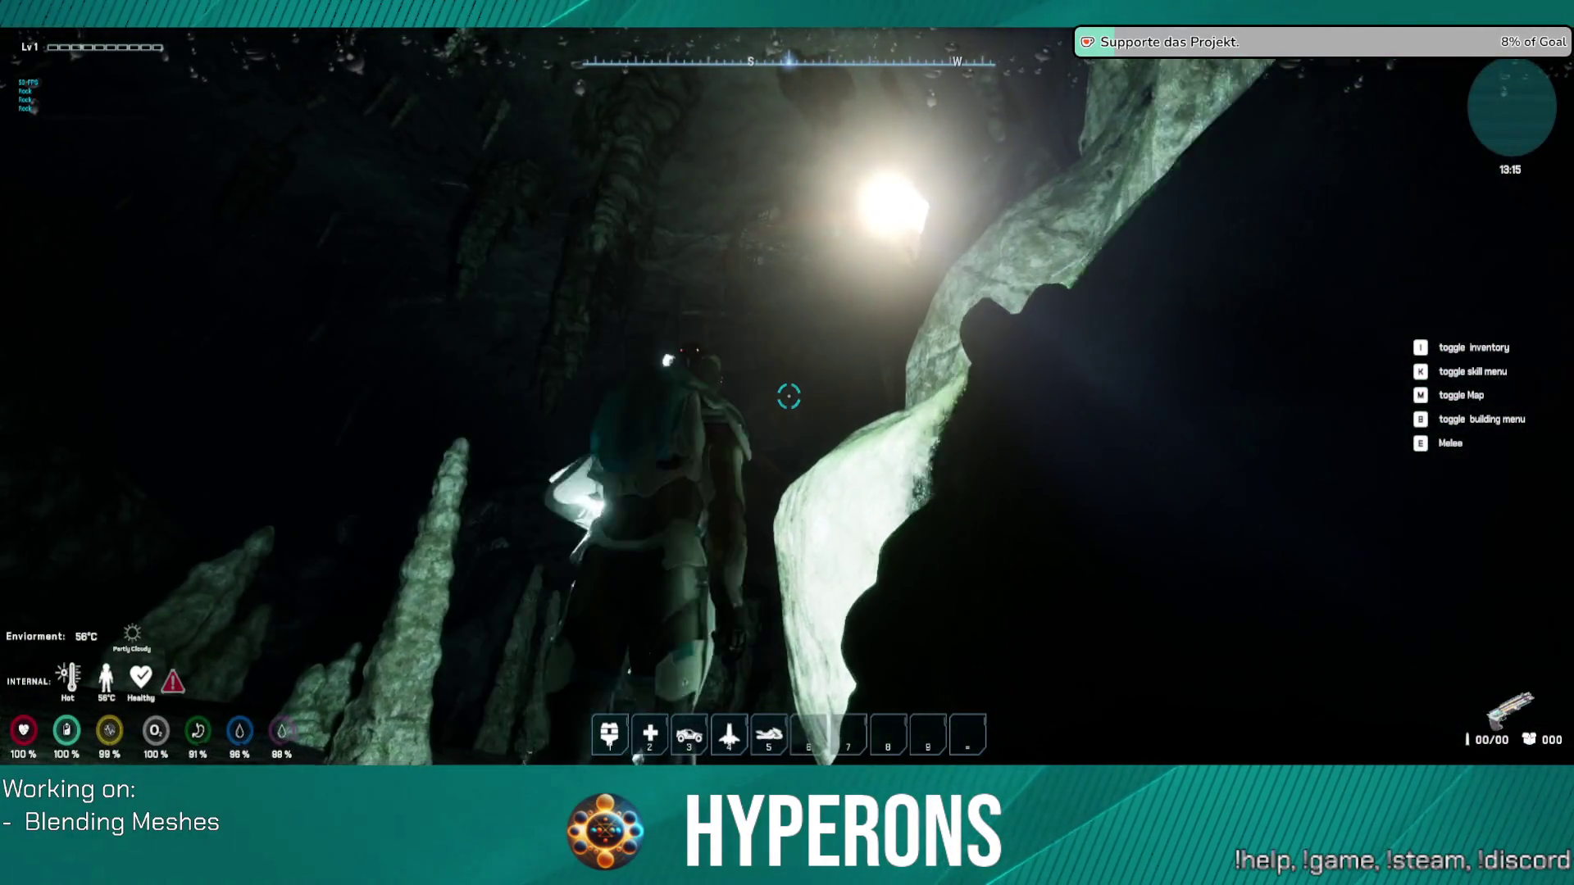
{"action": "key", "text": "w"}
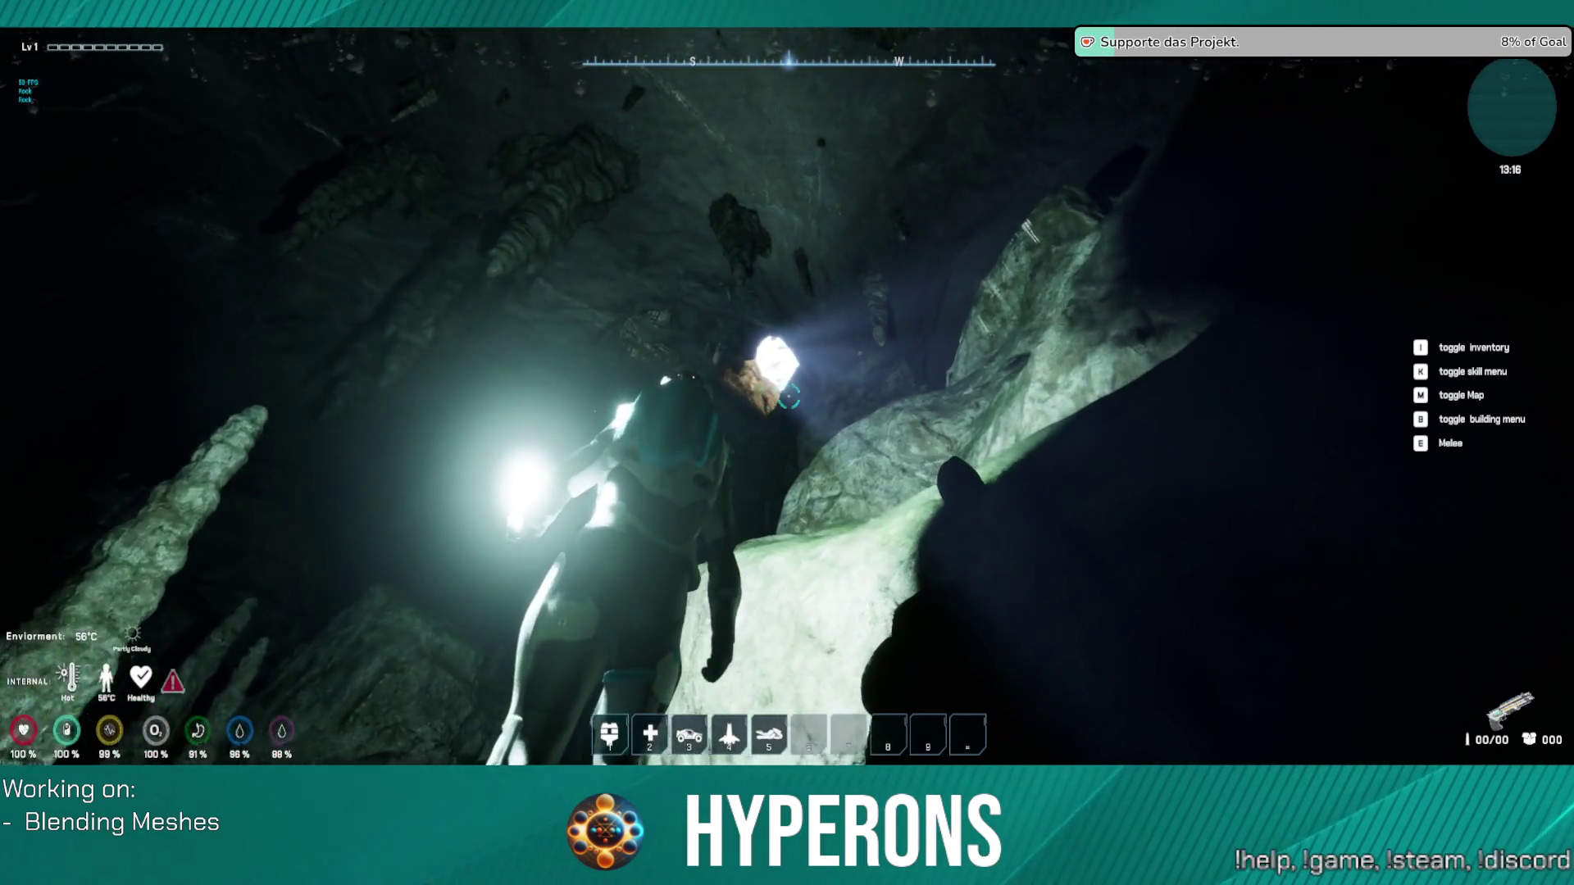
{"action": "key", "text": "w"}
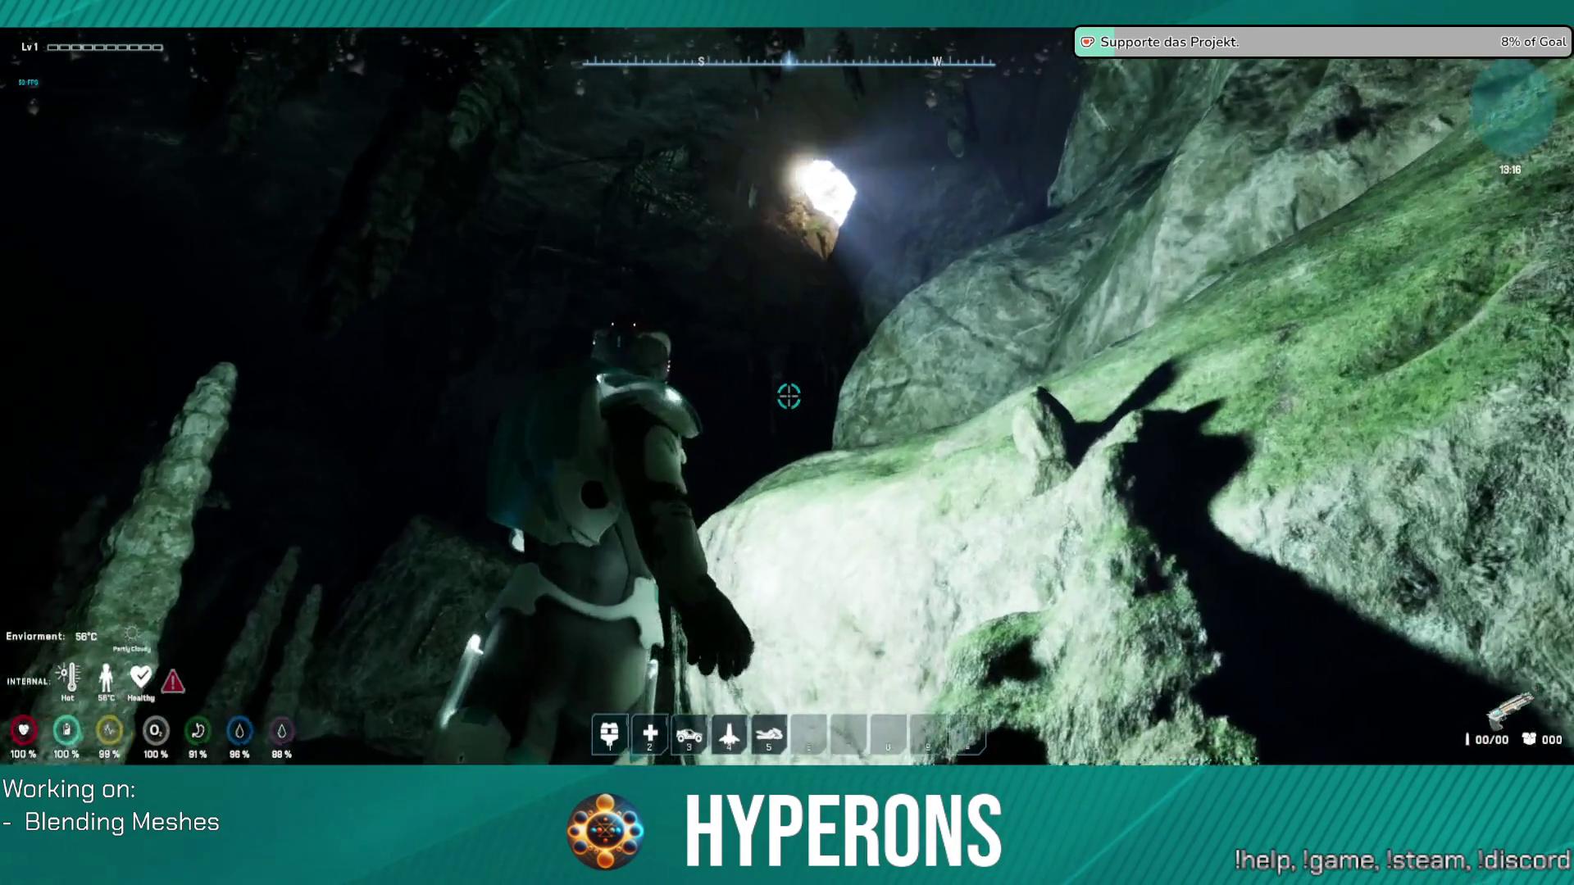
{"action": "key", "text": "w"}
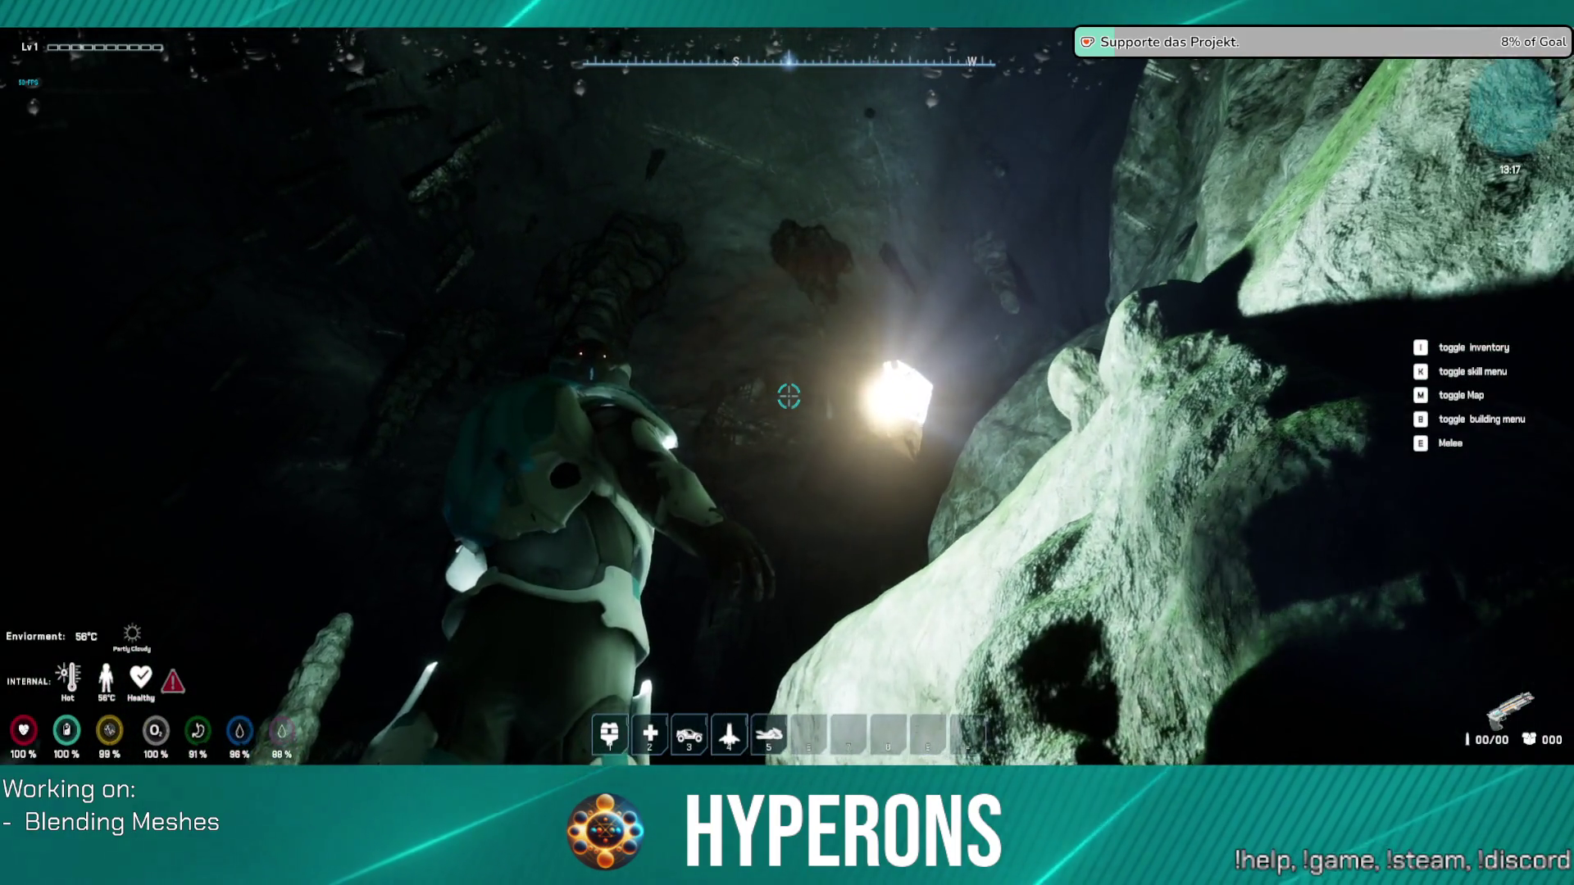
{"action": "key", "text": "w"}
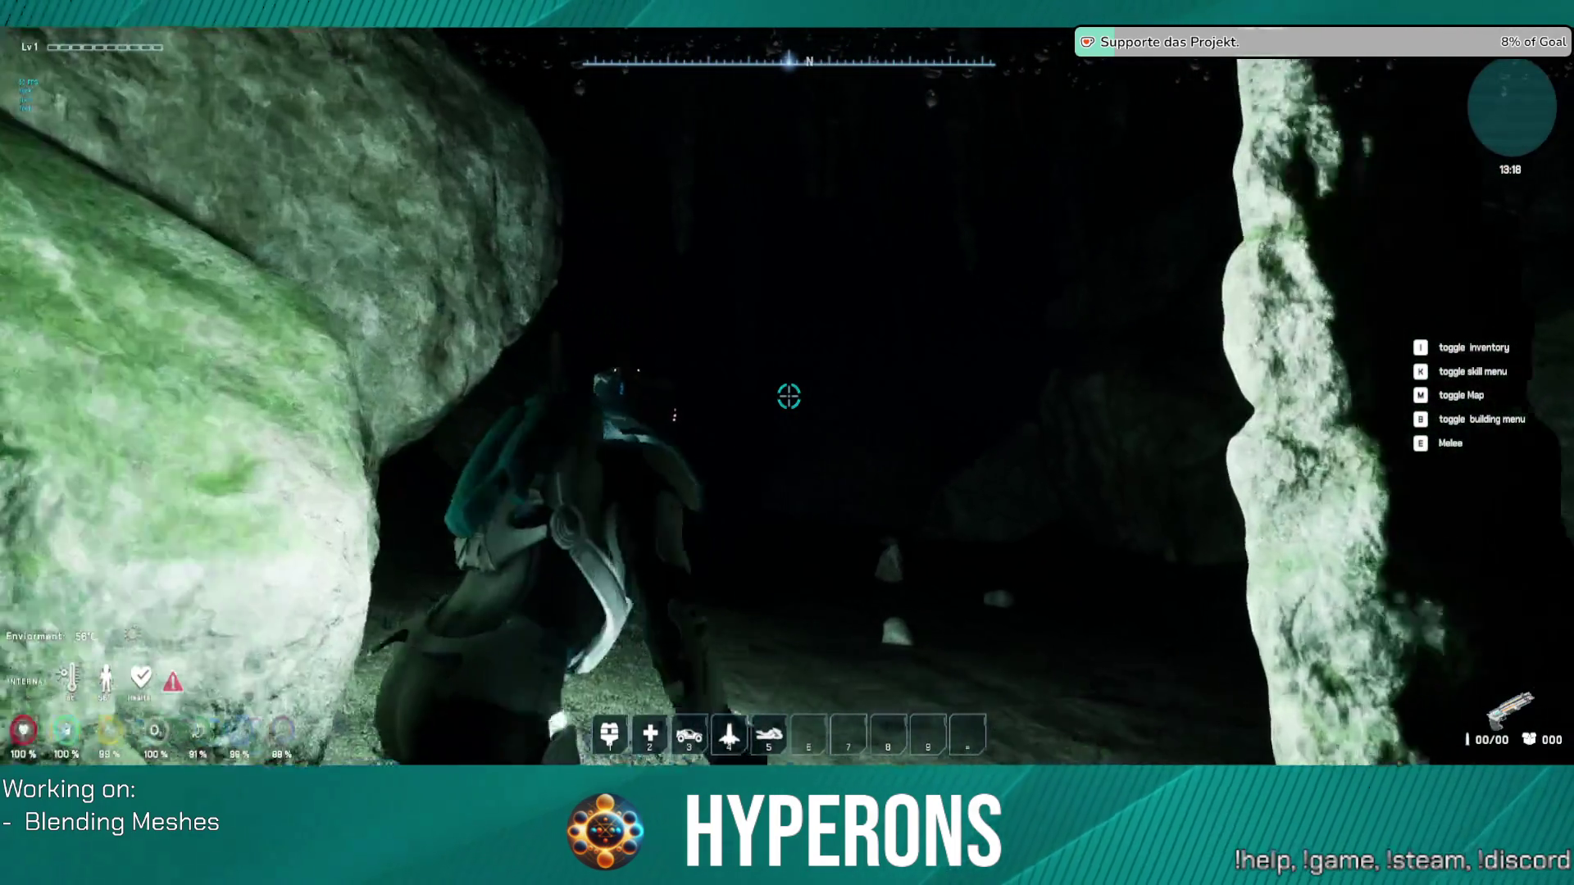
{"action": "key", "text": "w"}
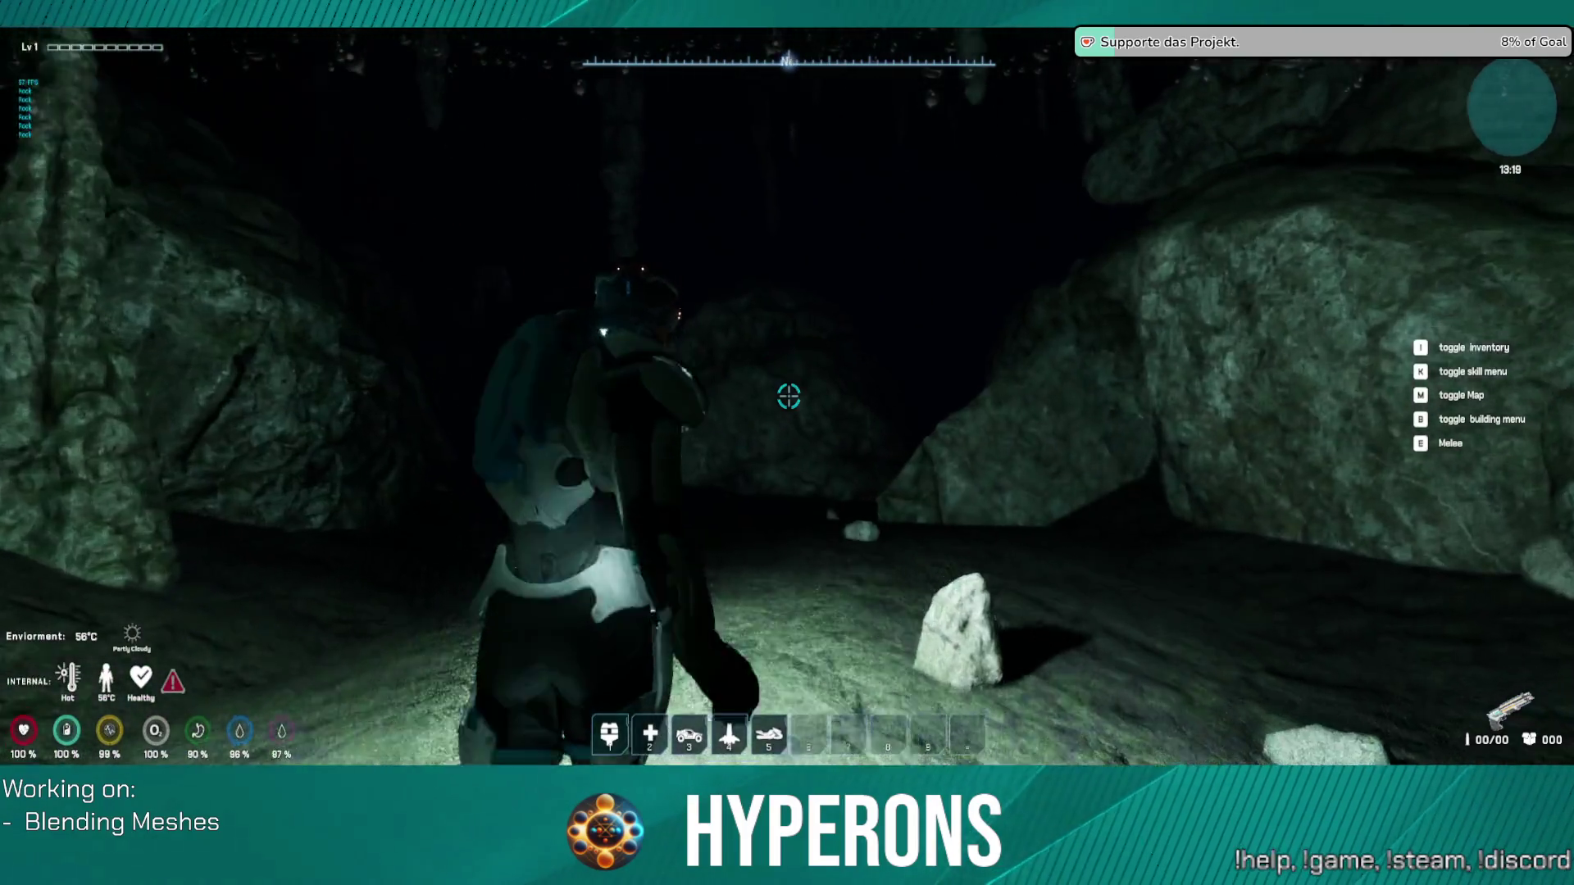
{"action": "key", "text": "w"}
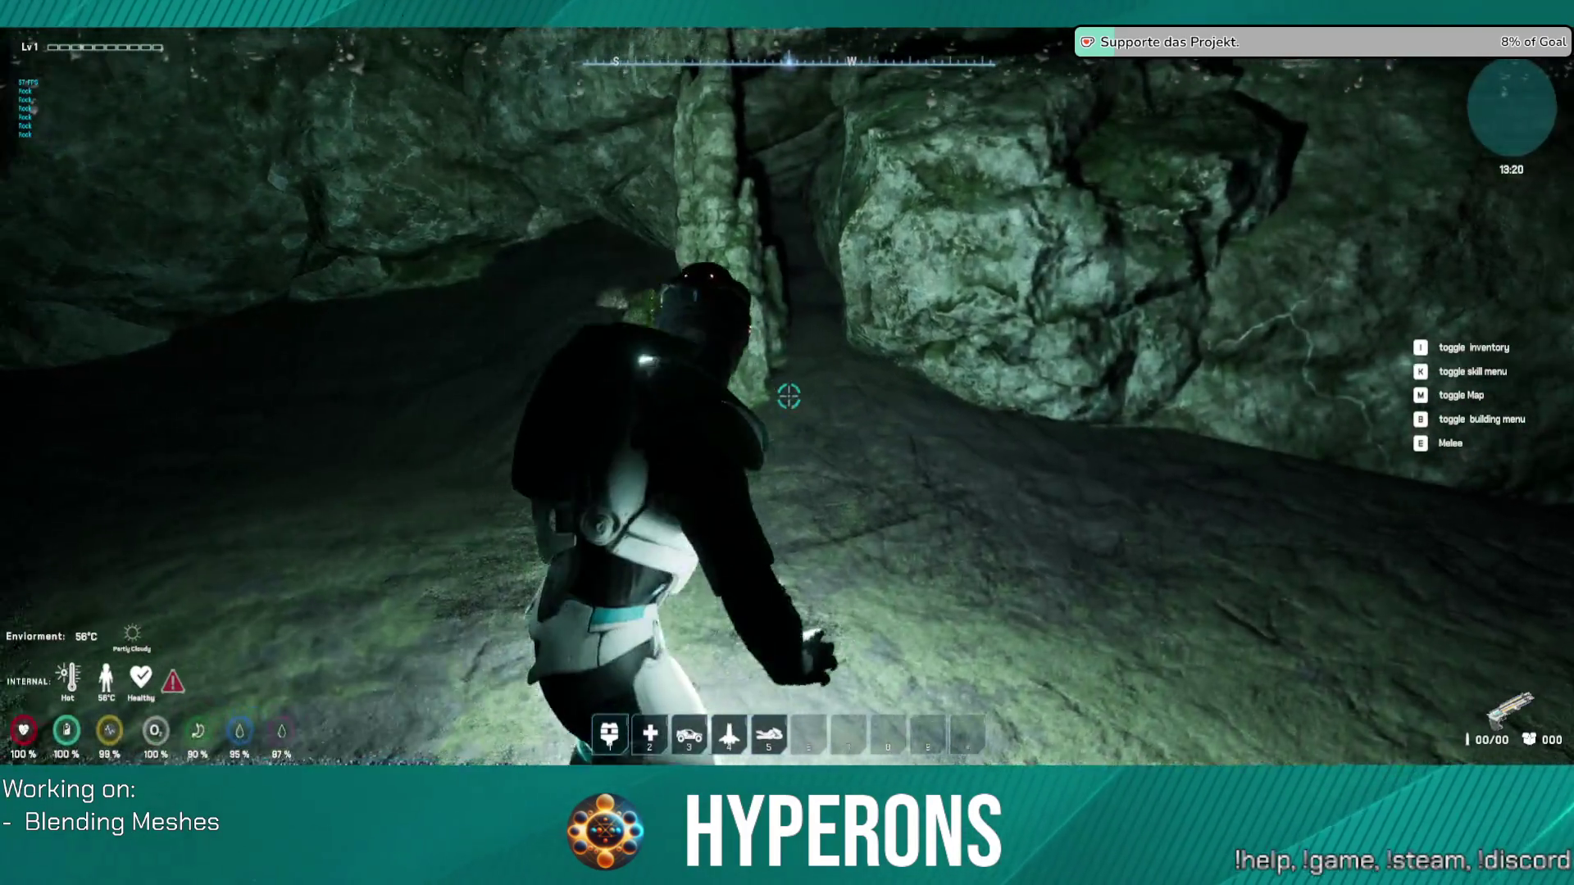
{"action": "key", "text": "w"}
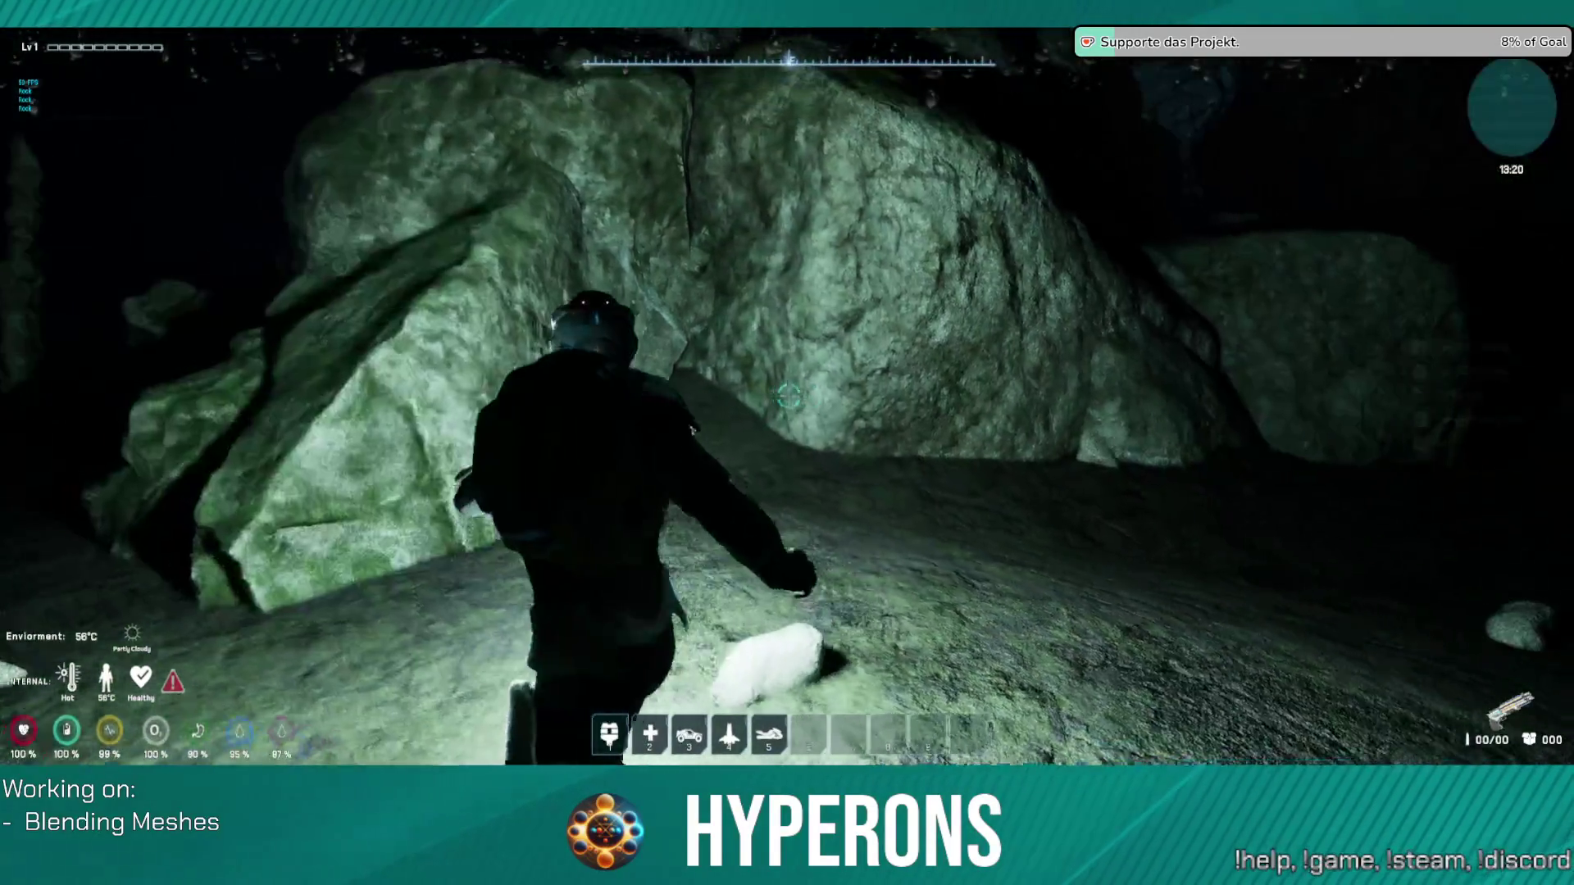
{"action": "key", "text": "w"}
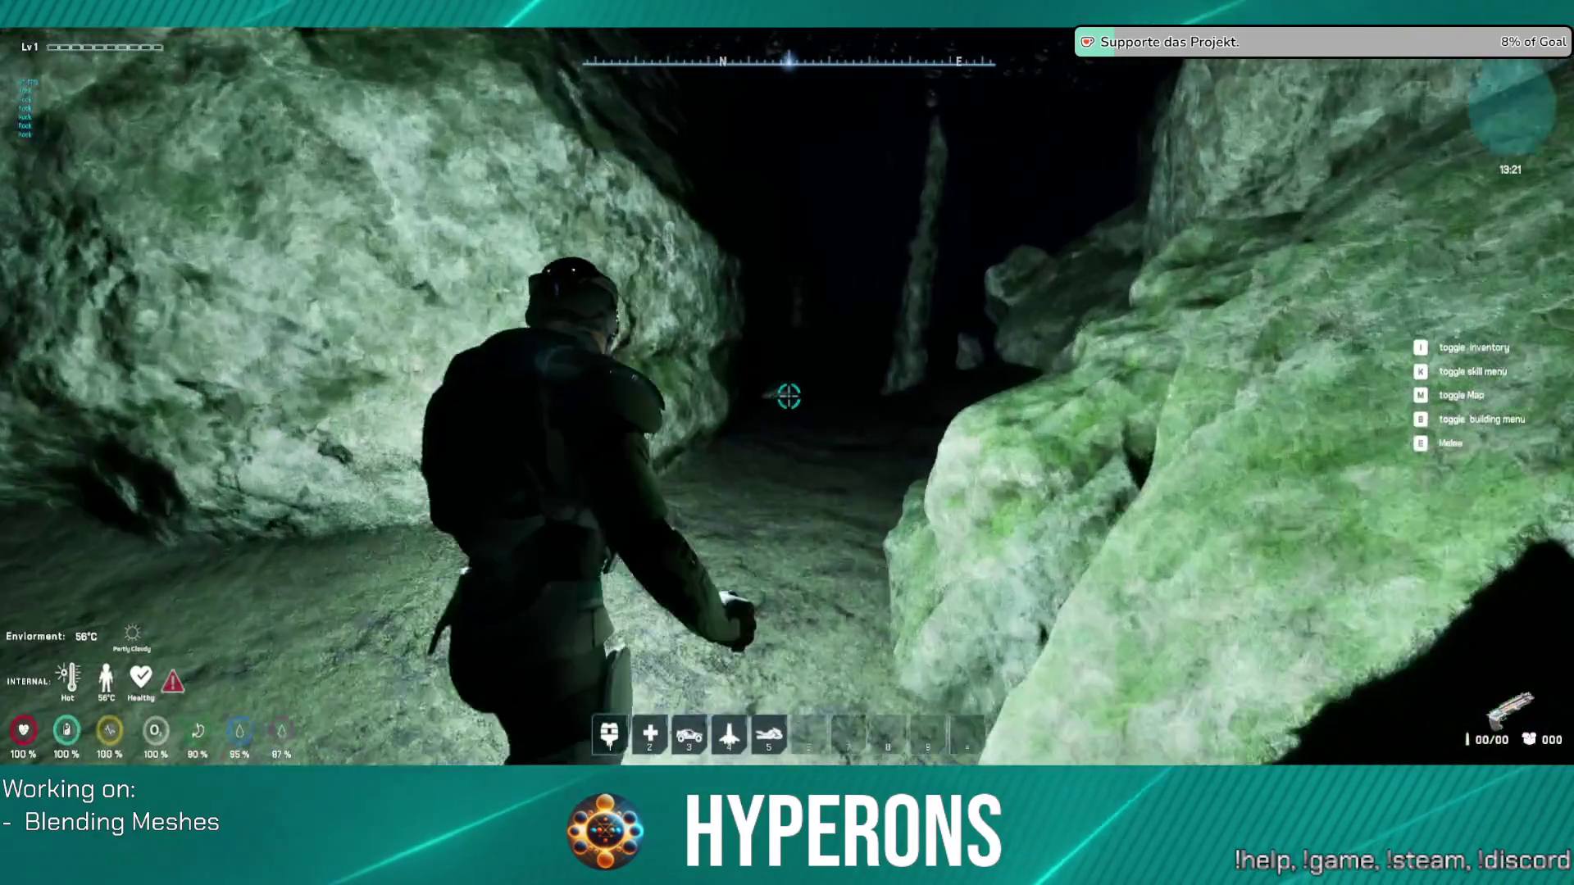
{"action": "key", "text": "w"}
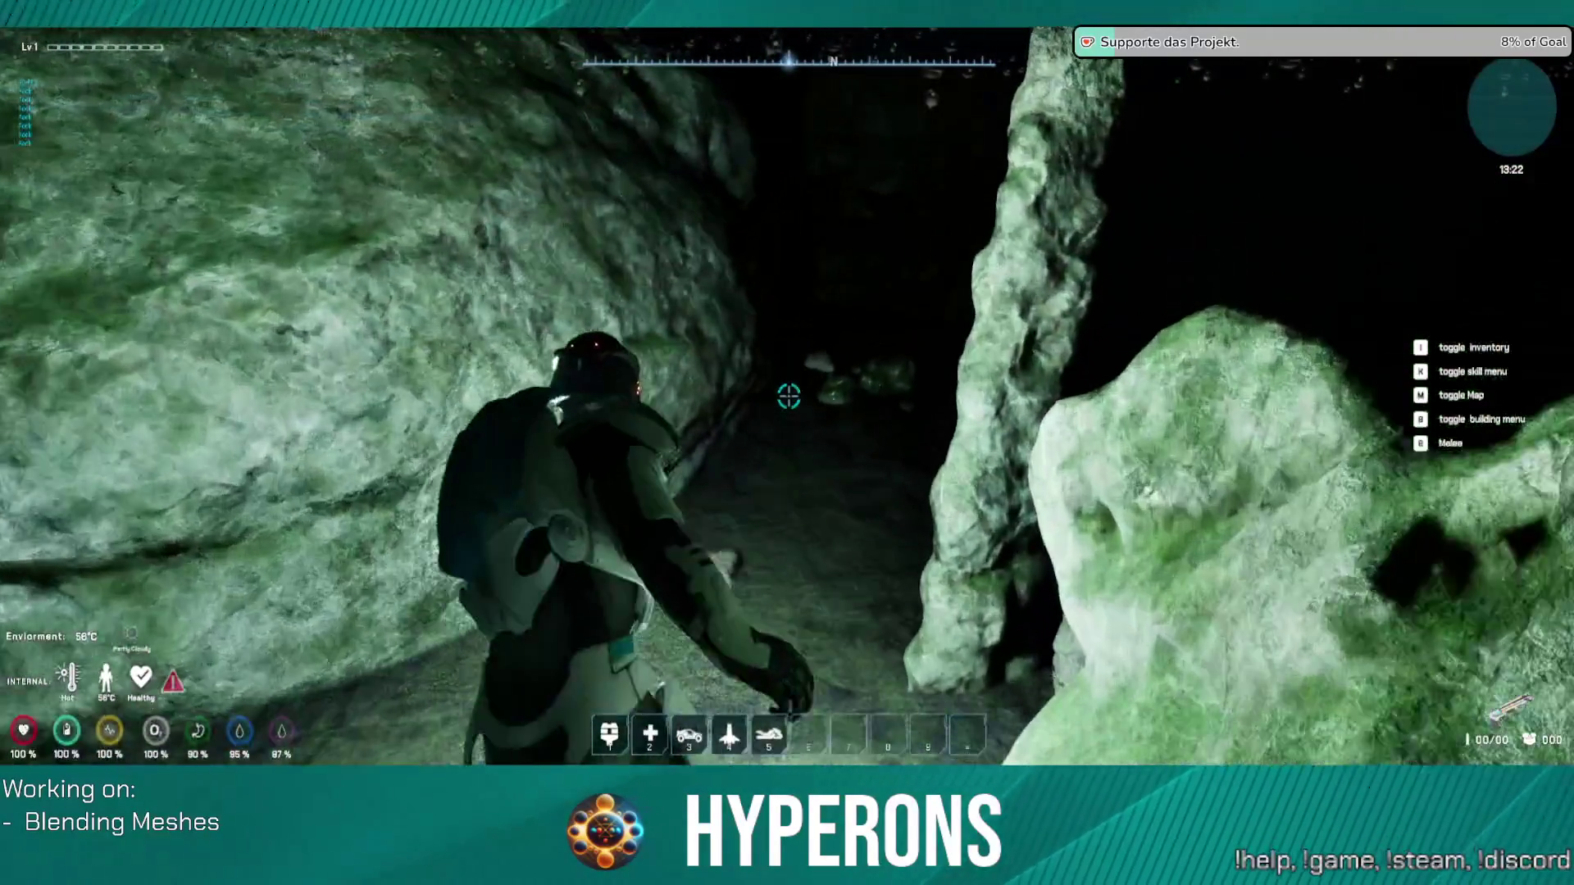
Step: Continue along the narrow passage past the stalagmites and run up to the large rock
{"action": "key", "text": "w"}
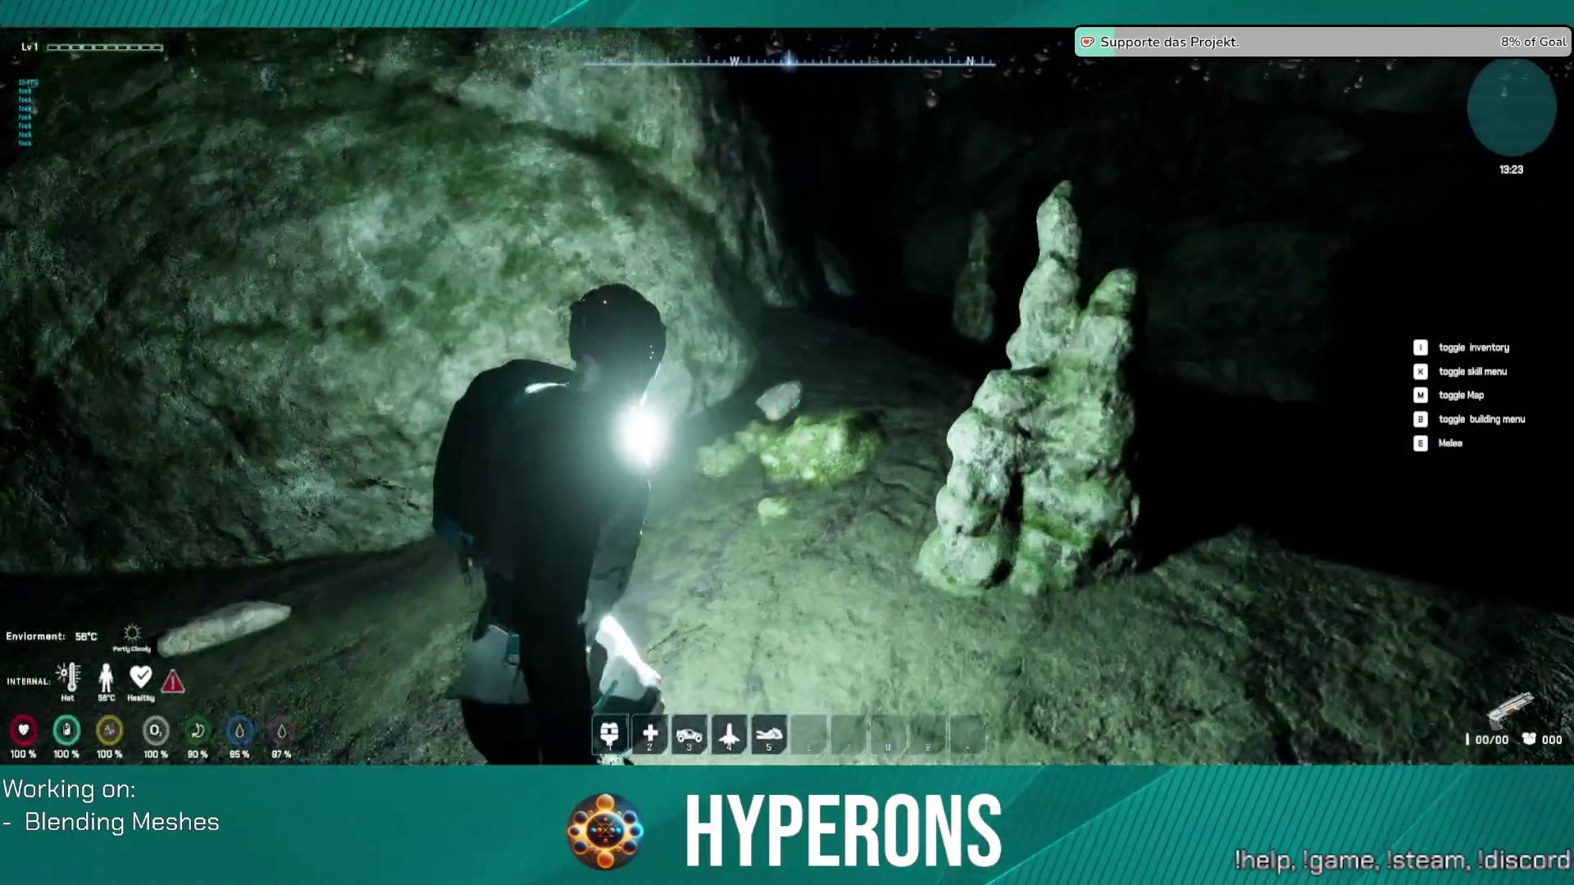
{"action": "key", "text": "w"}
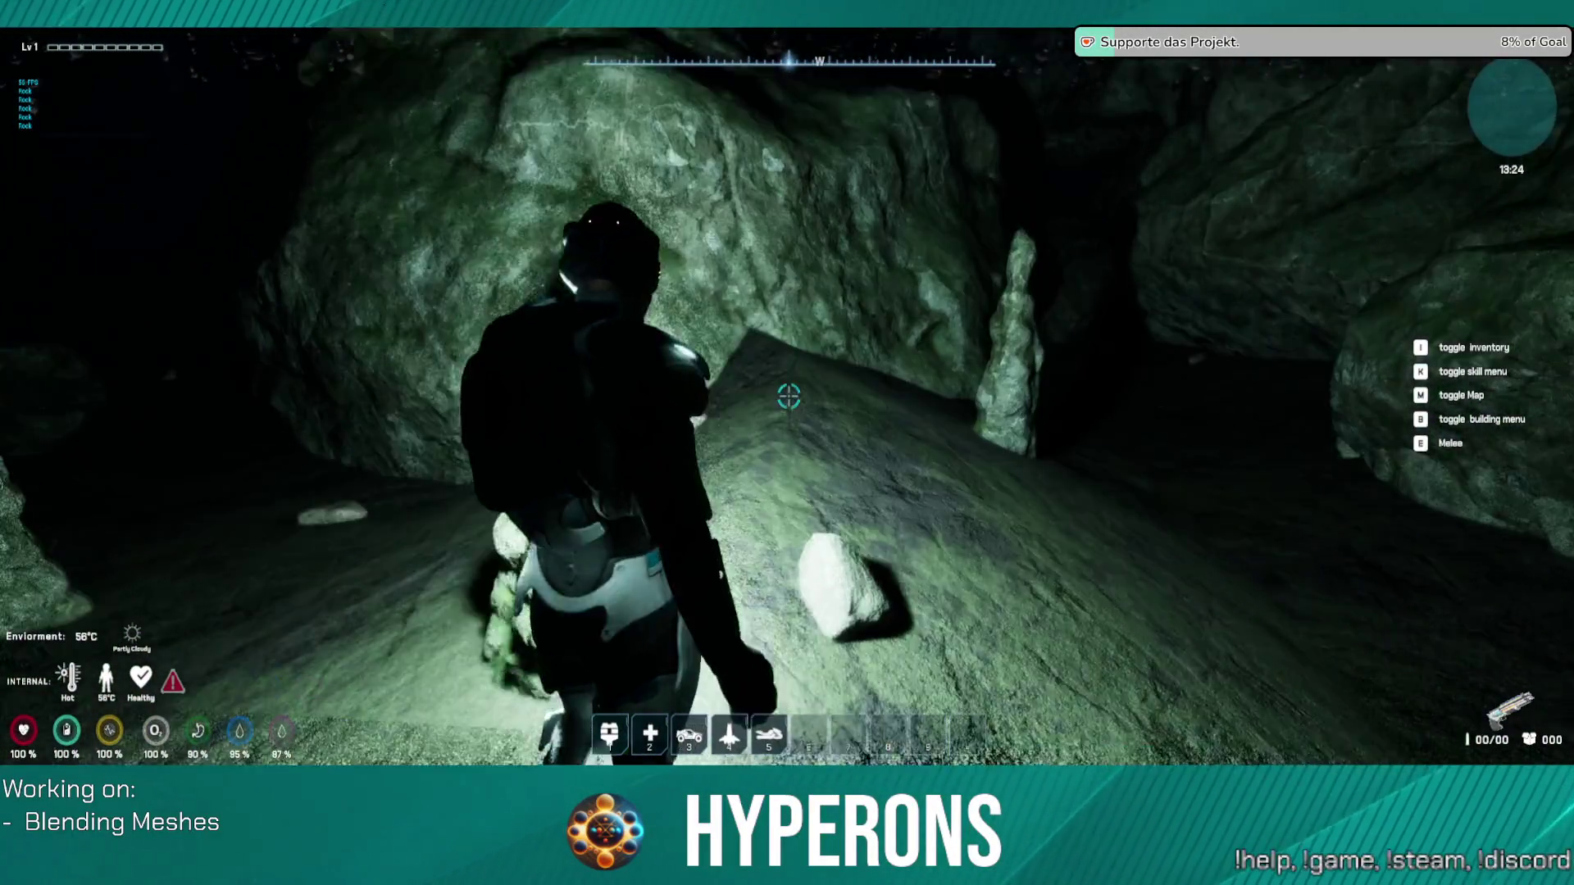
{"action": "key", "text": "w"}
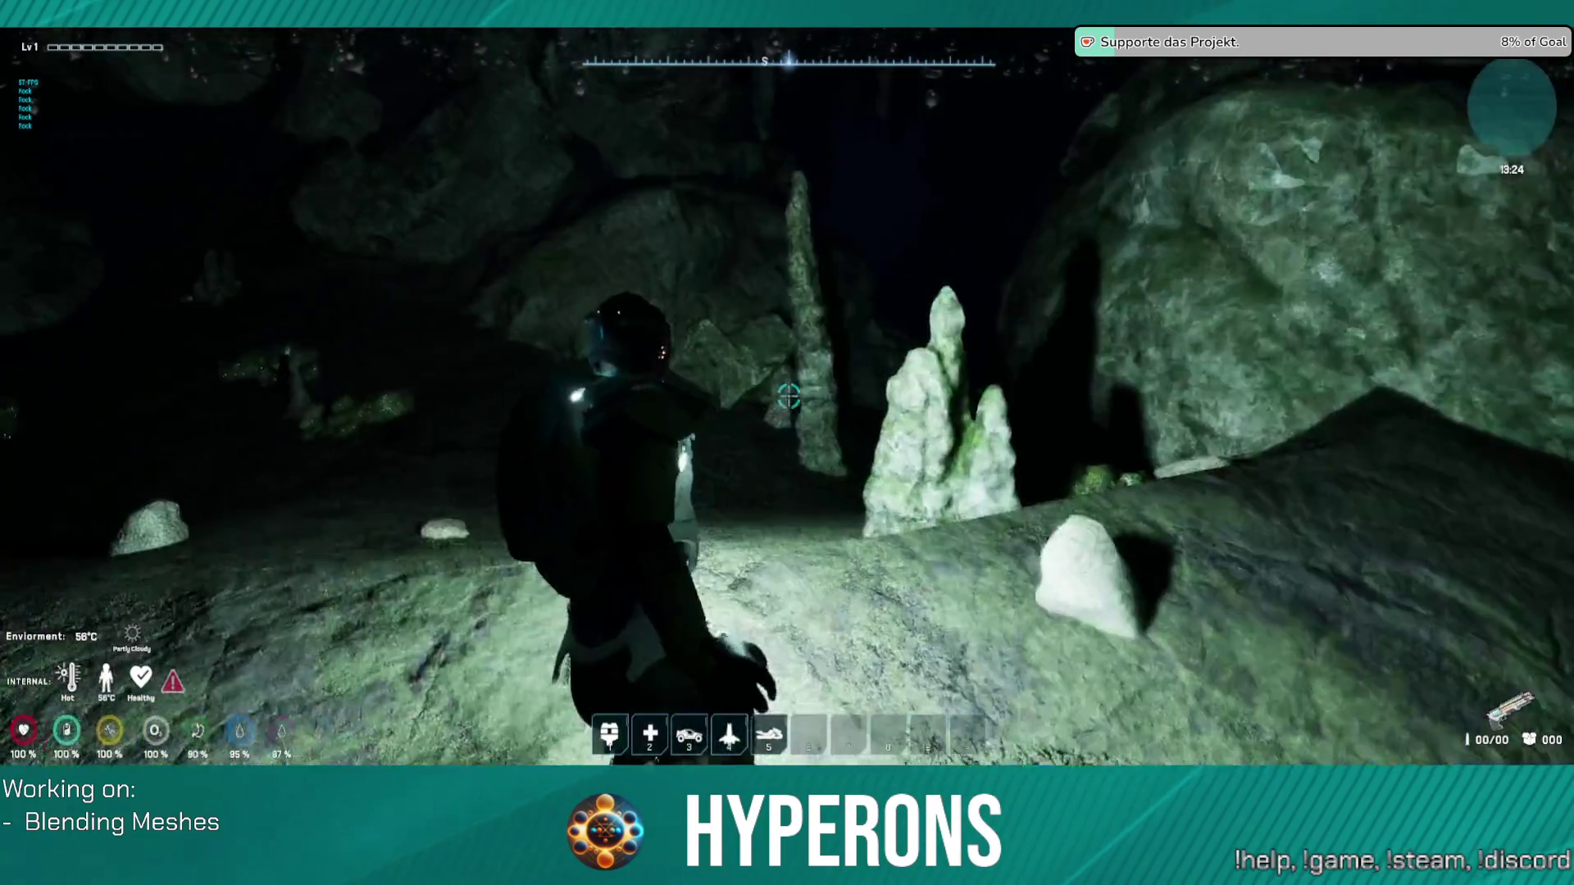
{"action": "key", "text": "w"}
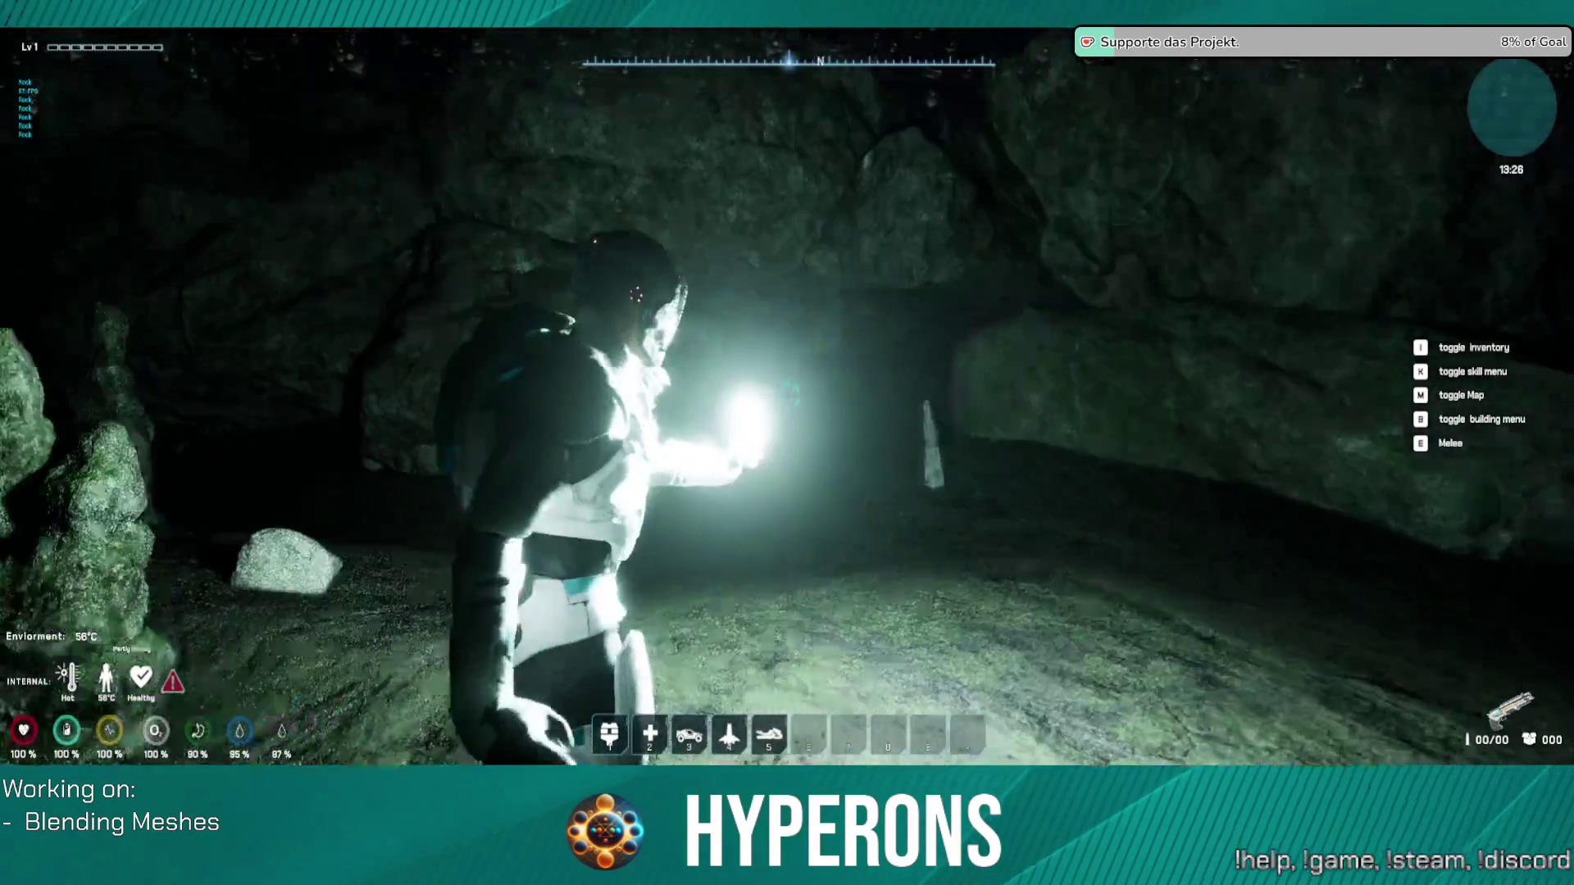
{"action": "key", "text": "w"}
{"action": "key", "text": "w"}
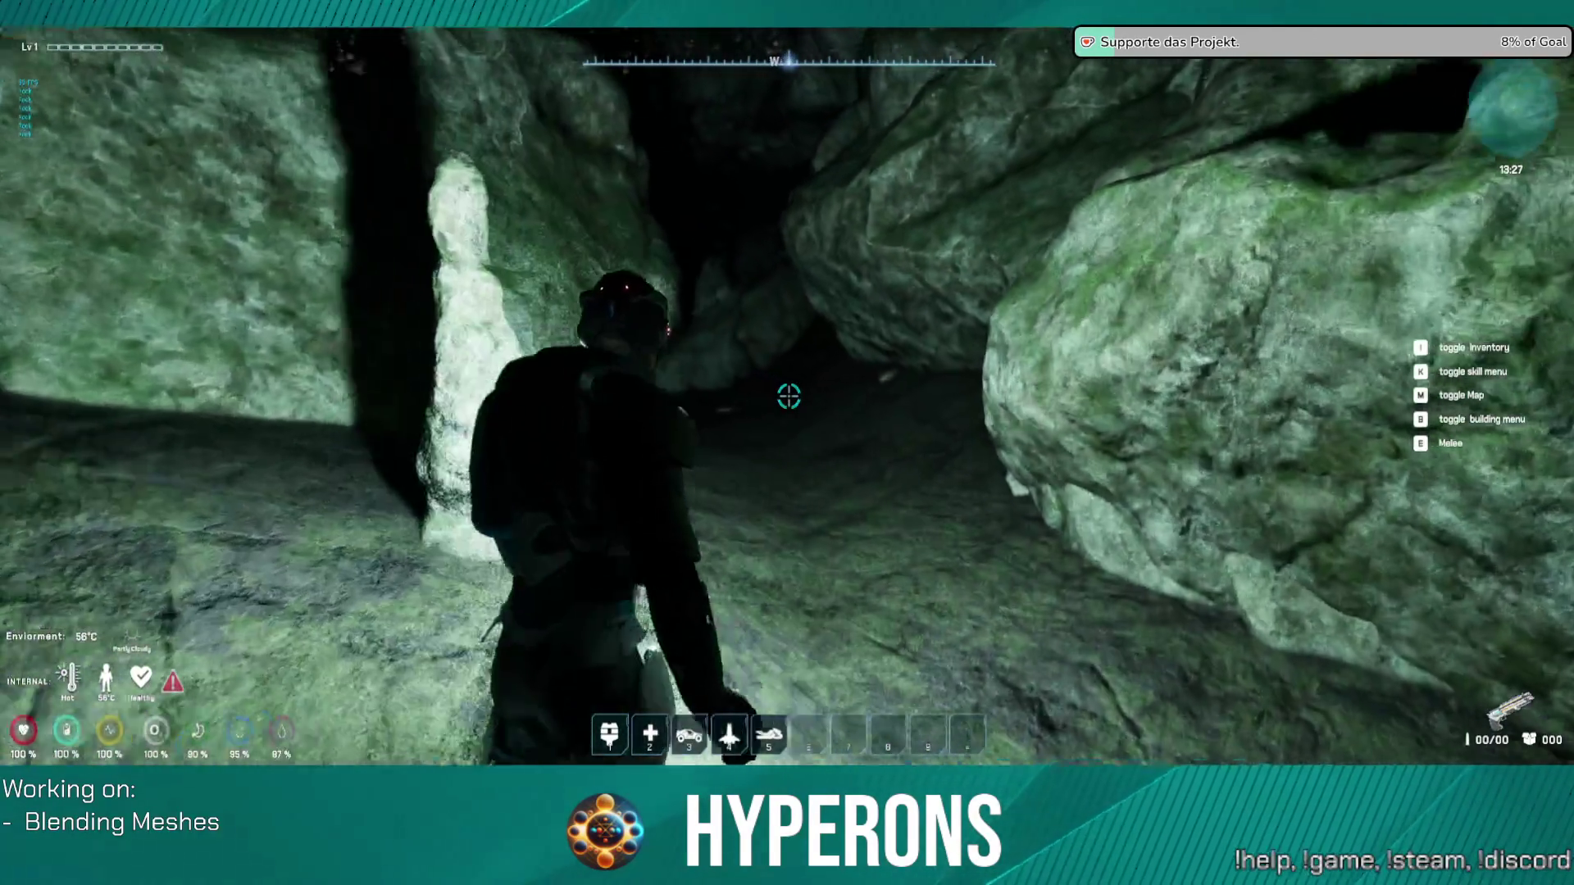
{"action": "key", "text": "w"}
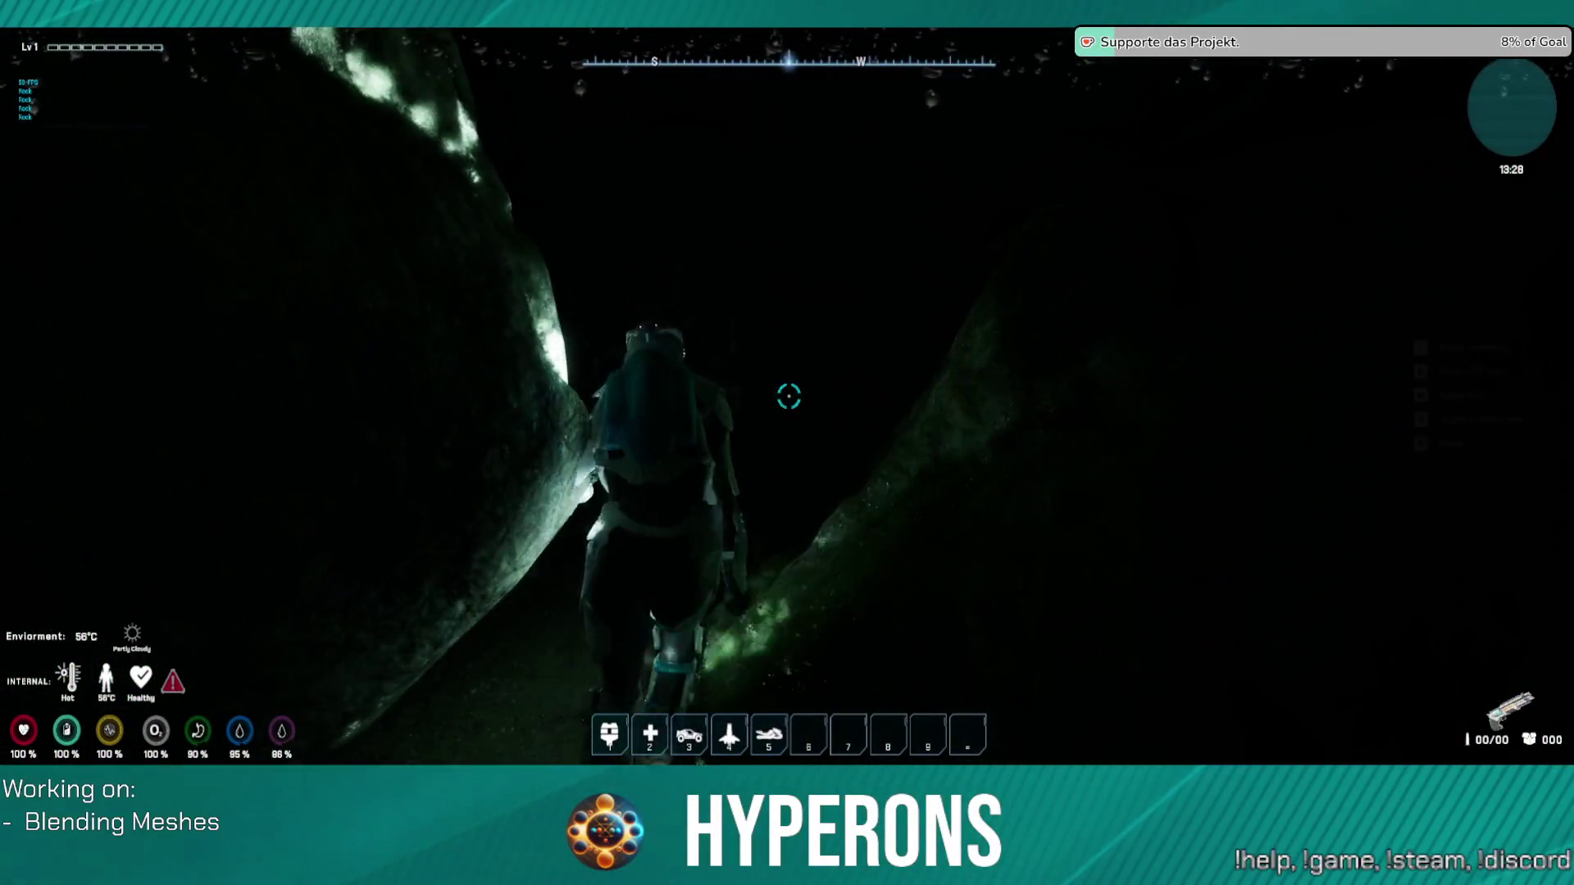
{"action": "key", "text": "w"}
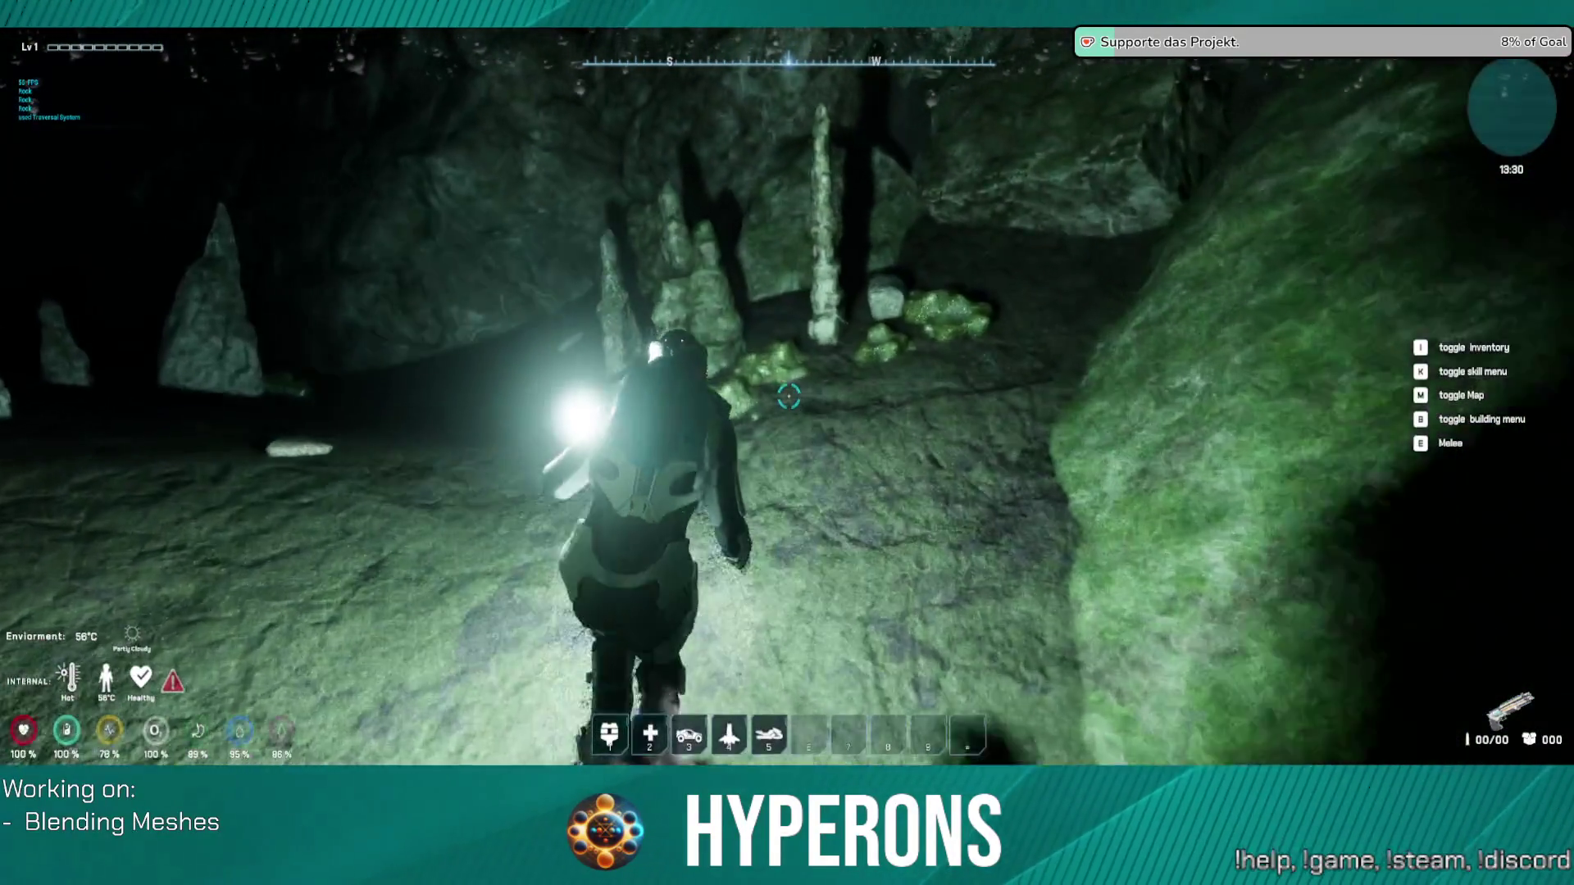
{"action": "key", "text": "w"}
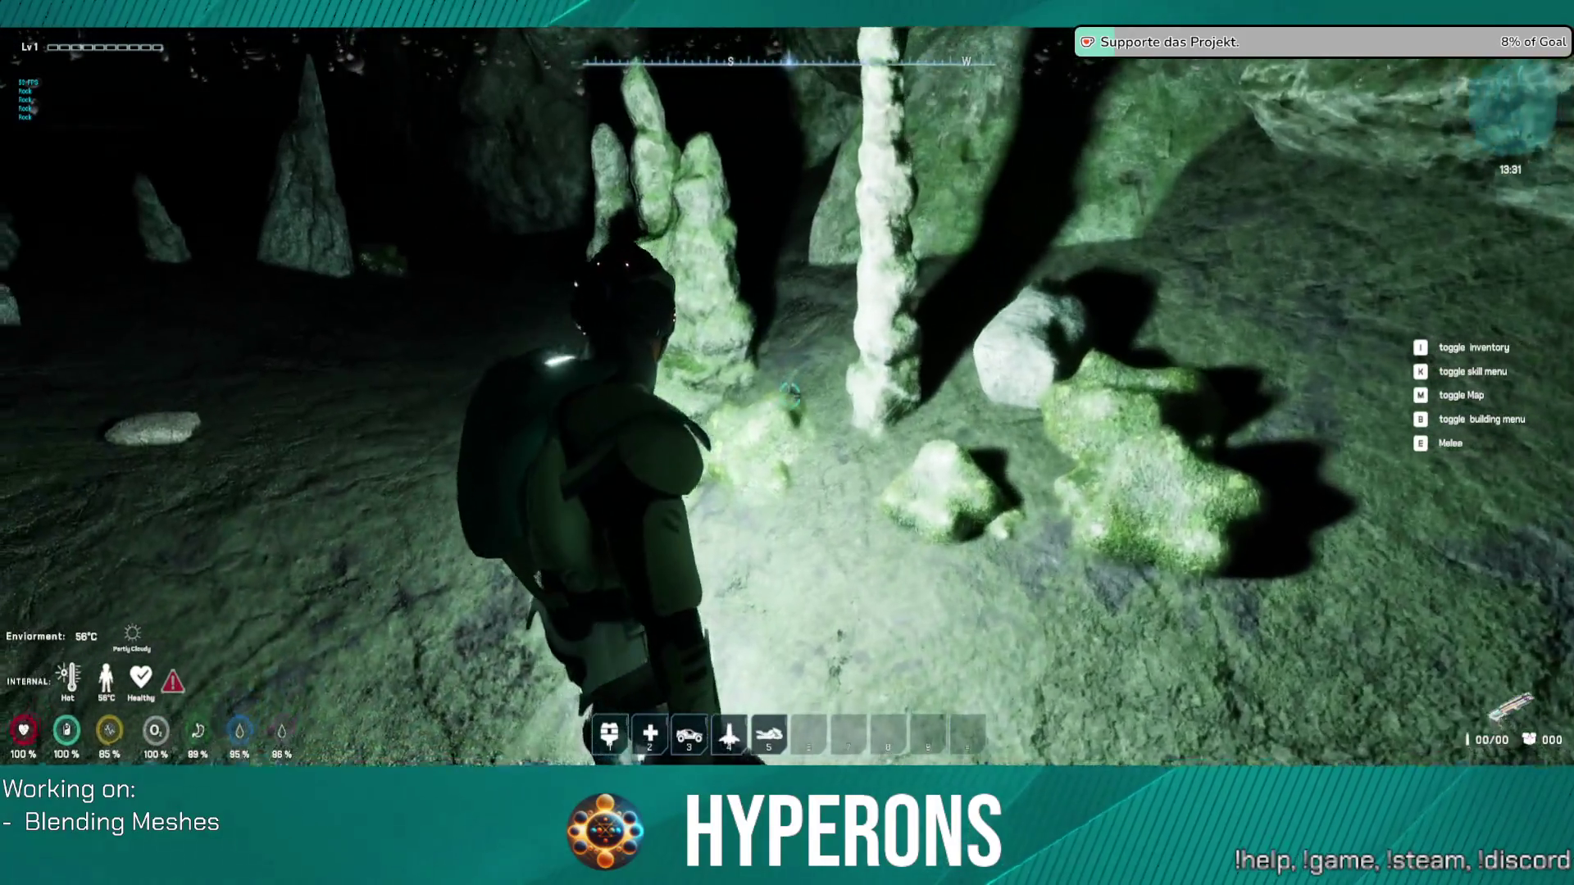
{"action": "key", "text": "w"}
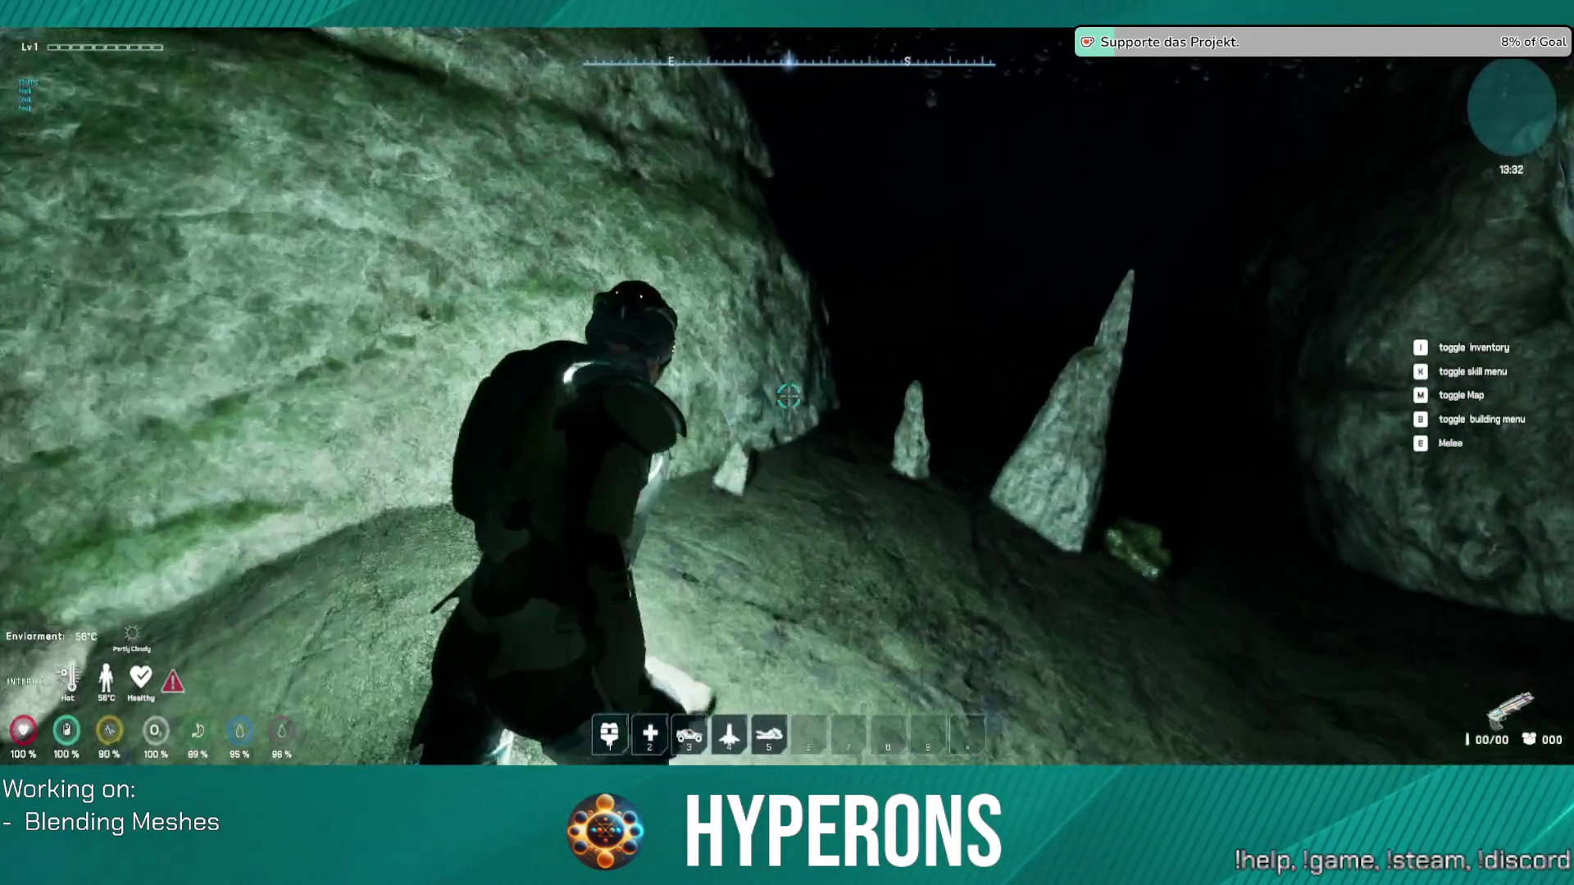
{"action": "key", "text": "w"}
{"action": "key", "text": "w"}
{"action": "key", "text": "w"}
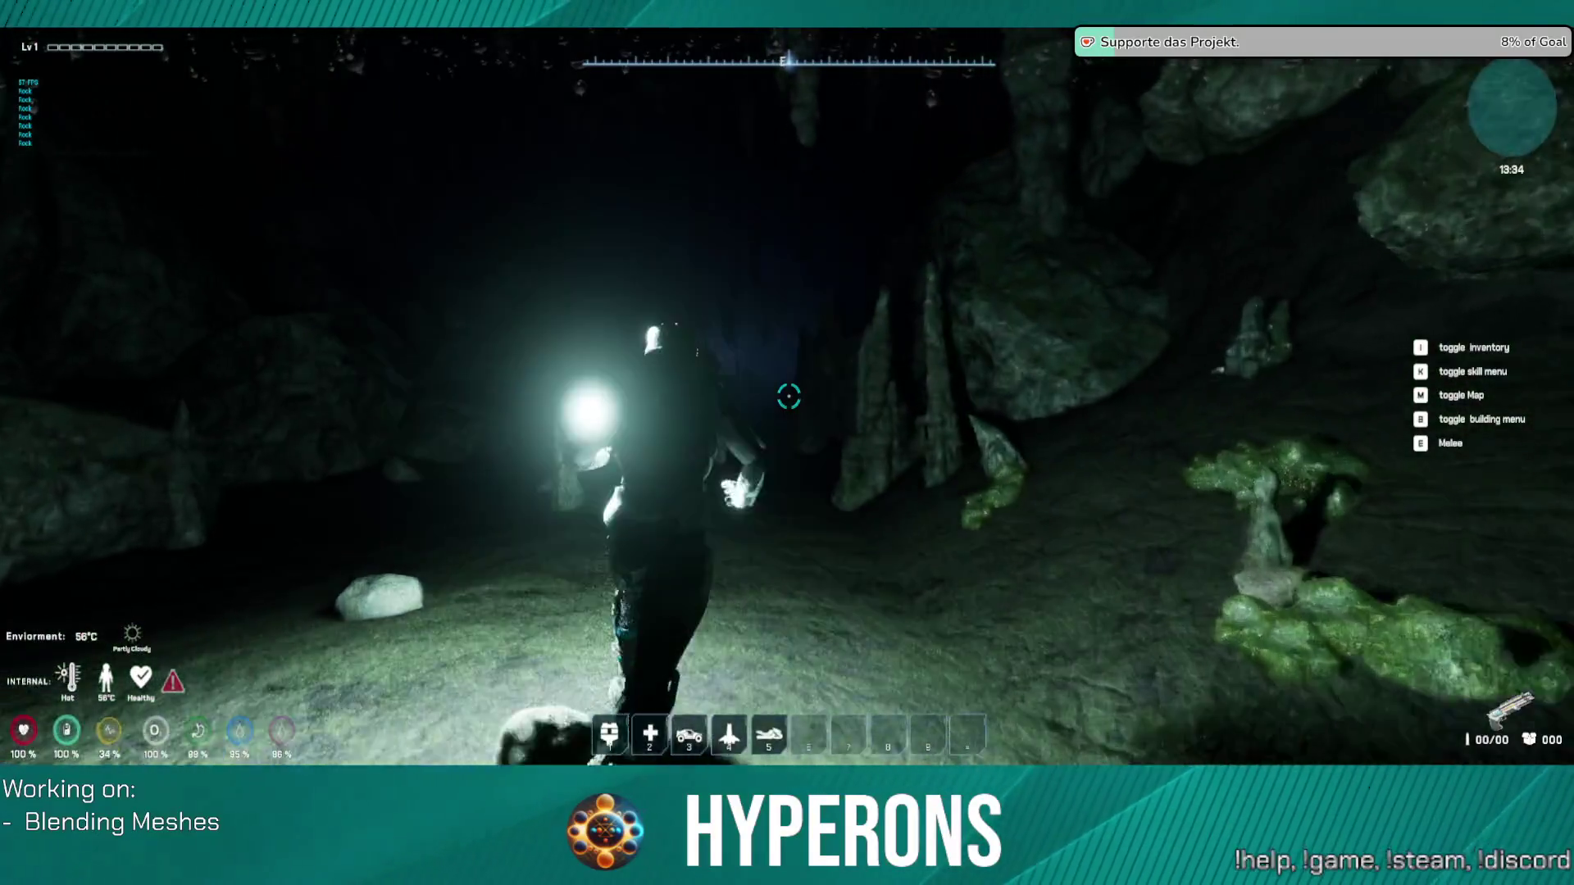
{"action": "key", "text": "w"}
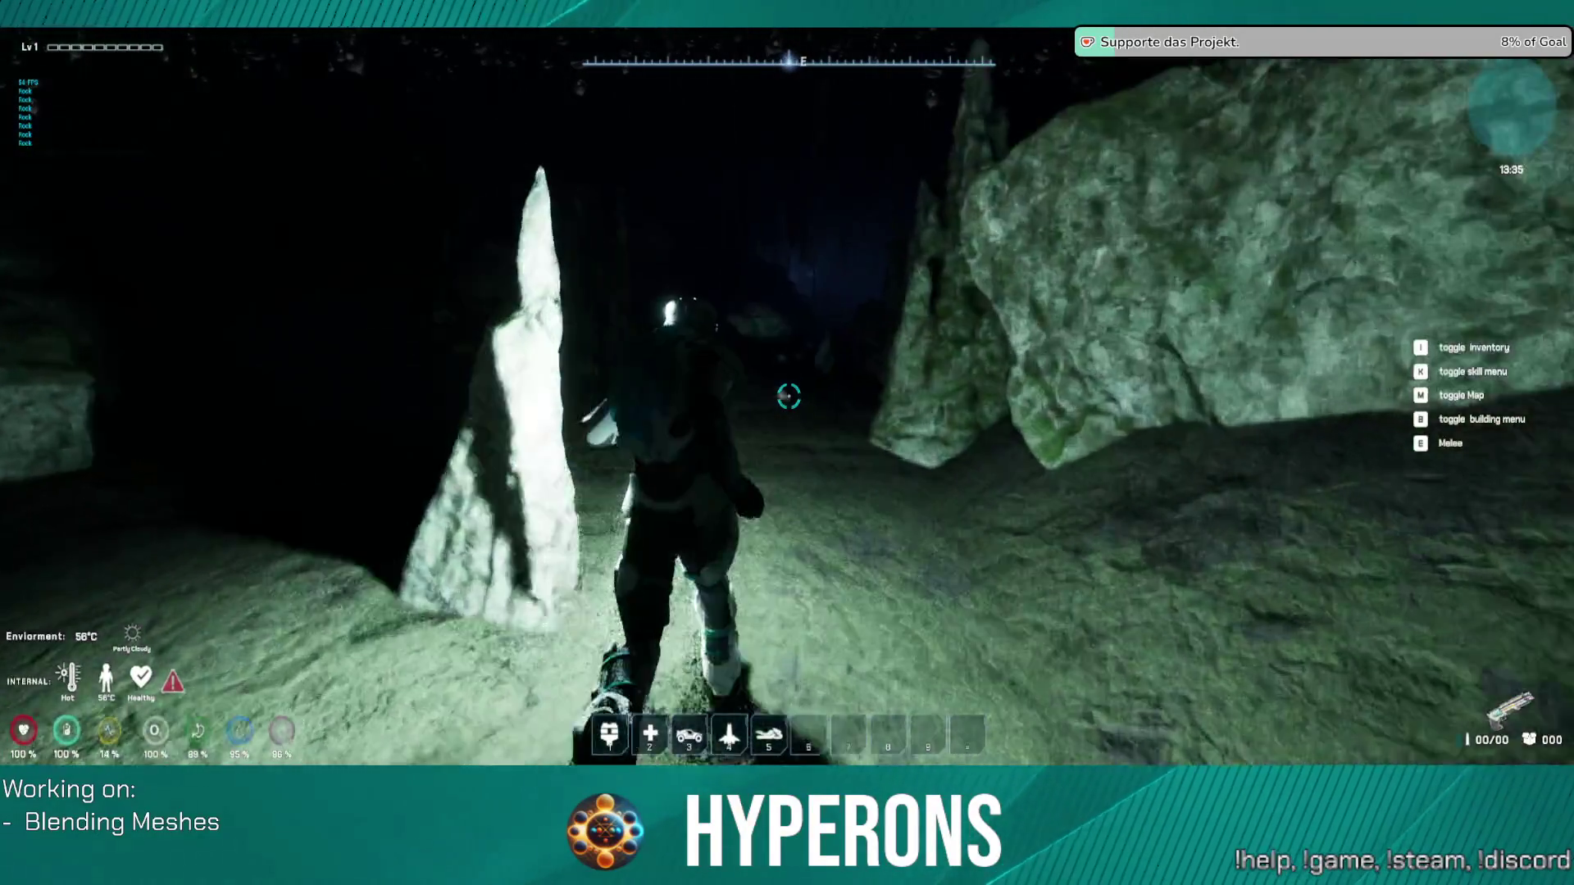
{"action": "key", "text": "w"}
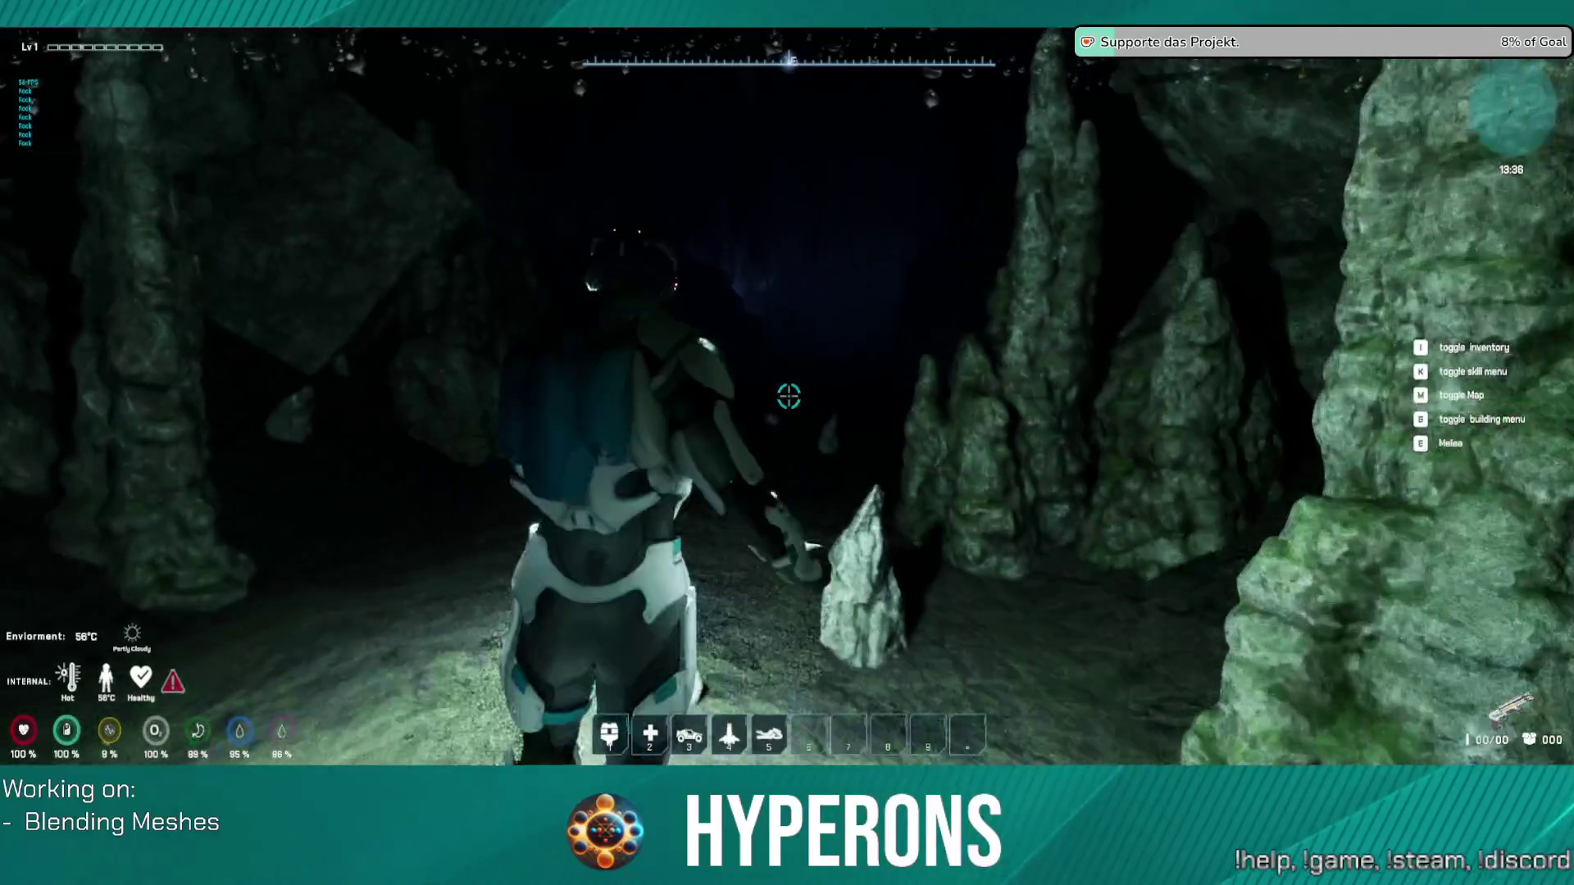
{"action": "key", "text": "w"}
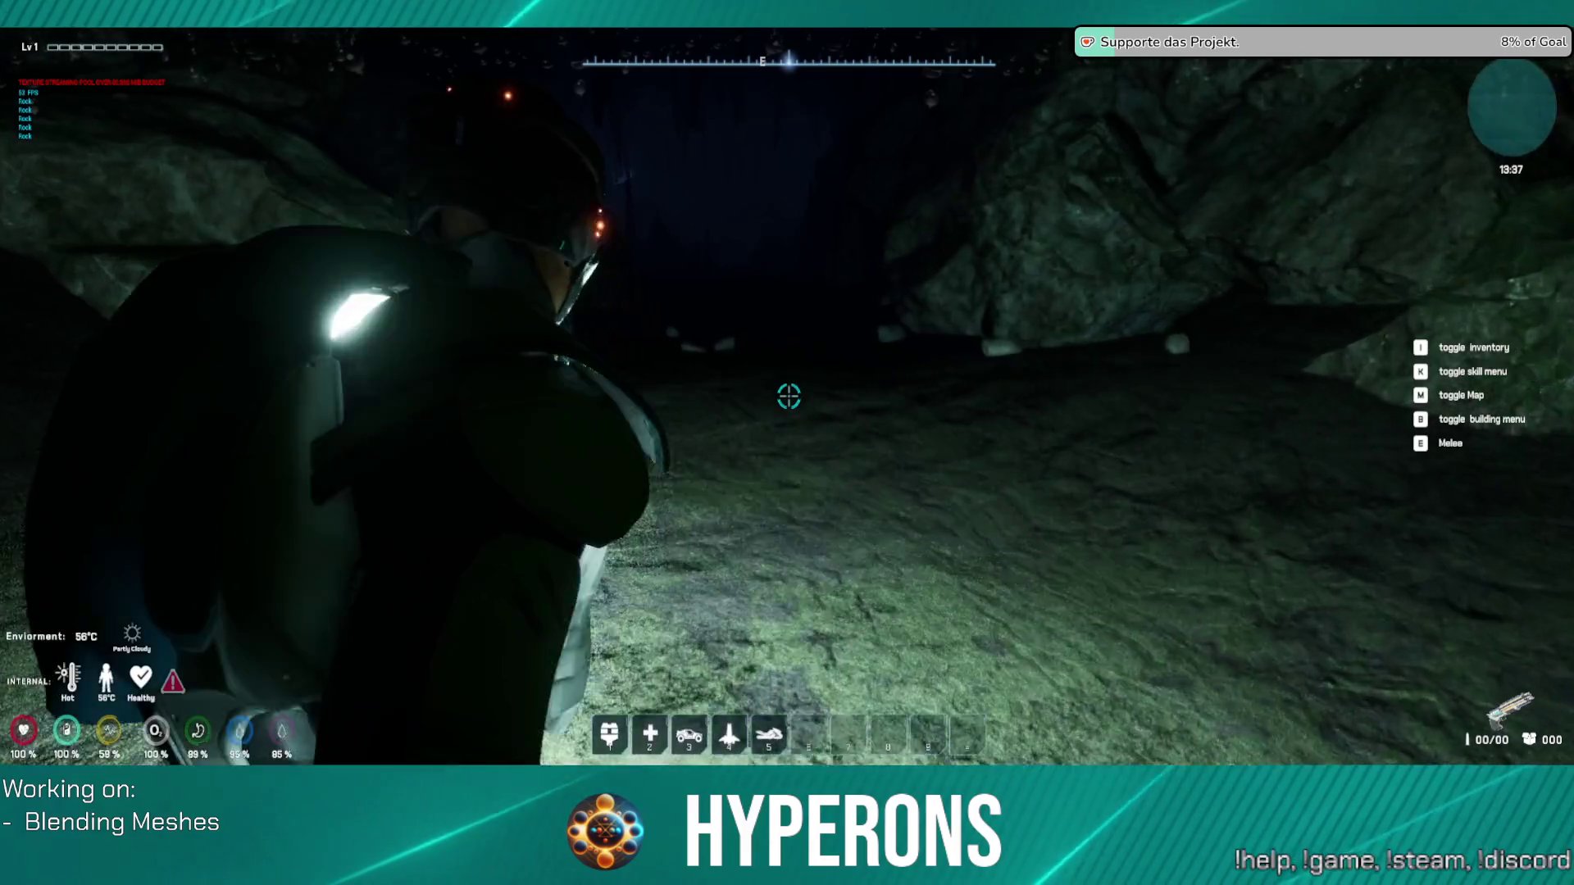
Step: Run deeper past the large rock and climb upward through the cave rocks
{"action": "key", "text": "w"}
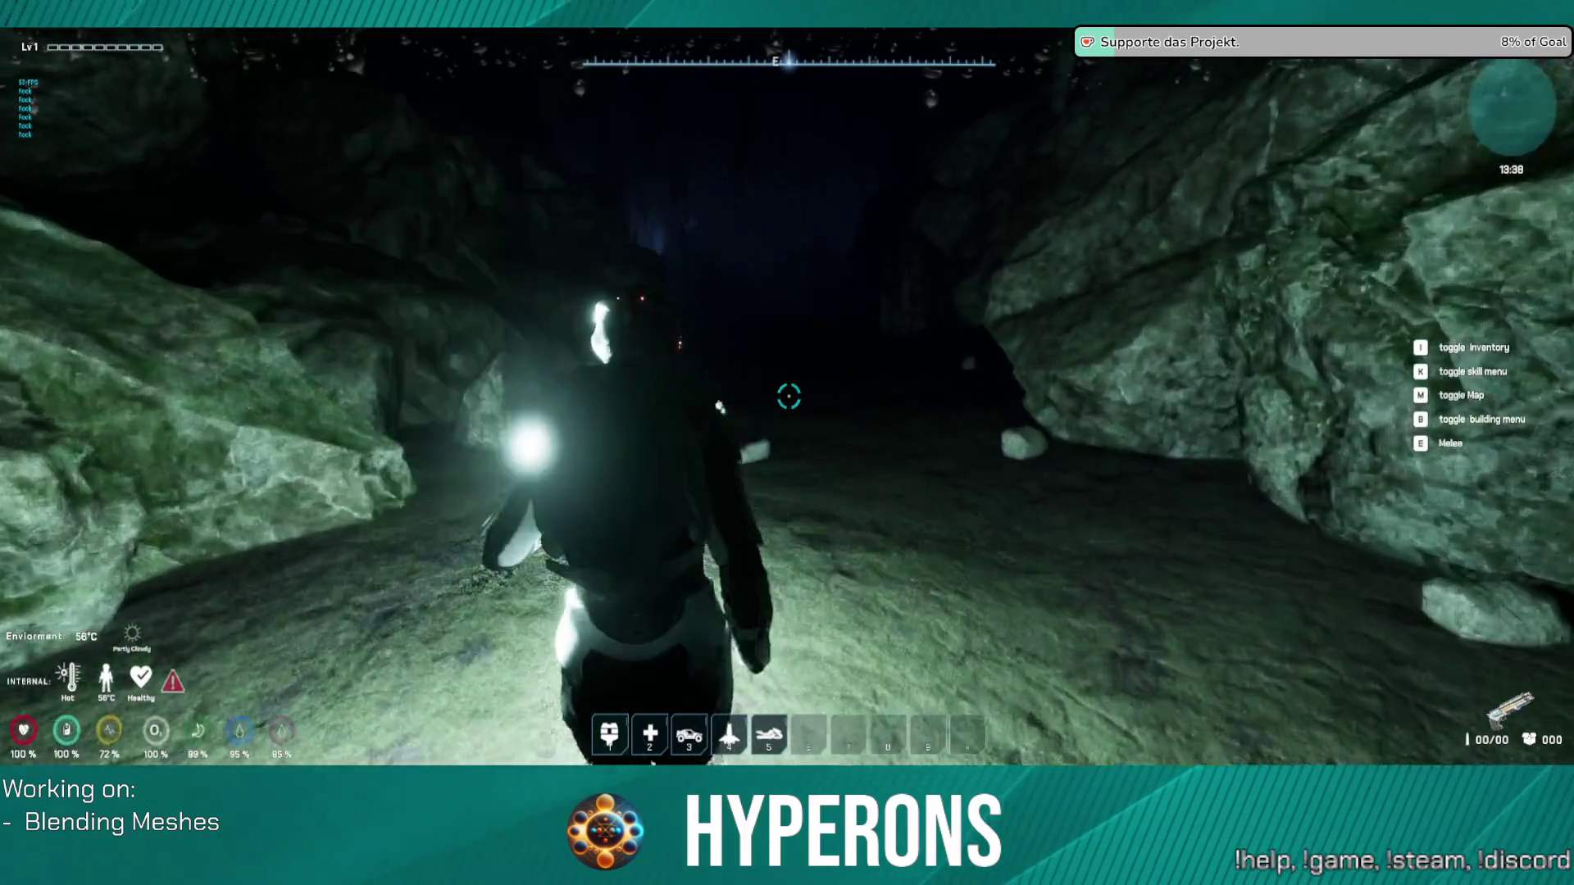
{"action": "key", "text": "w"}
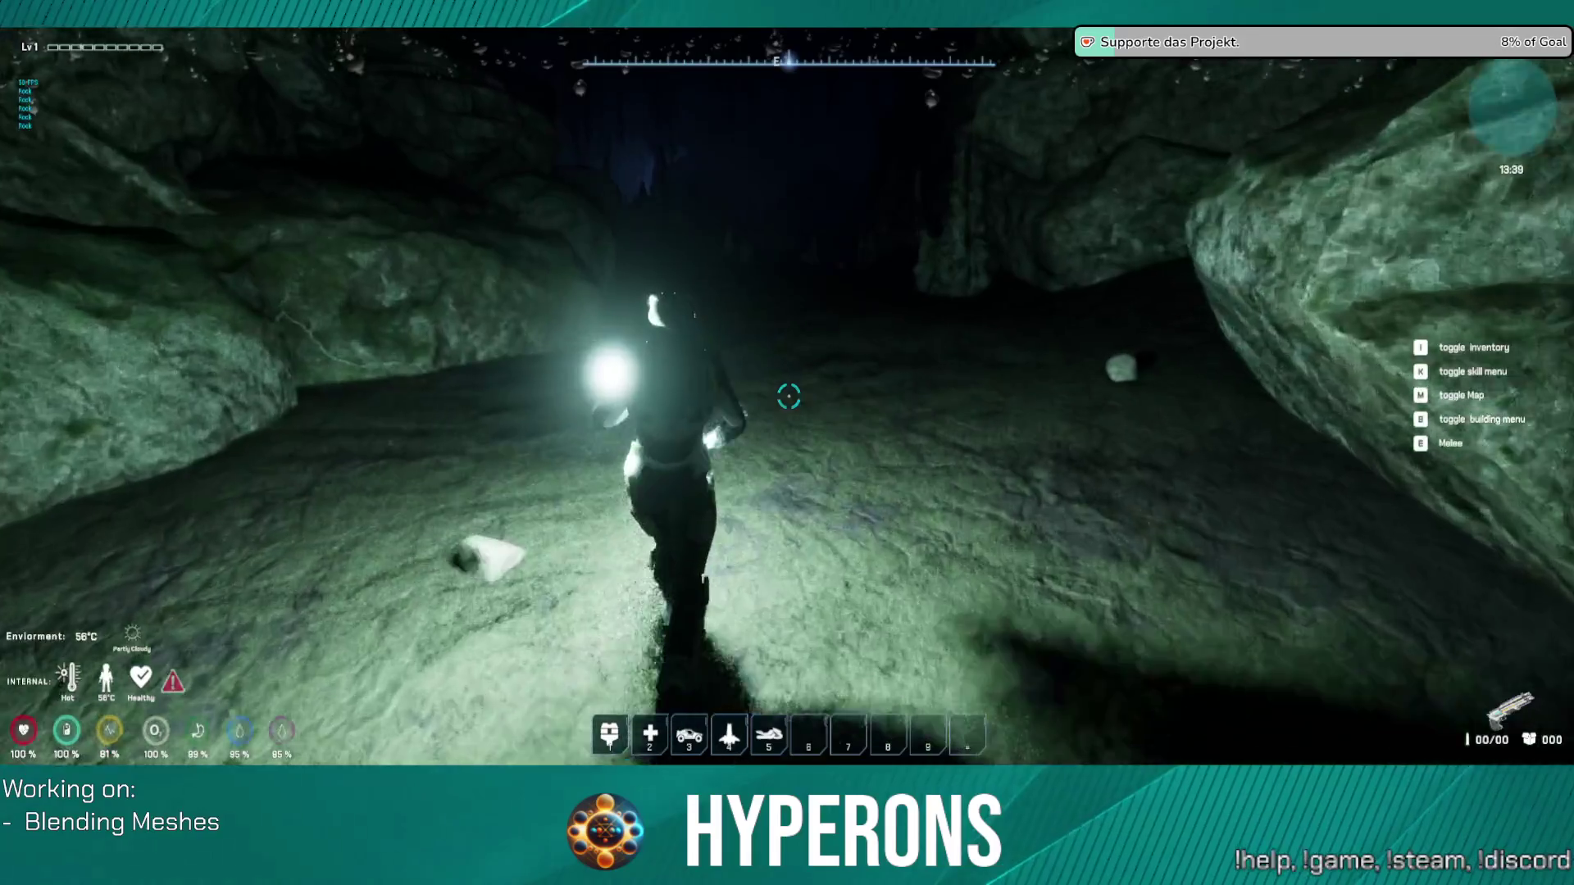
{"action": "key", "text": "w"}
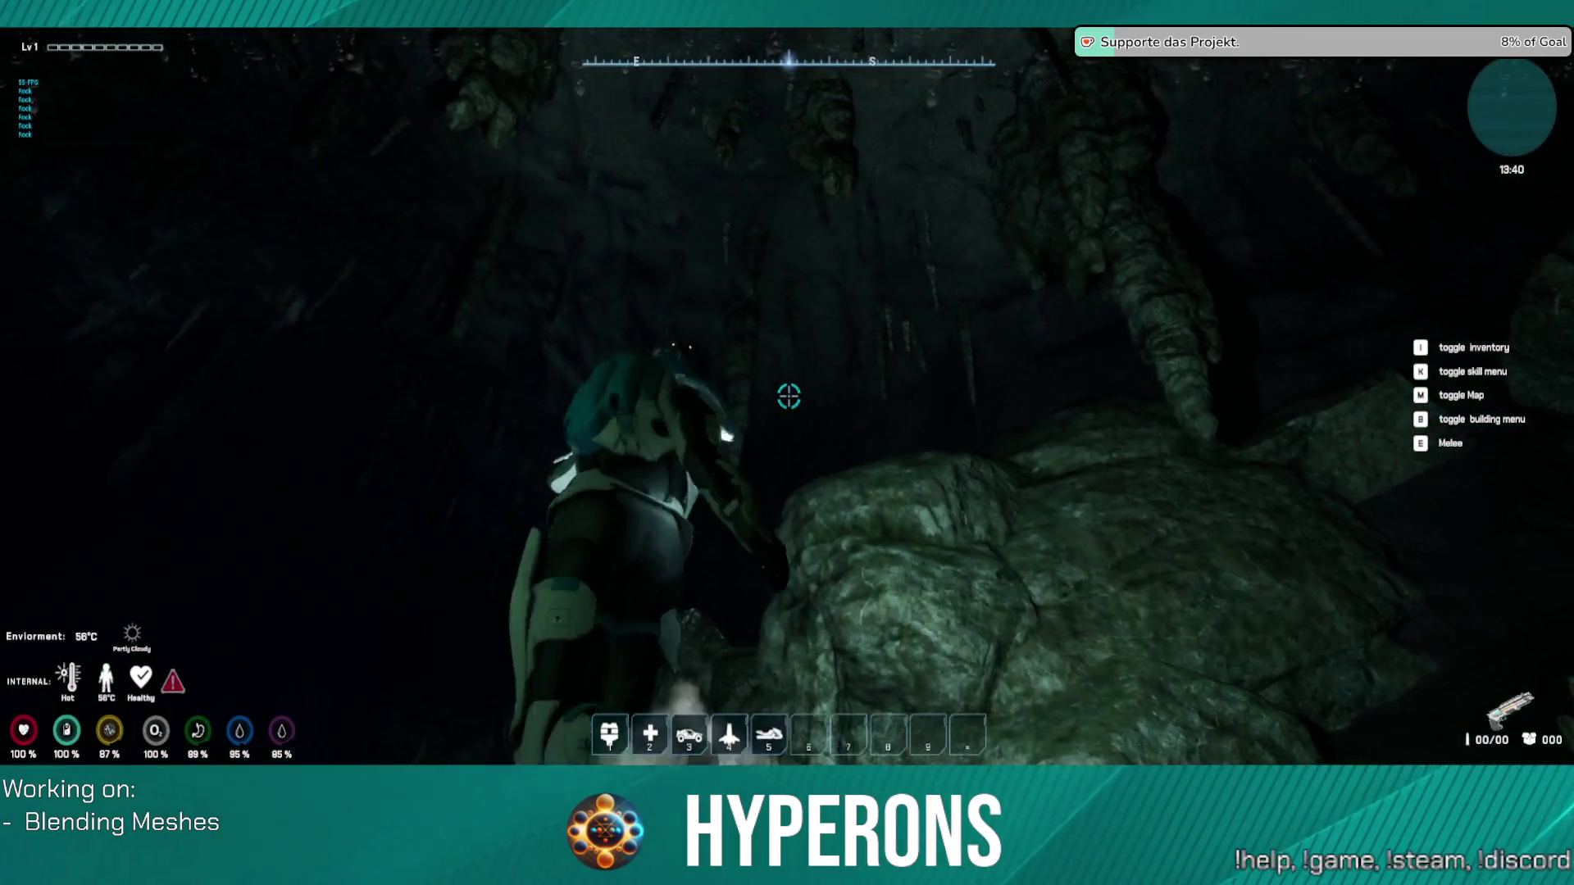
{"action": "key", "text": "w"}
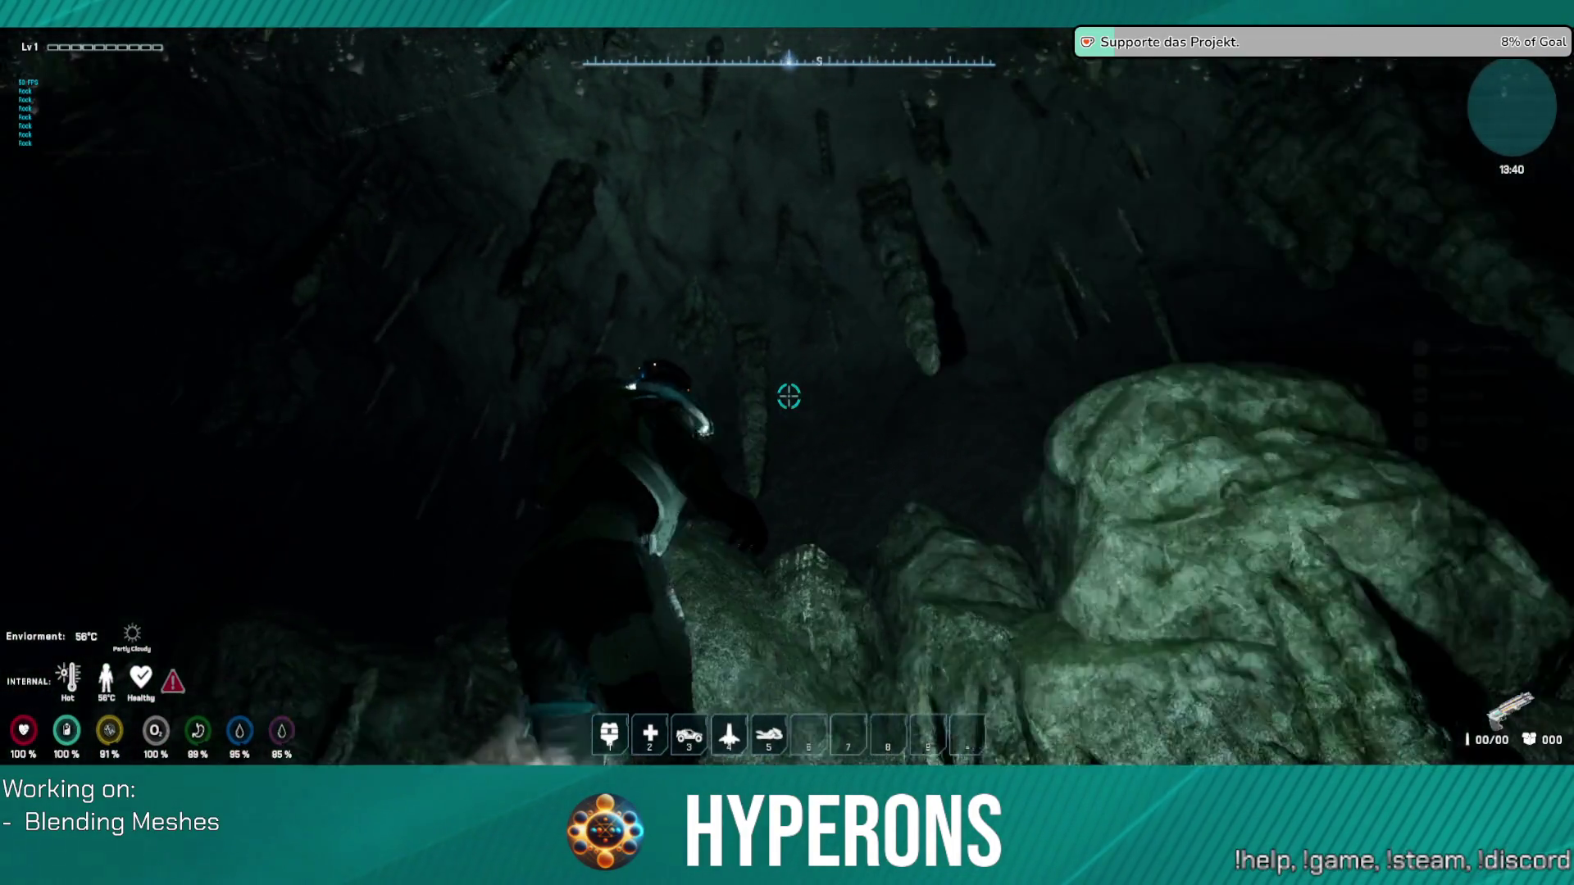
{"action": "key", "text": "w"}
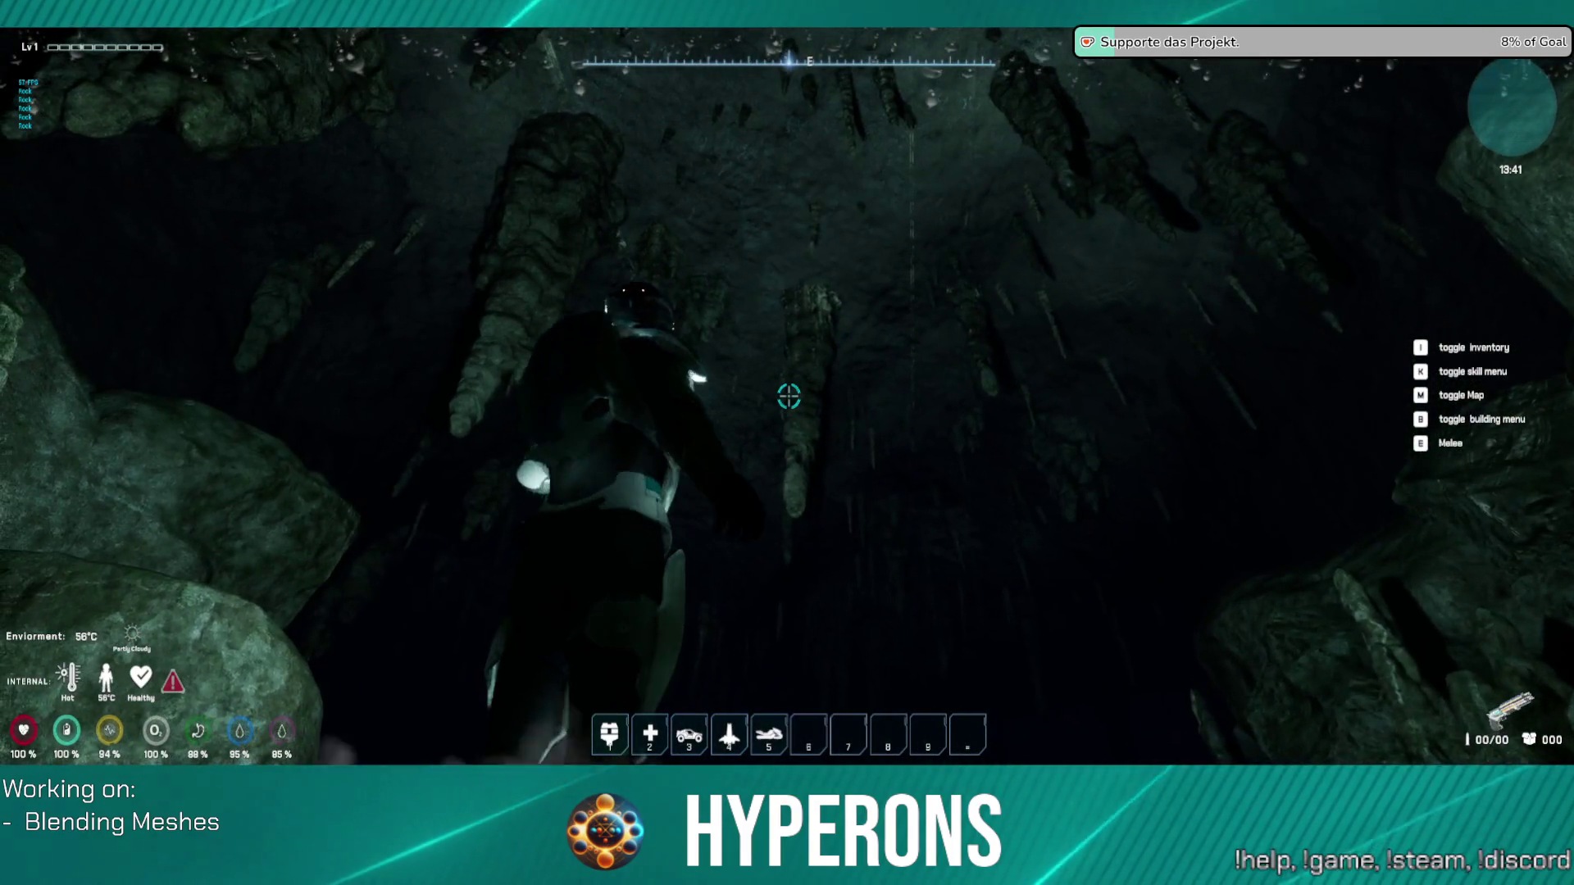
{"action": "key", "text": "w"}
{"action": "key", "text": "w"}
{"action": "key", "text": "w"}
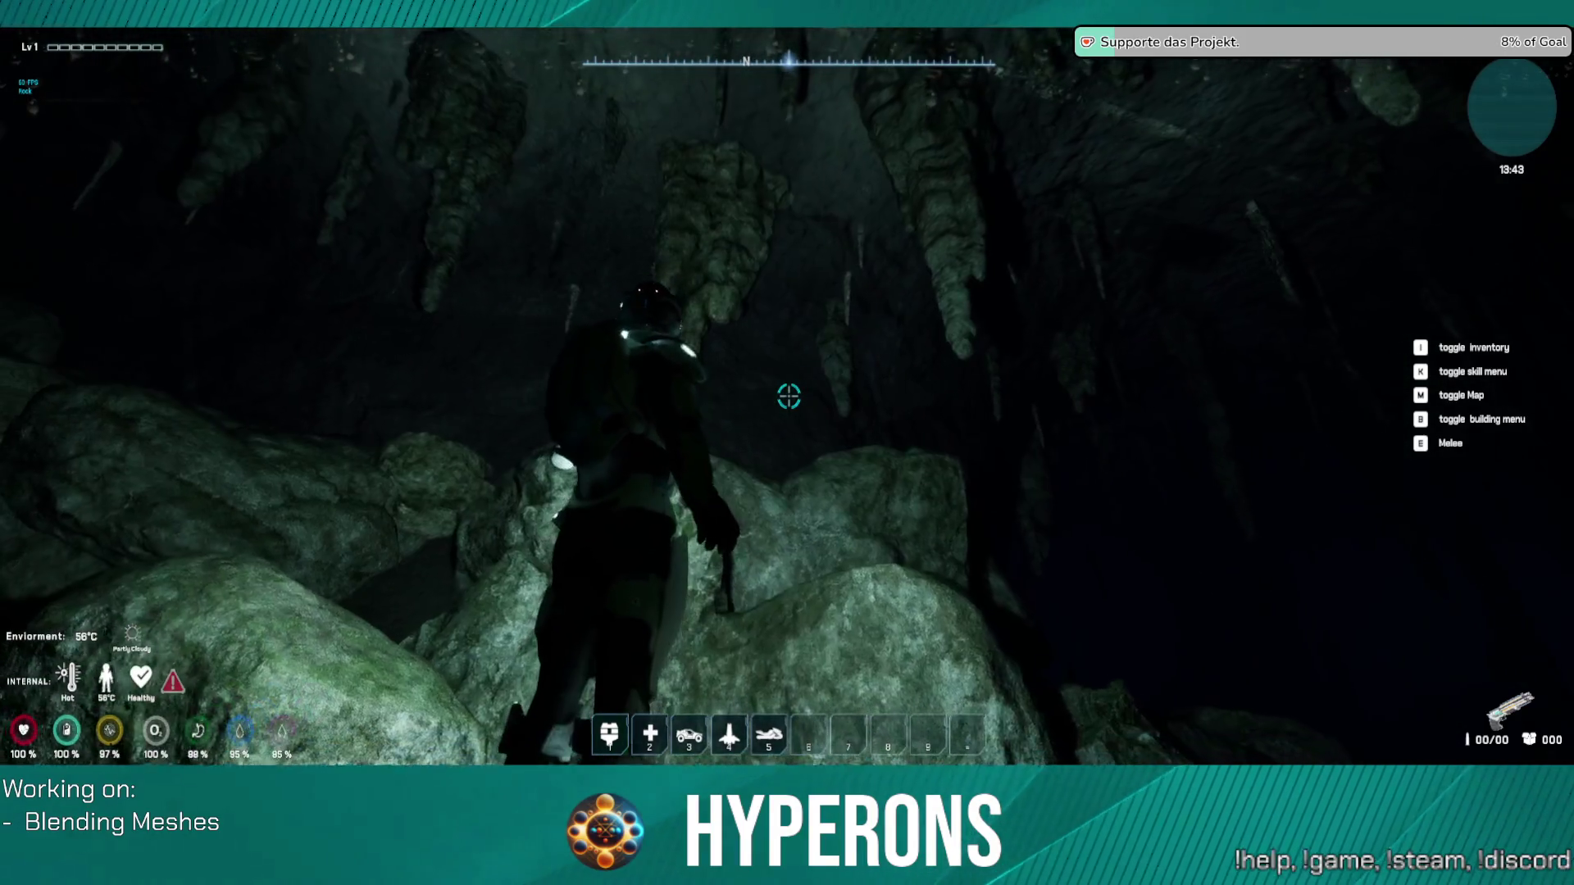
{"action": "key", "text": "w"}
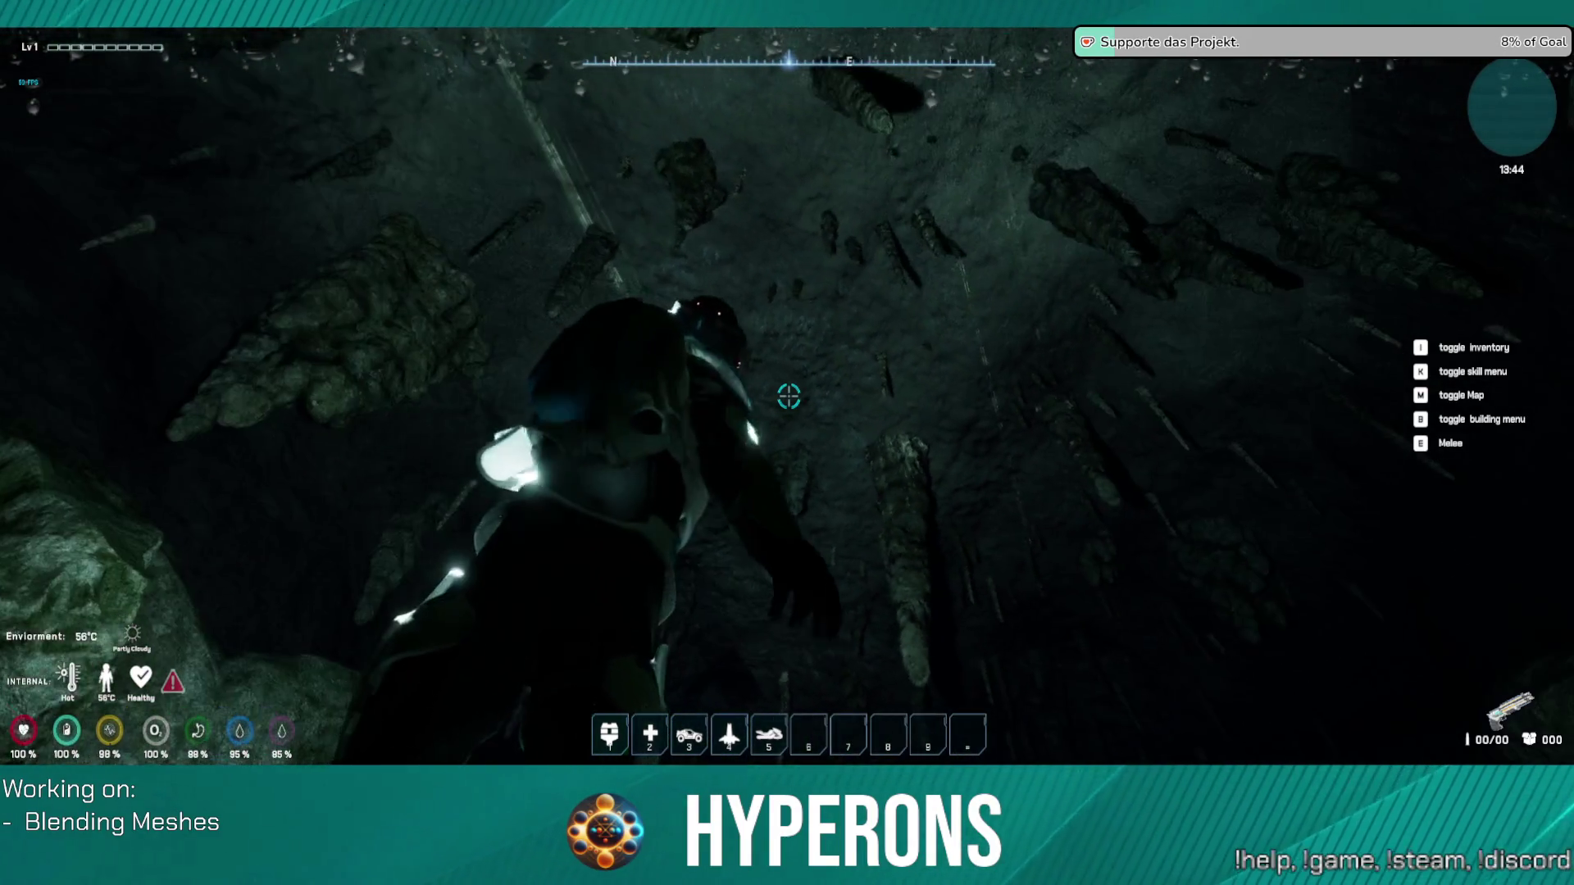
{"action": "key", "text": "w"}
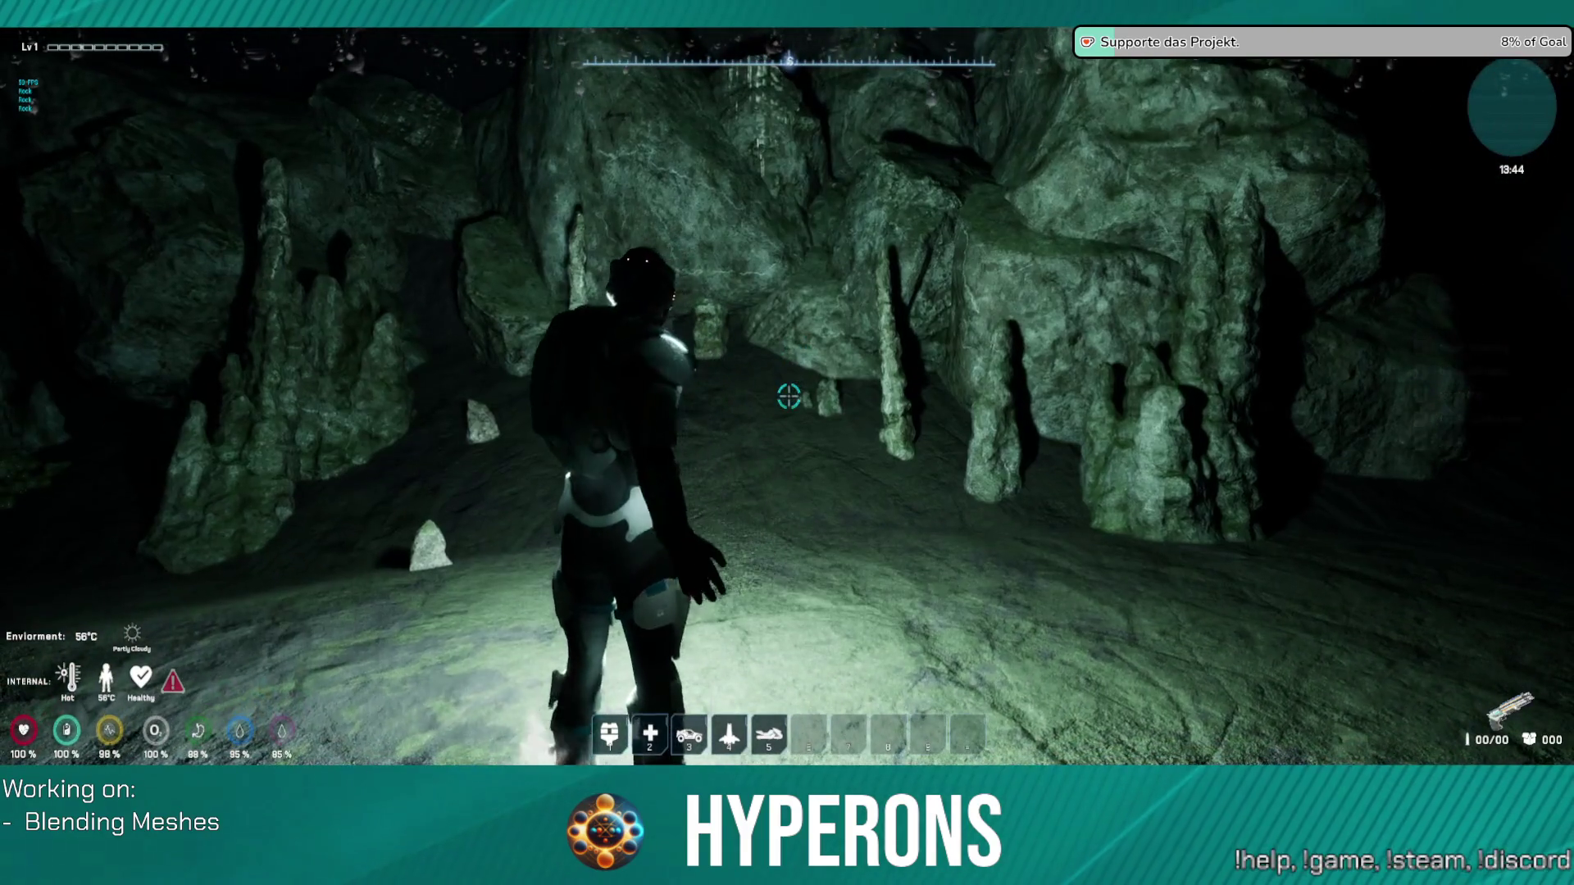
{"action": "key", "text": "w"}
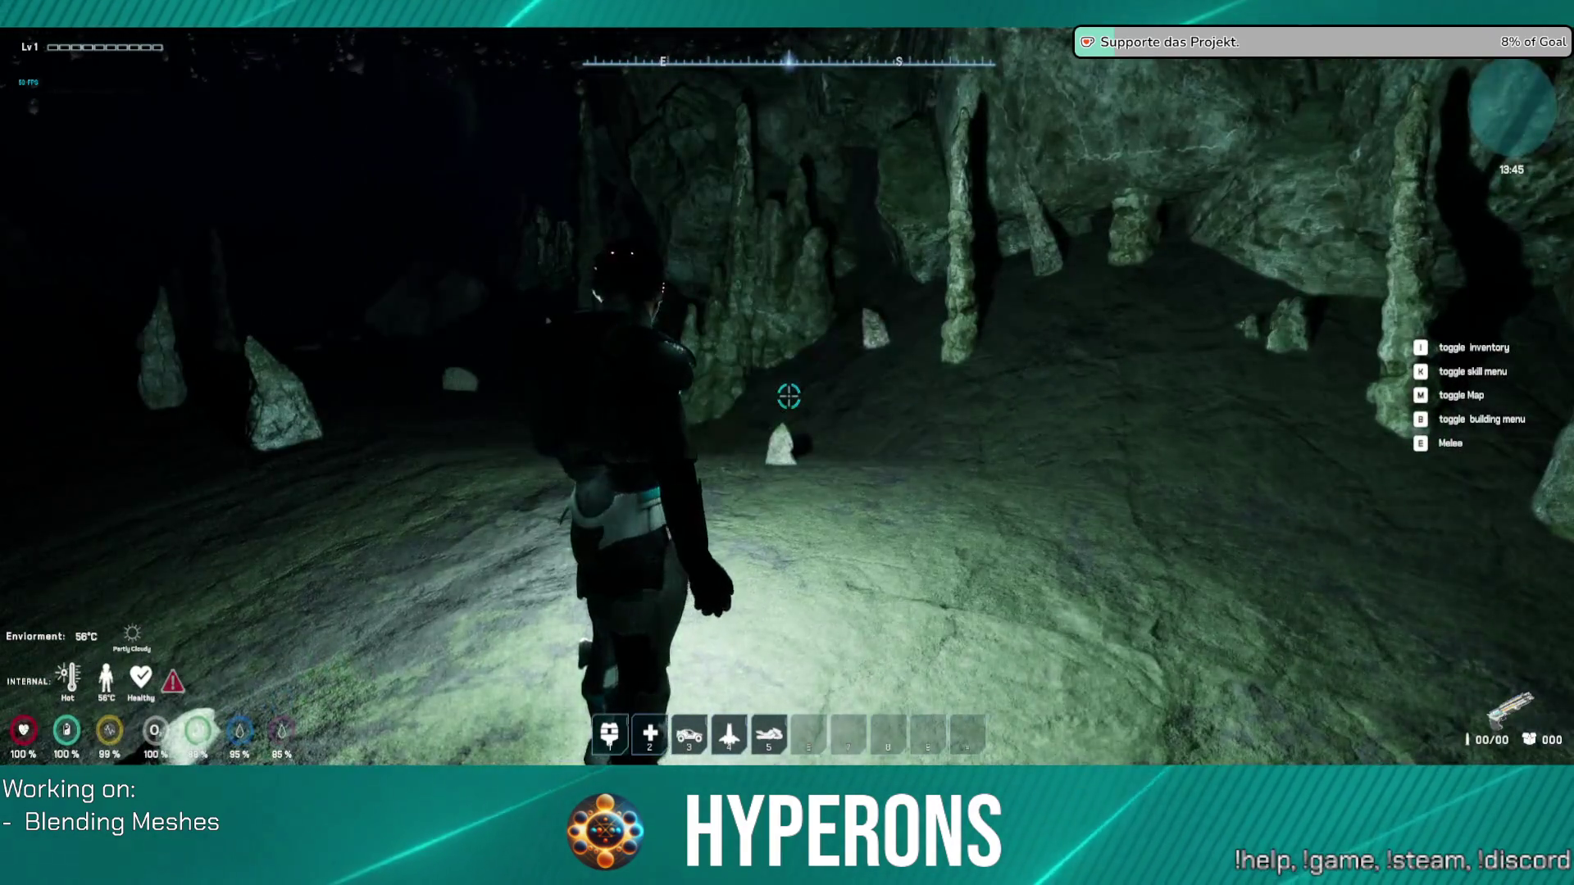
Step: Cross the cave floor toward the stalactites and stalagmites, passing another large rock
{"action": "key", "text": "w"}
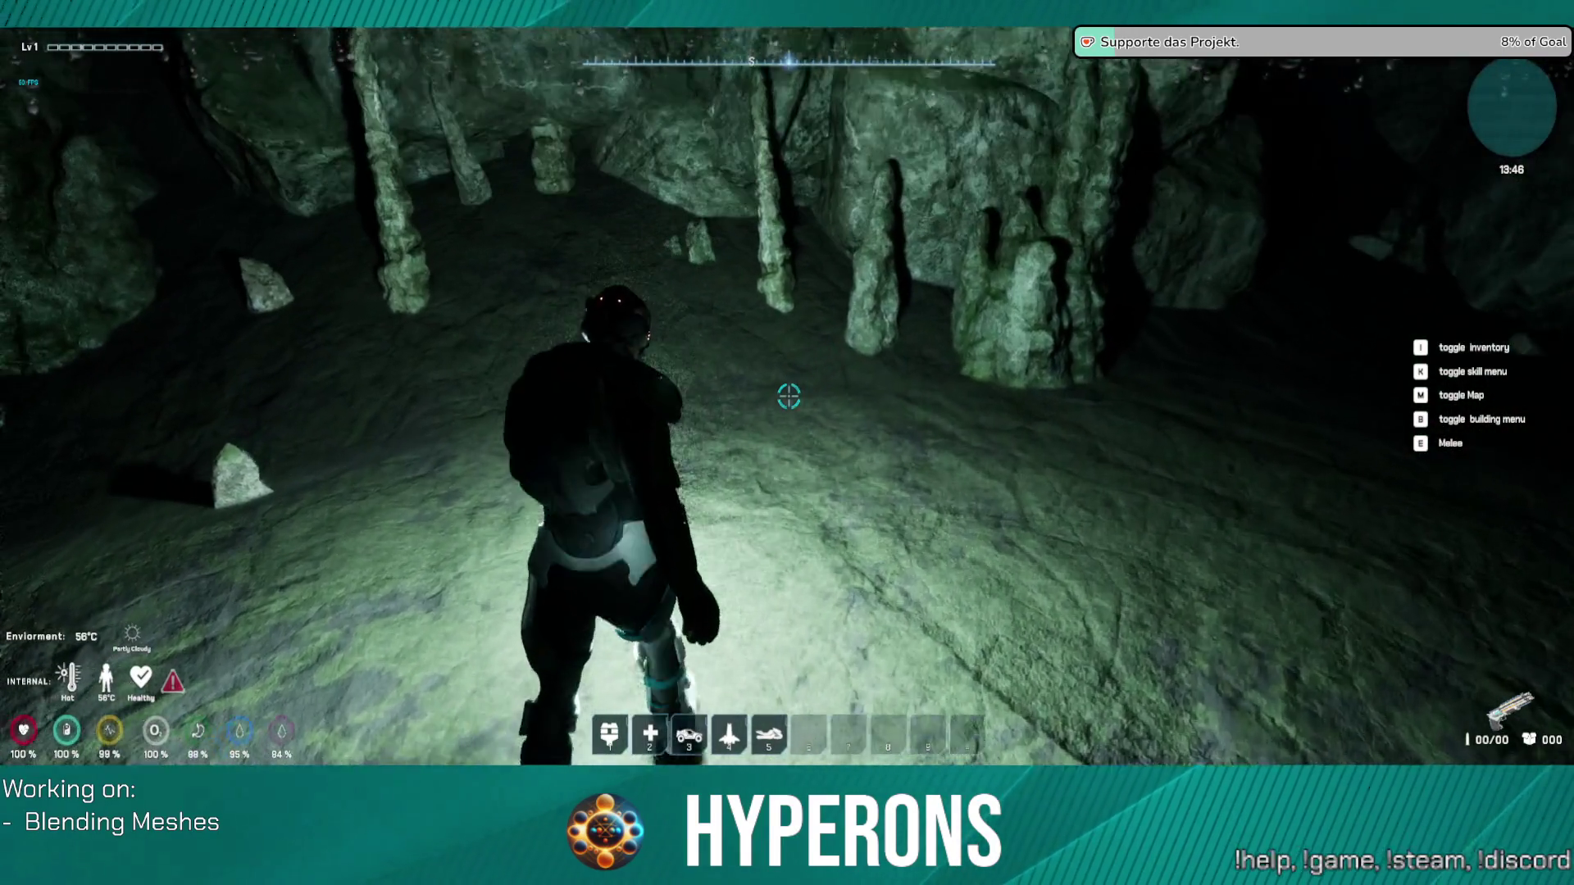
{"action": "key", "text": "w"}
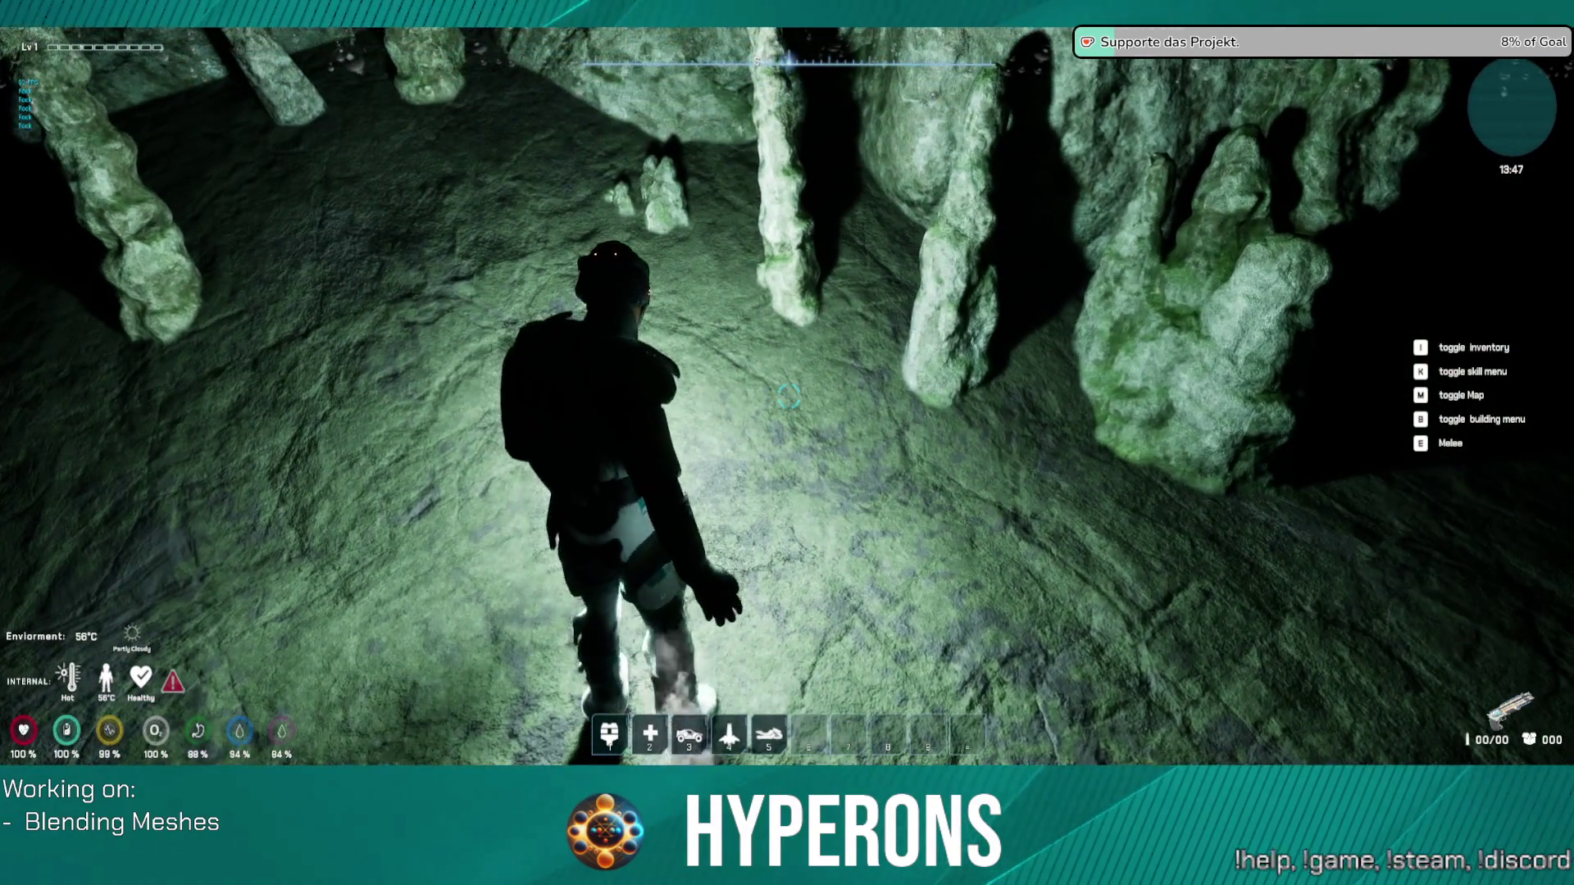
{"action": "key", "text": "w"}
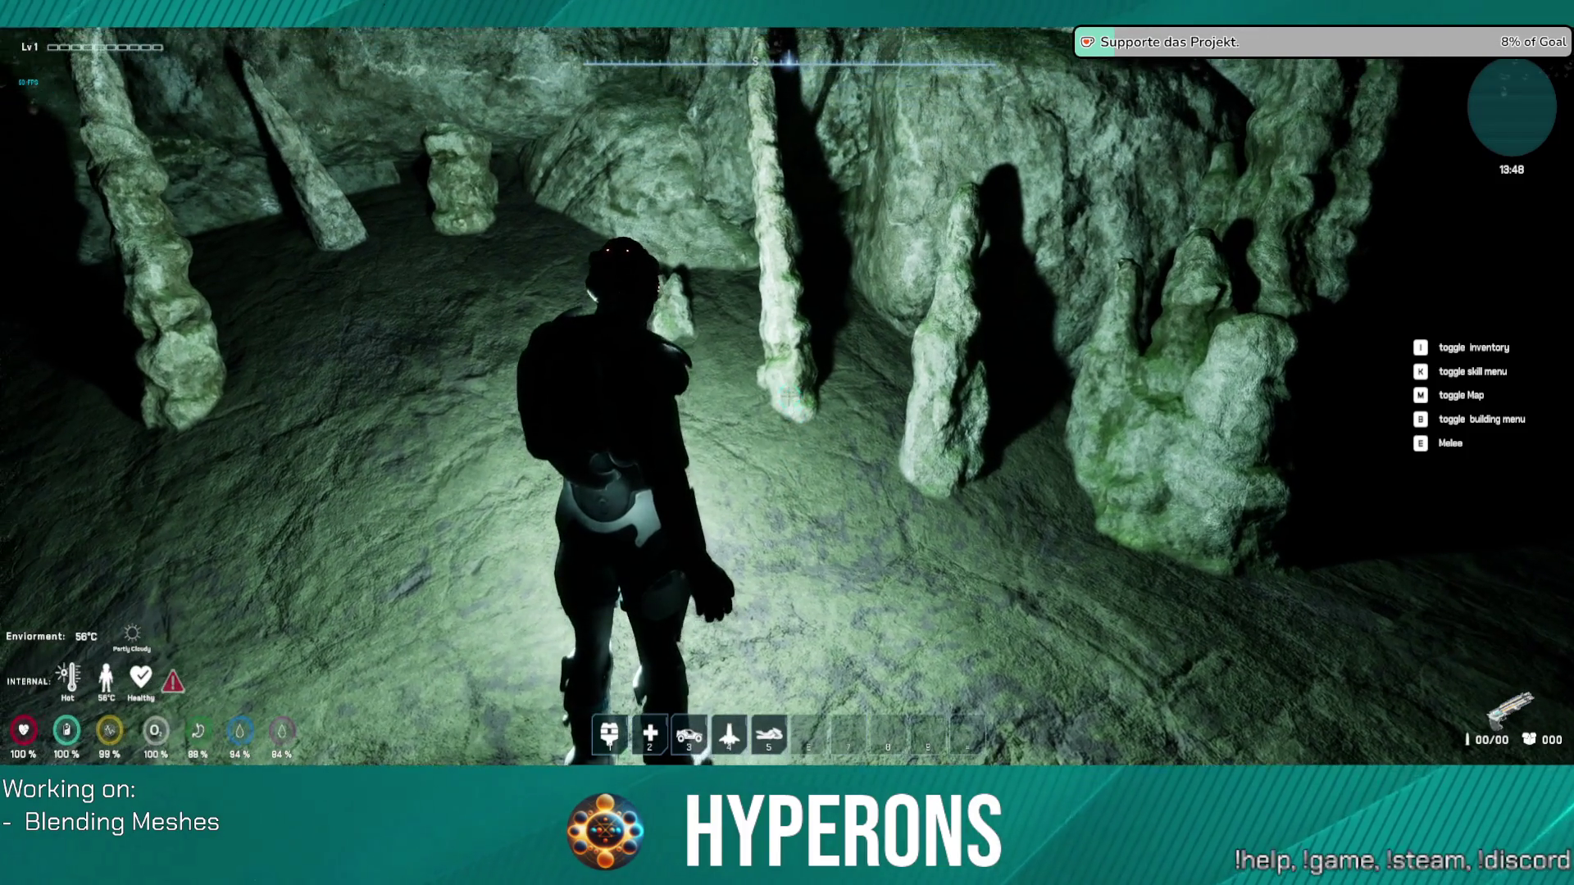
{"action": "key", "text": "w"}
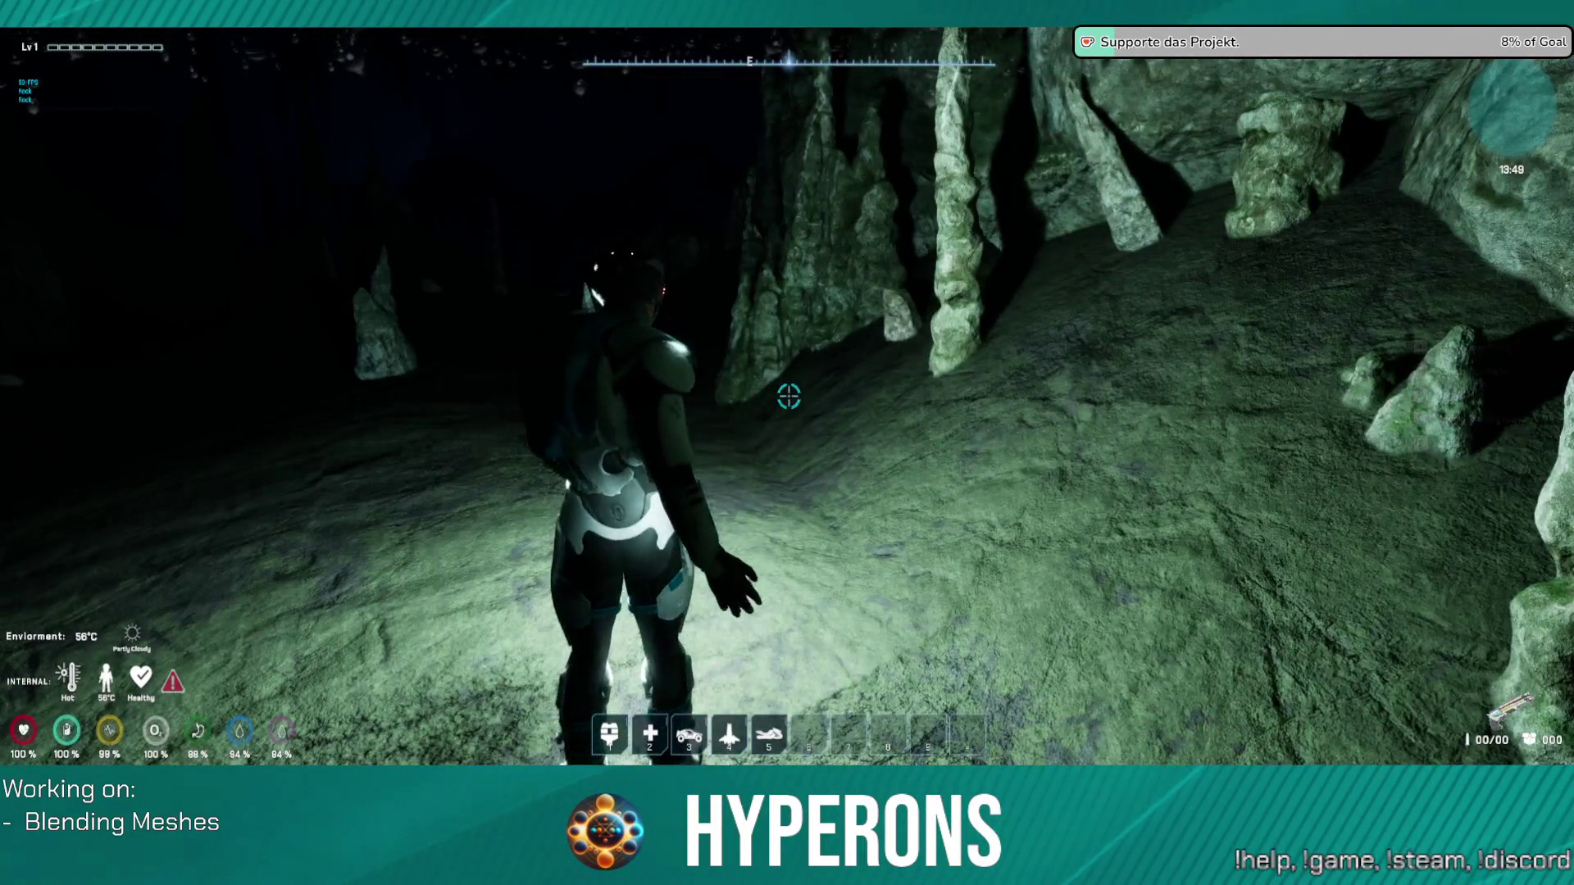
{"action": "key", "text": "w"}
{"action": "key", "text": "w"}
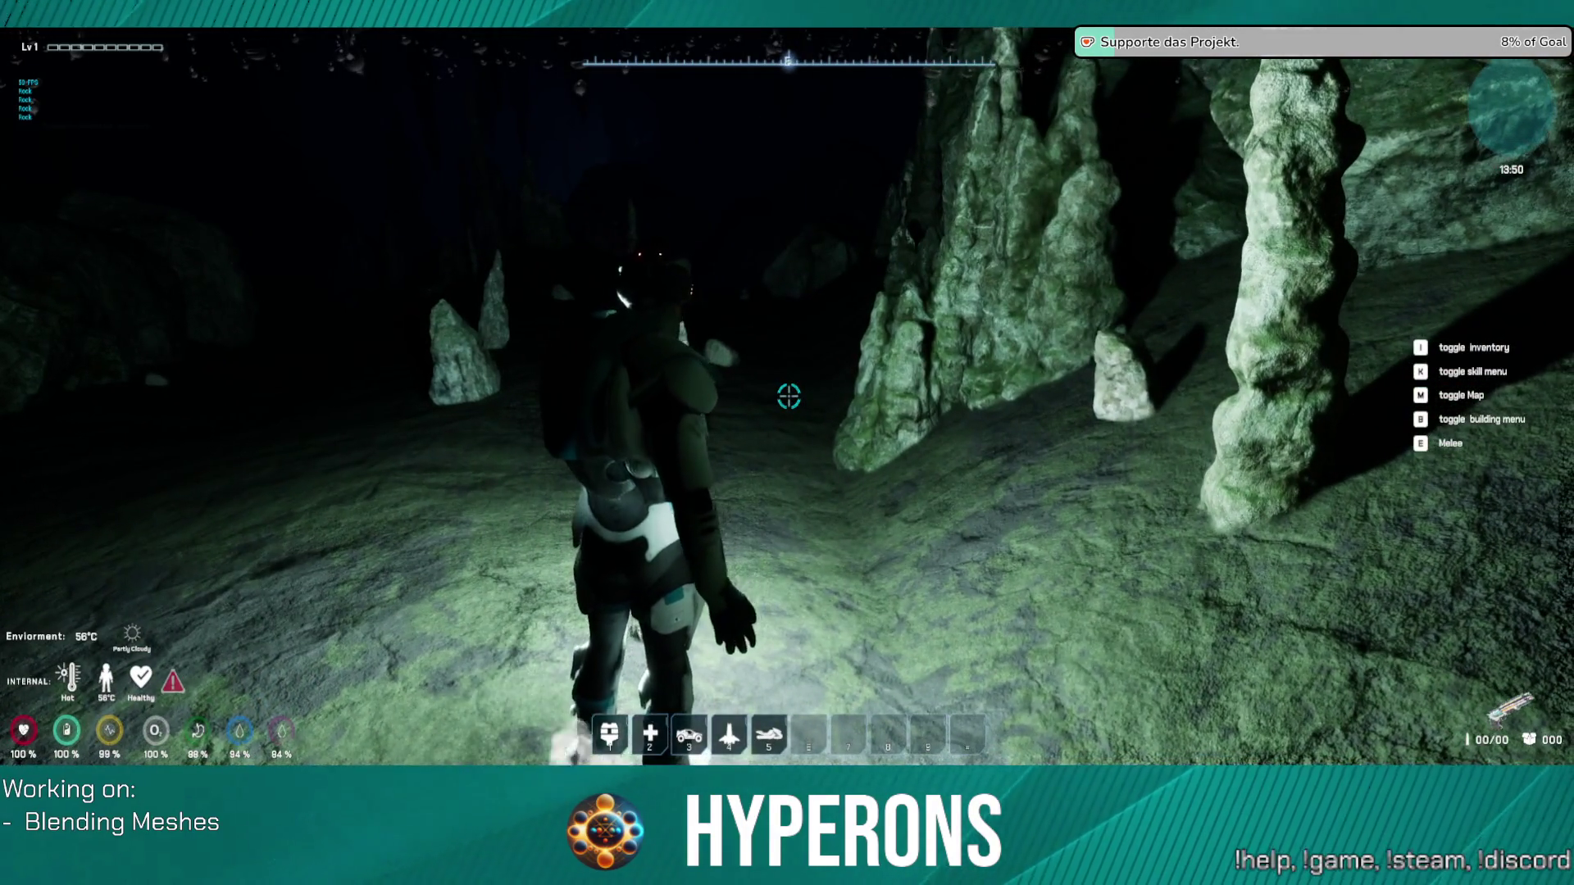
{"action": "key", "text": "w"}
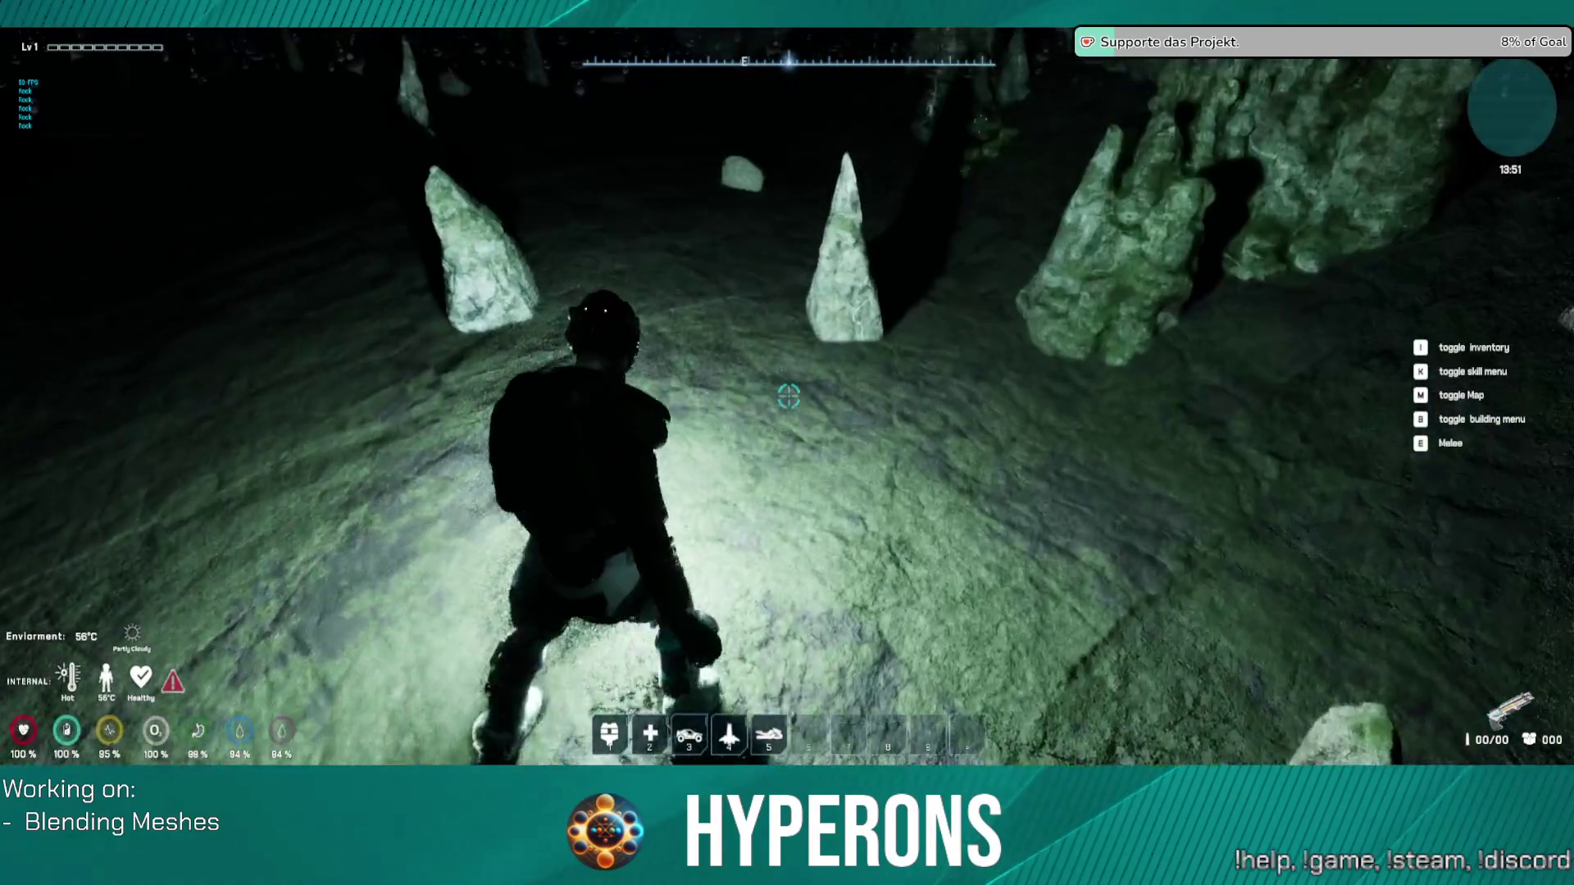
{"action": "key", "text": "w"}
{"action": "key", "text": "w"}
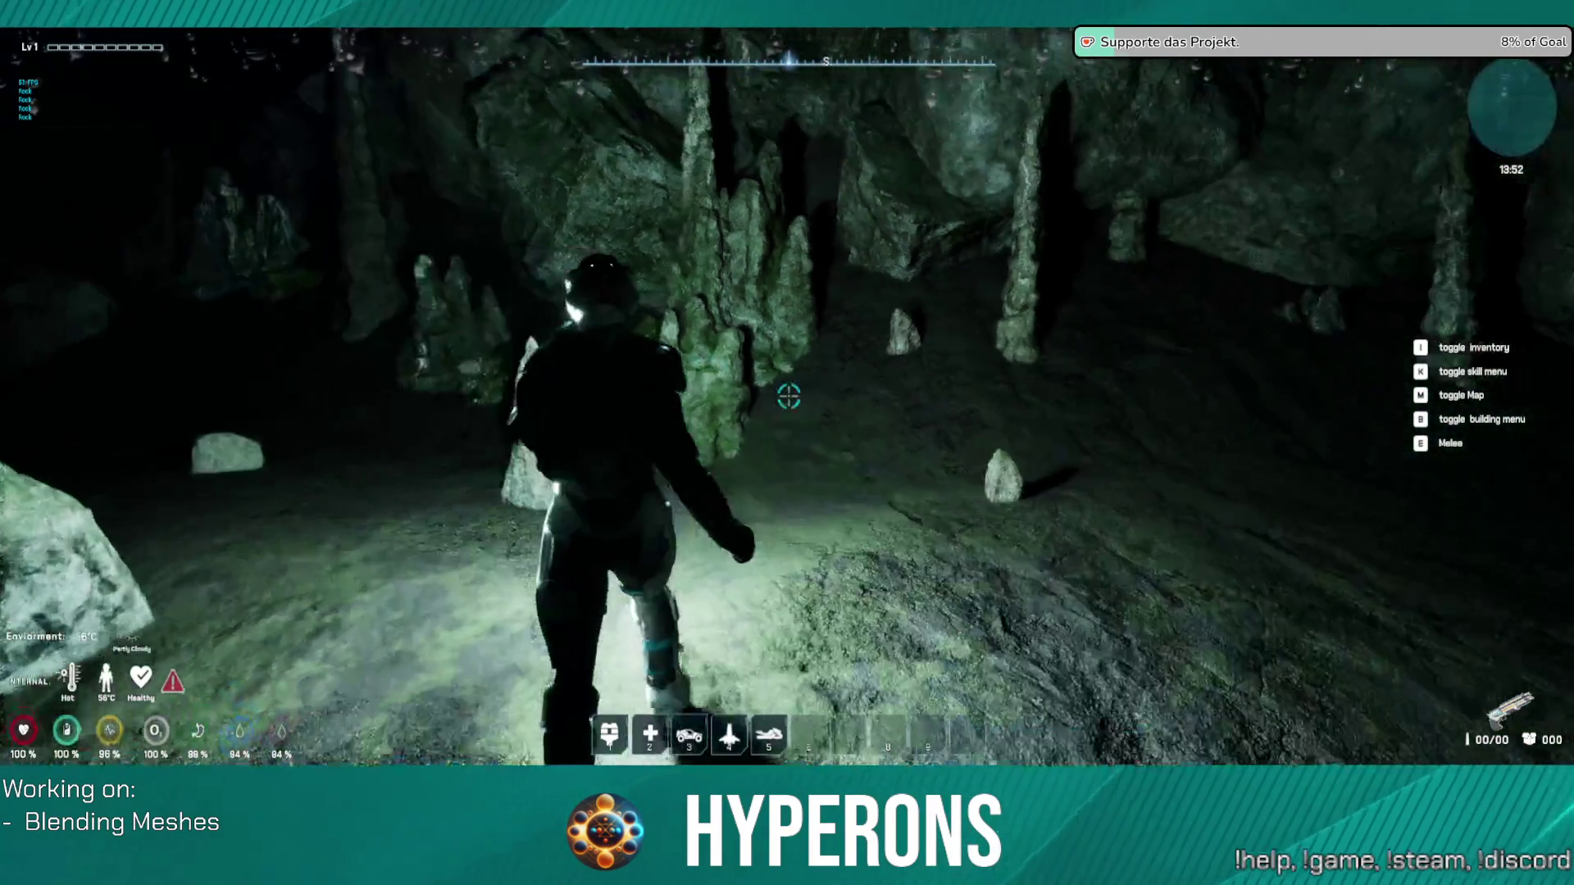
{"action": "key", "text": "w"}
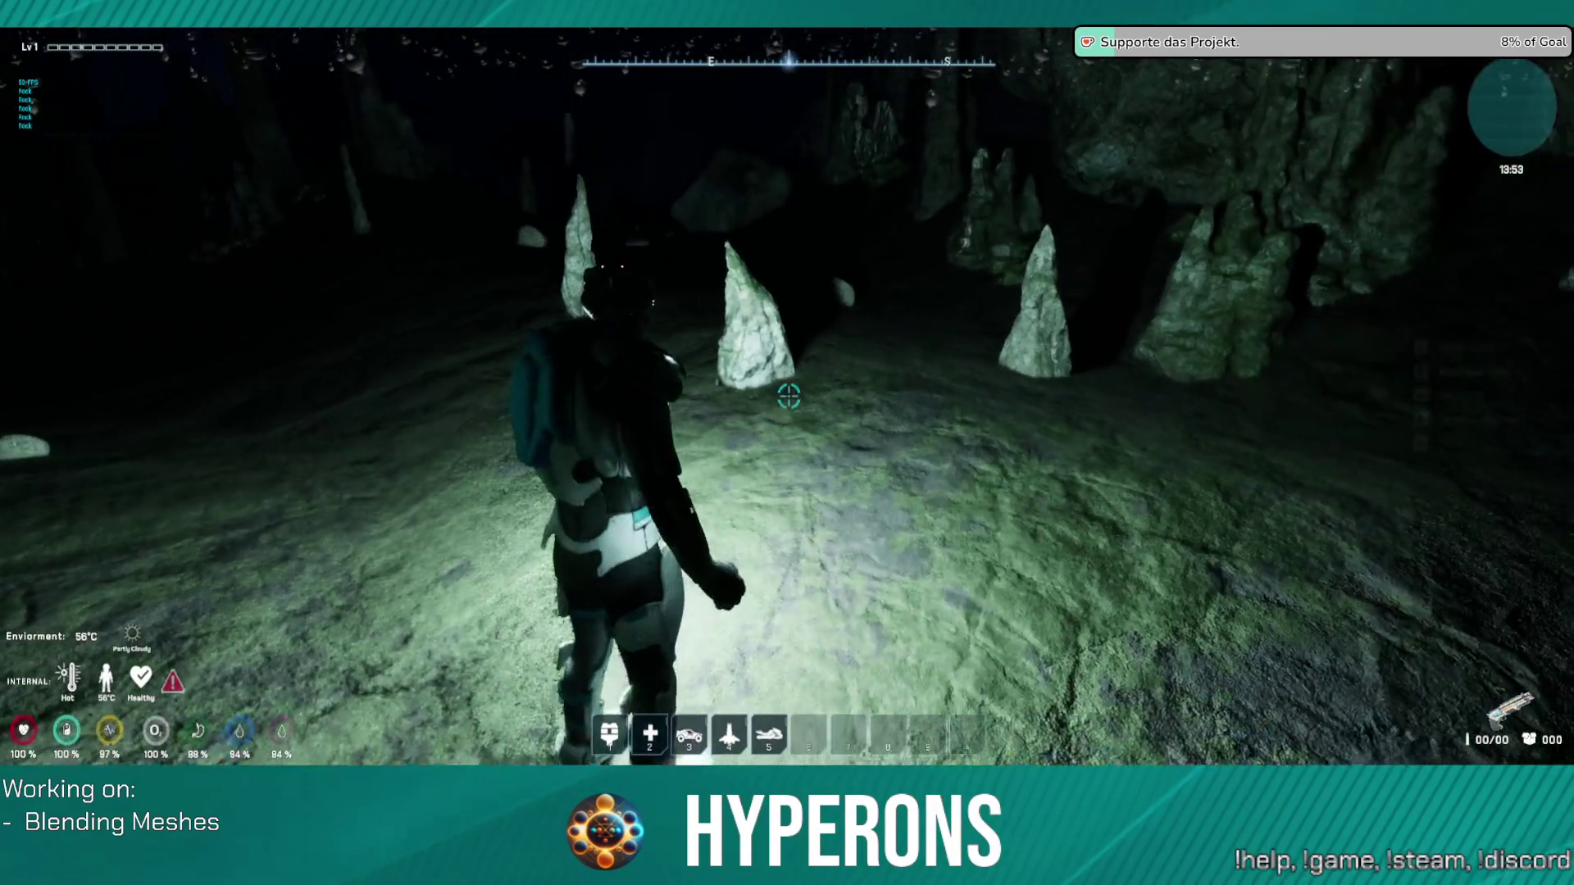
{"action": "key", "text": "w"}
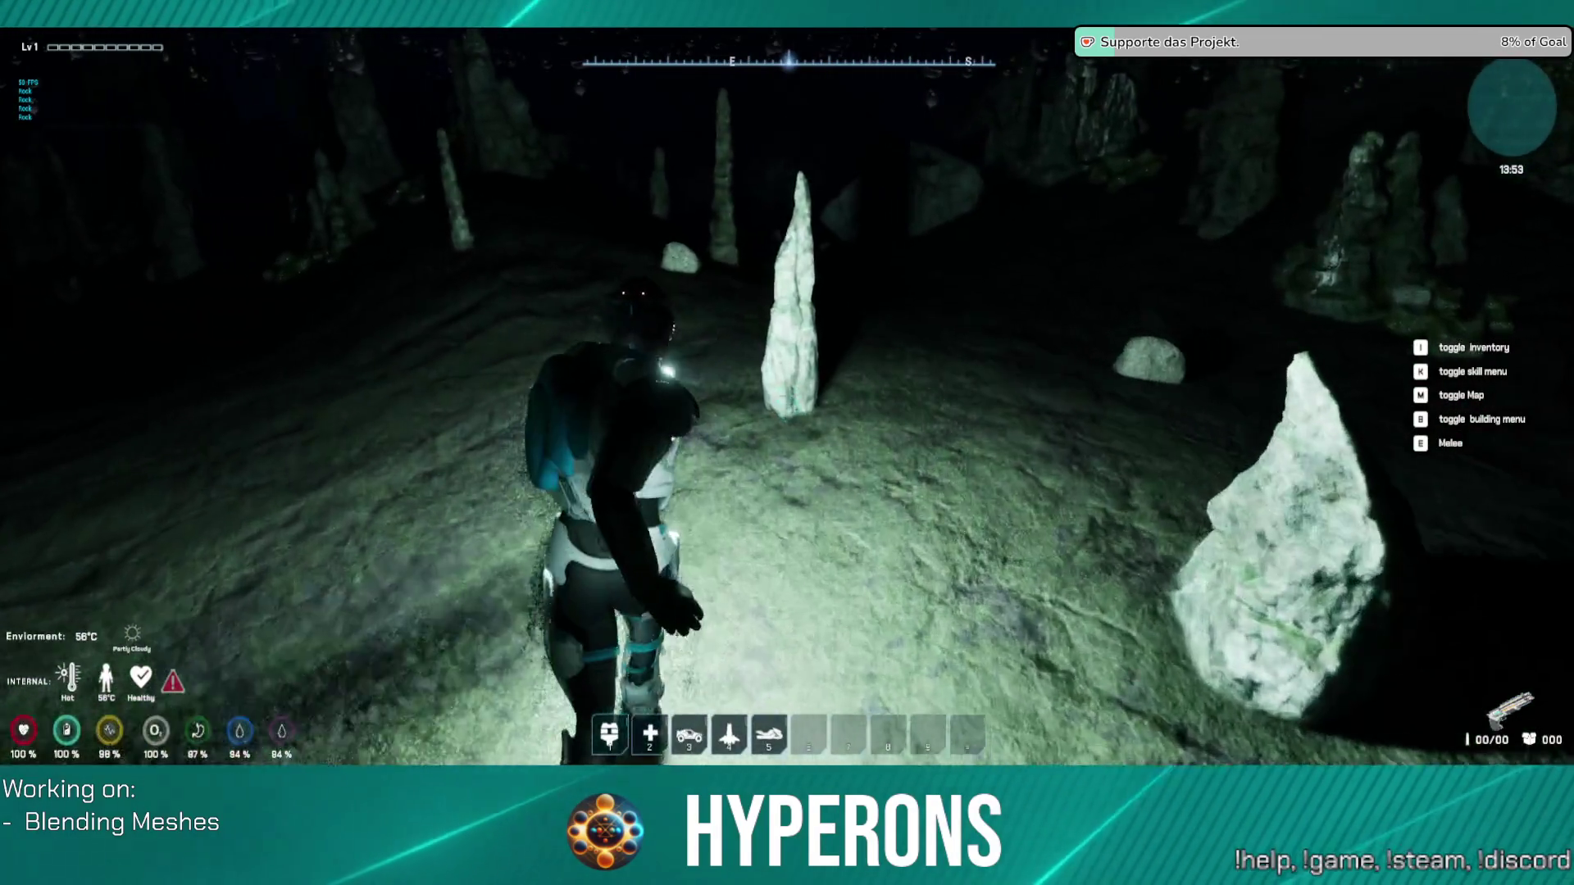
{"action": "key", "text": "w"}
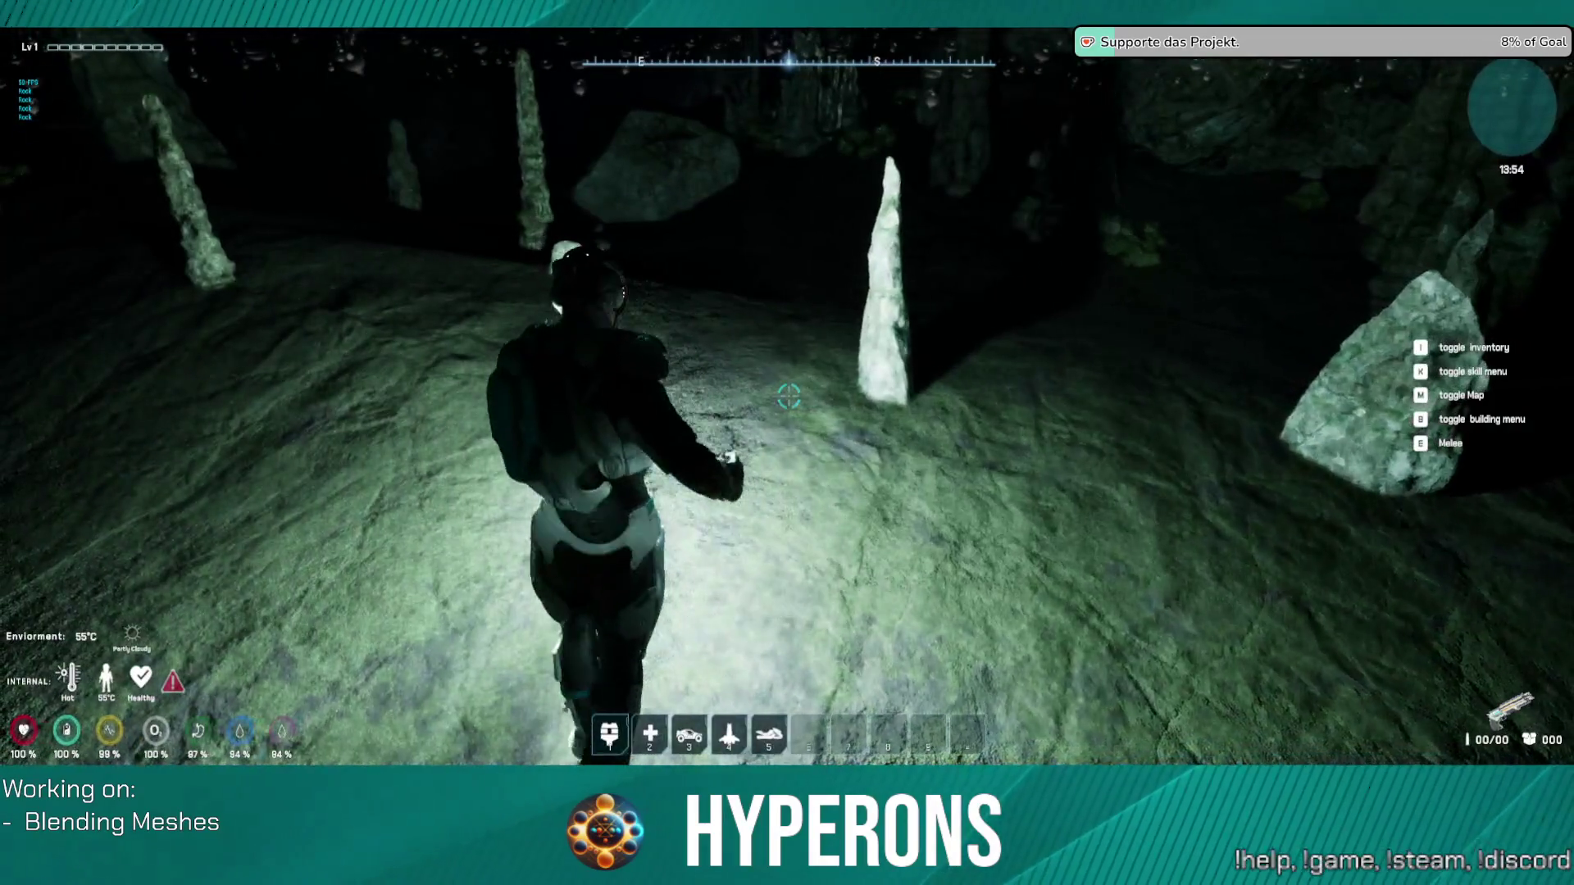
{"action": "key", "text": "w"}
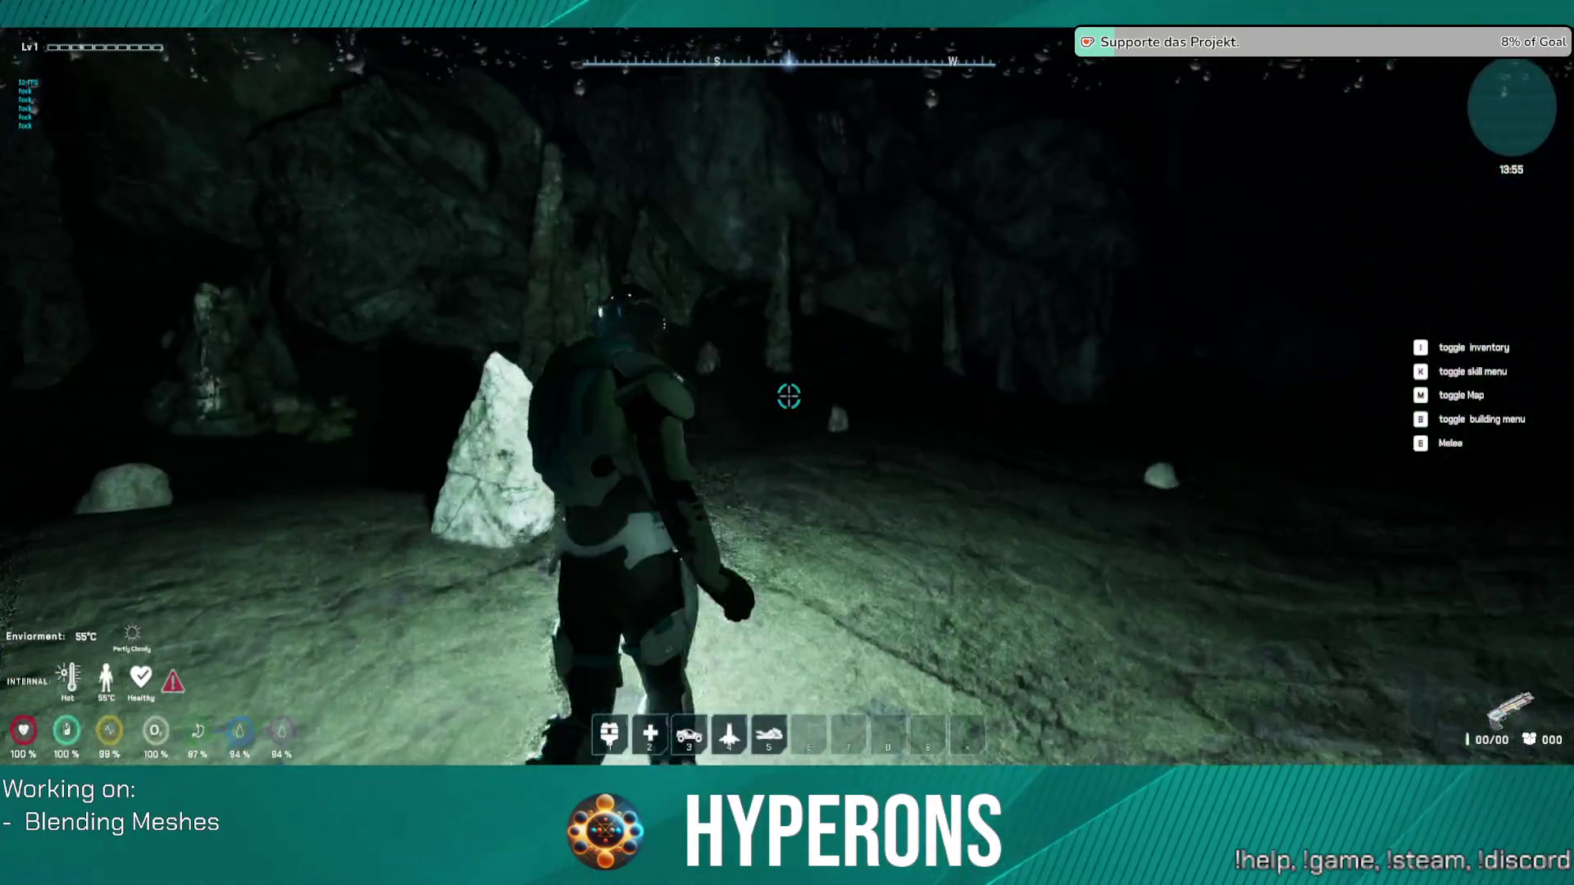
{"action": "key", "text": "w"}
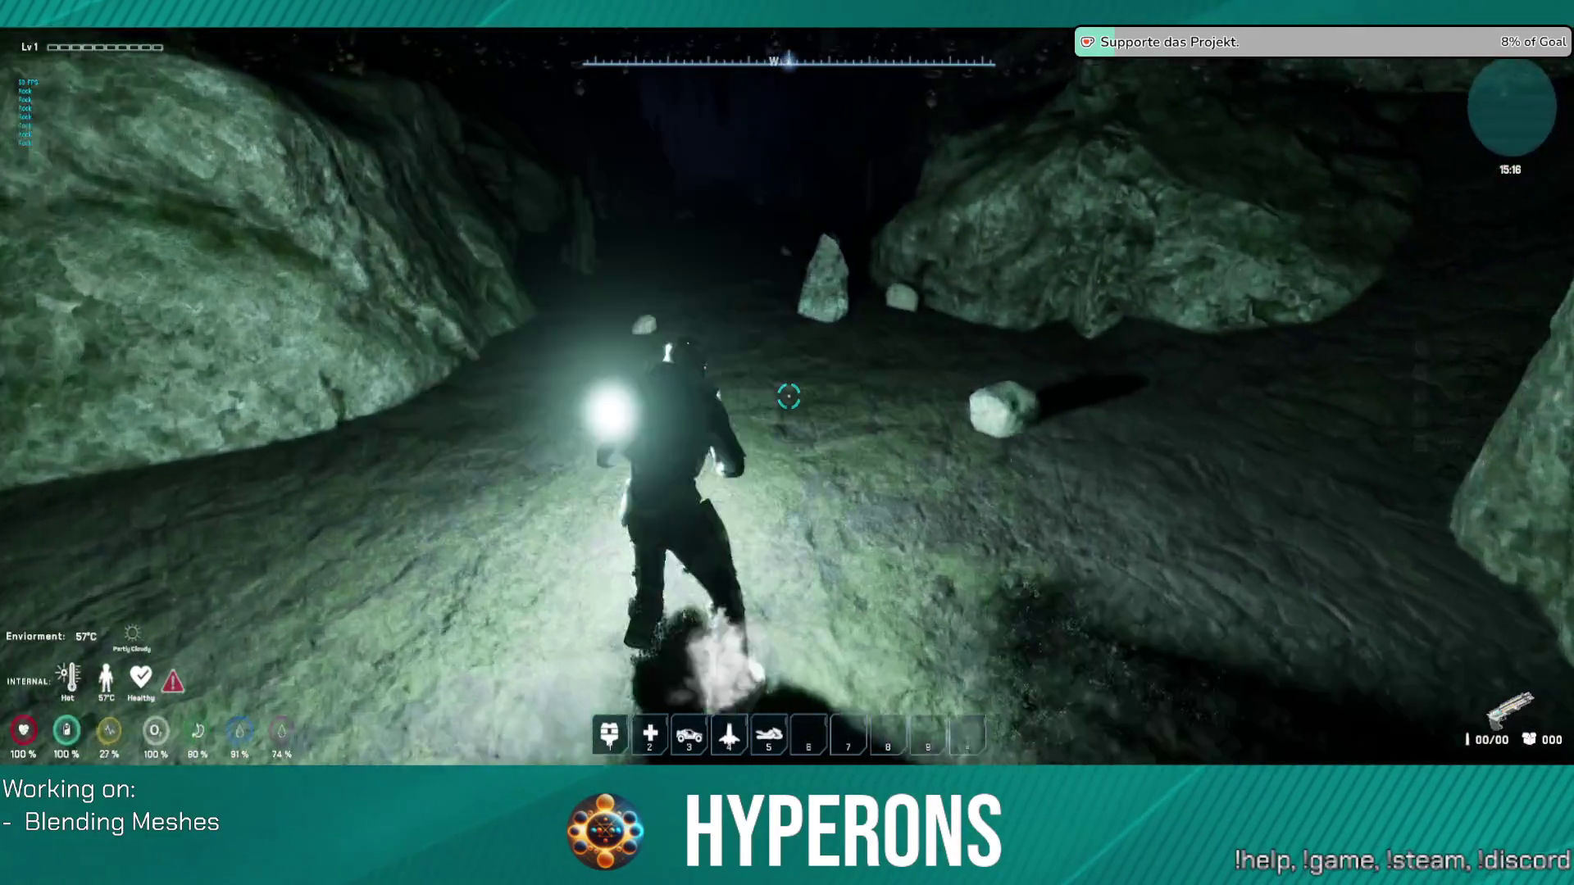
Step: Sprint deeper through the cave between the stalagmites until stamina nearly runs out
{"action": "key", "text": "w"}
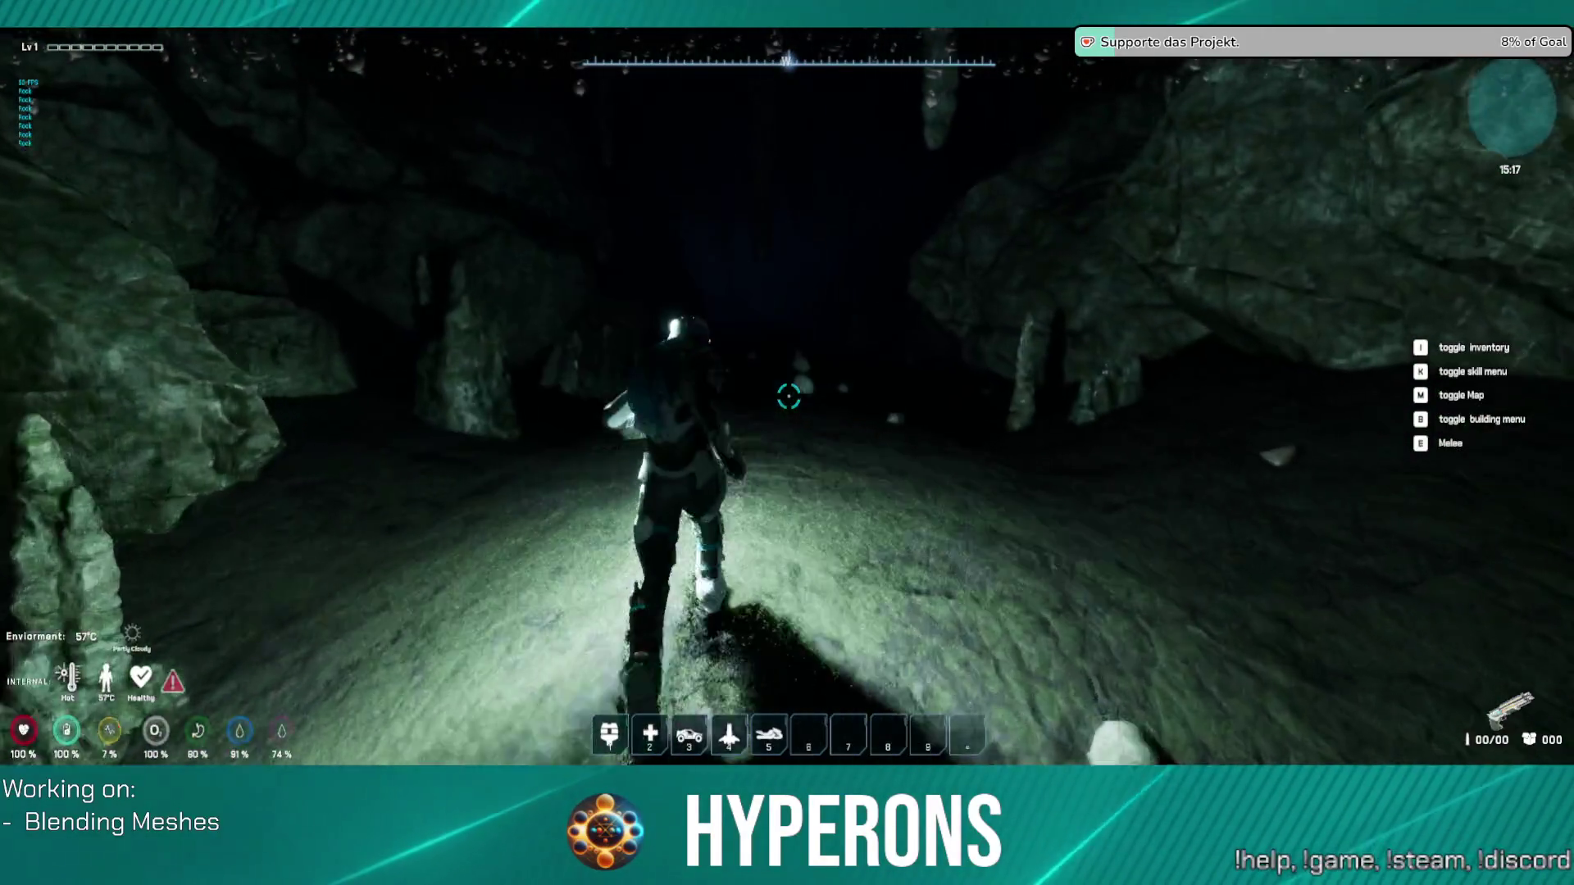
{"action": "key", "text": "w"}
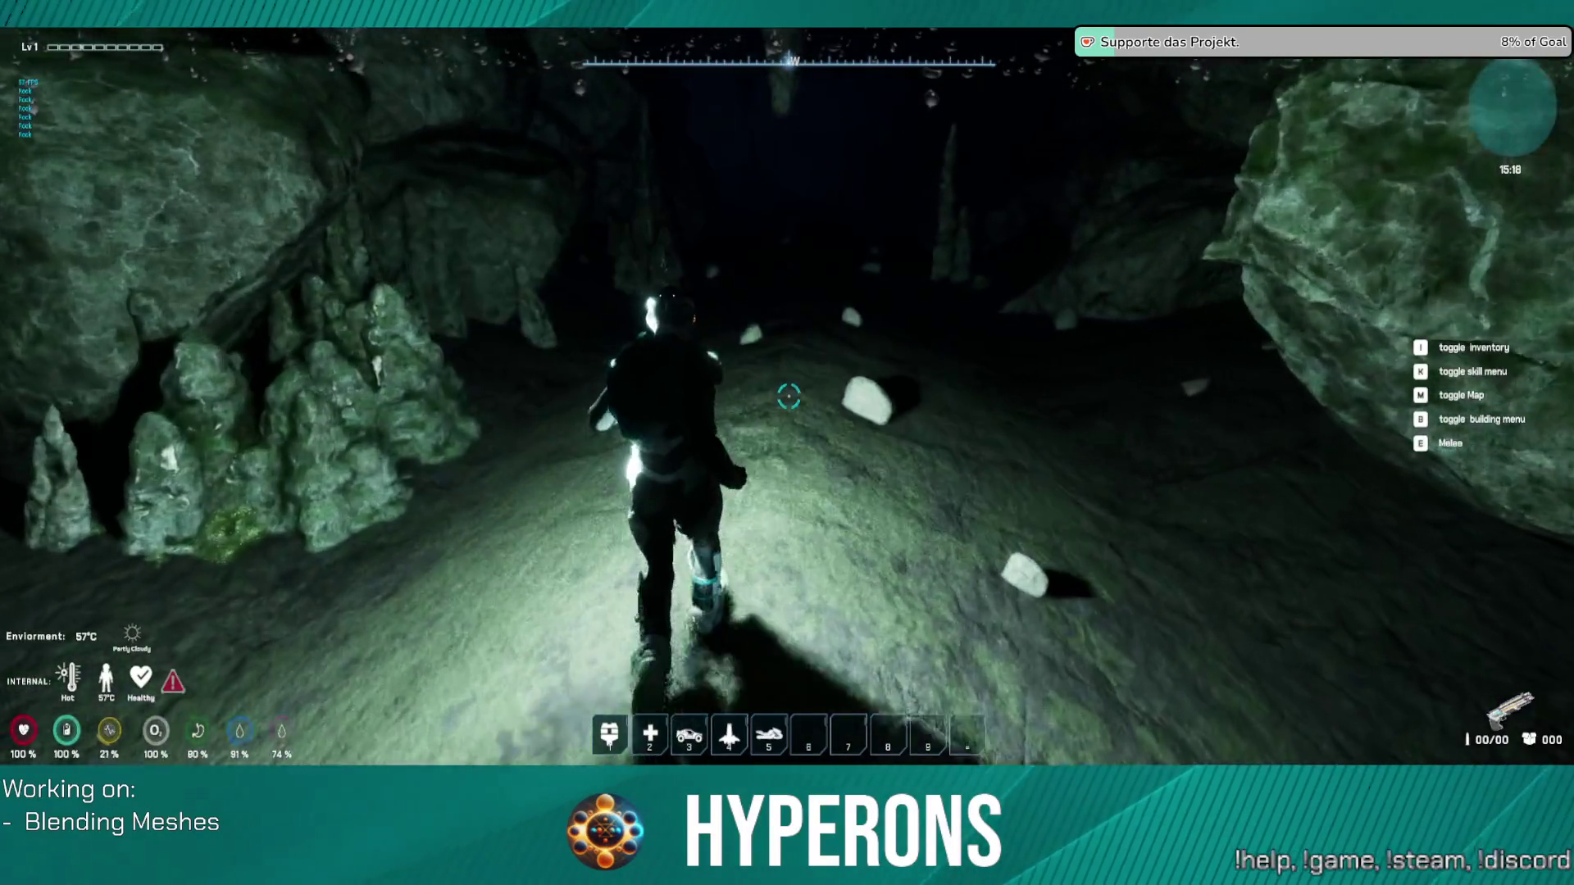
{"action": "key", "text": "w"}
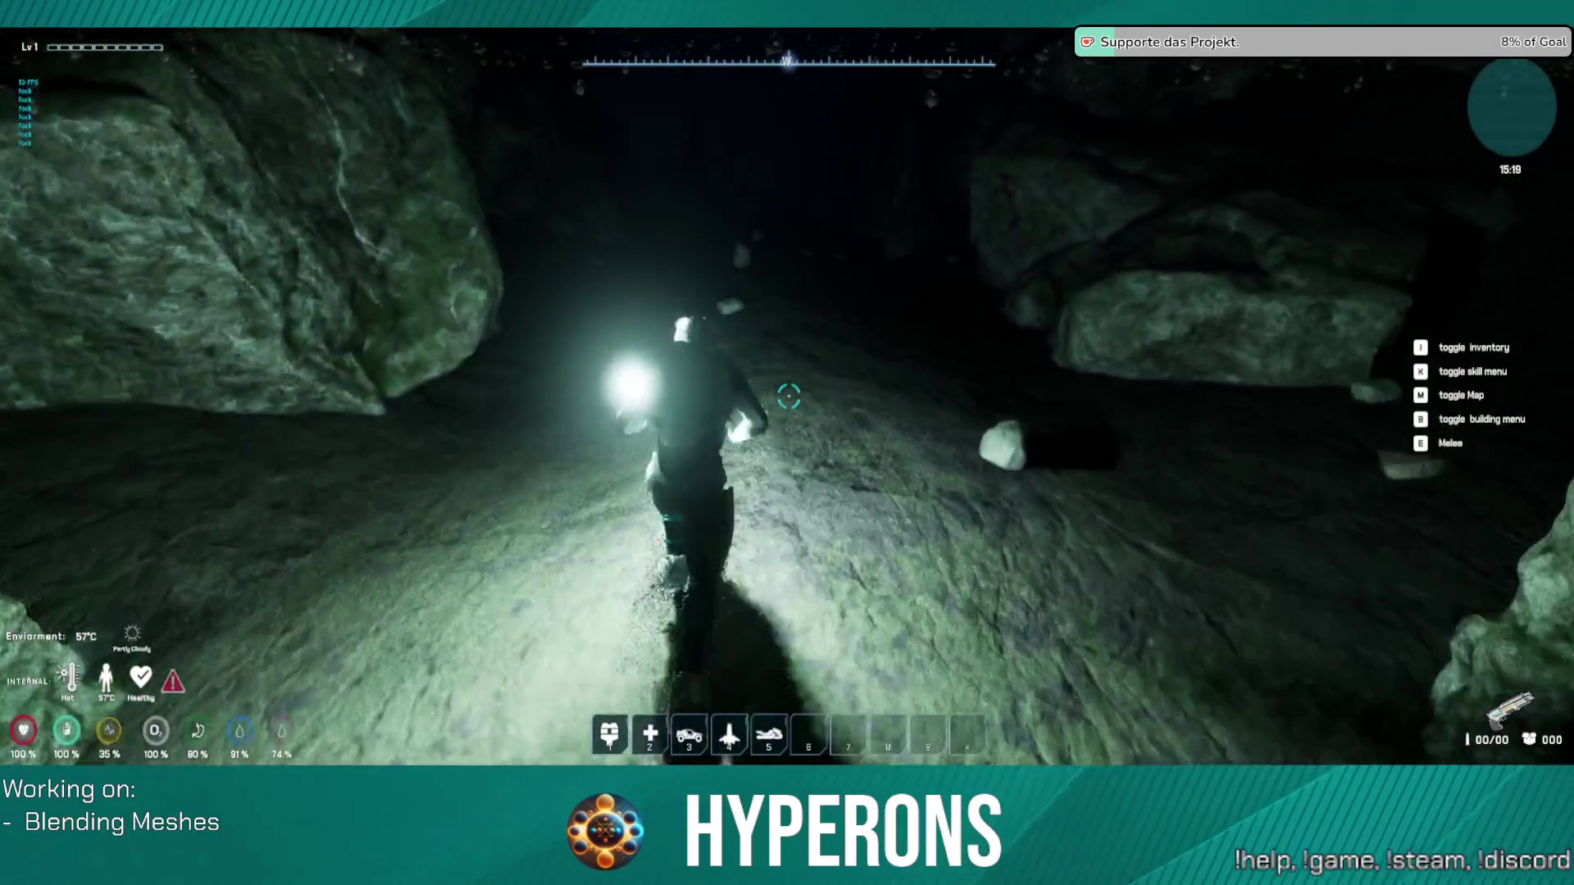
{"action": "key", "text": "w"}
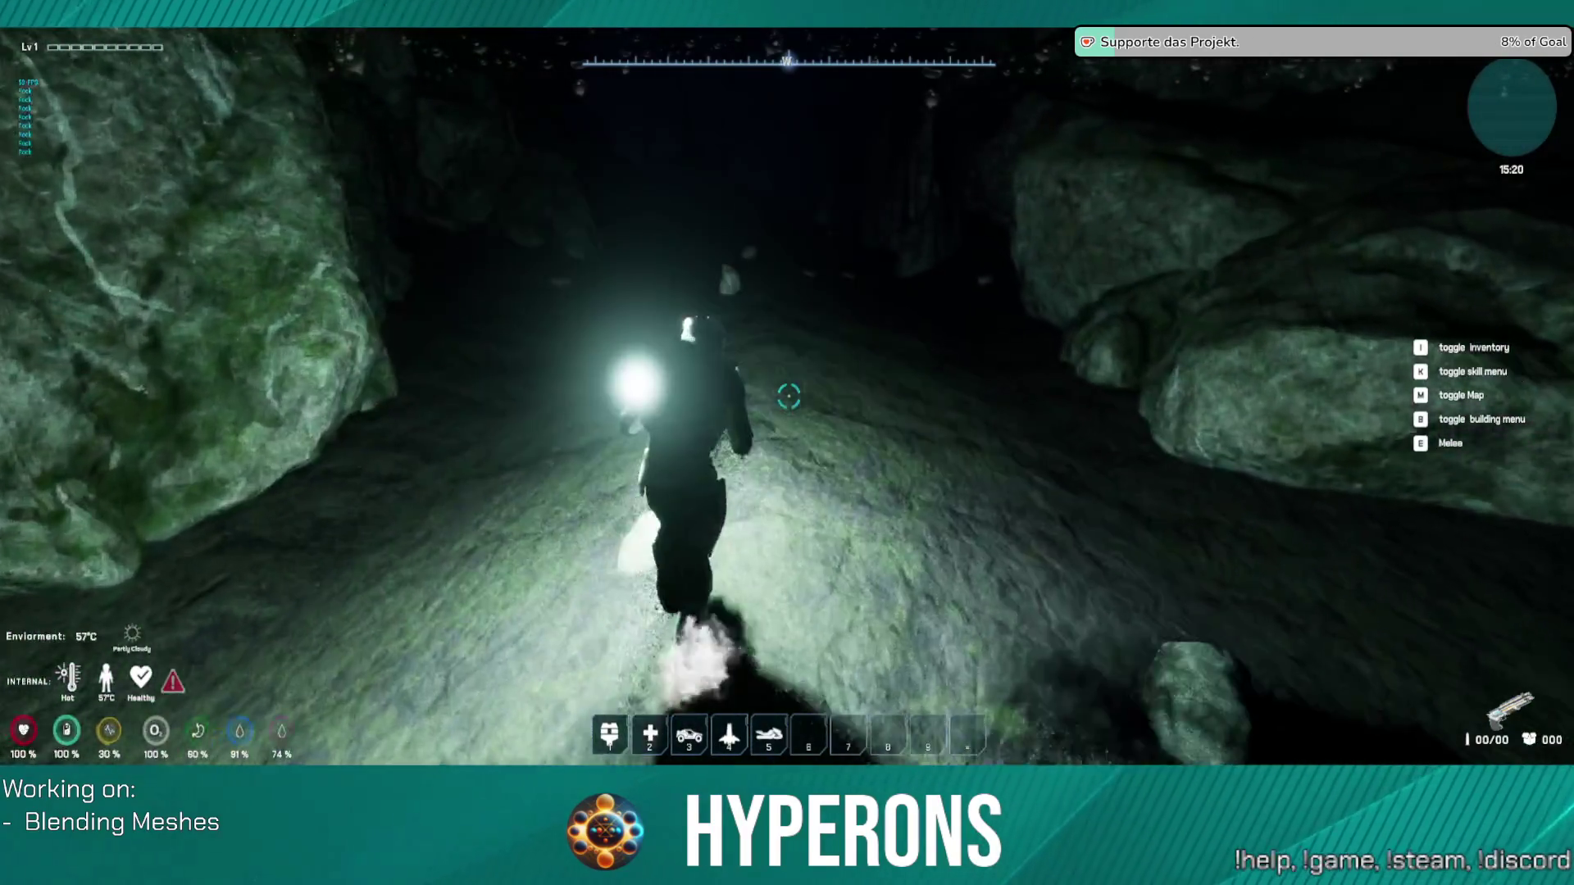
{"action": "key", "text": "w"}
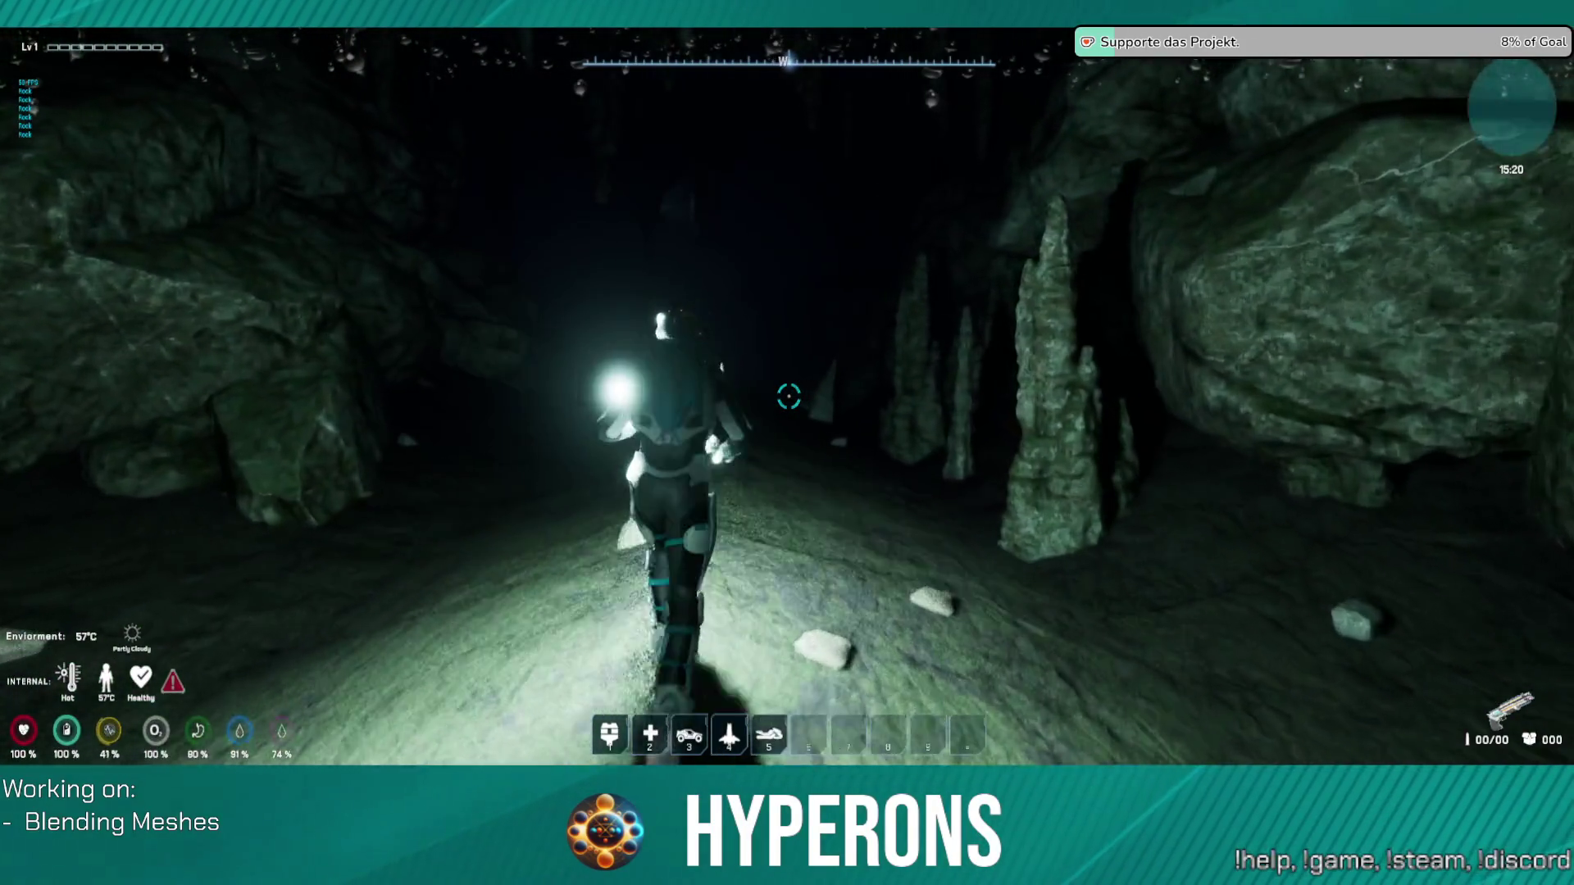
{"action": "key", "text": "w"}
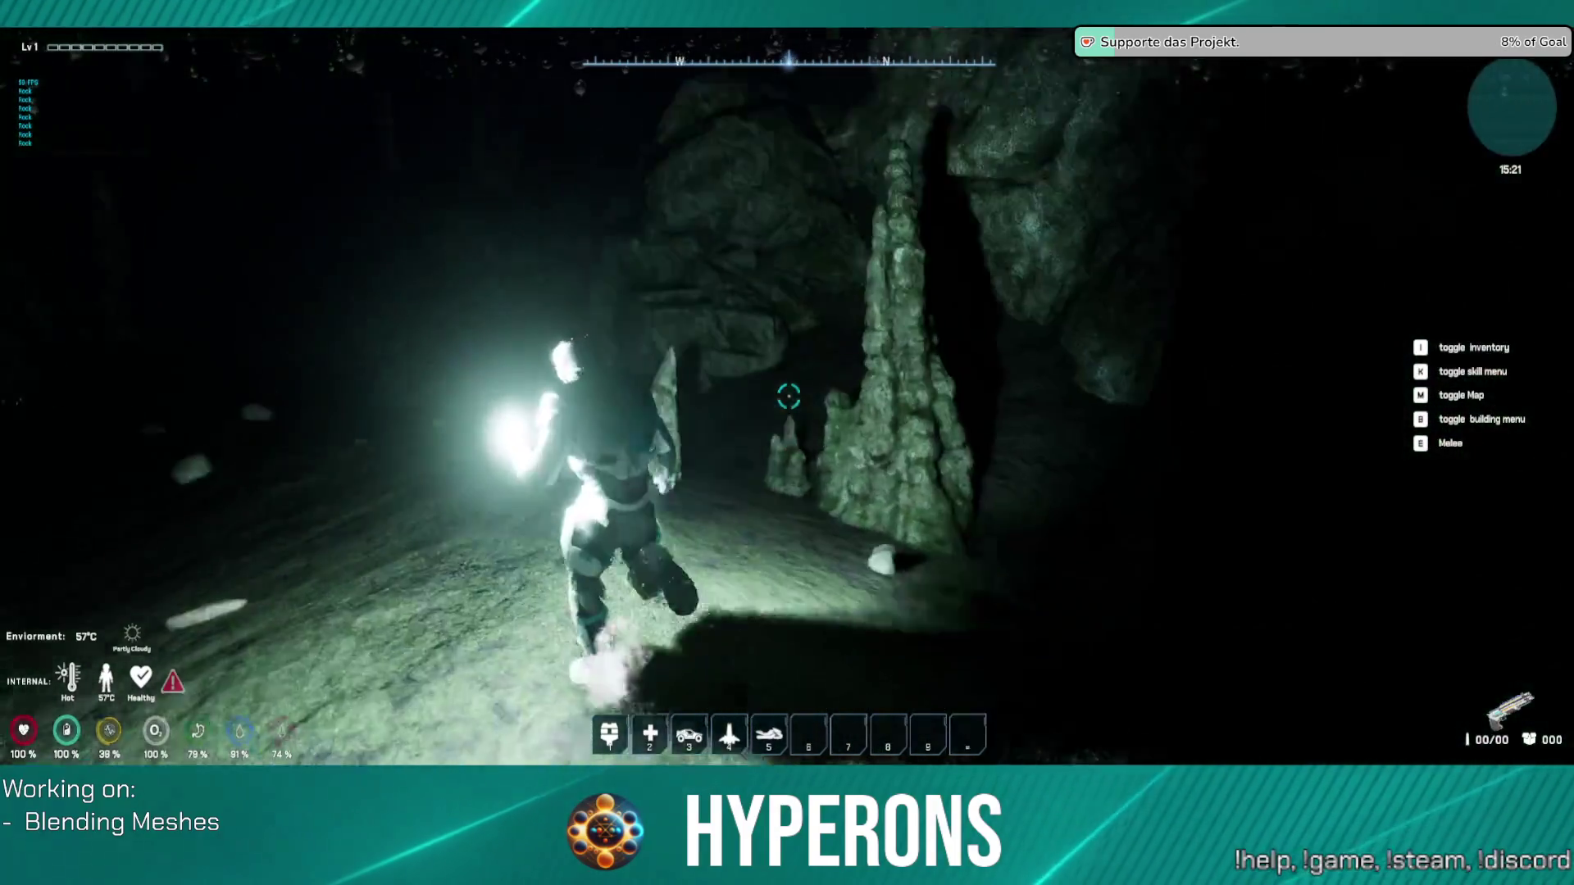
{"action": "key", "text": "w"}
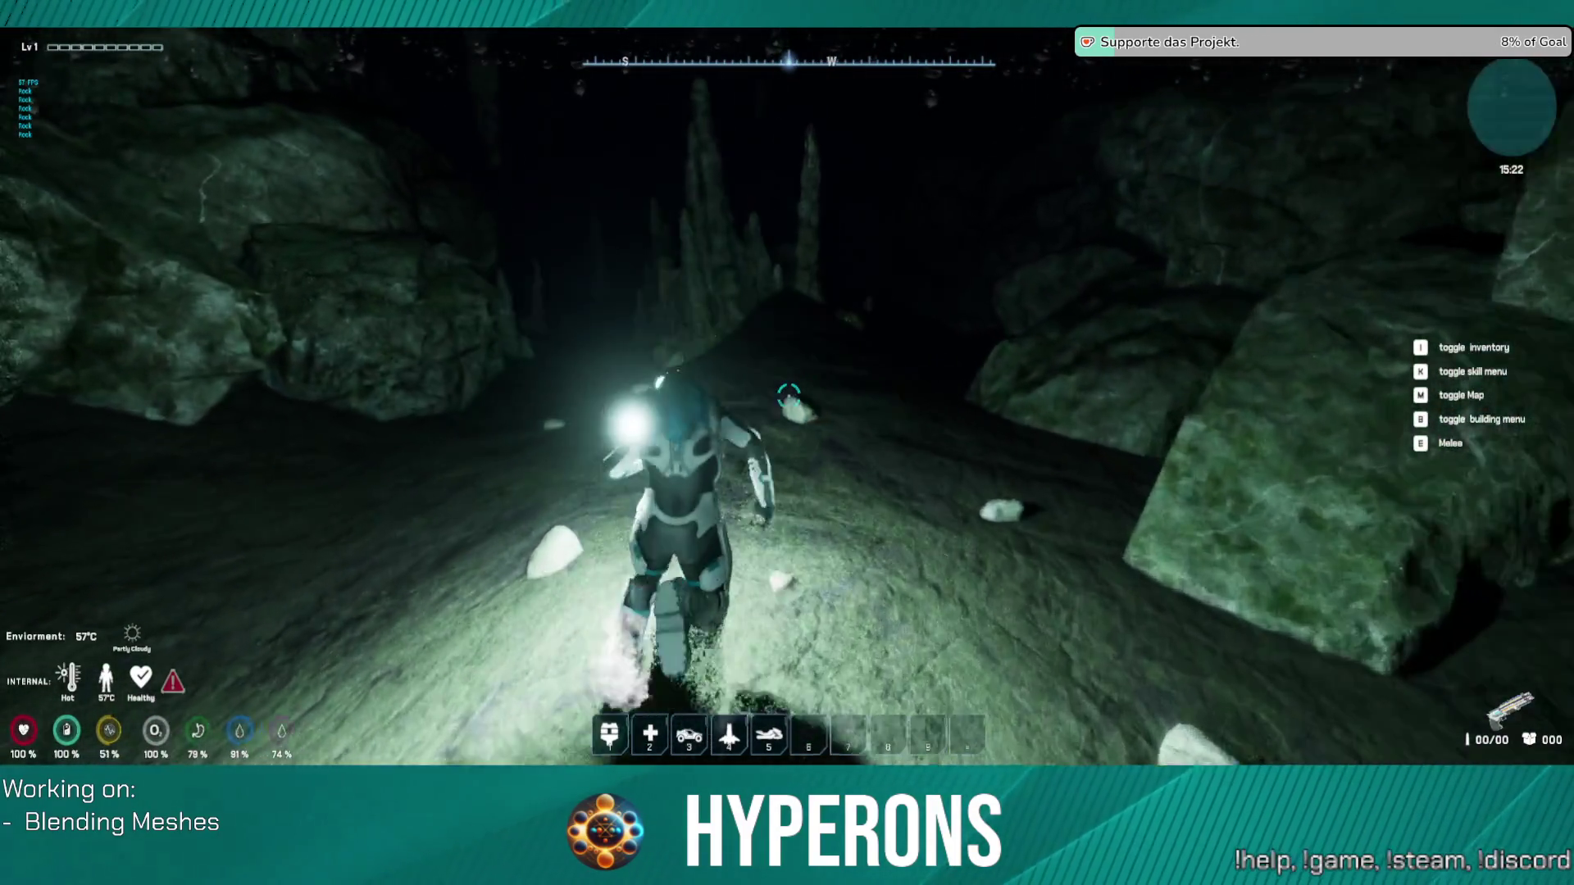
{"action": "key", "text": "w"}
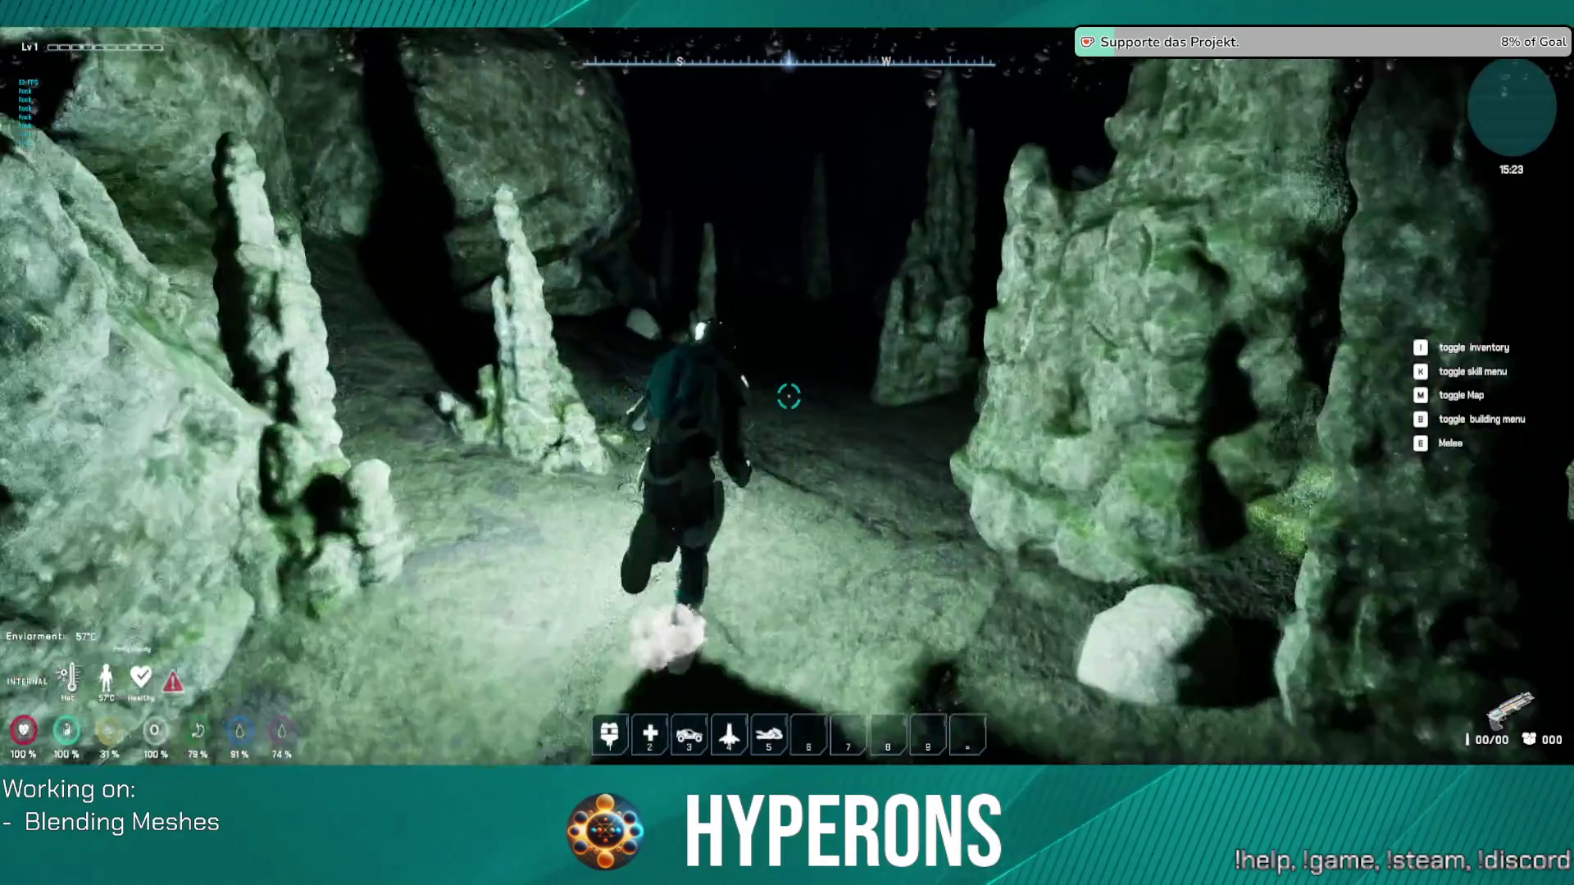
{"action": "key", "text": "w"}
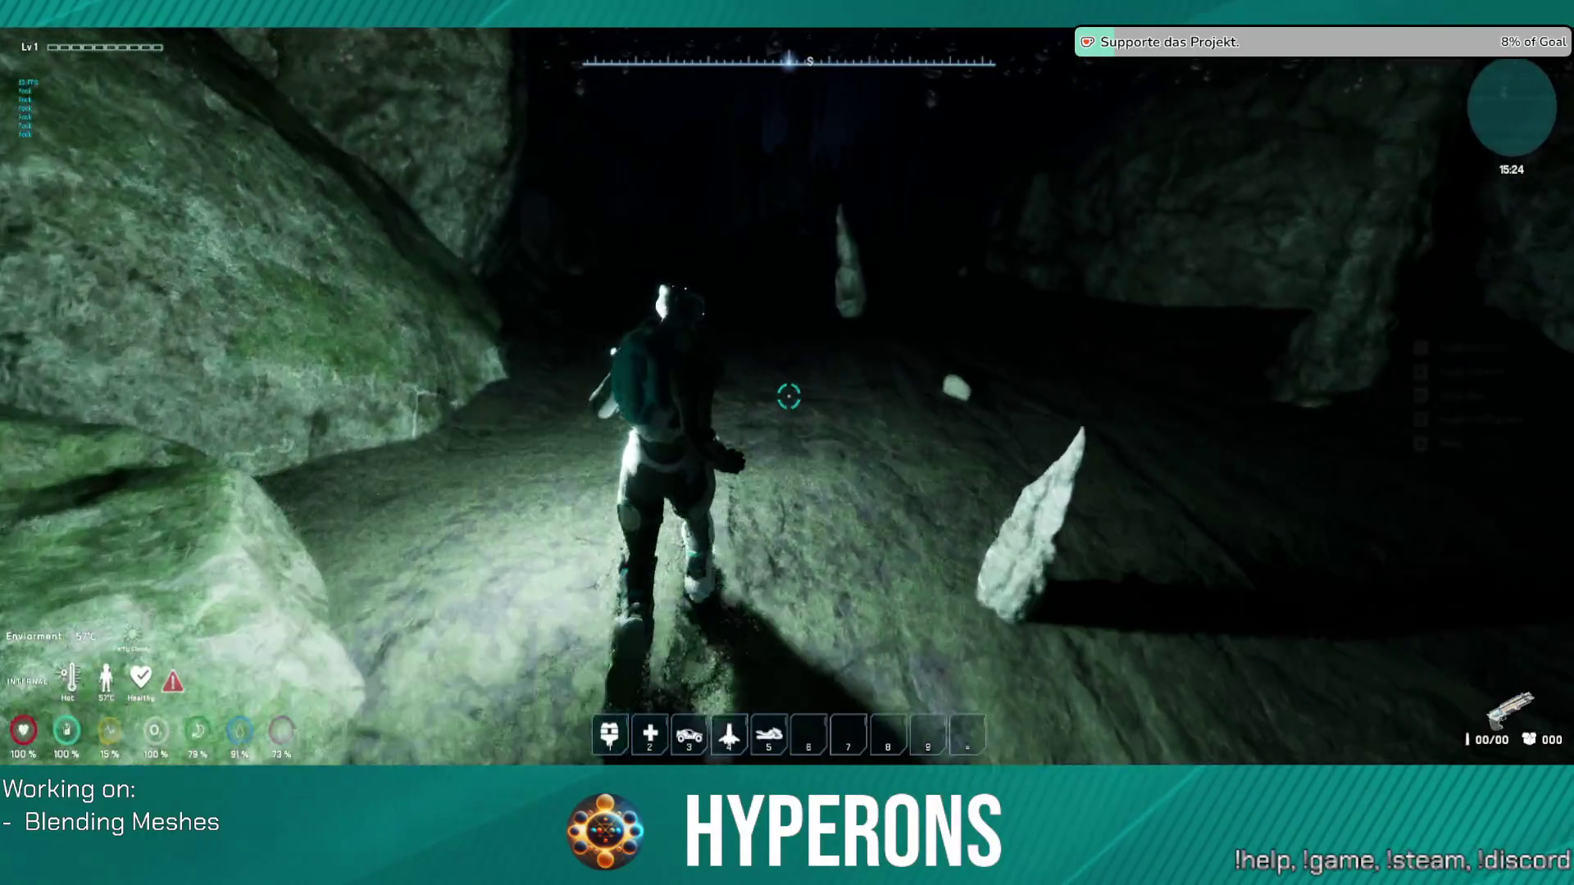
Step: Keep moving west past the rocks while stamina recovers, then pause the game
{"action": "key", "text": "w"}
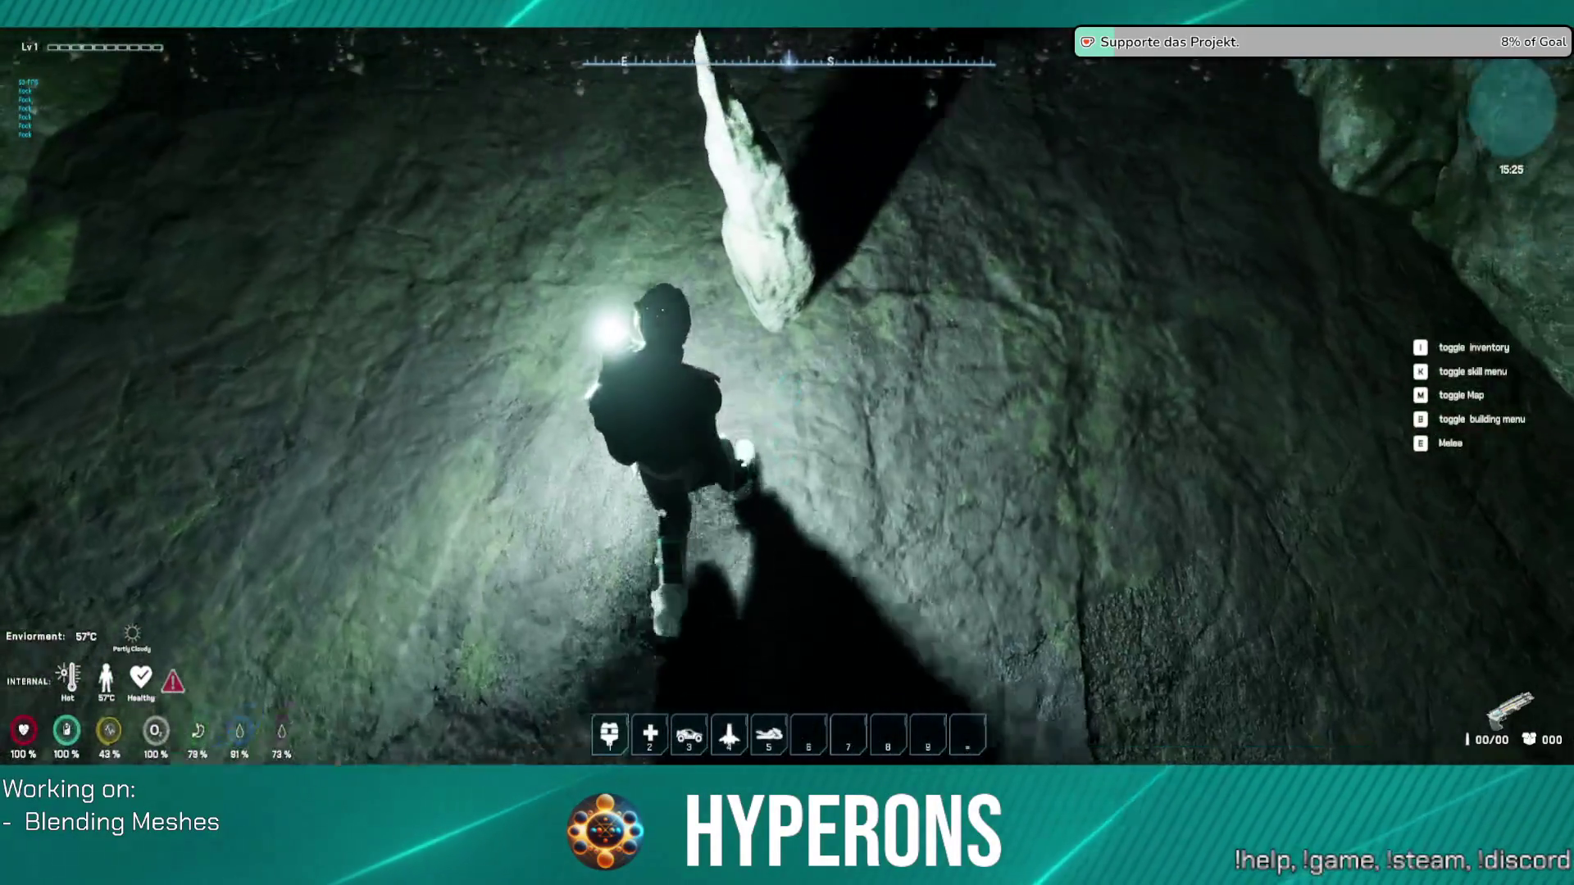
{"action": "key", "text": "w"}
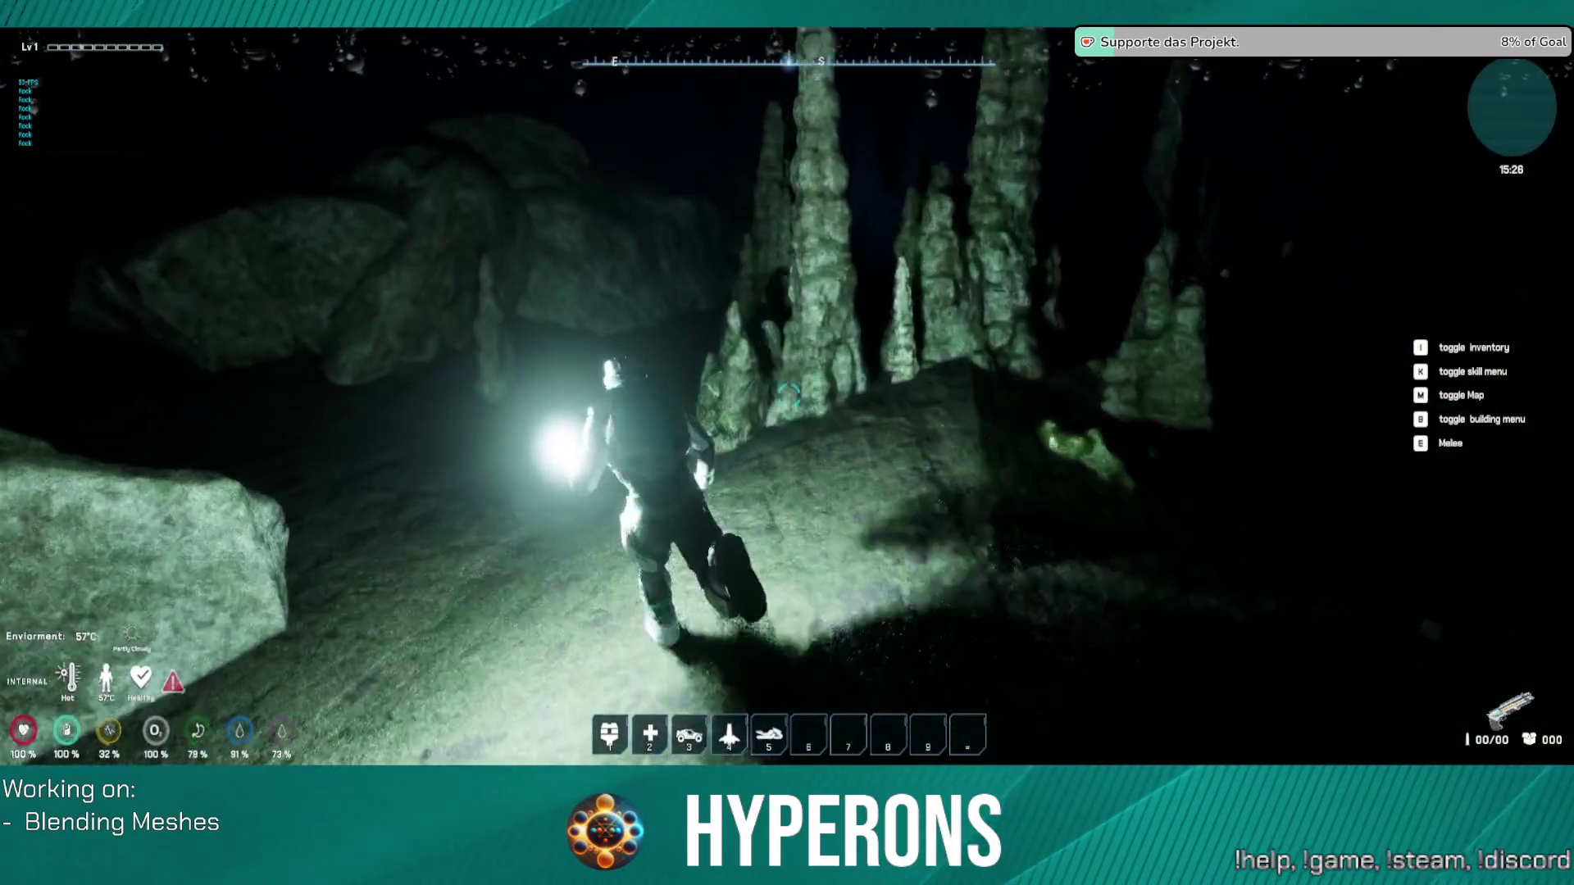
{"action": "key", "text": "w"}
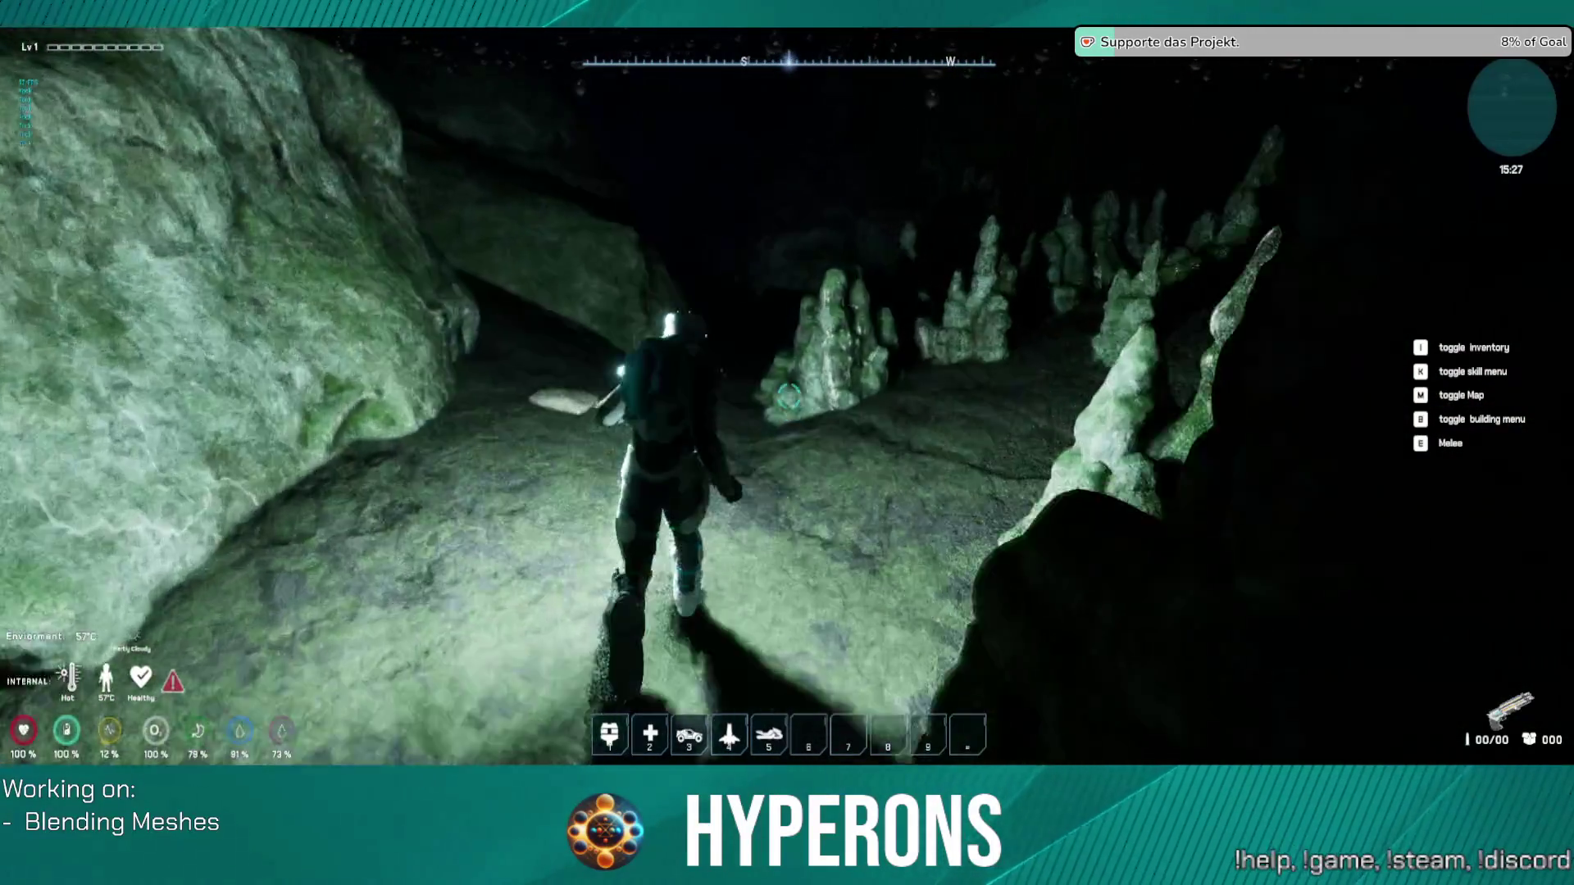
{"action": "key", "text": "w"}
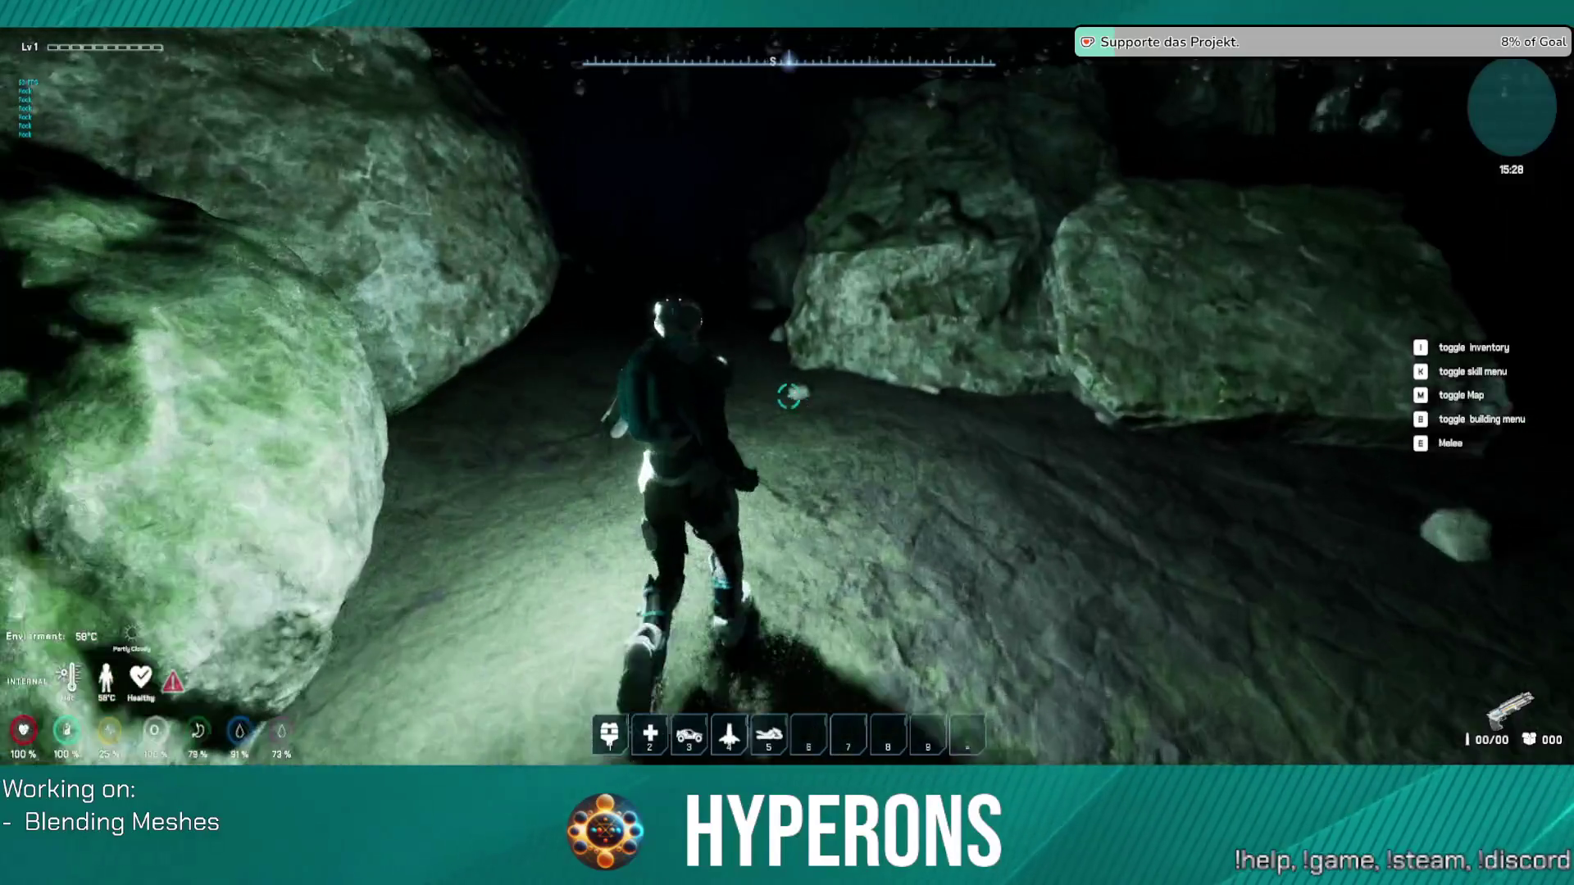
{"action": "key", "text": "w"}
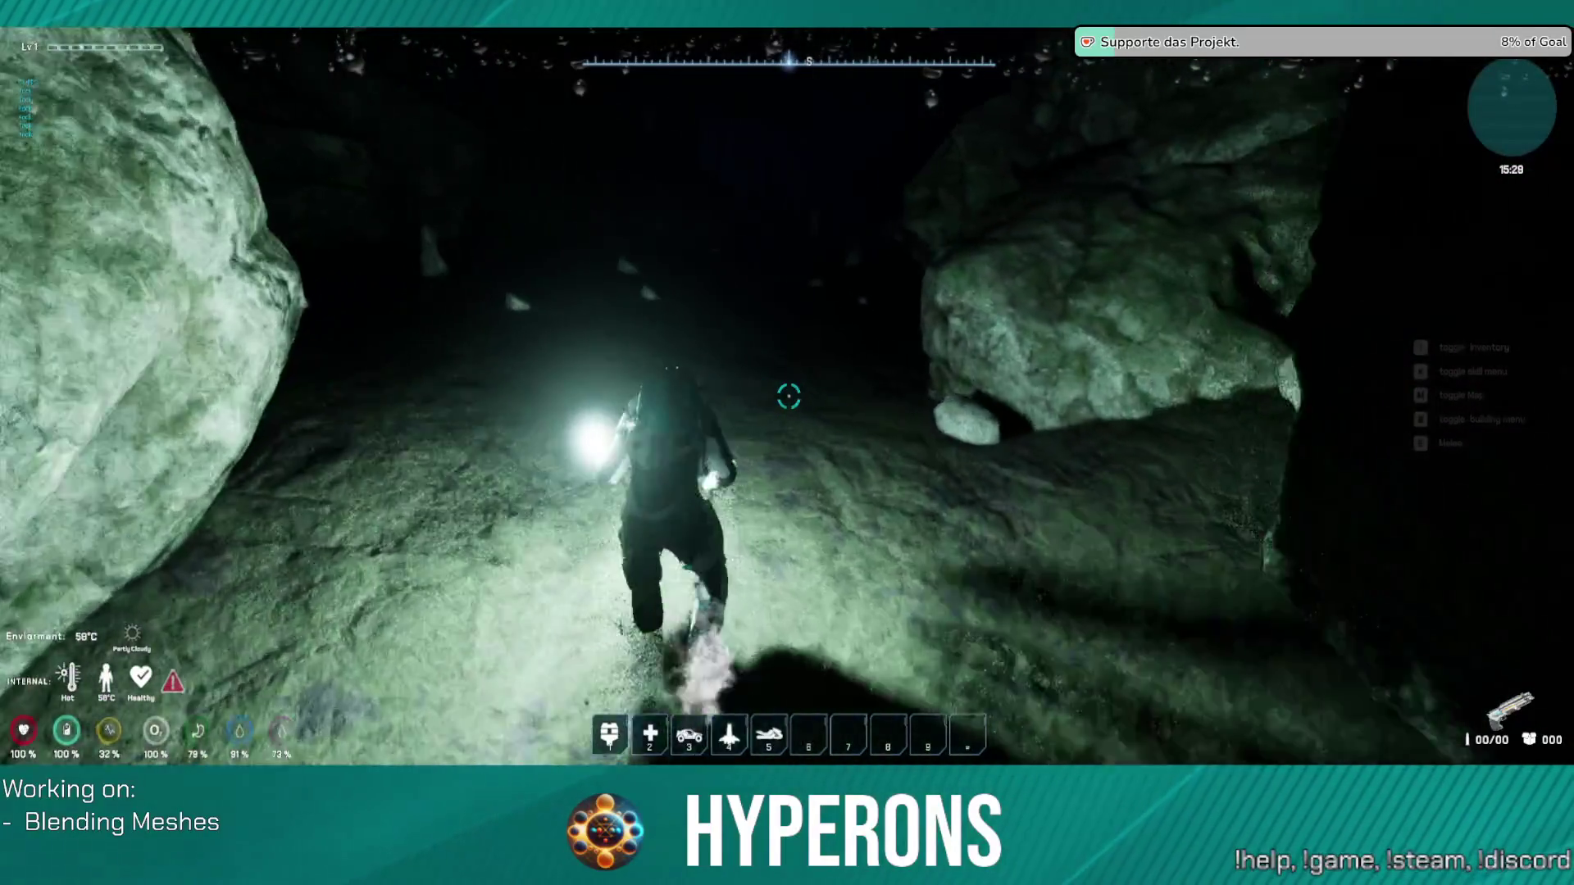
{"action": "key", "text": "w"}
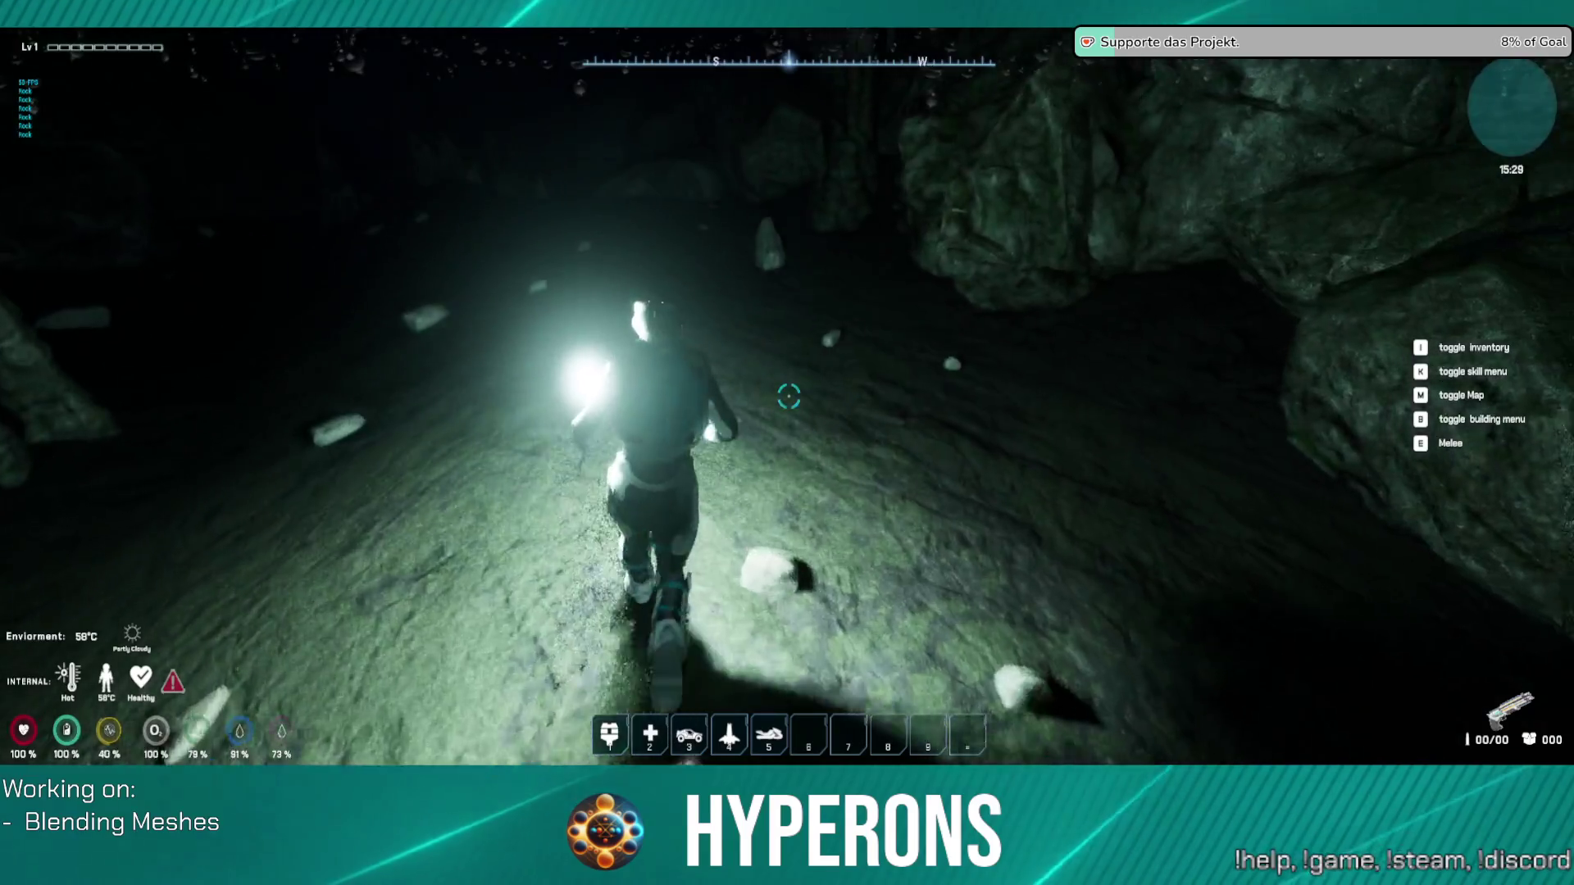
{"action": "key", "text": "w"}
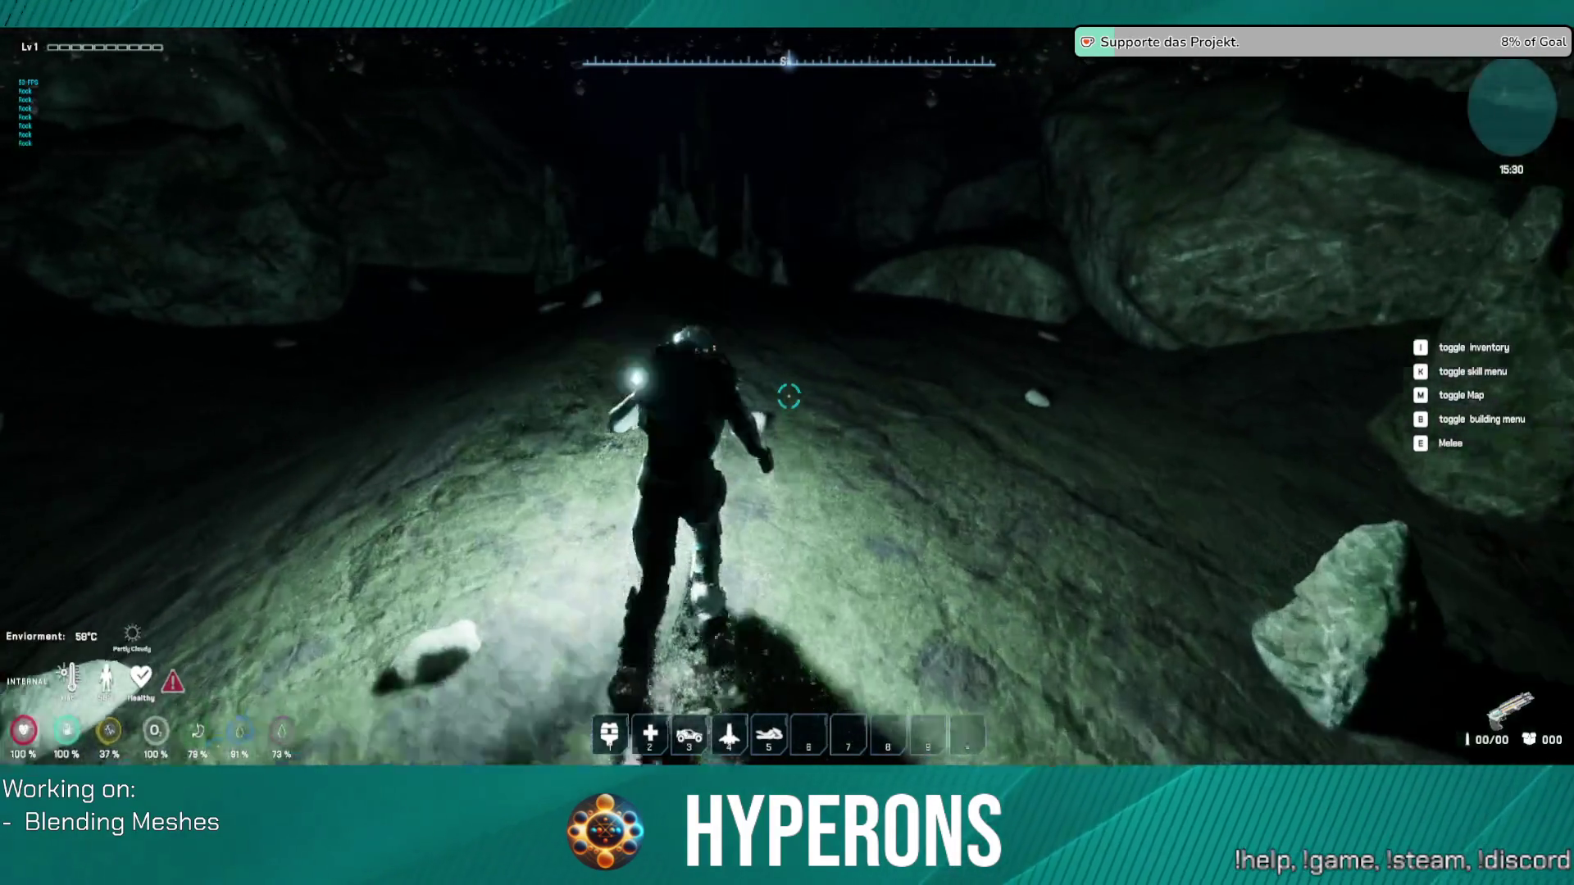
{"action": "key", "text": "w"}
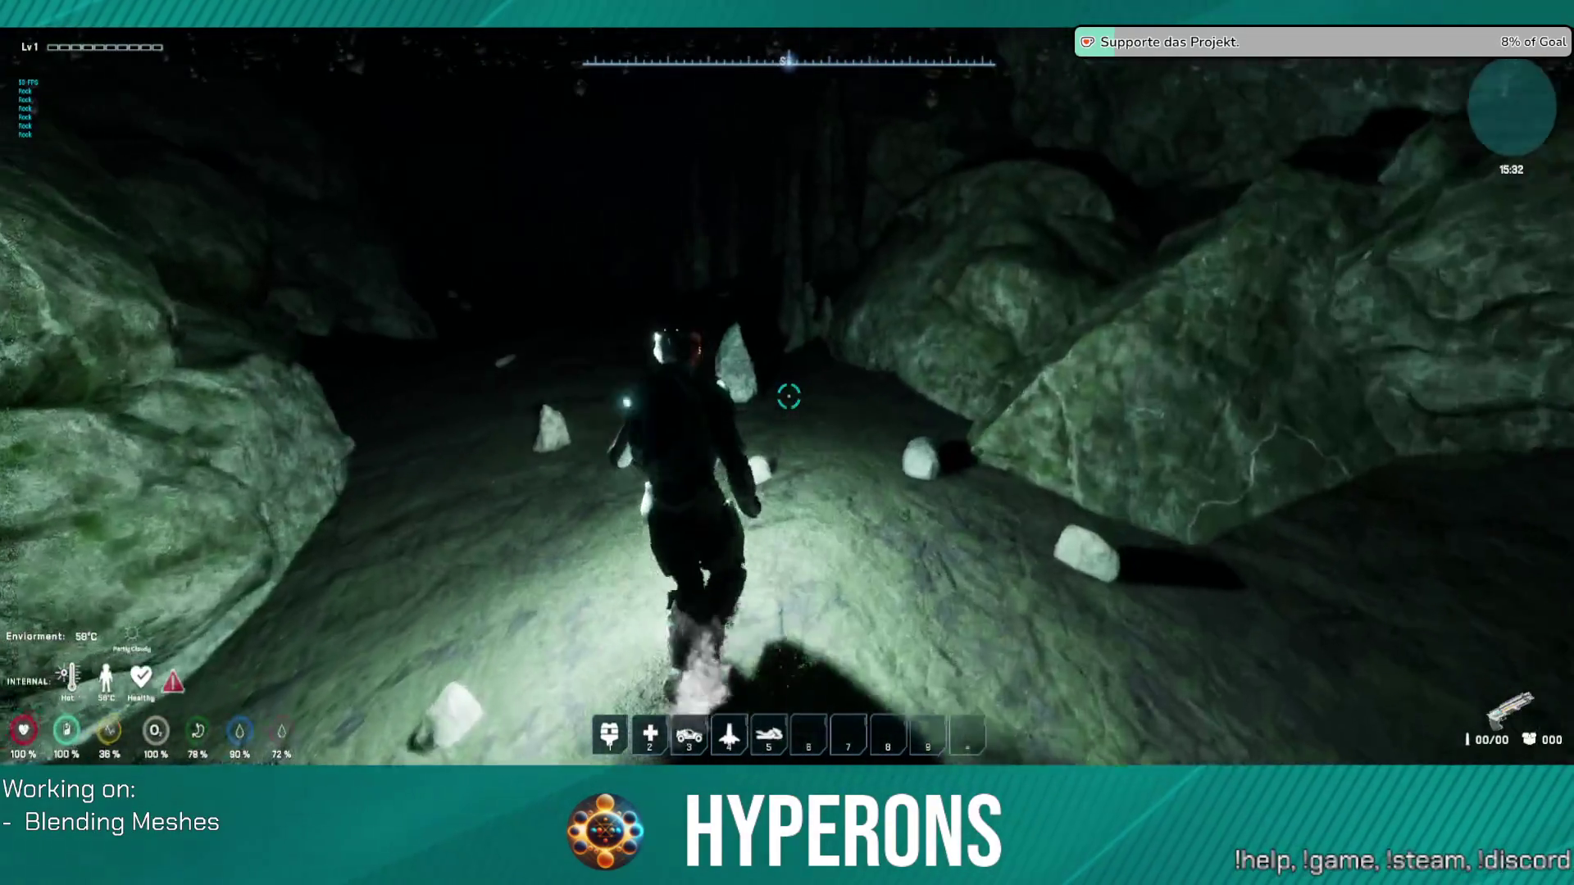
{"action": "key", "text": "w"}
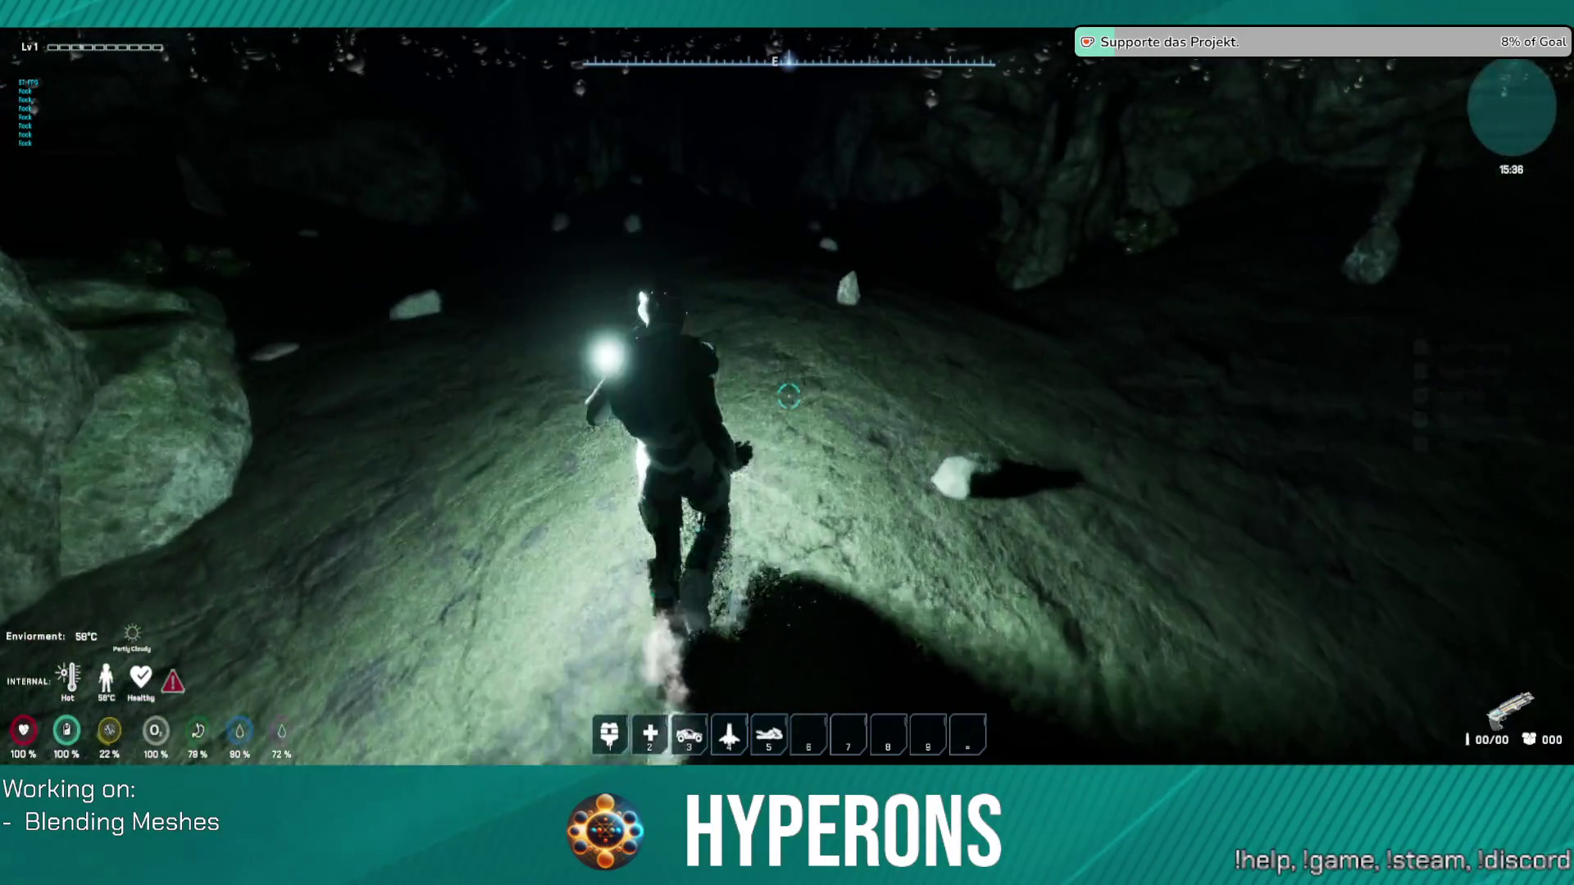
{"action": "key", "text": "w"}
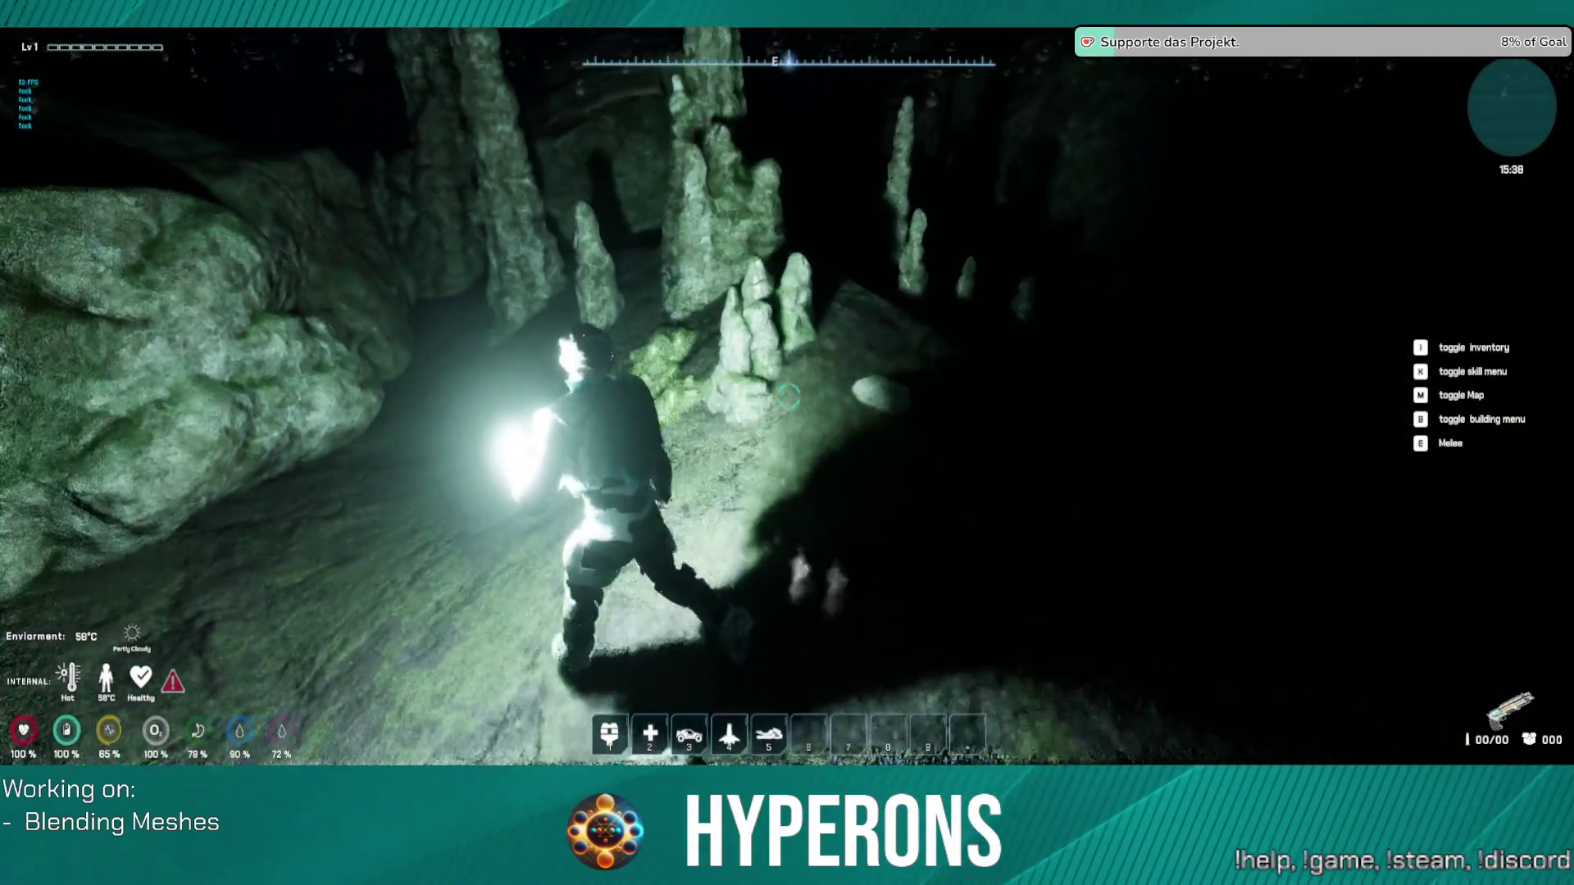
{"action": "key", "text": "w"}
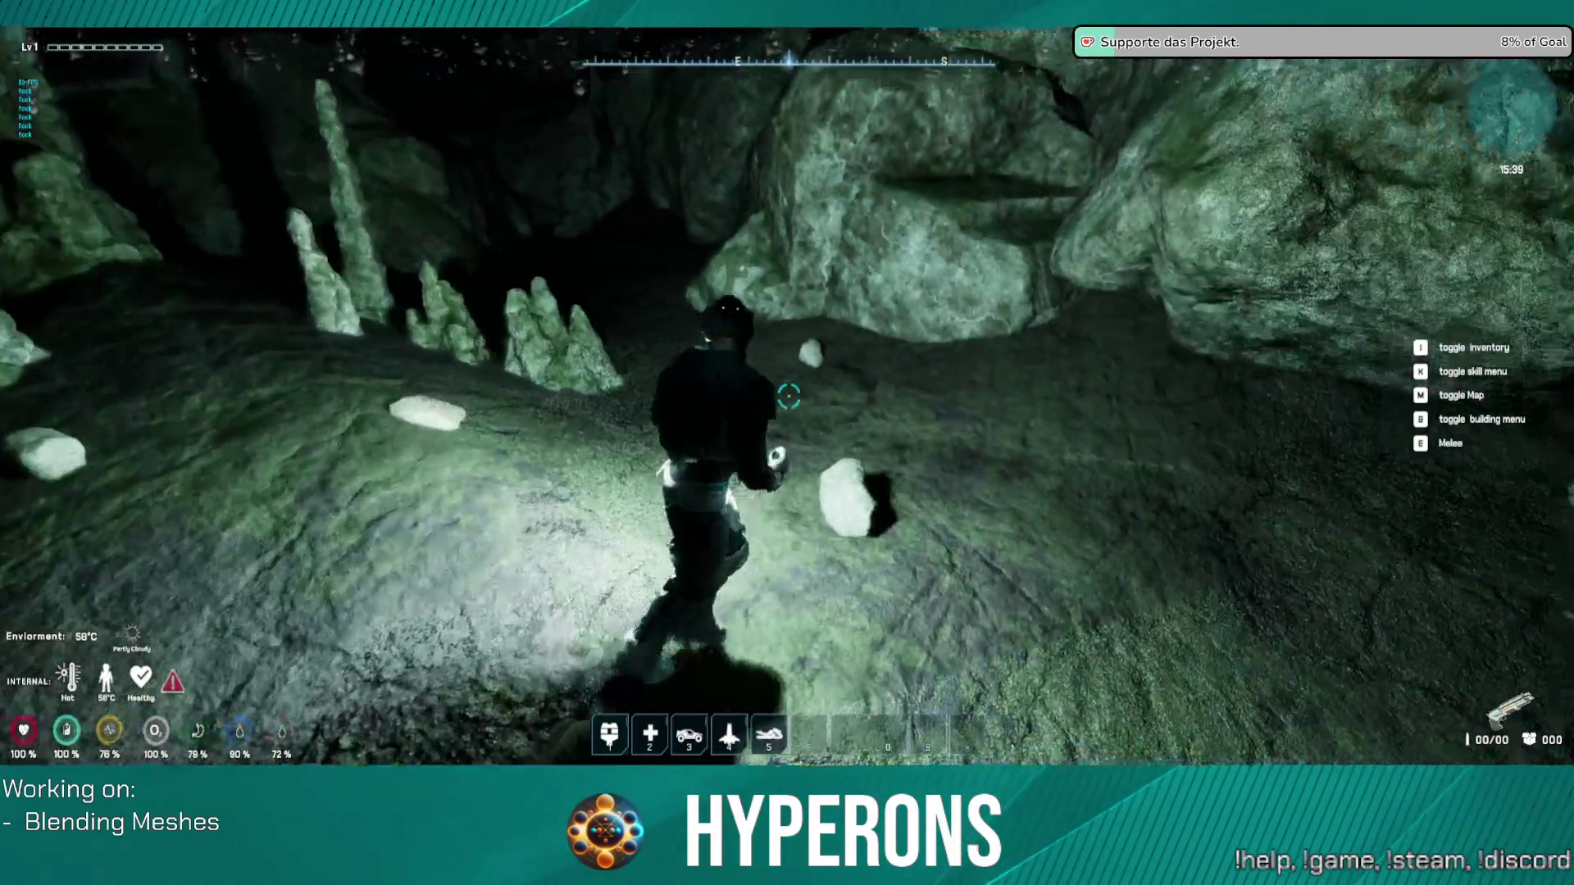
{"action": "key", "text": "w"}
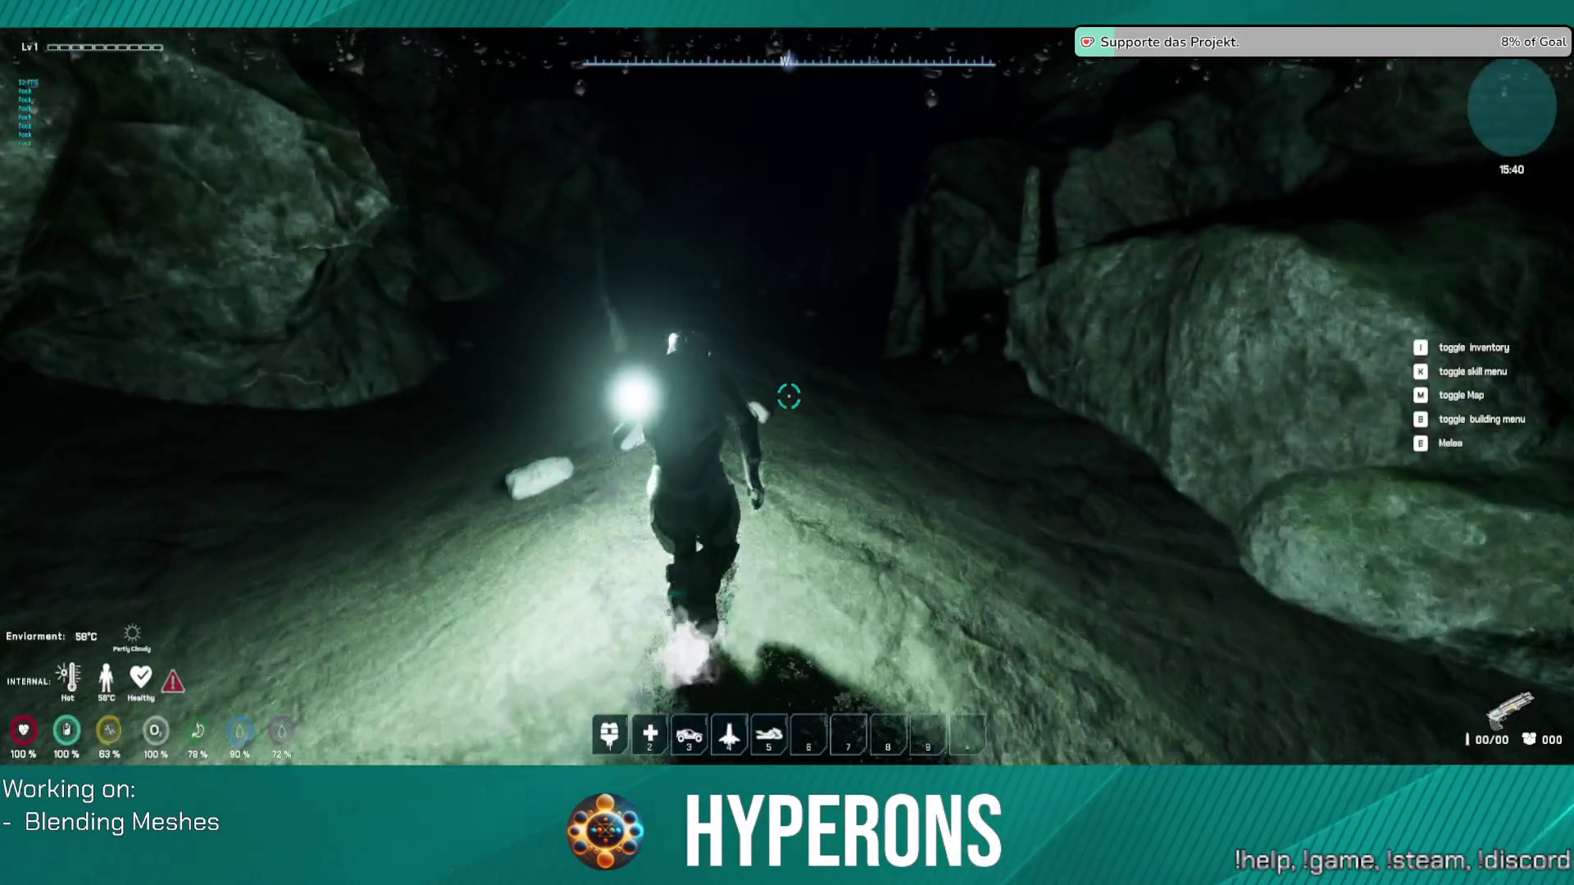
{"action": "key", "text": "w"}
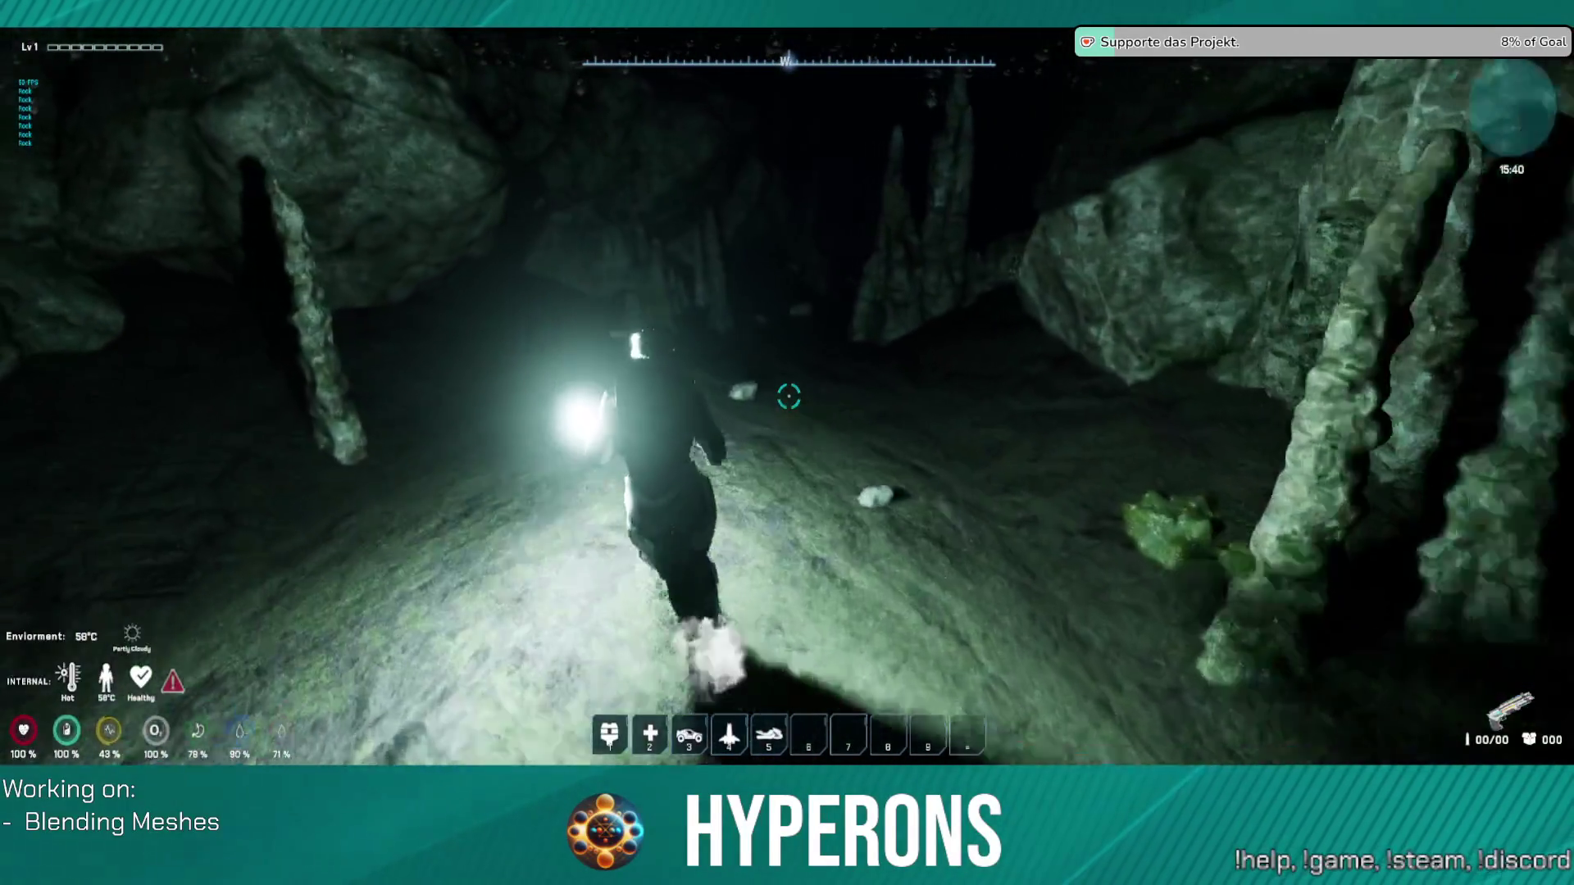
{"action": "key", "text": "Escape"}
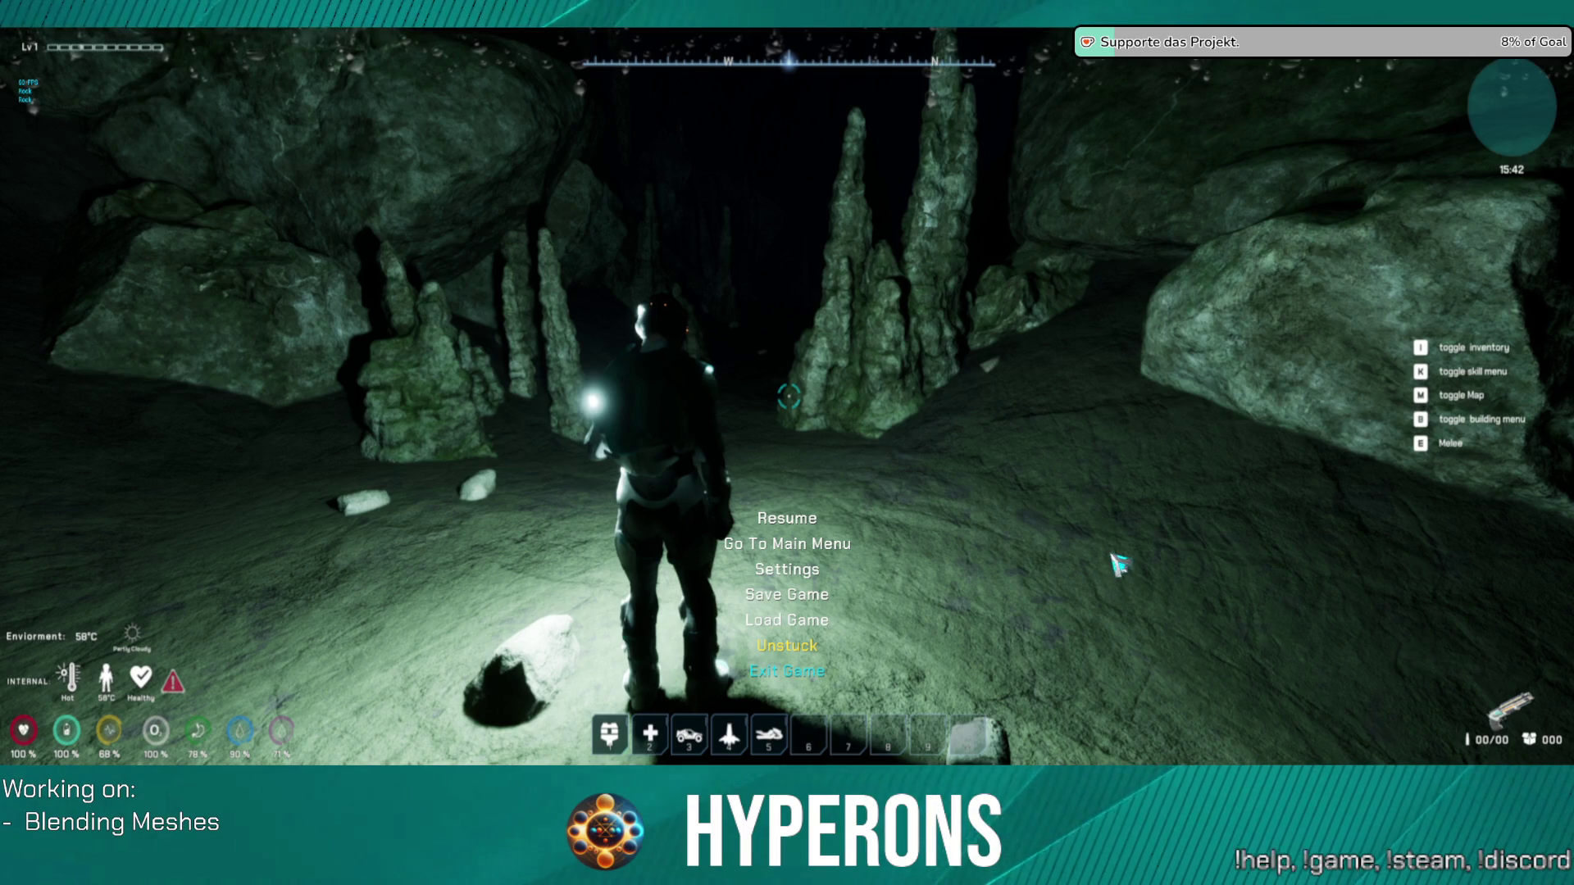
Step: Stop the Hyperons play session and return to the Unreal level editor
{"action": "key", "text": "Escape"}
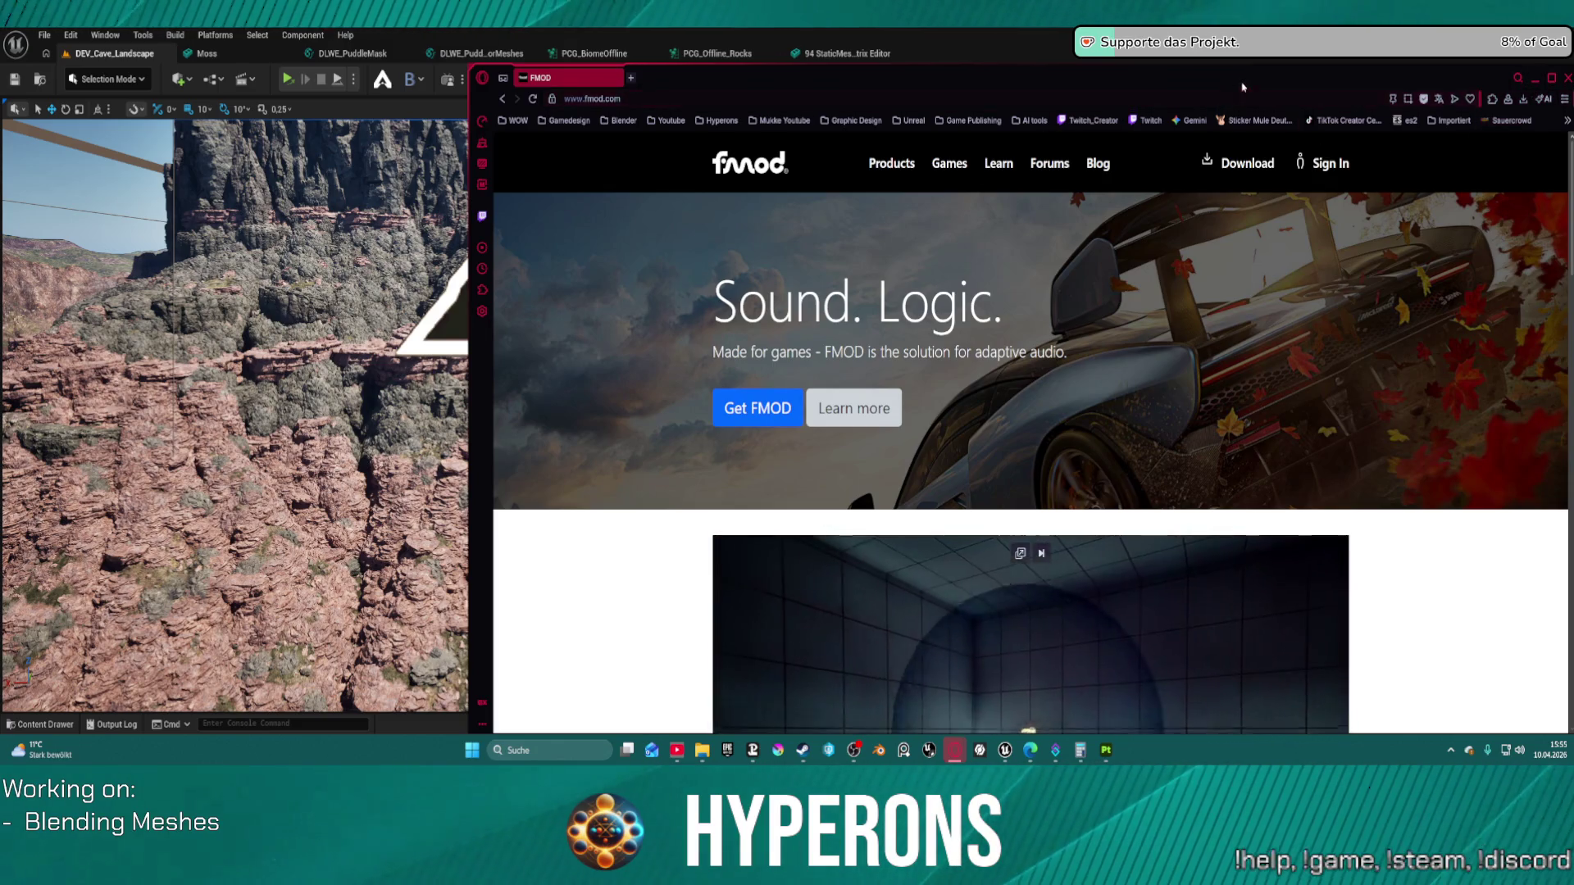
Step: Maximize the browser, search 'fmod unreal', and open the Welcome to FMOD for Unreal docs
{"action": "left_click_drag", "start_coordinate": [1243, 88], "coordinate": [1068, 87]}
{"action": "double_click", "coordinate": [1068, 87]}
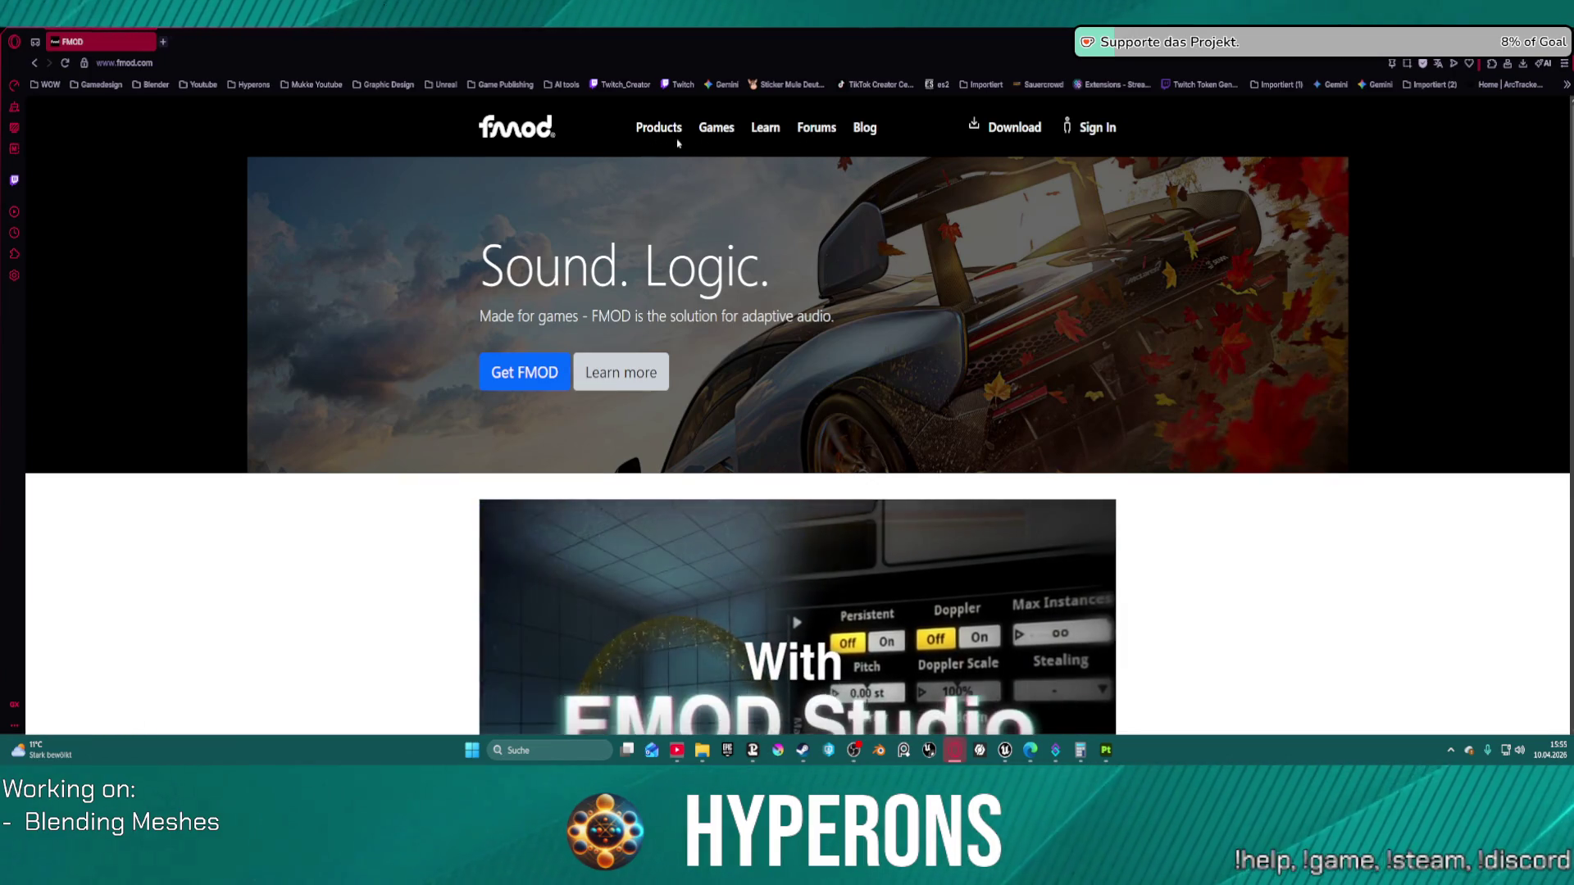
{"action": "mouse_move", "coordinate": [676, 146]}
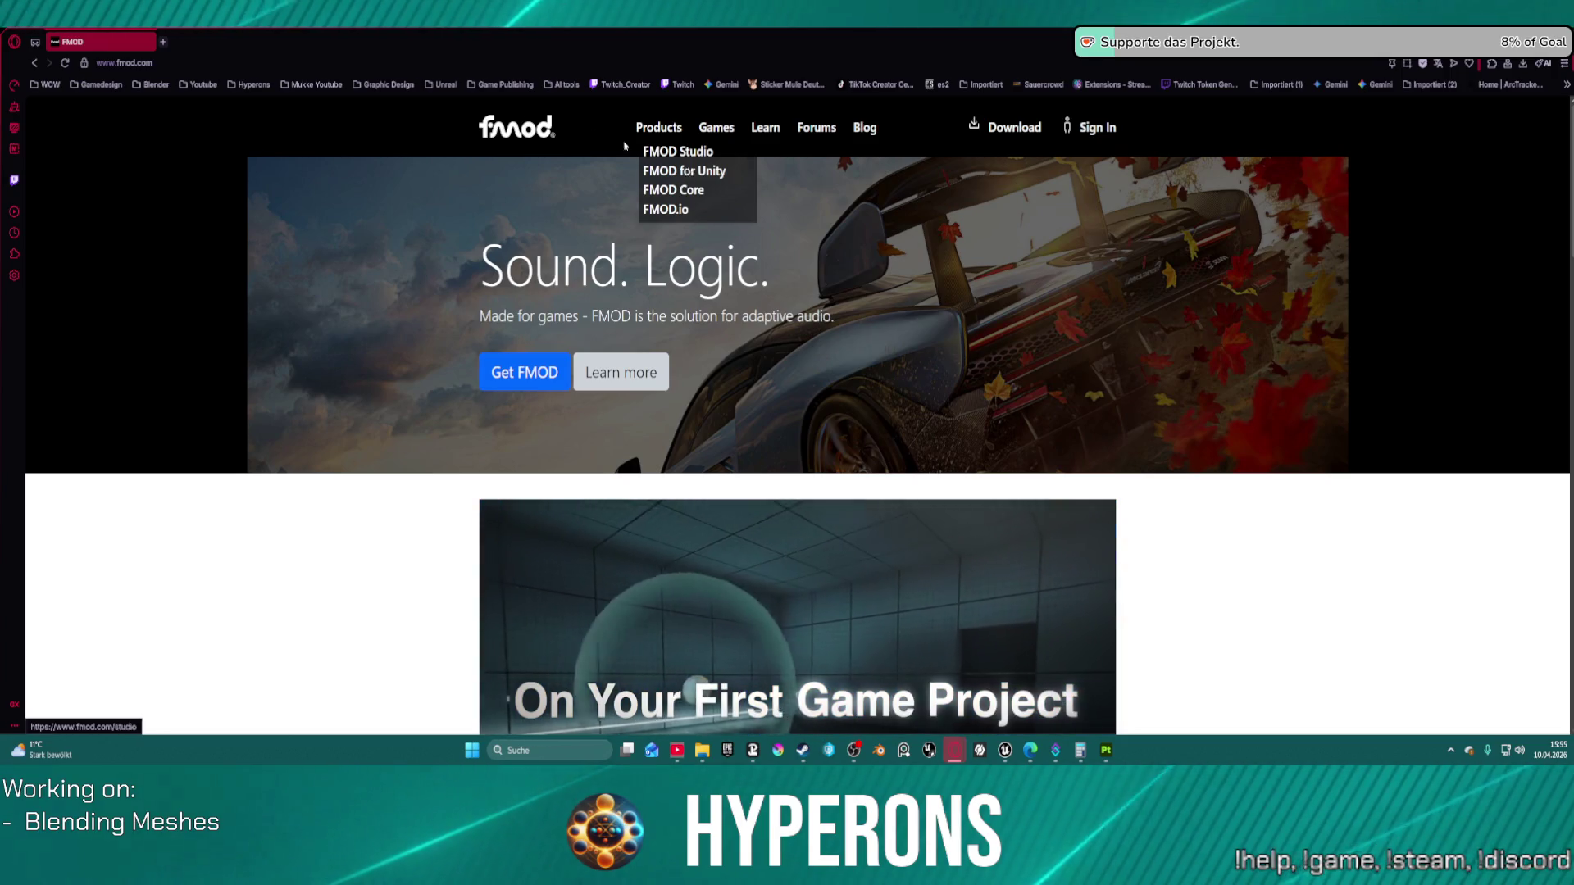
{"action": "left_click", "coordinate": [259, 59]}
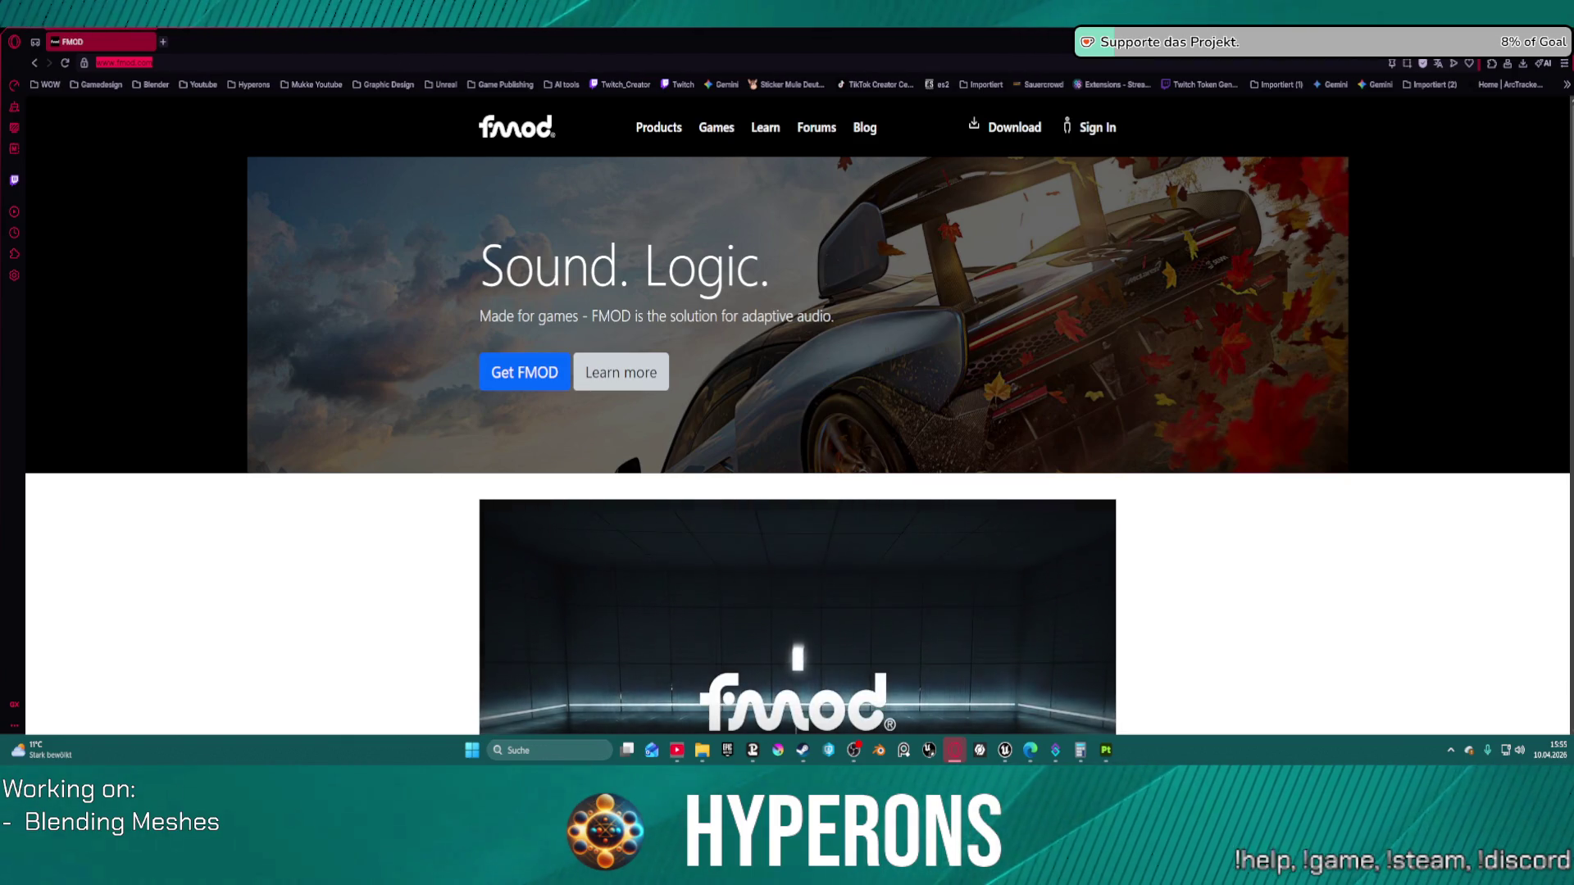
{"action": "type", "text": "fm"}
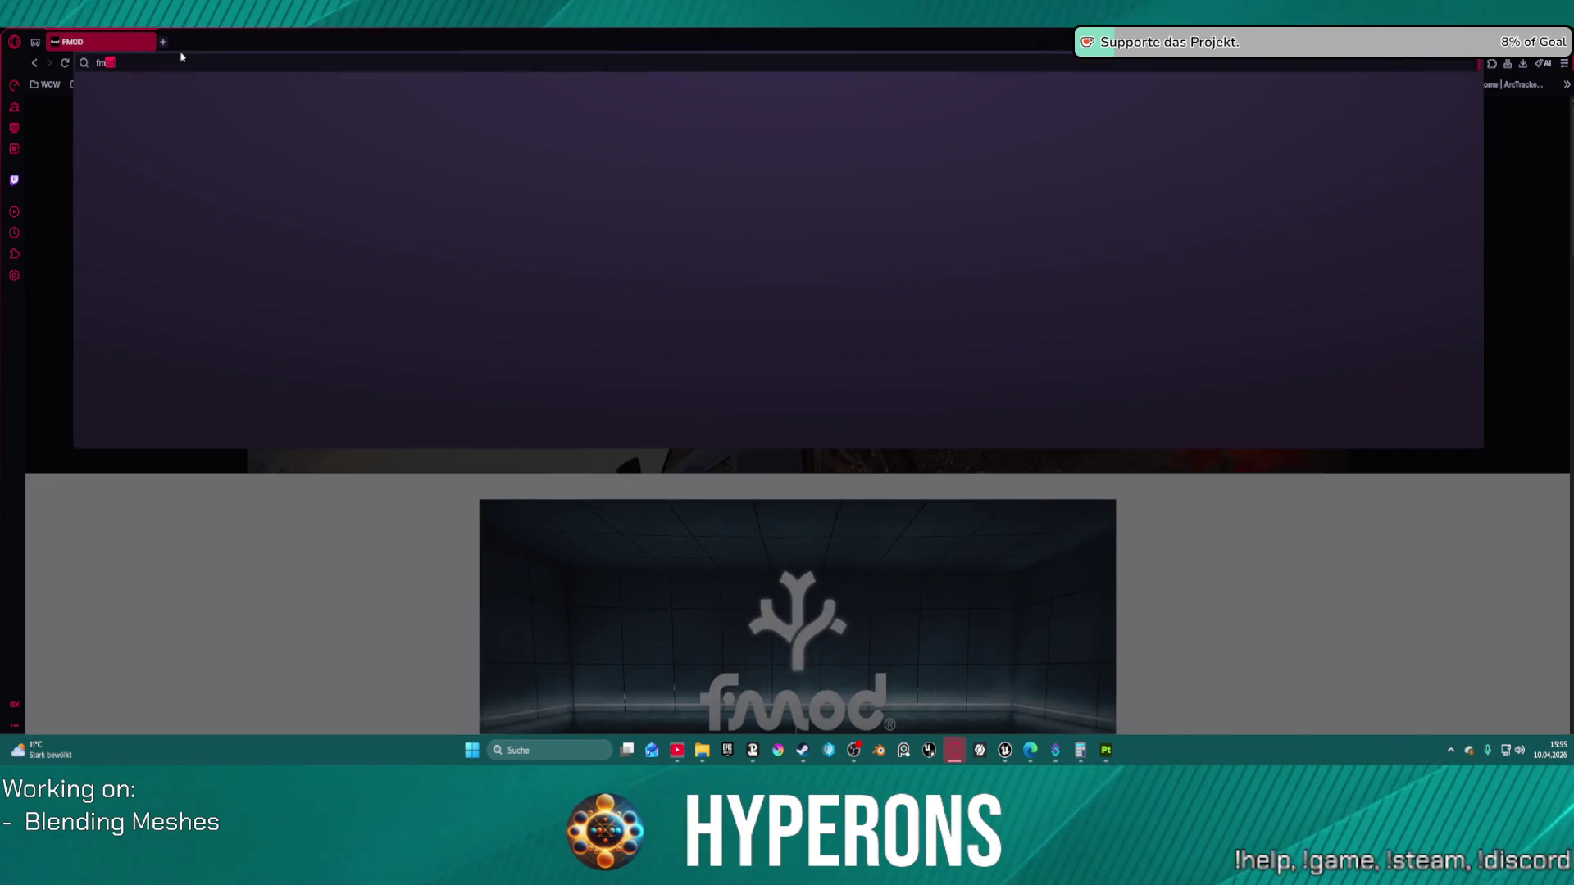
{"action": "type", "text": "od"}
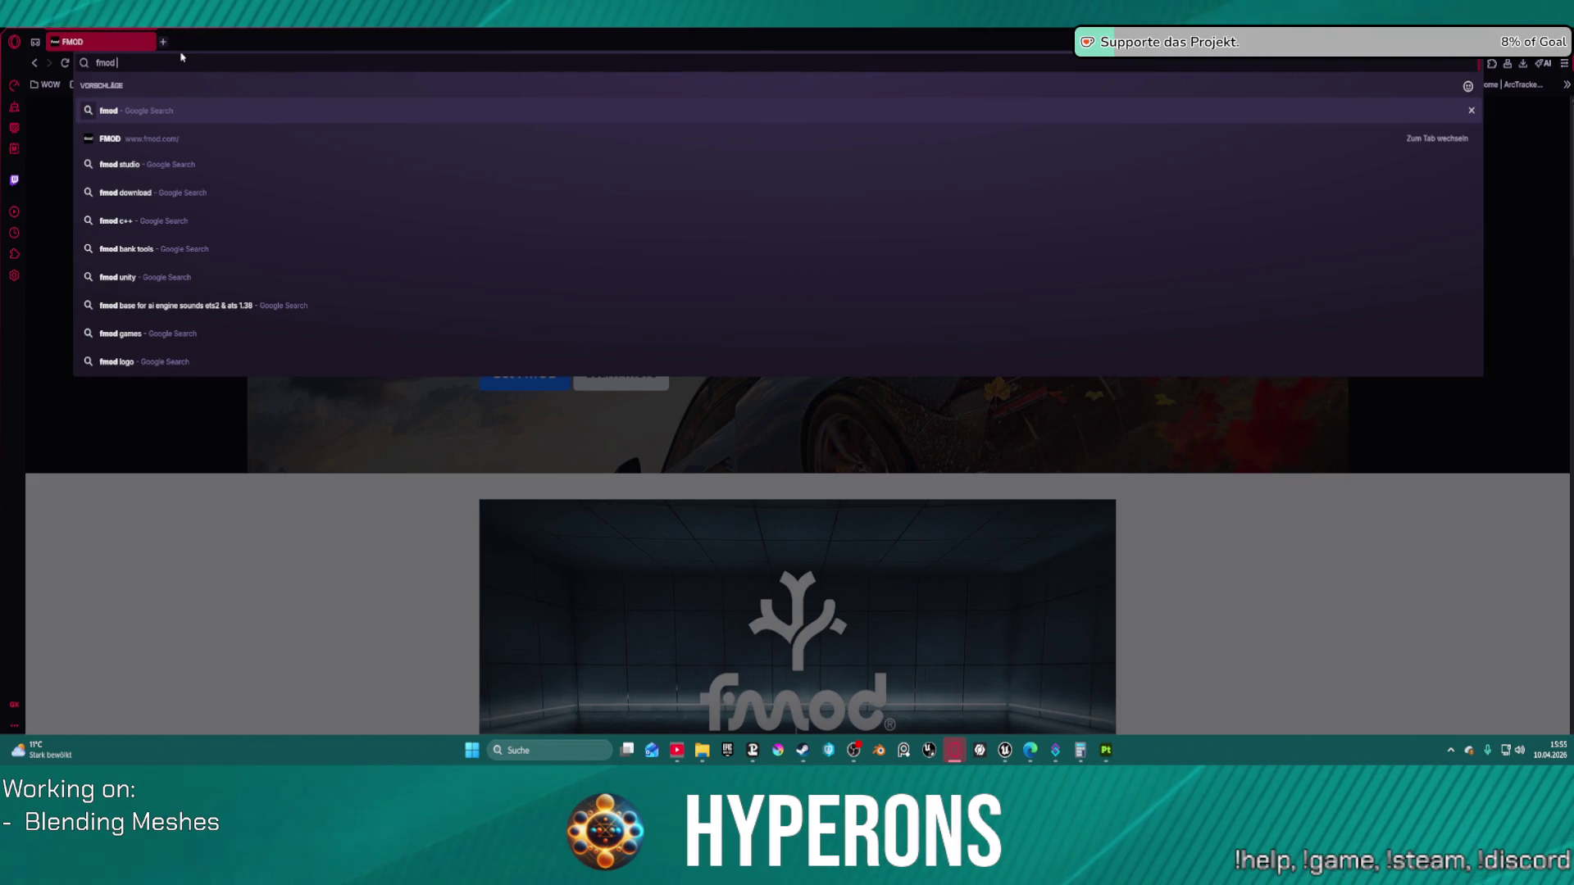
{"action": "type", "text": " unreal"}
{"action": "key", "text": "Return"}
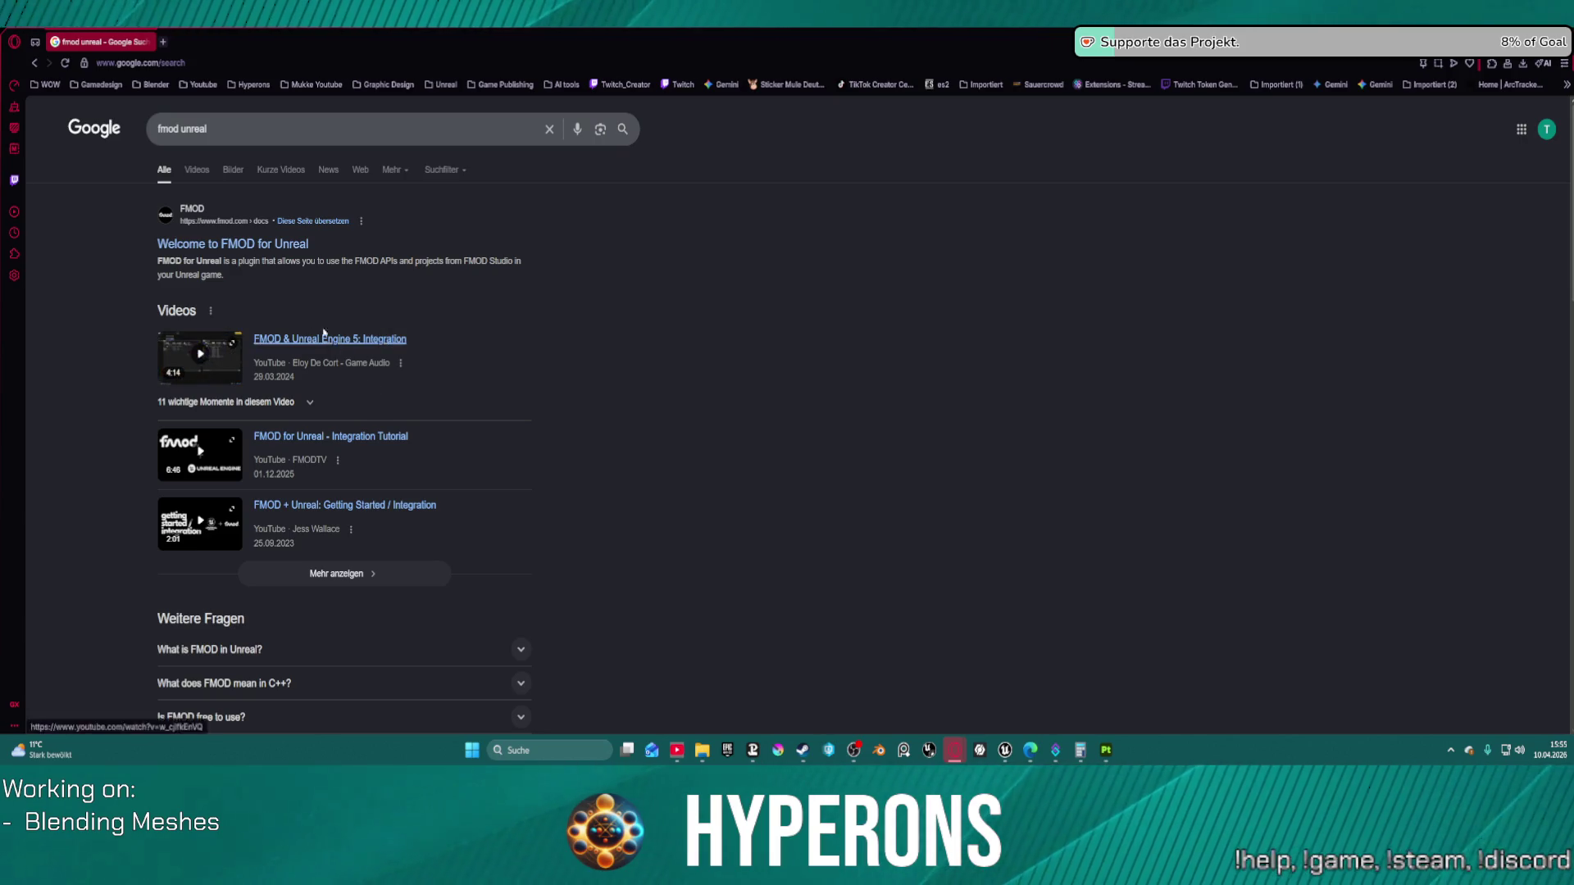
{"action": "left_click", "coordinate": [238, 244]}
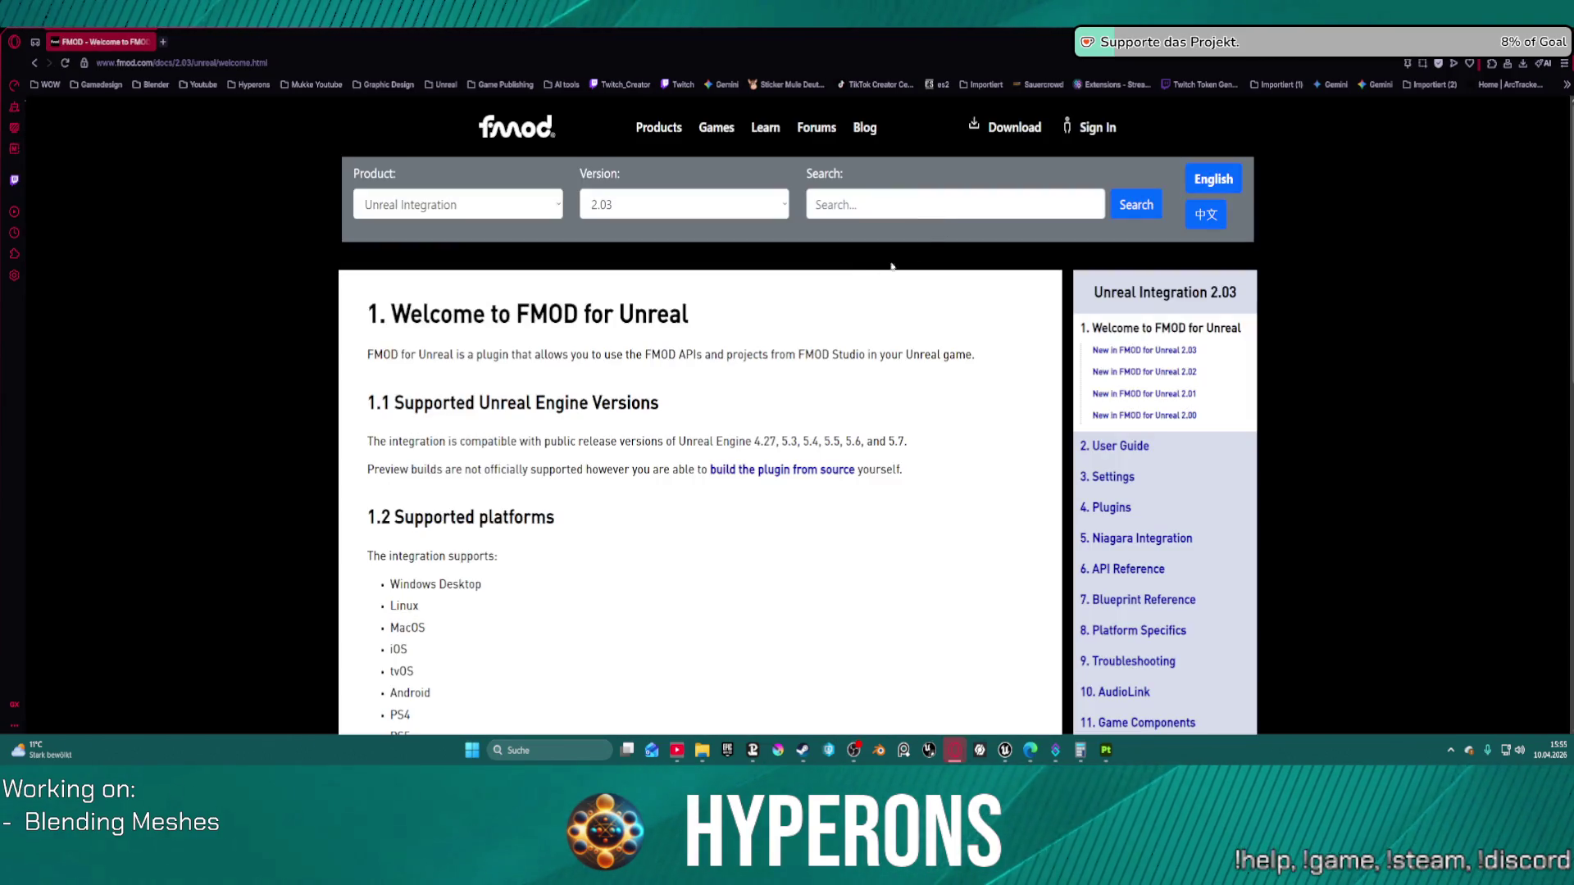
Step: Check the supported versions listed in the FMOD for Unreal documentation's Version dropdown
{"action": "scroll", "coordinate": [812, 424], "scroll_direction": "down", "scroll_amount": 3}
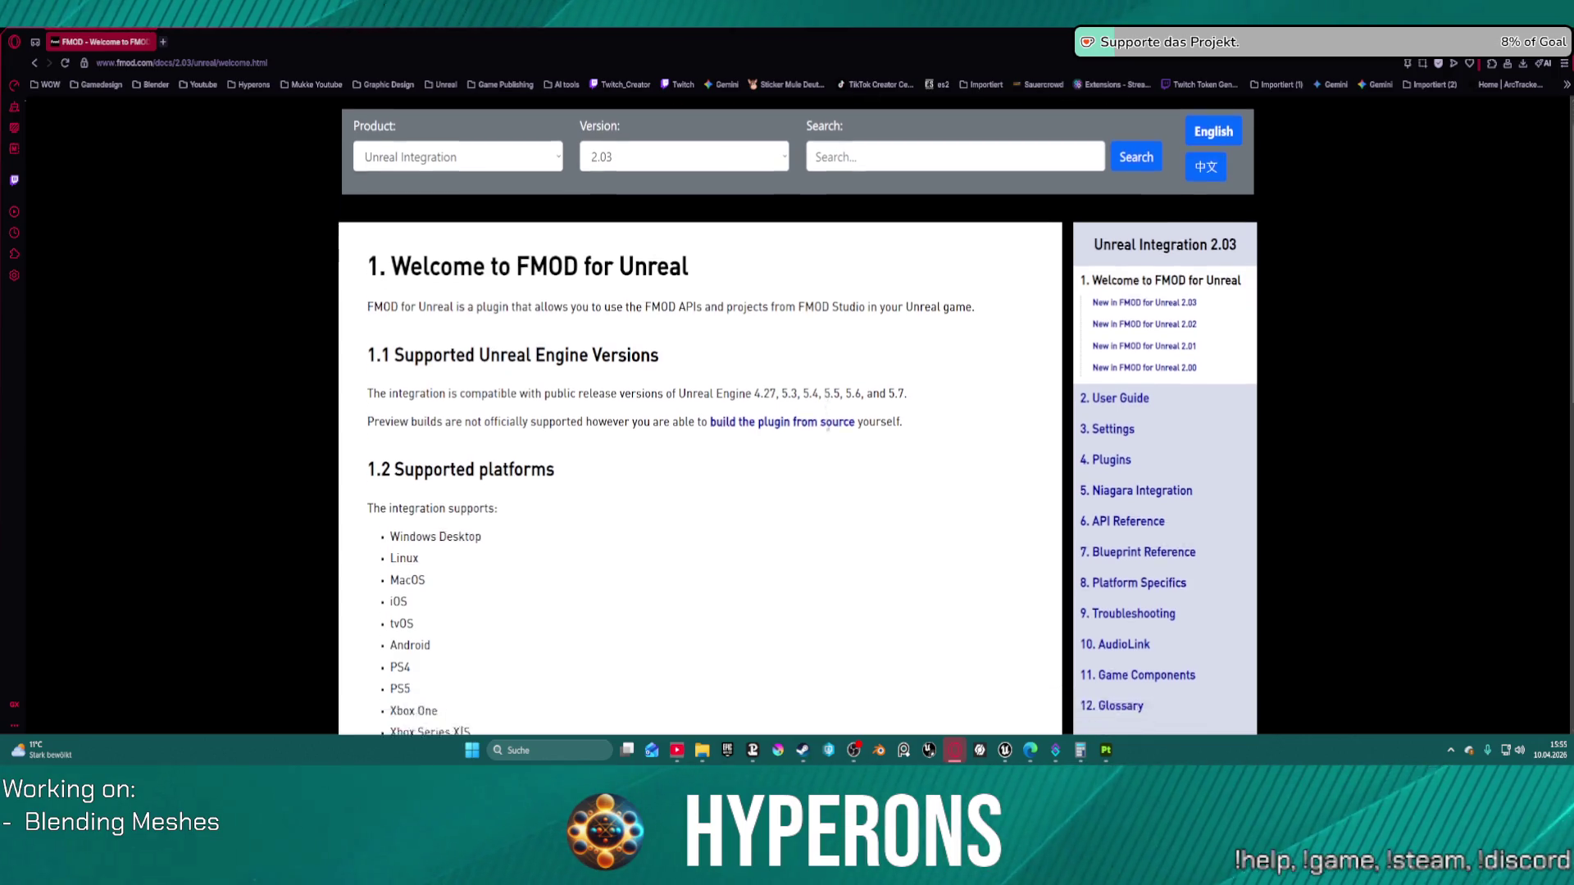
{"action": "scroll", "coordinate": [1174, 297], "scroll_direction": "up", "scroll_amount": 3}
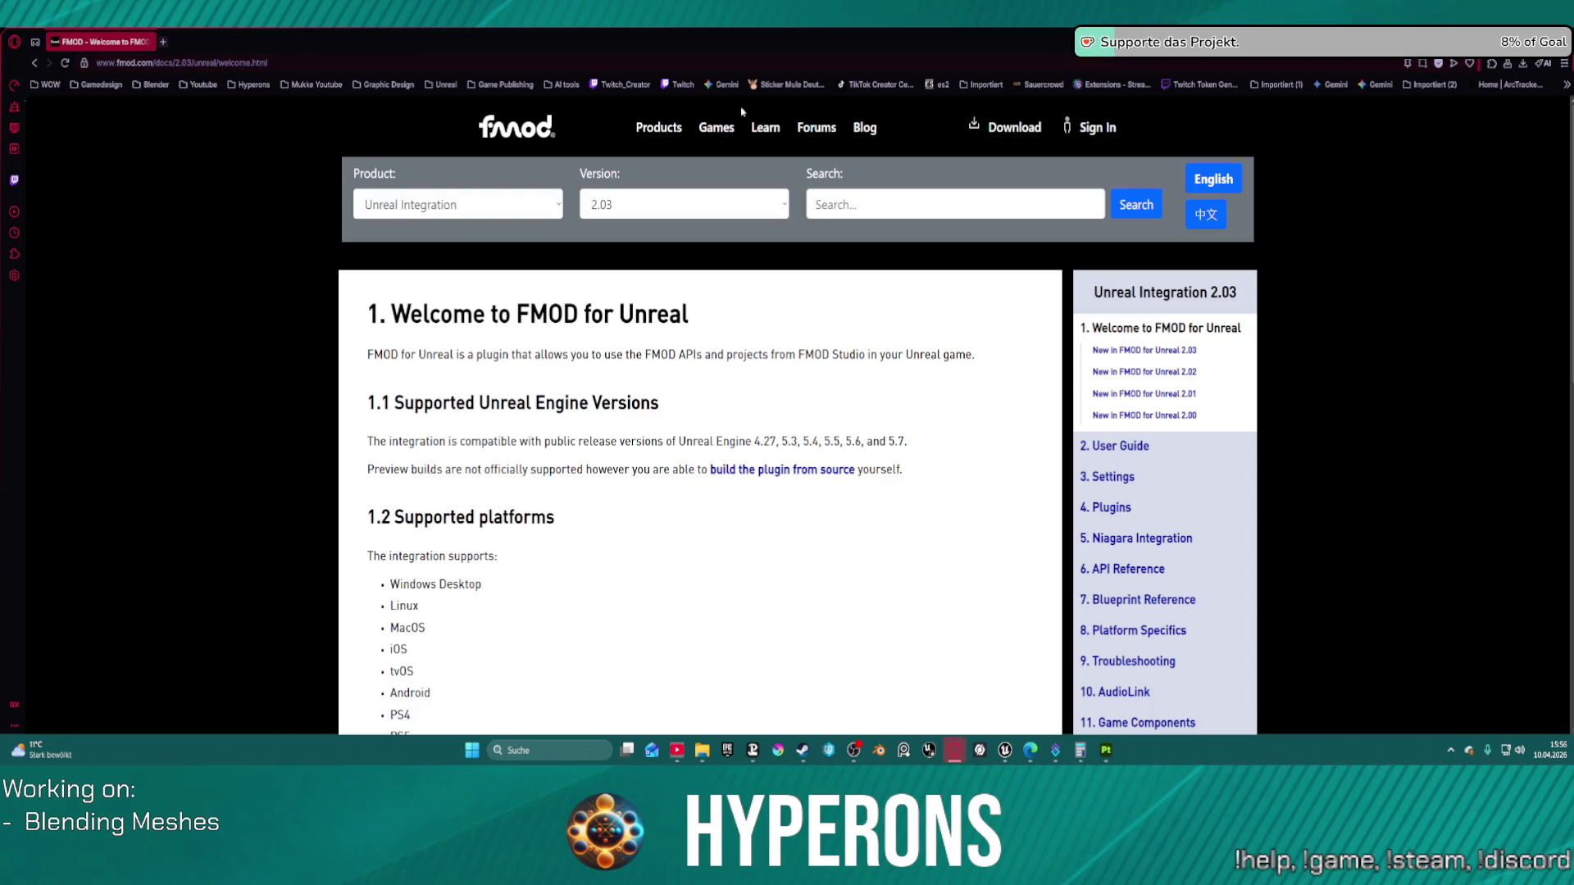
{"action": "left_click", "coordinate": [681, 204]}
{"action": "left_click", "coordinate": [474, 209]}
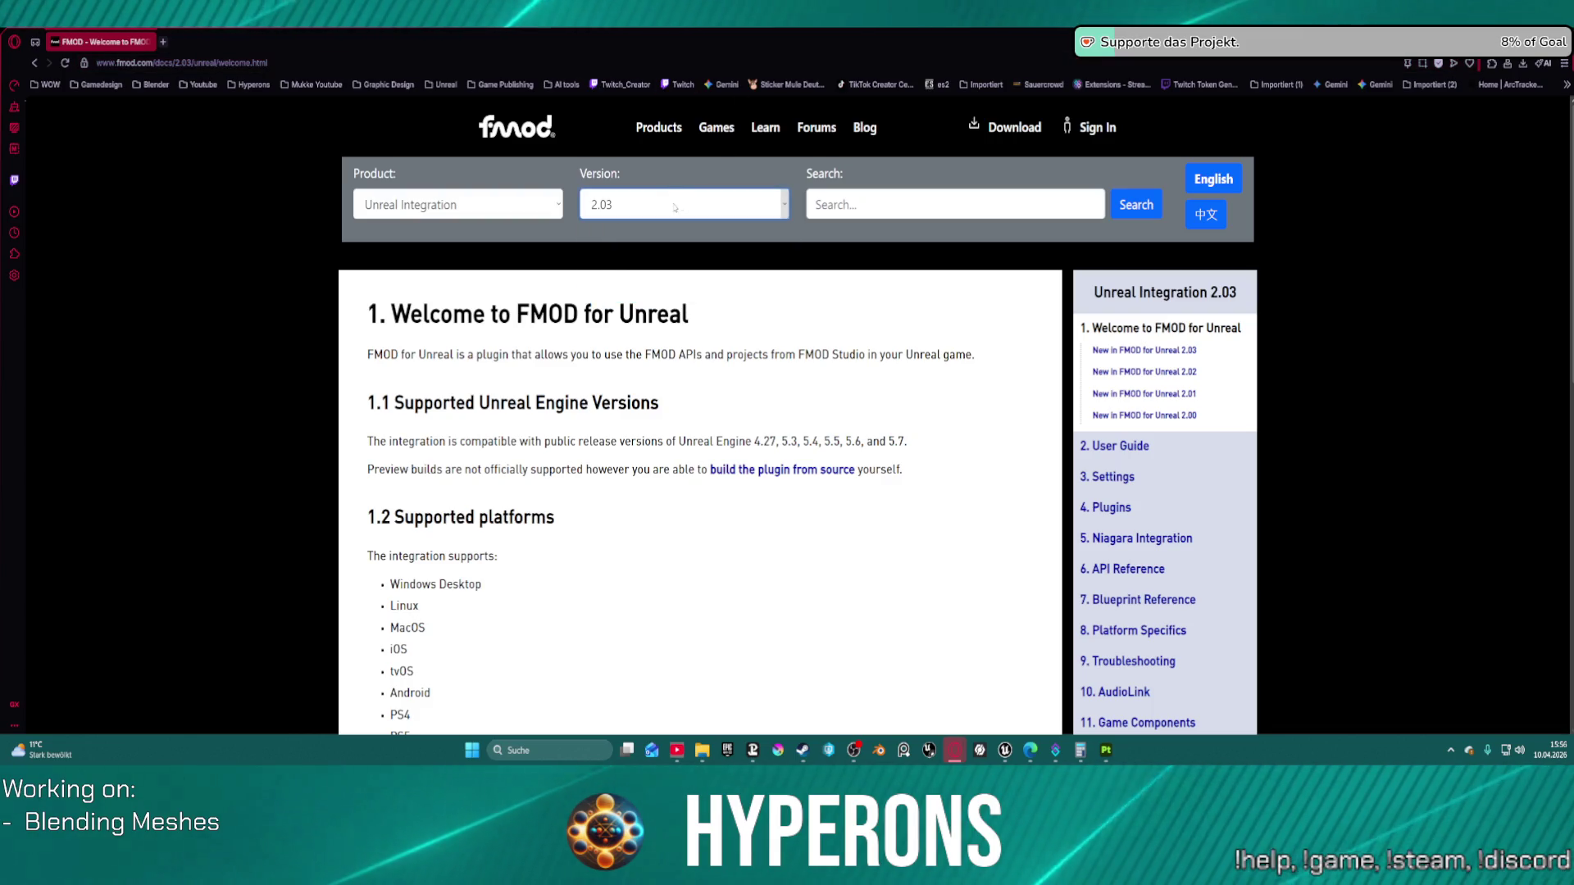
Step: Switch the docs to Unity Integration and back to Unreal Integration, then return to the FMOD homepage
{"action": "left_click", "coordinate": [475, 209]}
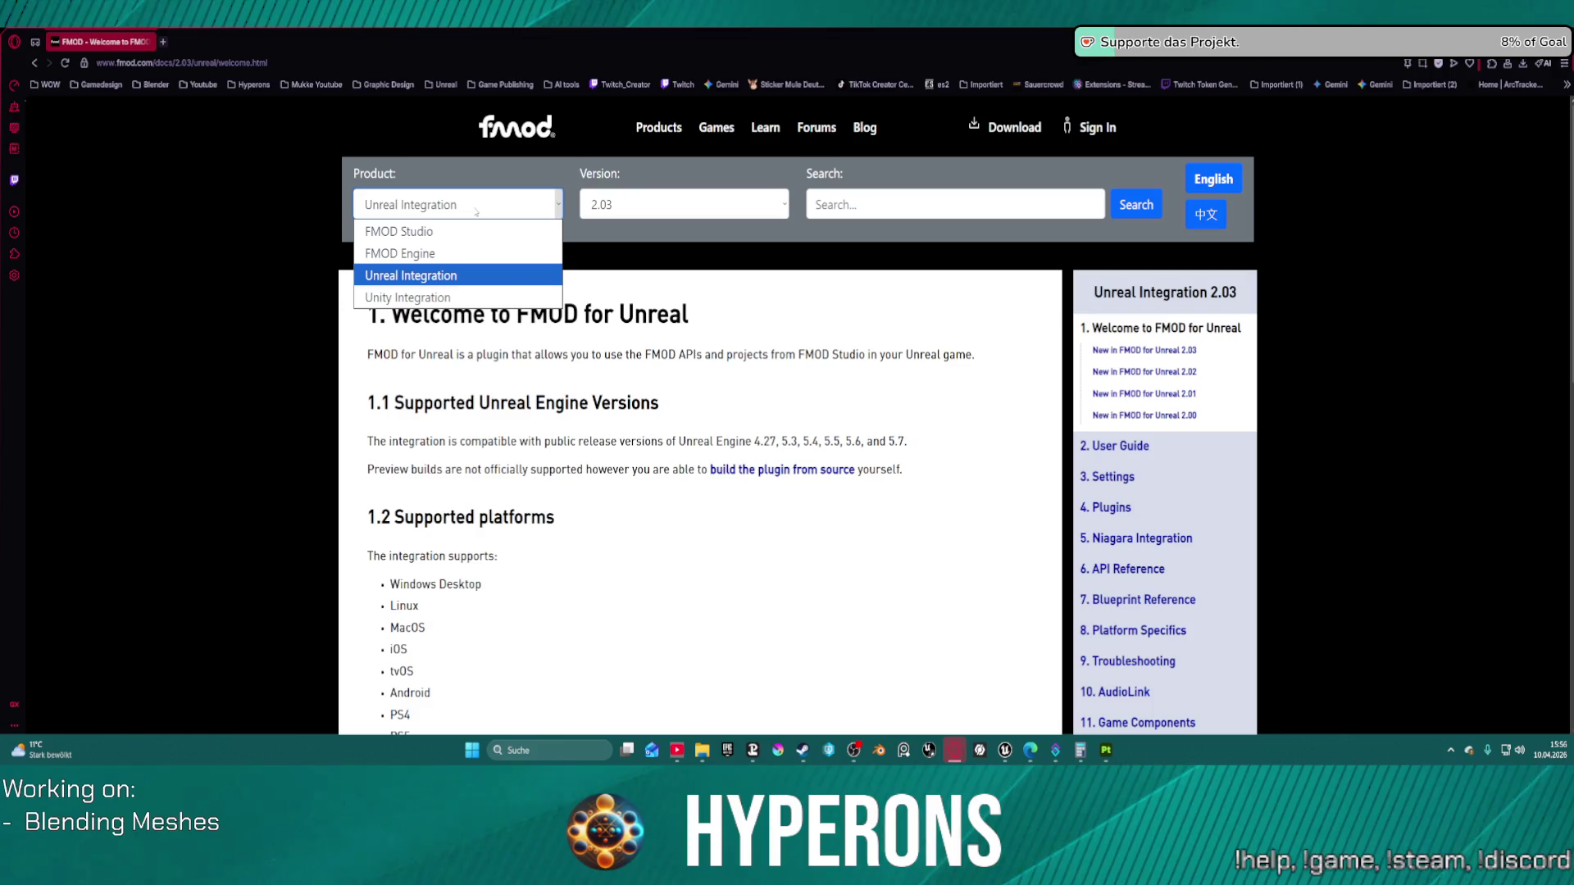
{"action": "left_click", "coordinate": [464, 296]}
{"action": "left_click", "coordinate": [473, 205]}
{"action": "left_click", "coordinate": [489, 276]}
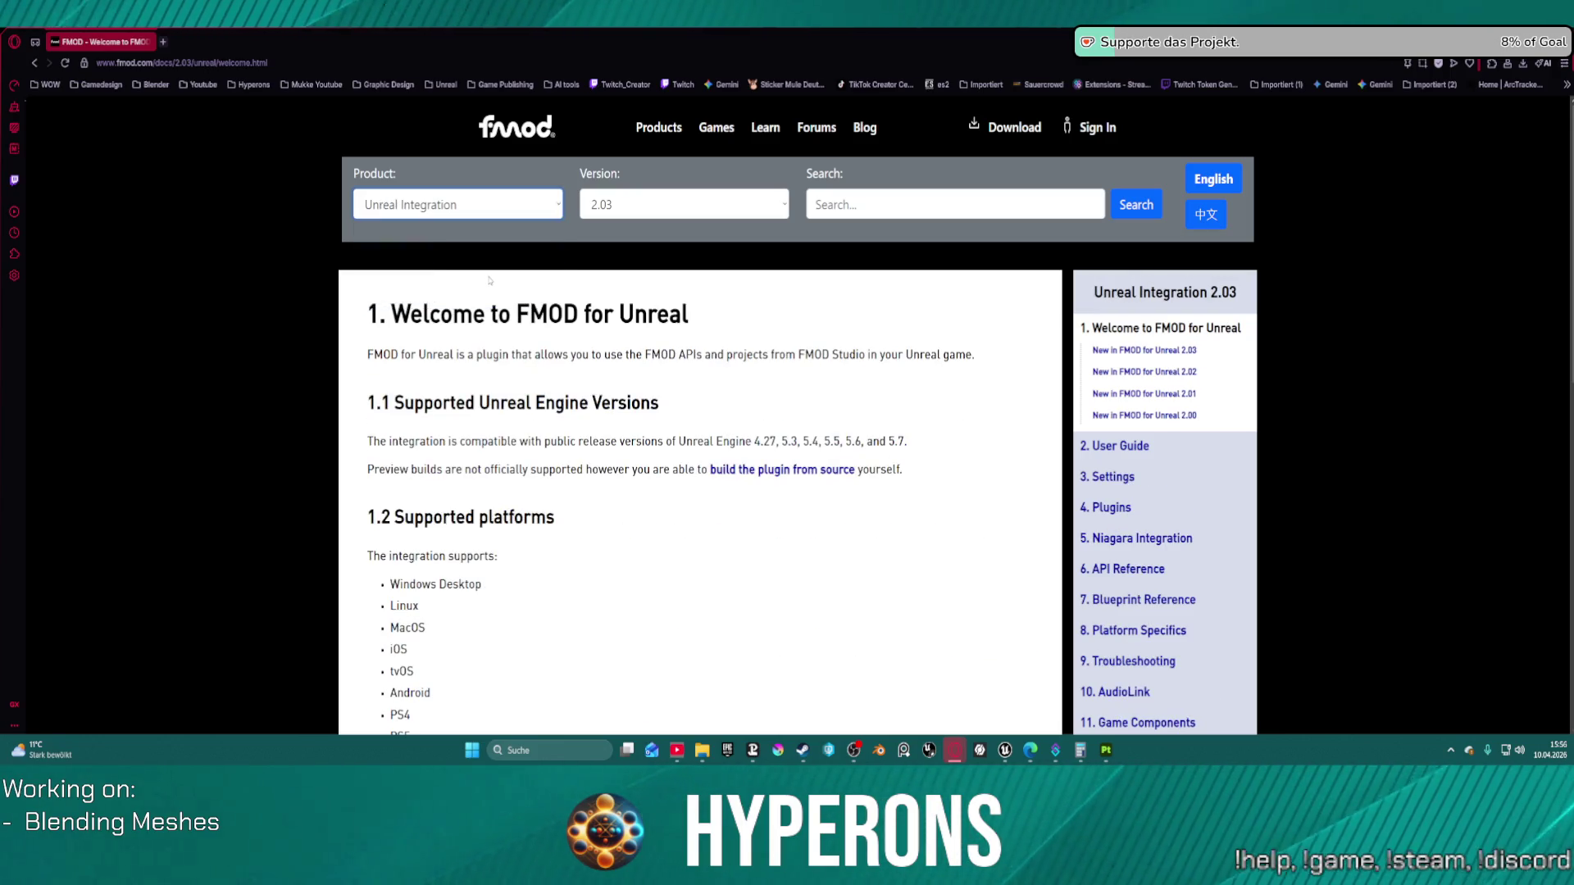
{"action": "scroll", "coordinate": [871, 440], "scroll_direction": "down", "scroll_amount": 10}
{"action": "scroll", "coordinate": [871, 440], "scroll_direction": "up", "scroll_amount": 10}
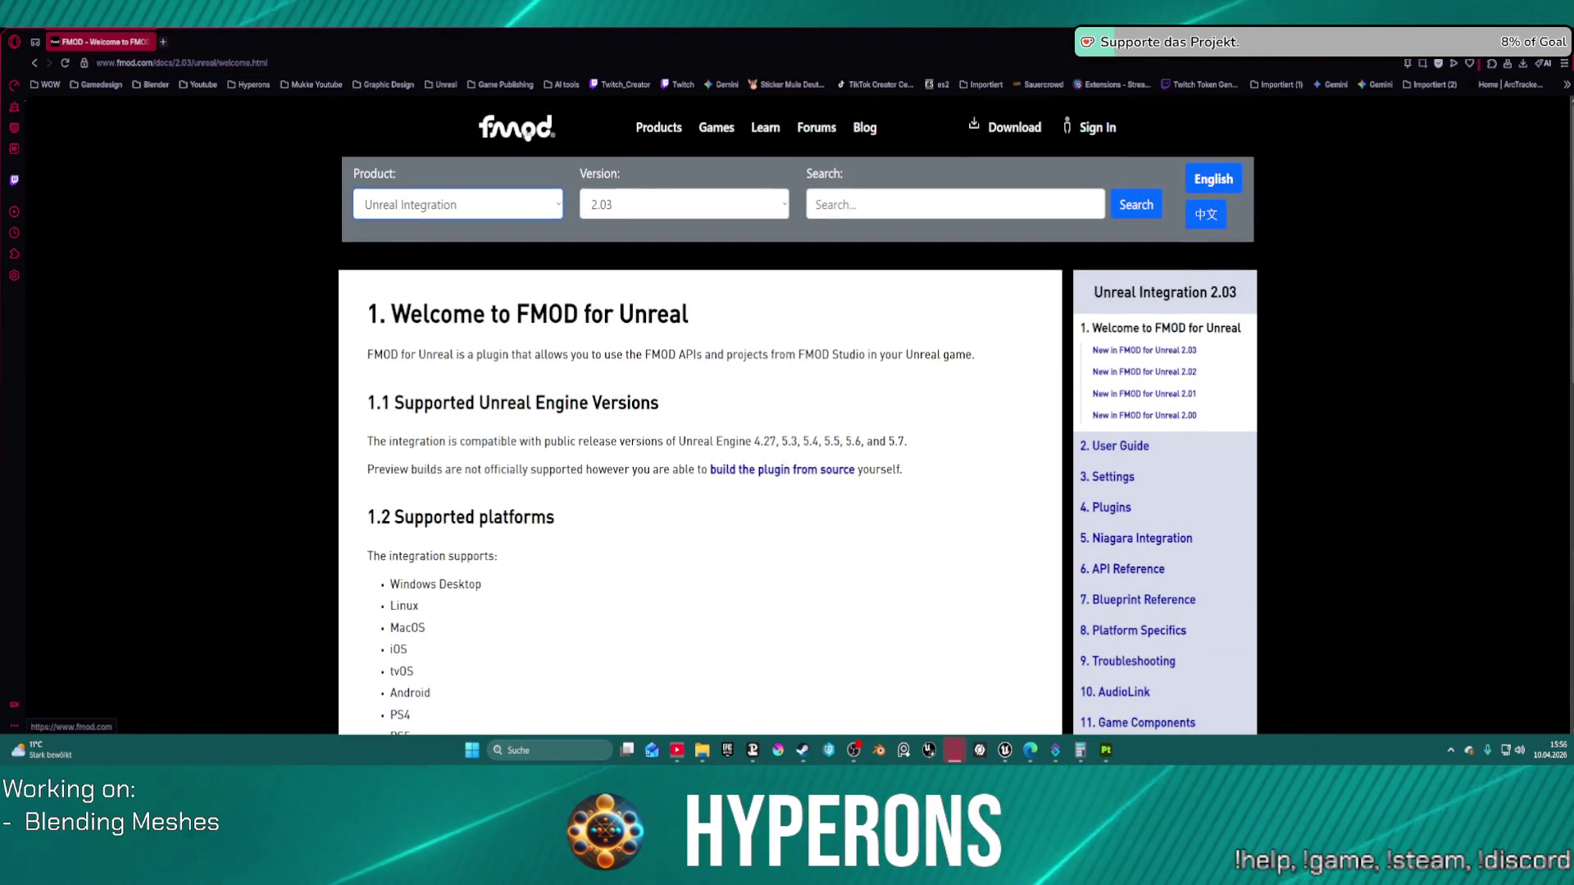
{"action": "left_click", "coordinate": [512, 131]}
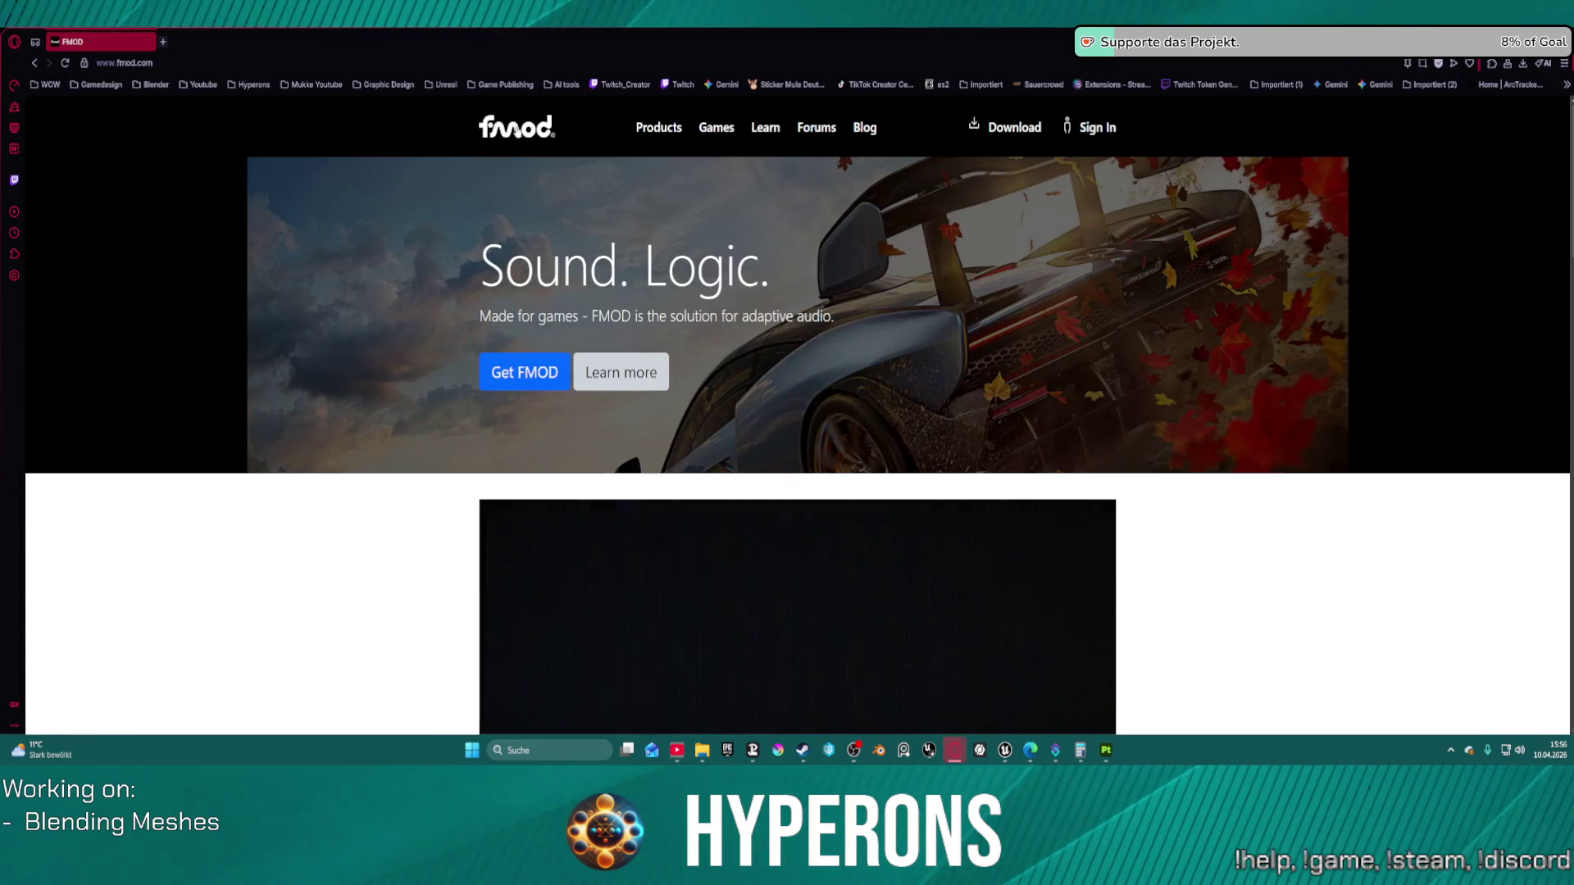
Step: Go to the FMOD Games page, briefly passing through Learn
{"action": "left_click", "coordinate": [716, 129]}
{"action": "left_click", "coordinate": [766, 128]}
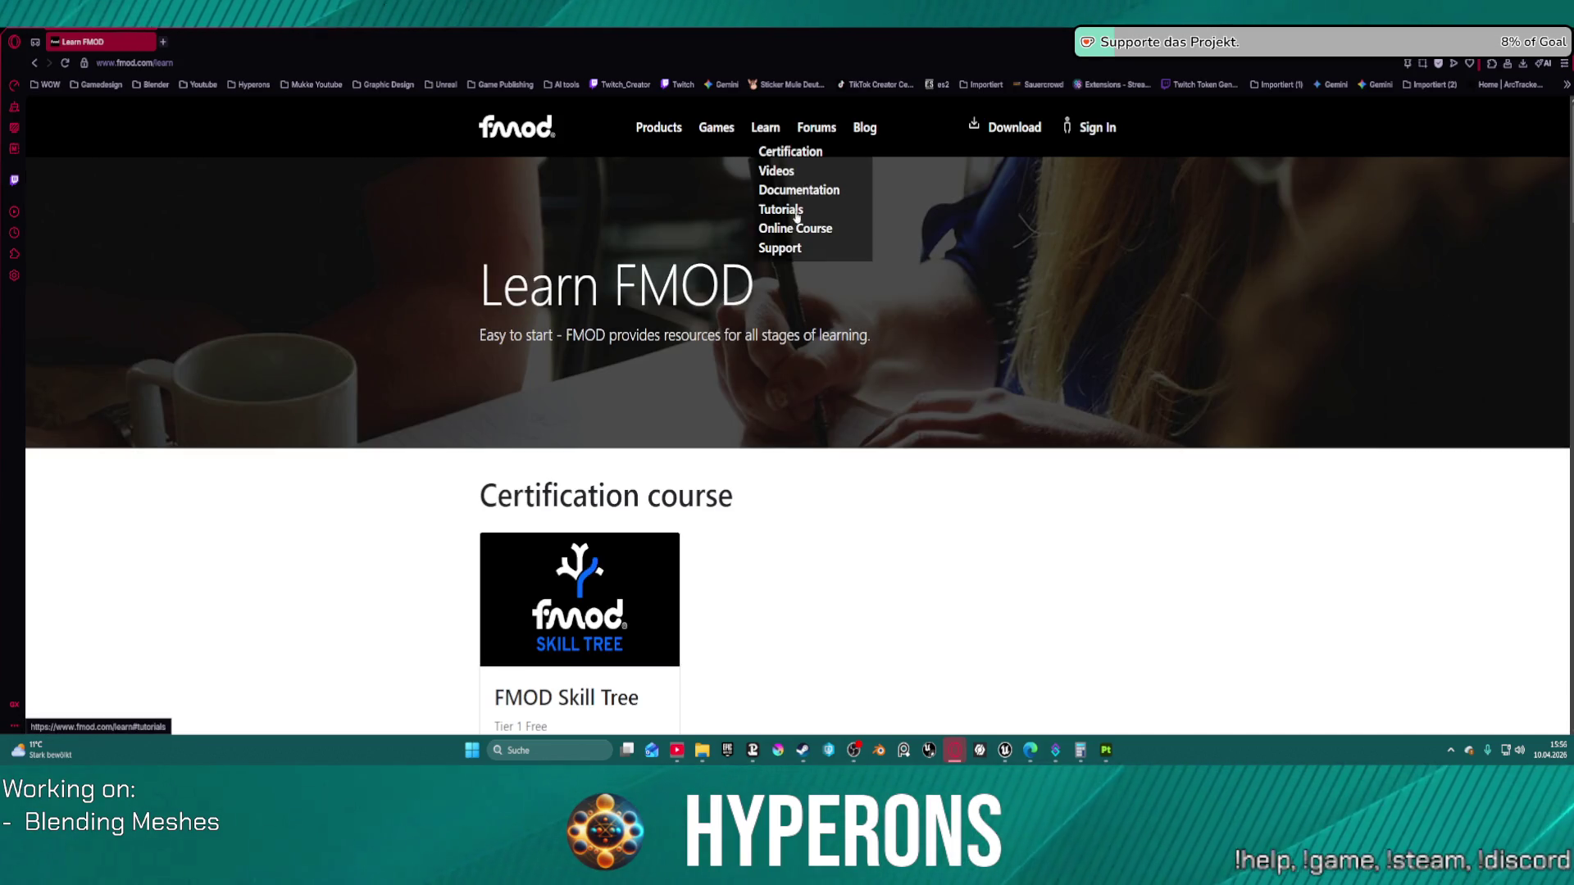
{"action": "left_click", "coordinate": [718, 129]}
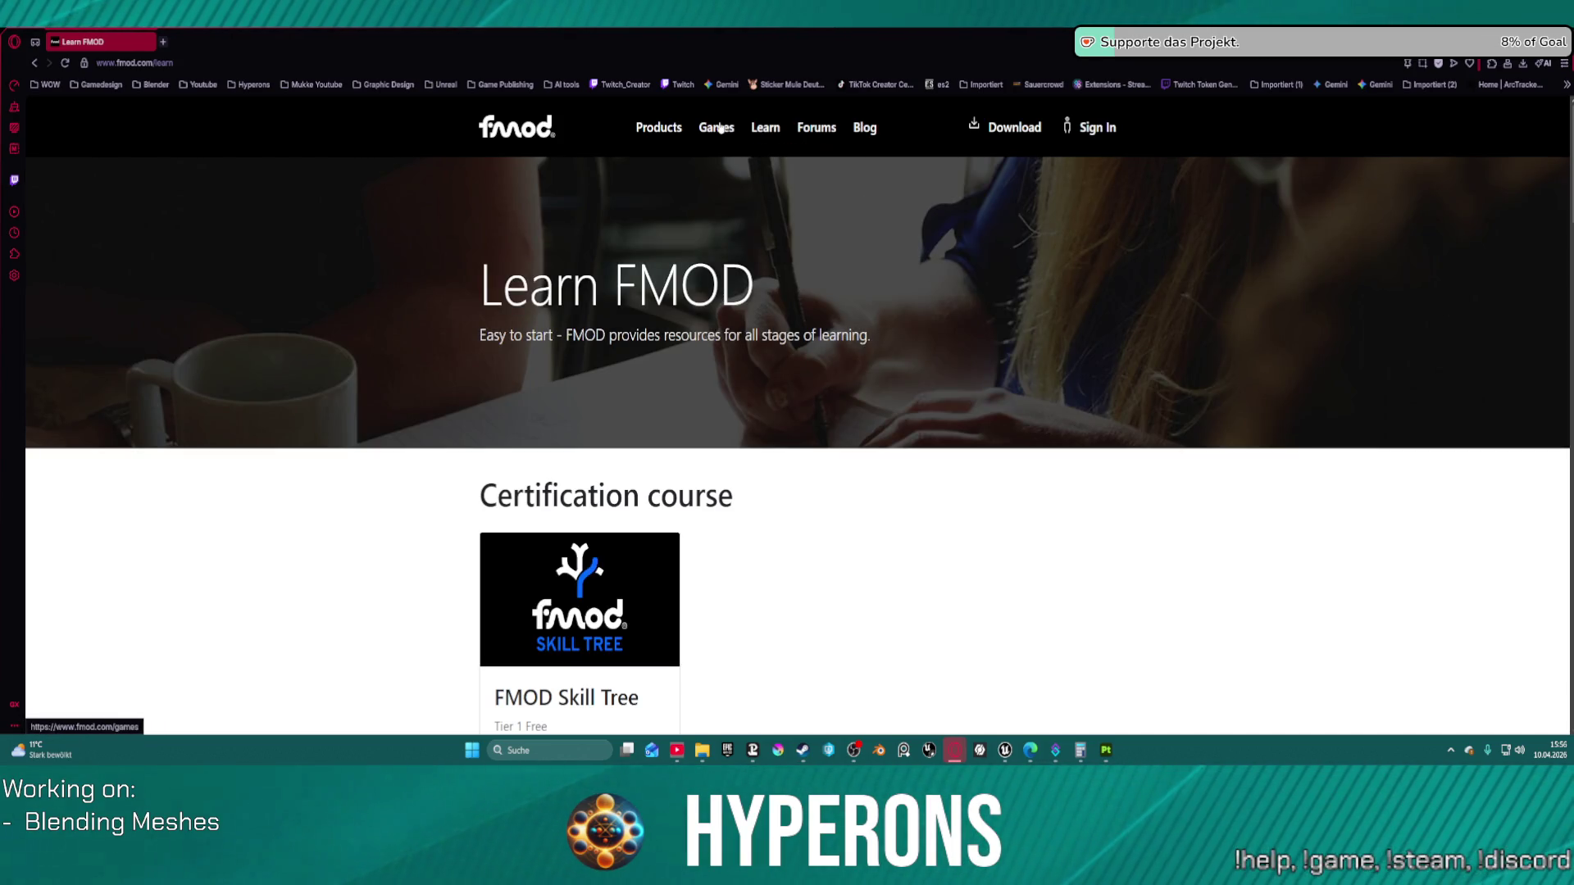
Step: Browse the grid of games made with FMOD, then return to the top and bring up the Products menu
{"action": "scroll", "coordinate": [646, 397], "scroll_direction": "down", "scroll_amount": 10}
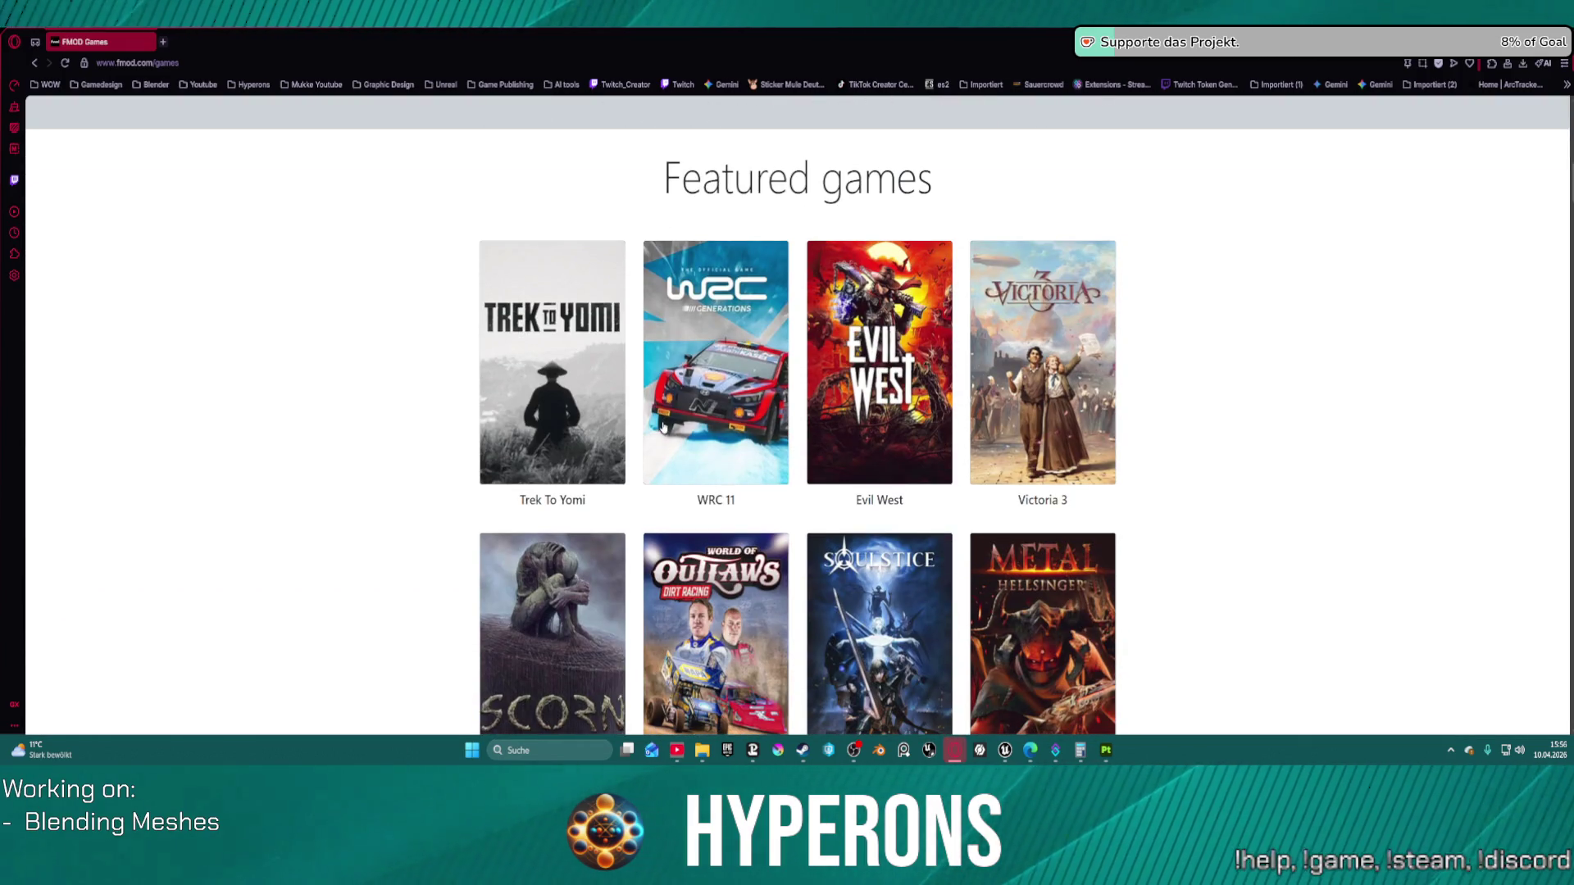
{"action": "scroll", "coordinate": [663, 426], "scroll_direction": "down", "scroll_amount": 6}
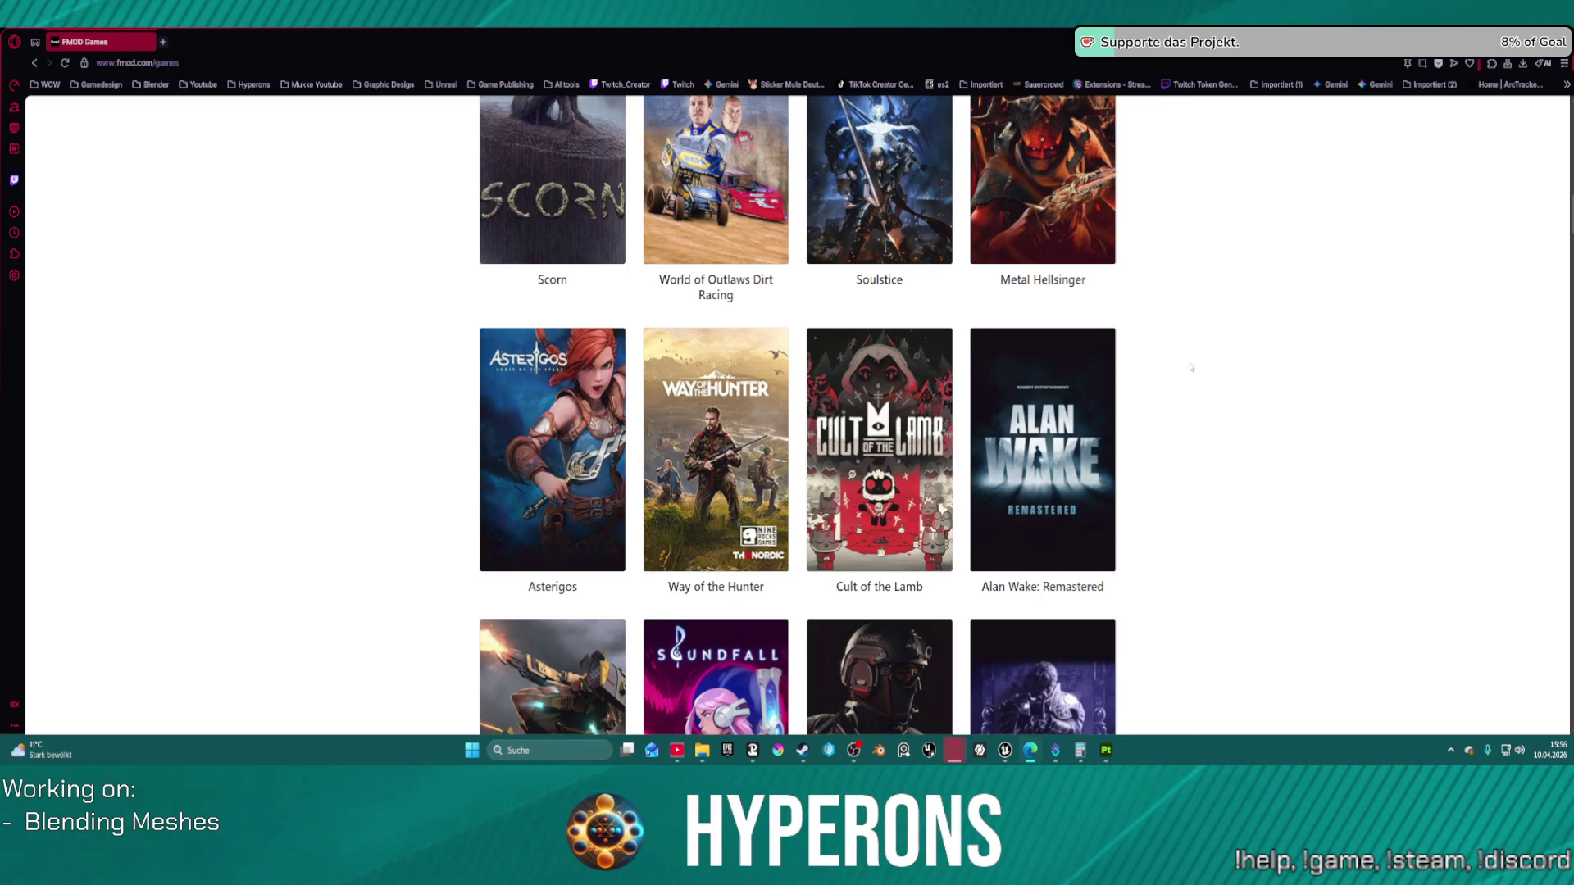
{"action": "scroll", "coordinate": [1220, 342], "scroll_direction": "down", "scroll_amount": 5}
{"action": "scroll", "coordinate": [656, 449], "scroll_direction": "down", "scroll_amount": 4}
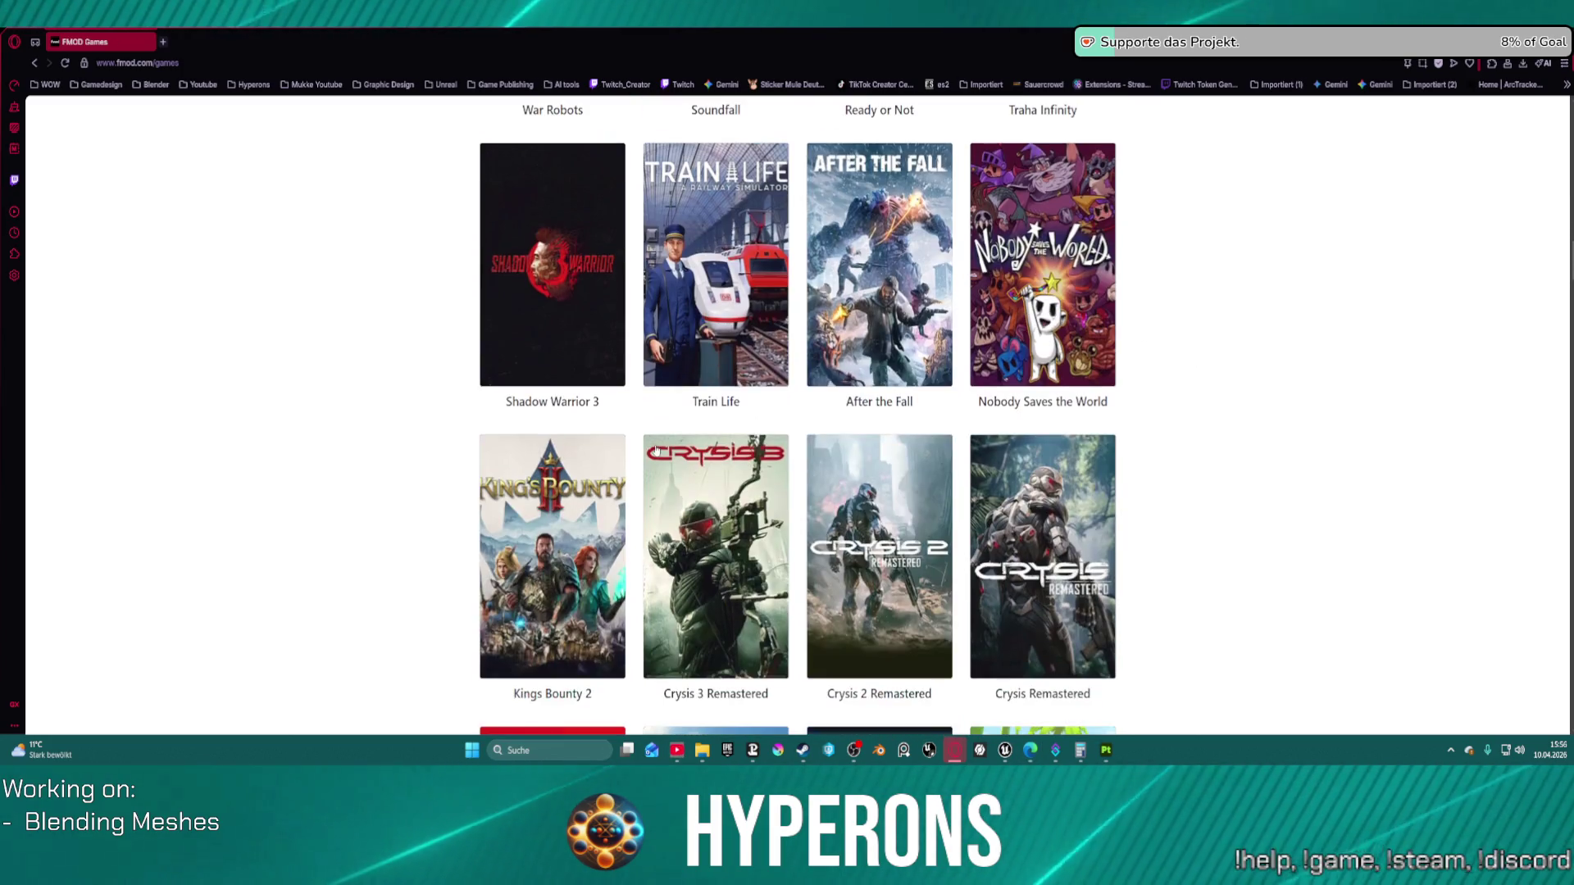
{"action": "scroll", "coordinate": [656, 449], "scroll_direction": "down", "scroll_amount": 3}
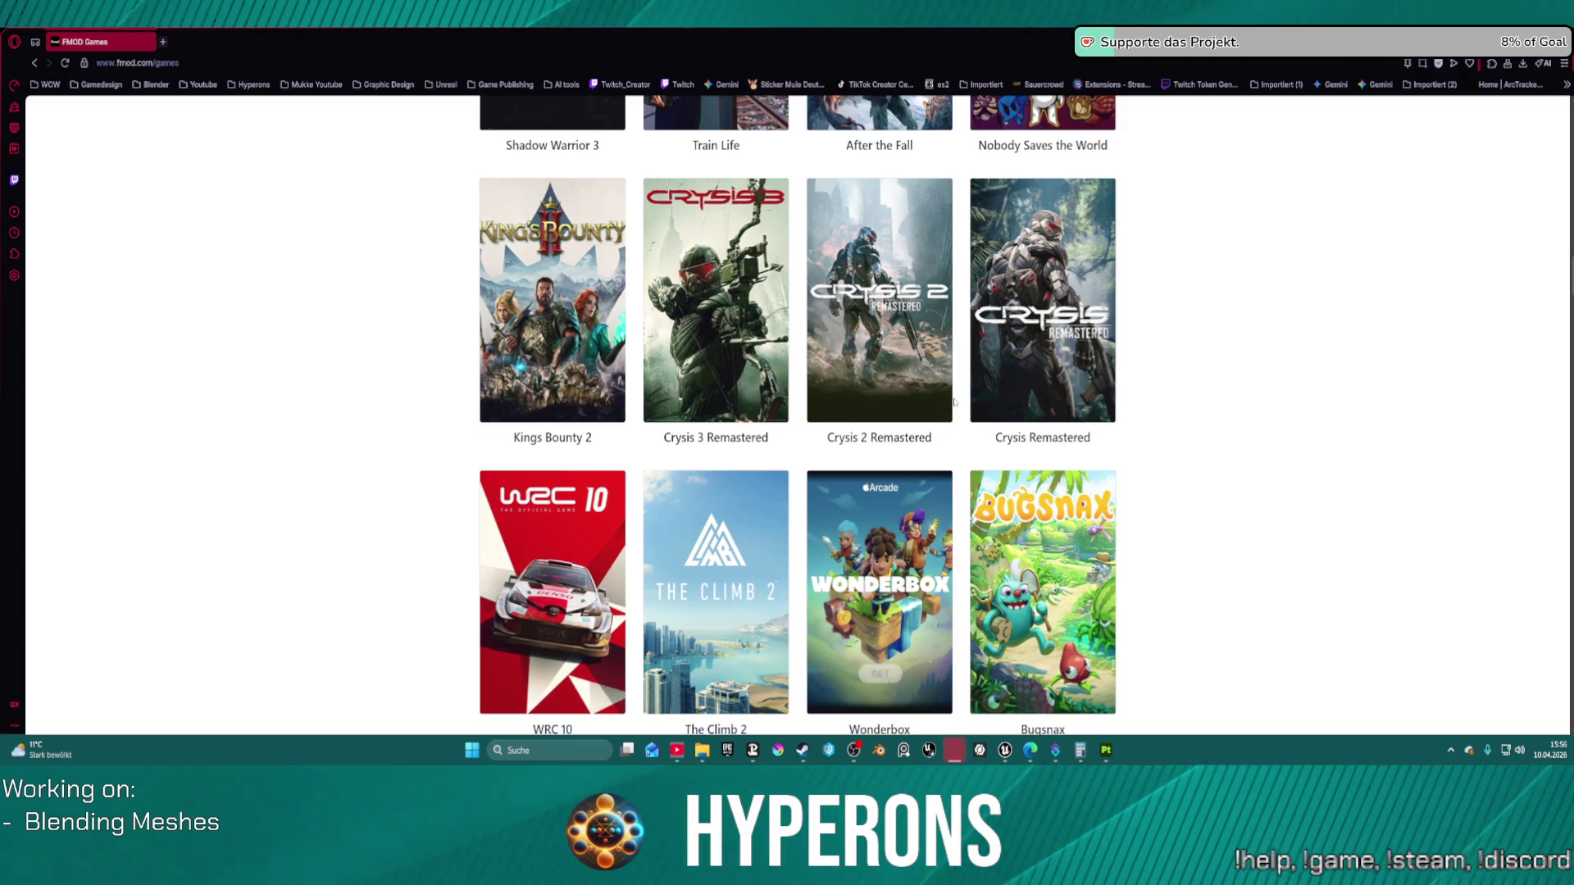
{"action": "scroll", "coordinate": [954, 402], "scroll_direction": "down", "scroll_amount": 3}
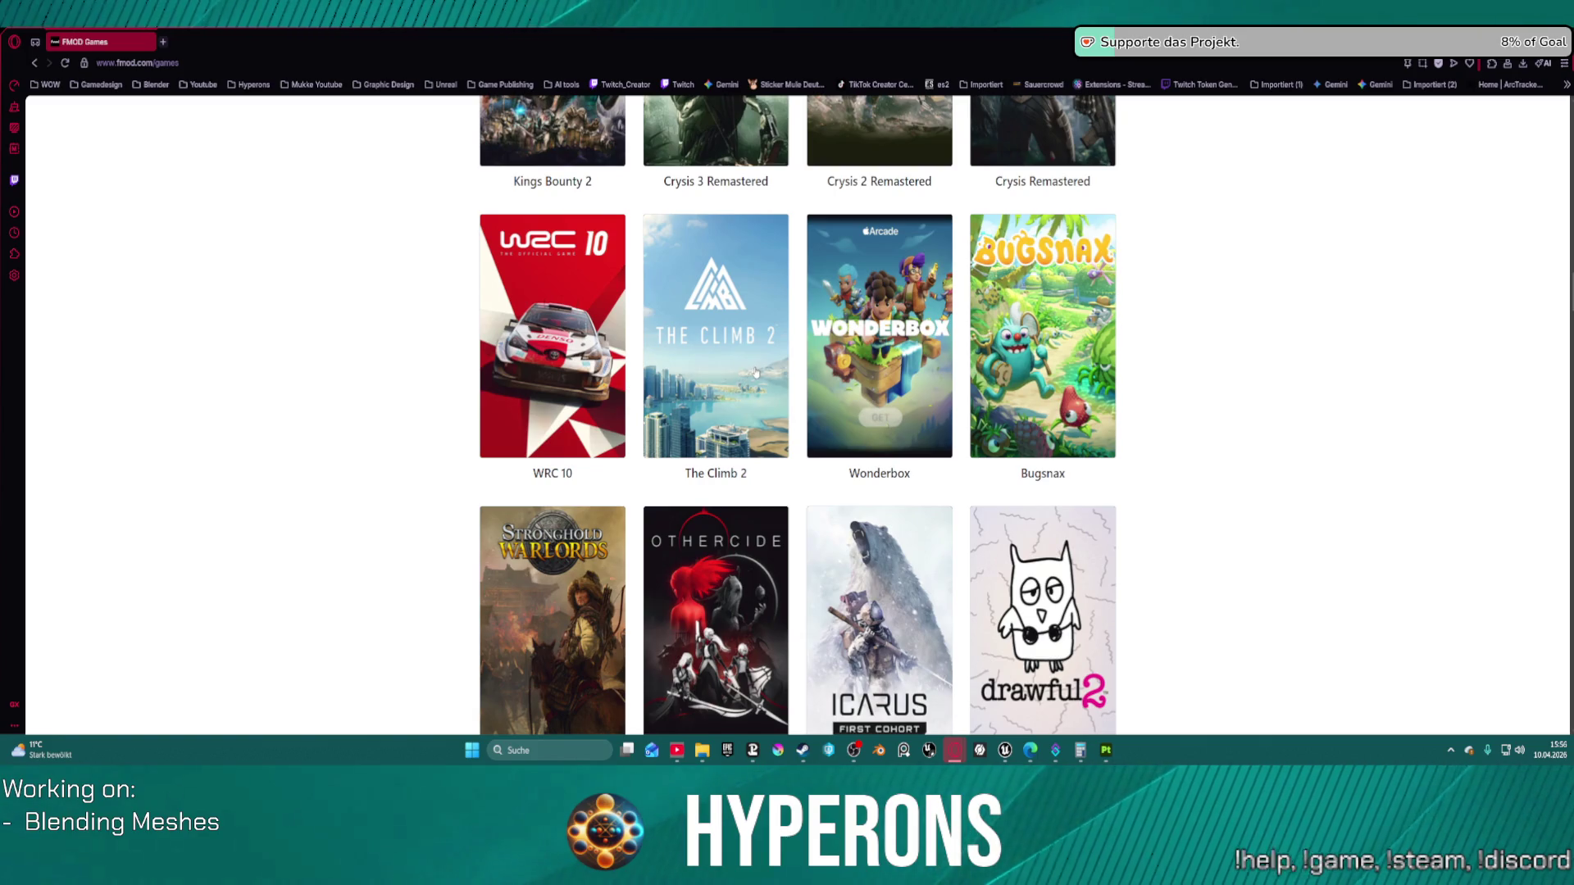
{"action": "scroll", "coordinate": [755, 373], "scroll_direction": "down", "scroll_amount": 4}
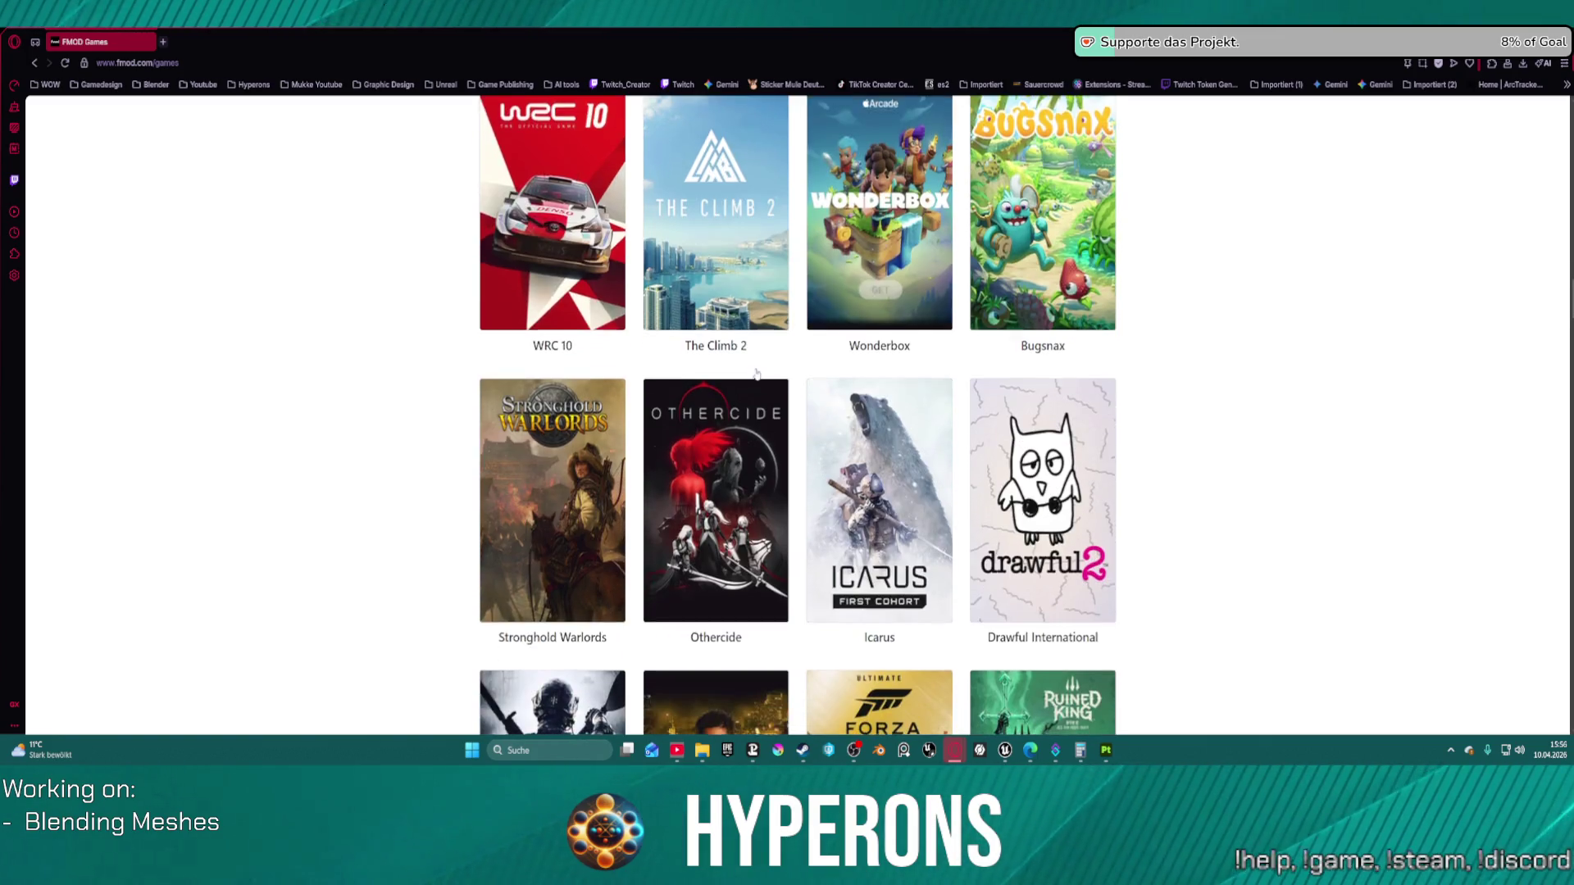
{"action": "scroll", "coordinate": [764, 377], "scroll_direction": "up", "scroll_amount": 3}
{"action": "scroll", "coordinate": [764, 377], "scroll_direction": "up", "scroll_amount": 20}
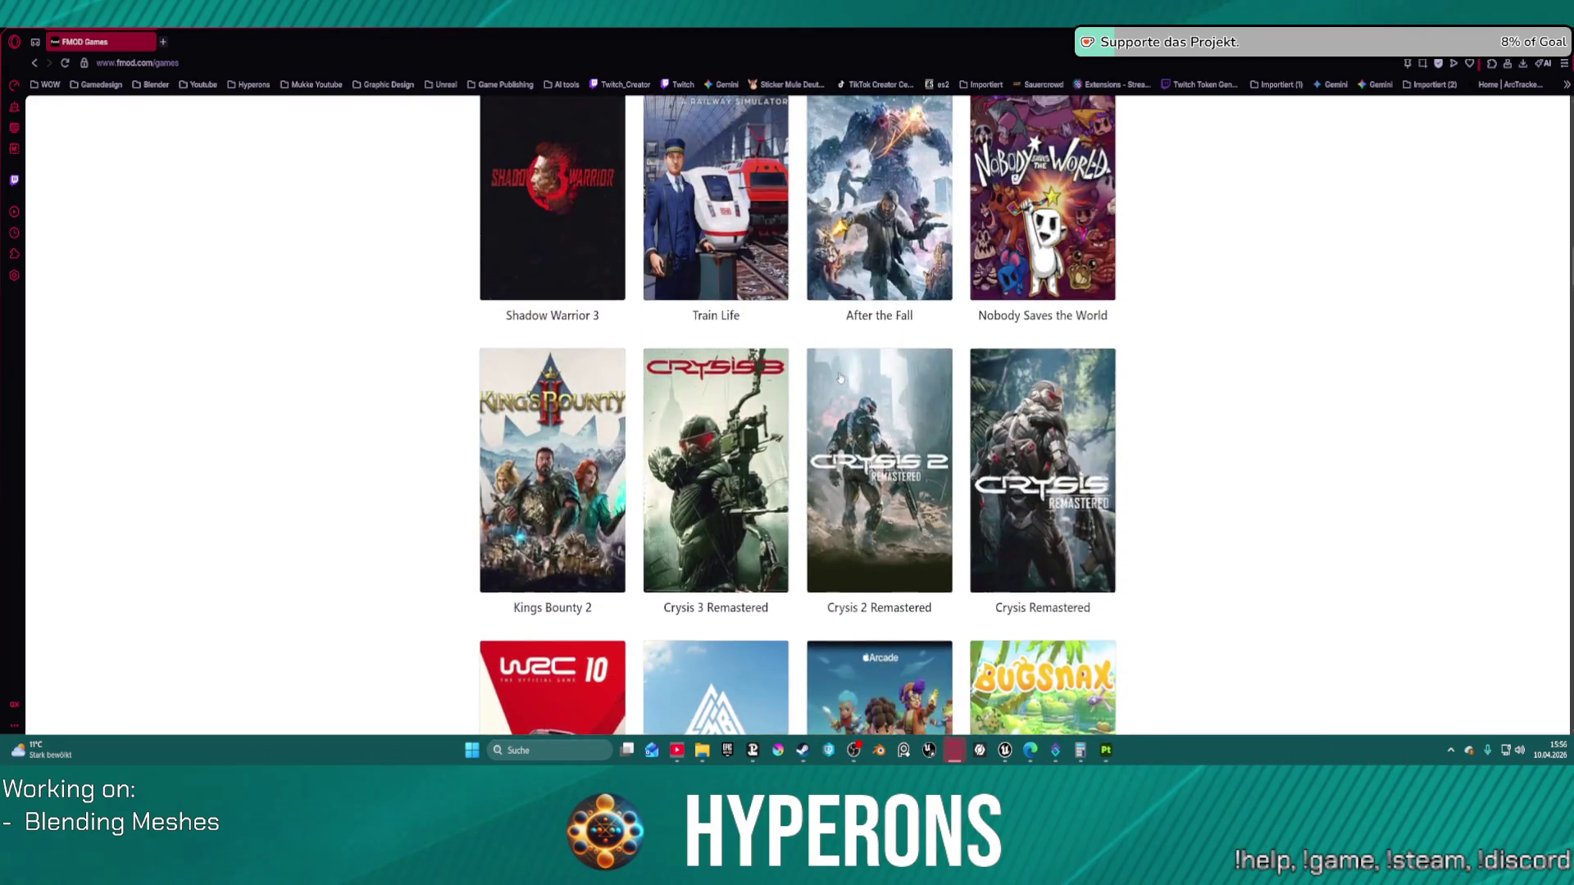
{"action": "scroll", "coordinate": [928, 390], "scroll_direction": "up", "scroll_amount": 10}
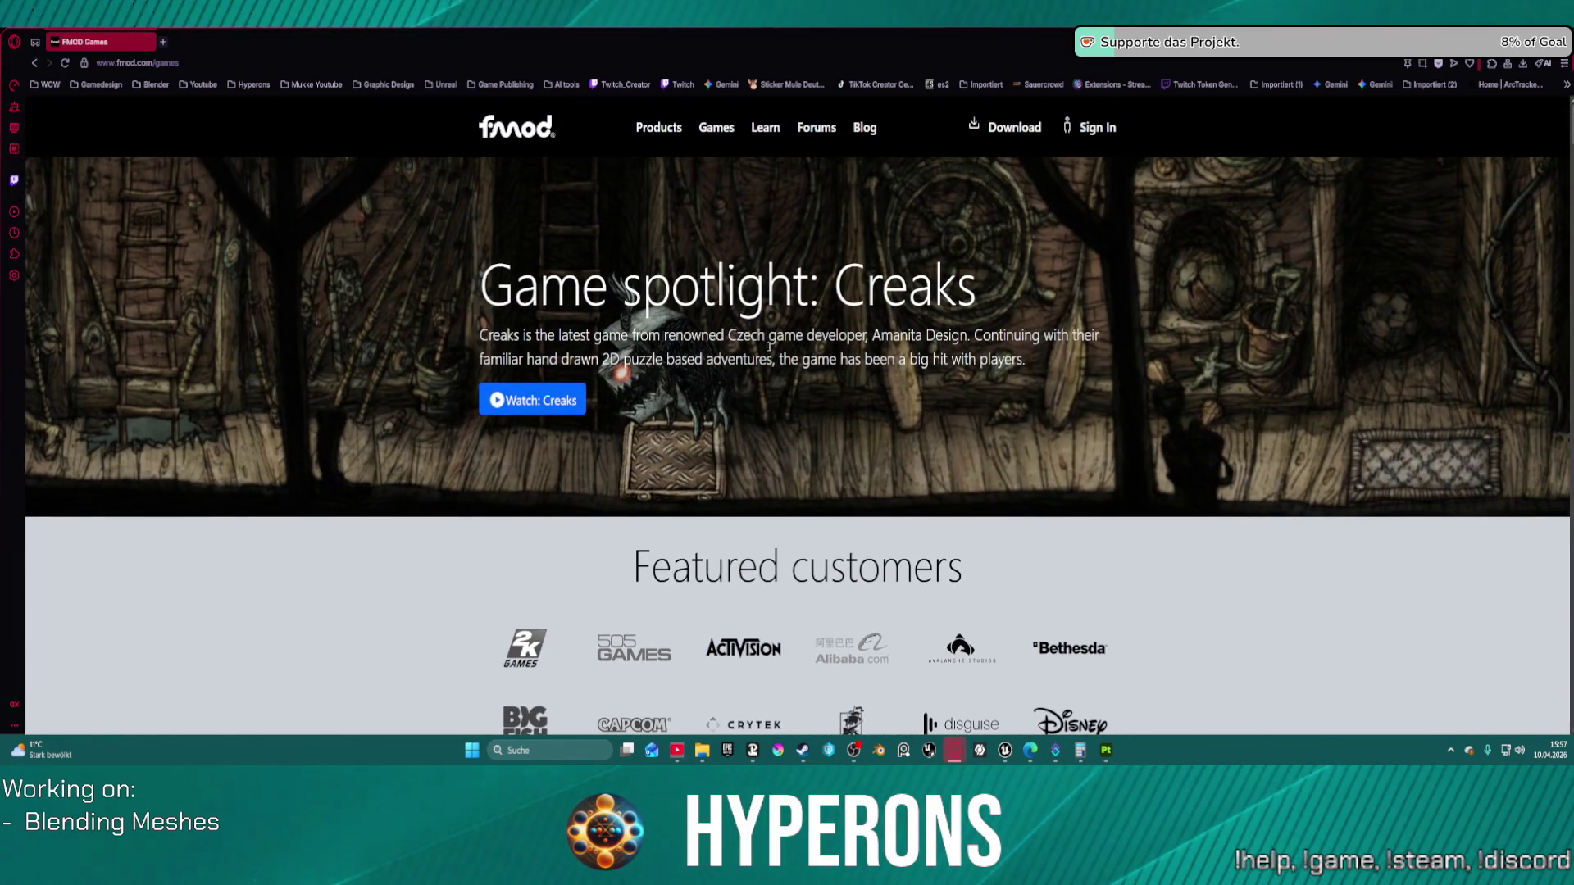
{"action": "mouse_move", "coordinate": [716, 148]}
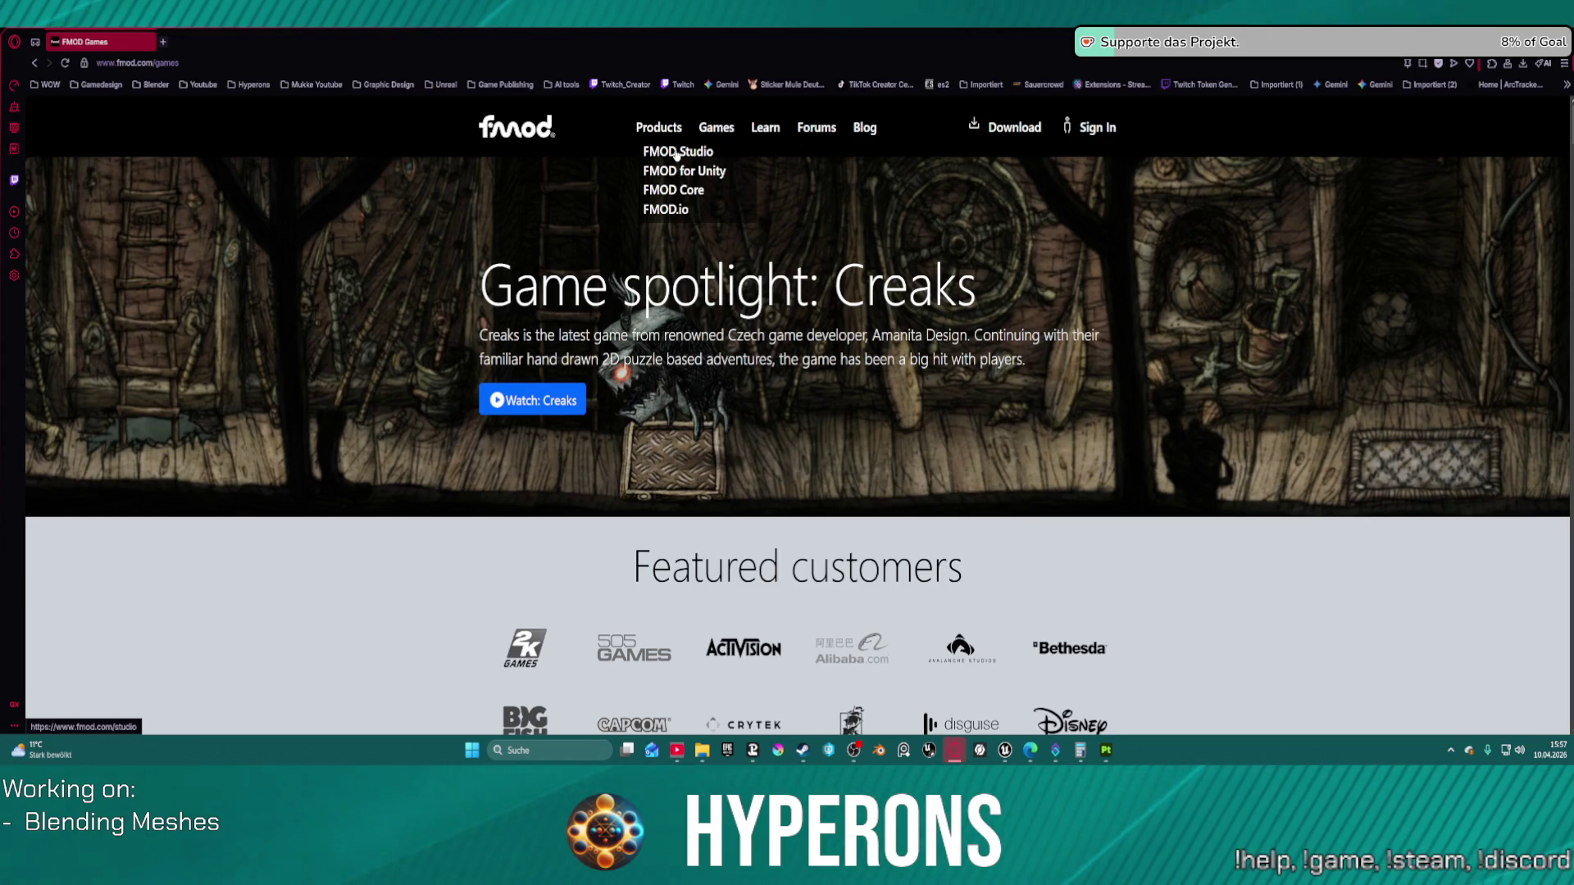
Step: Open the FMOD Studio product page and read down past the pricing tiers to 'New in Studio 2.03'
{"action": "left_click", "coordinate": [677, 155]}
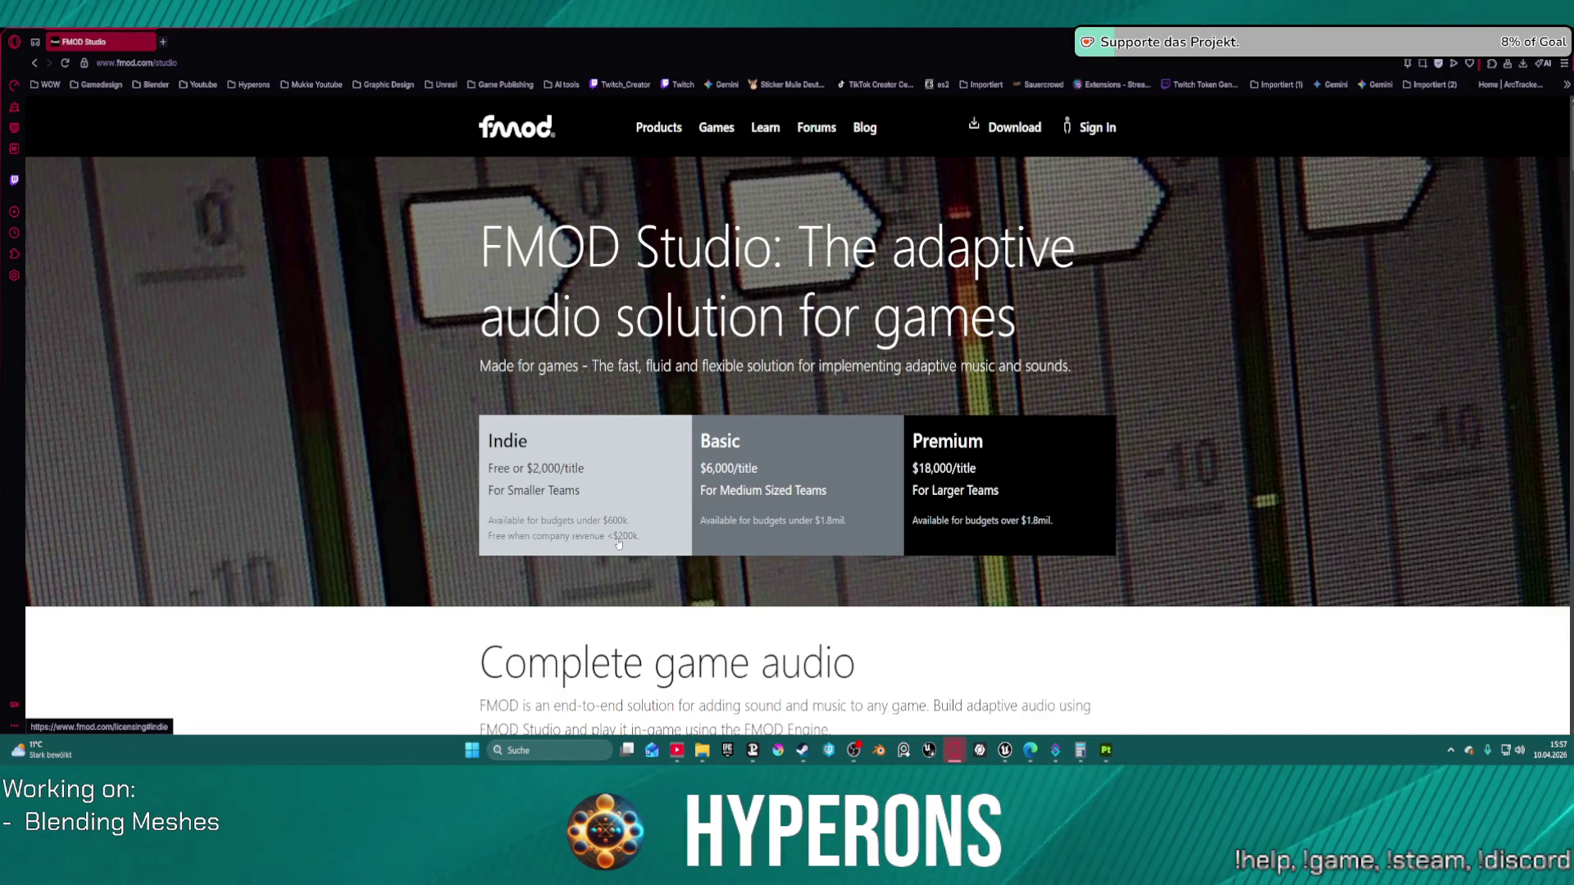
{"action": "scroll", "coordinate": [612, 543], "scroll_direction": "down", "scroll_amount": 3}
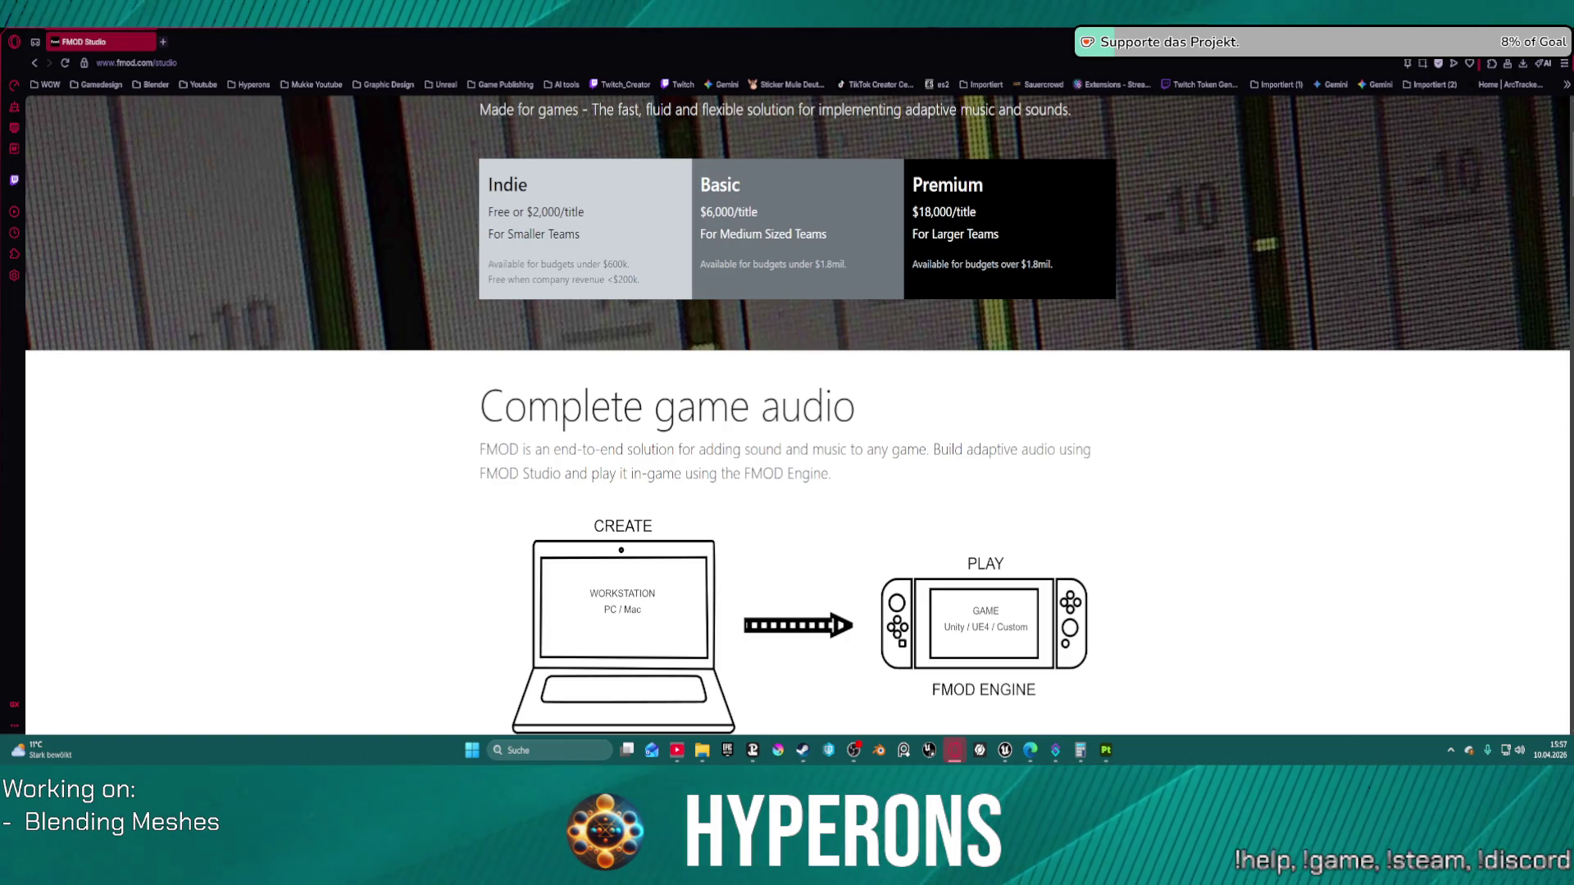
{"action": "scroll", "coordinate": [928, 518], "scroll_direction": "down", "scroll_amount": 3}
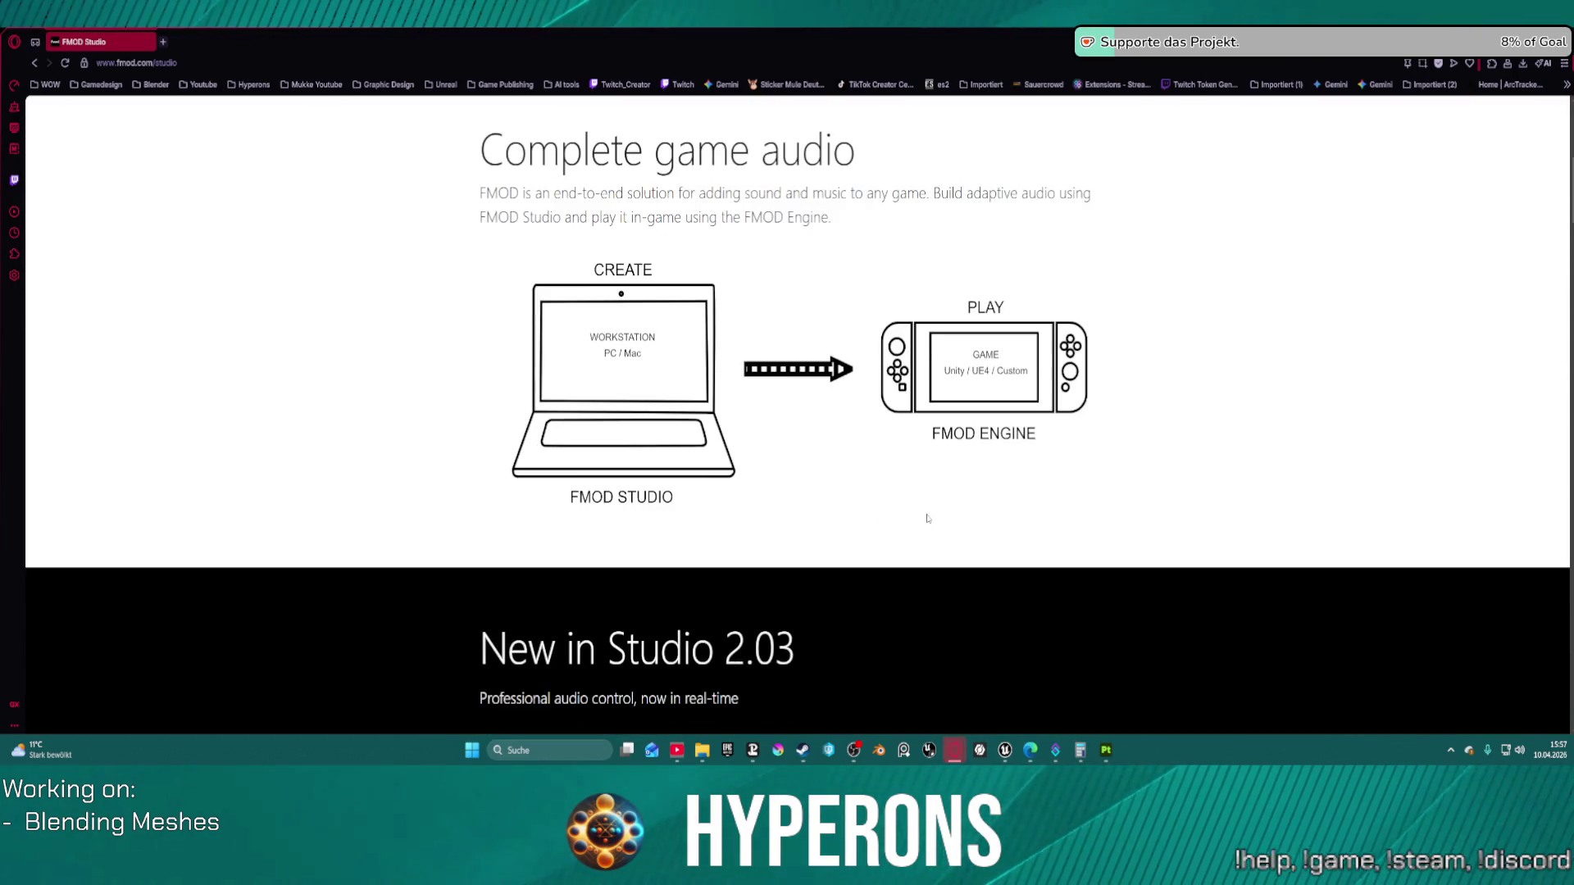
{"action": "scroll", "coordinate": [812, 528], "scroll_direction": "down", "scroll_amount": 3}
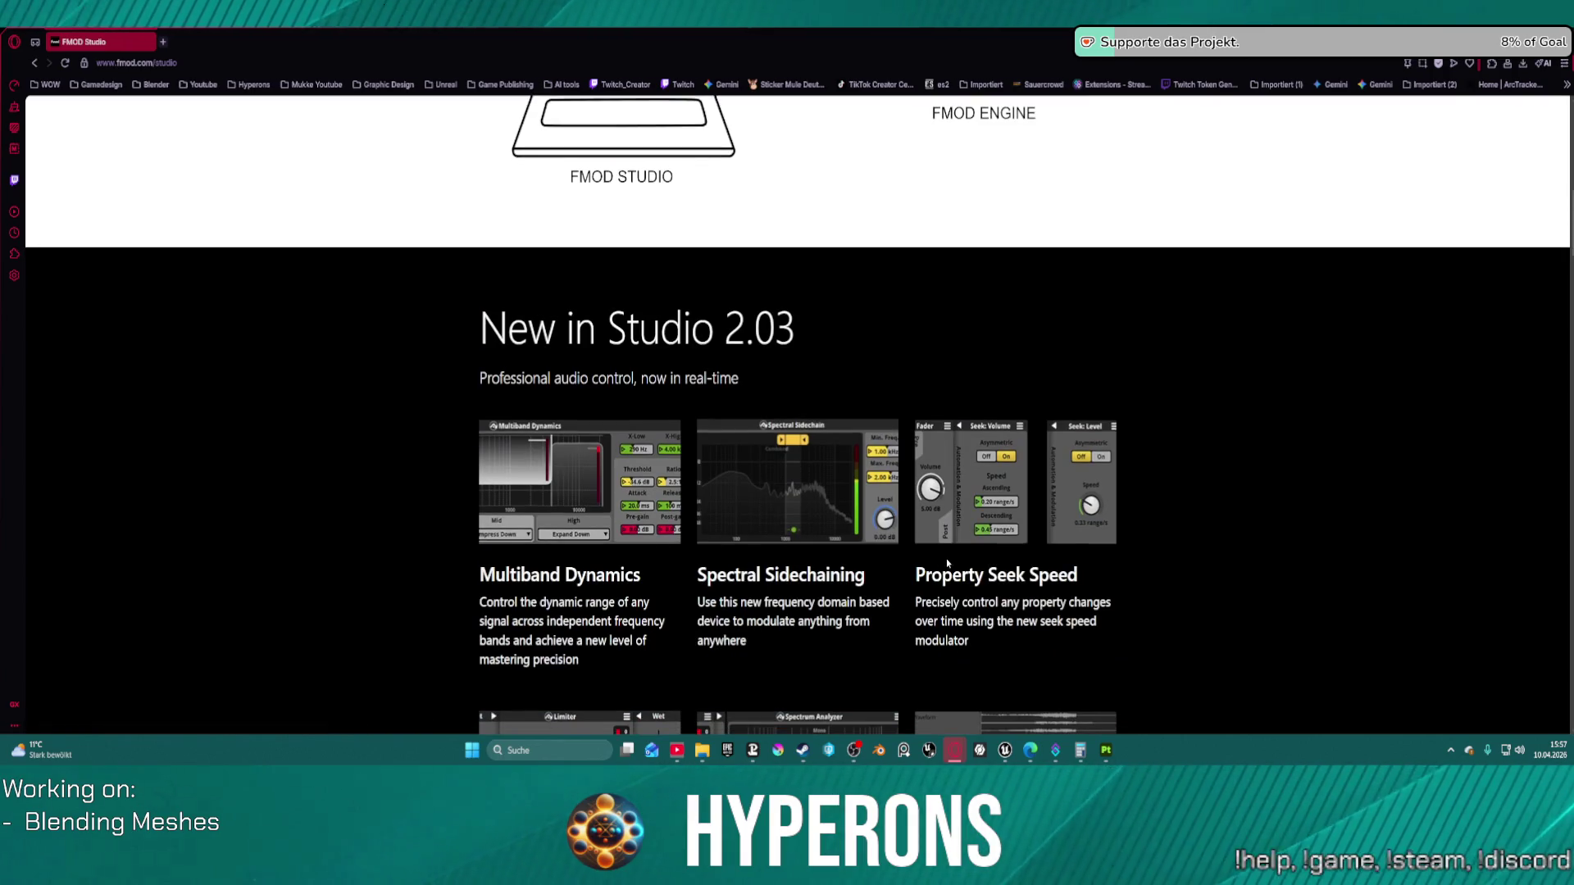
{"action": "scroll", "coordinate": [702, 561], "scroll_direction": "down", "scroll_amount": 3}
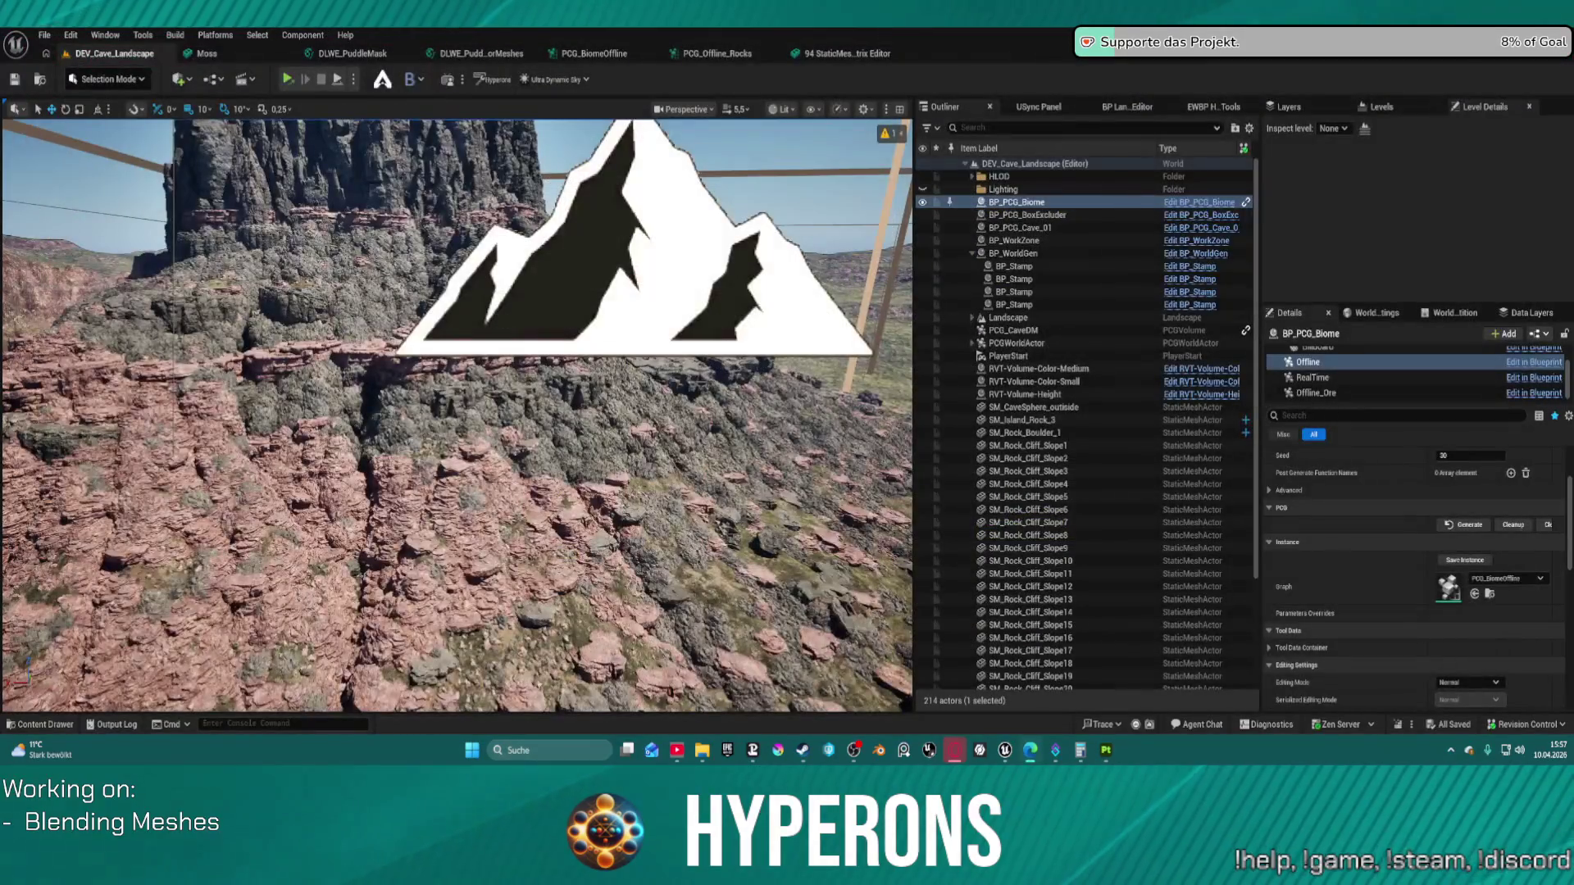
Step: Select LandscapeStreamingProxy_1_3_0, enlarge the viewport and fly the camera down over the pink rocks
{"action": "key", "text": "ctrl+space"}
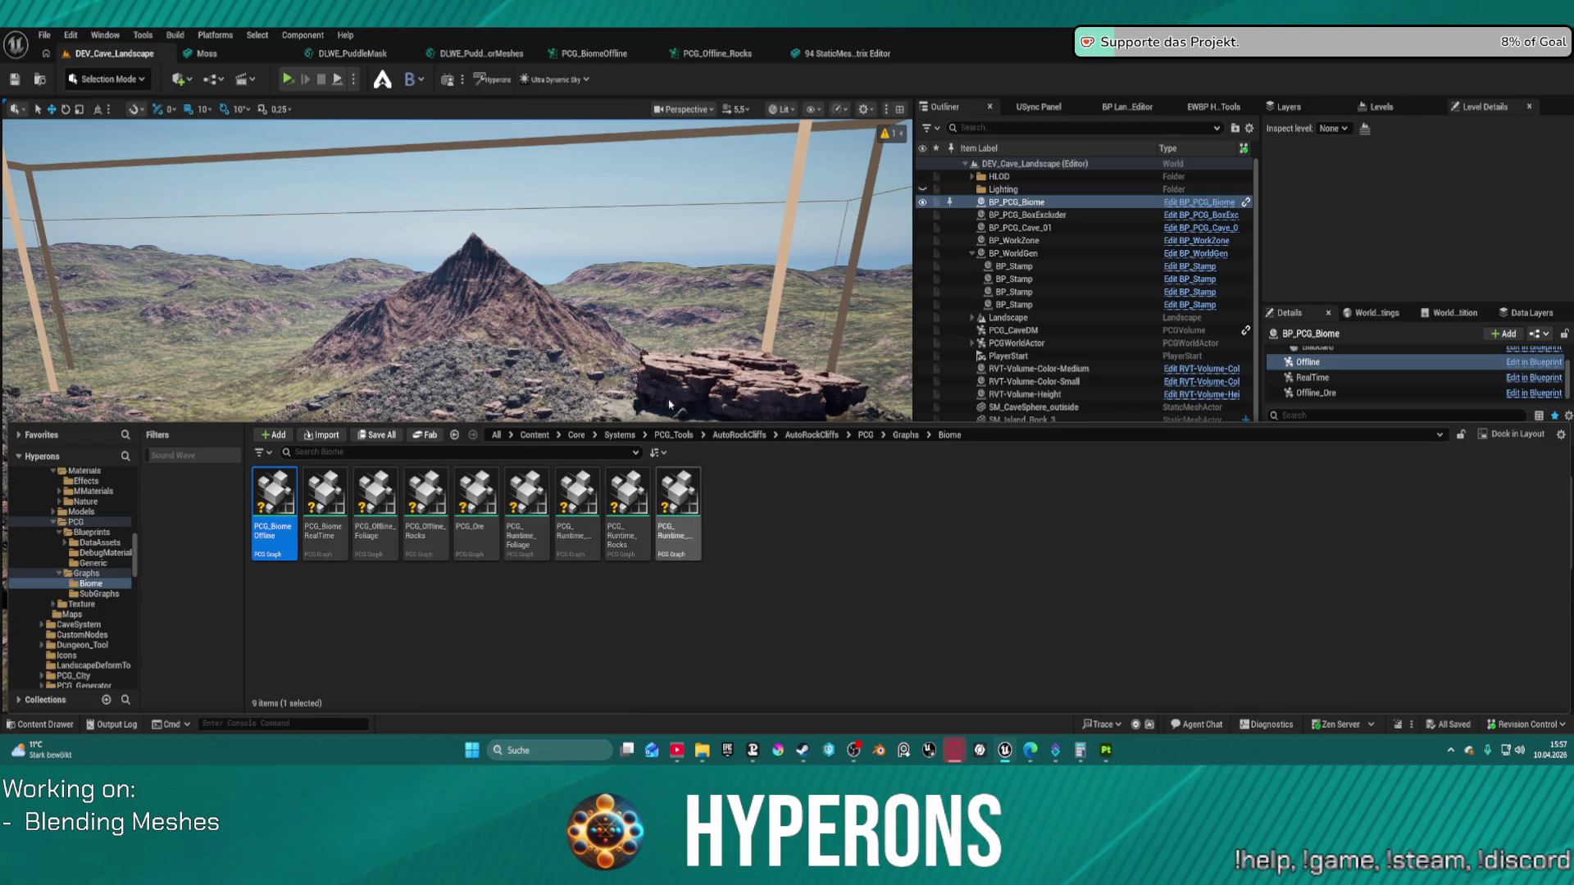
{"action": "left_click", "coordinate": [606, 336]}
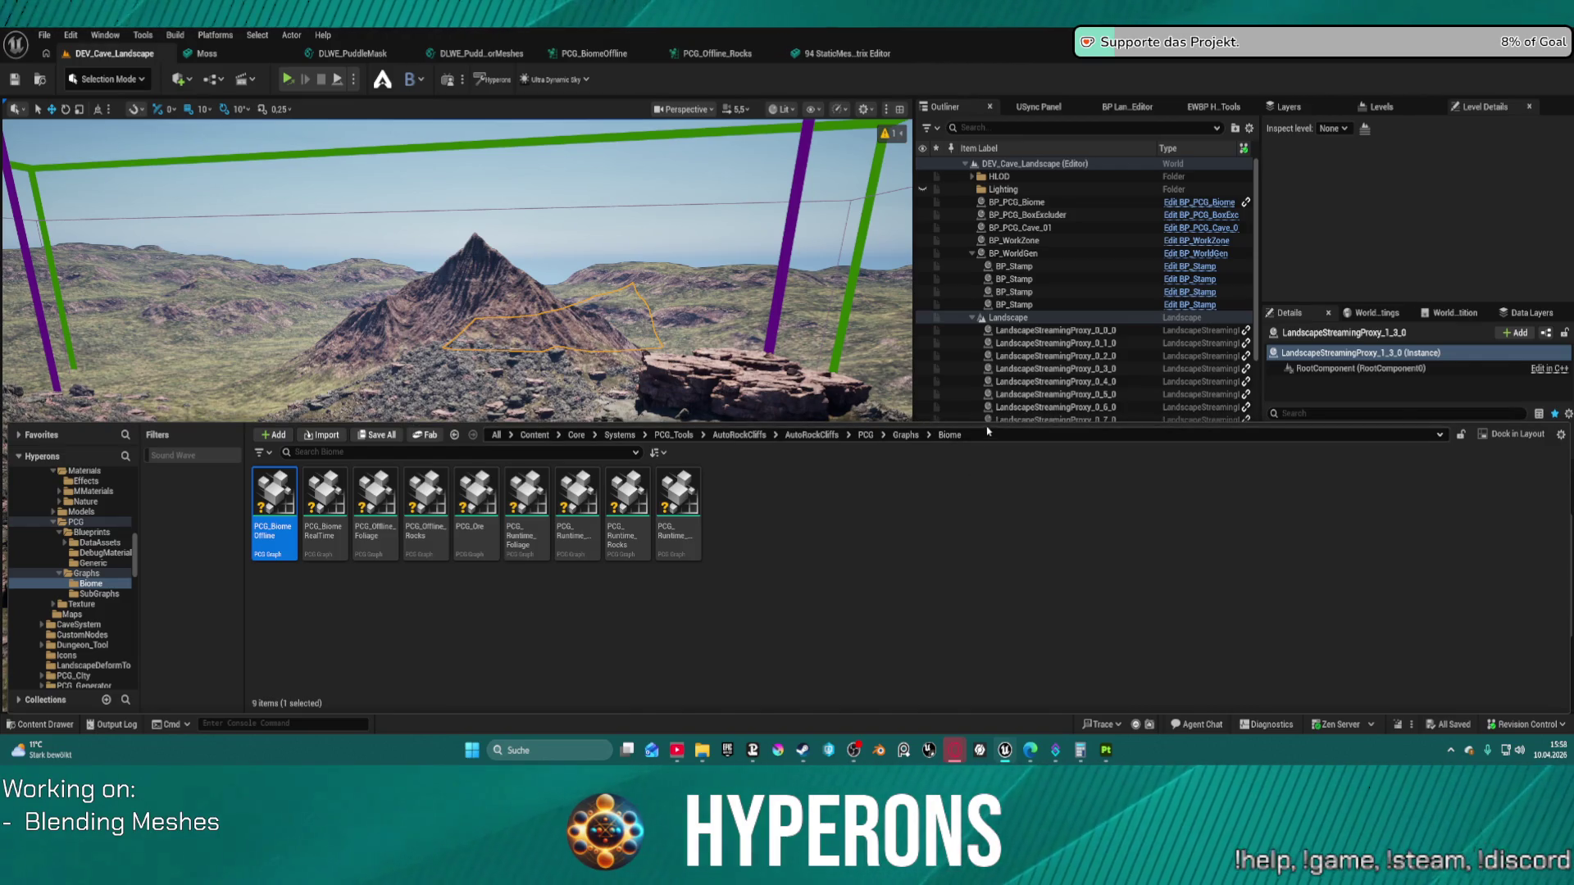
{"action": "left_click_drag", "start_coordinate": [988, 426], "coordinate": [984, 567]}
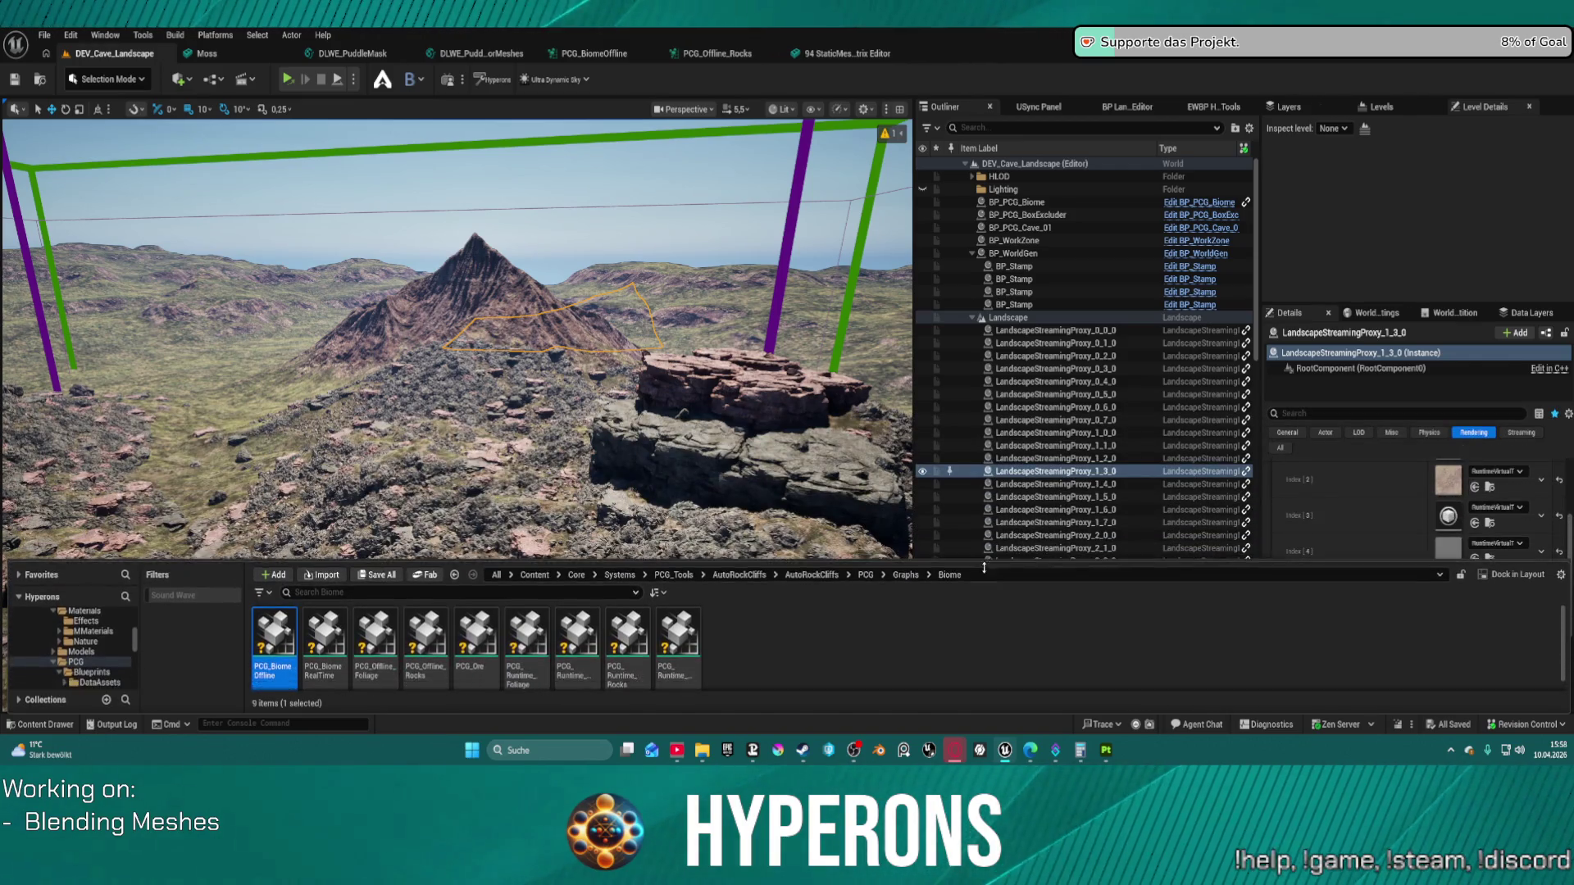
{"action": "left_click_drag", "start_coordinate": [492, 410], "coordinate": [491, 283]}
Step: Load the LoadMap level from File > Recent Levels in place of DEV_Cave_Landscape
{"action": "left_click_drag", "start_coordinate": [562, 359], "coordinate": [563, 305]}
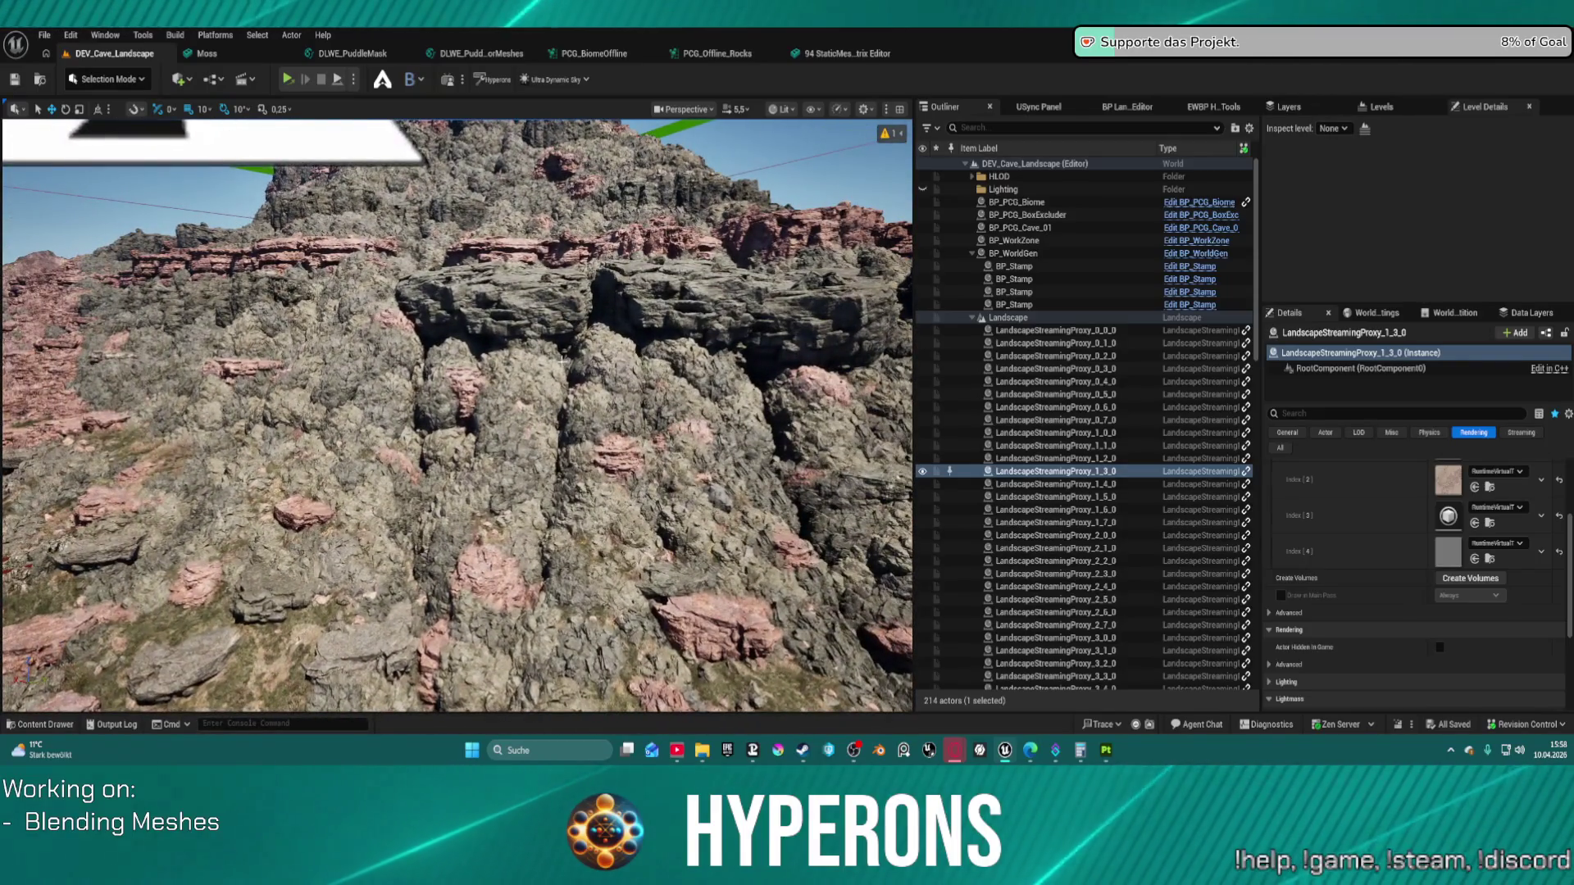
{"action": "key", "text": "ctrl+space"}
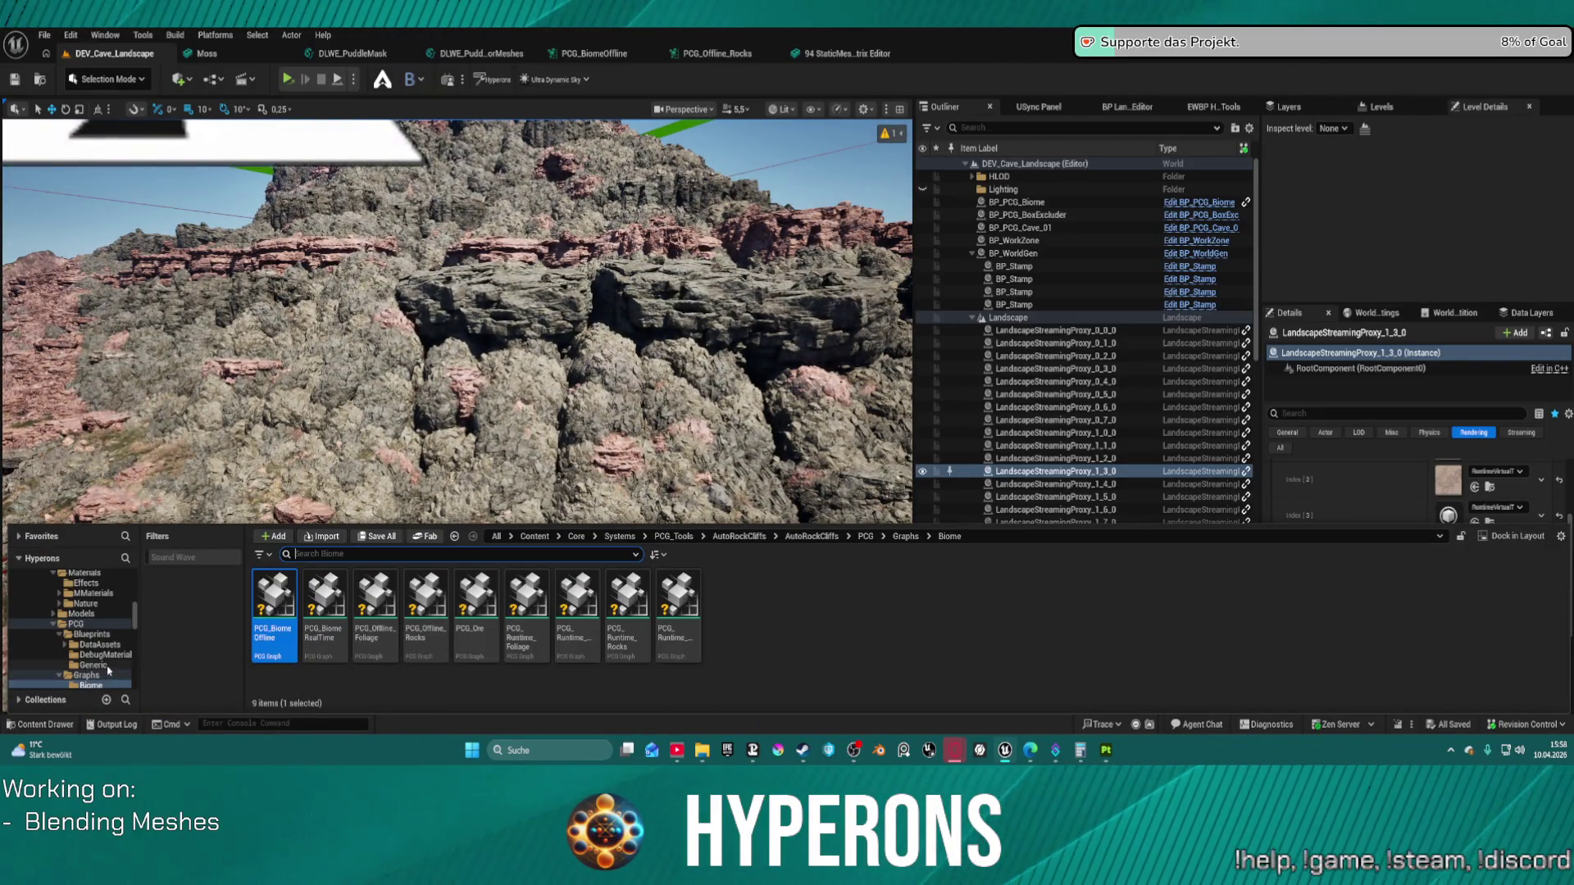
{"action": "left_click", "coordinate": [44, 35]}
{"action": "mouse_move", "coordinate": [114, 129]}
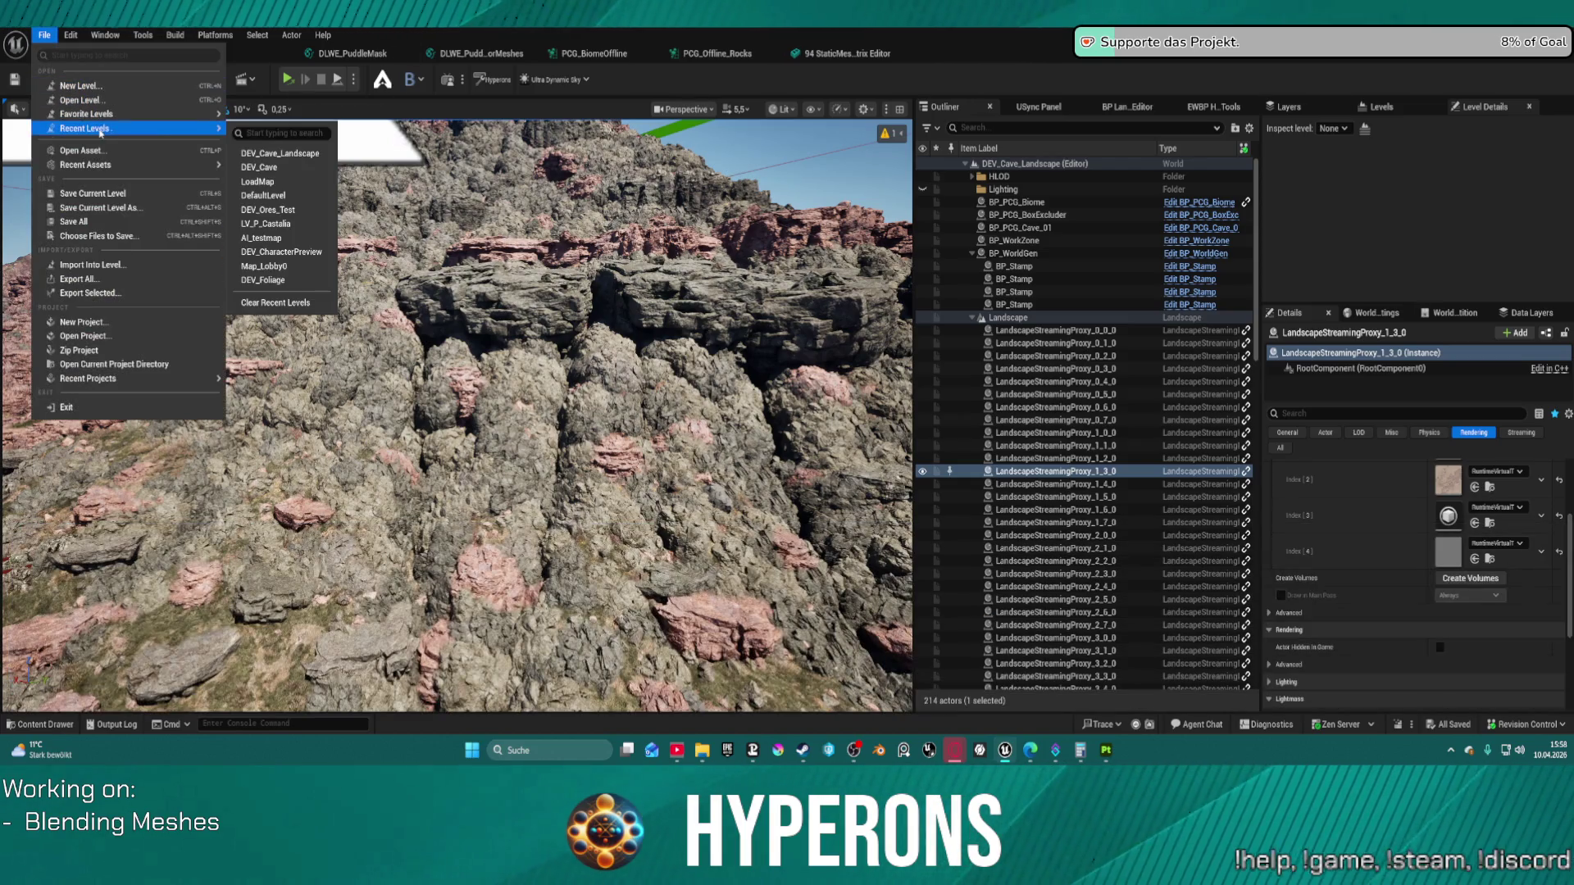
{"action": "left_click", "coordinate": [309, 185]}
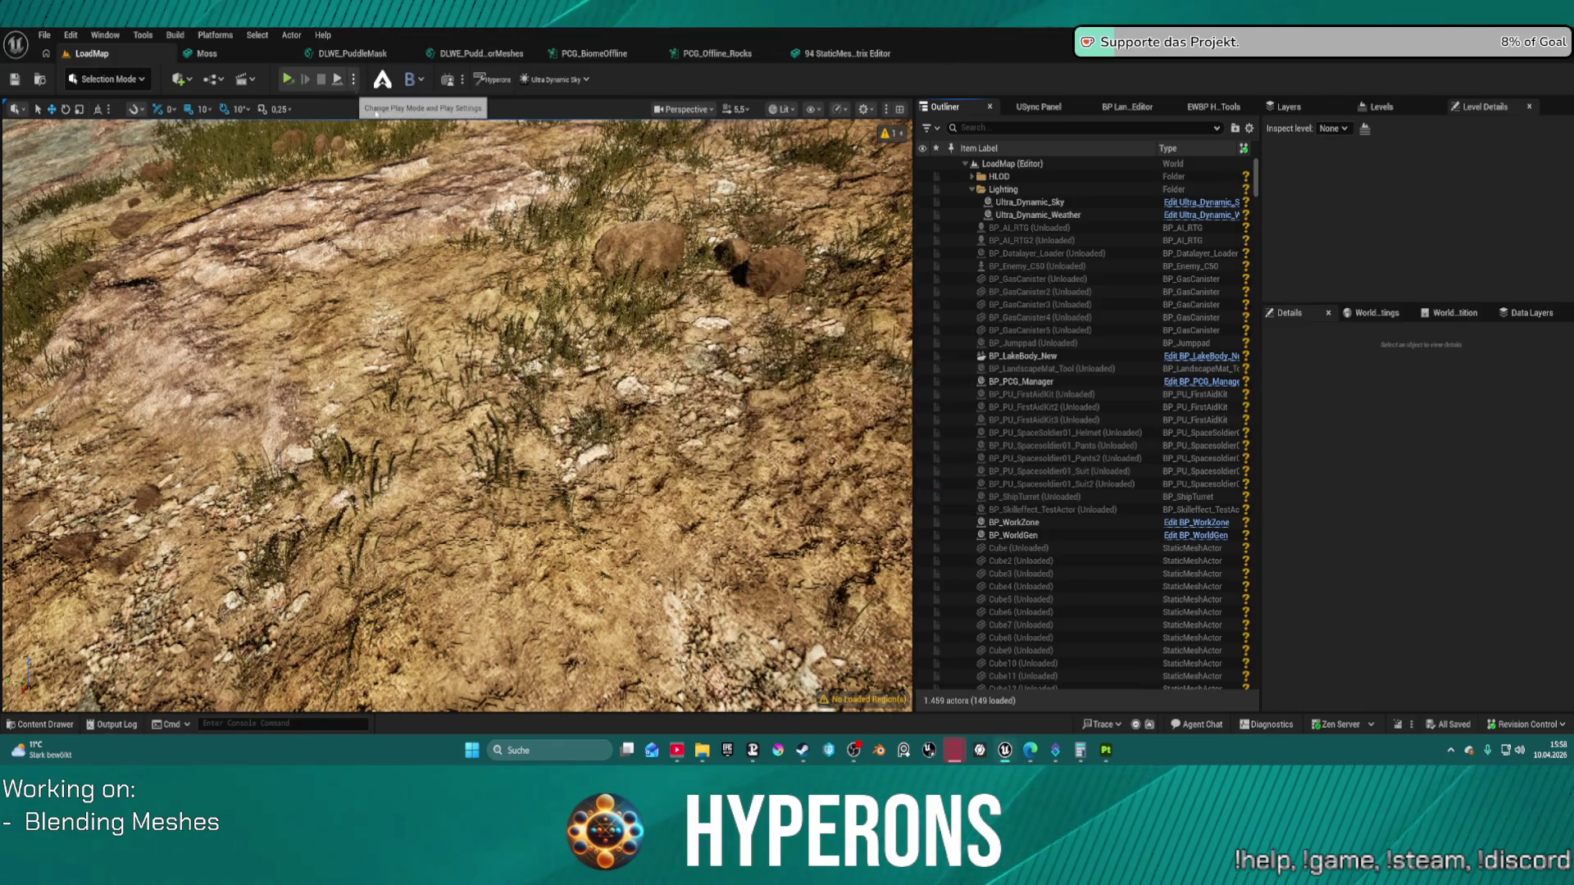
Step: Close the leftover Hyperons Preview window from its taskbar thumbnail
{"action": "left_click", "coordinate": [354, 79]}
{"action": "left_click", "coordinate": [694, 221]}
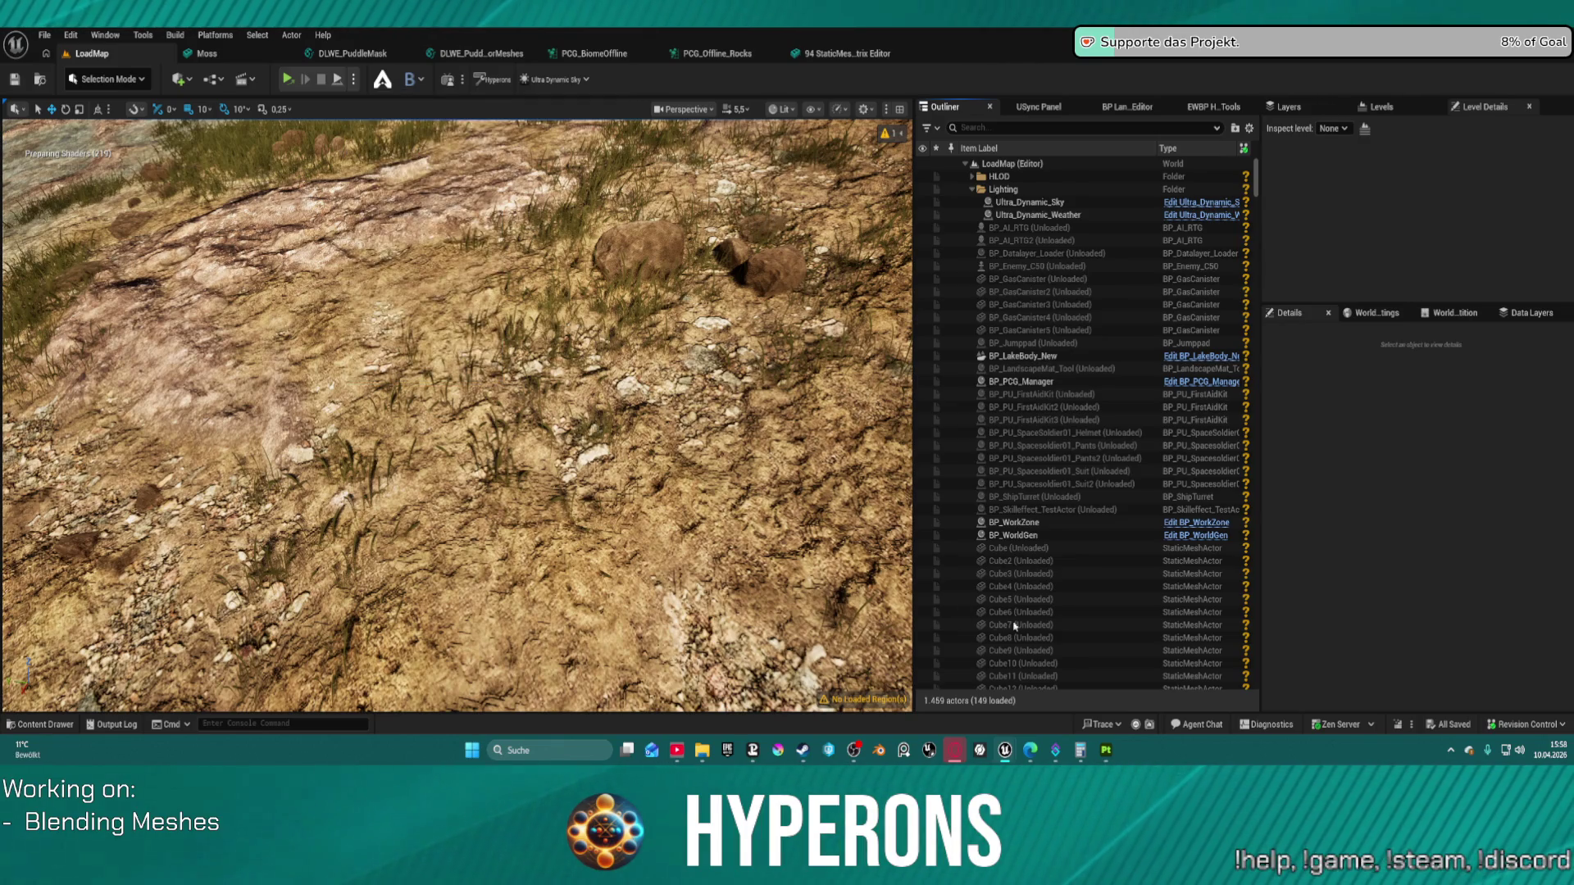
{"action": "mouse_move", "coordinate": [1006, 751]}
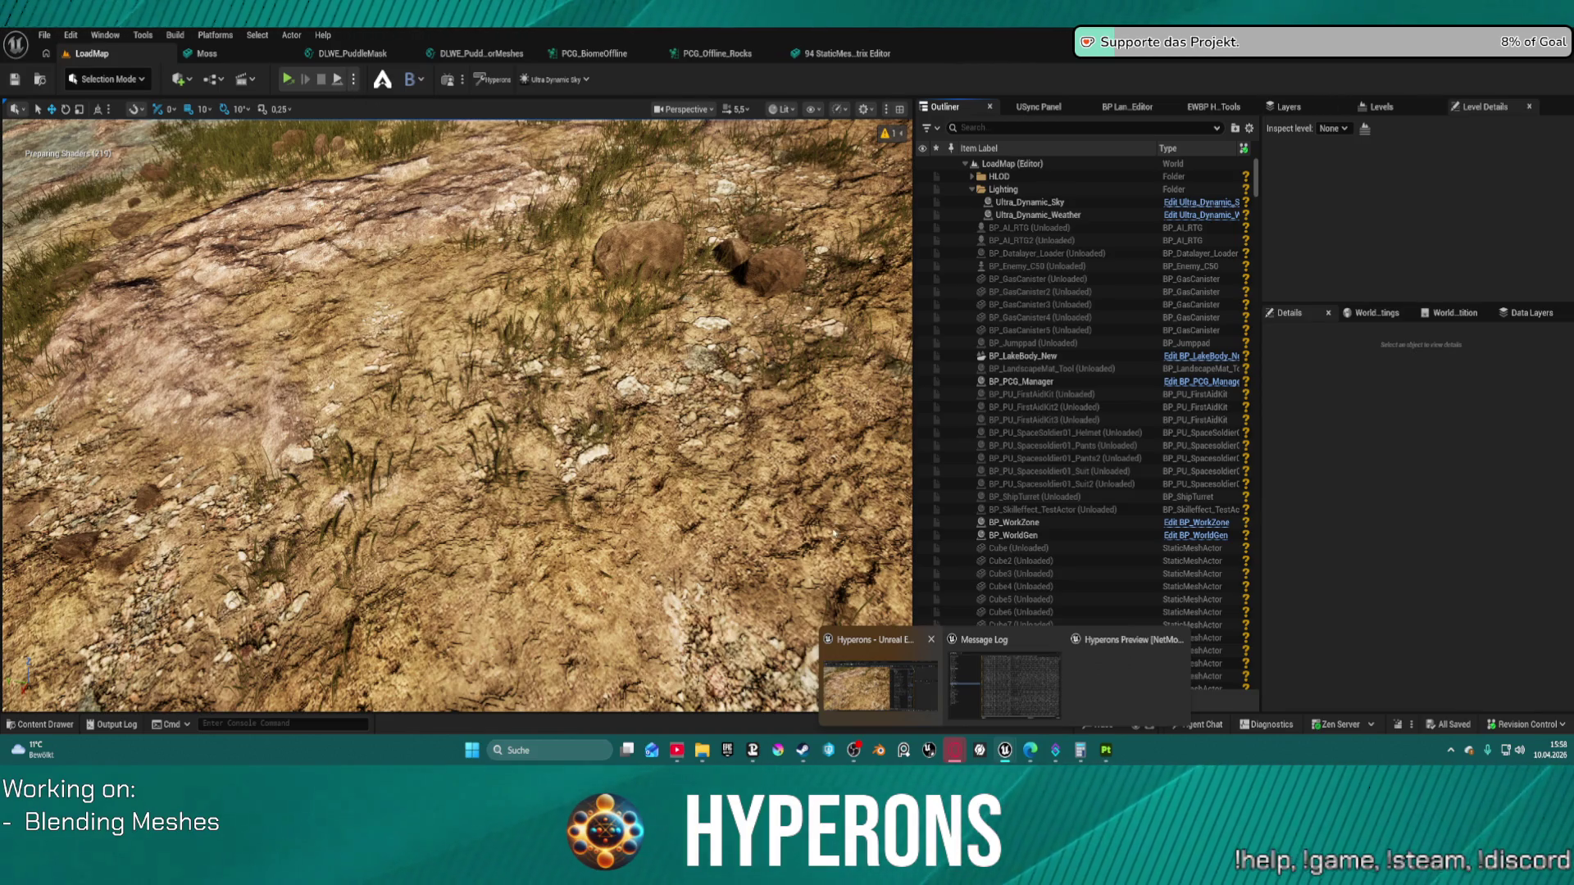
{"action": "left_click", "coordinate": [1179, 641]}
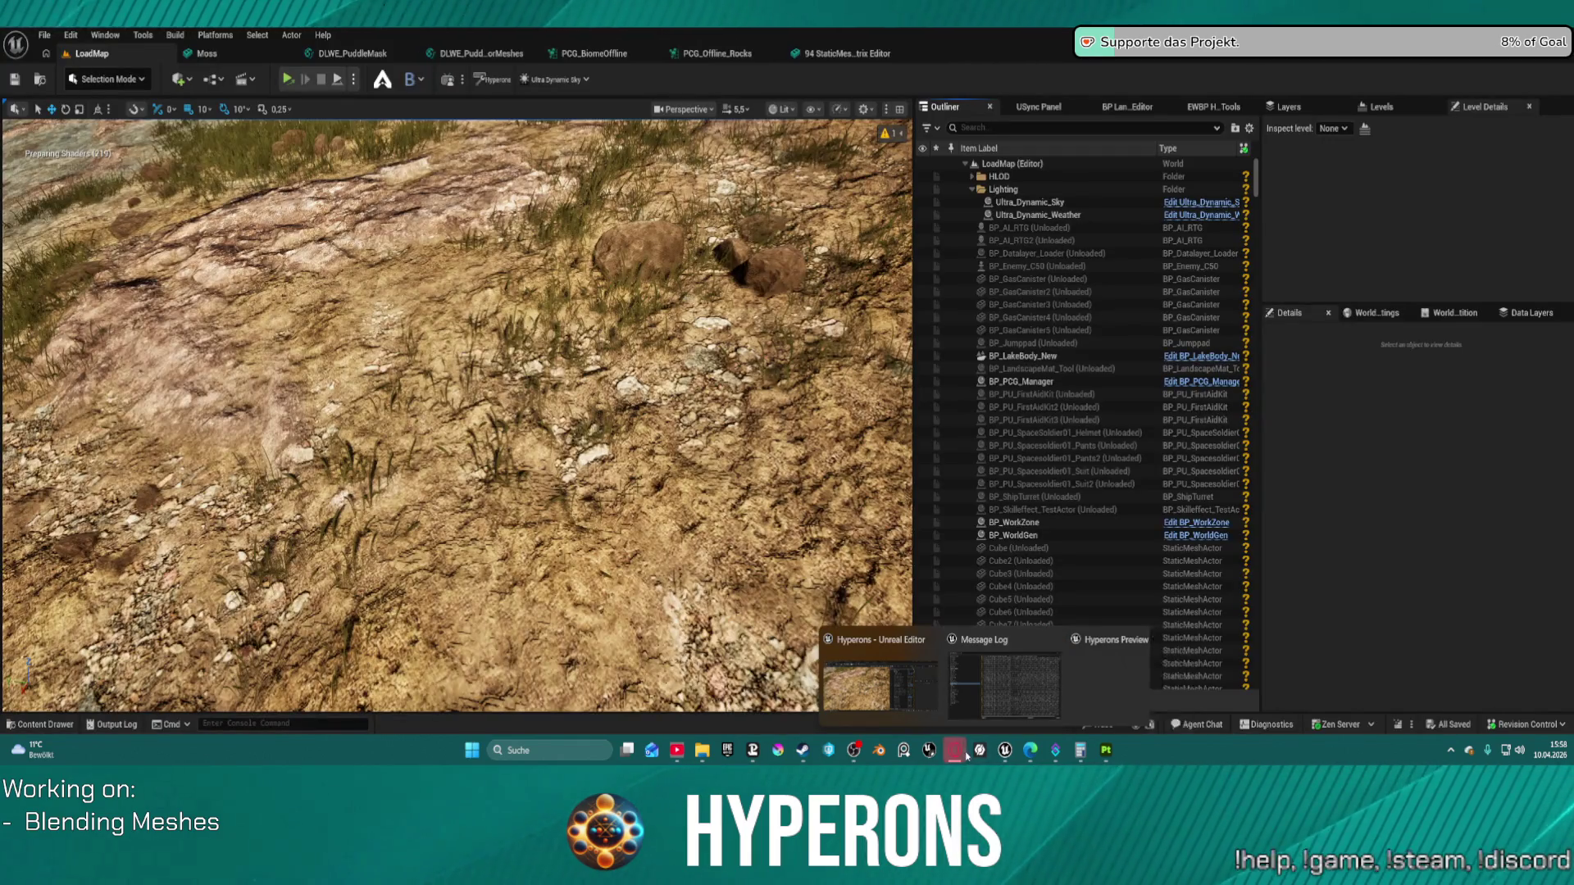
Step: Launch LoadMap as a Standalone Game preview
{"action": "mouse_move", "coordinate": [954, 750]}
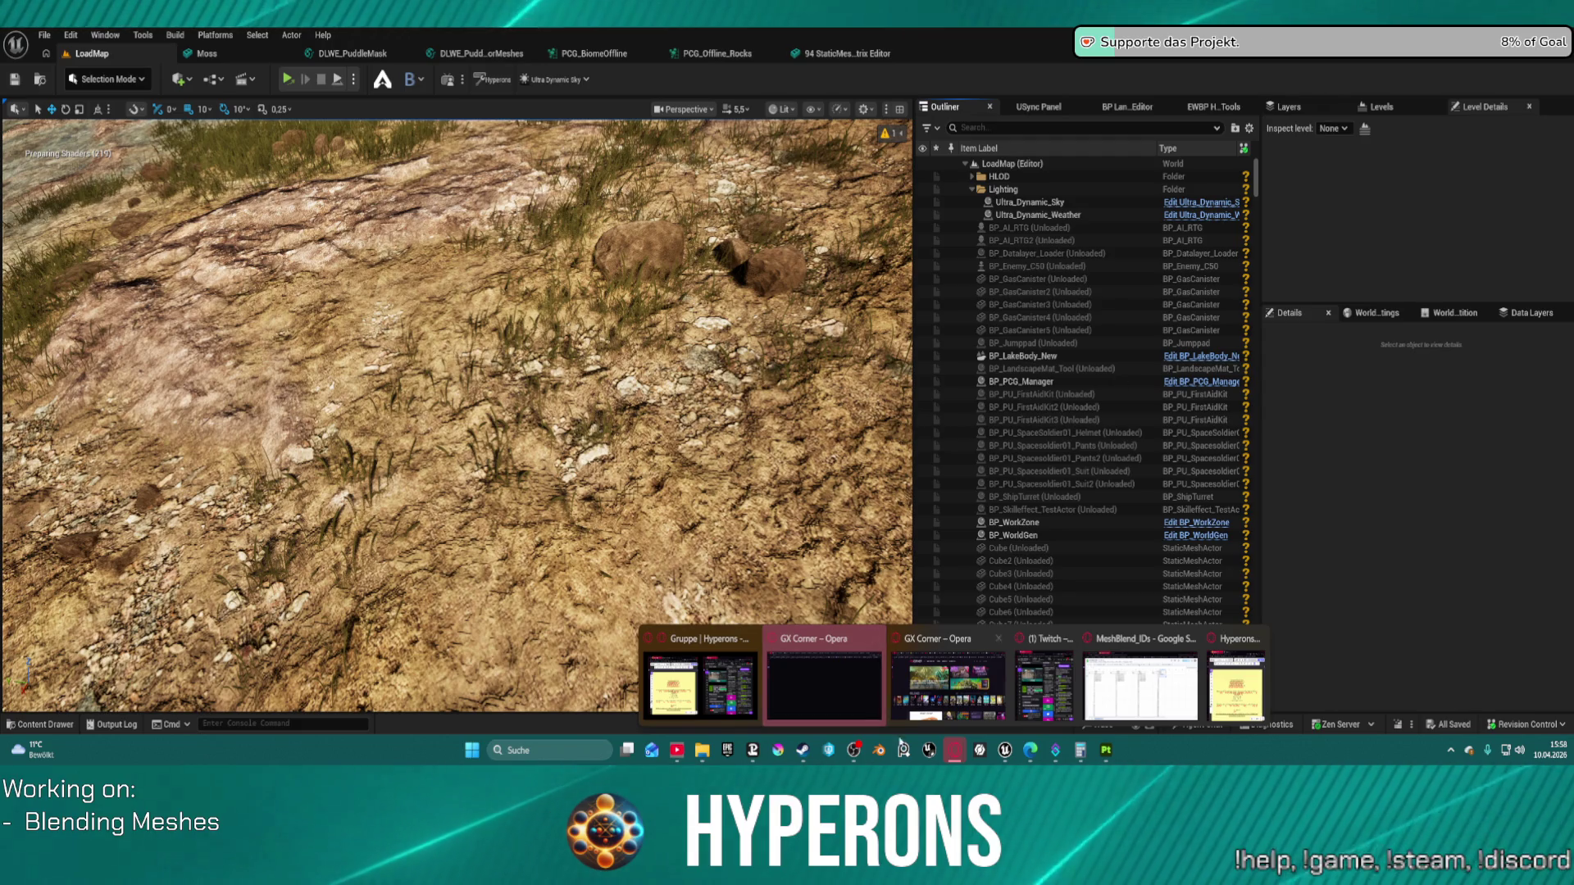
{"action": "mouse_move", "coordinate": [1009, 755]}
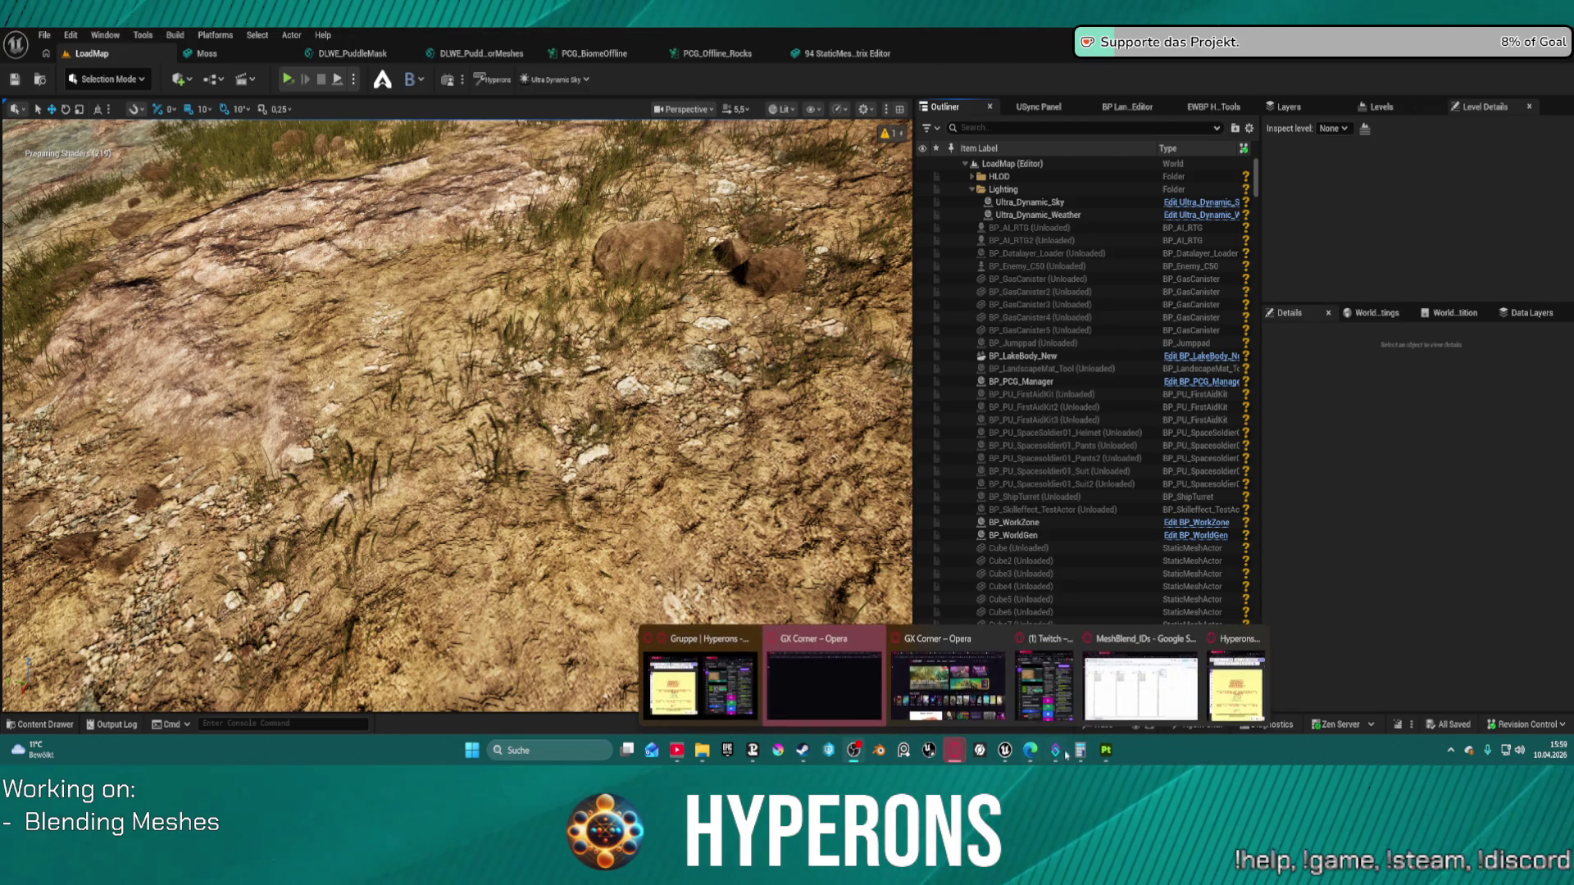
{"action": "mouse_move", "coordinate": [1102, 753]}
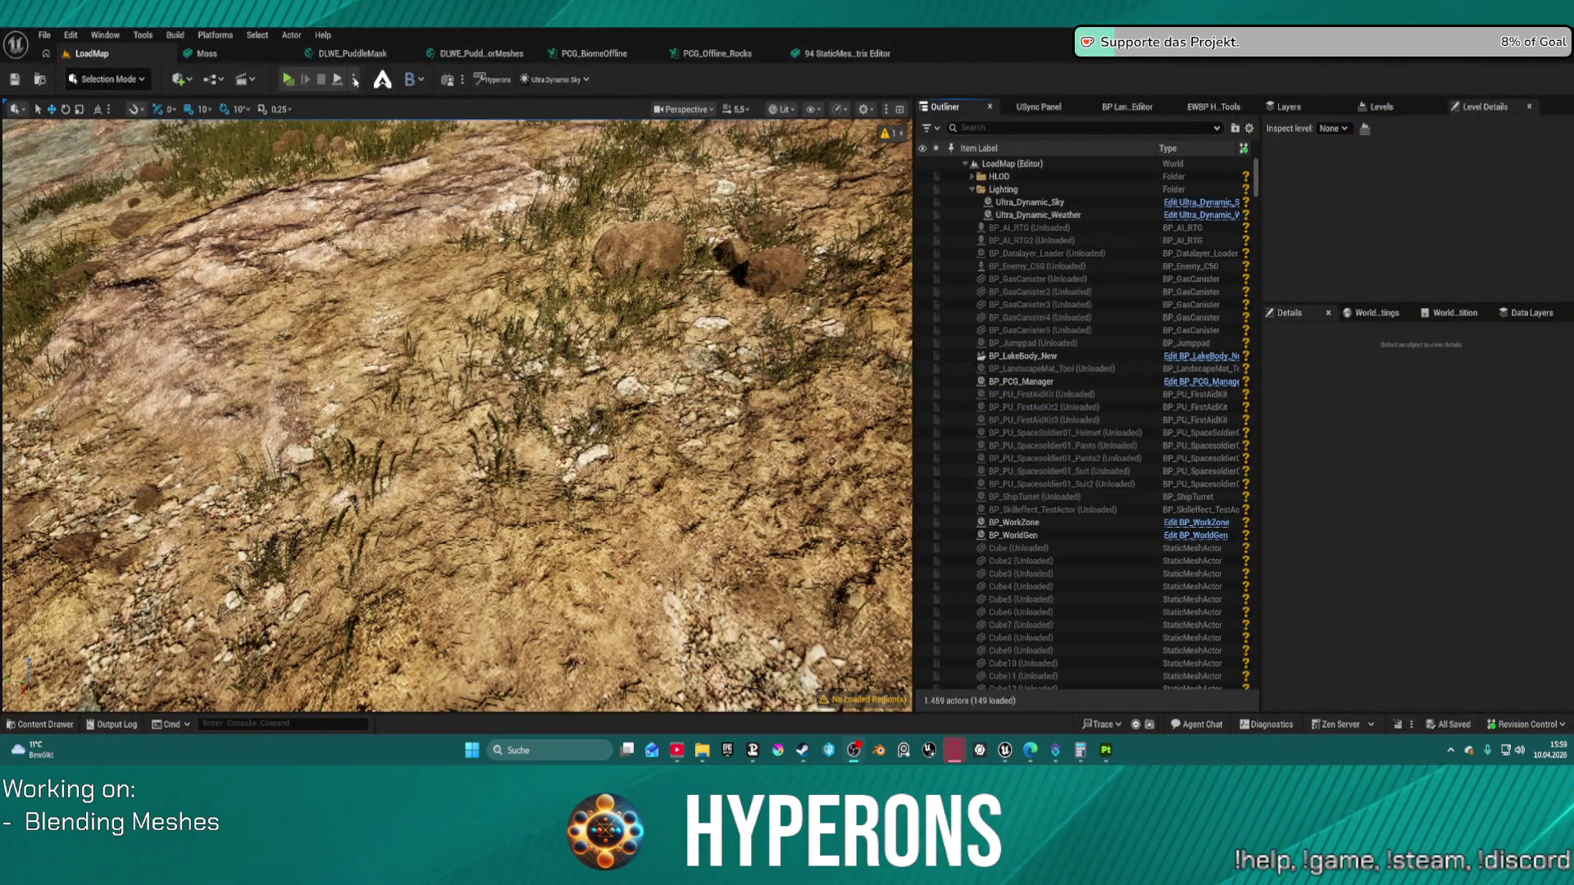
{"action": "left_click", "coordinate": [355, 80]}
{"action": "left_click", "coordinate": [303, 88]}
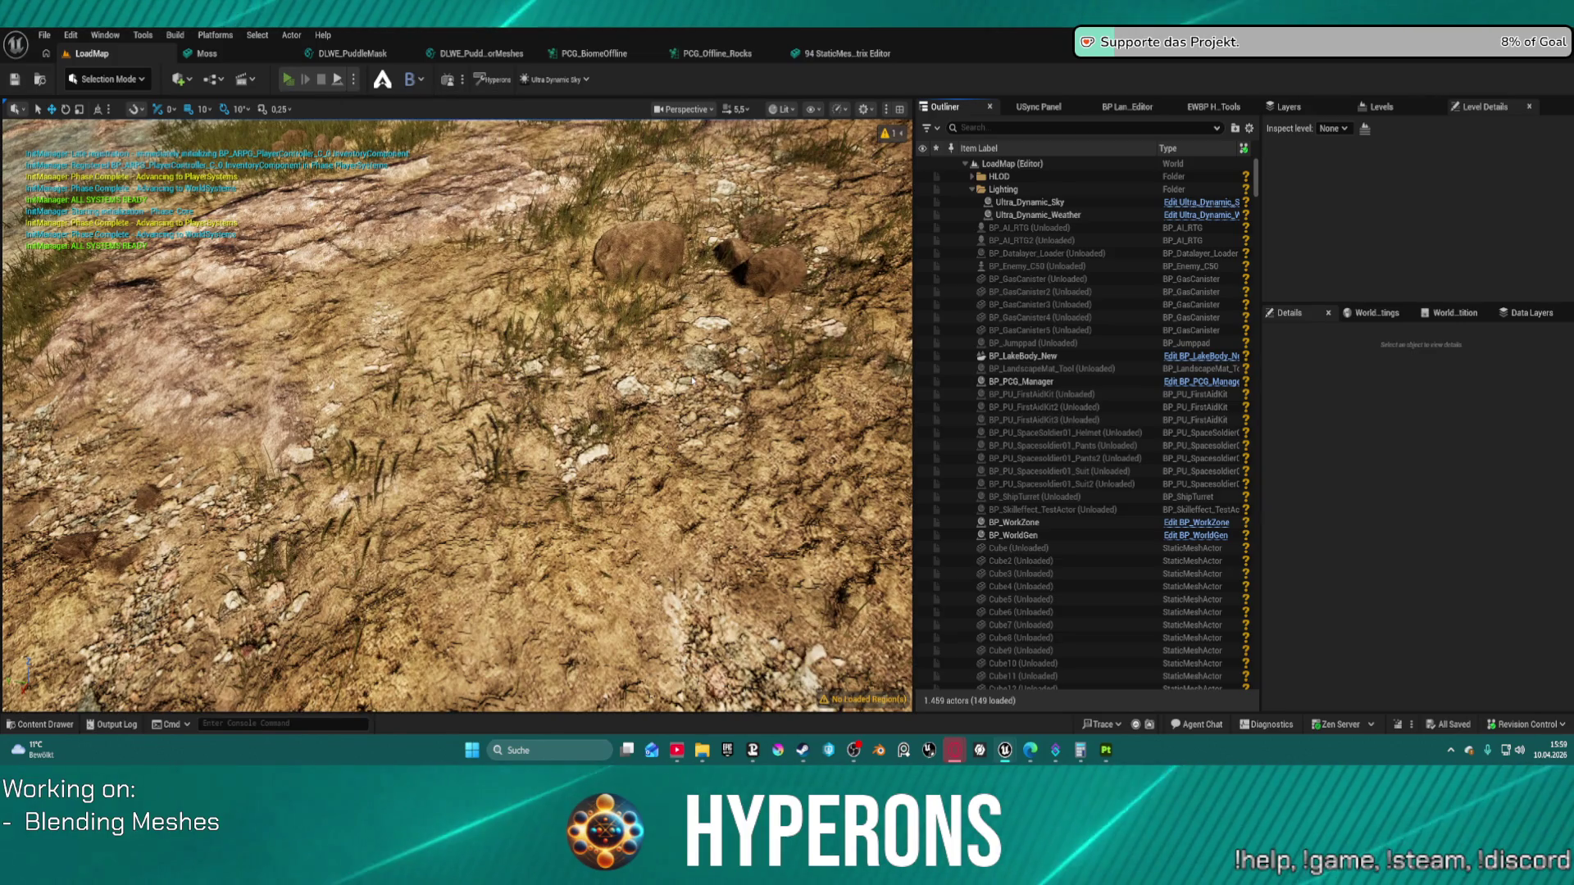
Step: Open the red DEV_ResContainer and move Rifle_Plasma_01 and Shotgun 01 into the inventory
{"action": "key", "text": "w"}
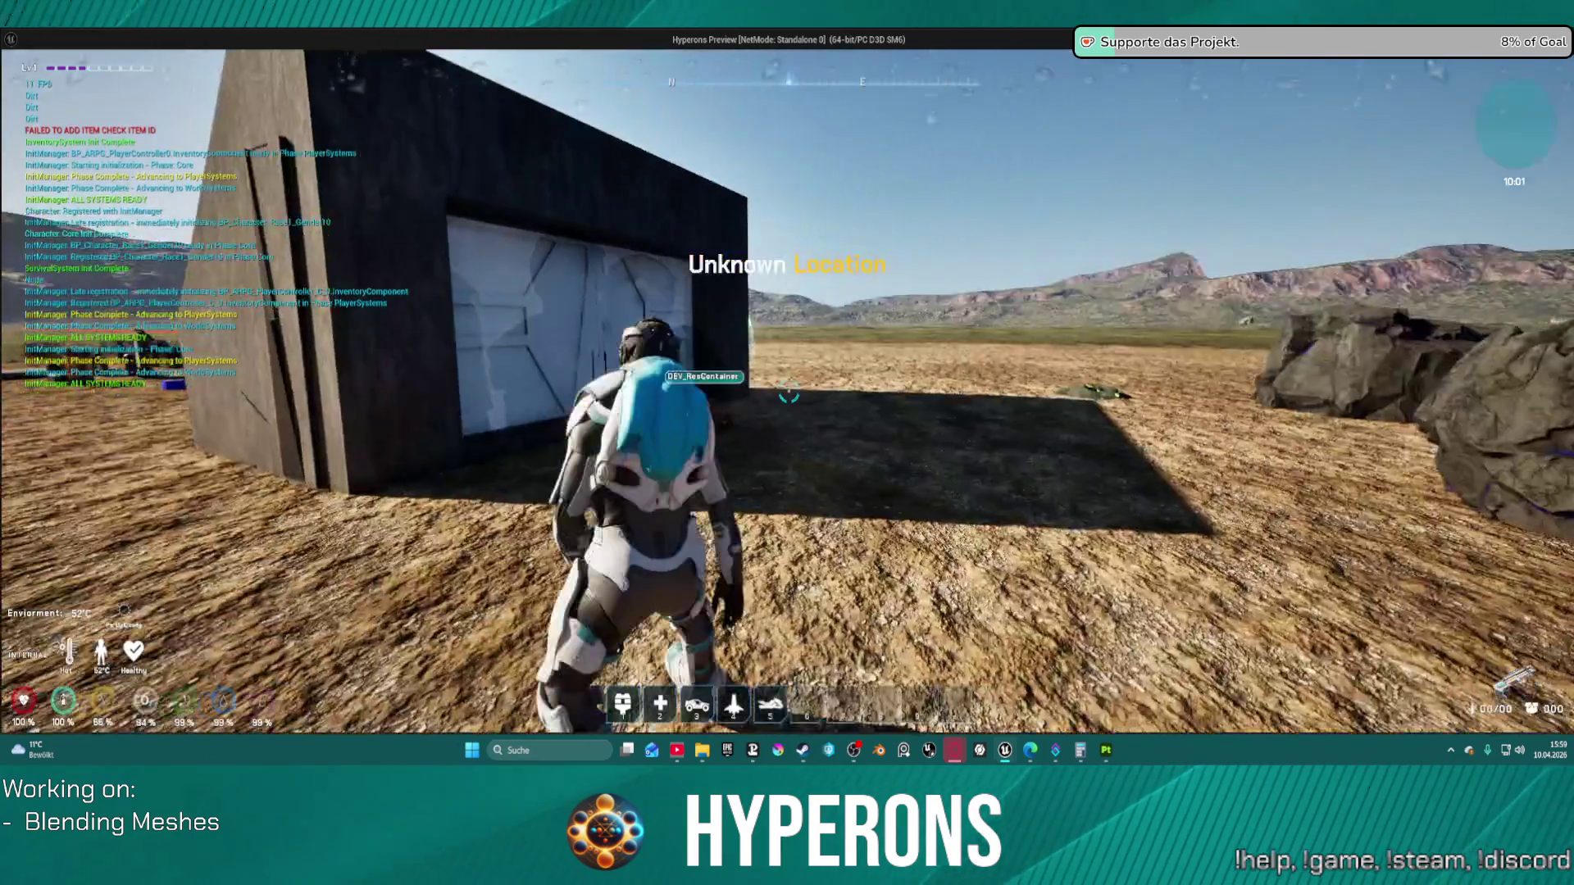
{"action": "key", "text": "f"}
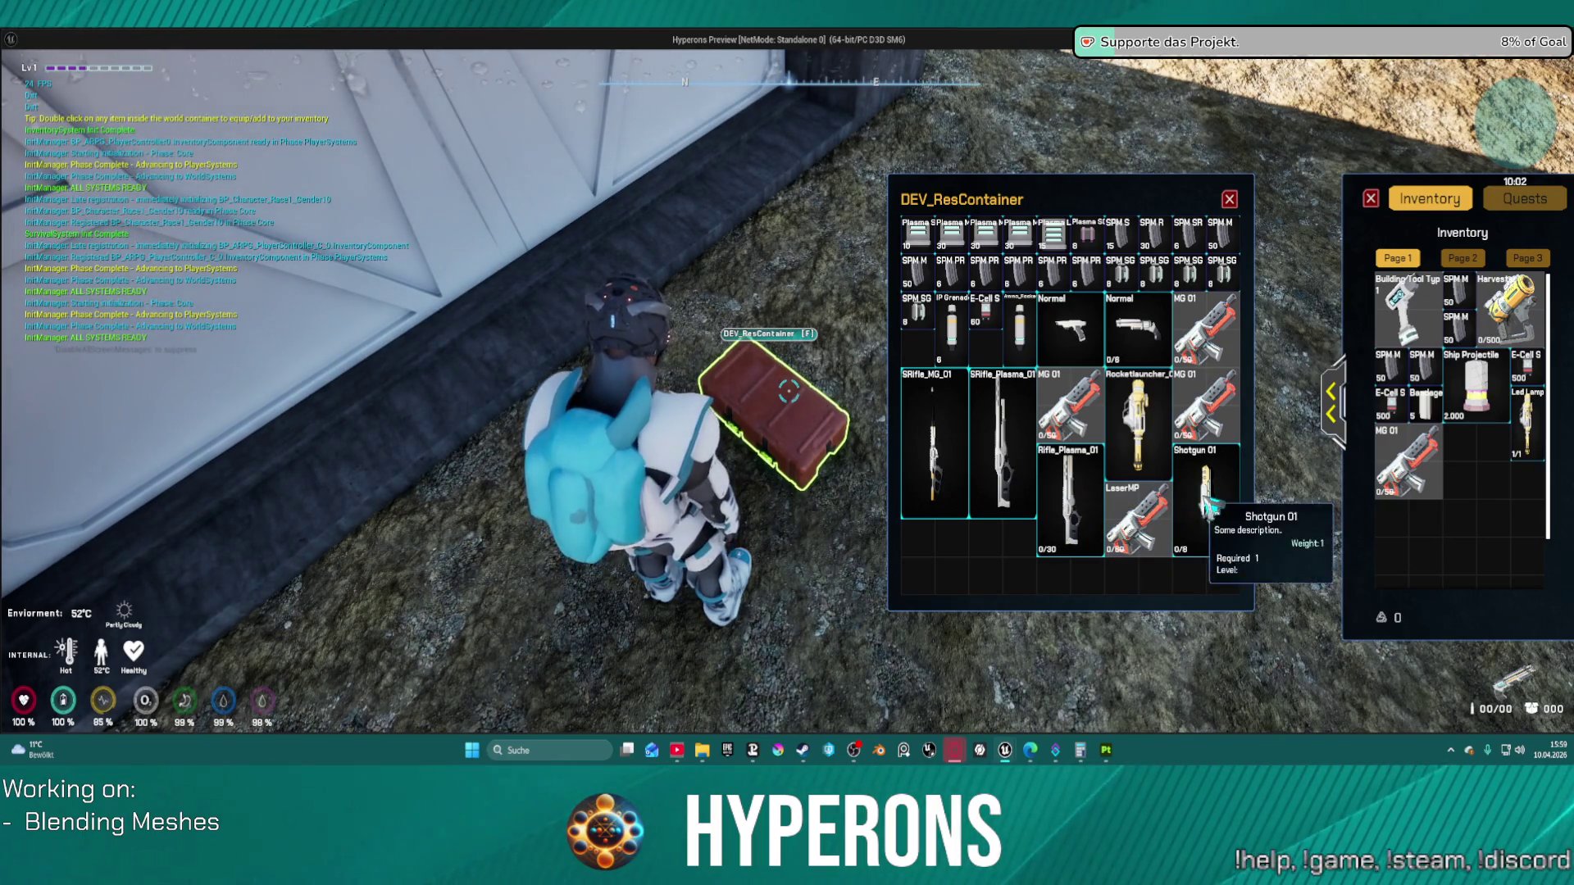
{"action": "double_click", "coordinate": [1069, 500]}
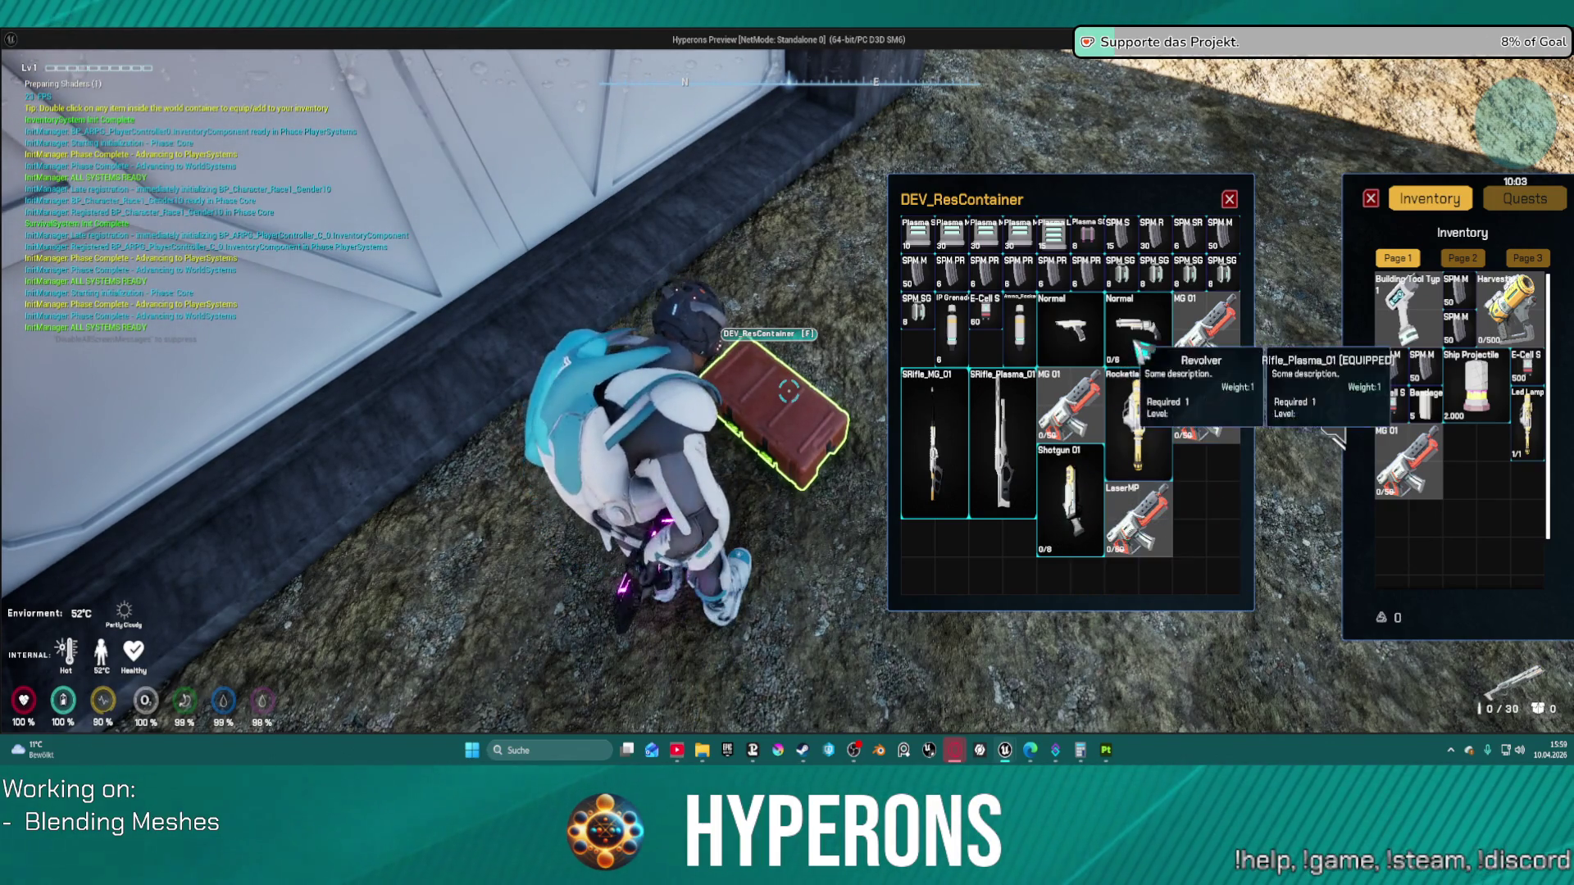
{"action": "double_click", "coordinate": [1131, 360]}
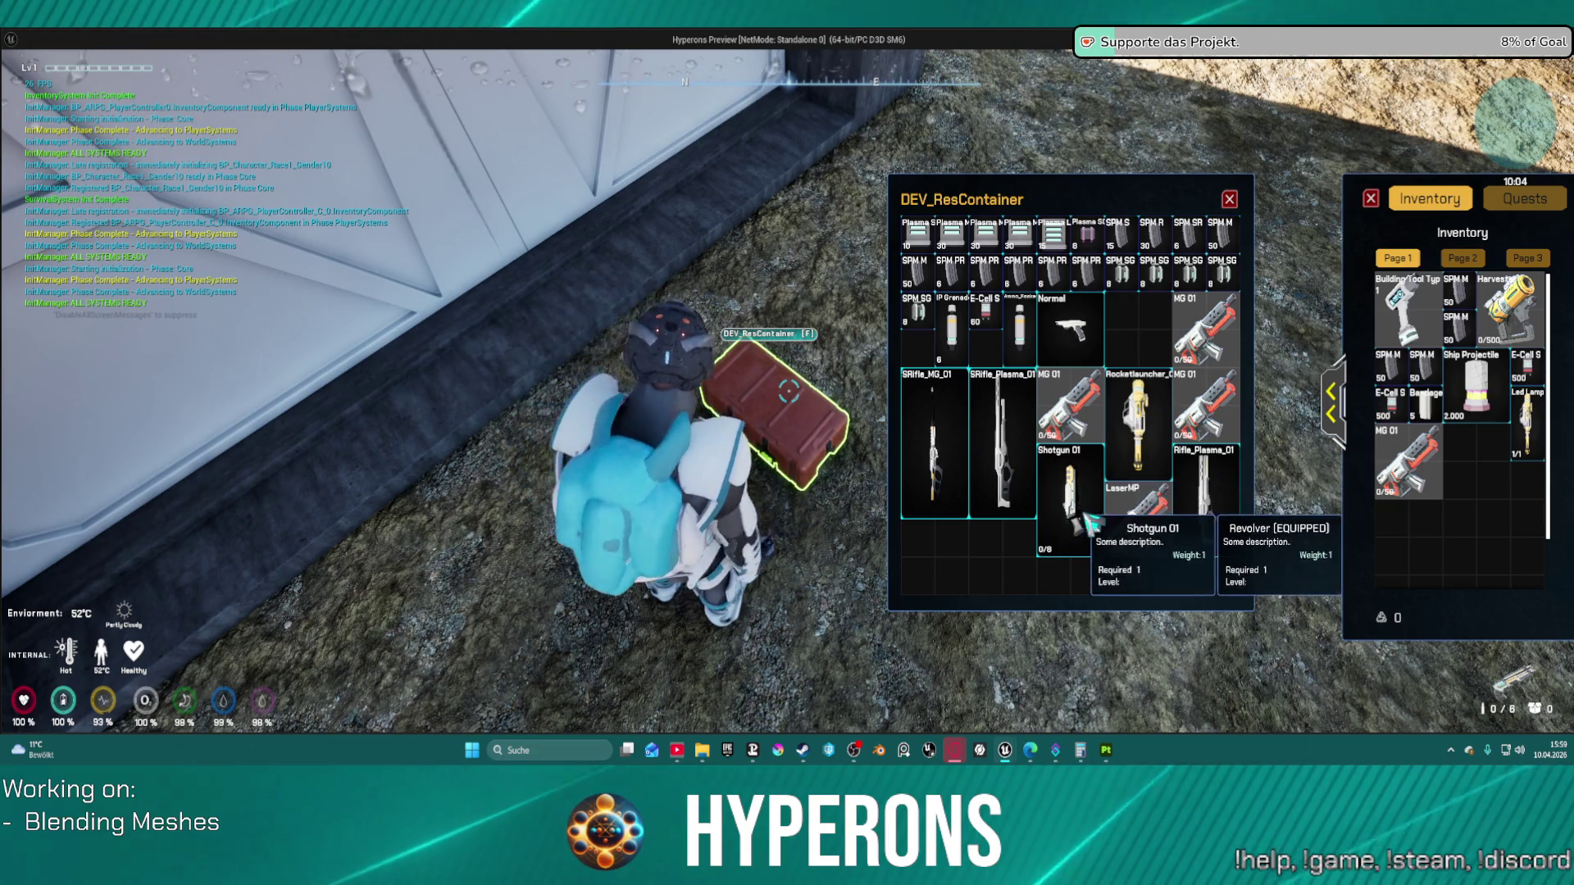
{"action": "left_click_drag", "start_coordinate": [1082, 513], "coordinate": [1467, 490]}
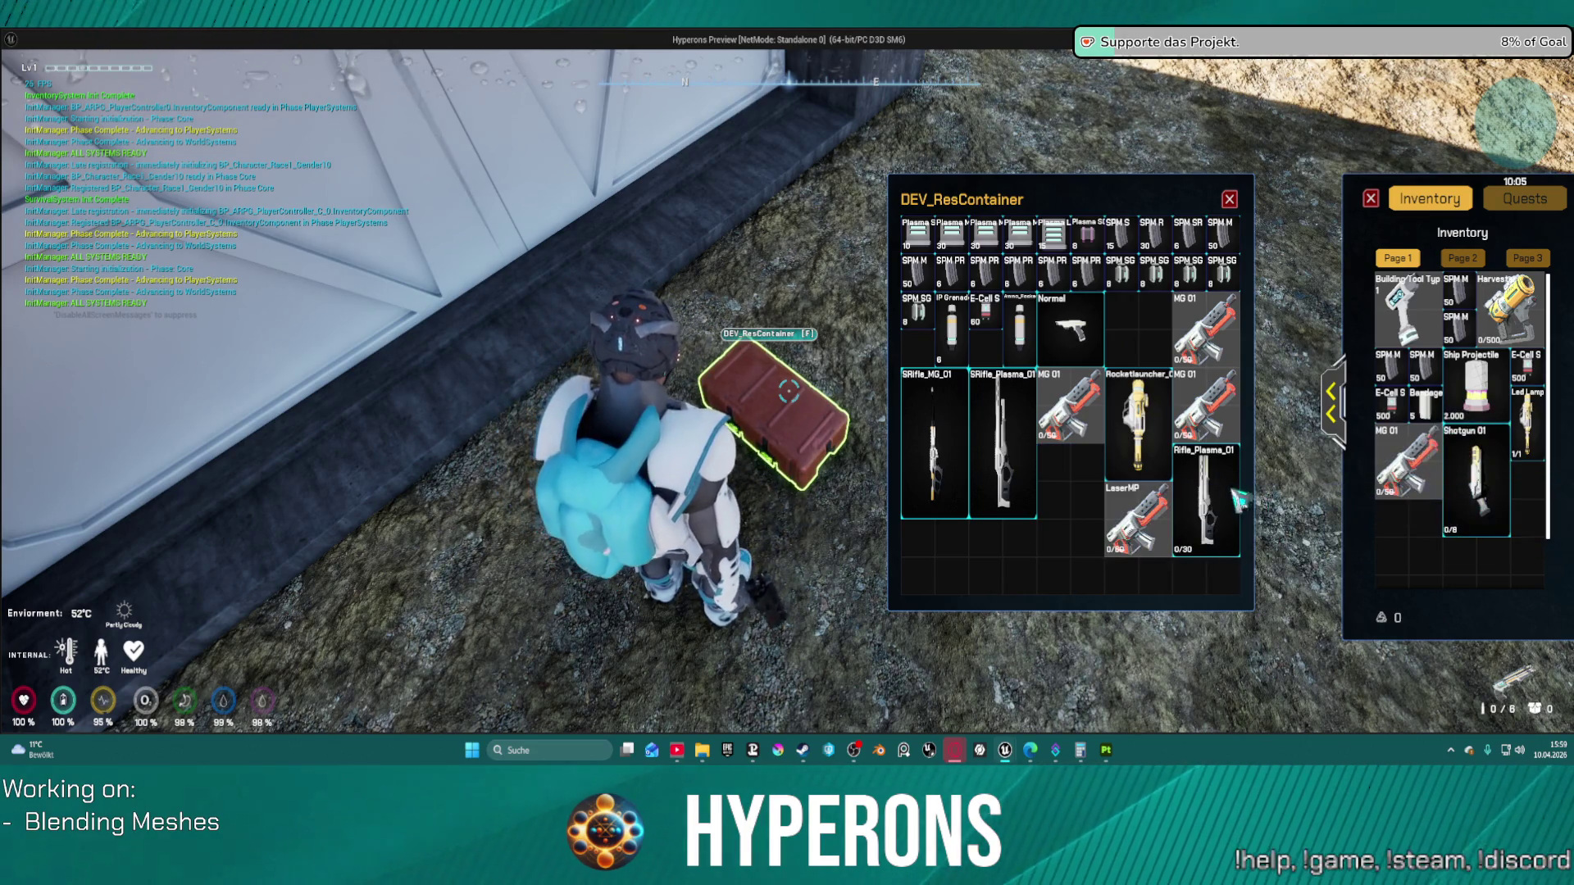
{"action": "double_click", "coordinate": [1221, 500]}
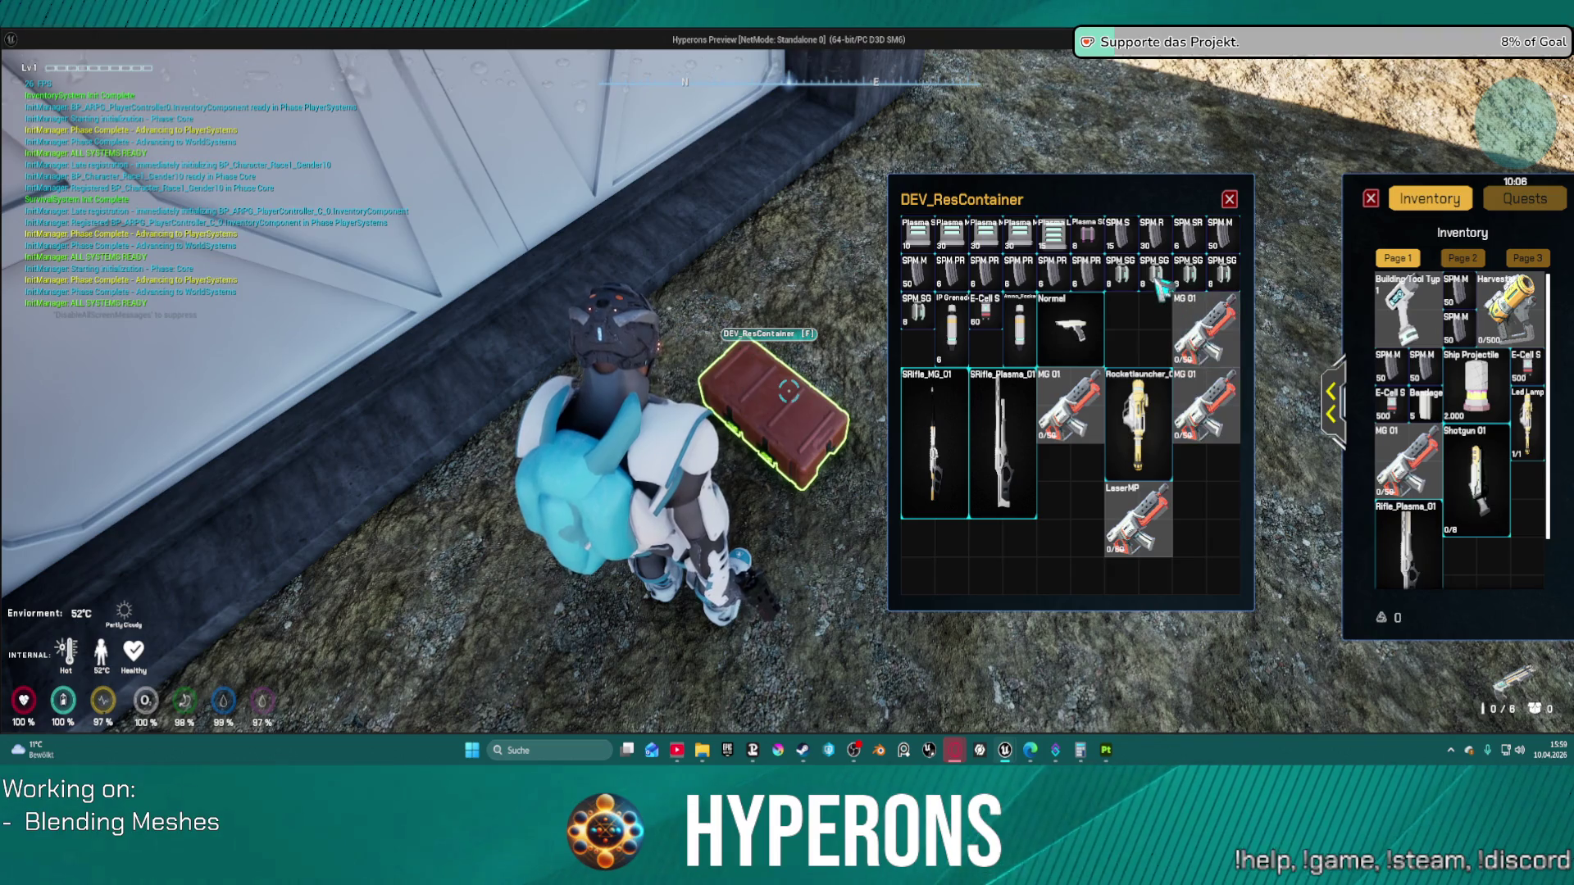
Step: Transfer the SPM SG, SPM PR and SPM S ammo stacks to the inventory and close both windows
{"action": "double_click", "coordinate": [1189, 279]}
{"action": "double_click", "coordinate": [1189, 279]}
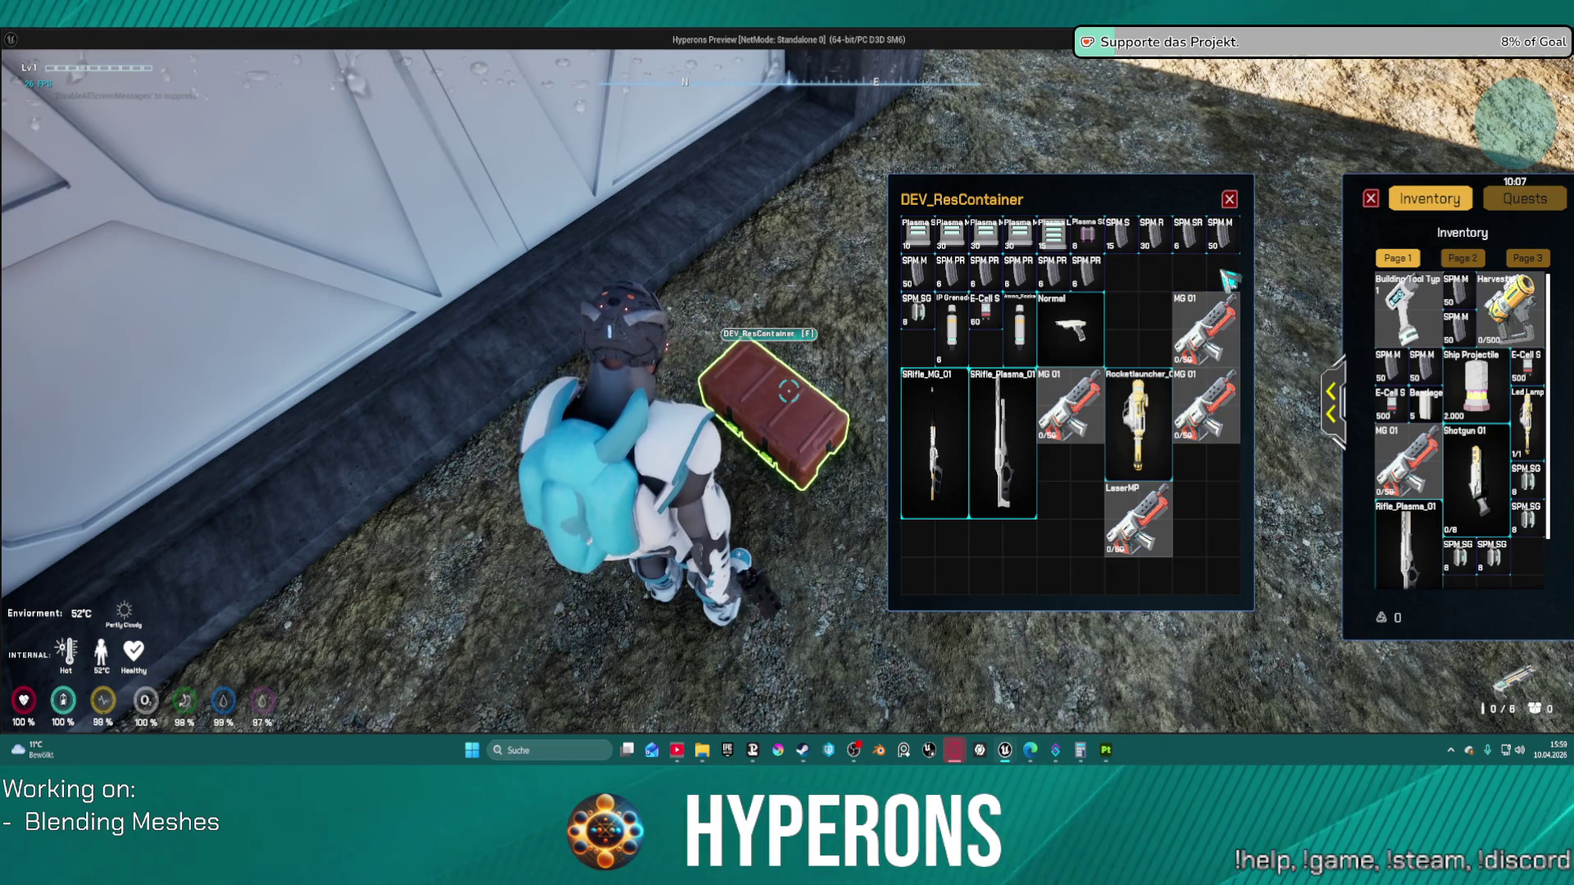
{"action": "double_click", "coordinate": [1026, 273]}
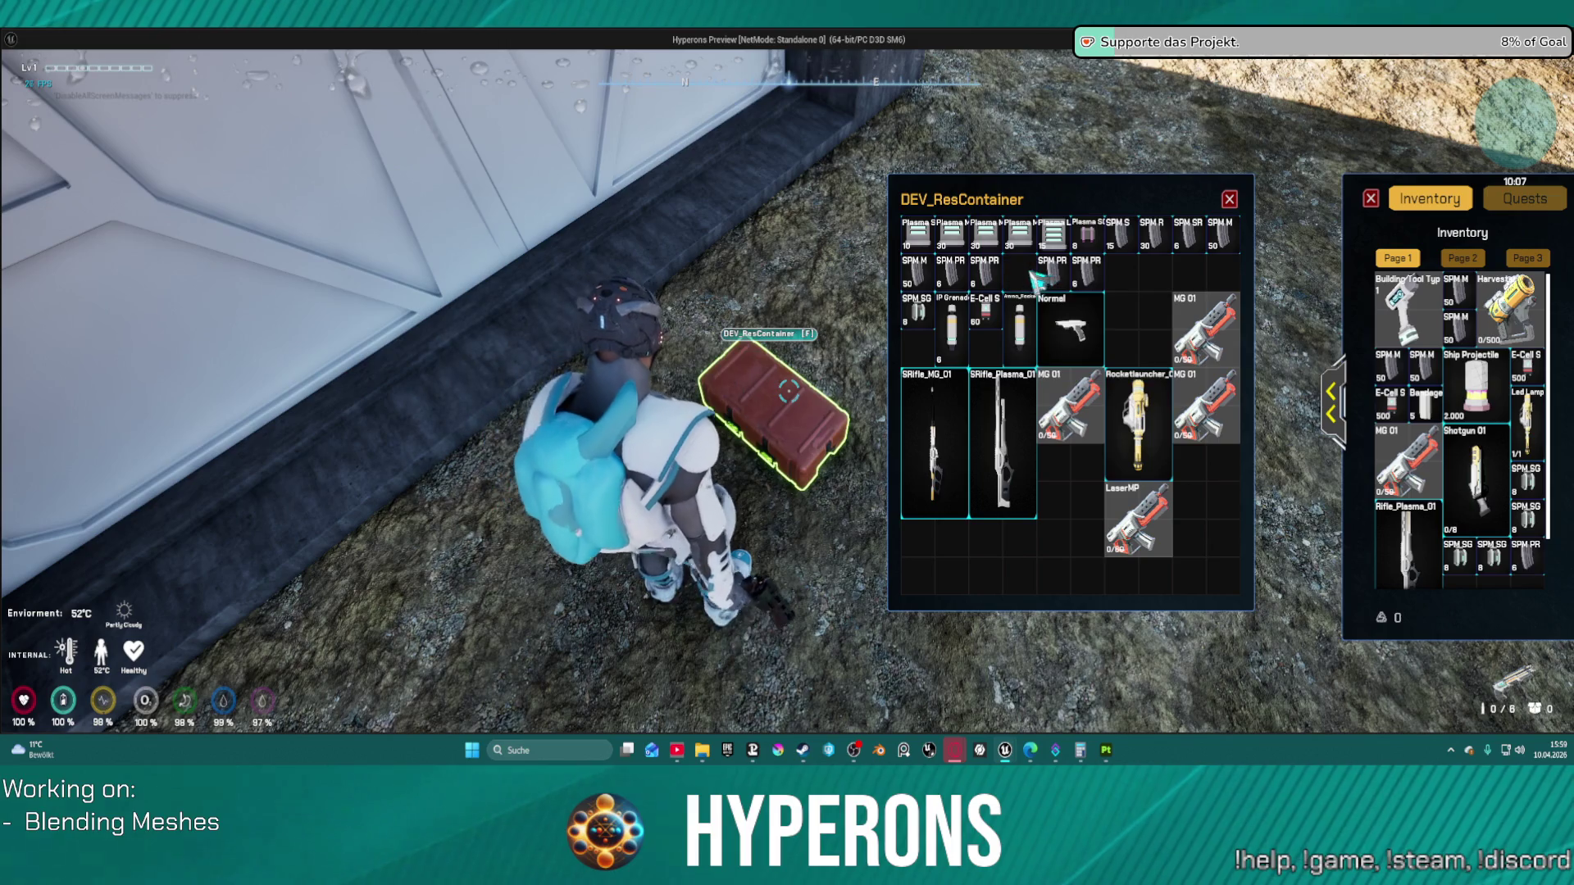
{"action": "double_click", "coordinate": [1053, 272]}
{"action": "double_click", "coordinate": [985, 273]}
{"action": "double_click", "coordinate": [950, 273]}
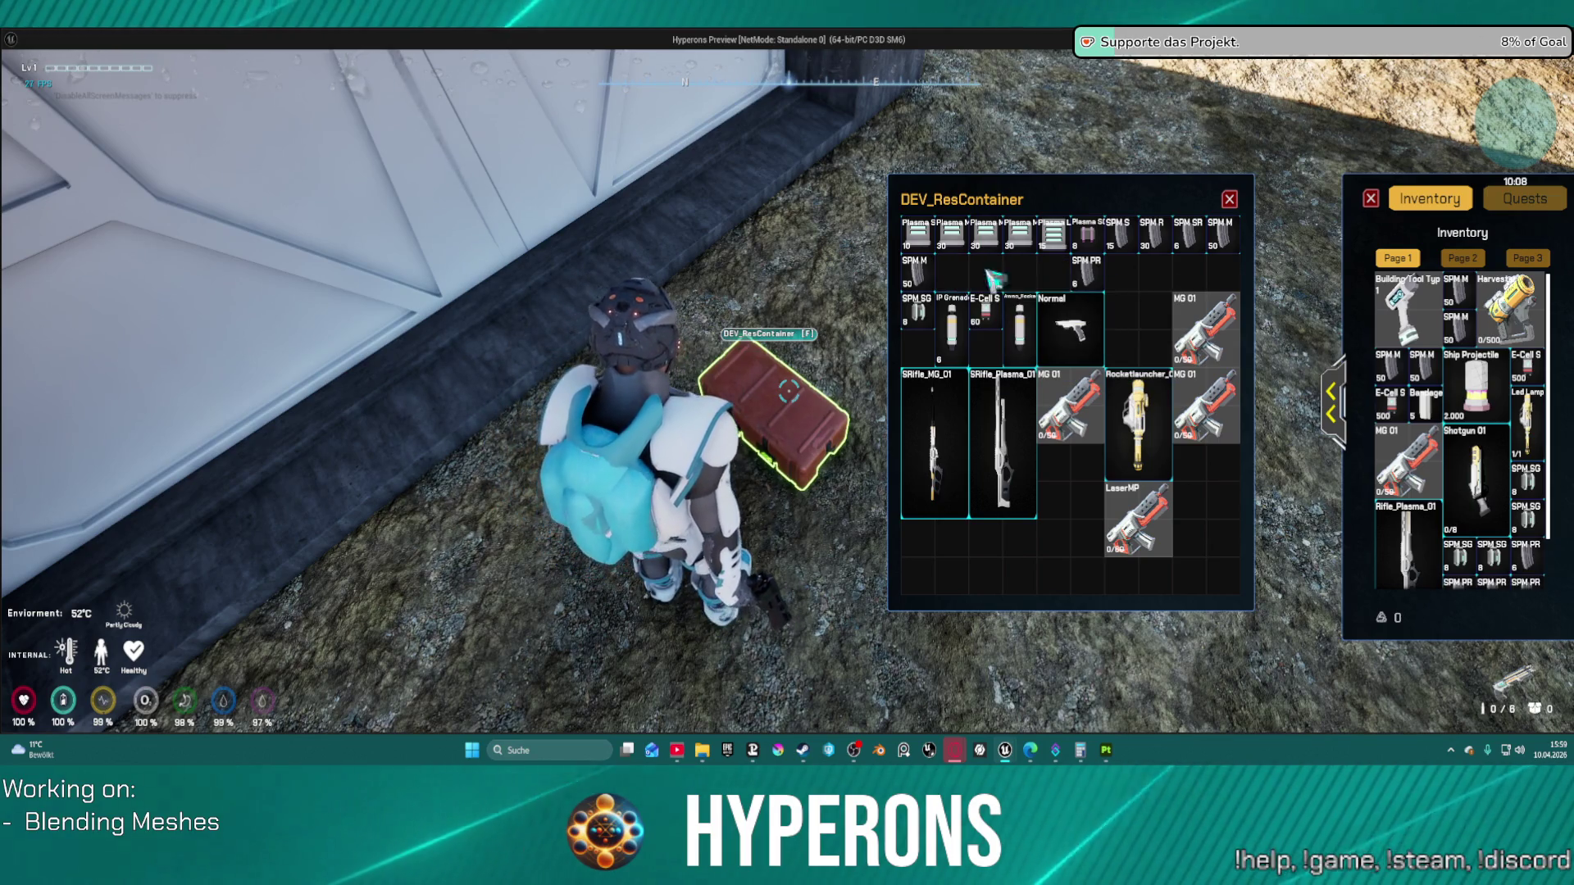
{"action": "double_click", "coordinate": [1121, 244]}
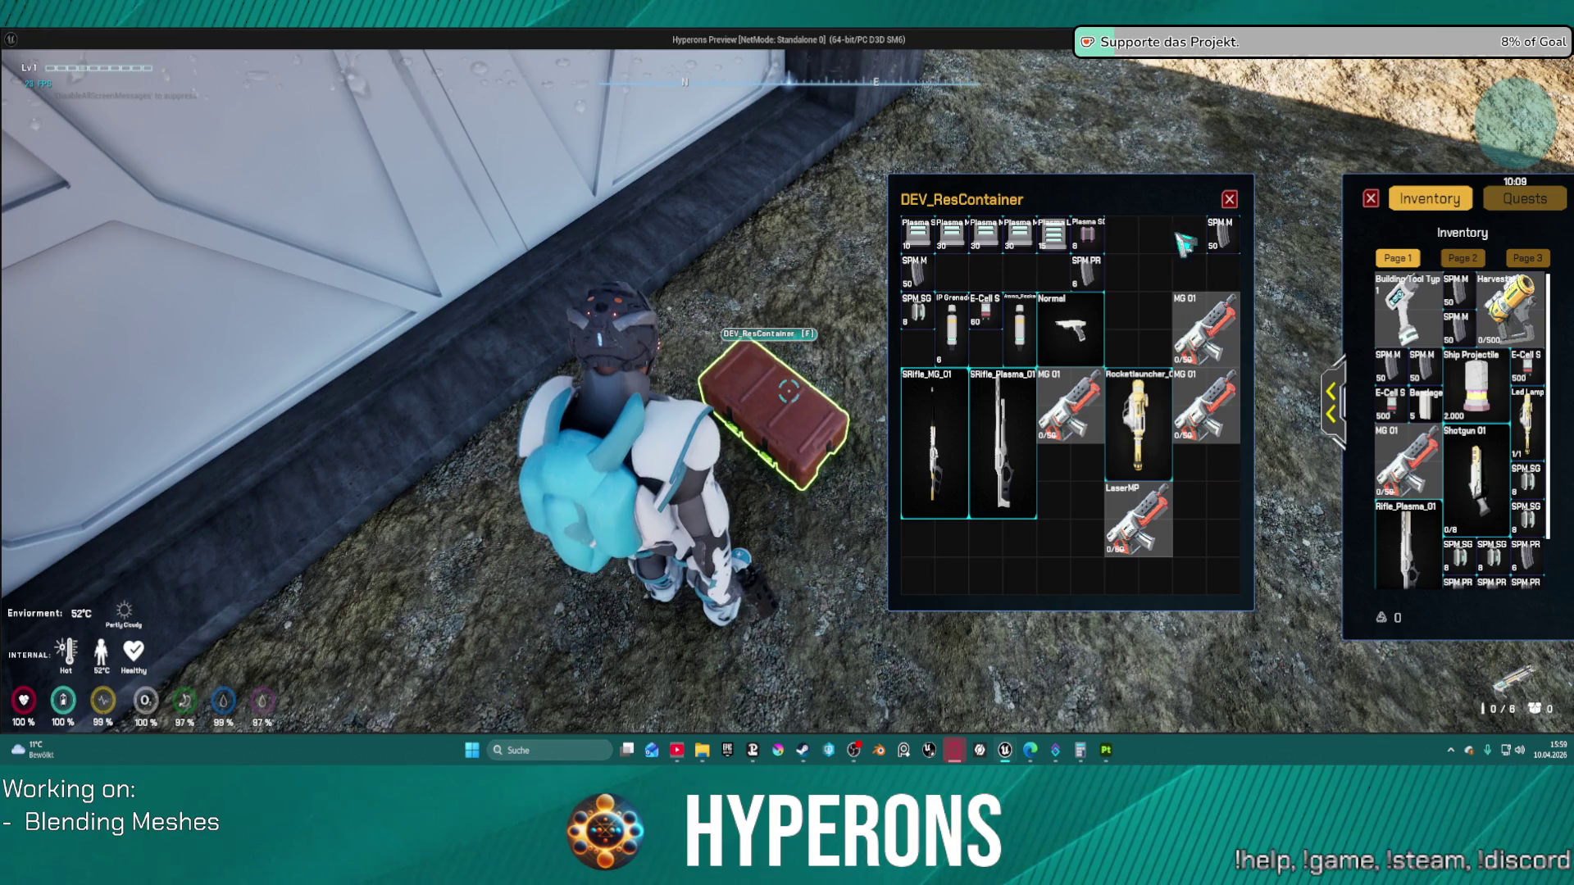
{"action": "left_click", "coordinate": [1230, 199]}
{"action": "key", "text": "w"}
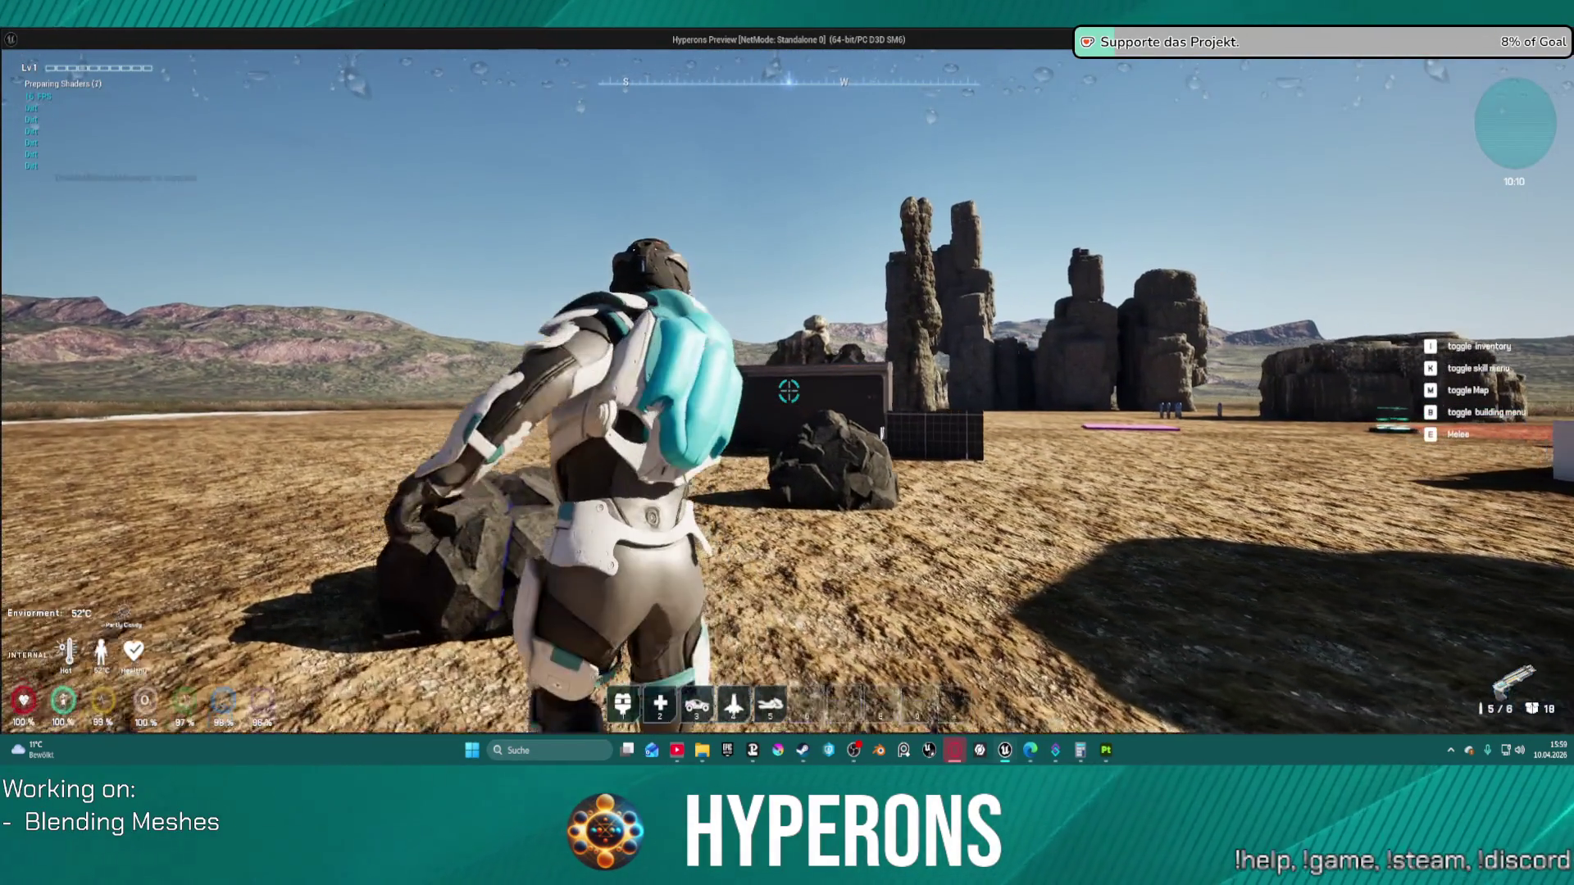
Step: Walk to the dark structure, fire a shot at the wall and check the inventory
{"action": "key", "text": "9"}
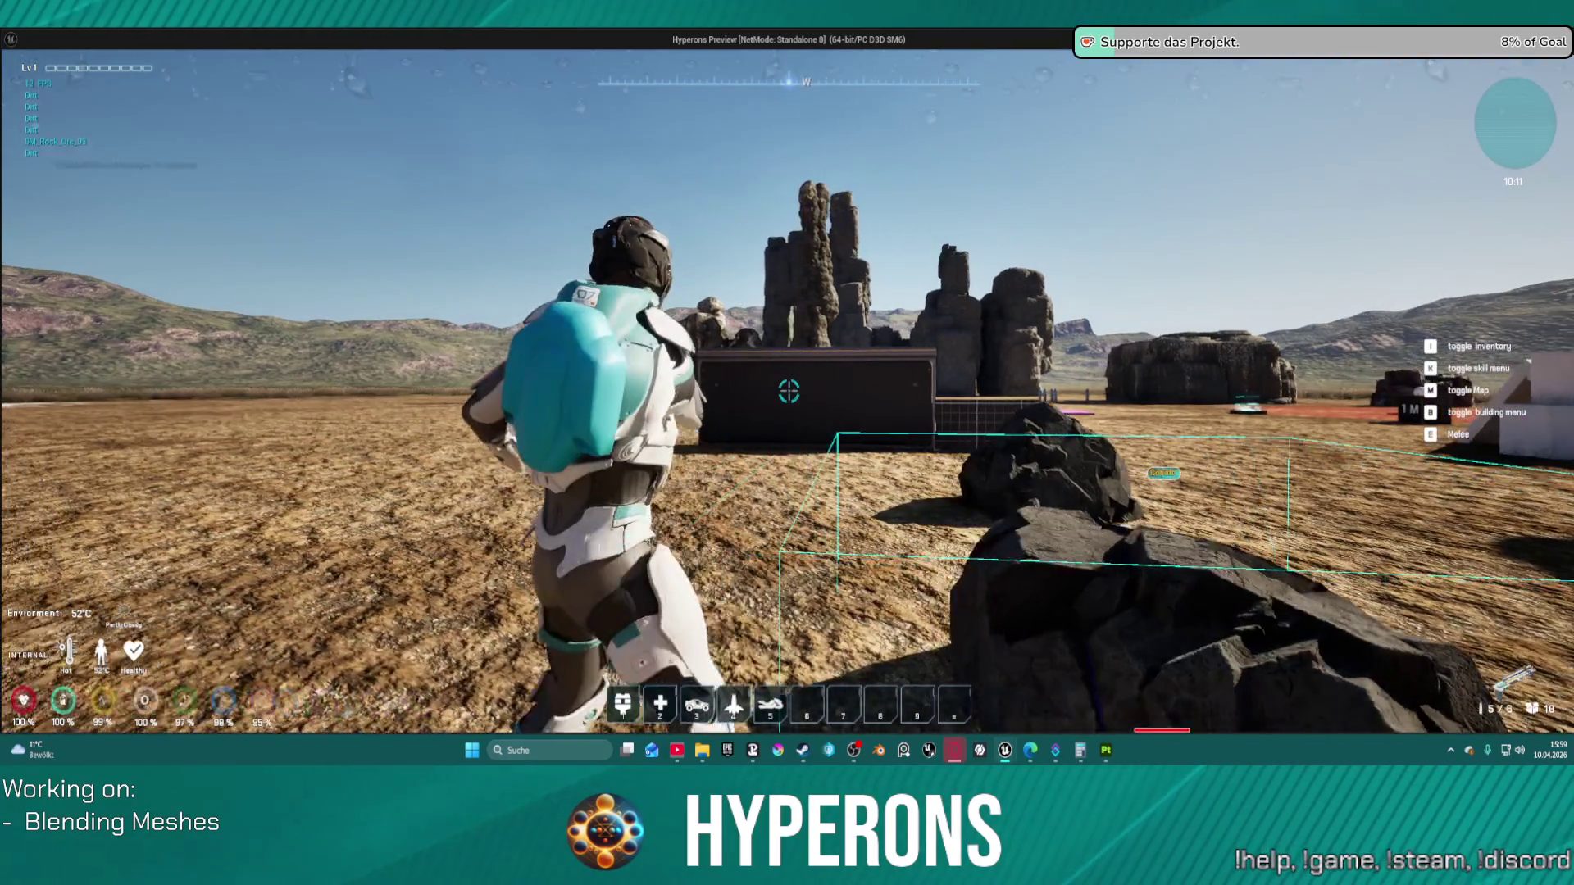
{"action": "key", "text": "9"}
{"action": "key", "text": "w"}
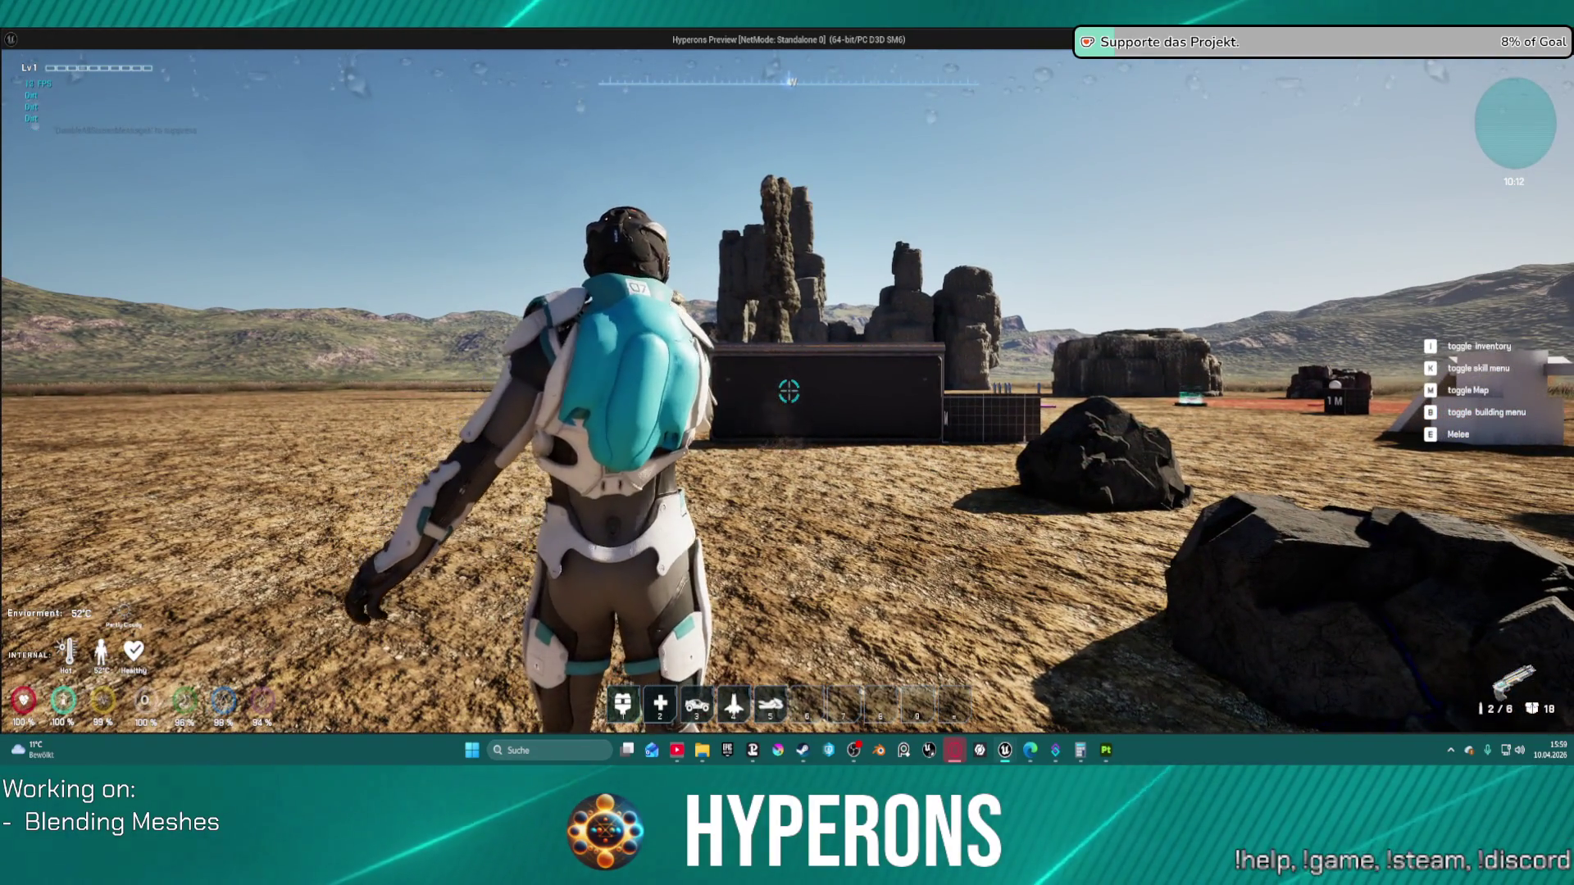
{"action": "key", "text": "w"}
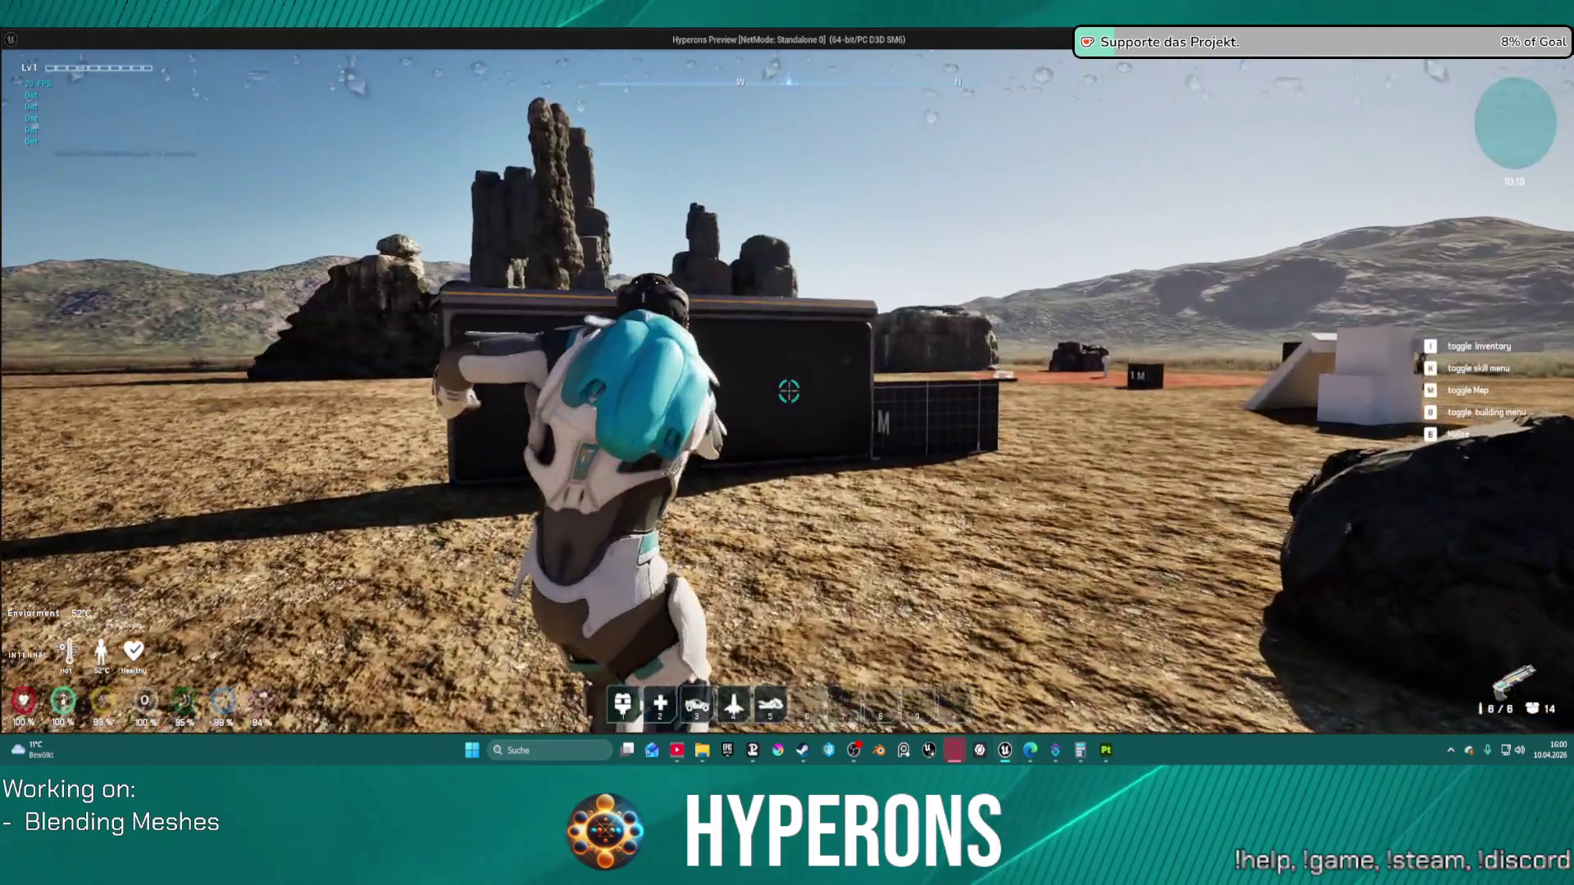
{"action": "left_click", "coordinate": [789, 392]}
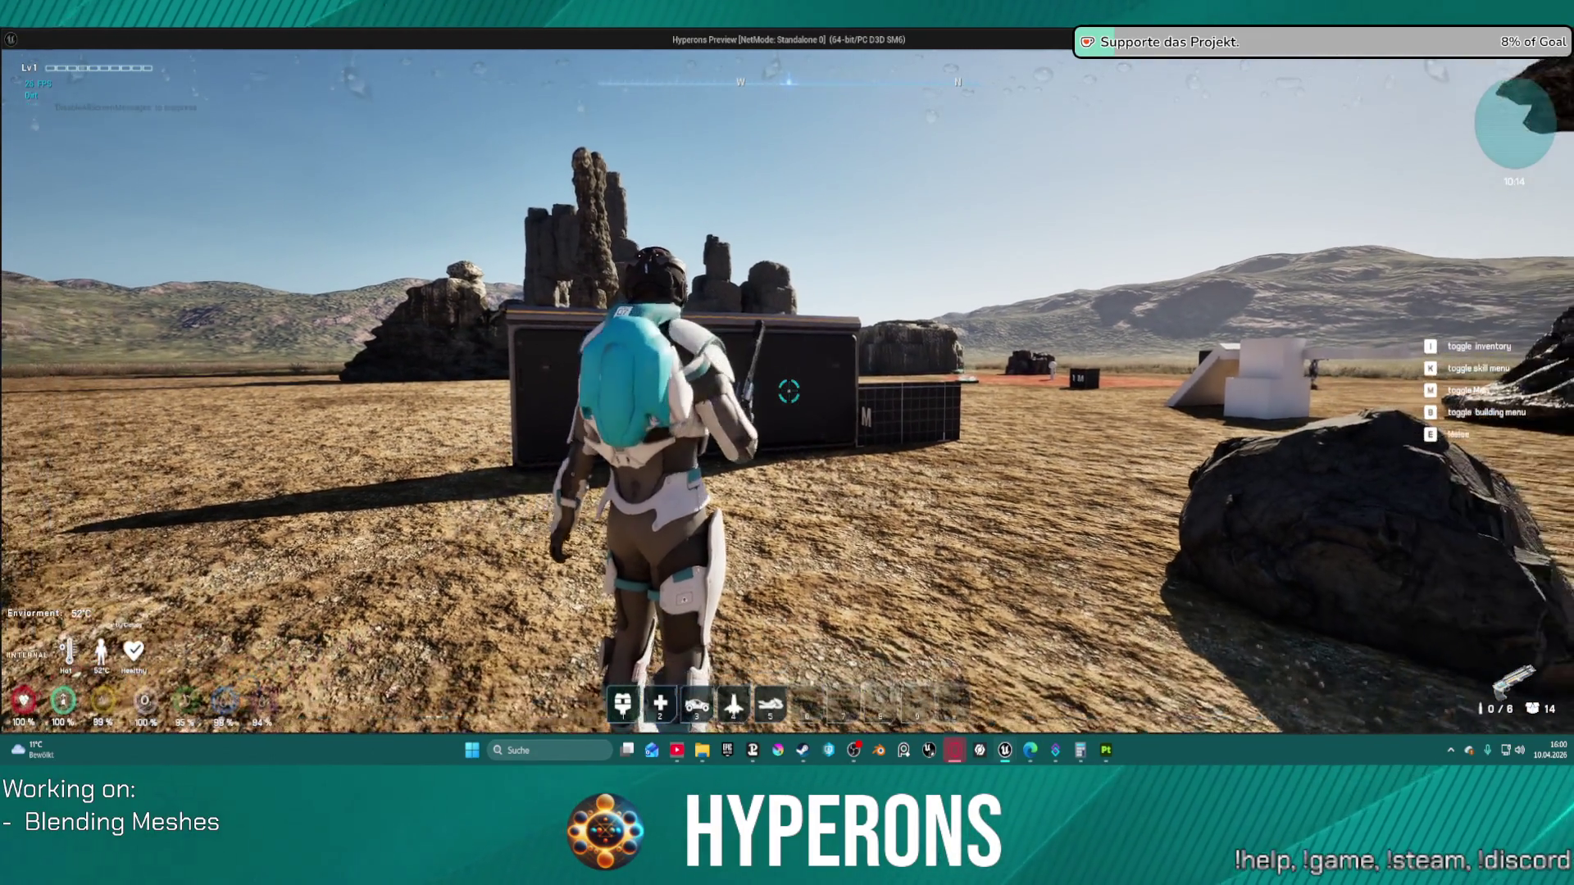
{"action": "key", "text": "i"}
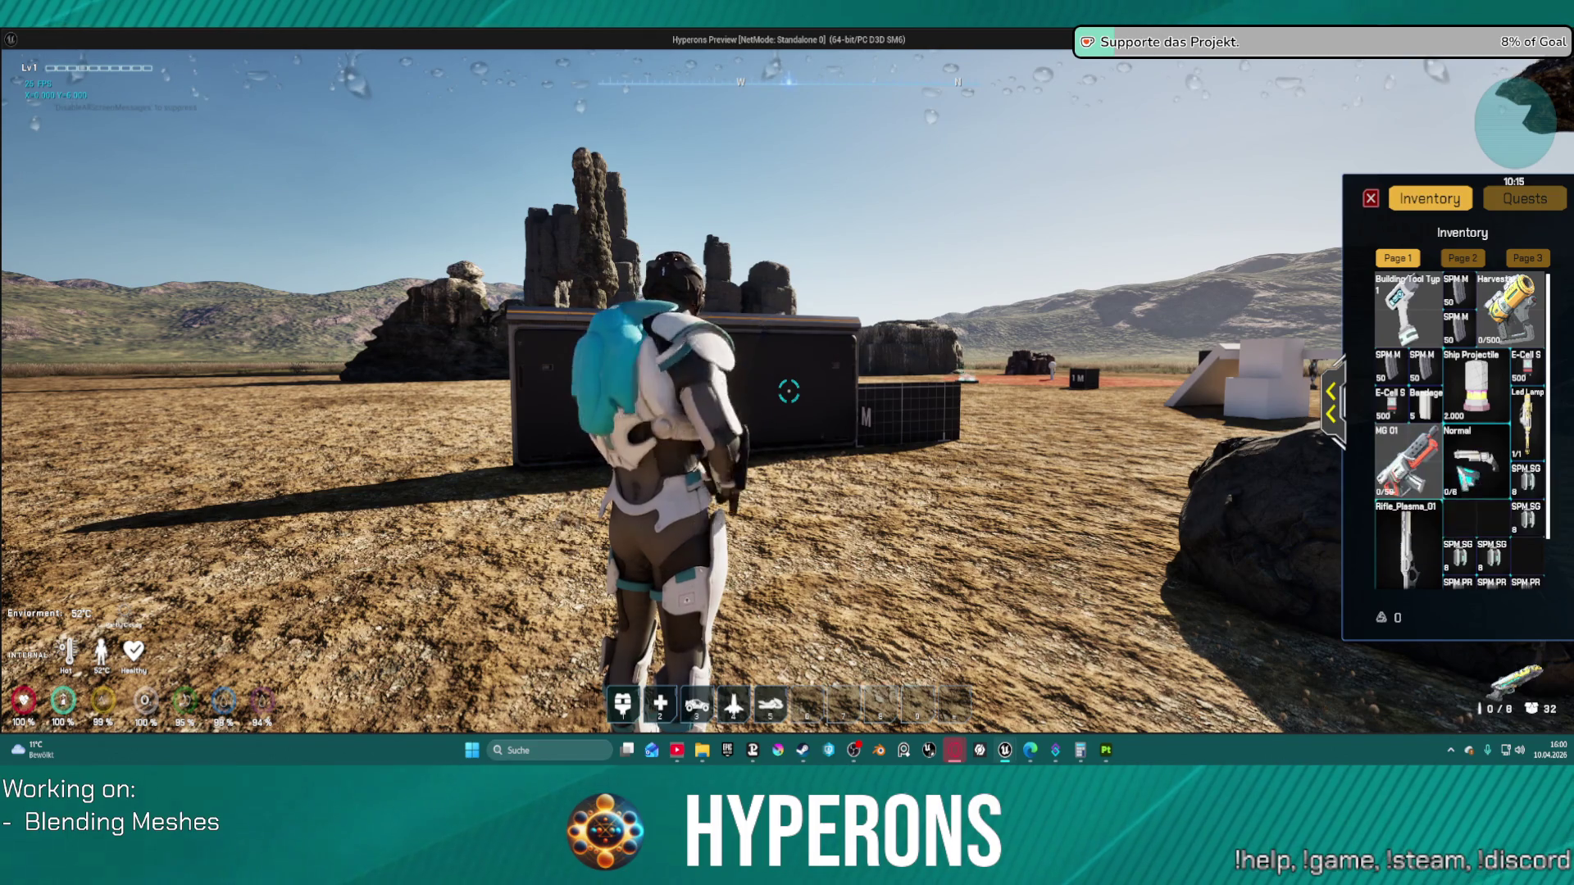
{"action": "left_click", "coordinate": [1371, 198]}
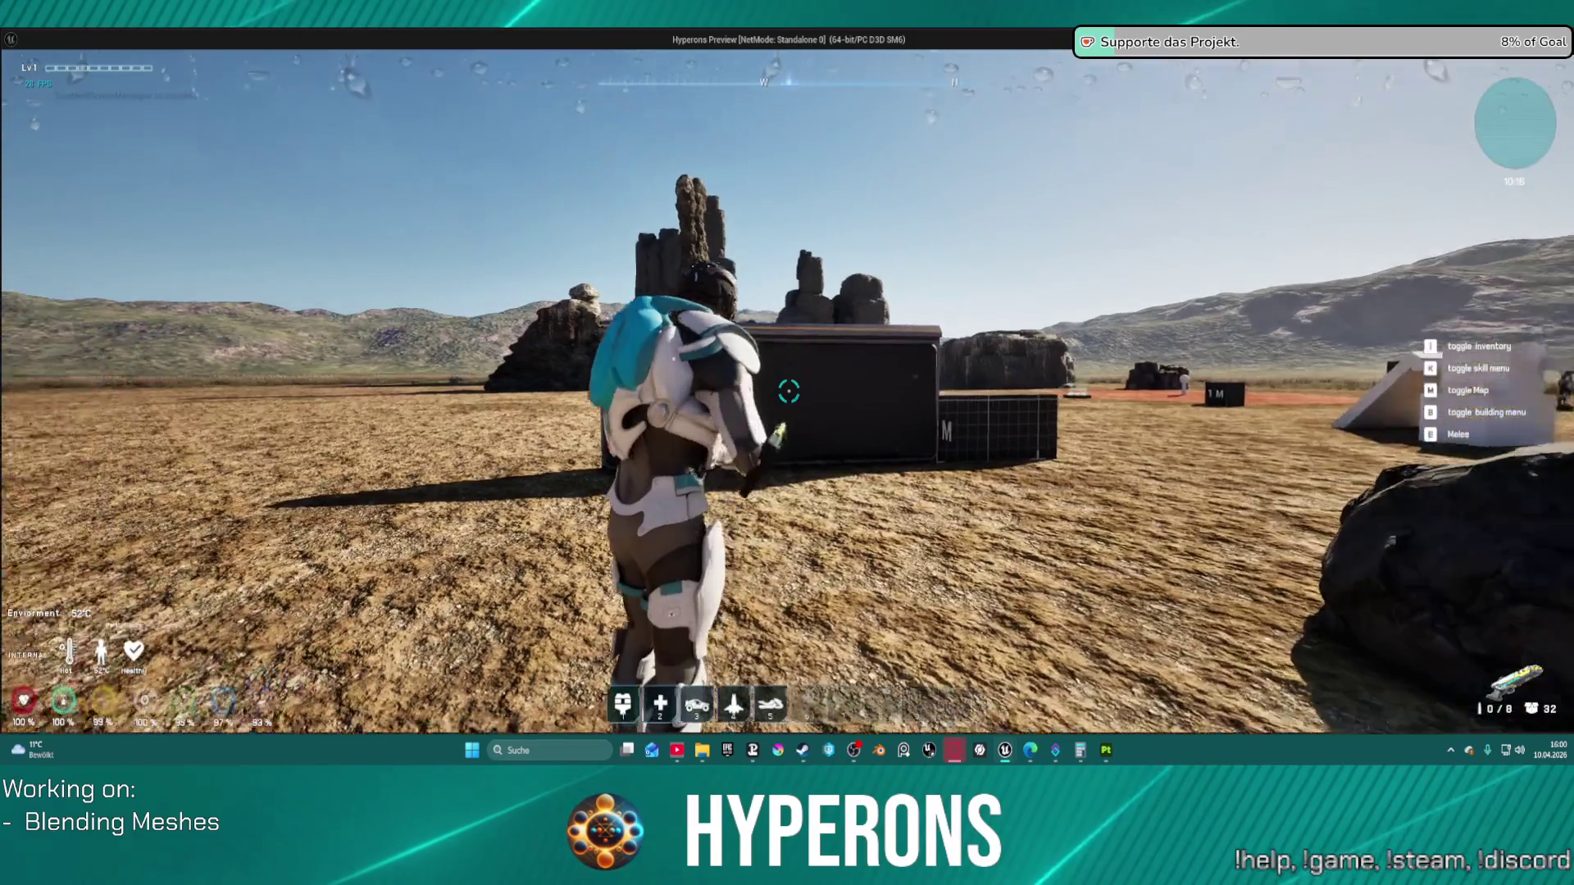
Step: Reload and fire several shots at the wall, then walk along it
{"action": "key", "text": "r"}
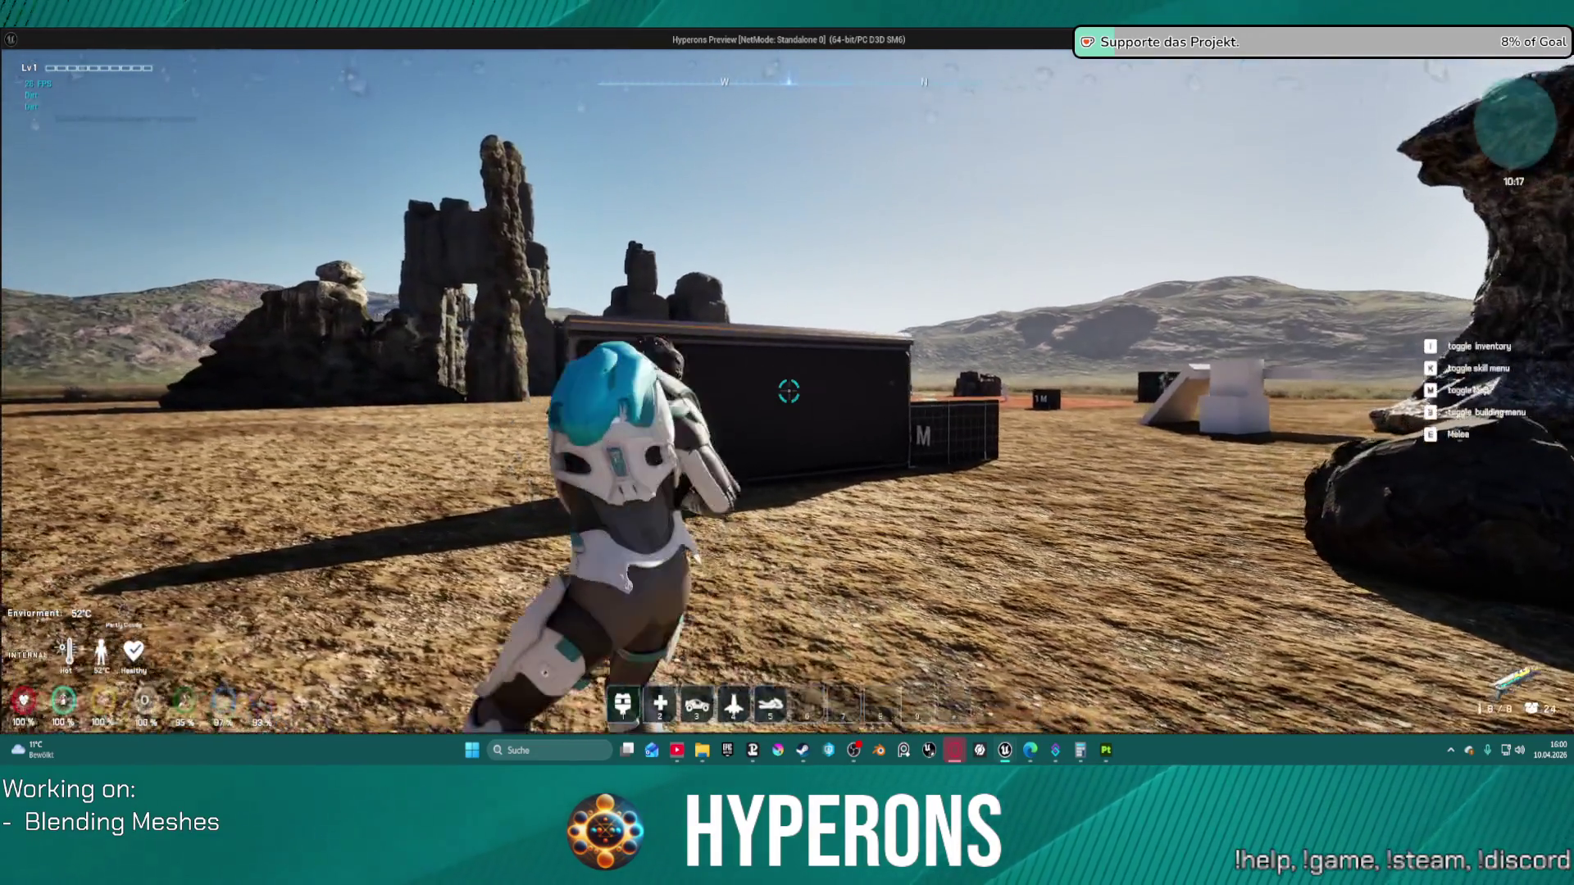
{"action": "left_click", "coordinate": [788, 392]}
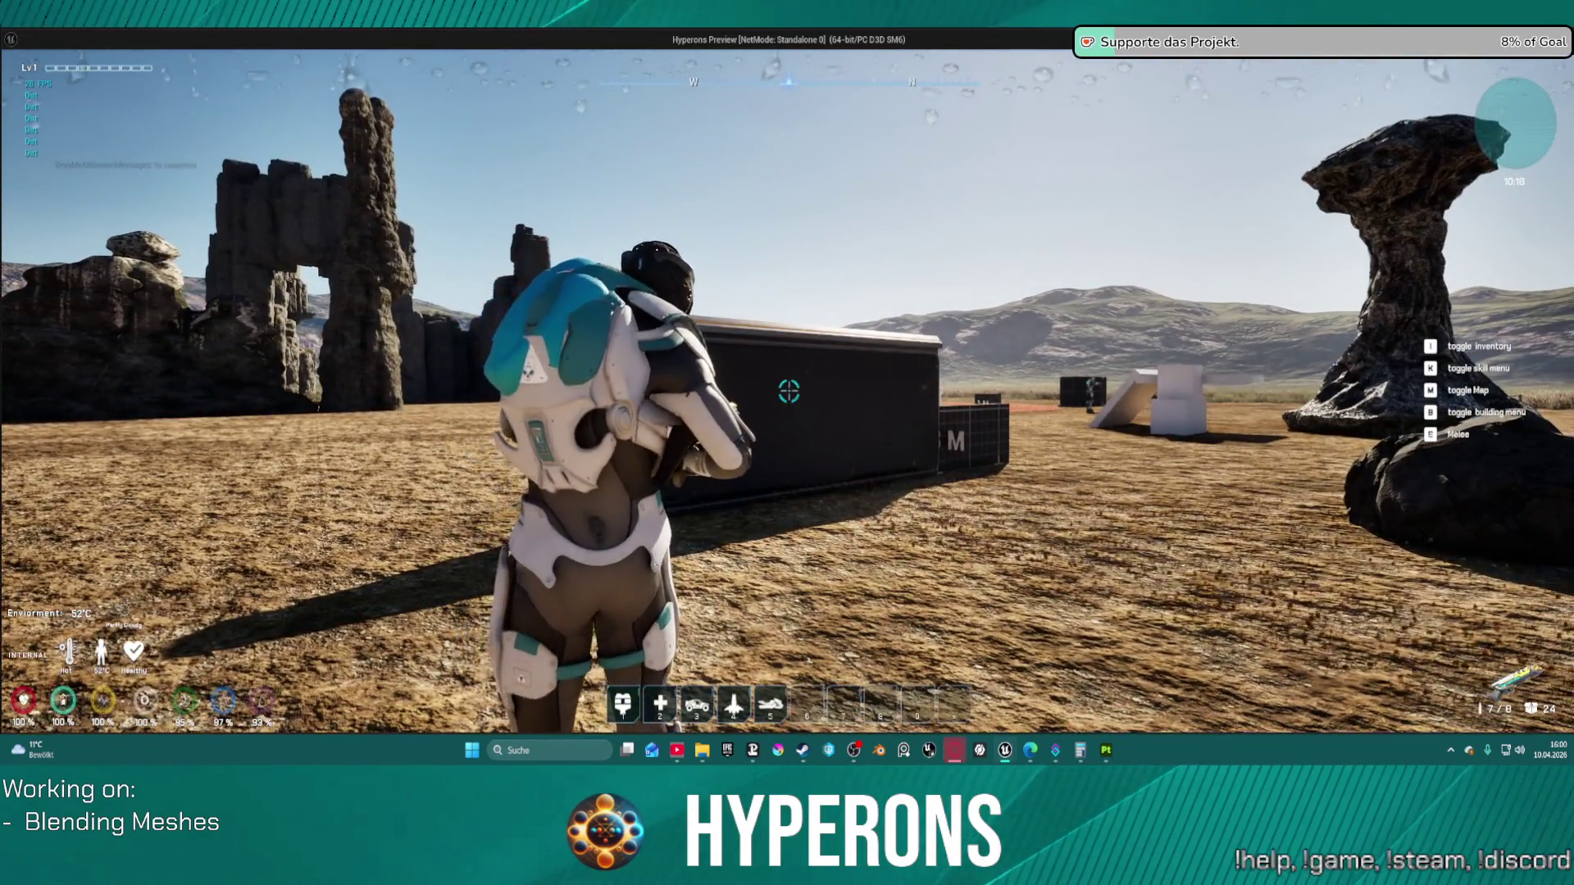
{"action": "left_click", "coordinate": [789, 392]}
{"action": "left_click", "coordinate": [789, 392]}
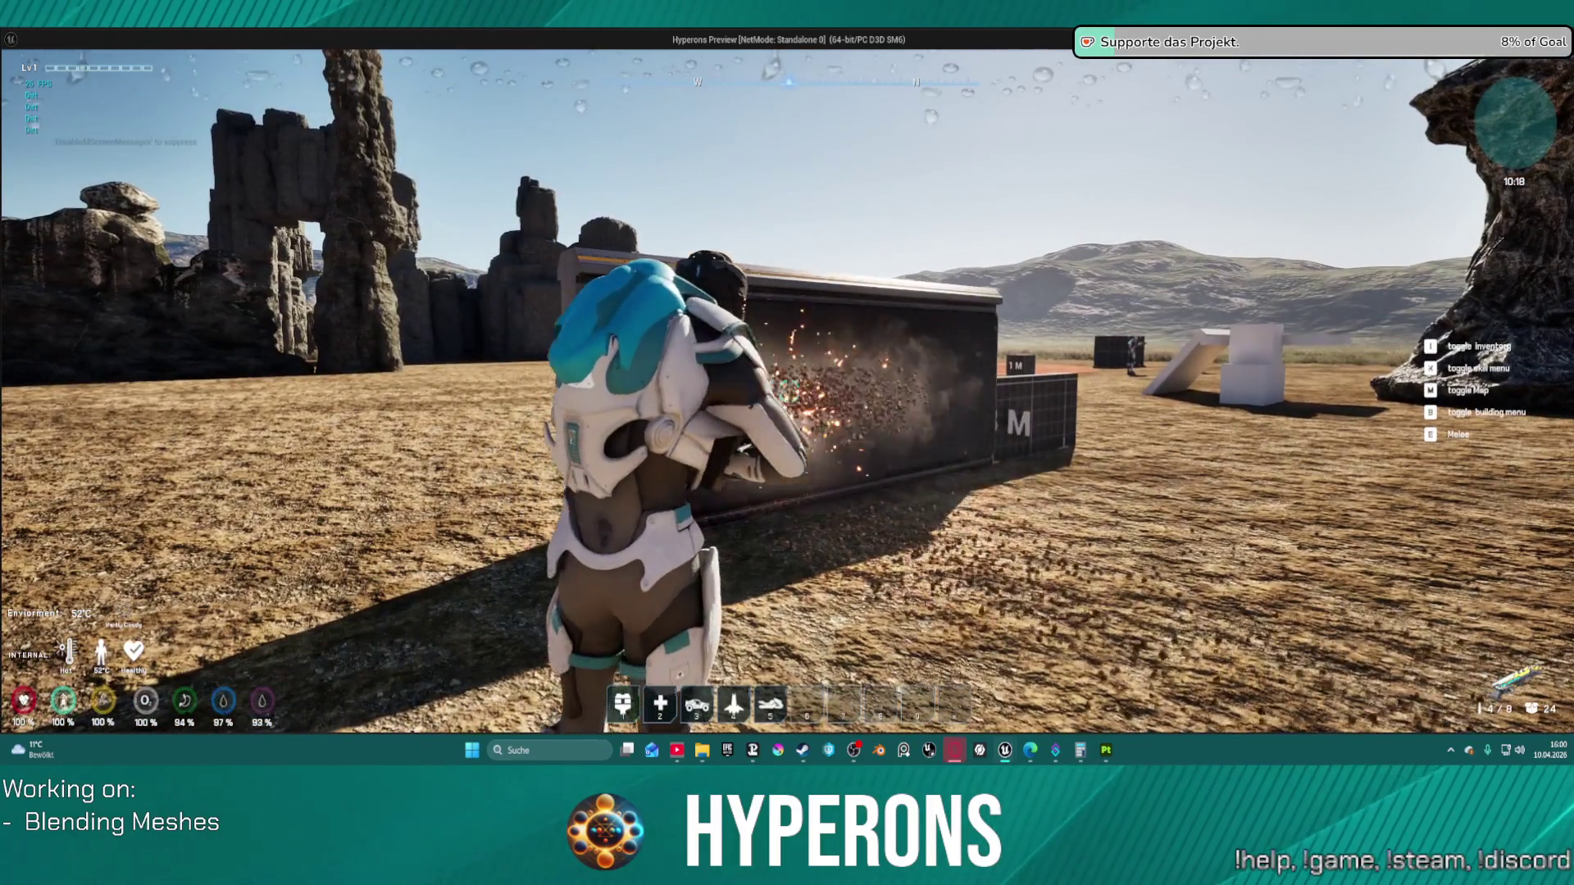
{"action": "key", "text": "w"}
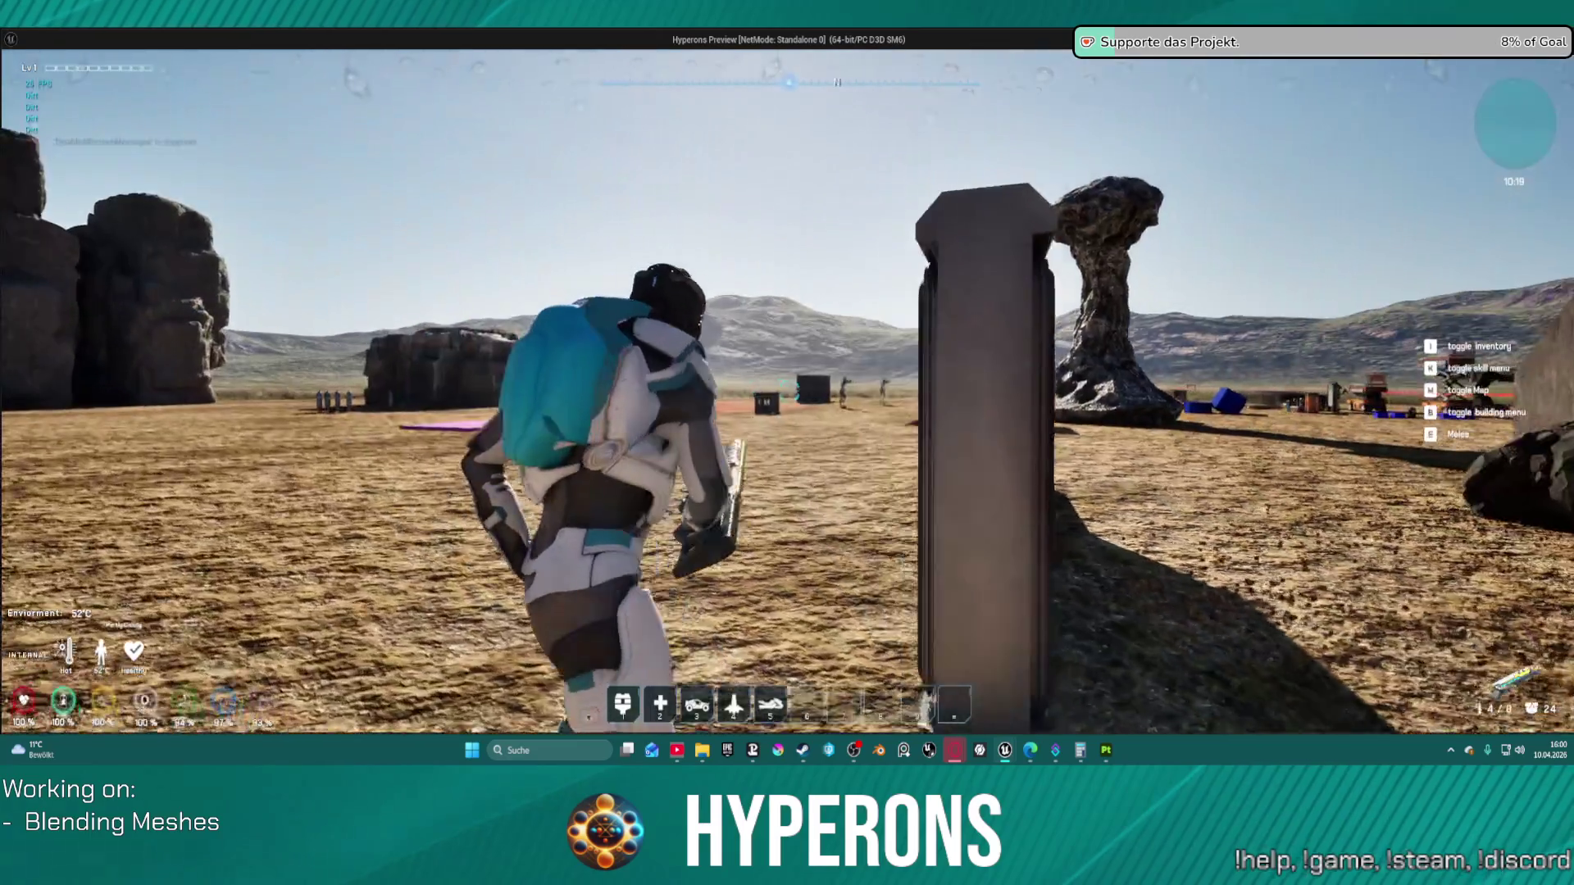
Step: Reload, advance past the 1M box and shoot the two enemies
{"action": "key", "text": "r"}
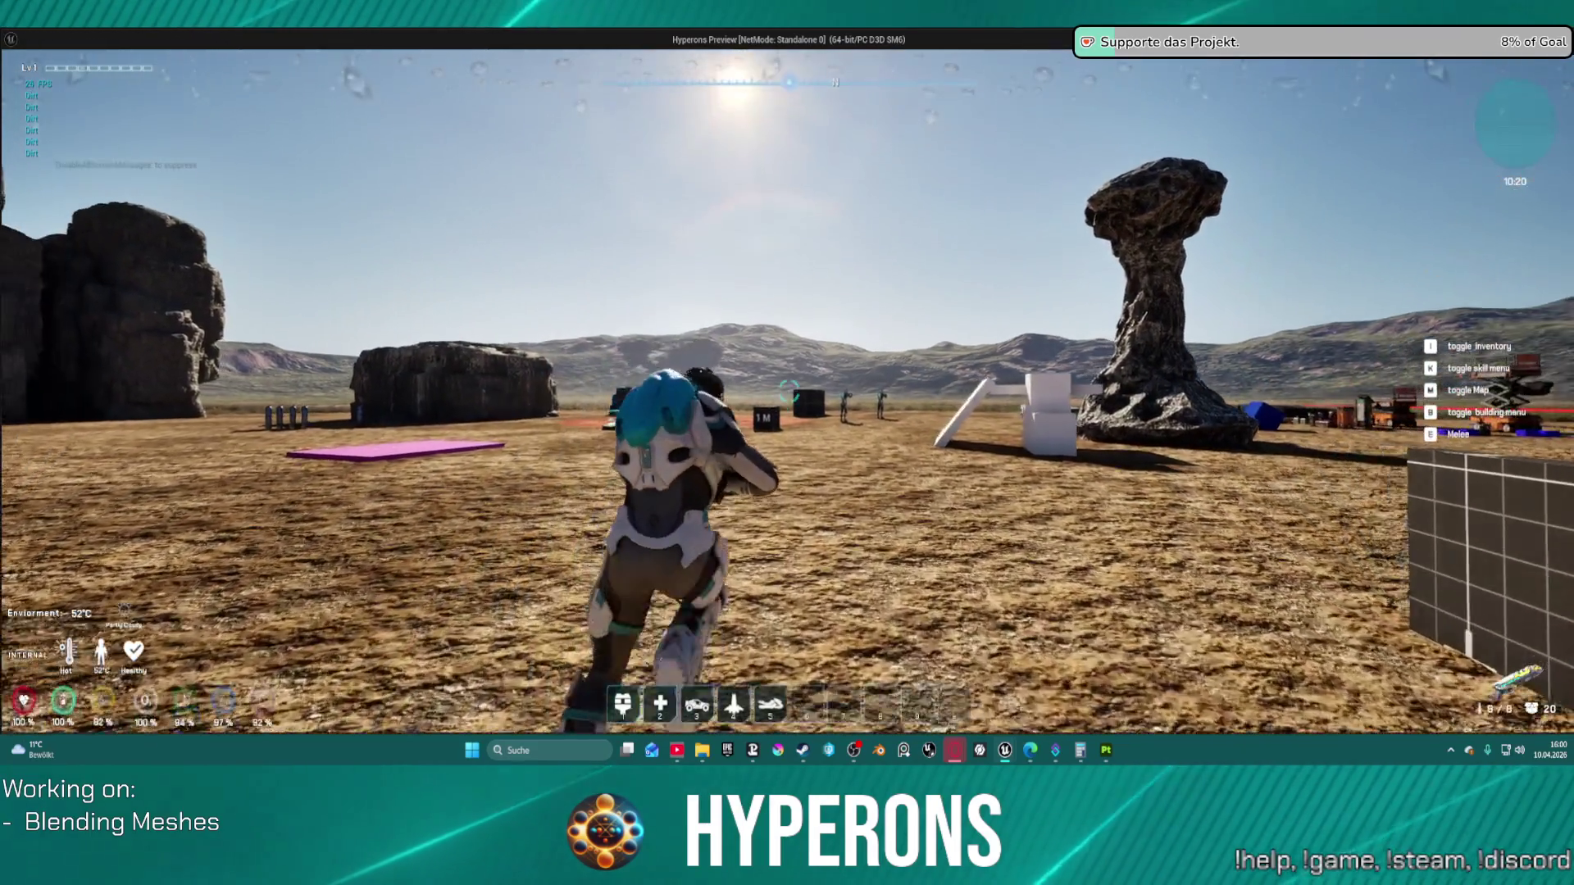
{"action": "key", "text": "w"}
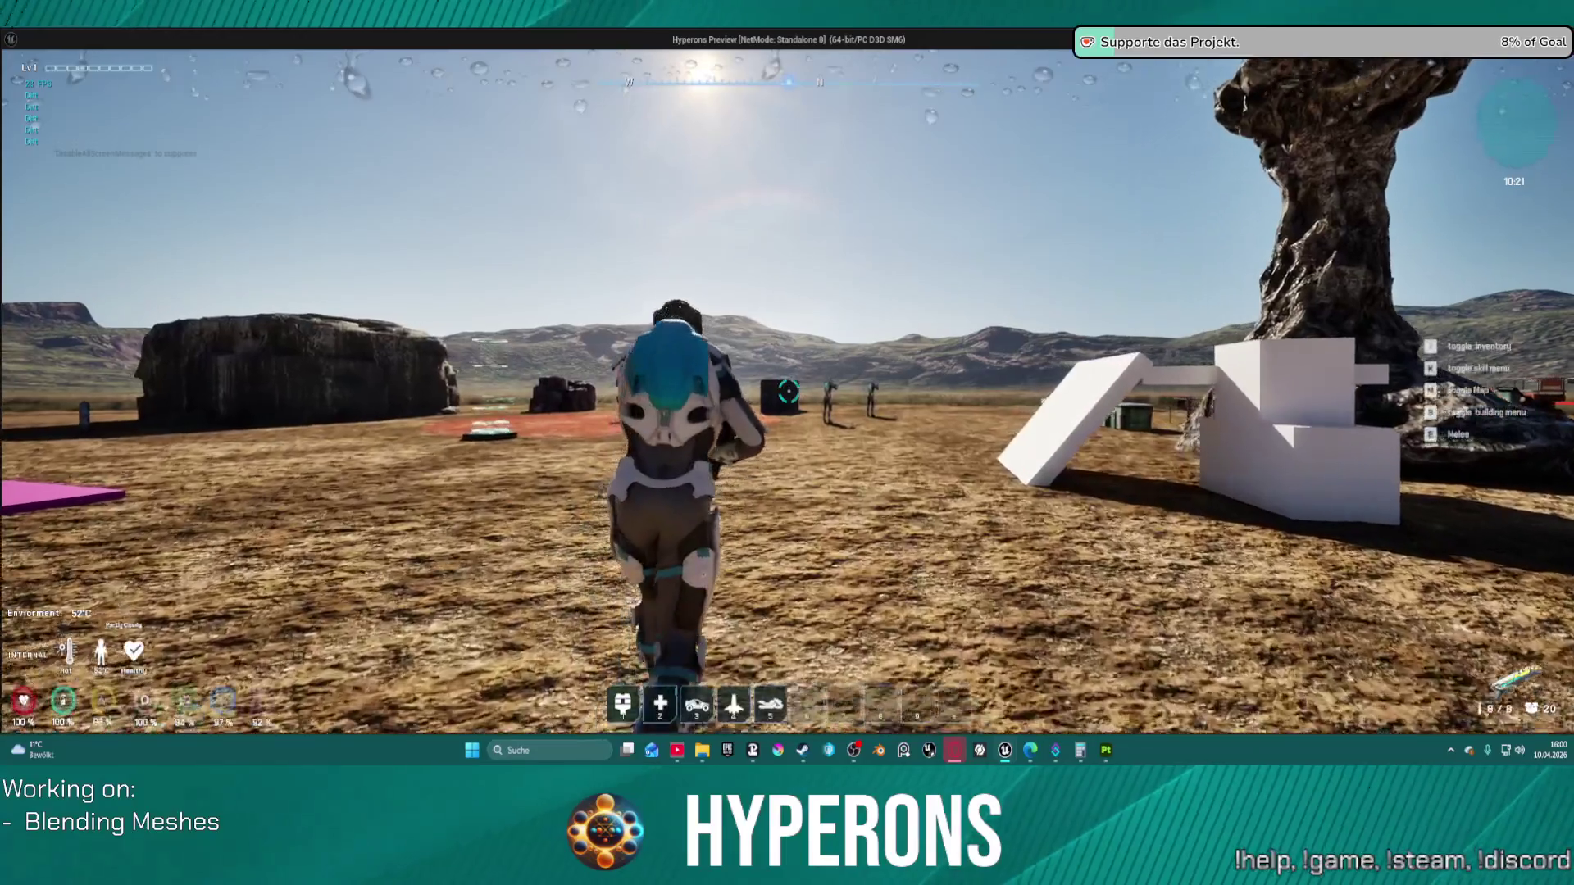
{"action": "key", "text": "w"}
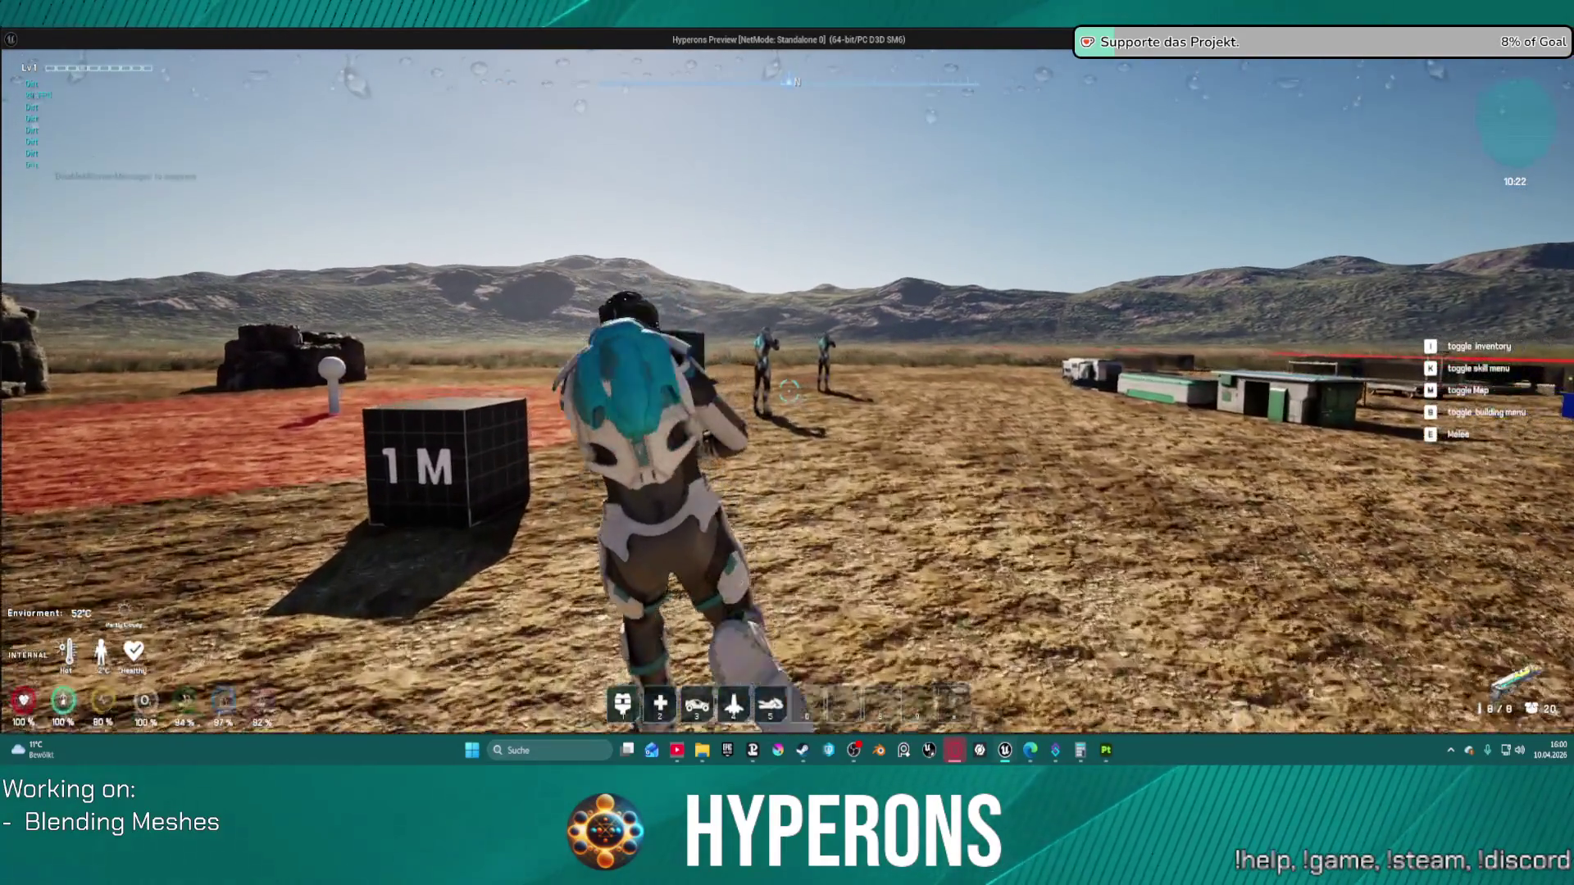
{"action": "key", "text": "w"}
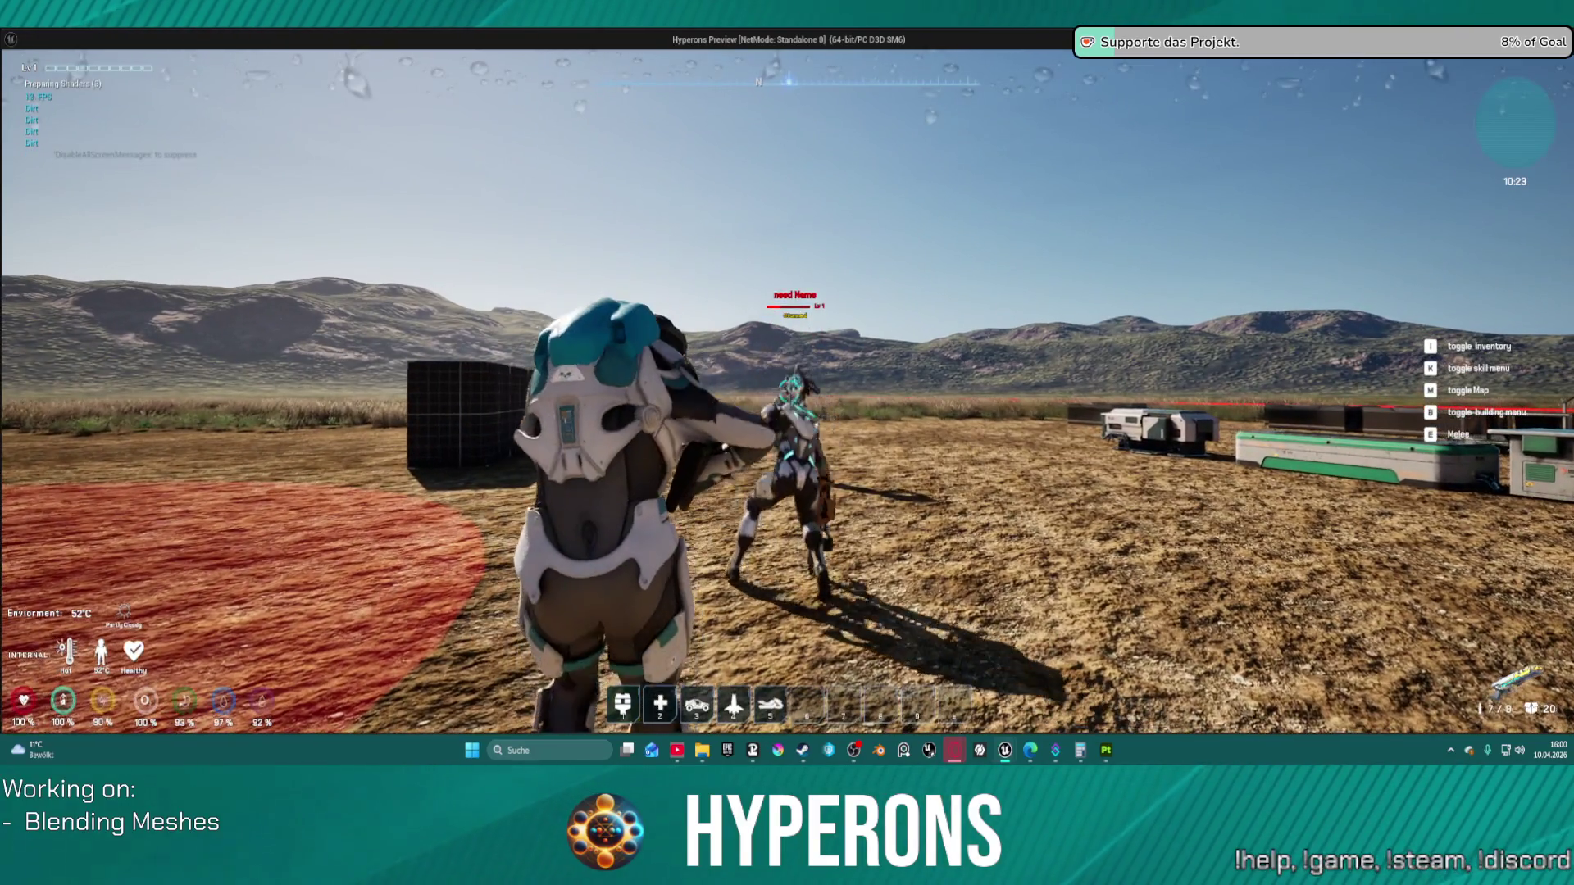
{"action": "left_click", "coordinate": [788, 391]}
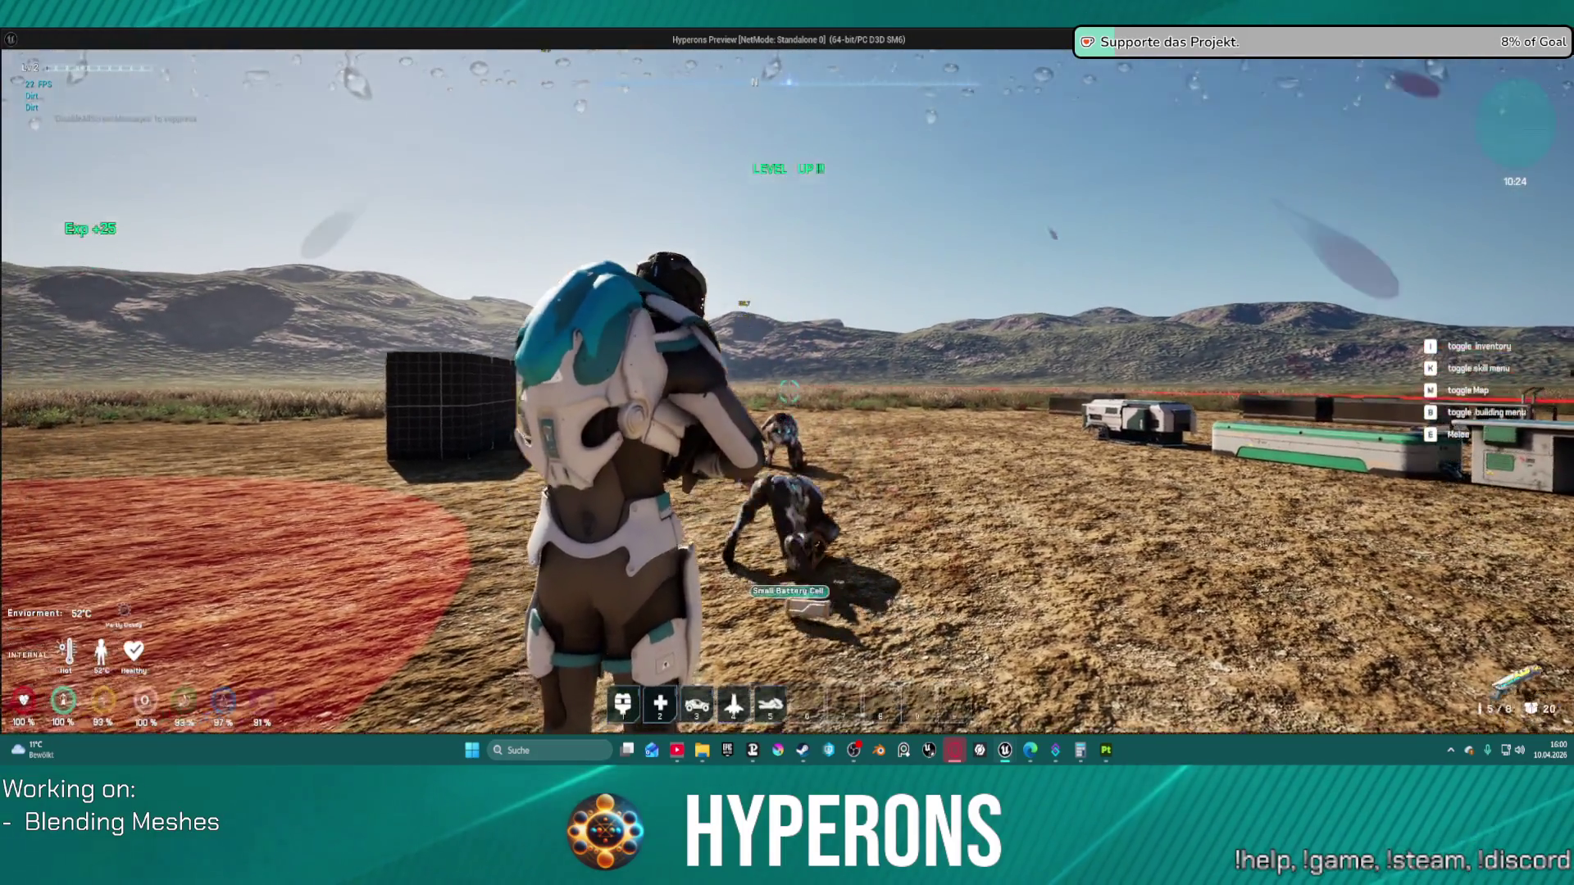
{"action": "left_click", "coordinate": [789, 391]}
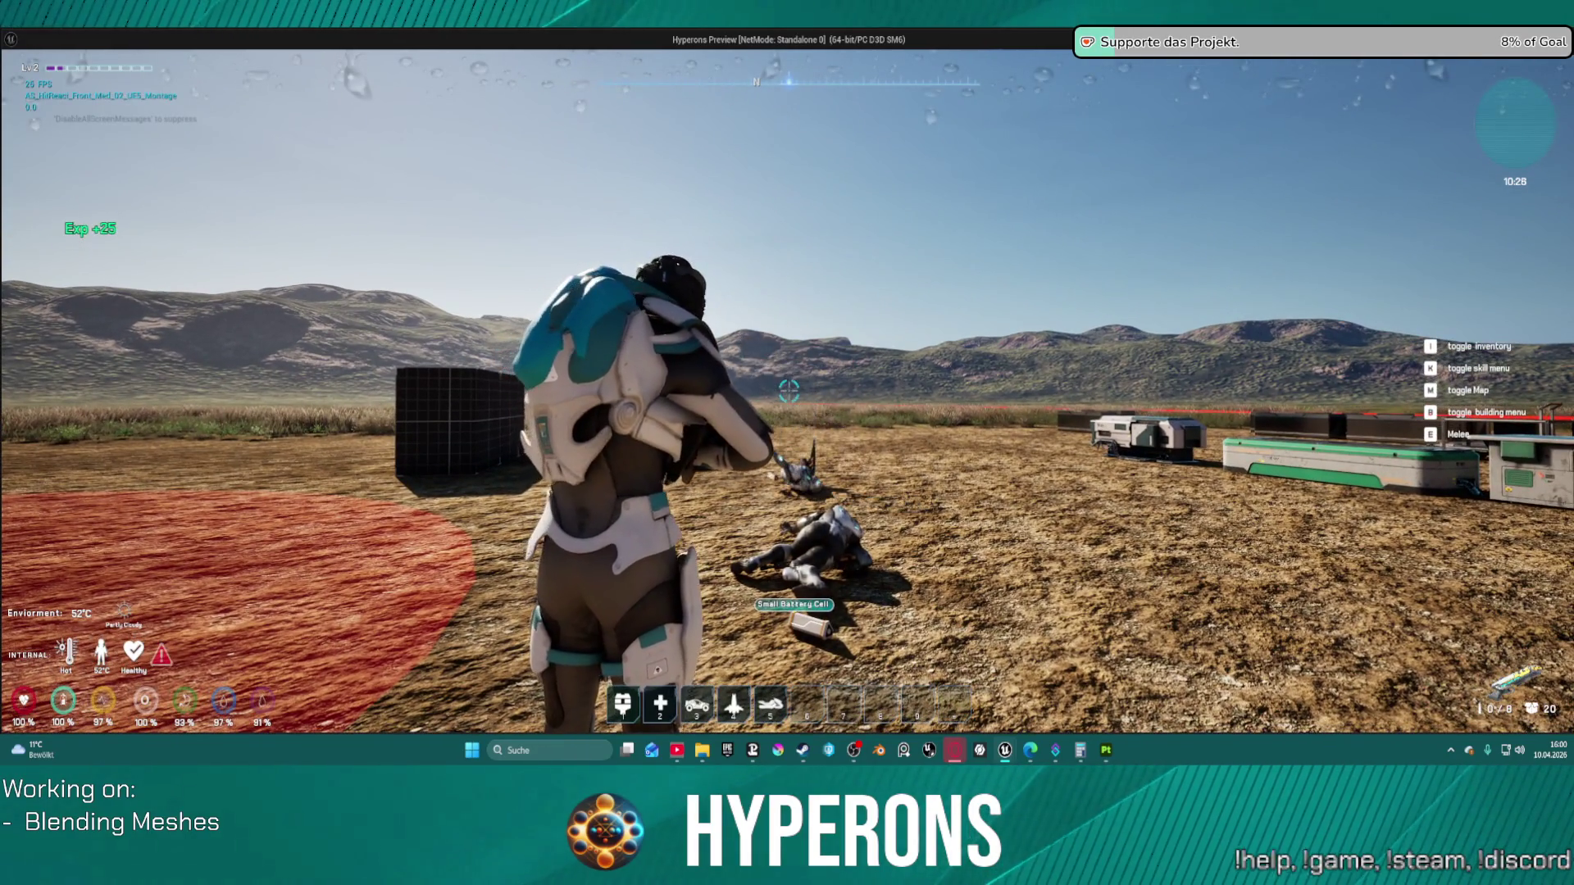
Step: Climb onto the rock pillar, close the inventory, reload the rifle and head for the box
{"action": "key", "text": "w"}
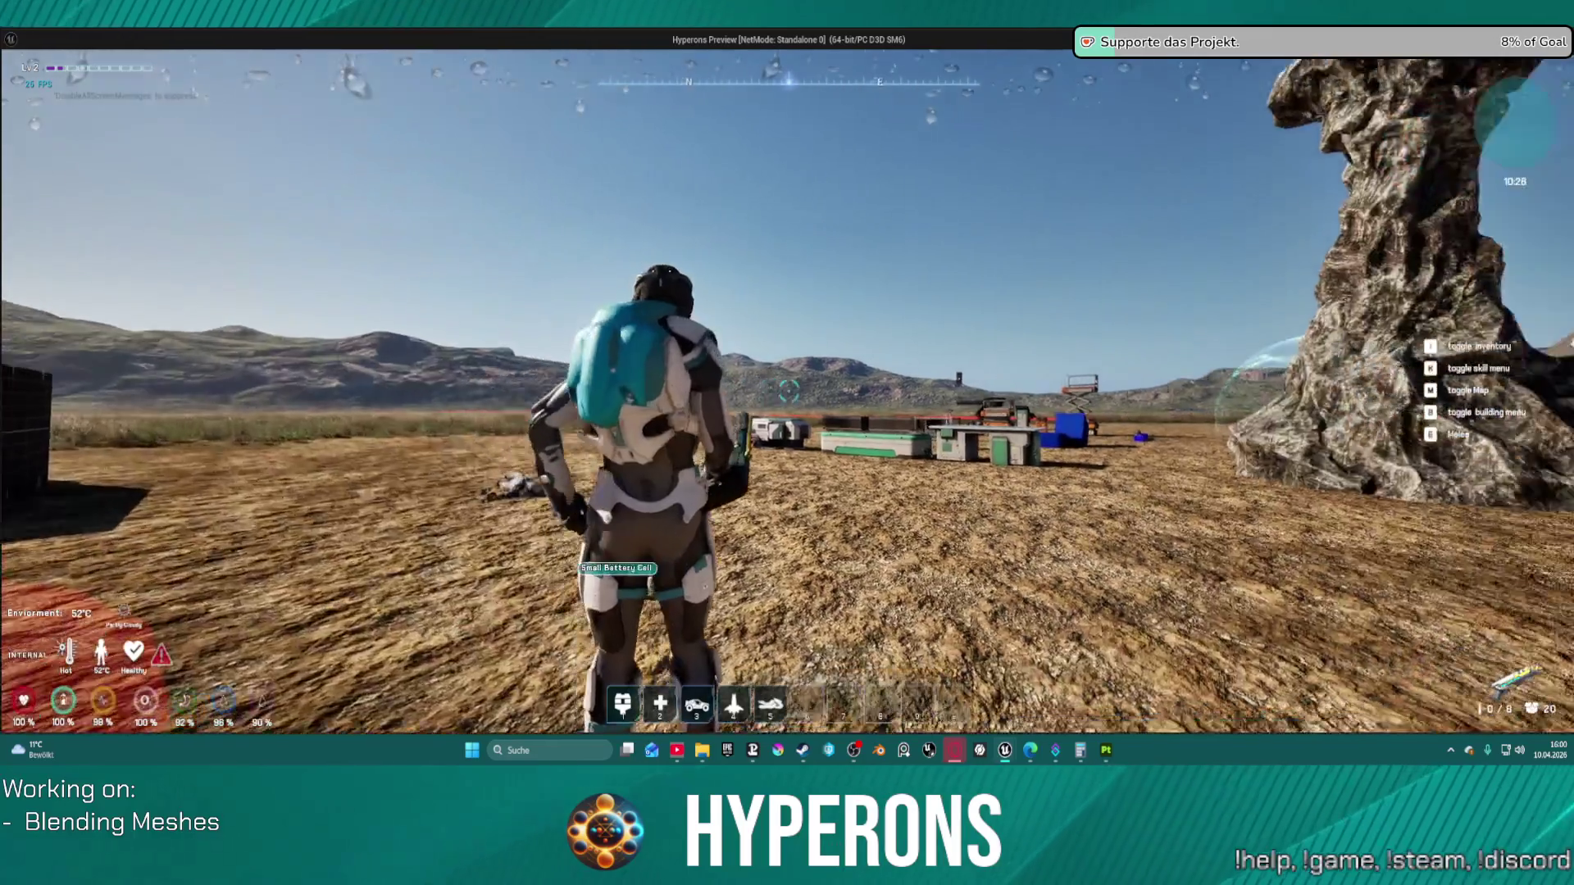
{"action": "key", "text": "space"}
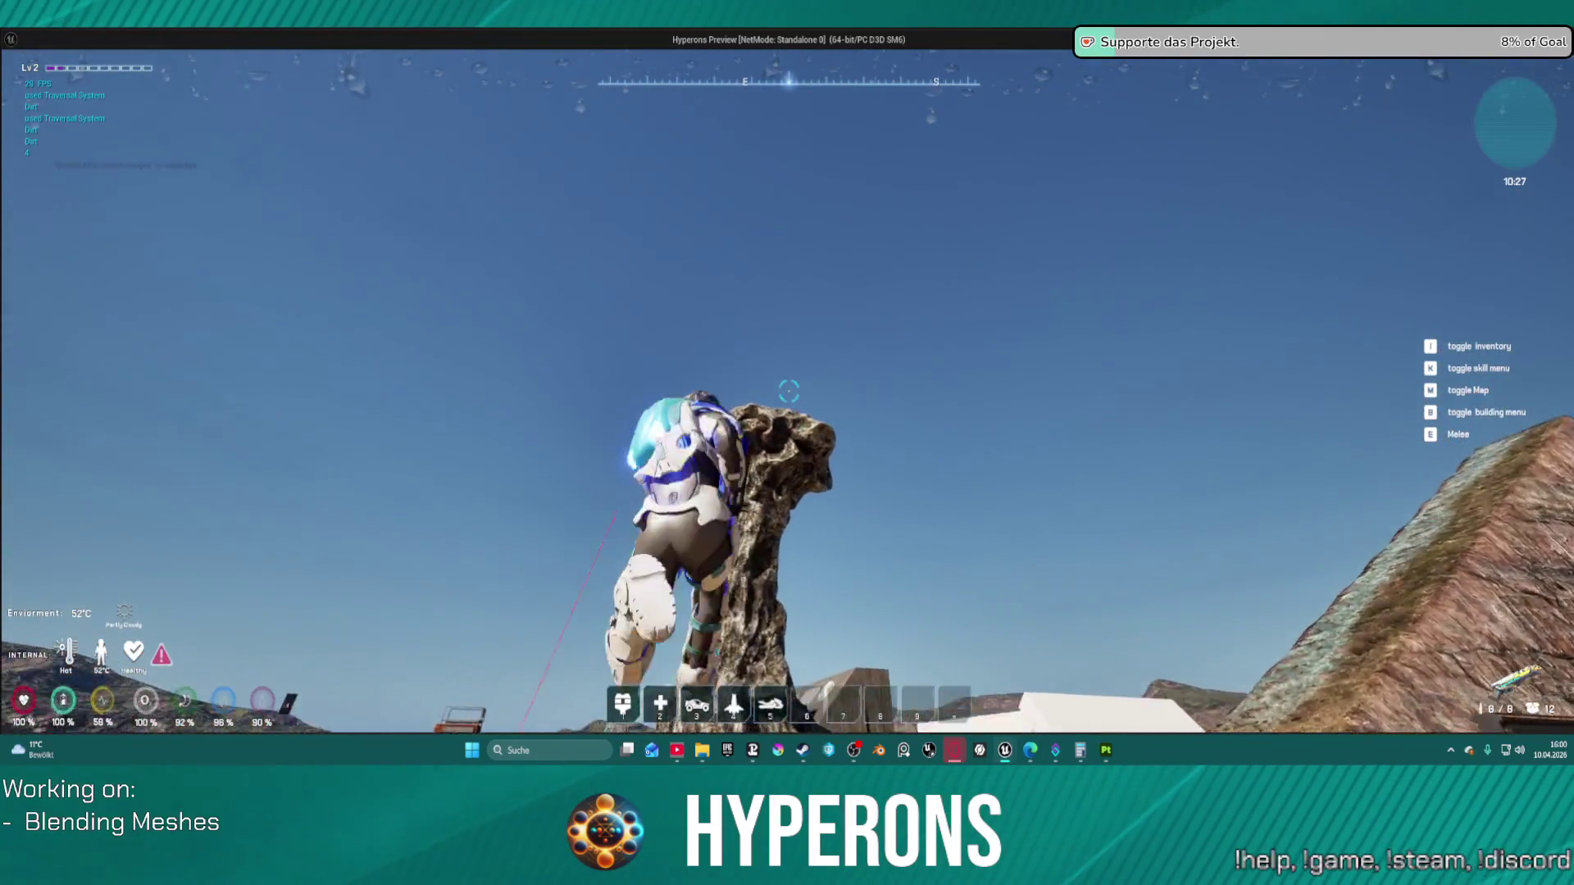
{"action": "key", "text": "w"}
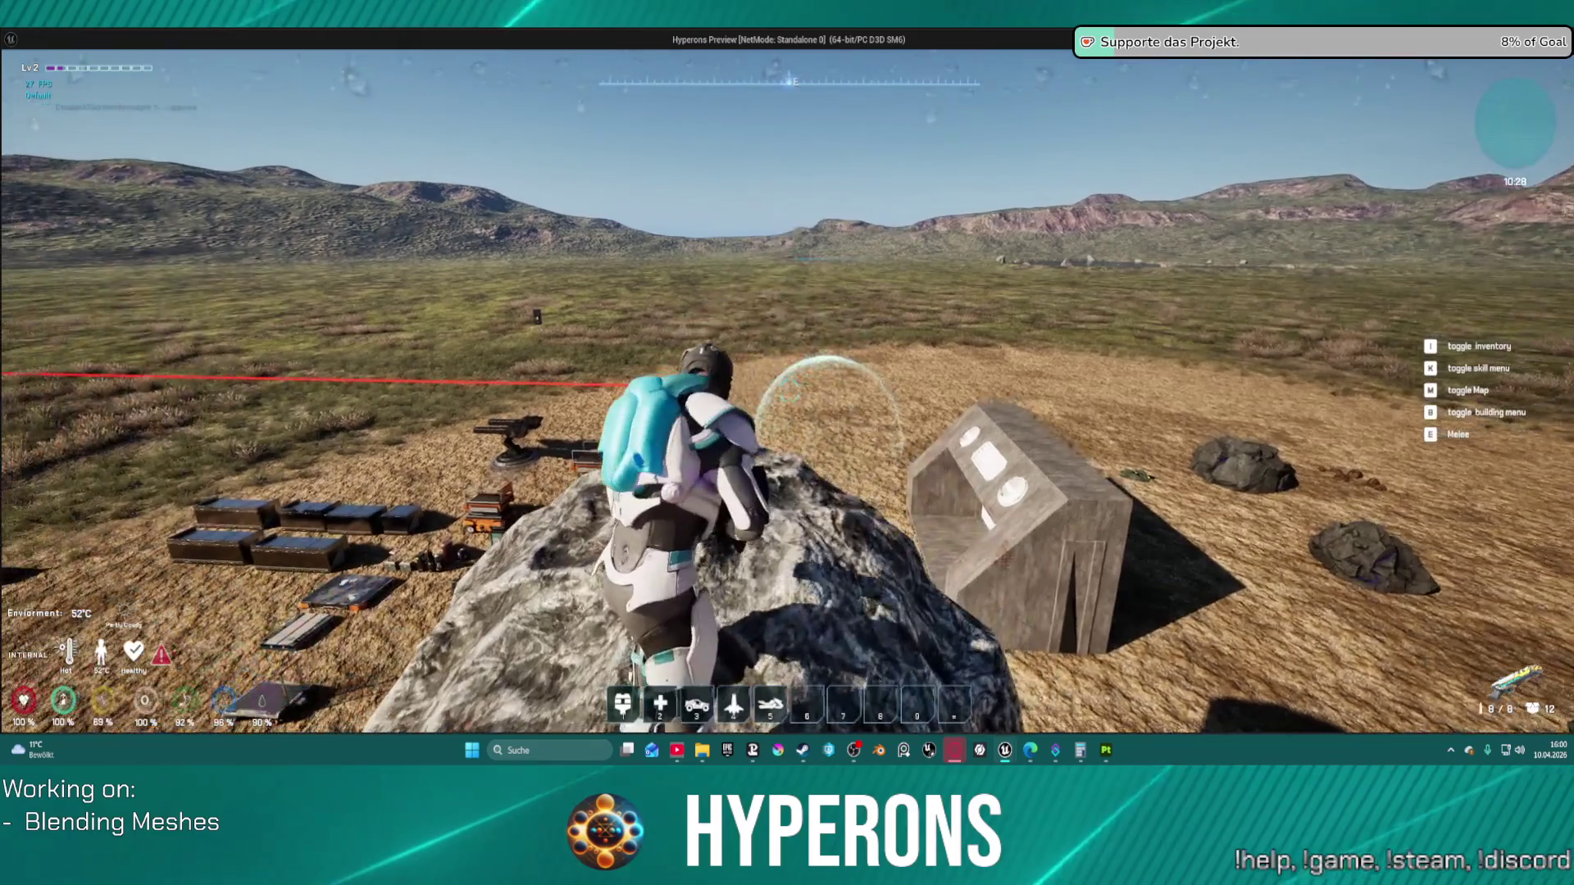
{"action": "key", "text": "s"}
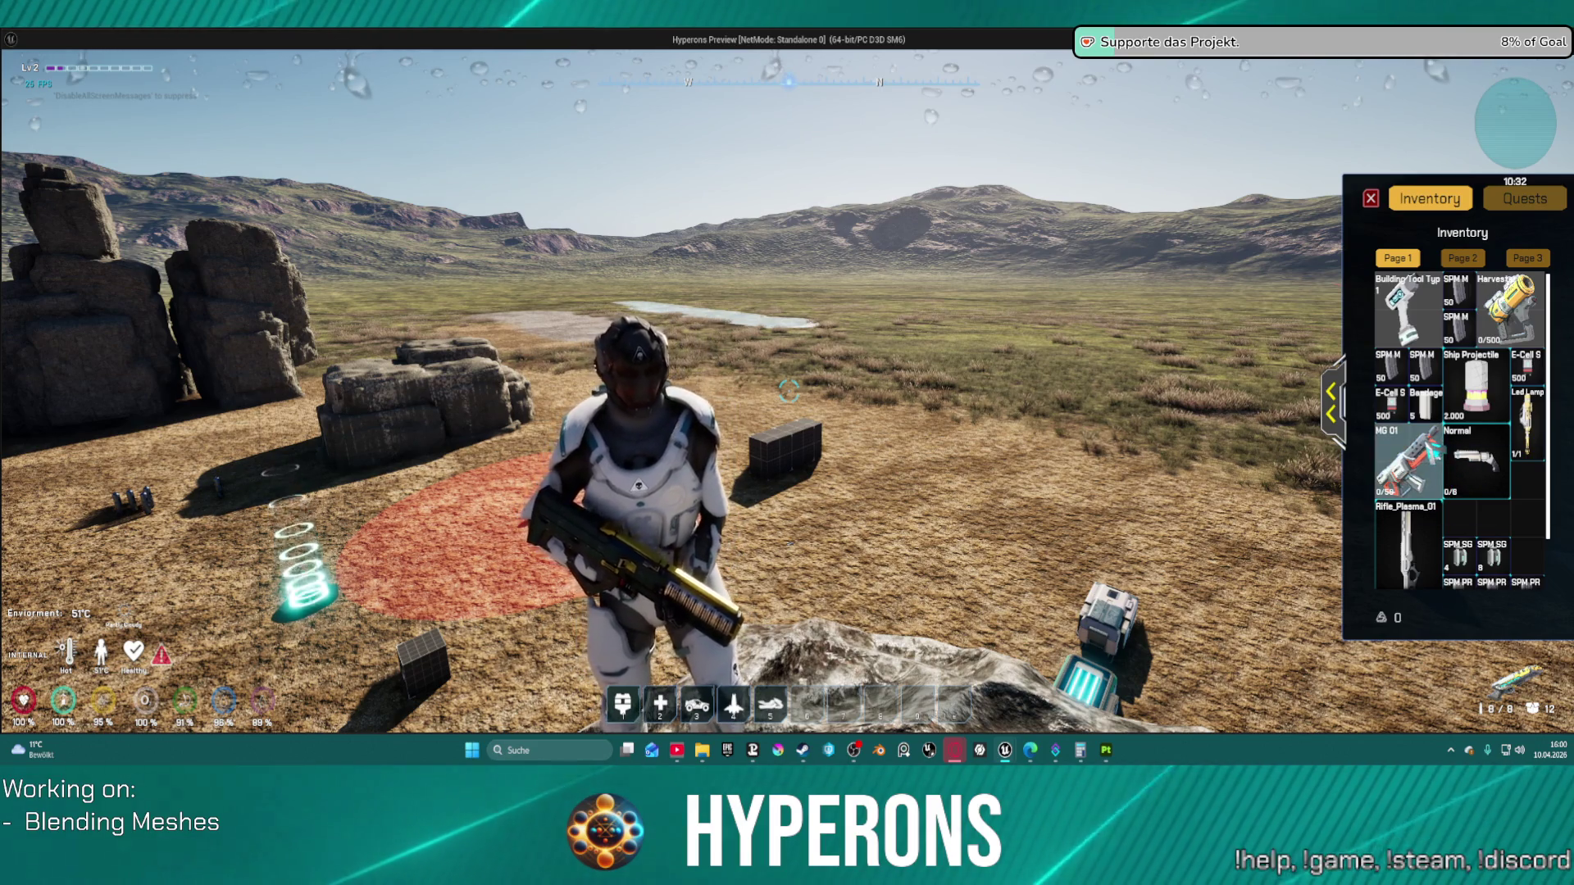
{"action": "left_click", "coordinate": [1370, 199]}
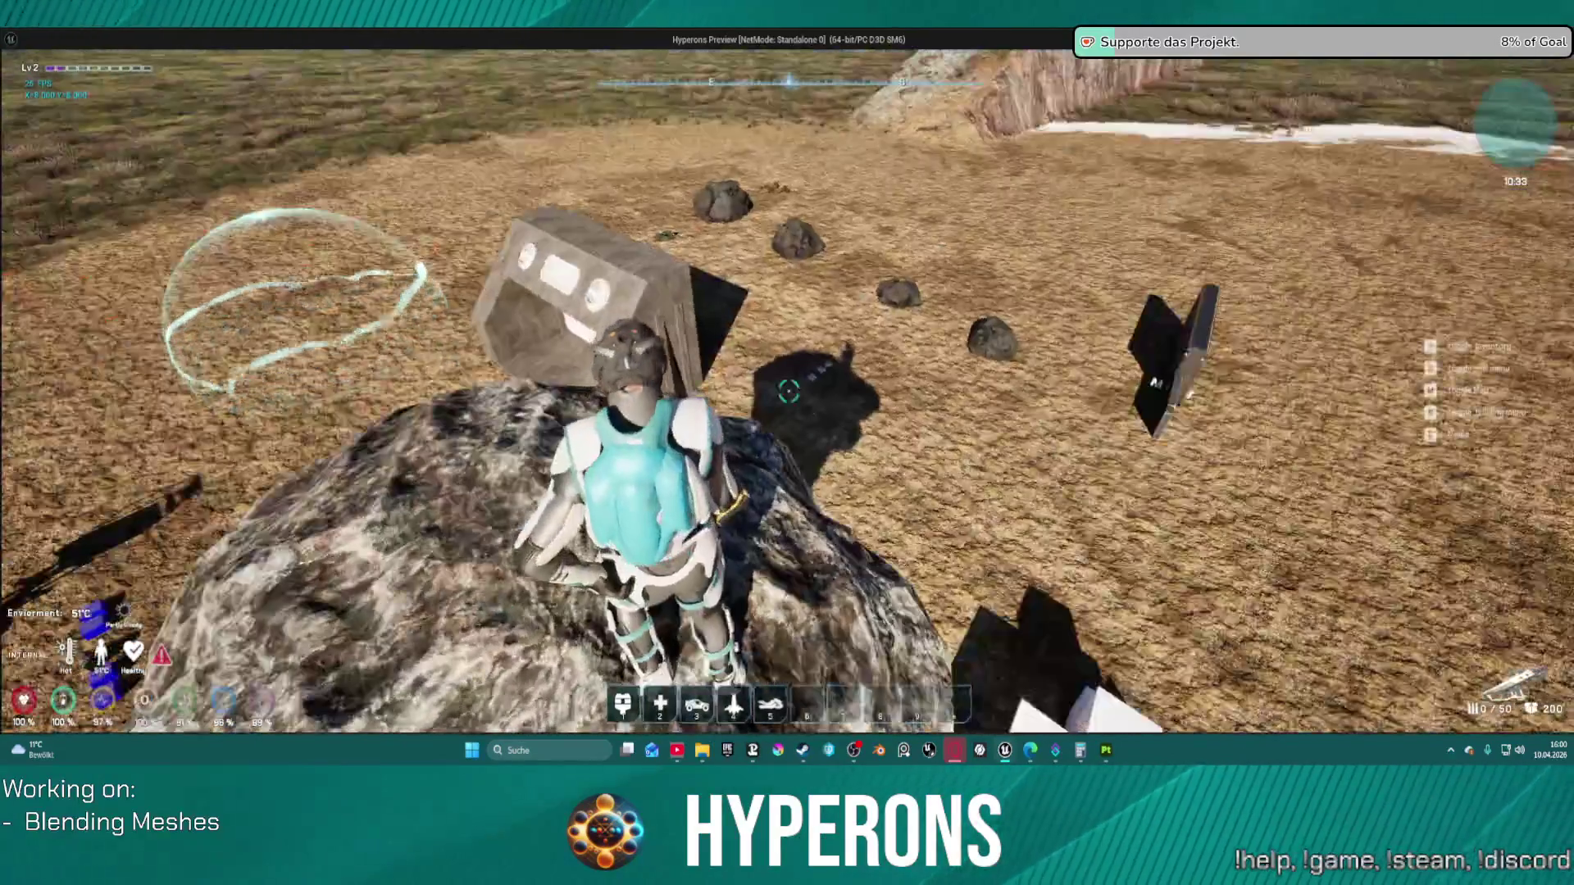
{"action": "key", "text": "r"}
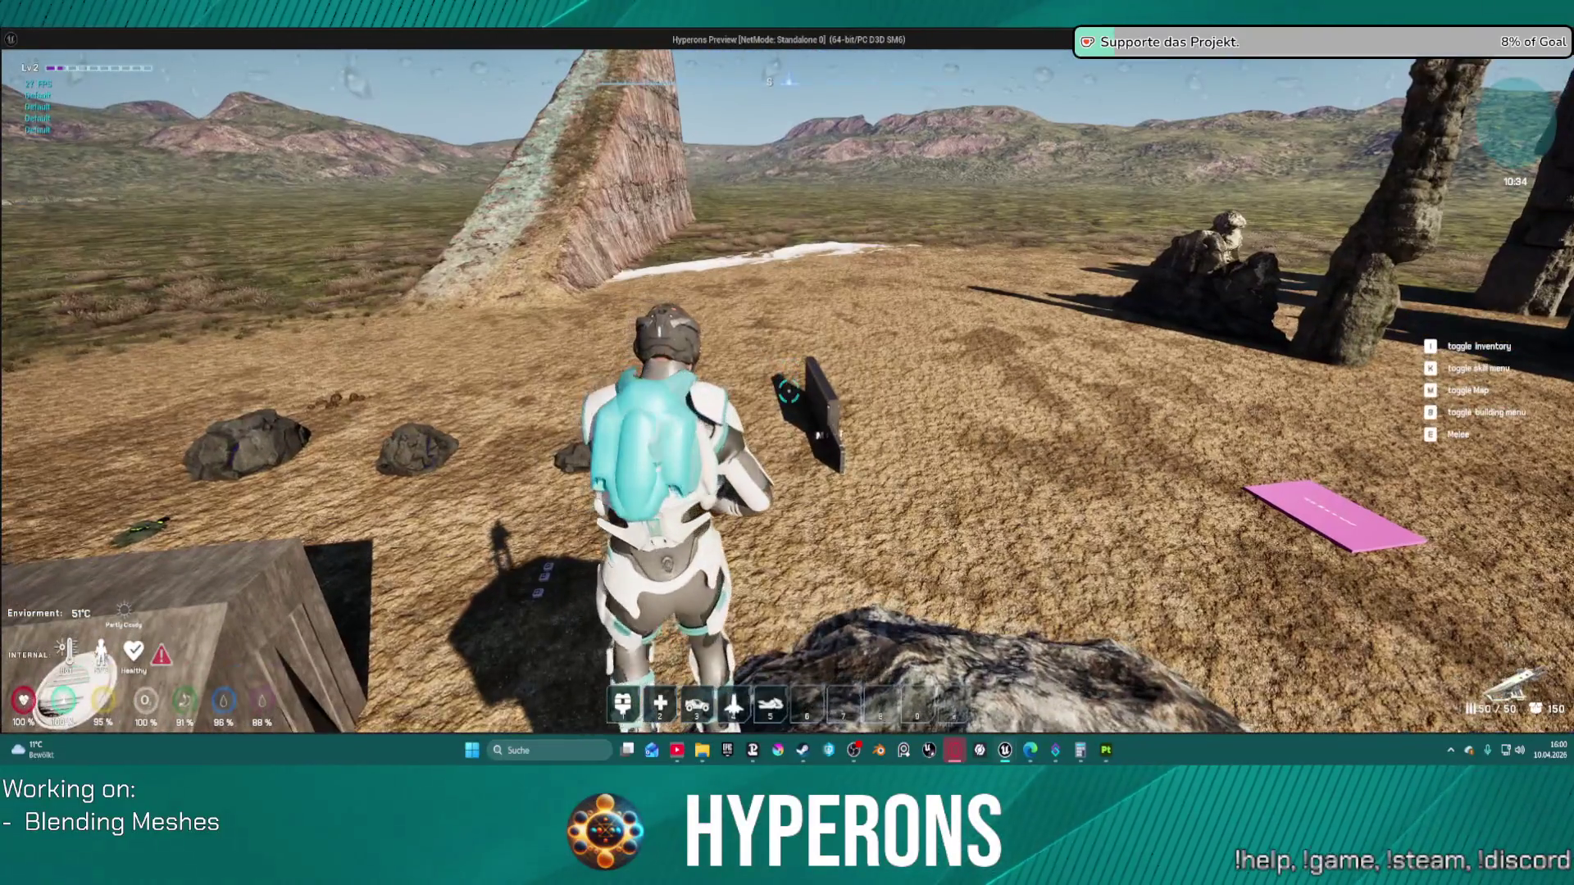
{"action": "key", "text": "w"}
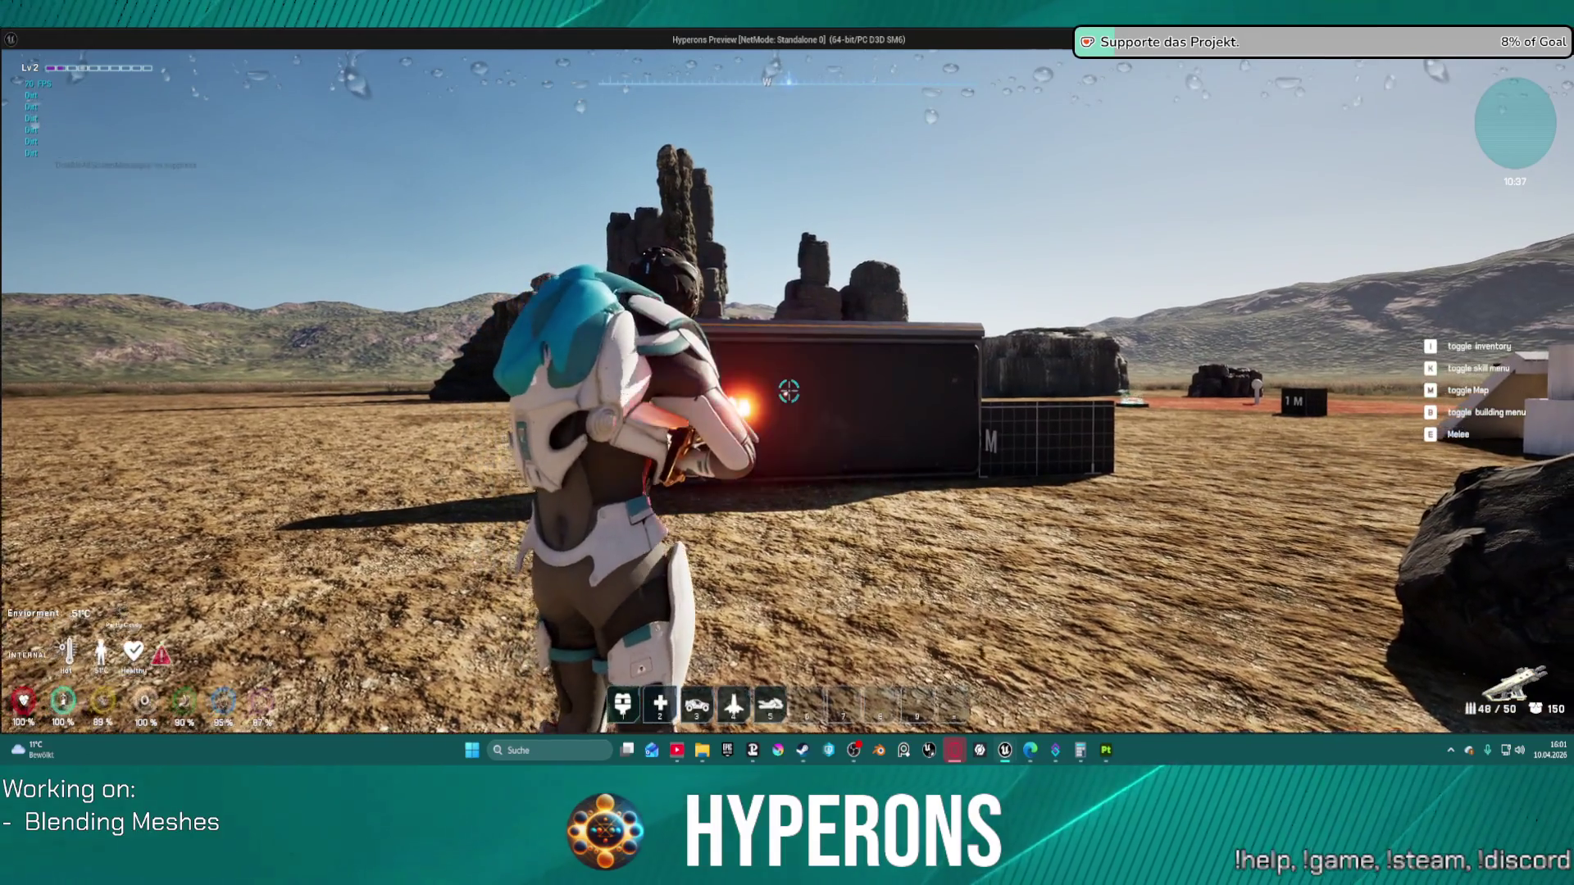
Step: Fire the rifle repeatedly at the wall to leave bullet holes
{"action": "left_click_drag", "start_coordinate": [789, 391], "coordinate": [788, 391]}
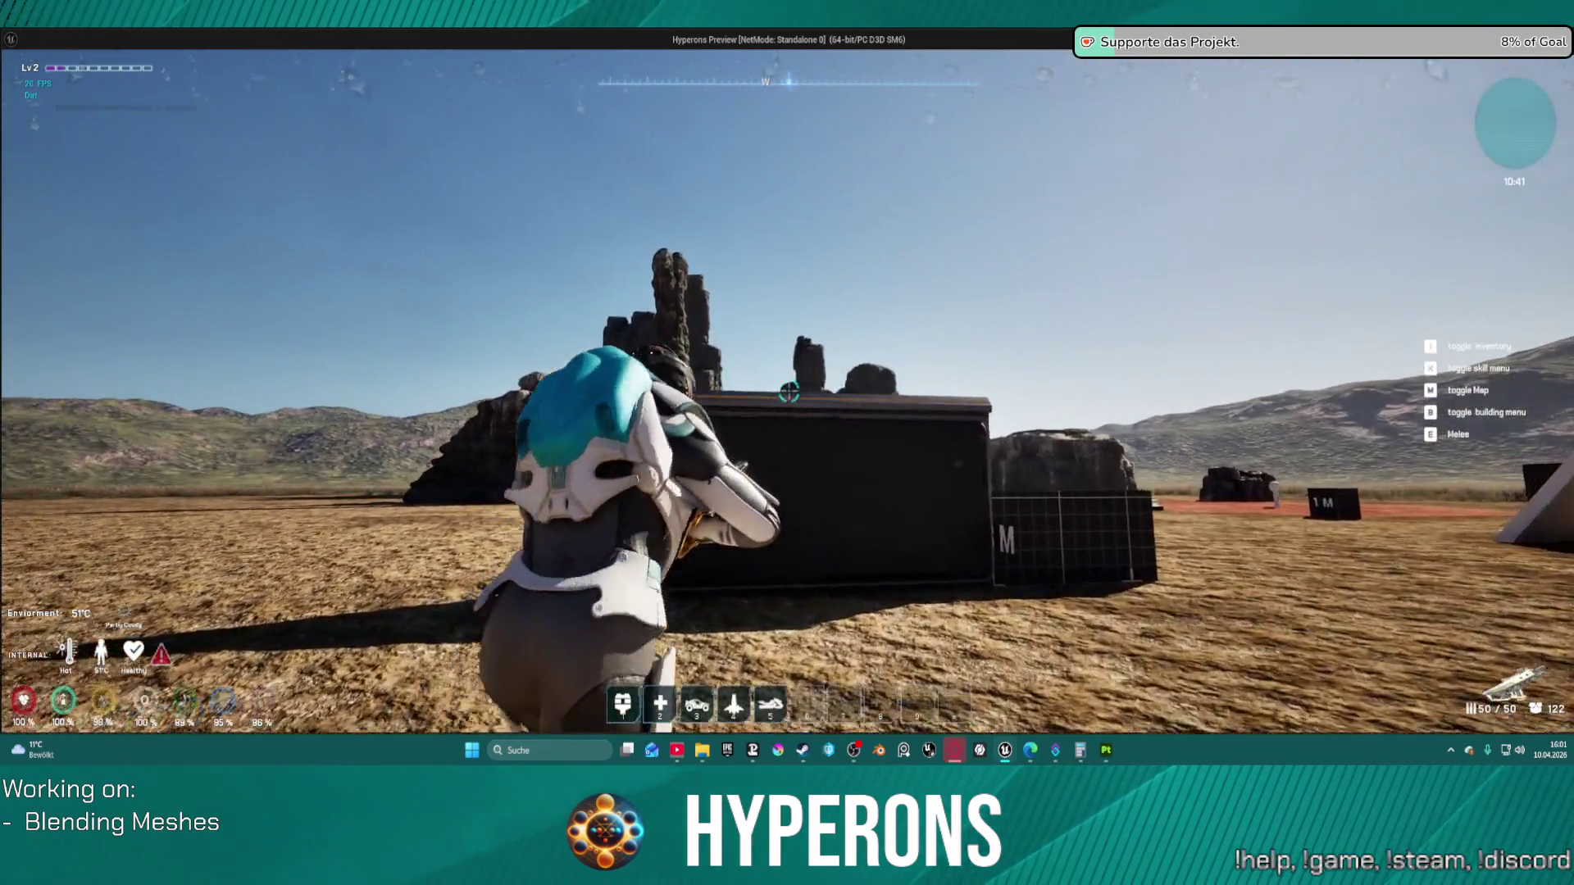
{"action": "left_click", "coordinate": [789, 391]}
{"action": "left_click_drag", "start_coordinate": [789, 391], "coordinate": [788, 390]}
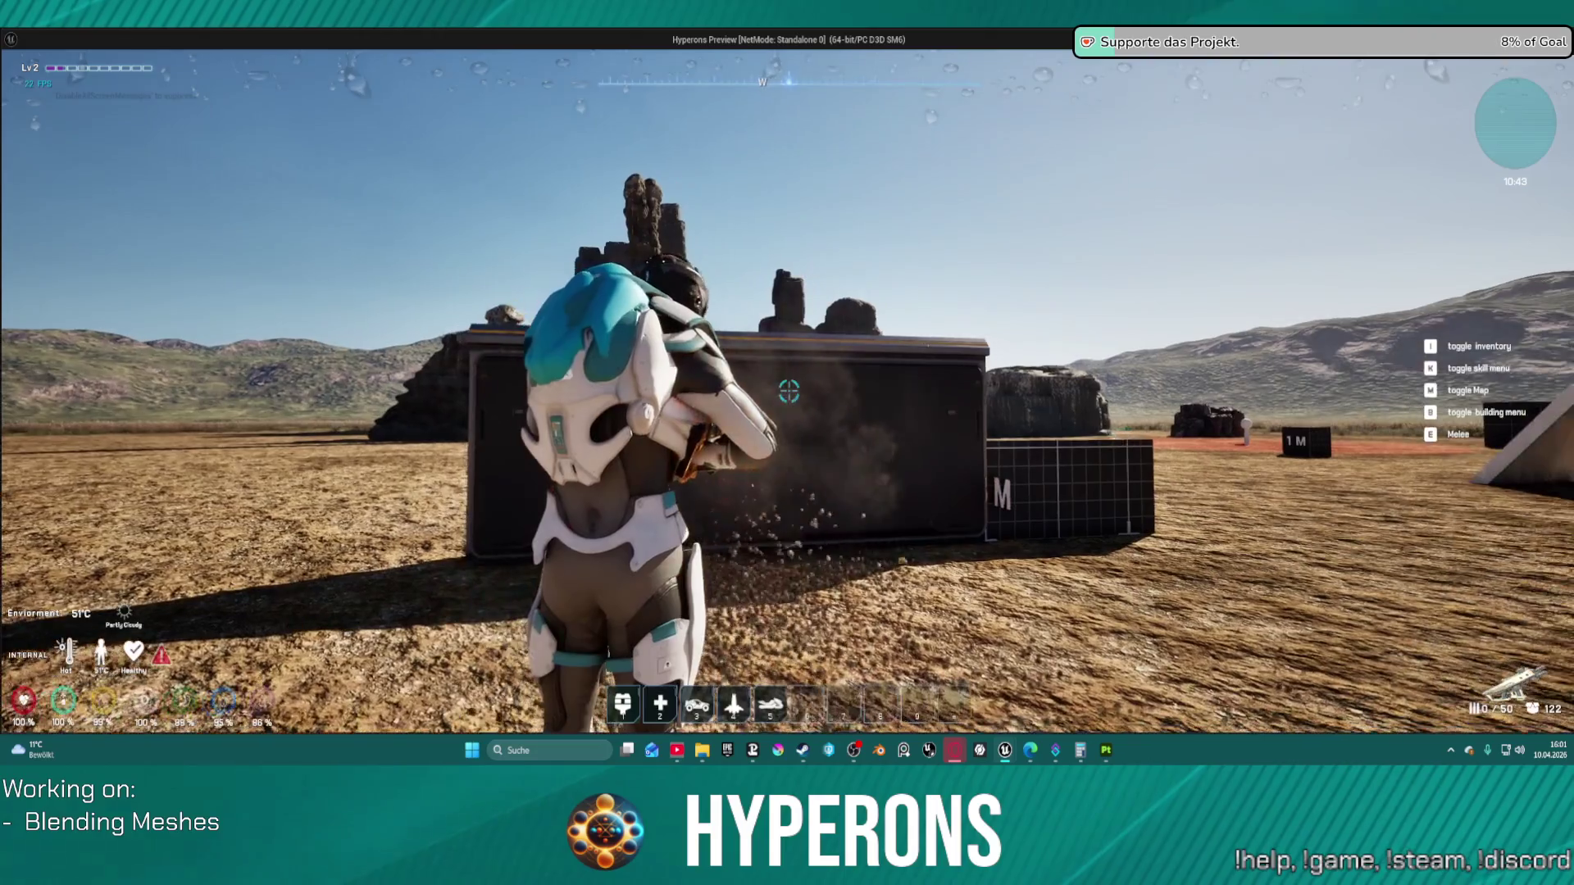
{"action": "key", "text": "s"}
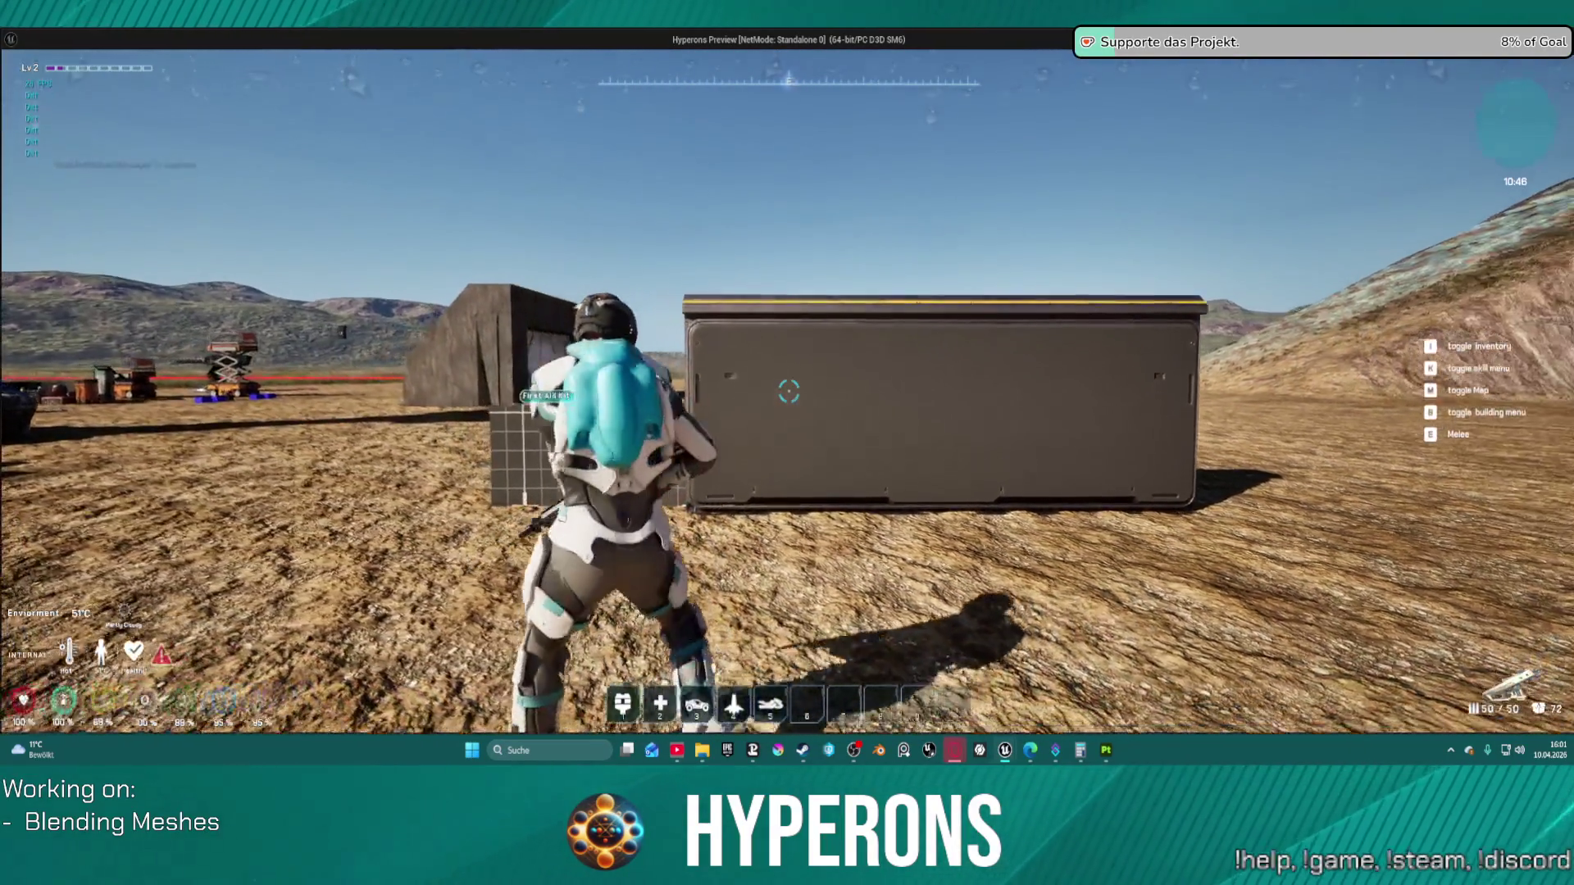
{"action": "left_click", "coordinate": [789, 391]}
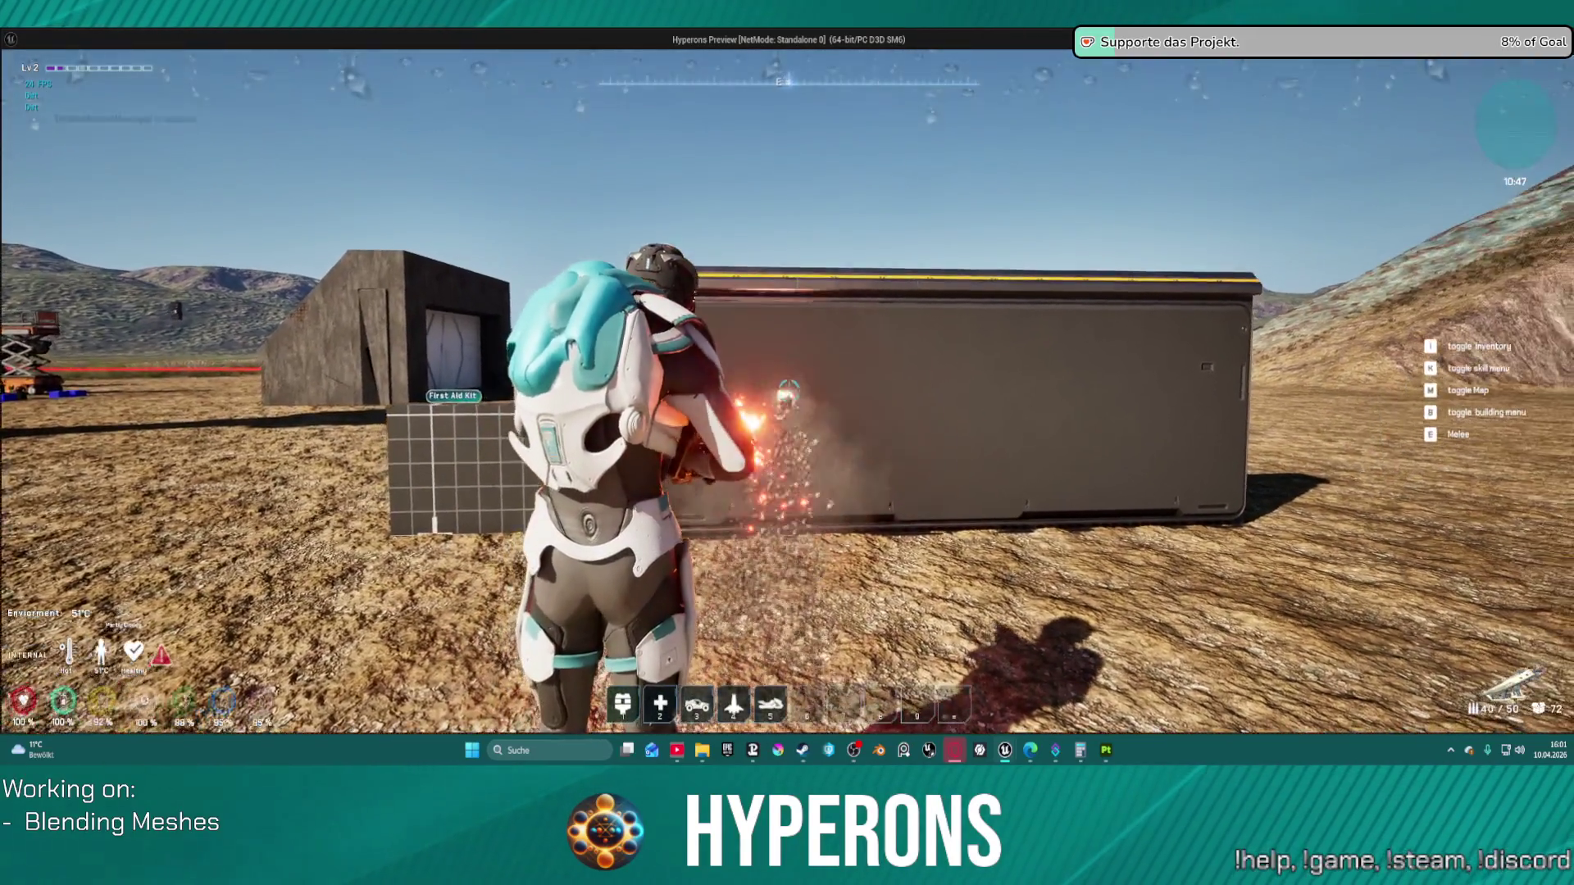
{"action": "left_click_drag", "start_coordinate": [788, 391], "coordinate": [789, 391]}
{"action": "key", "text": "w"}
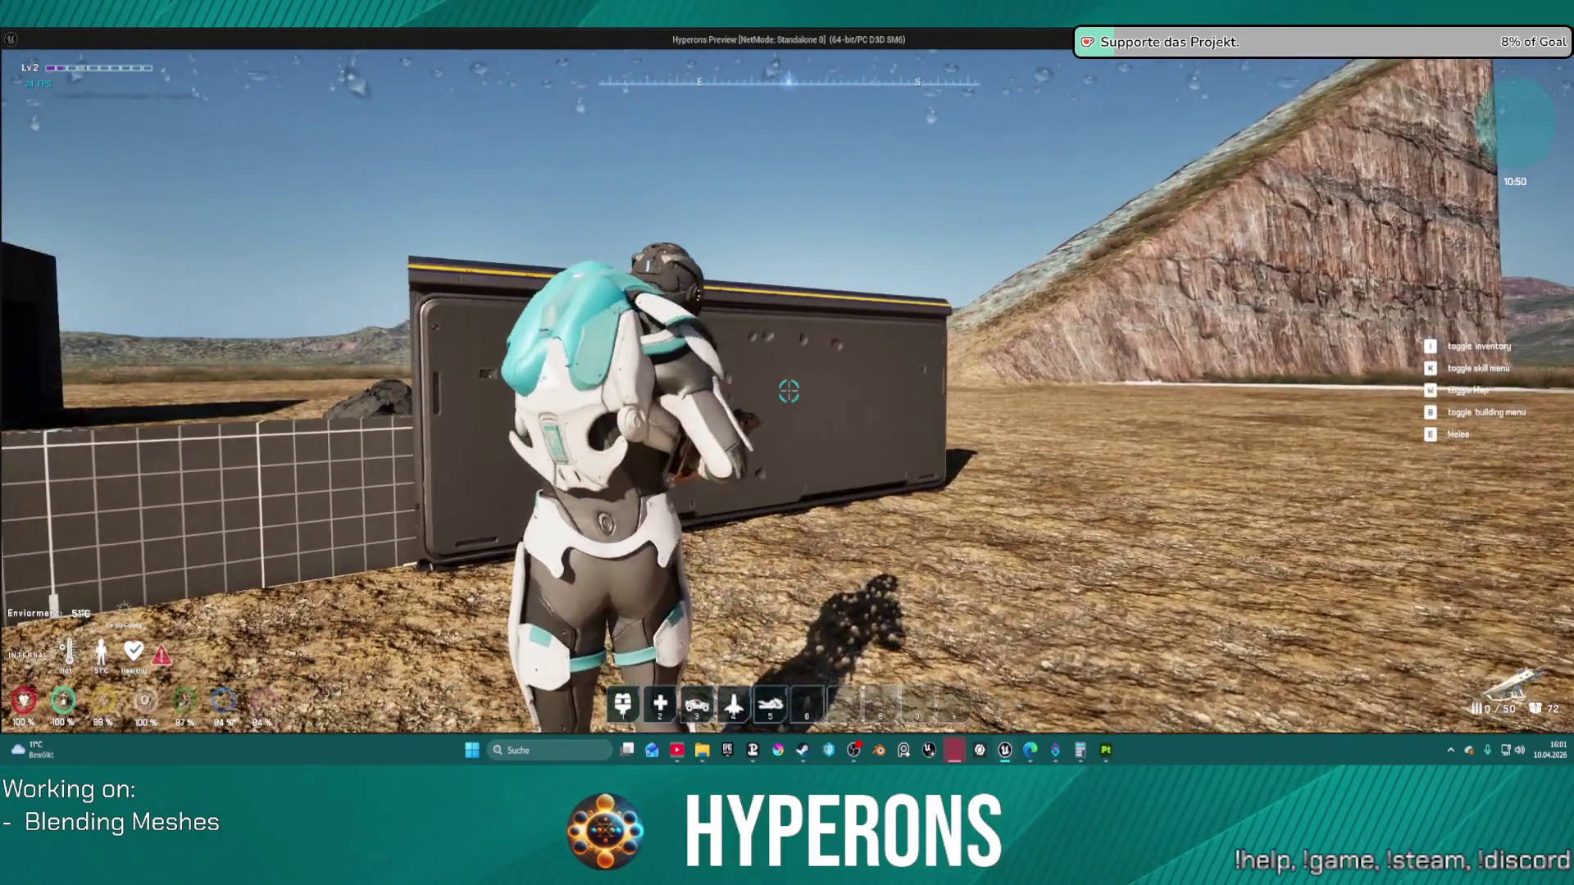
{"action": "mouse_move", "coordinate": [788, 391]}
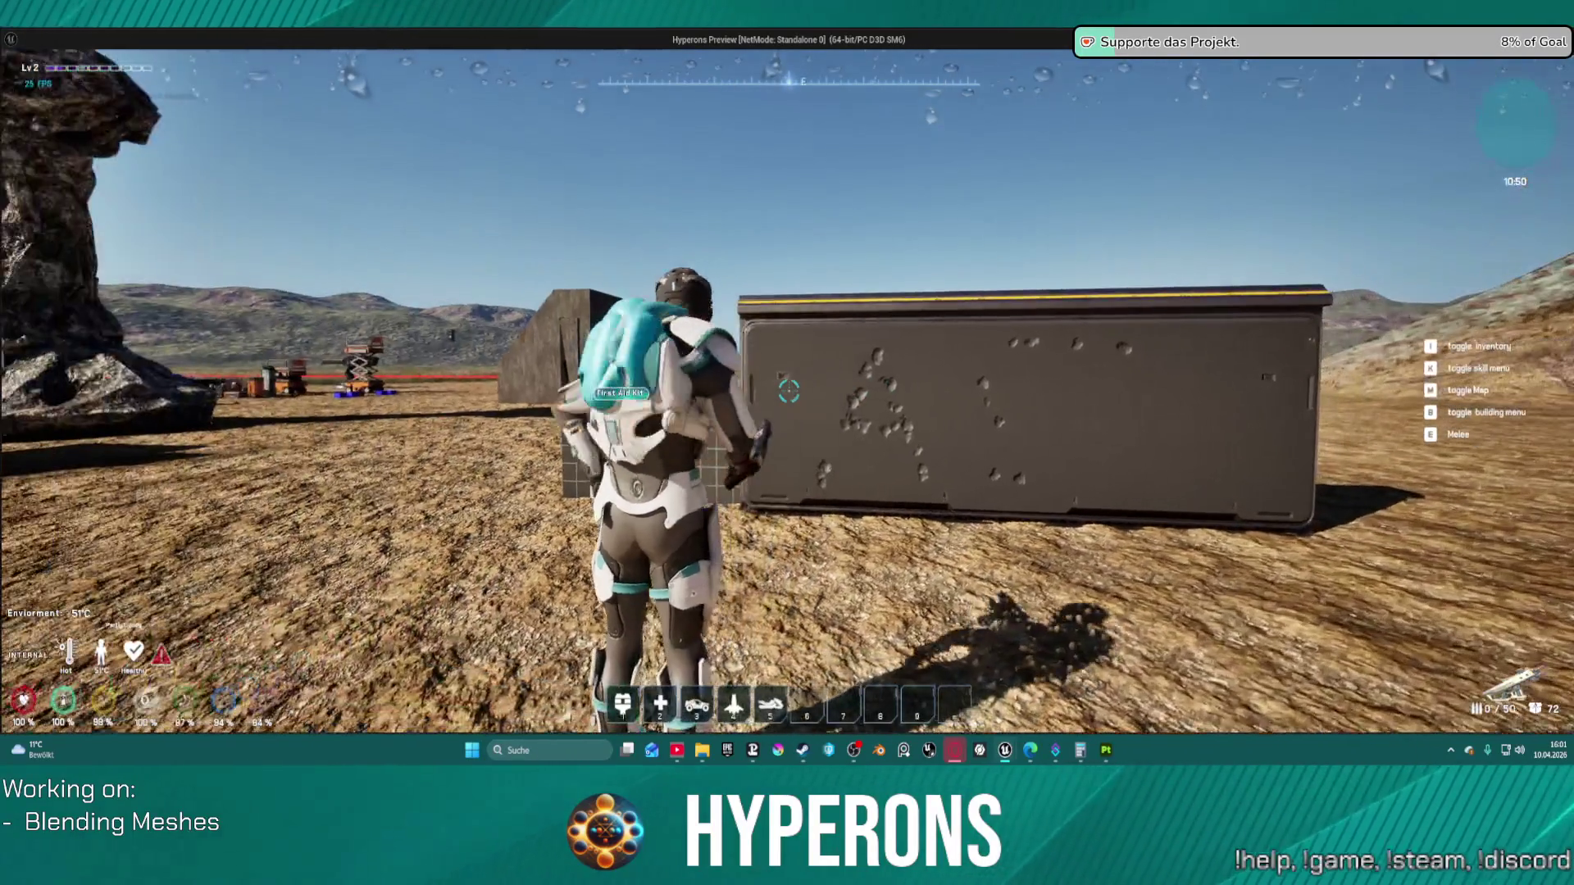
Step: Run onto the mushroom rock, then end the standalone preview and return to the editor
{"action": "key", "text": "w"}
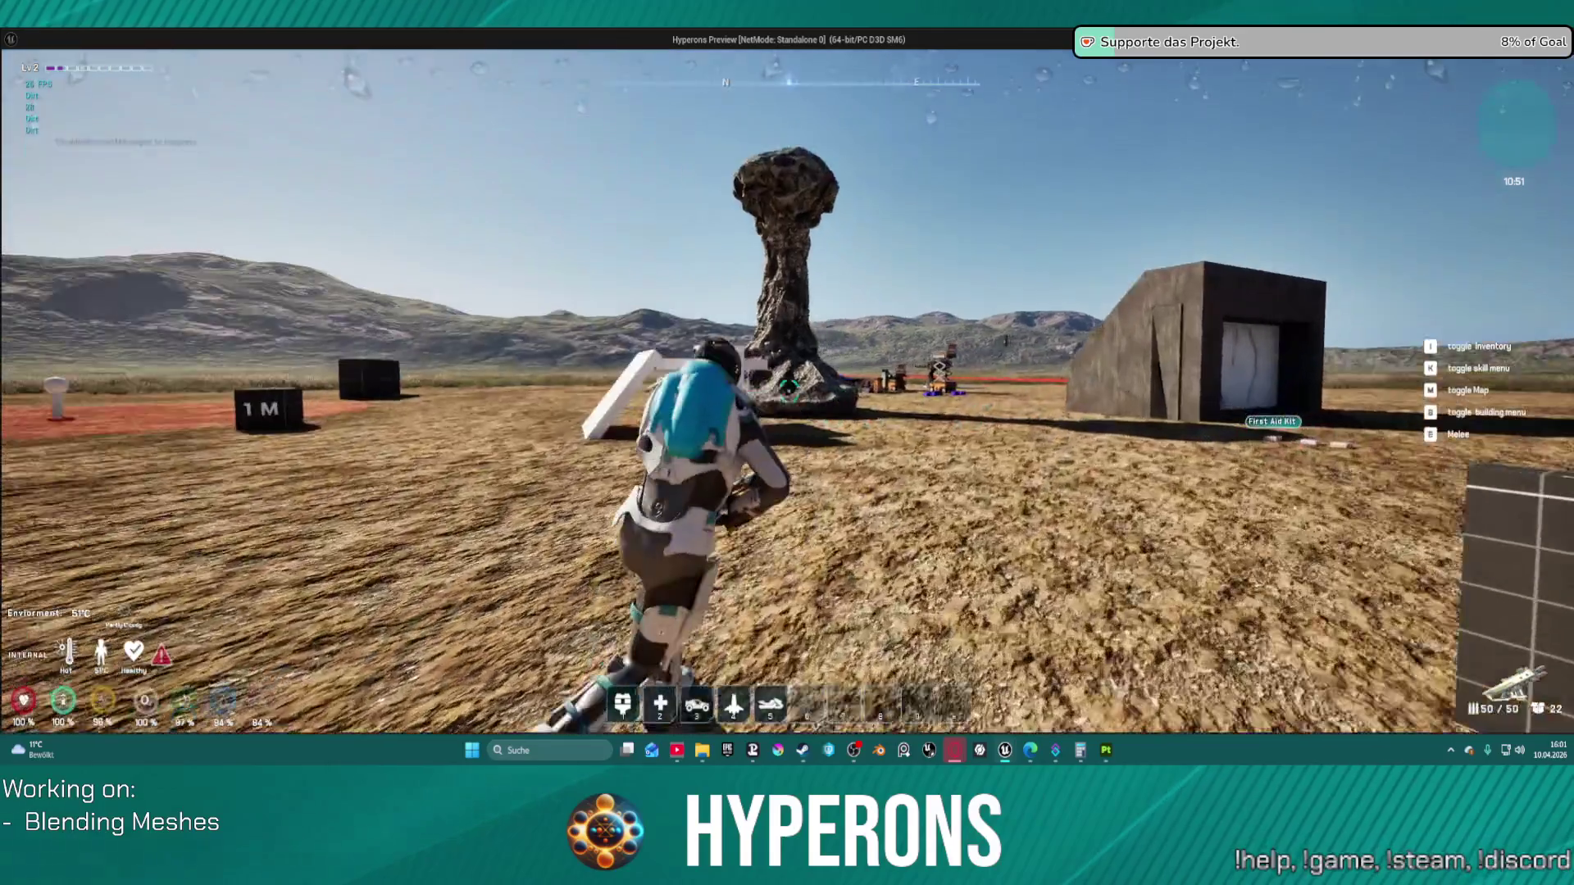
{"action": "key", "text": "w"}
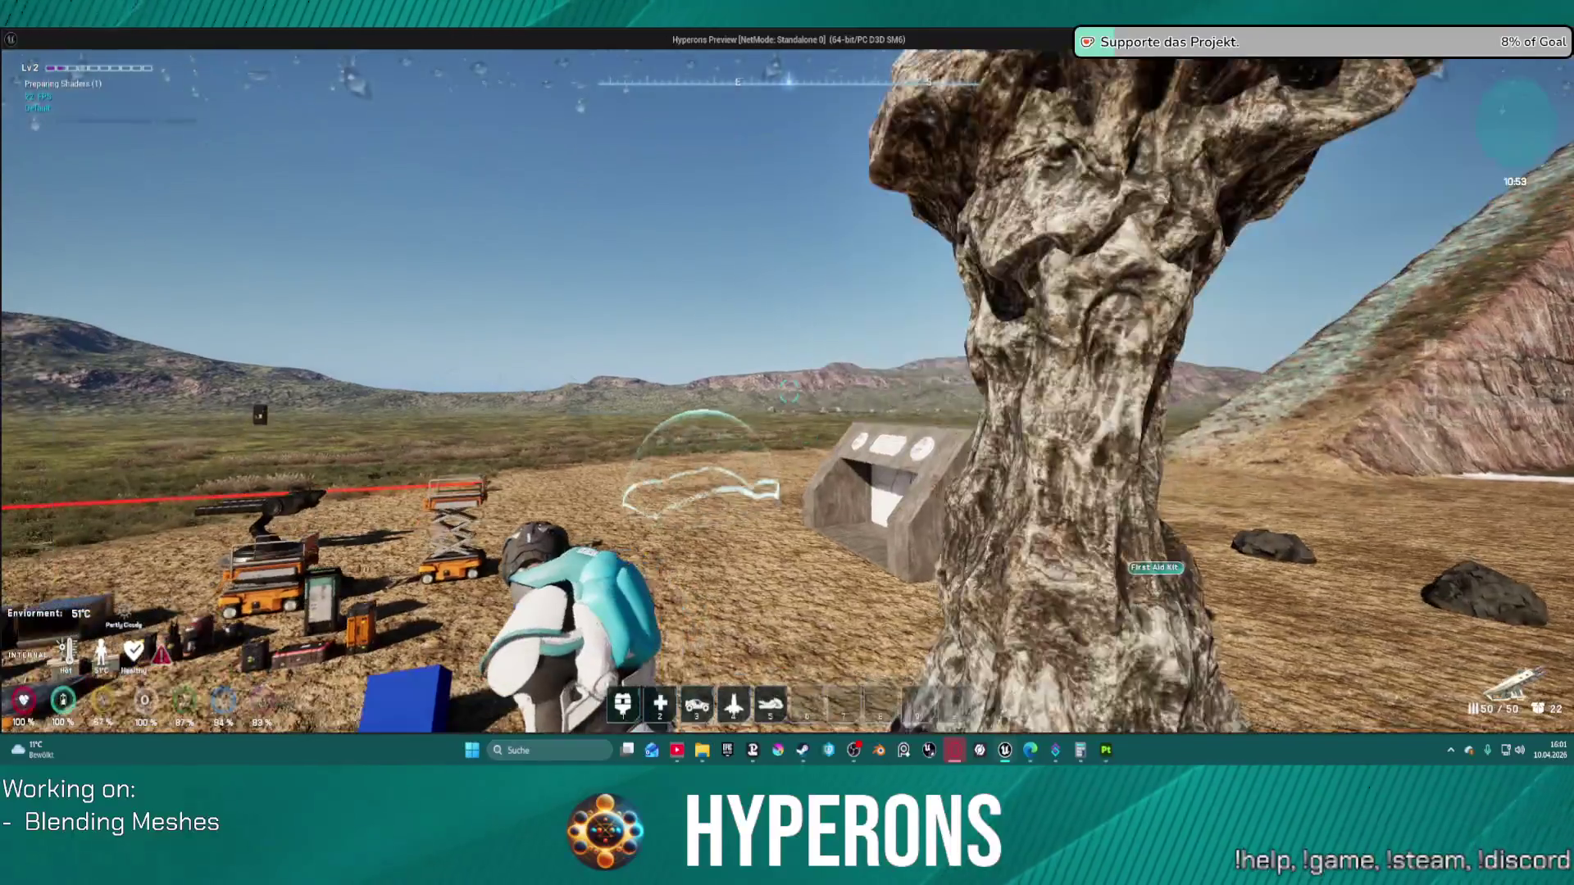
{"action": "key", "text": "alt+Tab"}
{"action": "key", "text": "Escape"}
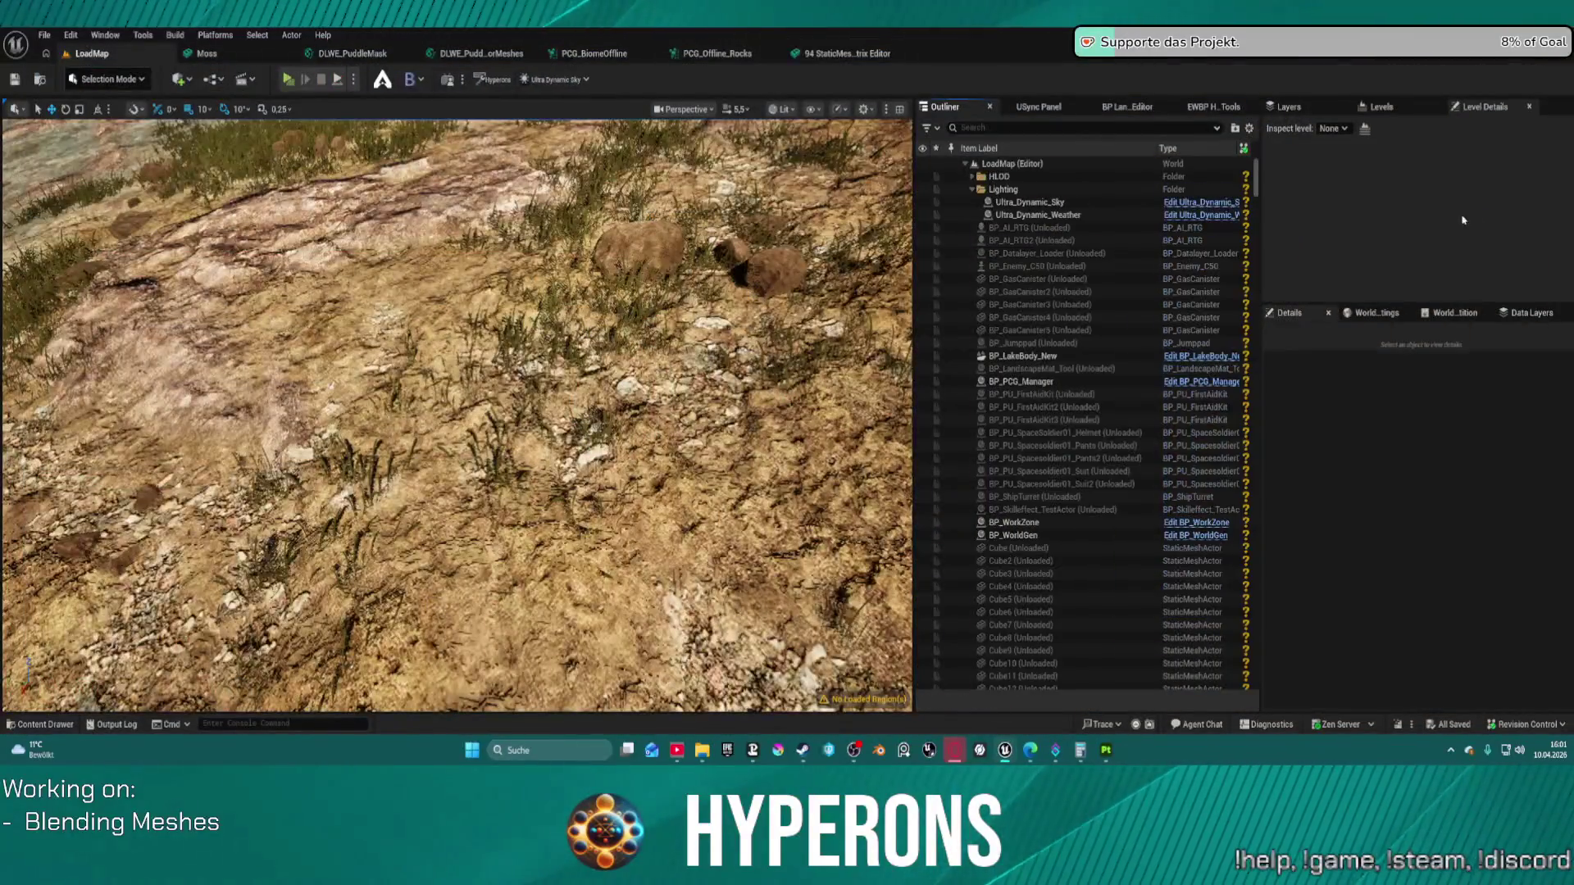
Step: In the Content Drawer, browse the PCG and DebugActors folders
{"action": "key", "text": "ctrl+space"}
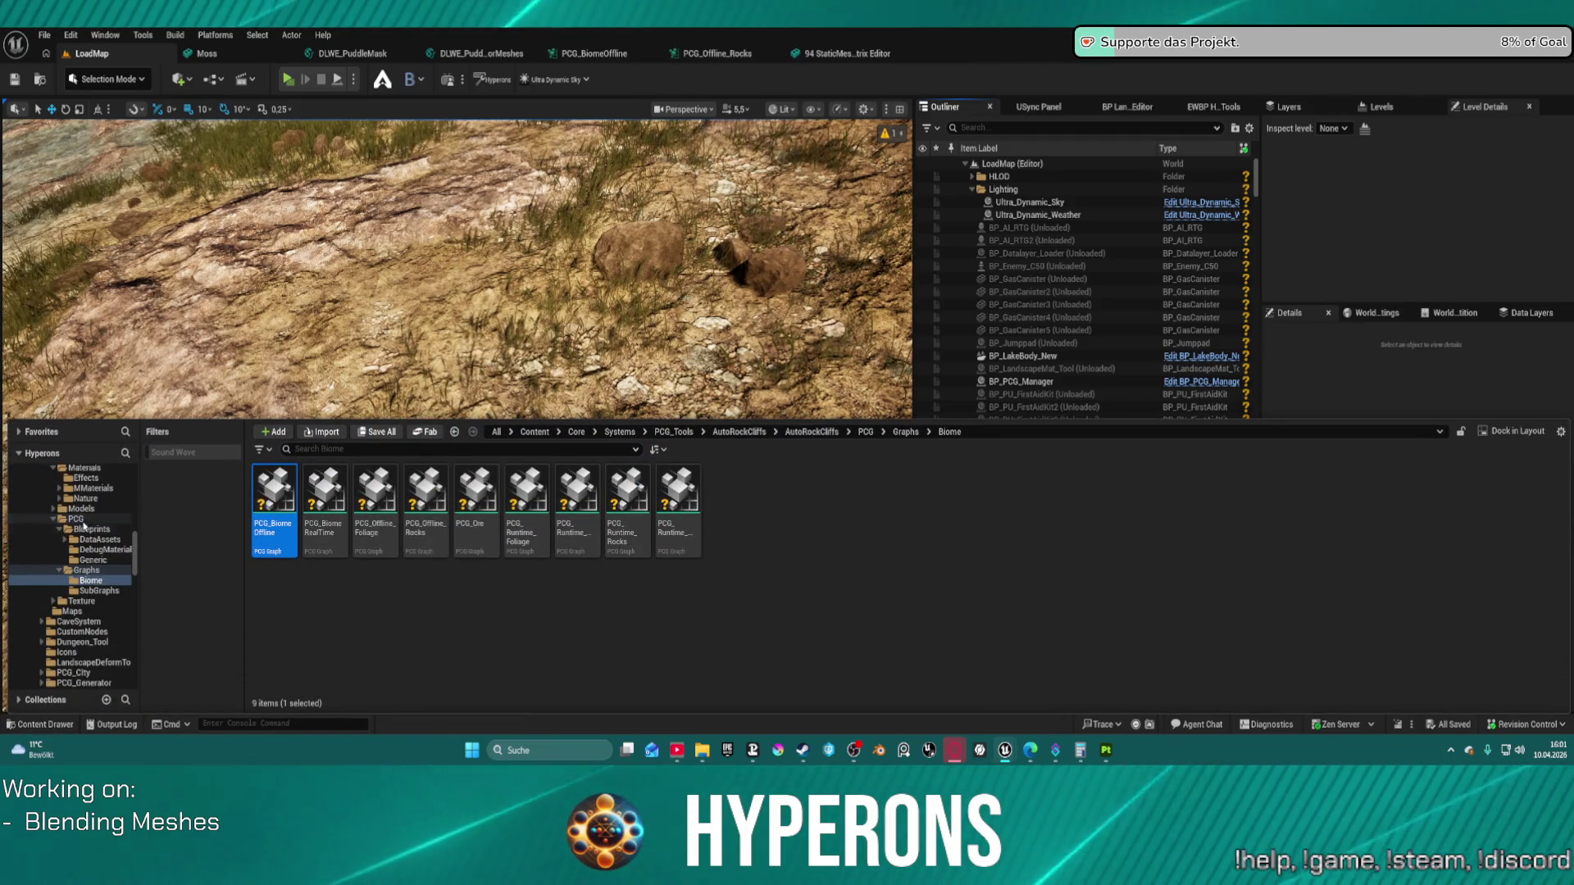
{"action": "left_click", "coordinate": [57, 519], "text": "ctrl"}
{"action": "scroll", "coordinate": [99, 574], "scroll_direction": "up", "scroll_amount": 5}
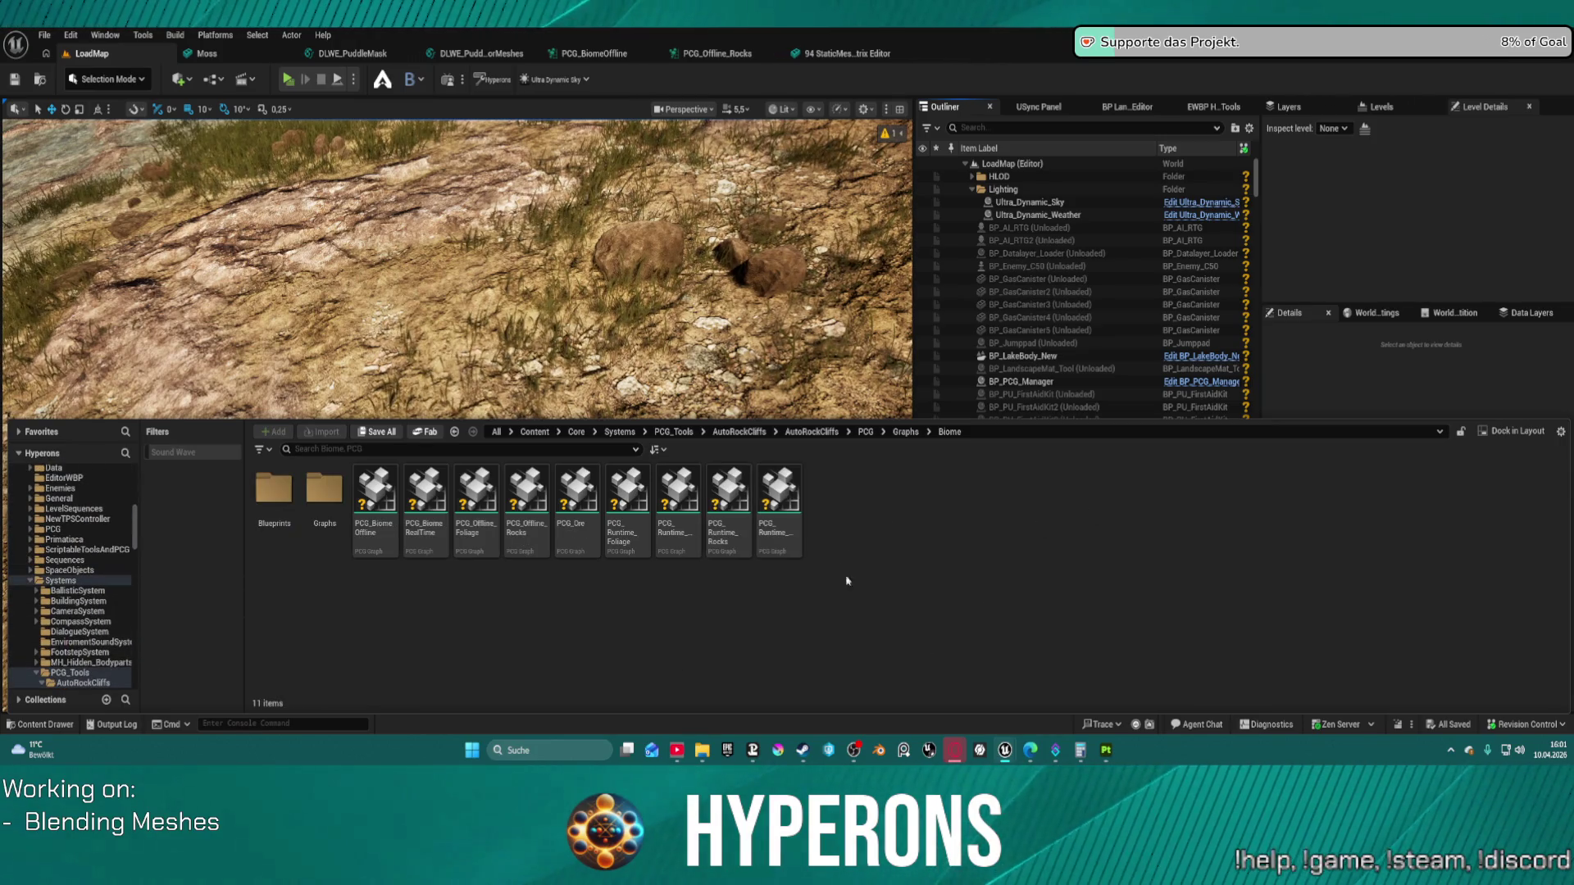
{"action": "scroll", "coordinate": [82, 568], "scroll_direction": "up", "scroll_amount": 4}
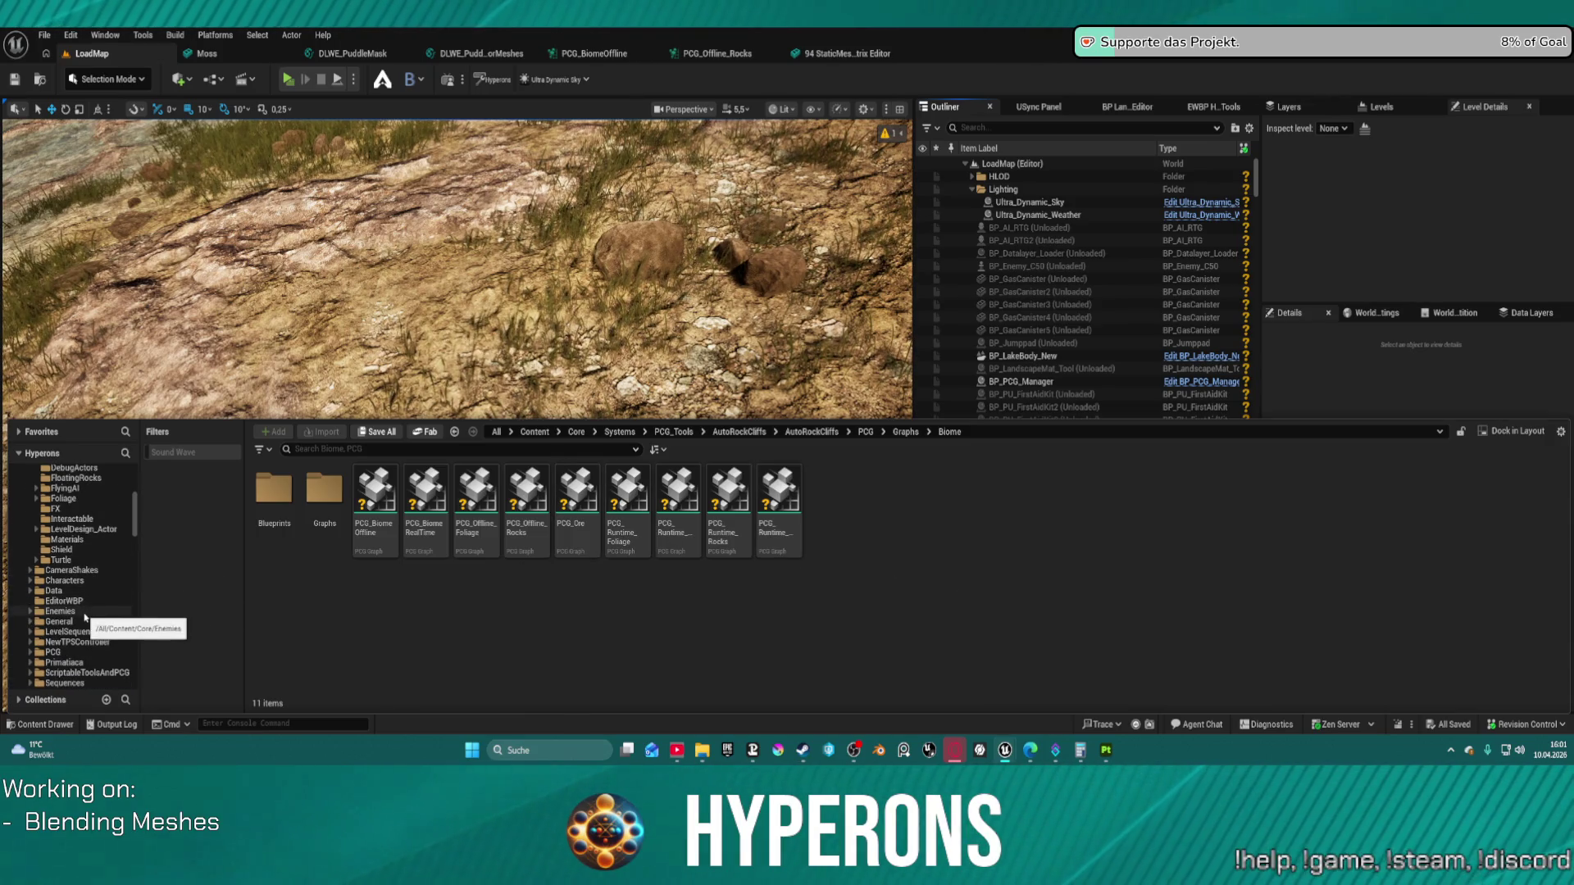
{"action": "scroll", "coordinate": [66, 598], "scroll_direction": "up", "scroll_amount": 4}
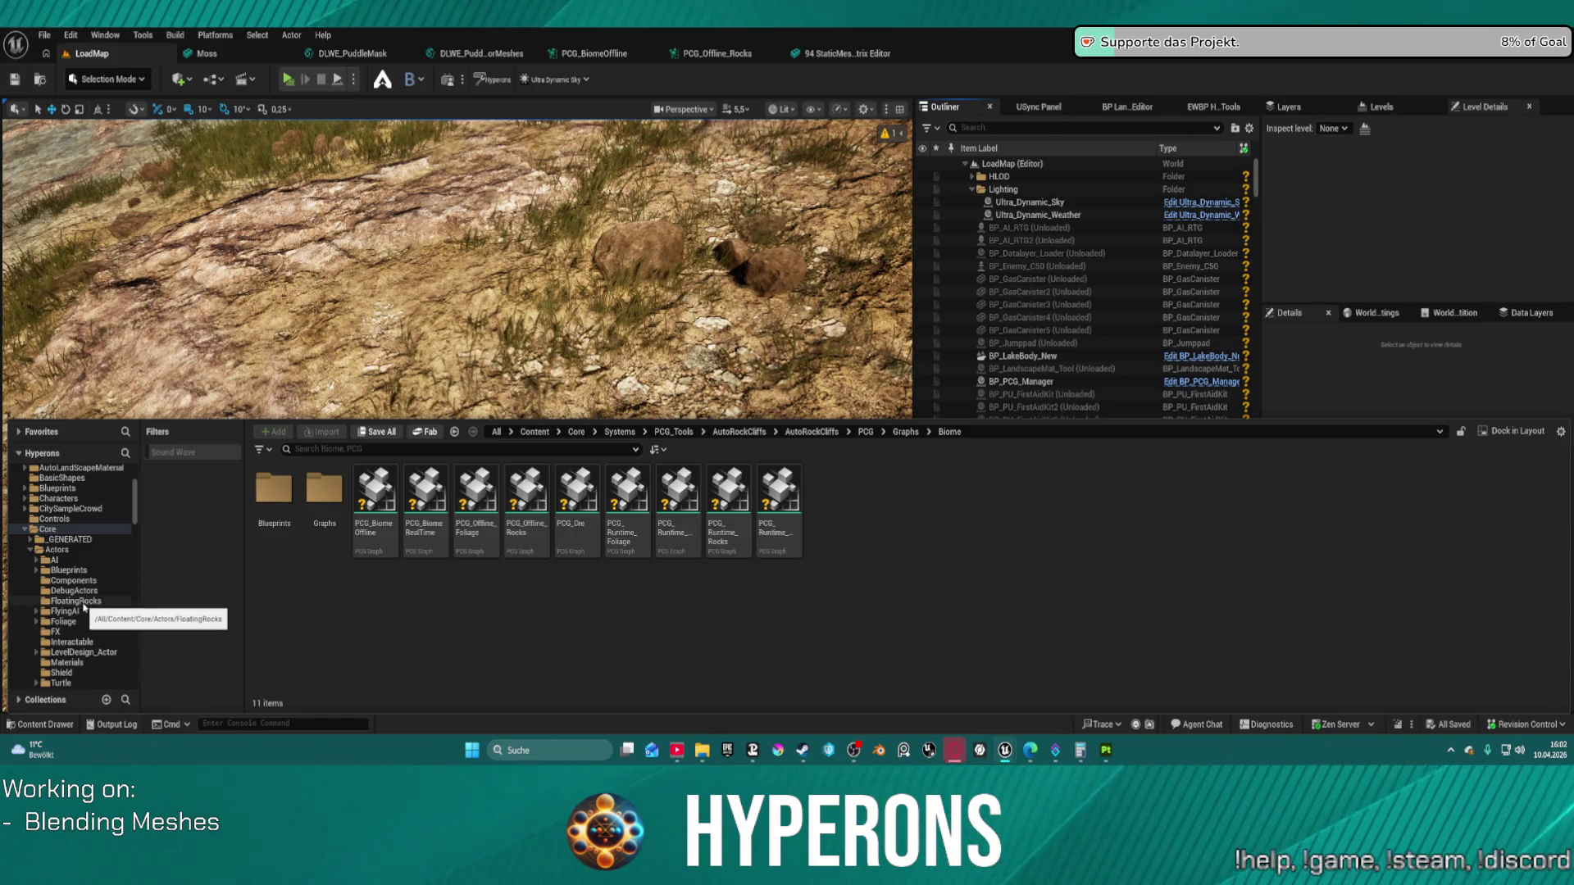
{"action": "left_click", "coordinate": [67, 589]}
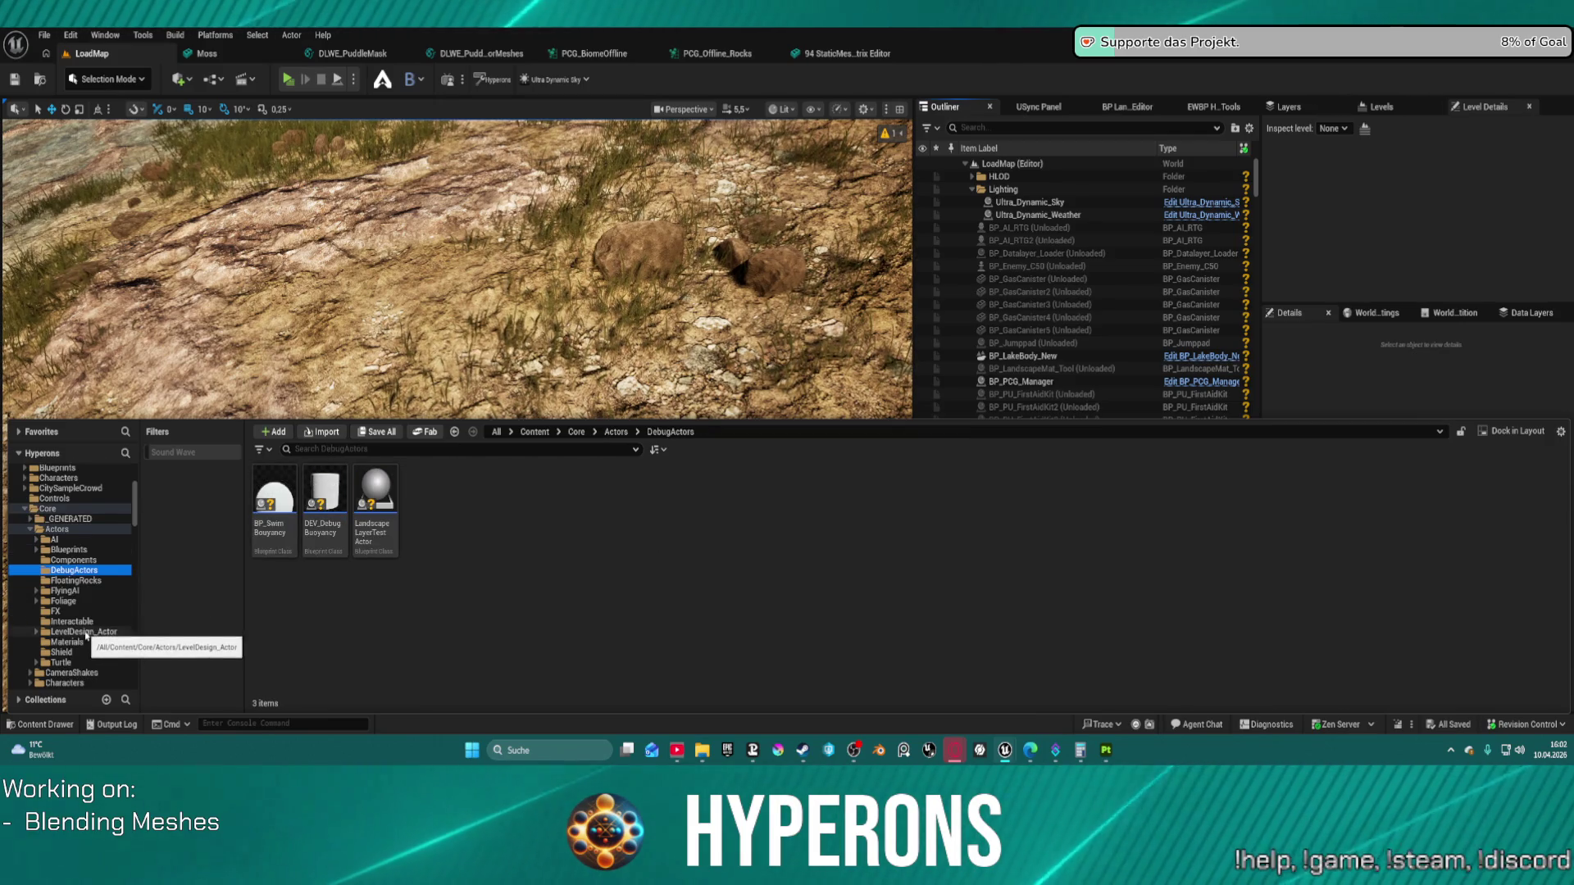
{"action": "scroll", "coordinate": [85, 647], "scroll_direction": "down", "scroll_amount": 3}
{"action": "scroll", "coordinate": [85, 656], "scroll_direction": "down", "scroll_amount": 1}
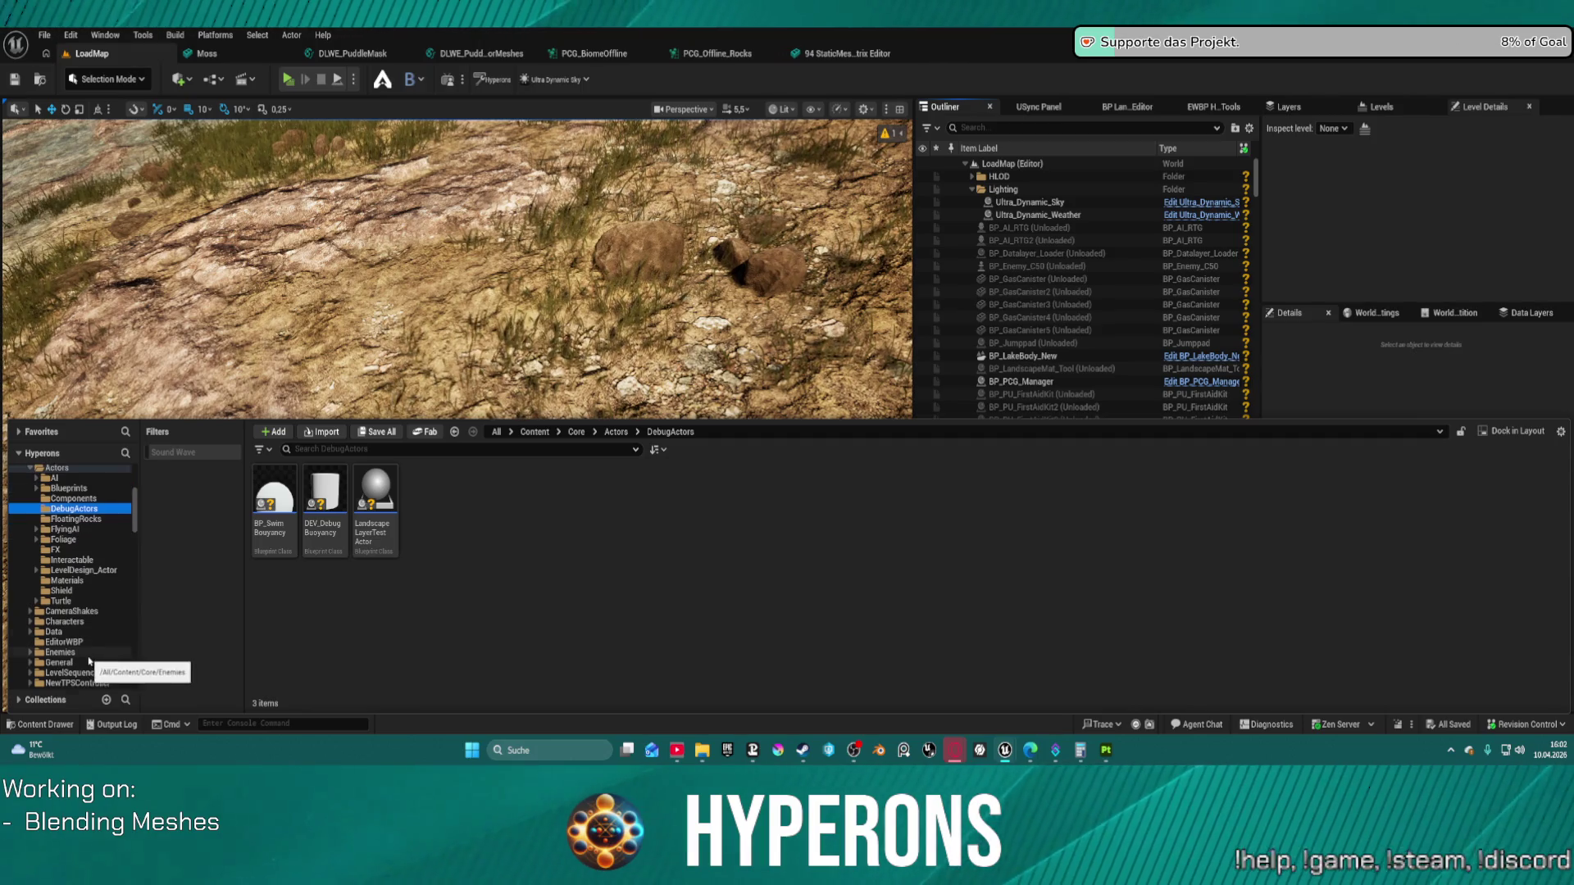
{"action": "scroll", "coordinate": [89, 660], "scroll_direction": "up", "scroll_amount": 2}
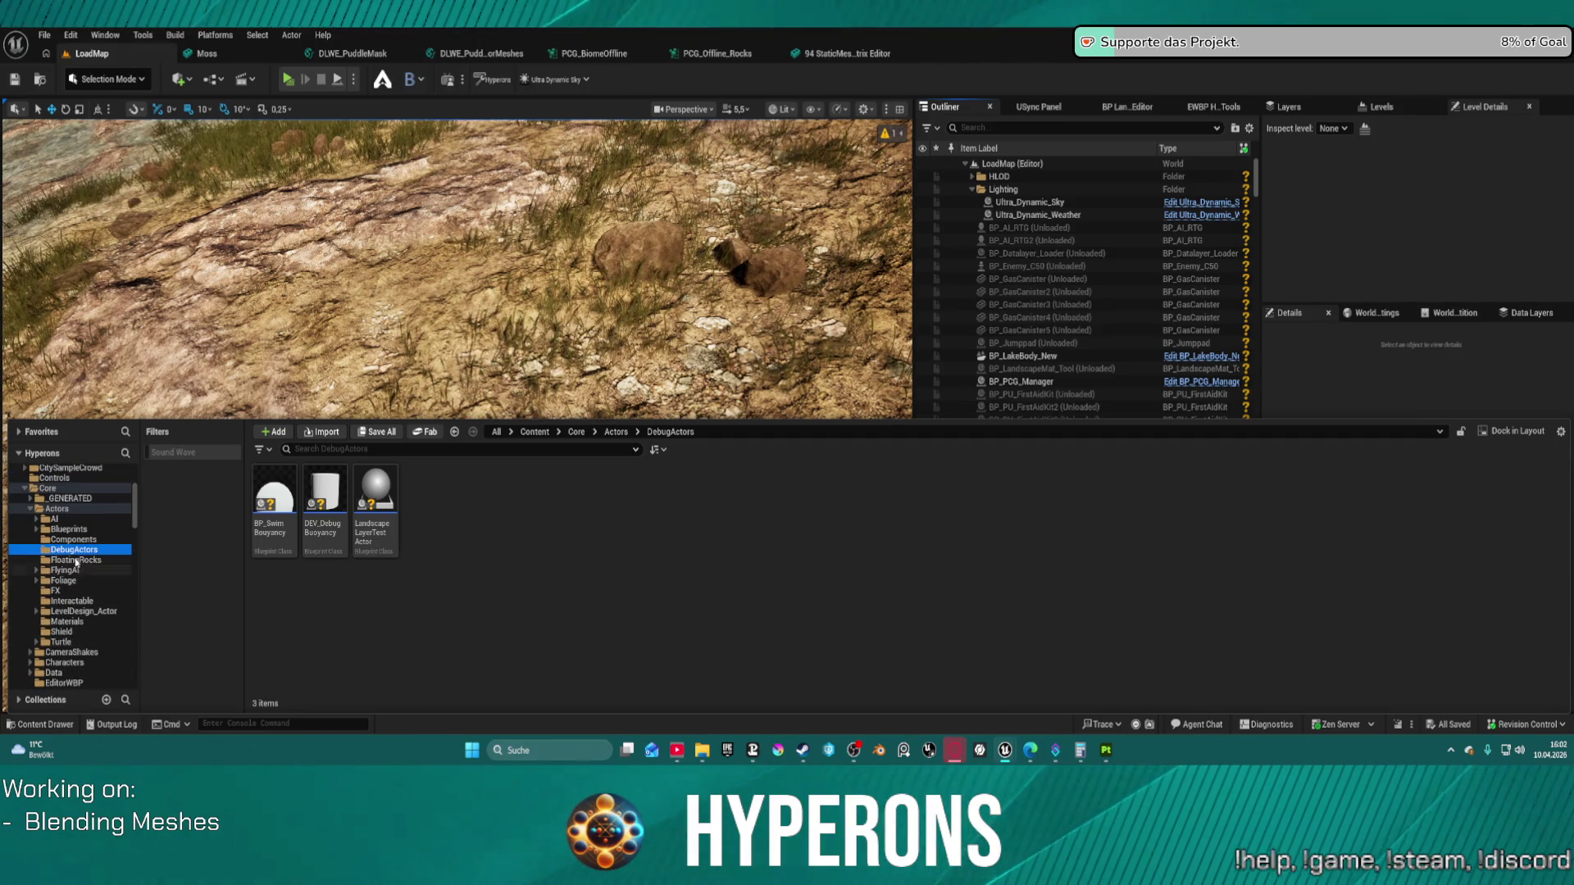
Step: Go through LevelDesign_Actor > Manager > LevelManager and open BP_LevelManager
{"action": "left_click", "coordinate": [100, 613]}
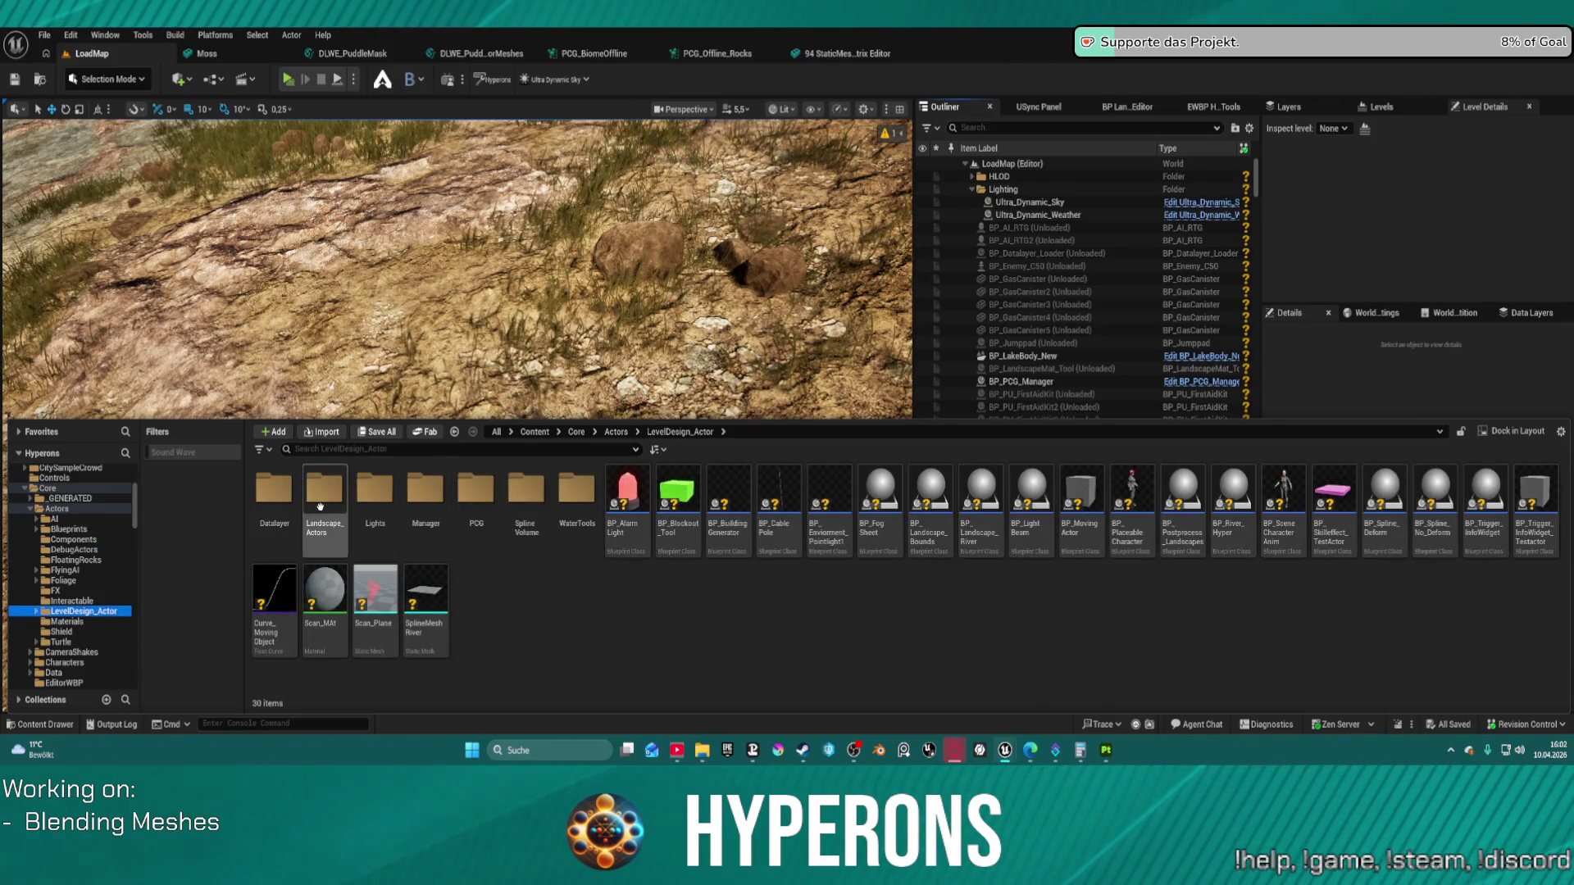
{"action": "double_click", "coordinate": [426, 496]}
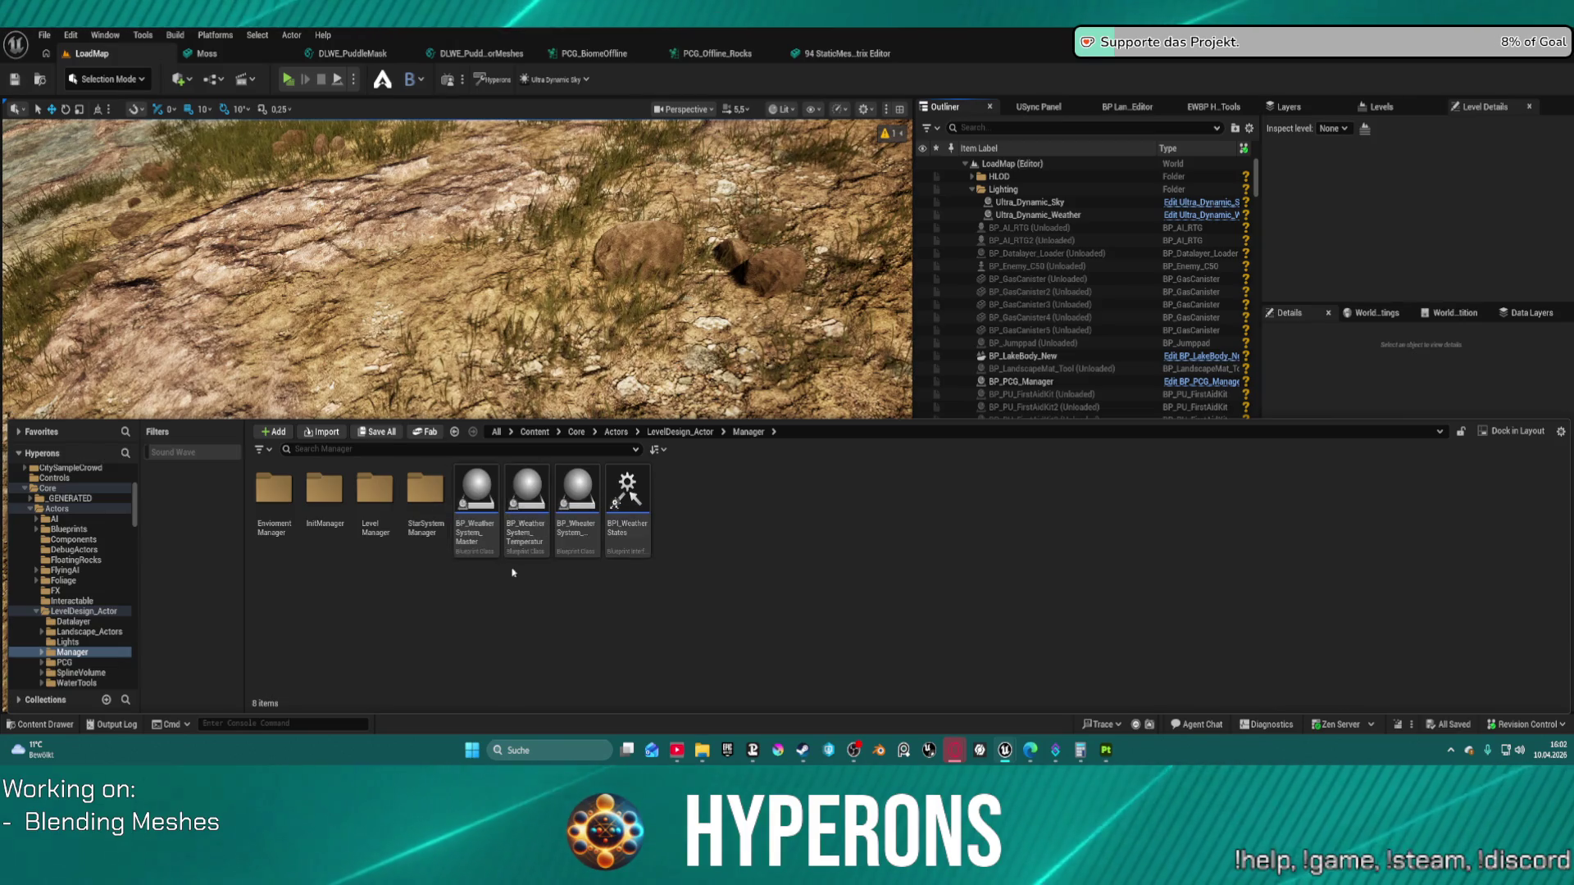
{"action": "double_click", "coordinate": [374, 496]}
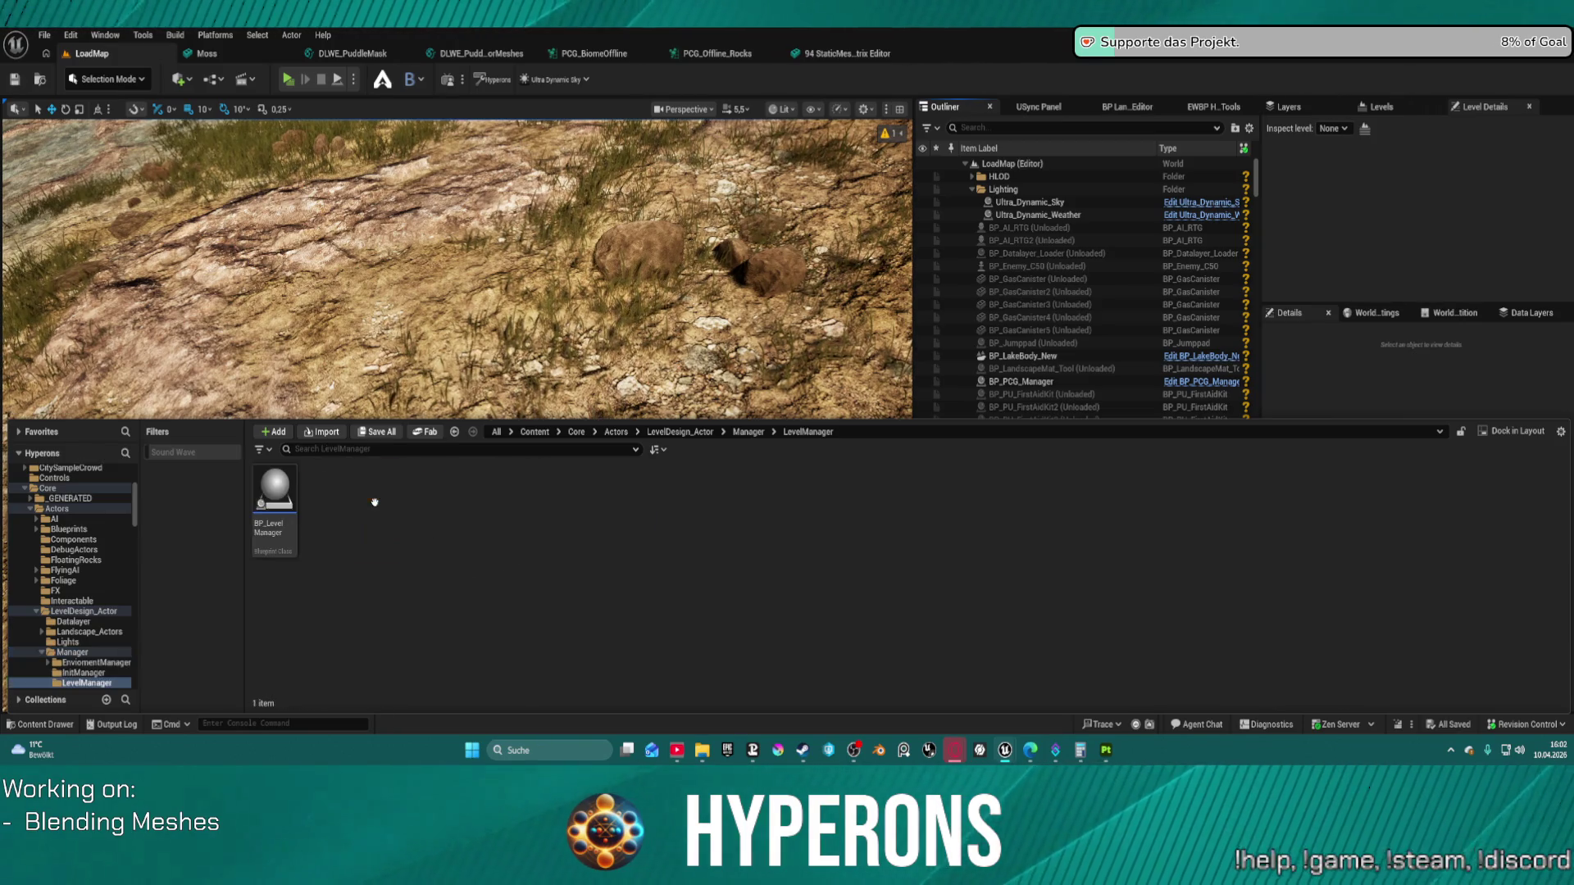
{"action": "double_click", "coordinate": [283, 508]}
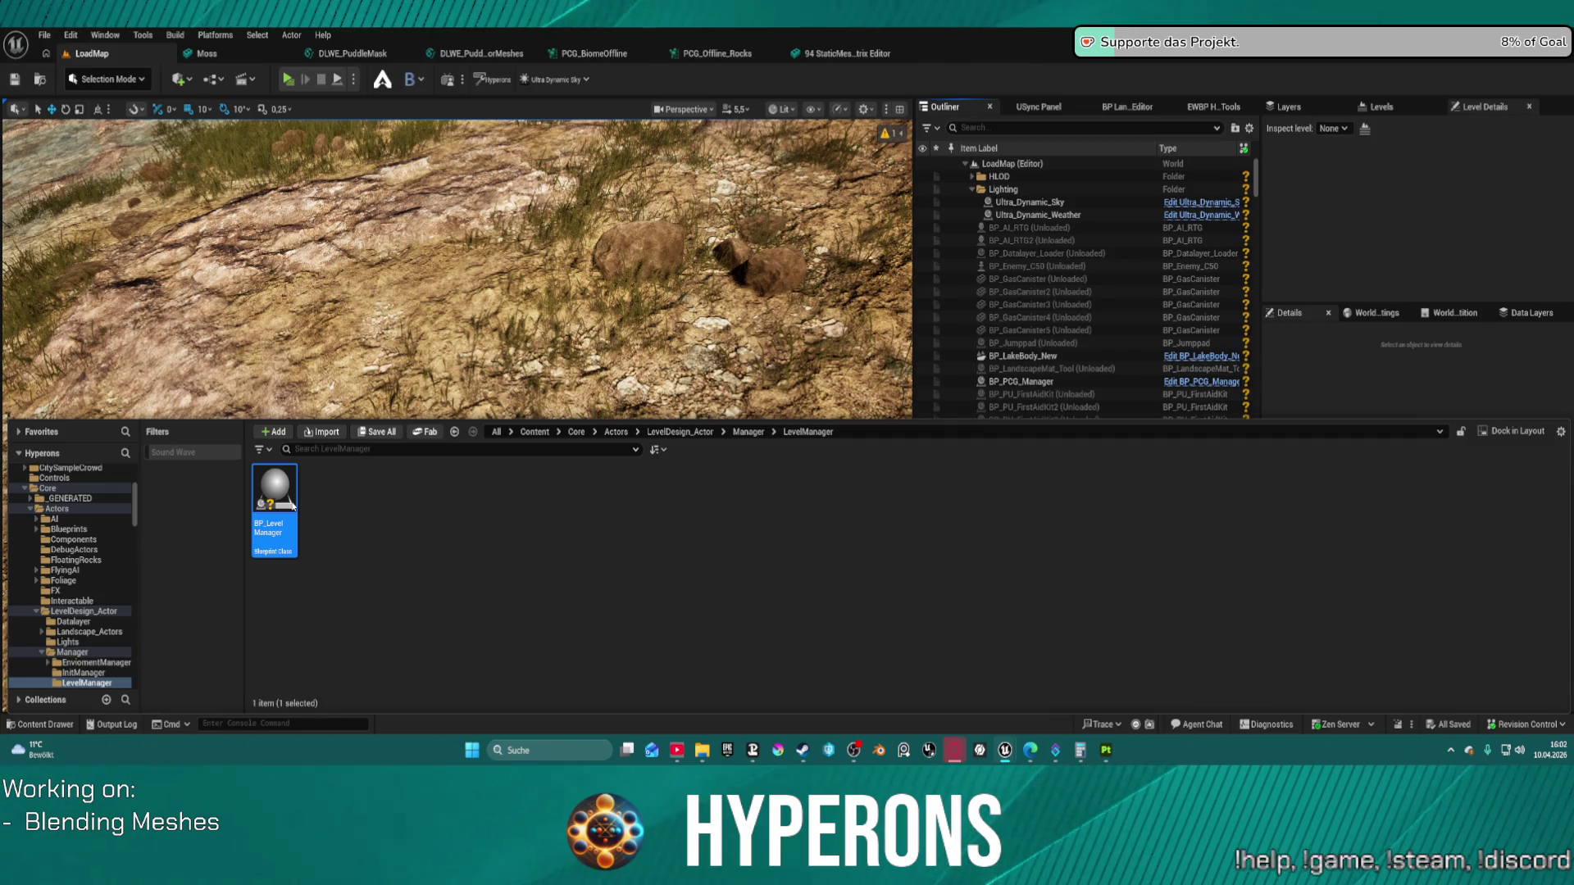
{"action": "scroll", "coordinate": [541, 254], "scroll_direction": "up", "scroll_amount": 5}
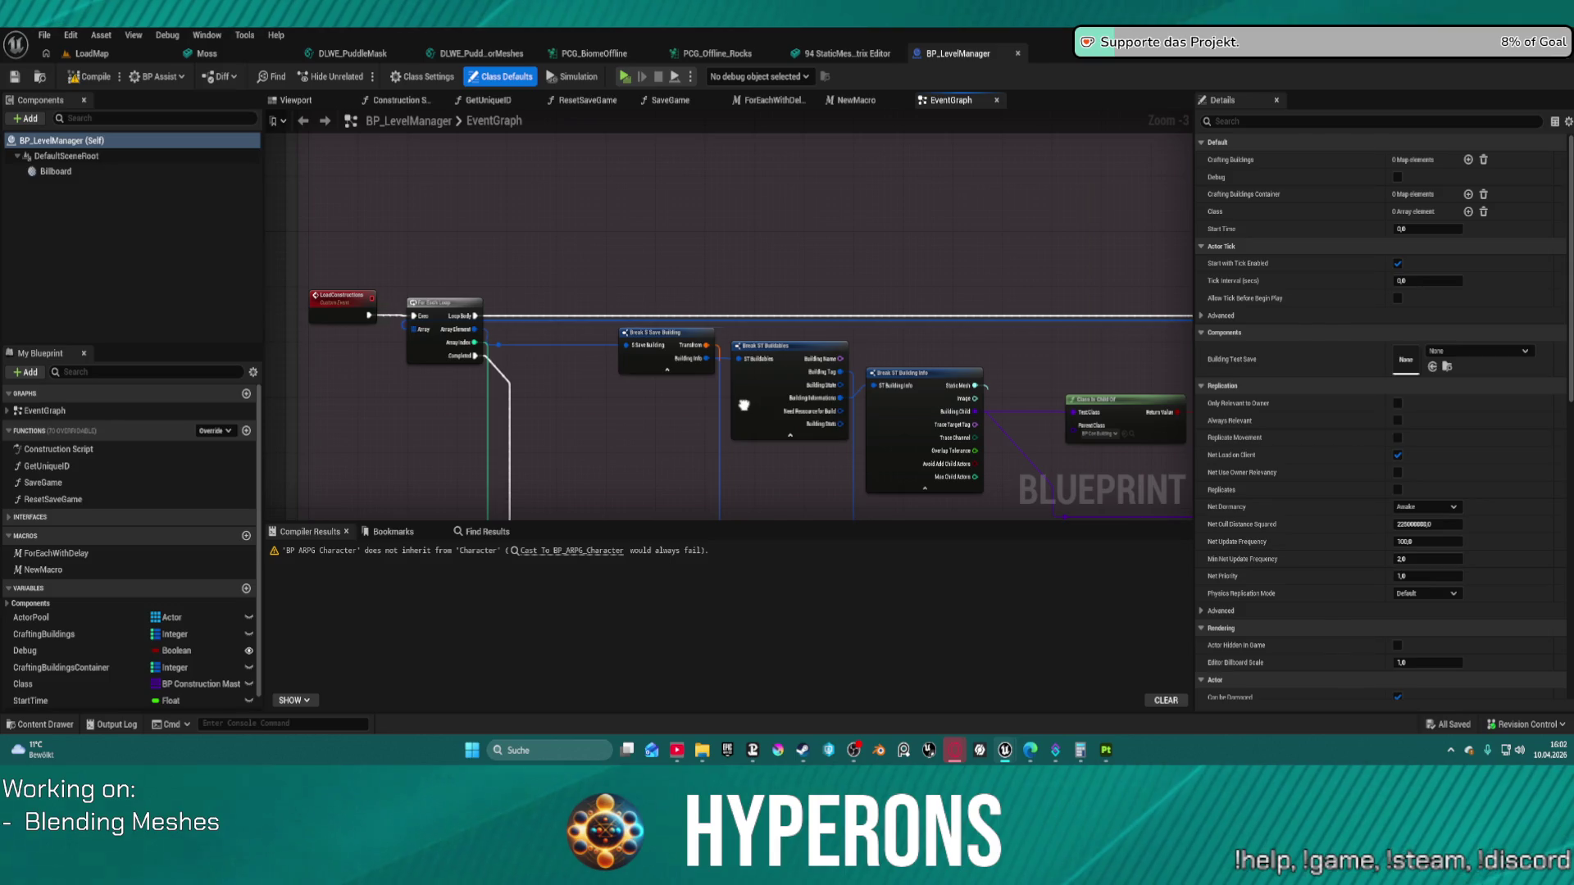
Step: Pan and zoom the EventGraph to inspect the pink comment group and REMOVE INDEX nodes
{"action": "scroll", "coordinate": [743, 405], "scroll_direction": "down", "scroll_amount": 5}
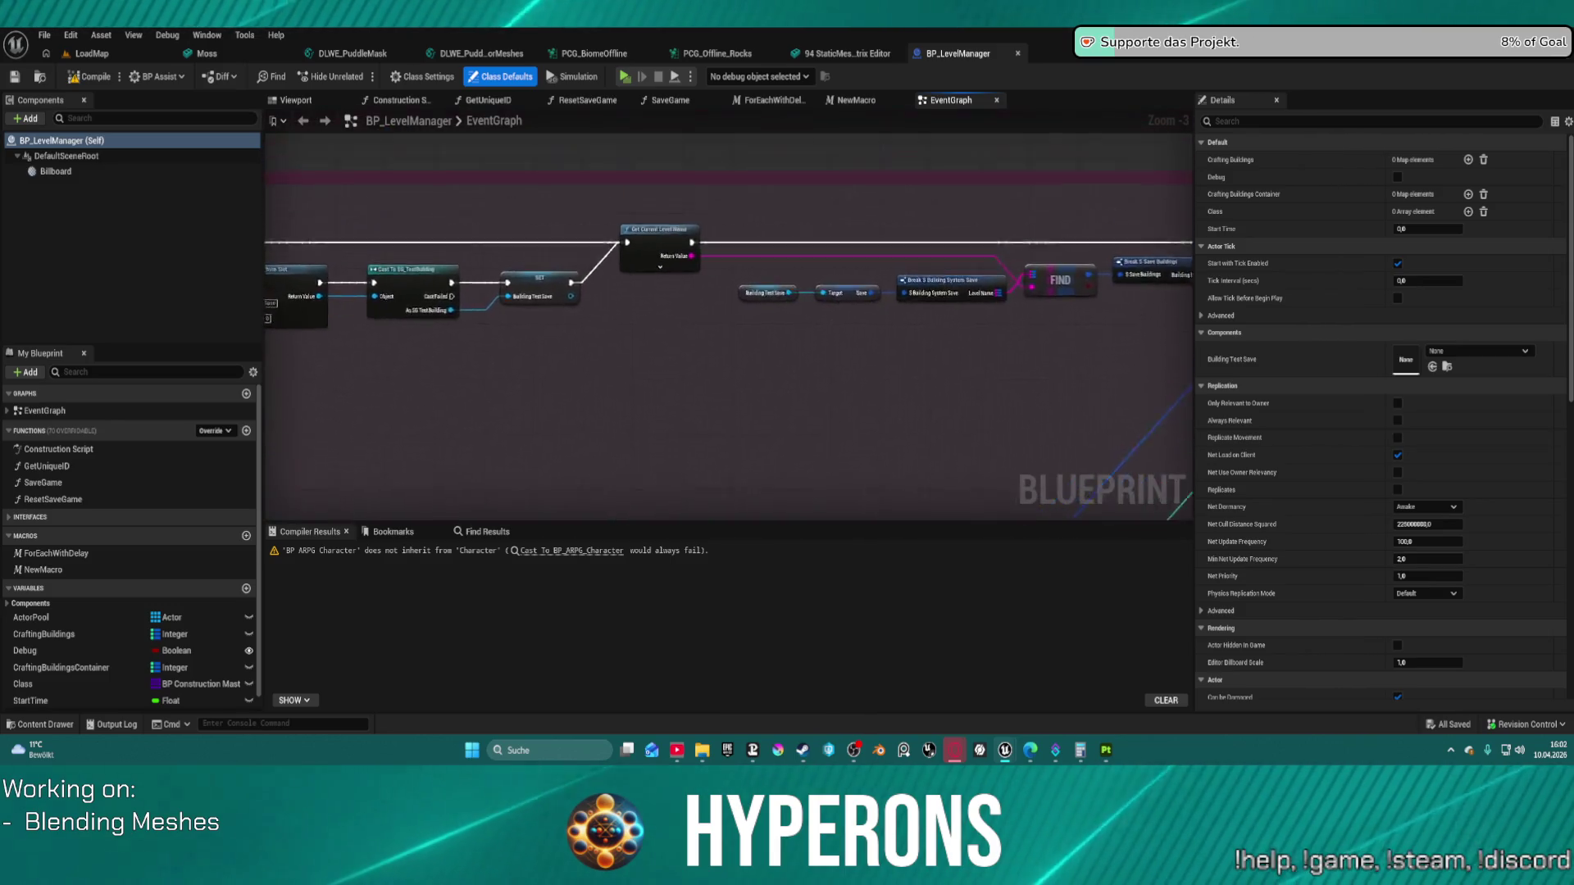
{"action": "scroll", "coordinate": [711, 394], "scroll_direction": "up", "scroll_amount": 4}
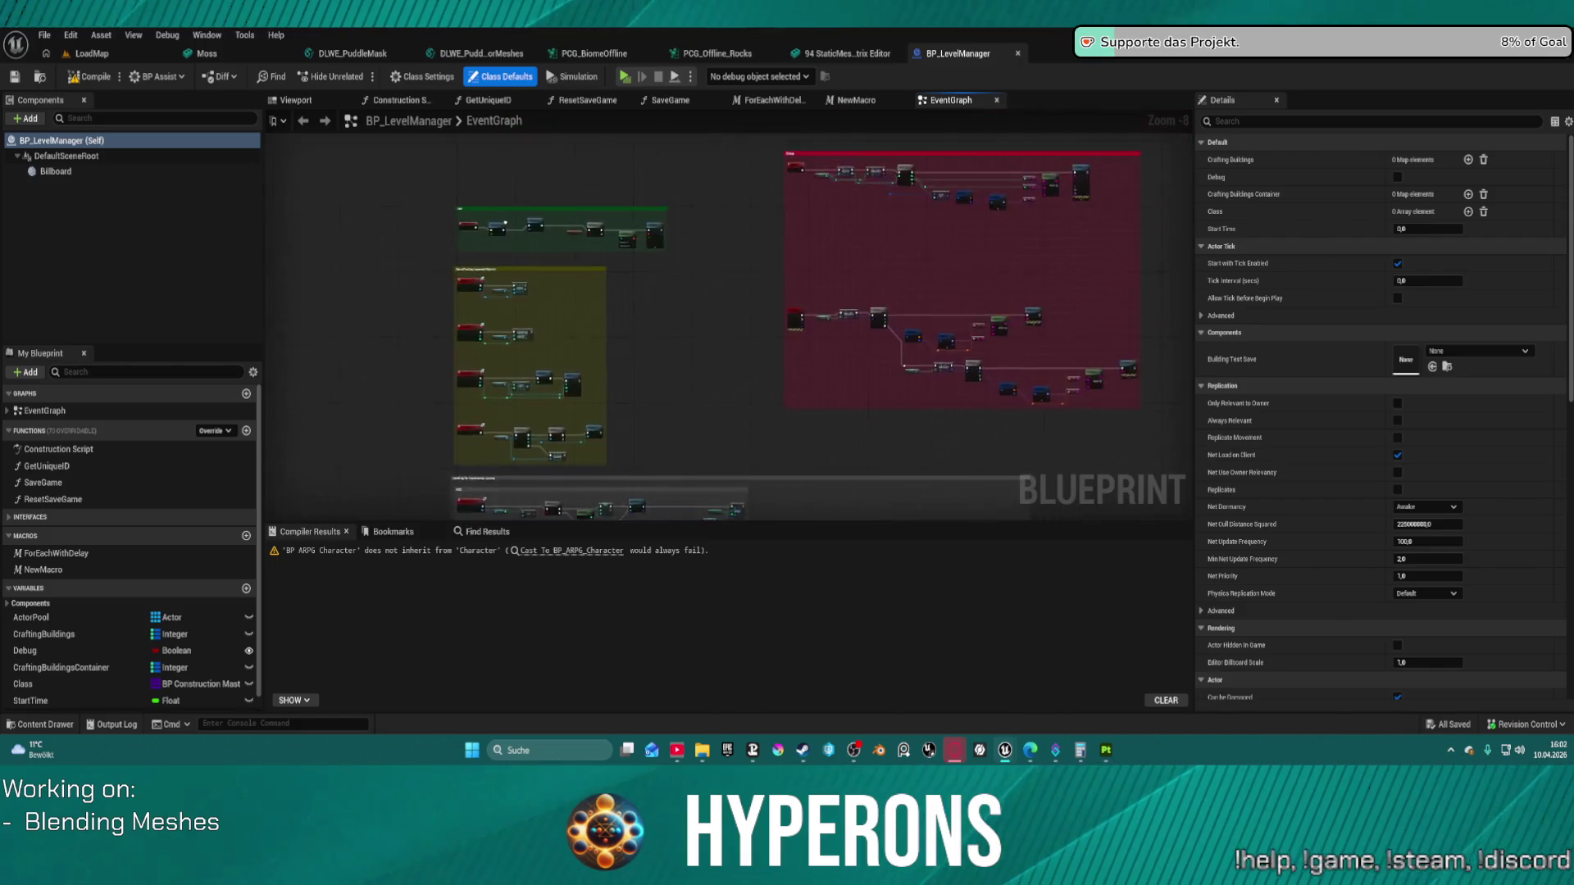
{"action": "scroll", "coordinate": [711, 394], "scroll_direction": "up", "scroll_amount": 3}
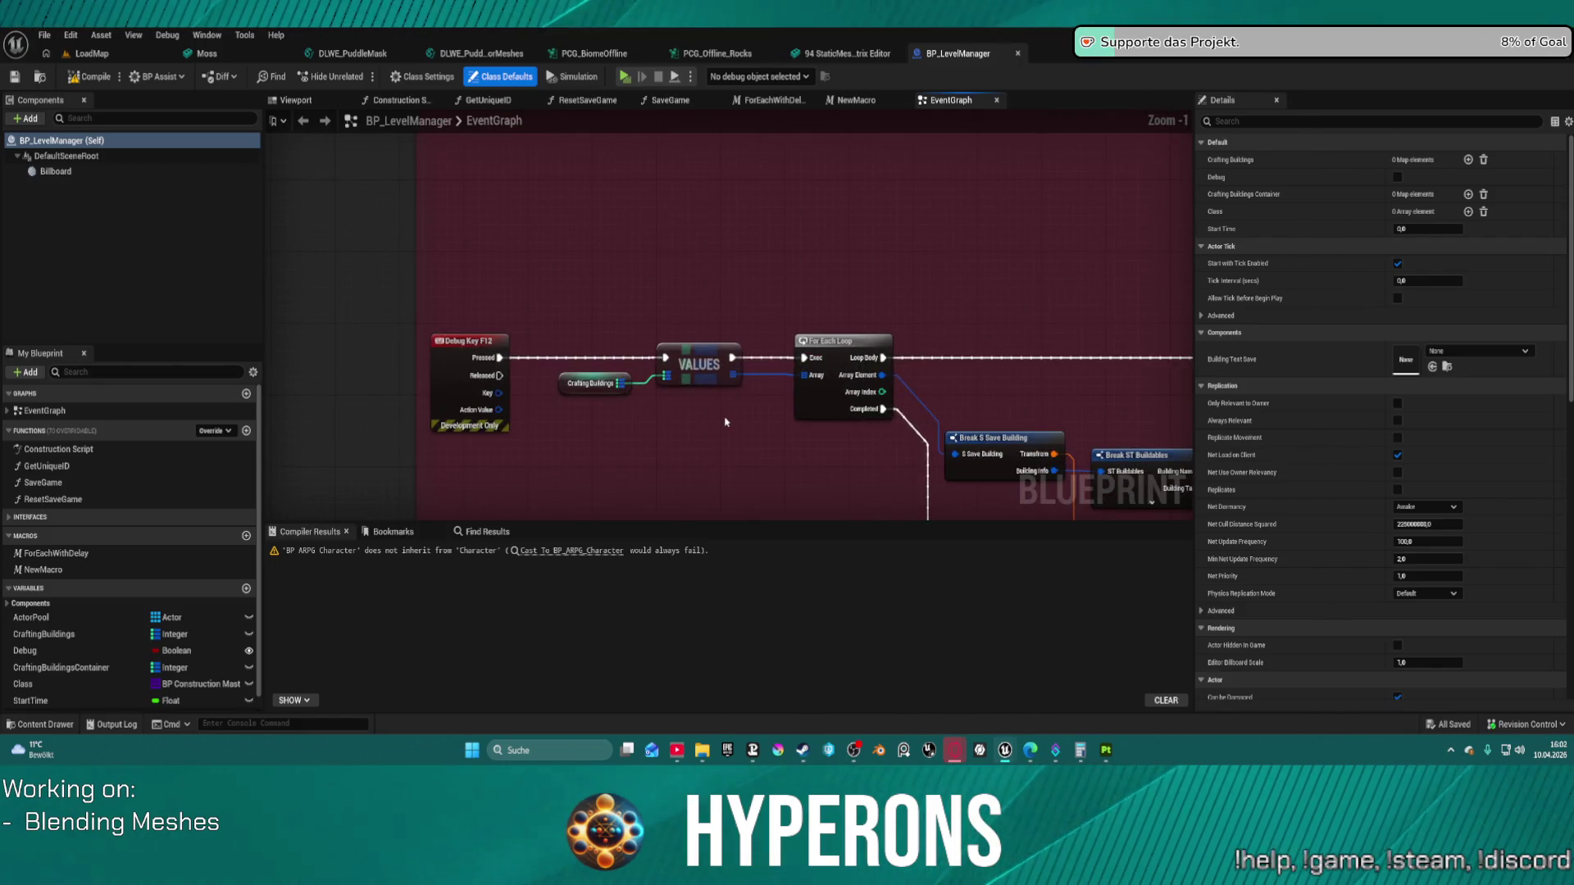
{"action": "scroll", "coordinate": [726, 422], "scroll_direction": "down", "scroll_amount": 5}
{"action": "mouse_move", "coordinate": [918, 307]}
{"action": "left_mouse_down"}
{"action": "mouse_move", "coordinate": [930, 410]}
{"action": "mouse_move", "coordinate": [491, 344]}
{"action": "mouse_move", "coordinate": [312, 393]}
{"action": "left_mouse_up"}
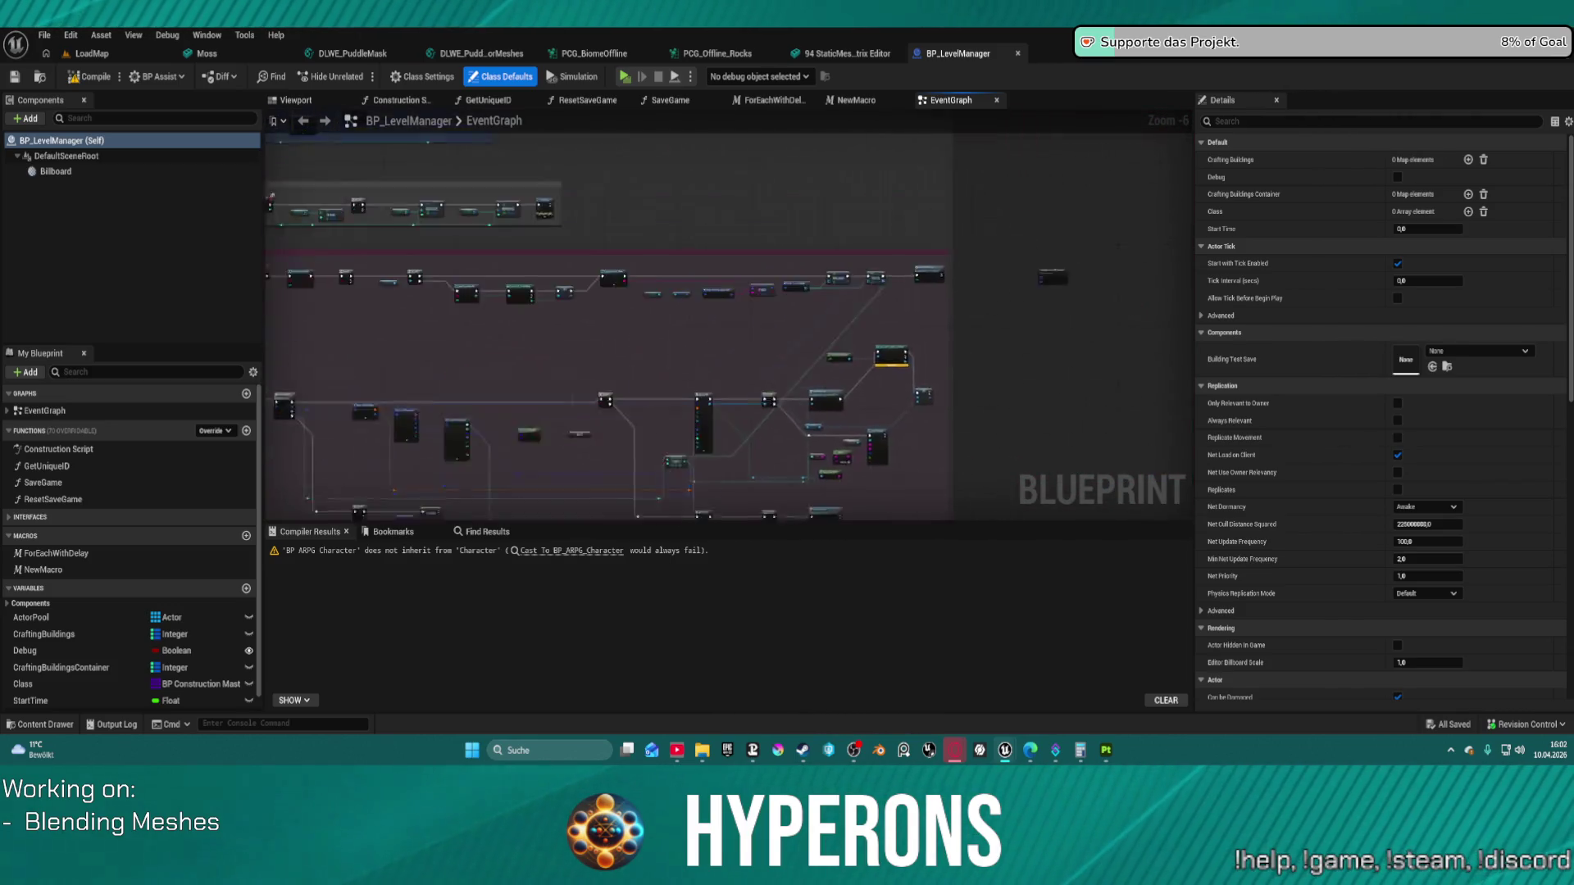
{"action": "scroll", "coordinate": [678, 342], "scroll_direction": "up", "scroll_amount": 3}
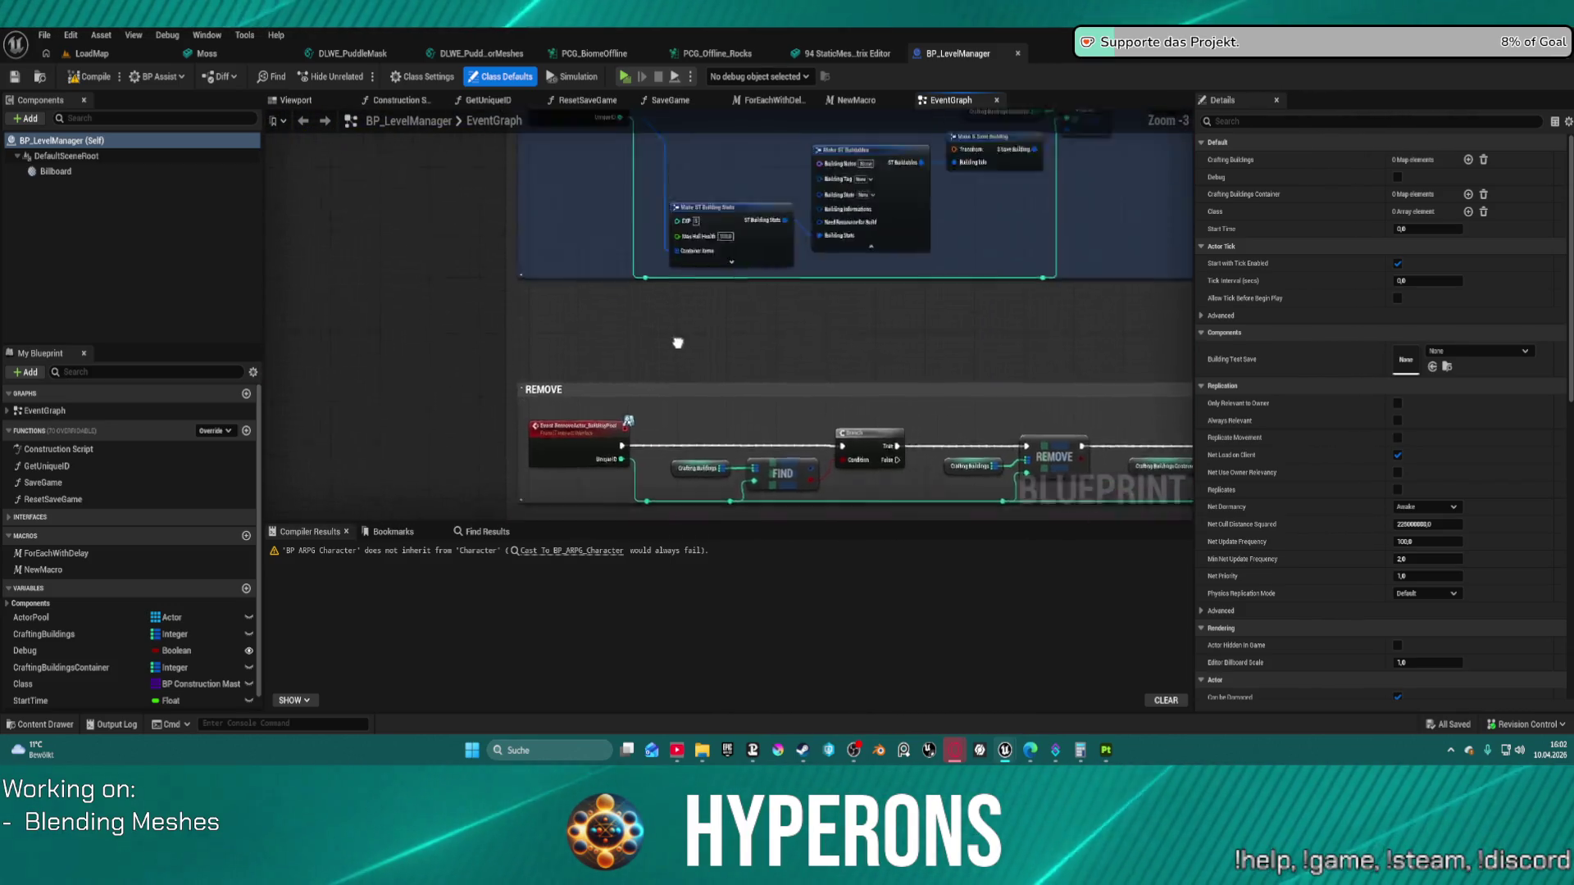
{"action": "scroll", "coordinate": [678, 342], "scroll_direction": "down", "scroll_amount": 1}
{"action": "mouse_move", "coordinate": [677, 342]}
{"action": "left_mouse_down"}
{"action": "mouse_move", "coordinate": [622, 246]}
{"action": "mouse_move", "coordinate": [508, 205]}
{"action": "left_mouse_up"}
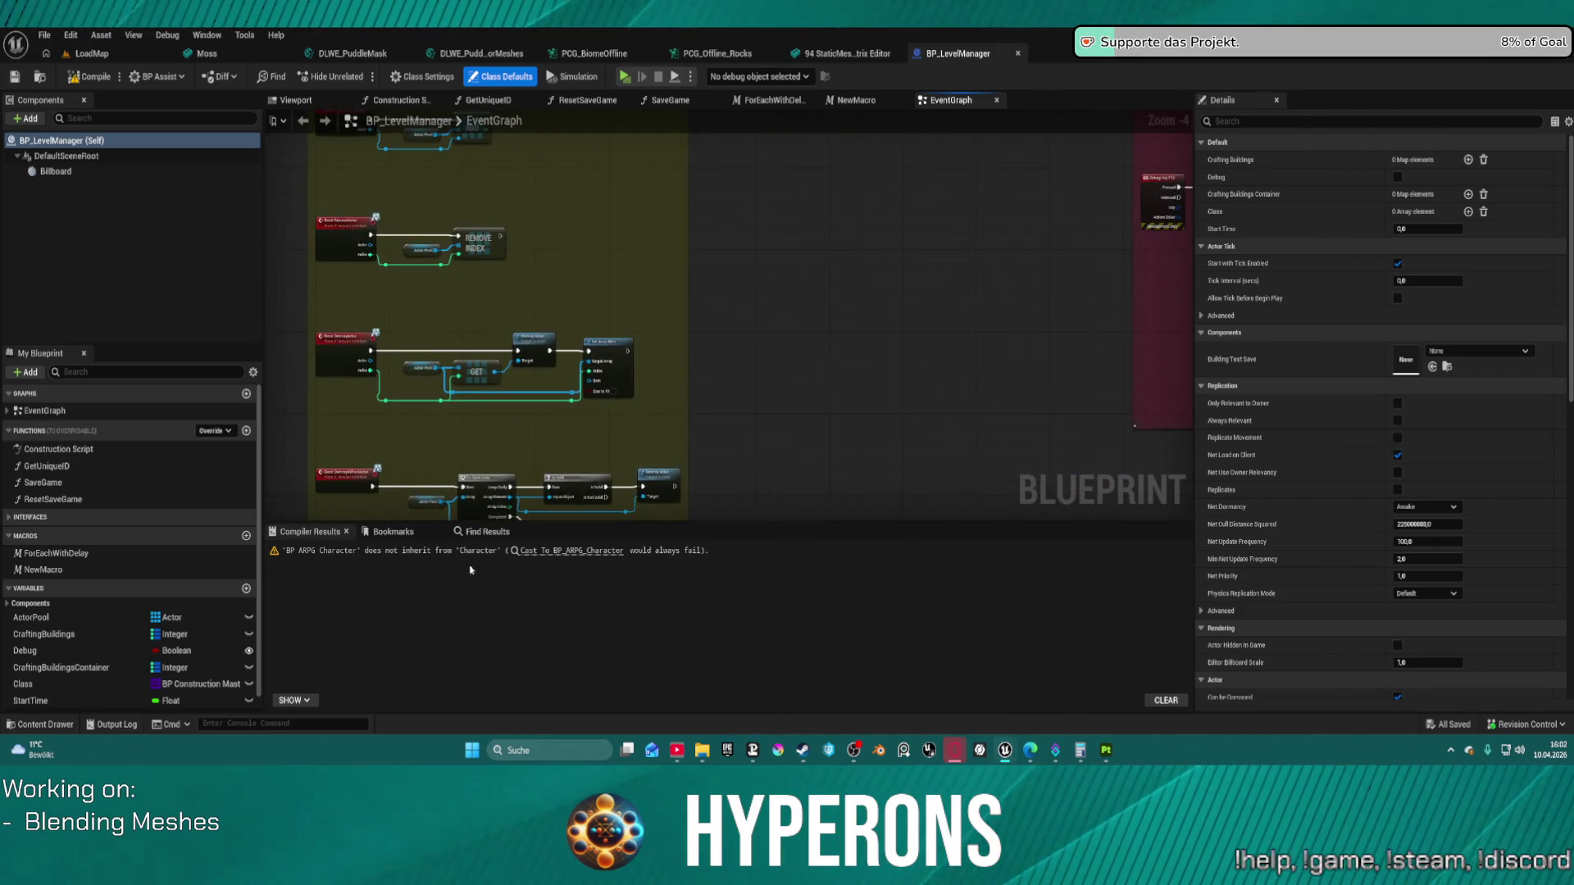
{"action": "scroll", "coordinate": [492, 316], "scroll_direction": "up", "scroll_amount": 2}
Step: Inspect the Init, ObjectPooling and Debug groups, then close BP_LevelManager
{"action": "left_click_drag", "start_coordinate": [569, 492], "coordinate": [569, 723]}
{"action": "left_click_drag", "start_coordinate": [754, 328], "coordinate": [719, 383]}
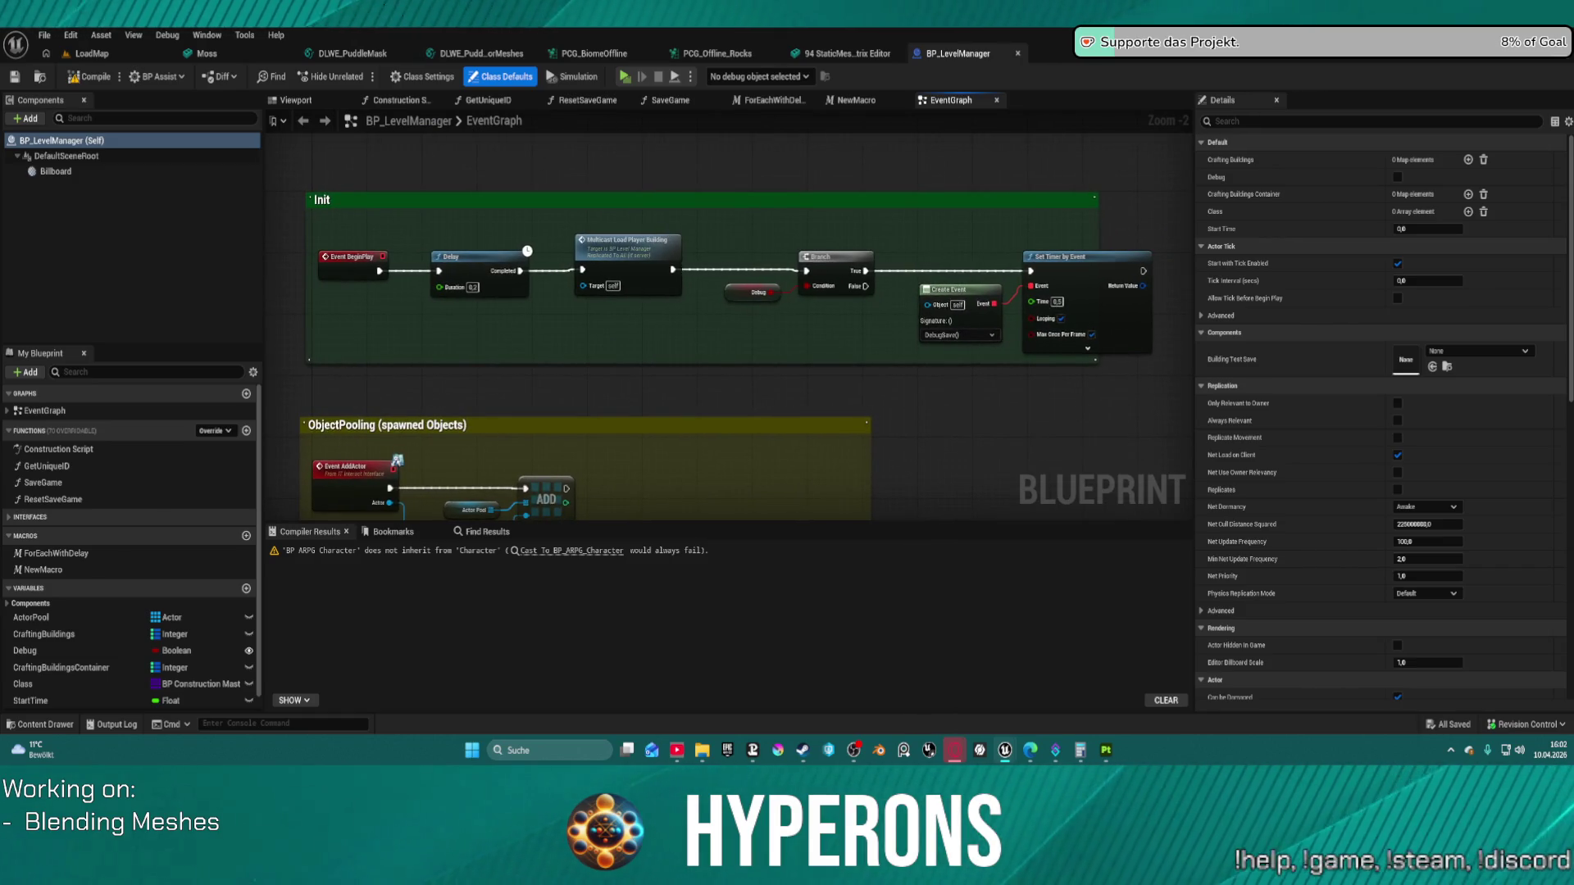
{"action": "scroll", "coordinate": [397, 460], "scroll_direction": "down", "scroll_amount": 5}
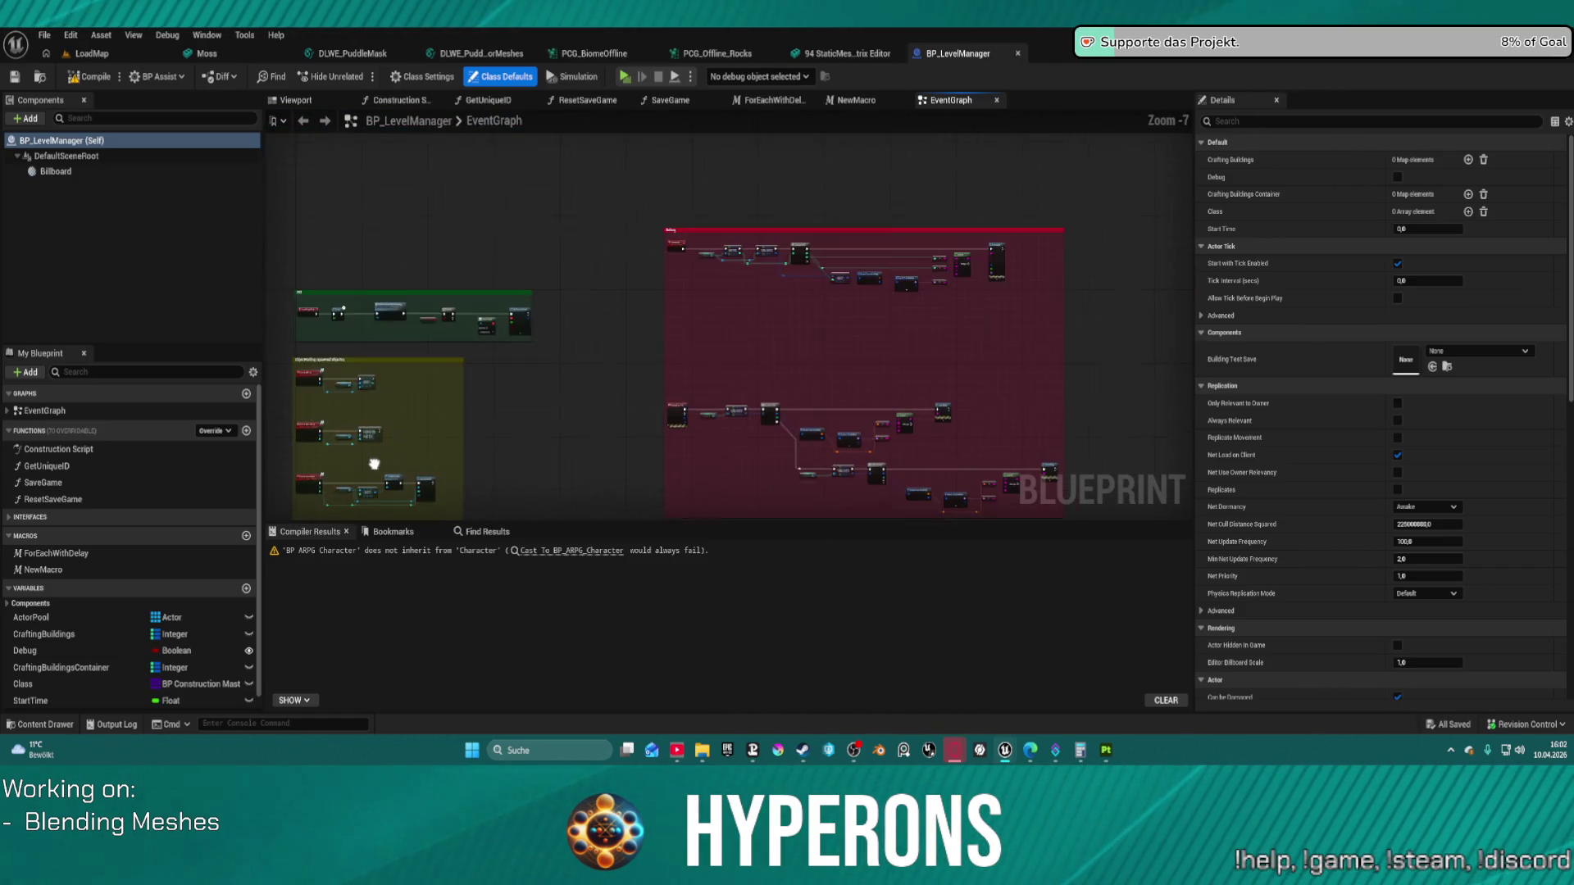
{"action": "scroll", "coordinate": [374, 464], "scroll_direction": "up", "scroll_amount": 3}
{"action": "left_click_drag", "start_coordinate": [374, 464], "coordinate": [312, 270]}
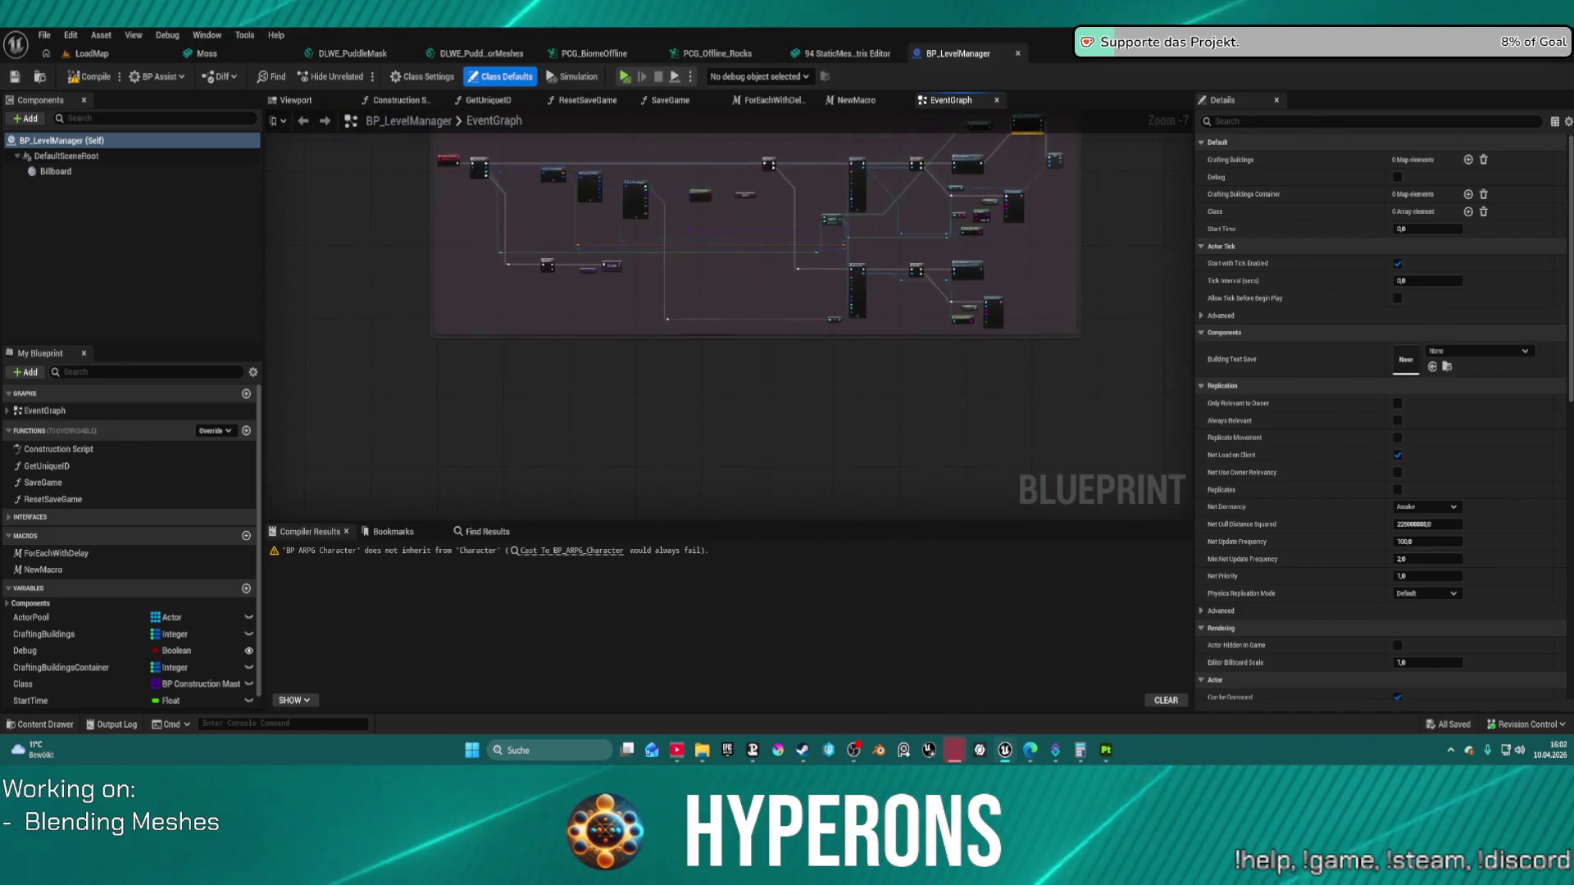
{"action": "left_click_drag", "start_coordinate": [737, 246], "coordinate": [625, 393]}
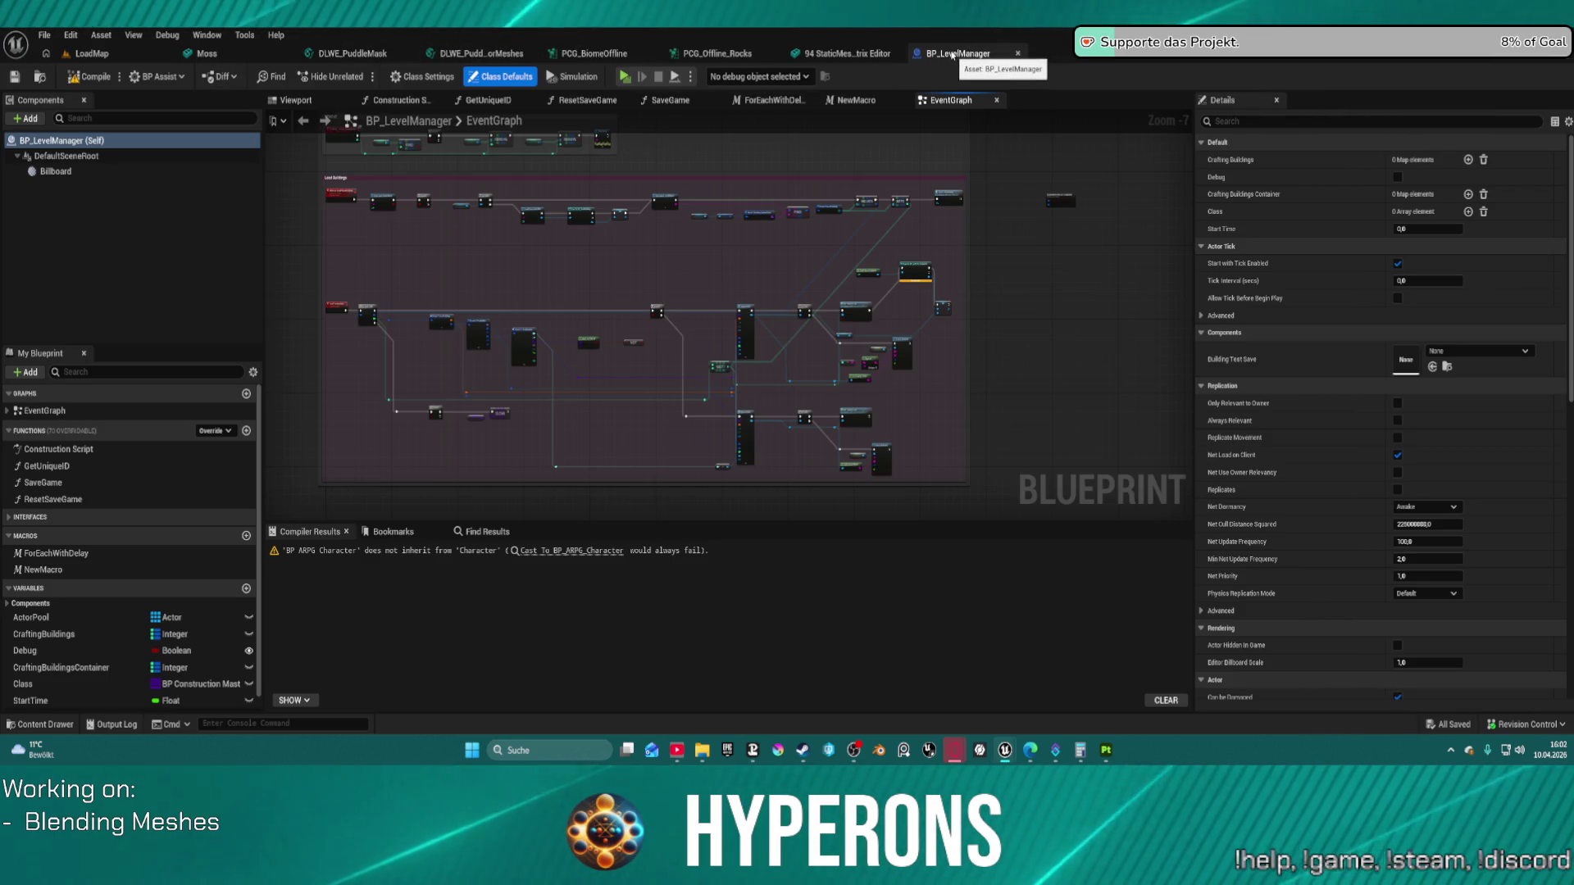
{"action": "middle_click", "coordinate": [953, 54]}
{"action": "key", "text": "ctrl+space"}
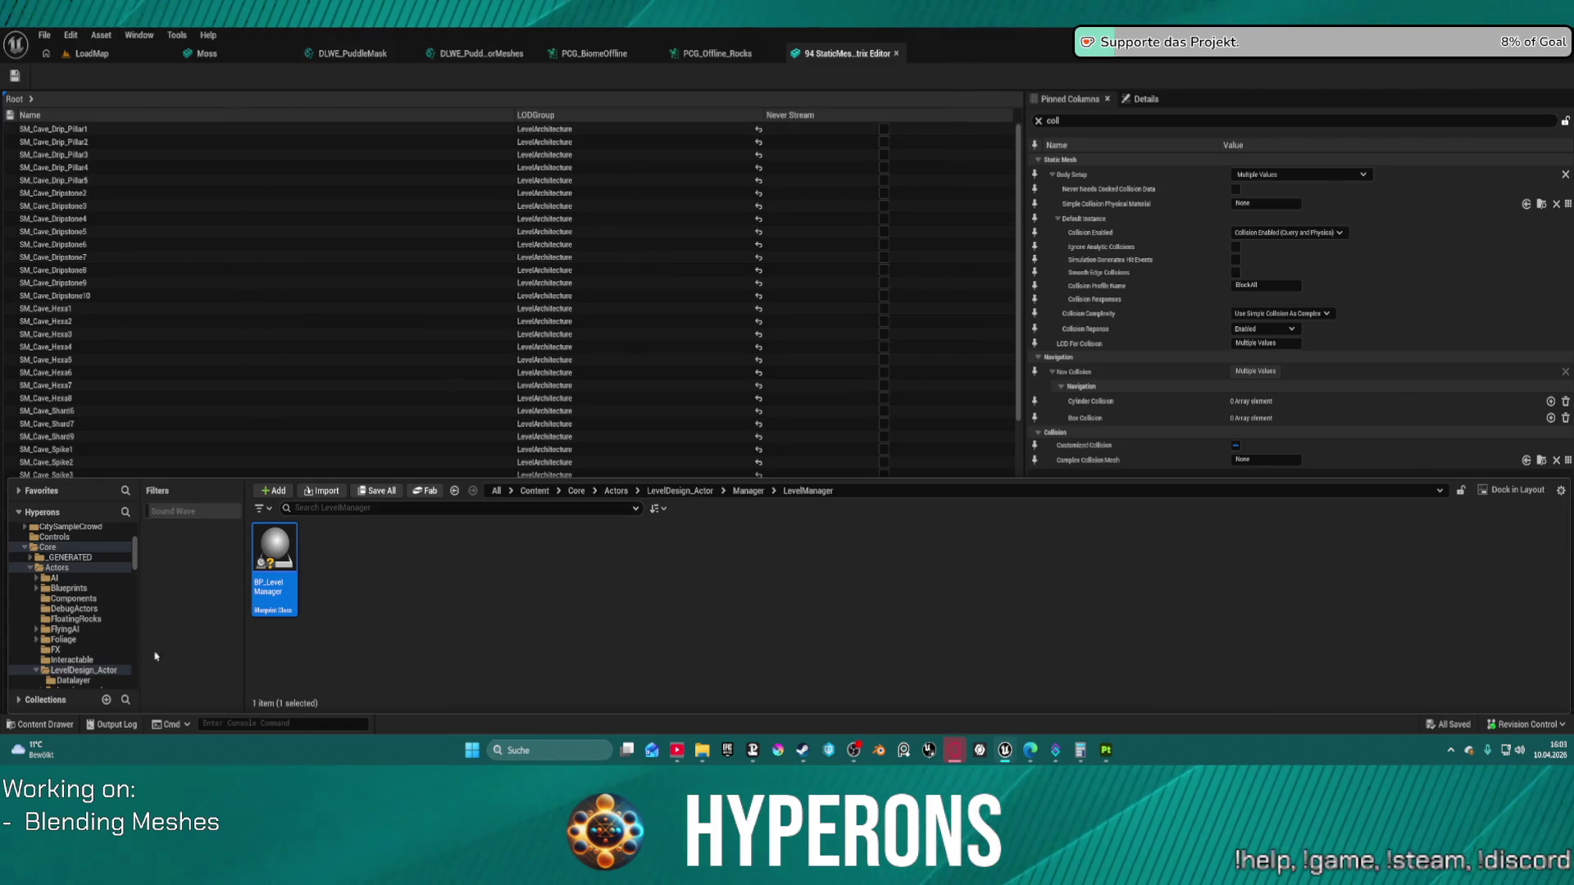
Step: Browse LevelDesign_Actor > Manager > EnviomentManager > Master and open BP_Enviorment_Manager
{"action": "scroll", "coordinate": [105, 669], "scroll_direction": "down", "scroll_amount": 2}
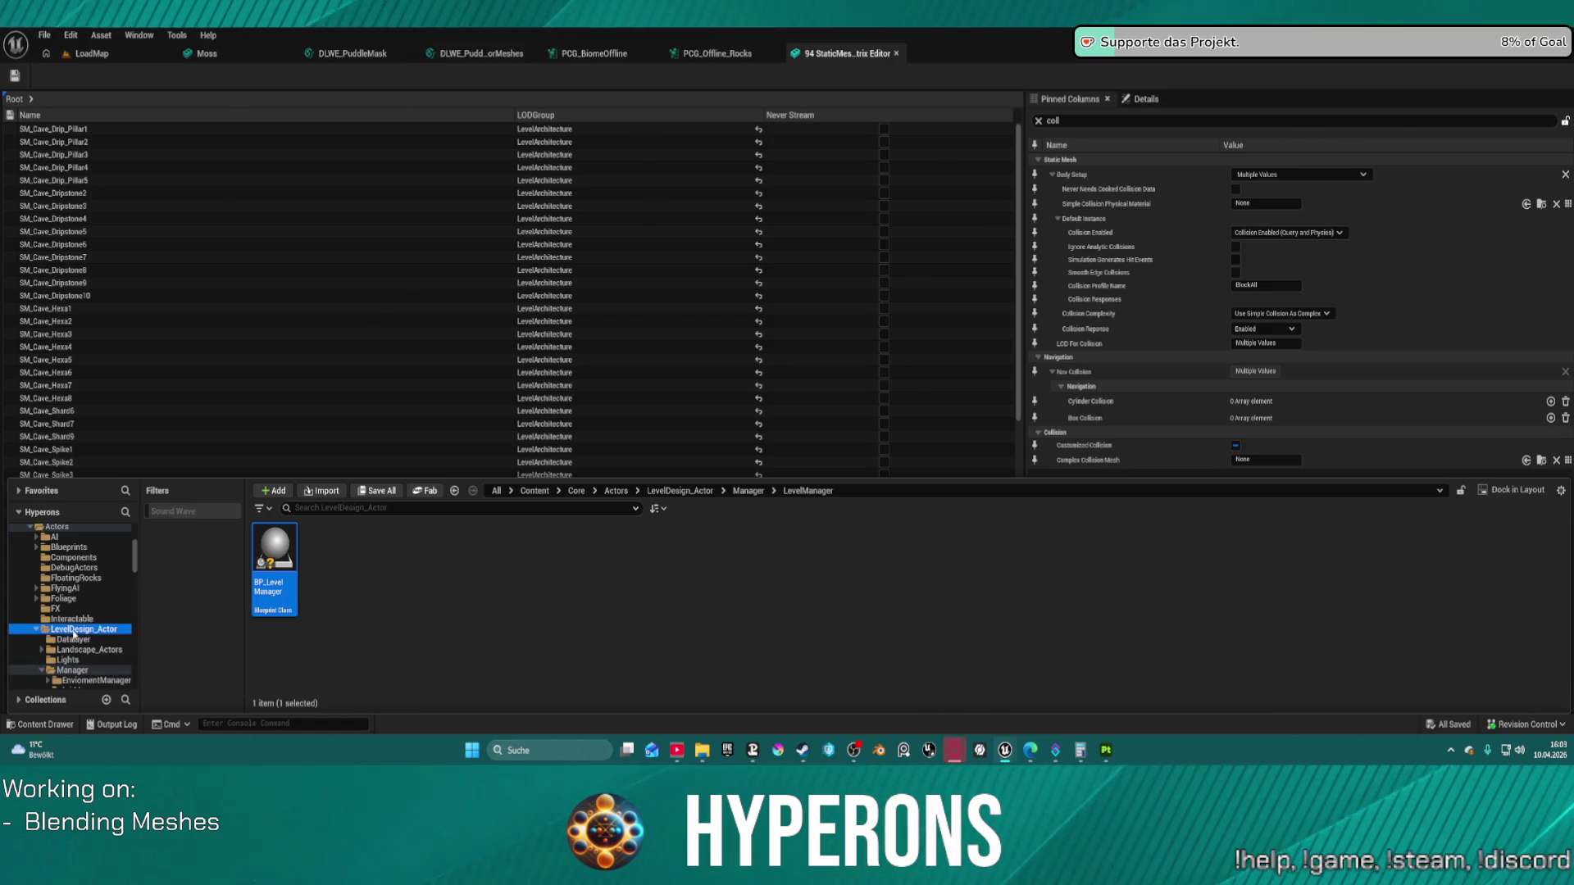
{"action": "left_click", "coordinate": [73, 630]}
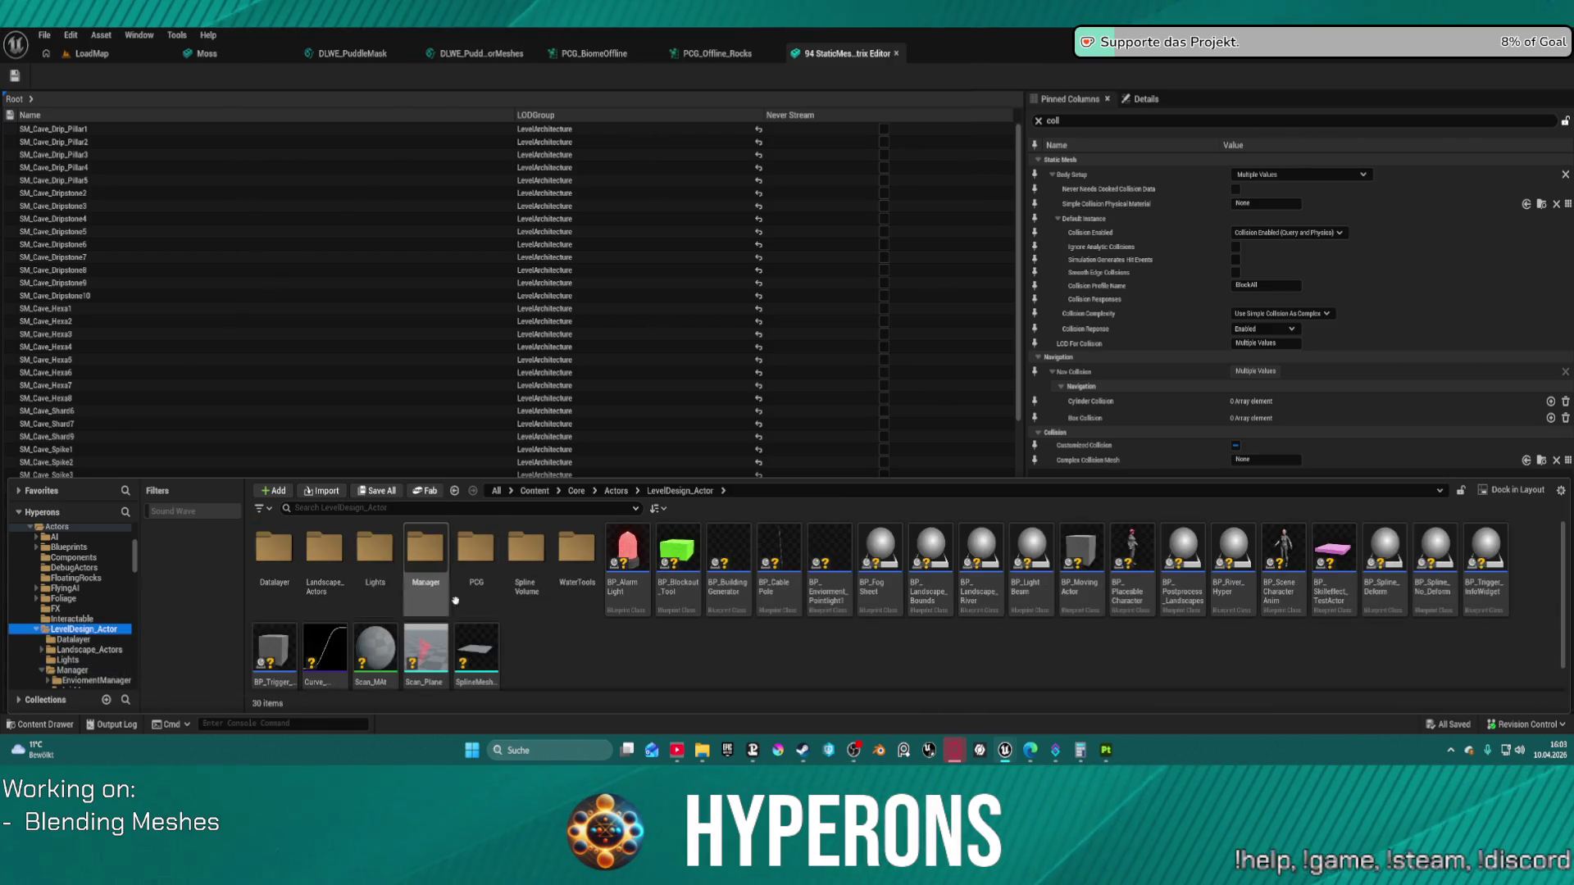
{"action": "double_click", "coordinate": [426, 562]}
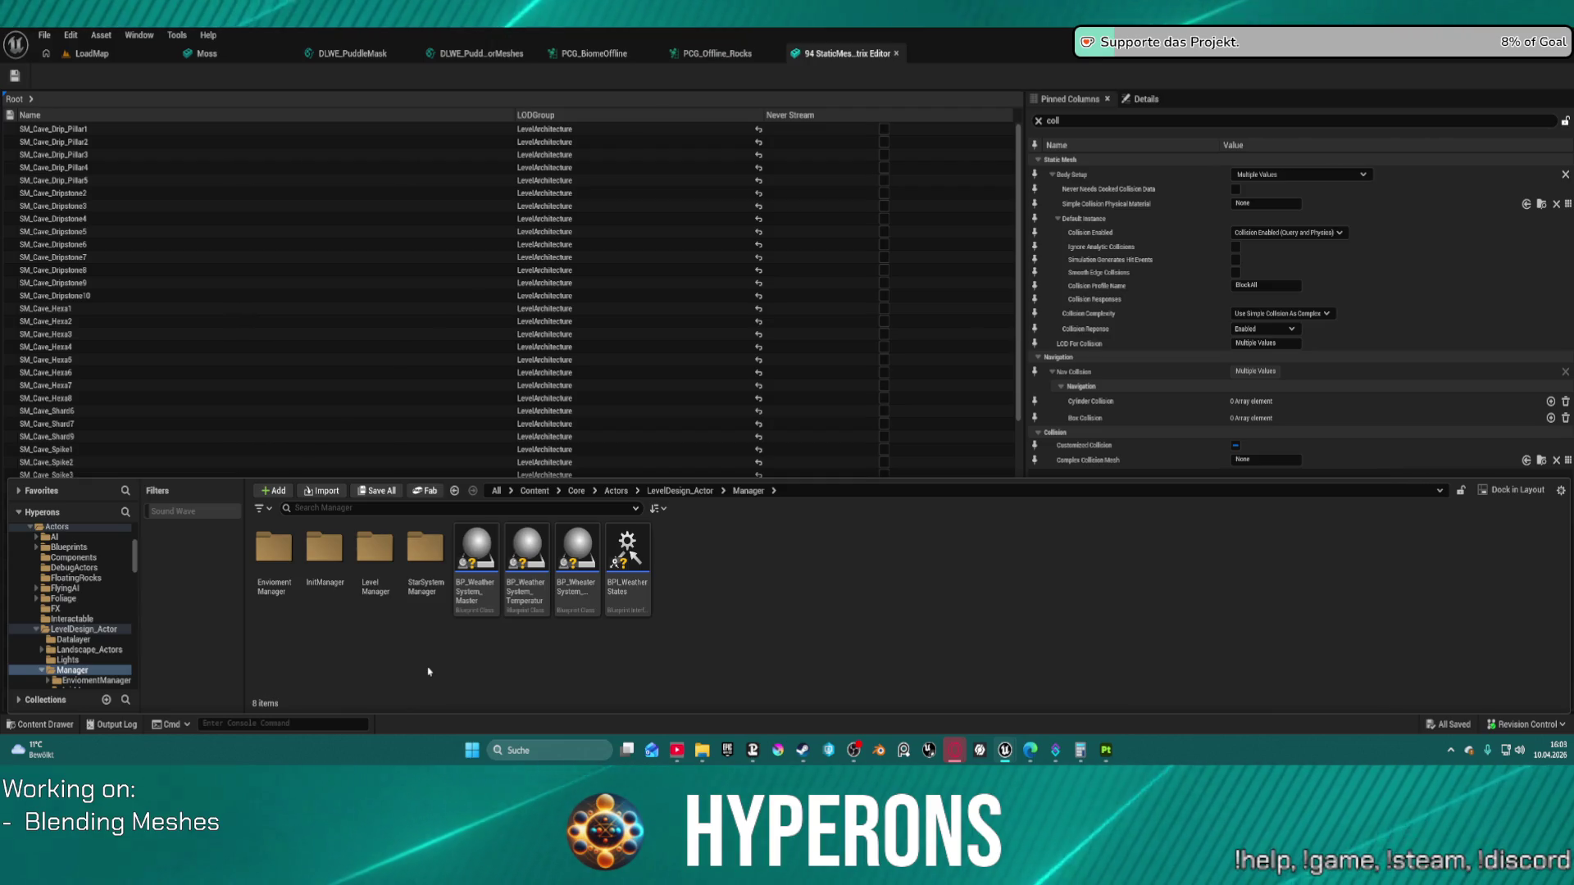
{"action": "double_click", "coordinate": [274, 551]}
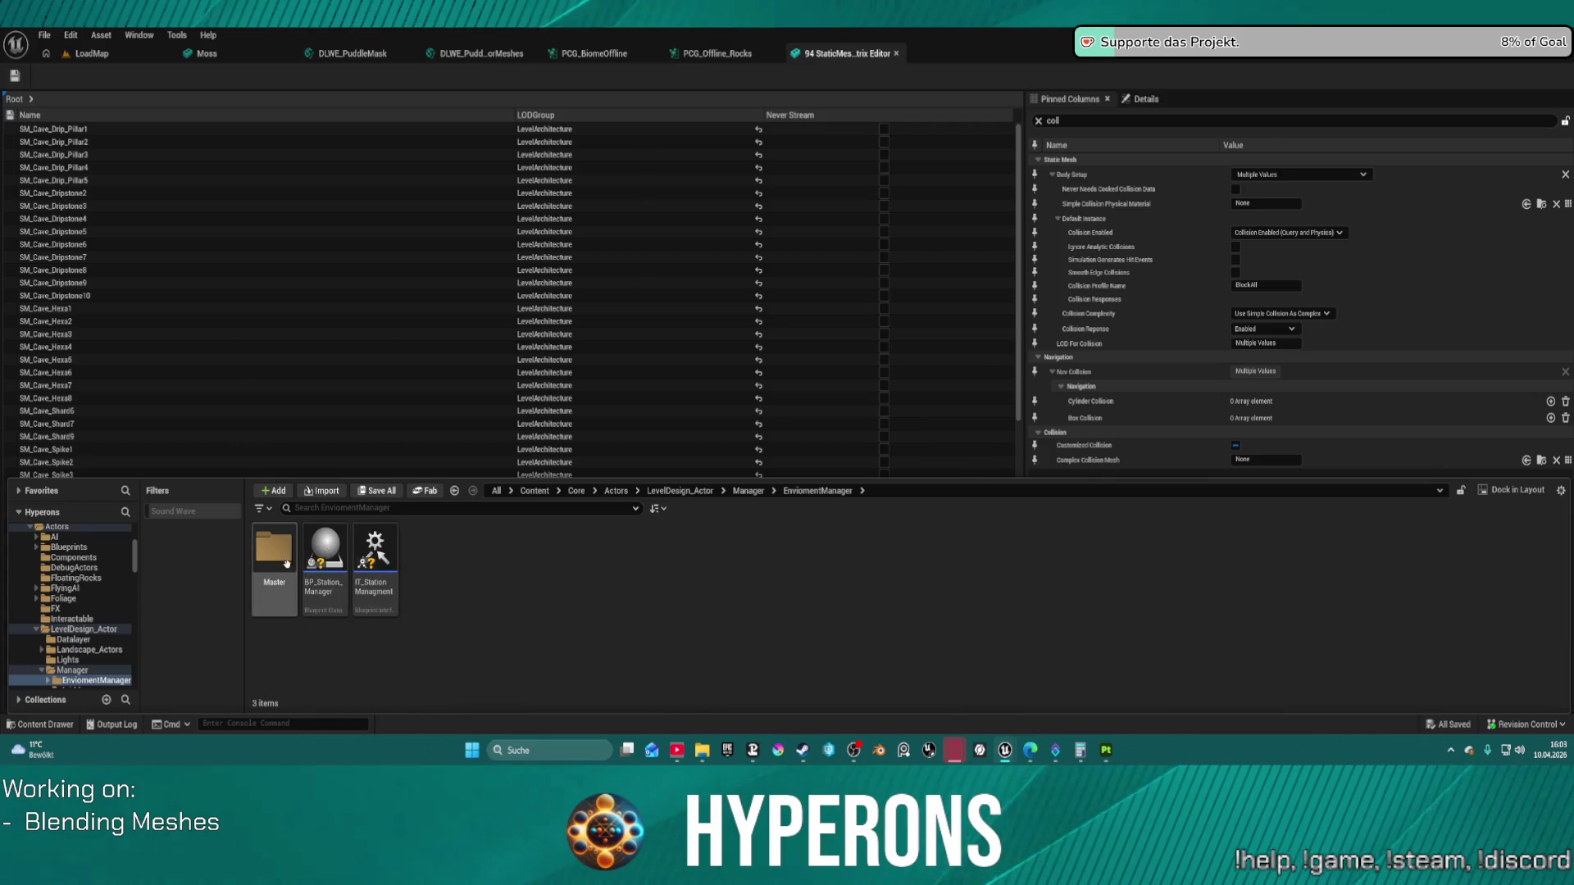
{"action": "double_click", "coordinate": [277, 550]}
{"action": "double_click", "coordinate": [275, 551]}
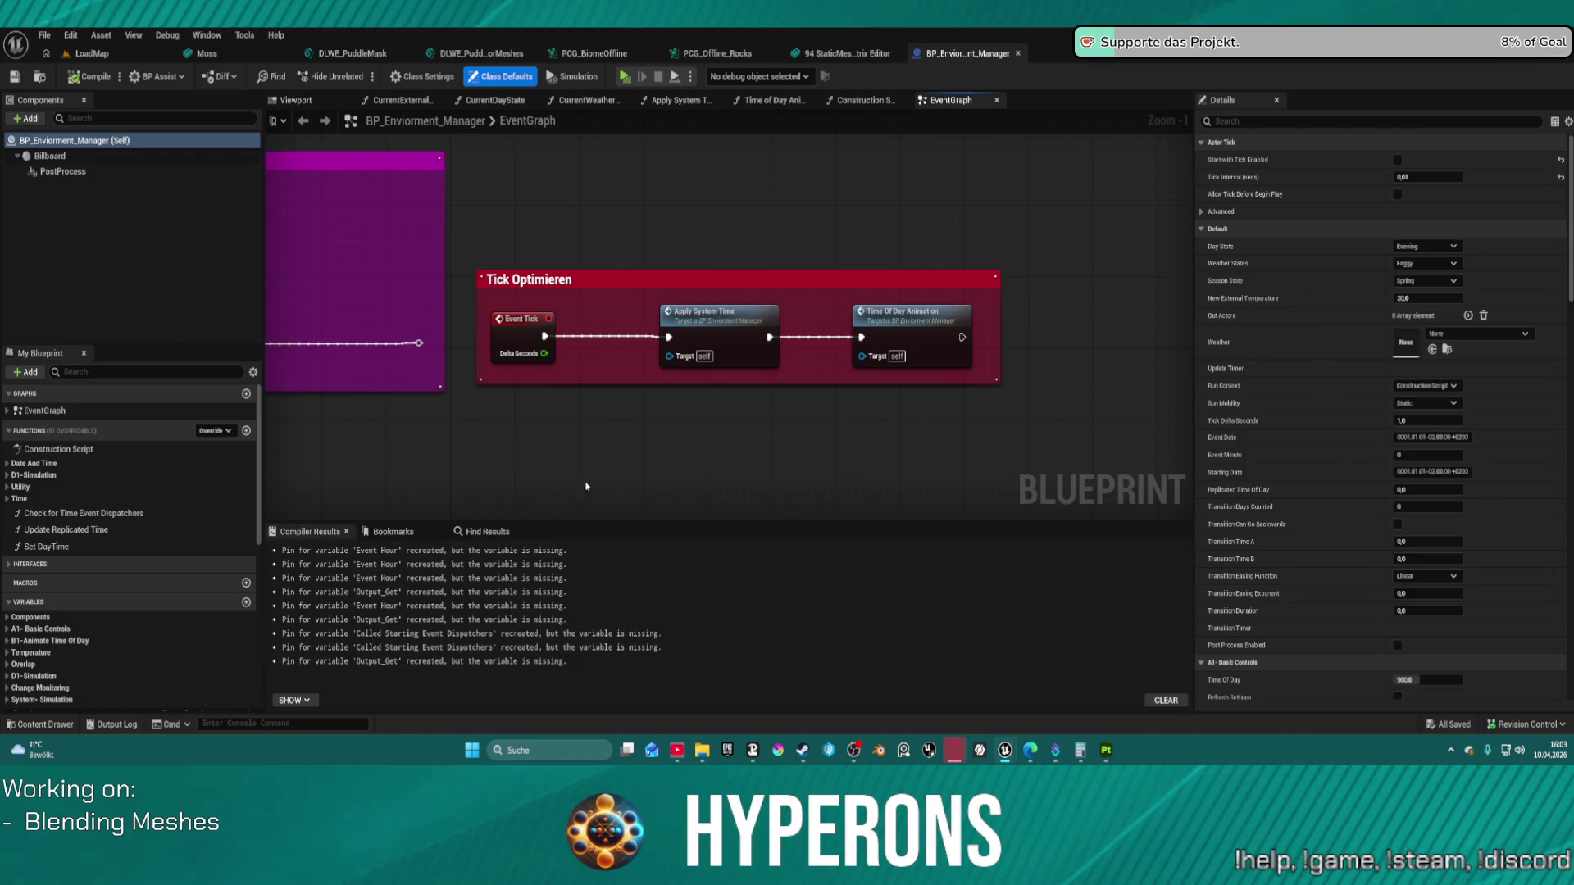
Step: Look over the Init group's Clock and Delay nodes, then bring up the Master folder's assets
{"action": "scroll", "coordinate": [695, 418], "scroll_direction": "down", "scroll_amount": 4}
{"action": "scroll", "coordinate": [576, 335], "scroll_direction": "up", "scroll_amount": 3}
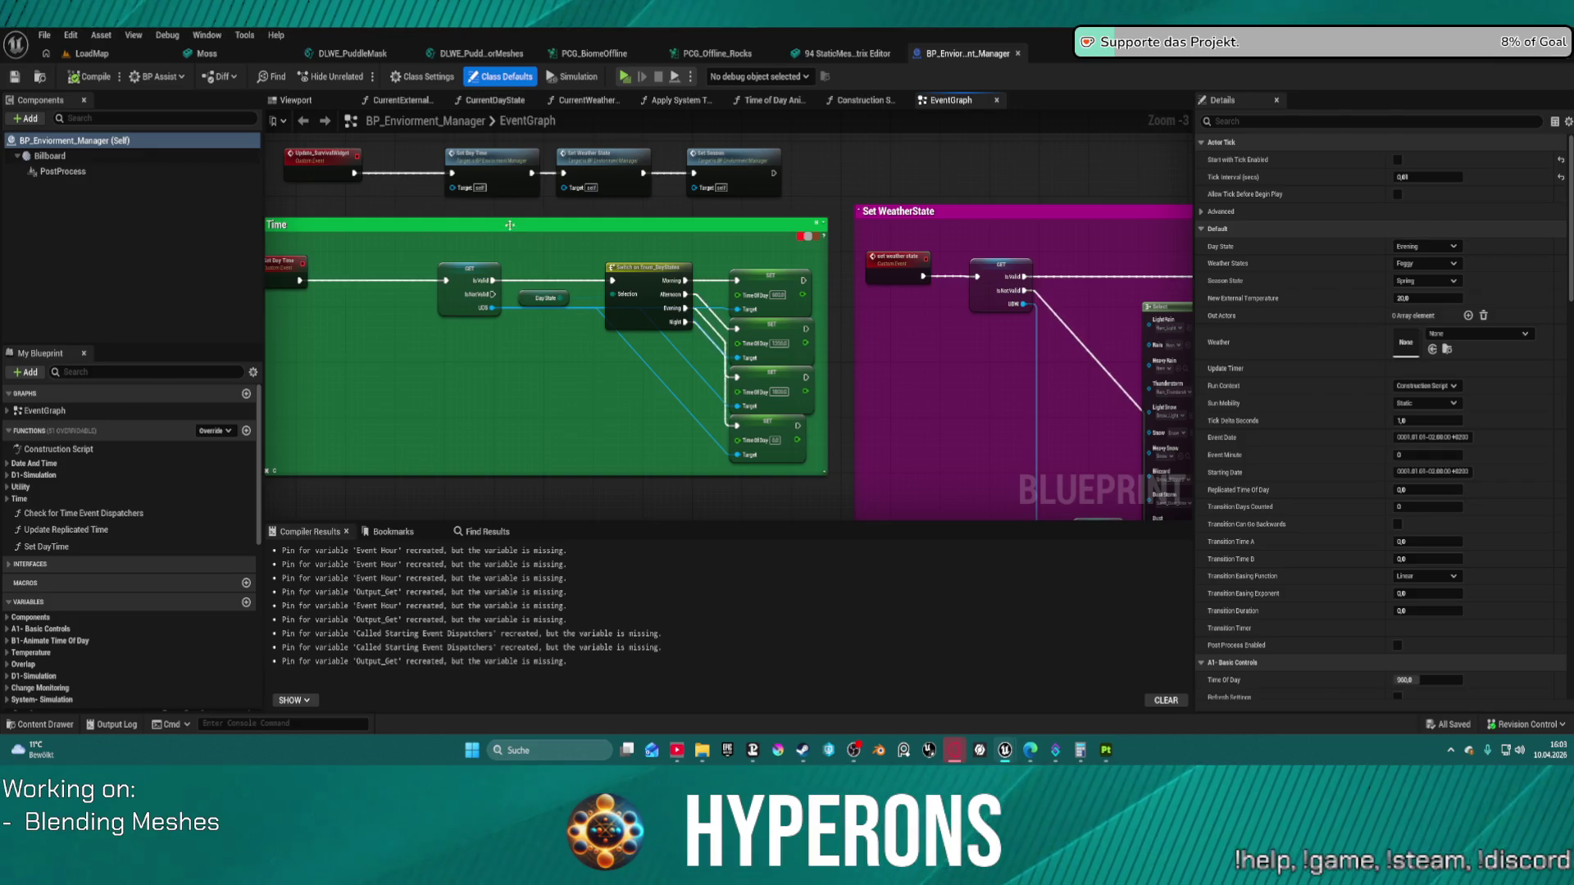
{"action": "mouse_move", "coordinate": [503, 224]}
{"action": "left_mouse_down"}
{"action": "mouse_move", "coordinate": [855, 400]}
{"action": "mouse_move", "coordinate": [881, 435]}
{"action": "mouse_move", "coordinate": [957, 383]}
{"action": "mouse_move", "coordinate": [984, 481]}
{"action": "left_mouse_up"}
{"action": "left_click_drag", "start_coordinate": [573, 330], "coordinate": [505, 414]}
{"action": "mouse_move", "coordinate": [807, 285]}
{"action": "left_mouse_down"}
{"action": "mouse_move", "coordinate": [868, 352]}
{"action": "mouse_move", "coordinate": [683, 196]}
{"action": "left_mouse_up"}
{"action": "scroll", "coordinate": [869, 352], "scroll_direction": "down", "scroll_amount": 1}
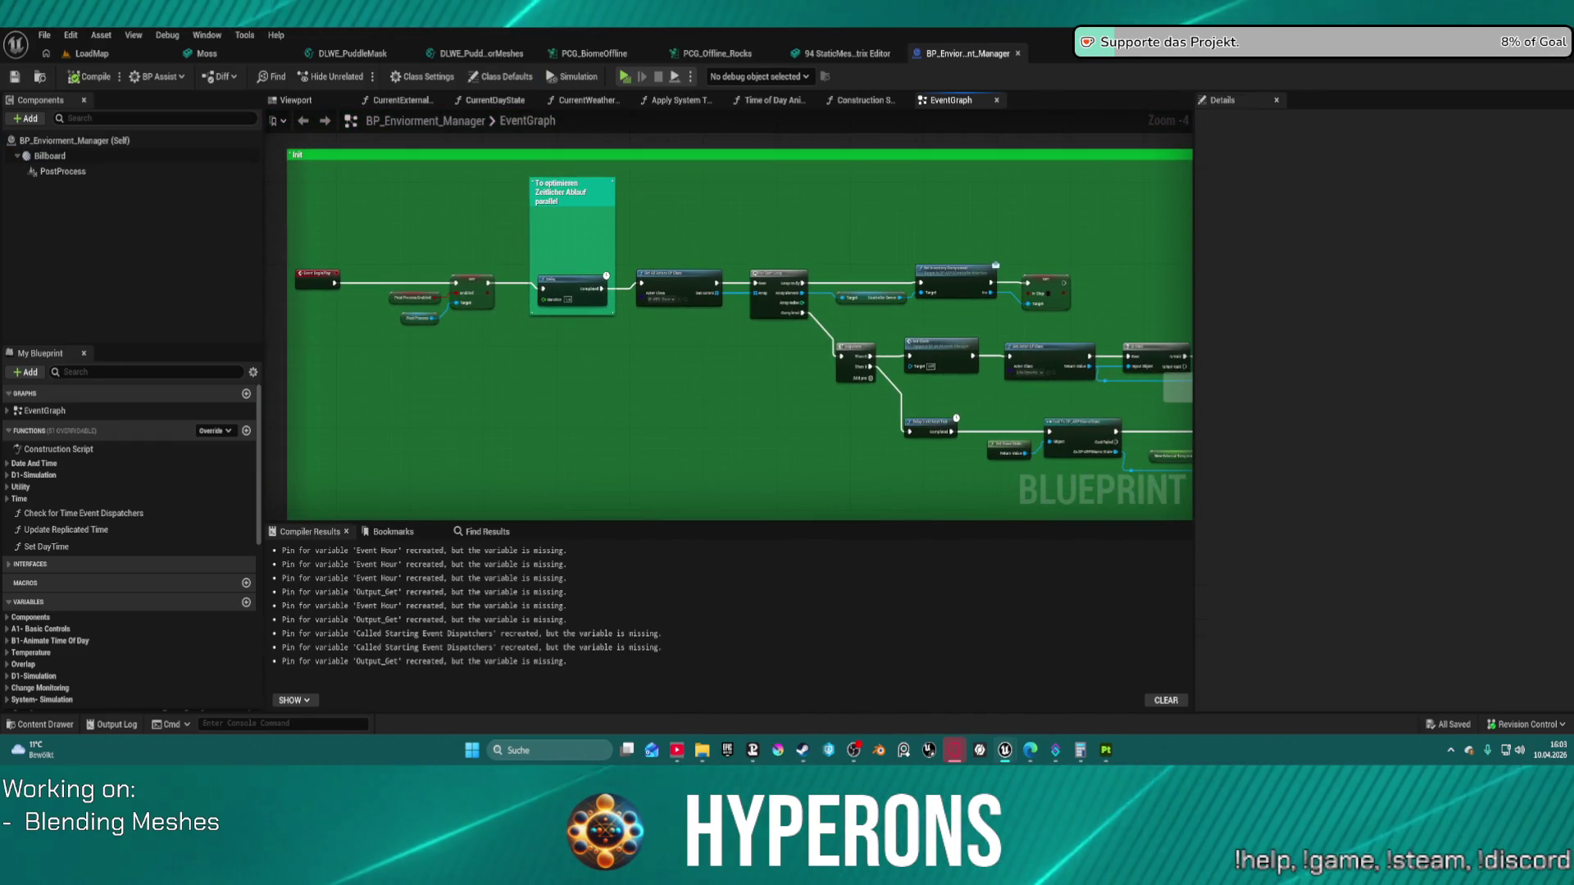
{"action": "scroll", "coordinate": [274, 245], "scroll_direction": "down", "scroll_amount": 5}
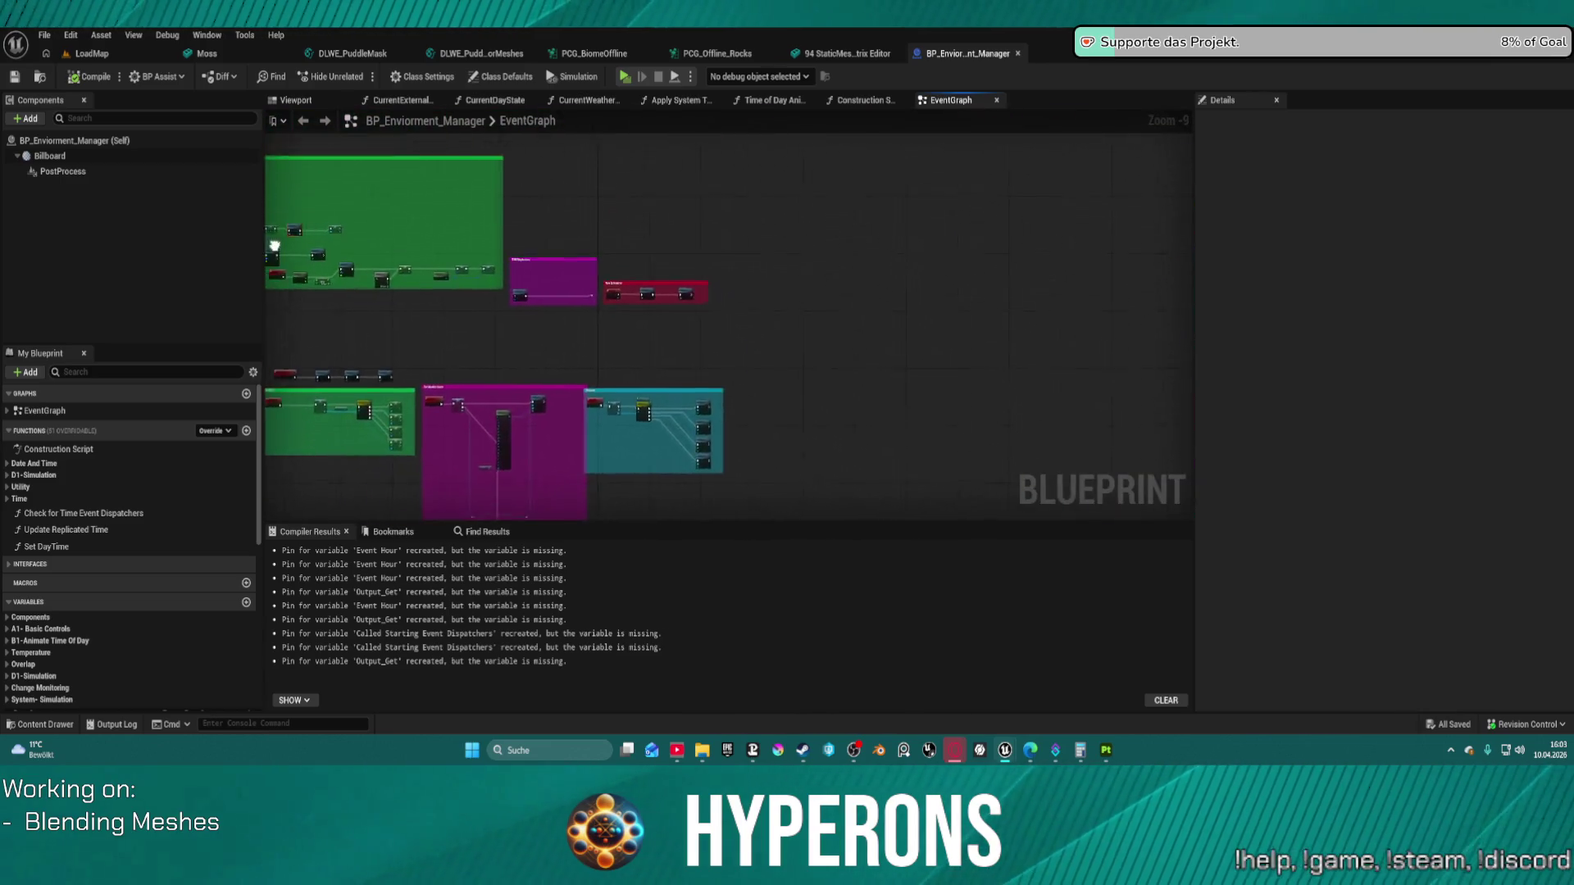
{"action": "scroll", "coordinate": [275, 245], "scroll_direction": "up", "scroll_amount": 2}
{"action": "key", "text": "ctrl+space"}
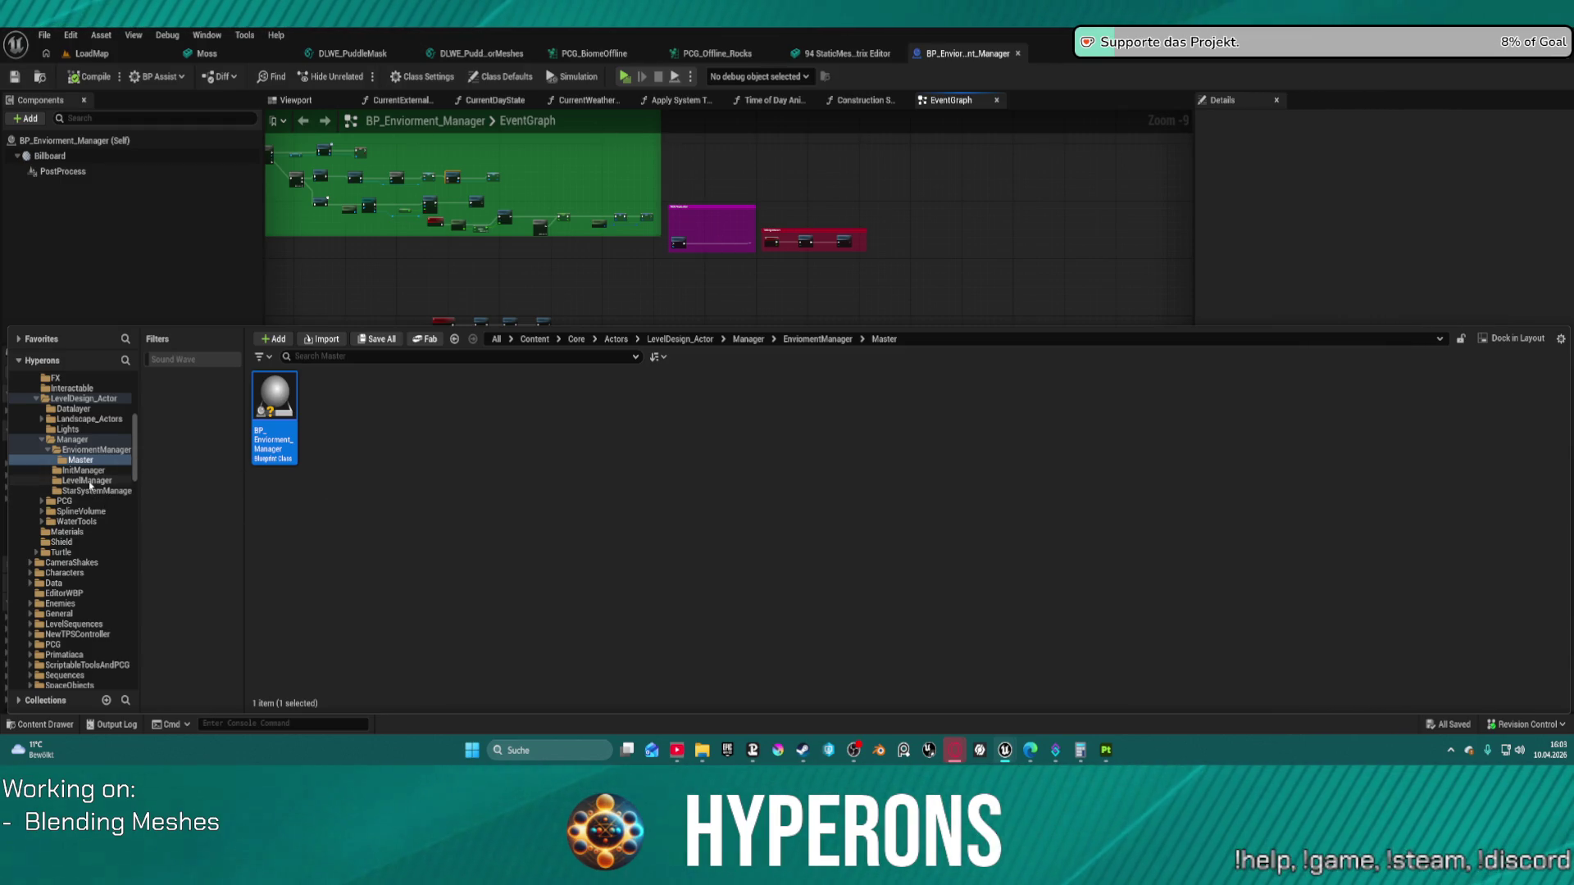
Step: Check the StarSystemManager and LevelManager folders, then open the DialogueSystem blueprint from Systems > DialogueSystem
{"action": "left_click", "coordinate": [97, 491]}
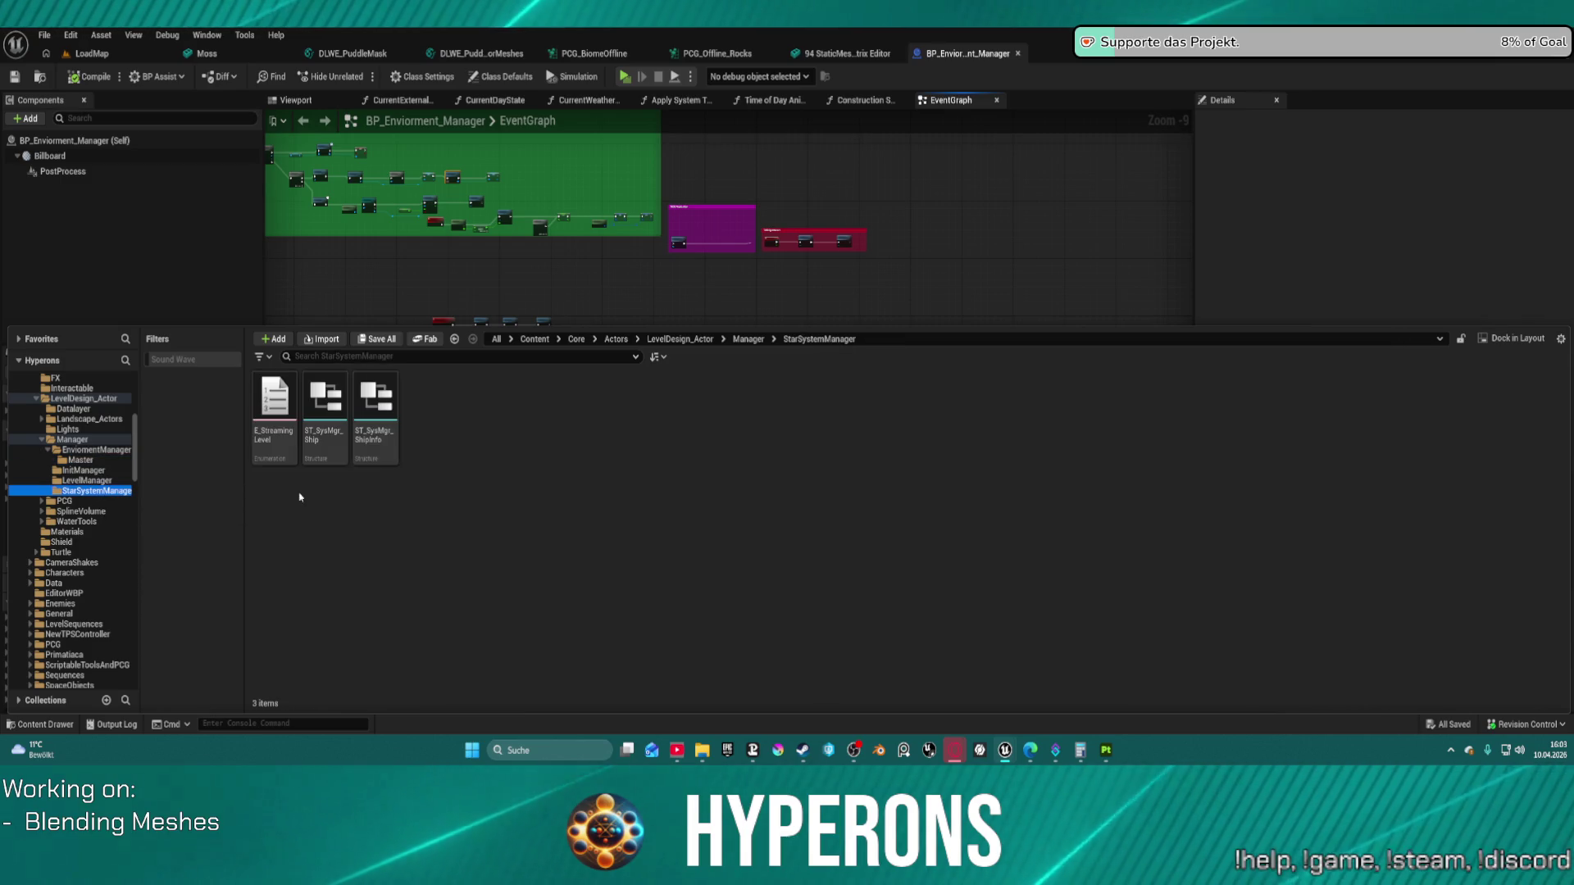
{"action": "left_click", "coordinate": [82, 480]}
{"action": "scroll", "coordinate": [86, 574], "scroll_direction": "down", "scroll_amount": 4}
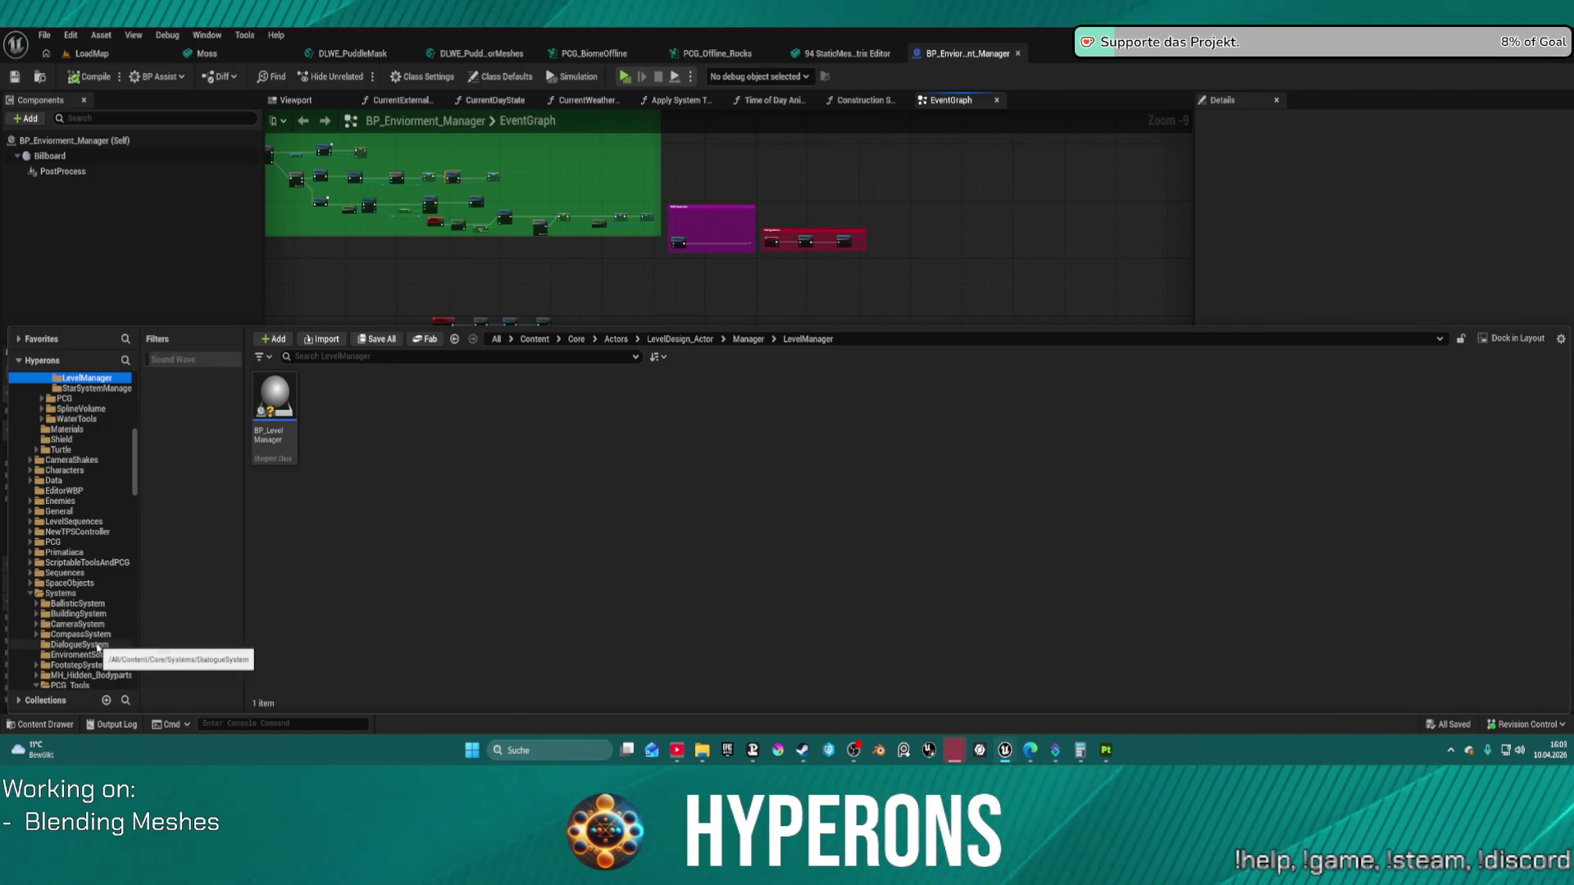
{"action": "left_click", "coordinate": [98, 646]}
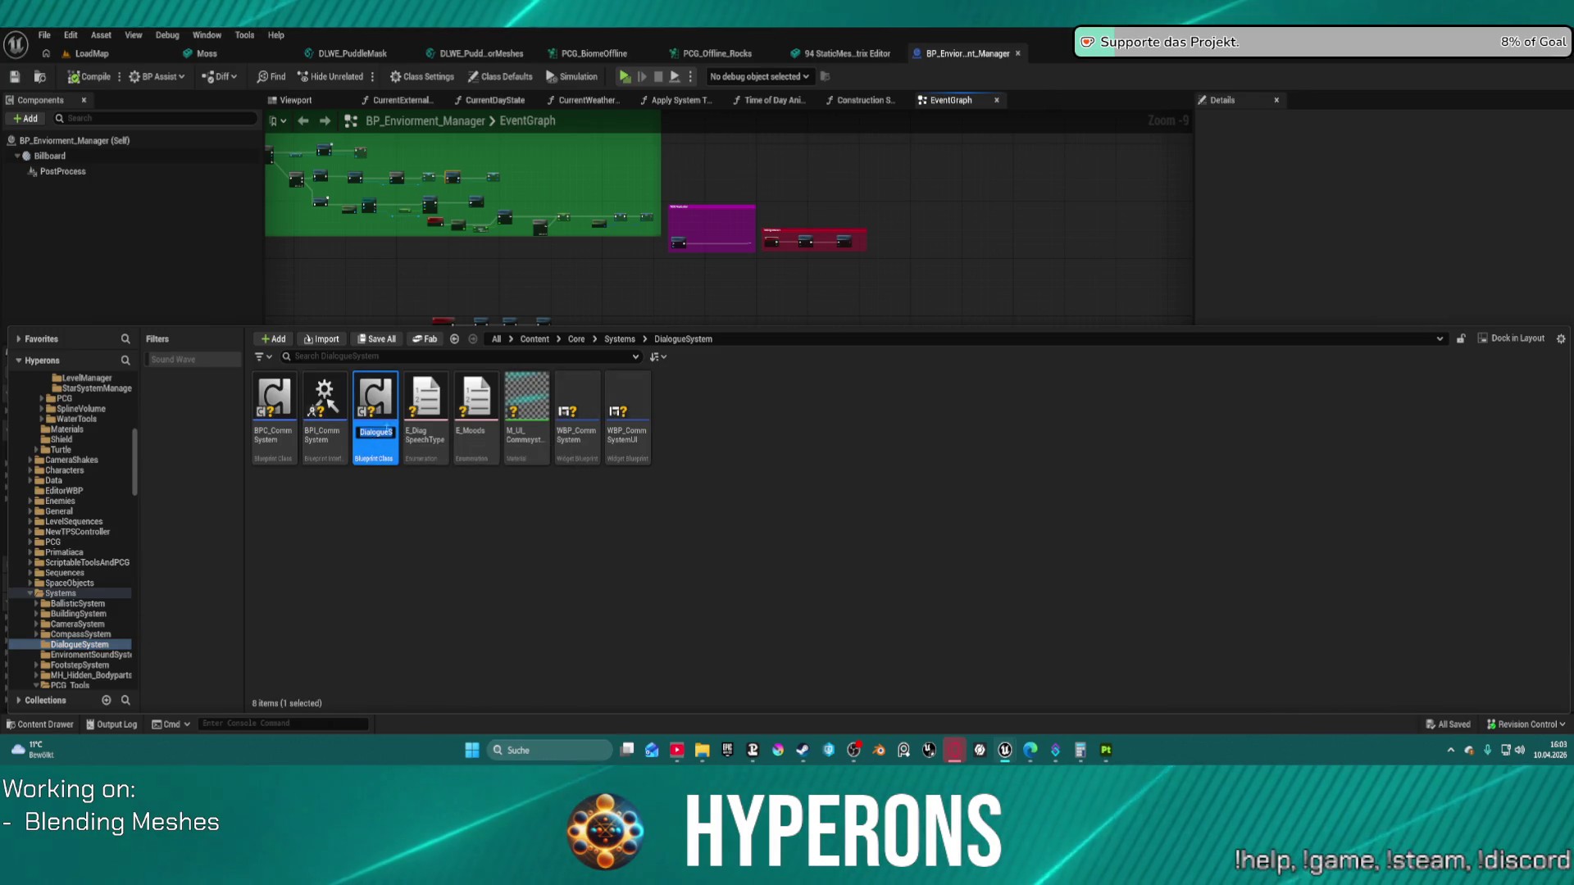
{"action": "double_click", "coordinate": [375, 400]}
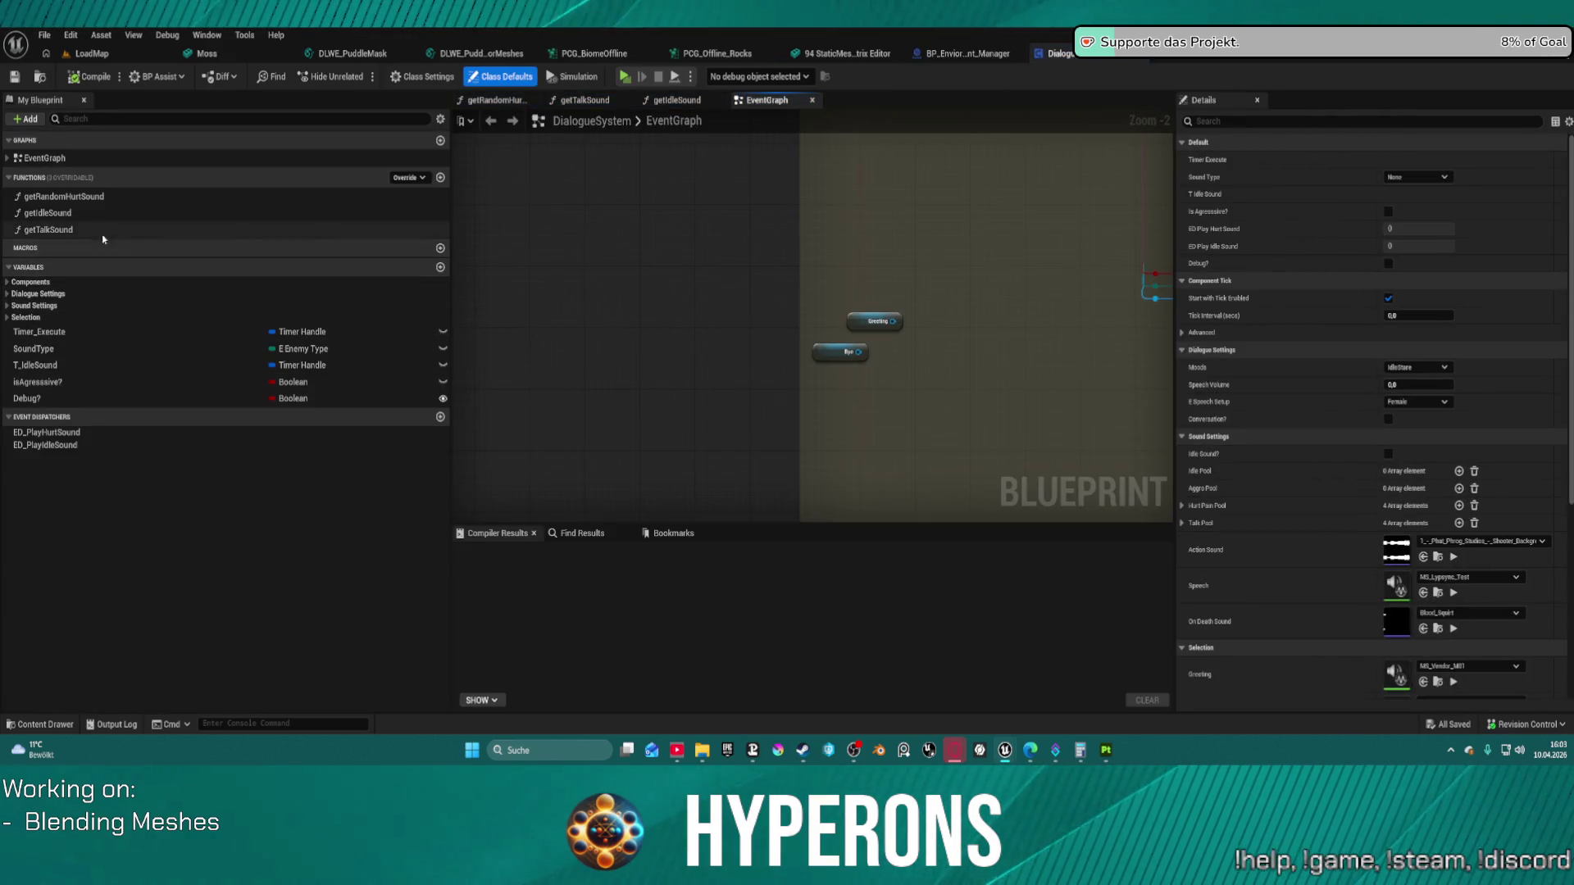
Step: Survey the DialogueSystem graph's triggers, clamp, random float, Branch and SetSpeechVolume nodes
{"action": "scroll", "coordinate": [500, 448], "scroll_direction": "down", "scroll_amount": 9}
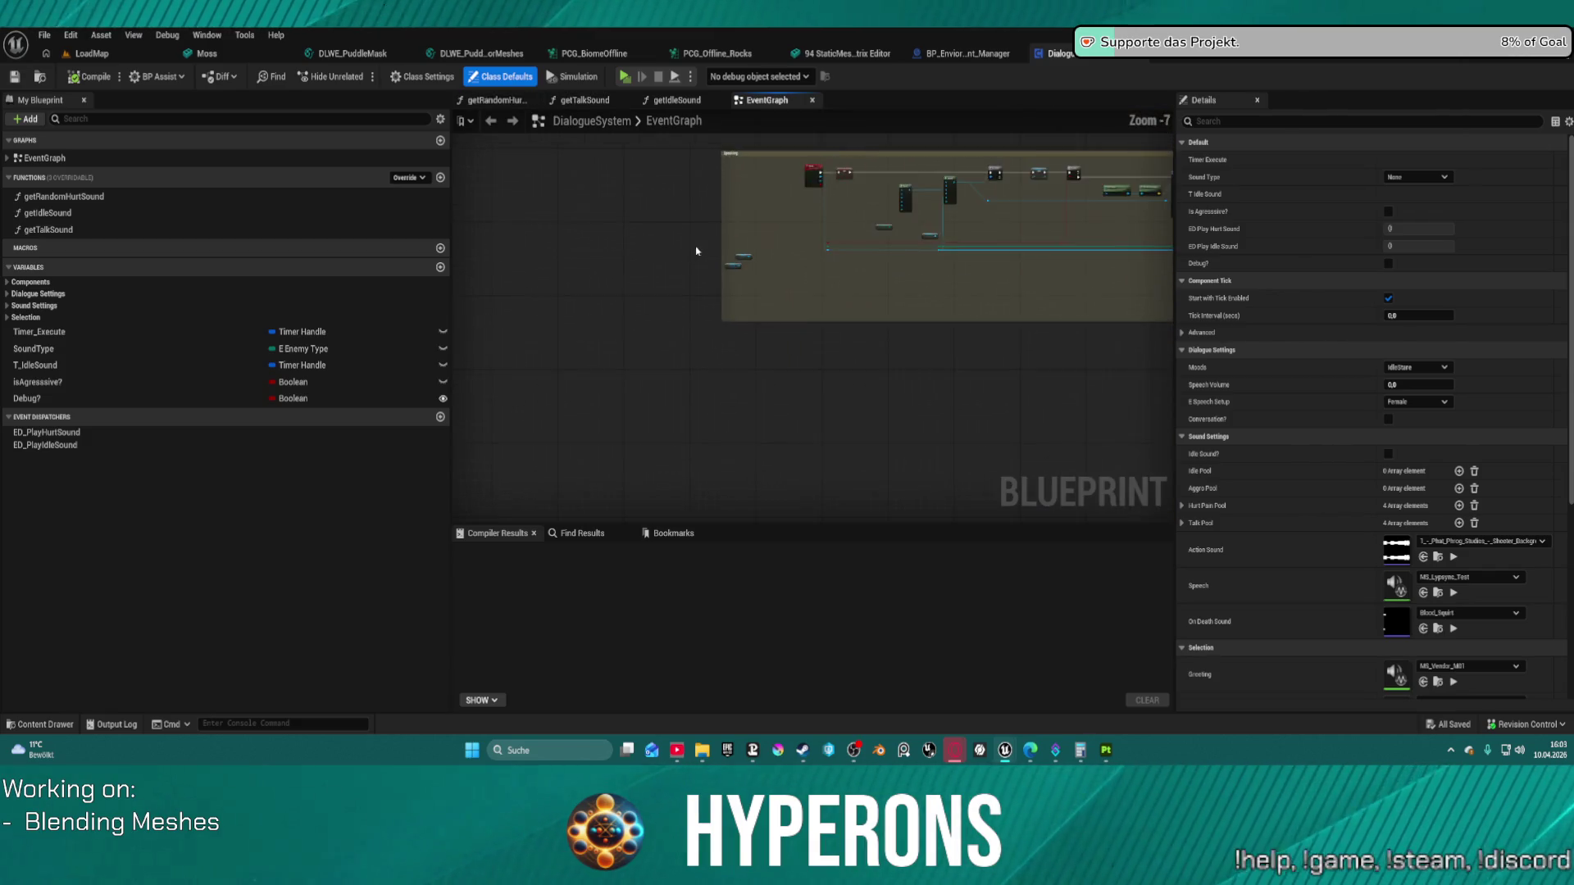
{"action": "scroll", "coordinate": [500, 449], "scroll_direction": "up", "scroll_amount": 9}
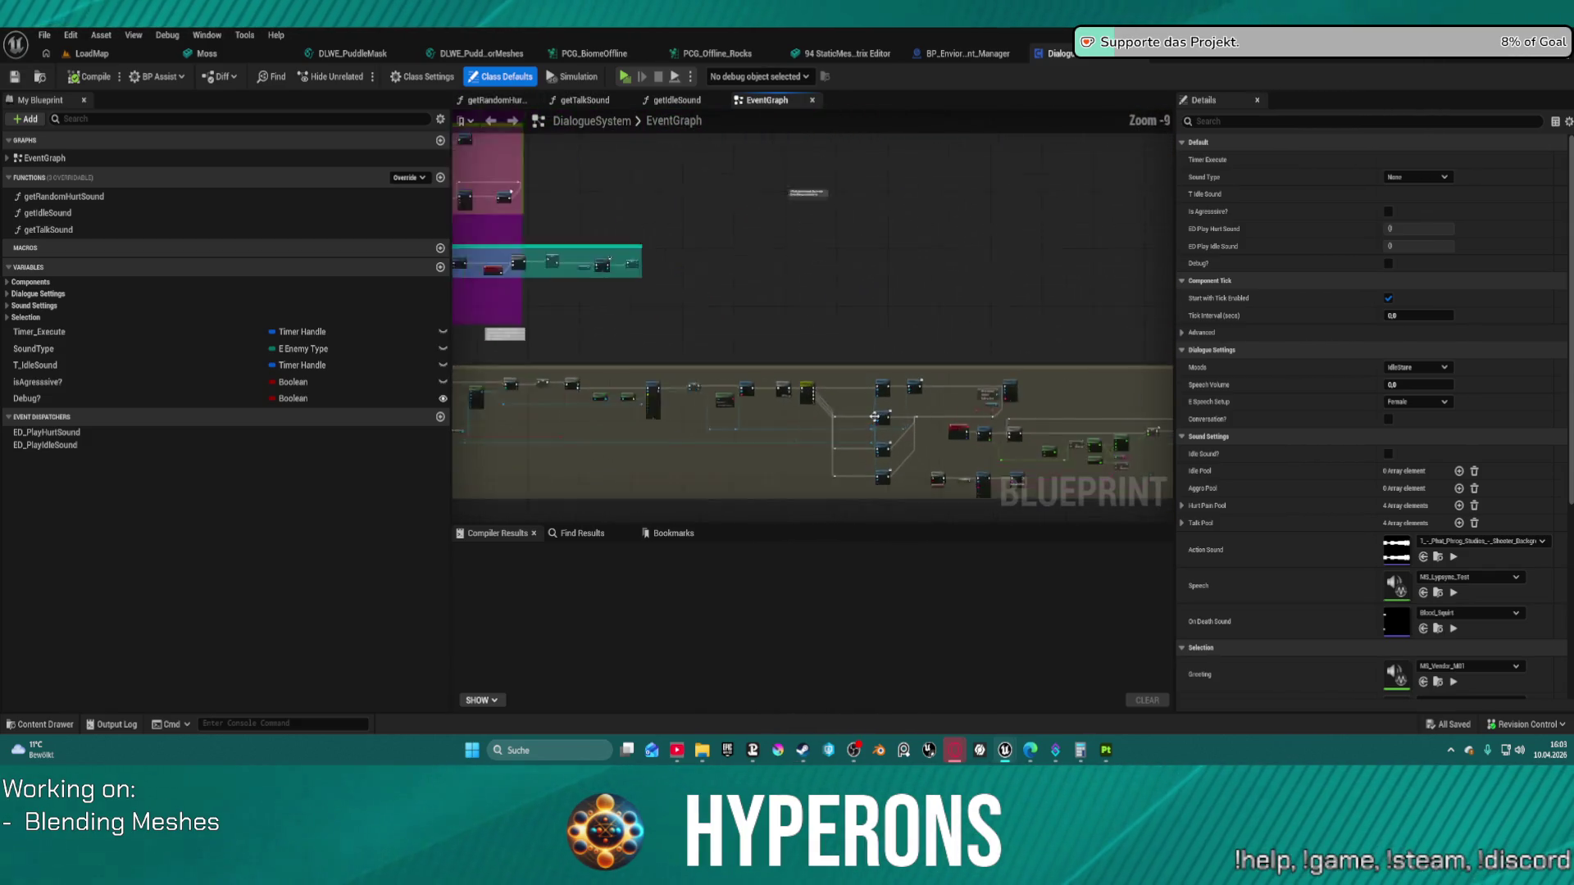
{"action": "left_click_drag", "start_coordinate": [596, 348], "coordinate": [606, 74]}
{"action": "mouse_move", "coordinate": [1066, 377]}
{"action": "left_mouse_down"}
{"action": "mouse_move", "coordinate": [1016, 348]}
{"action": "mouse_move", "coordinate": [402, 309]}
{"action": "left_mouse_up"}
{"action": "scroll", "coordinate": [911, 228], "scroll_direction": "down", "scroll_amount": 6}
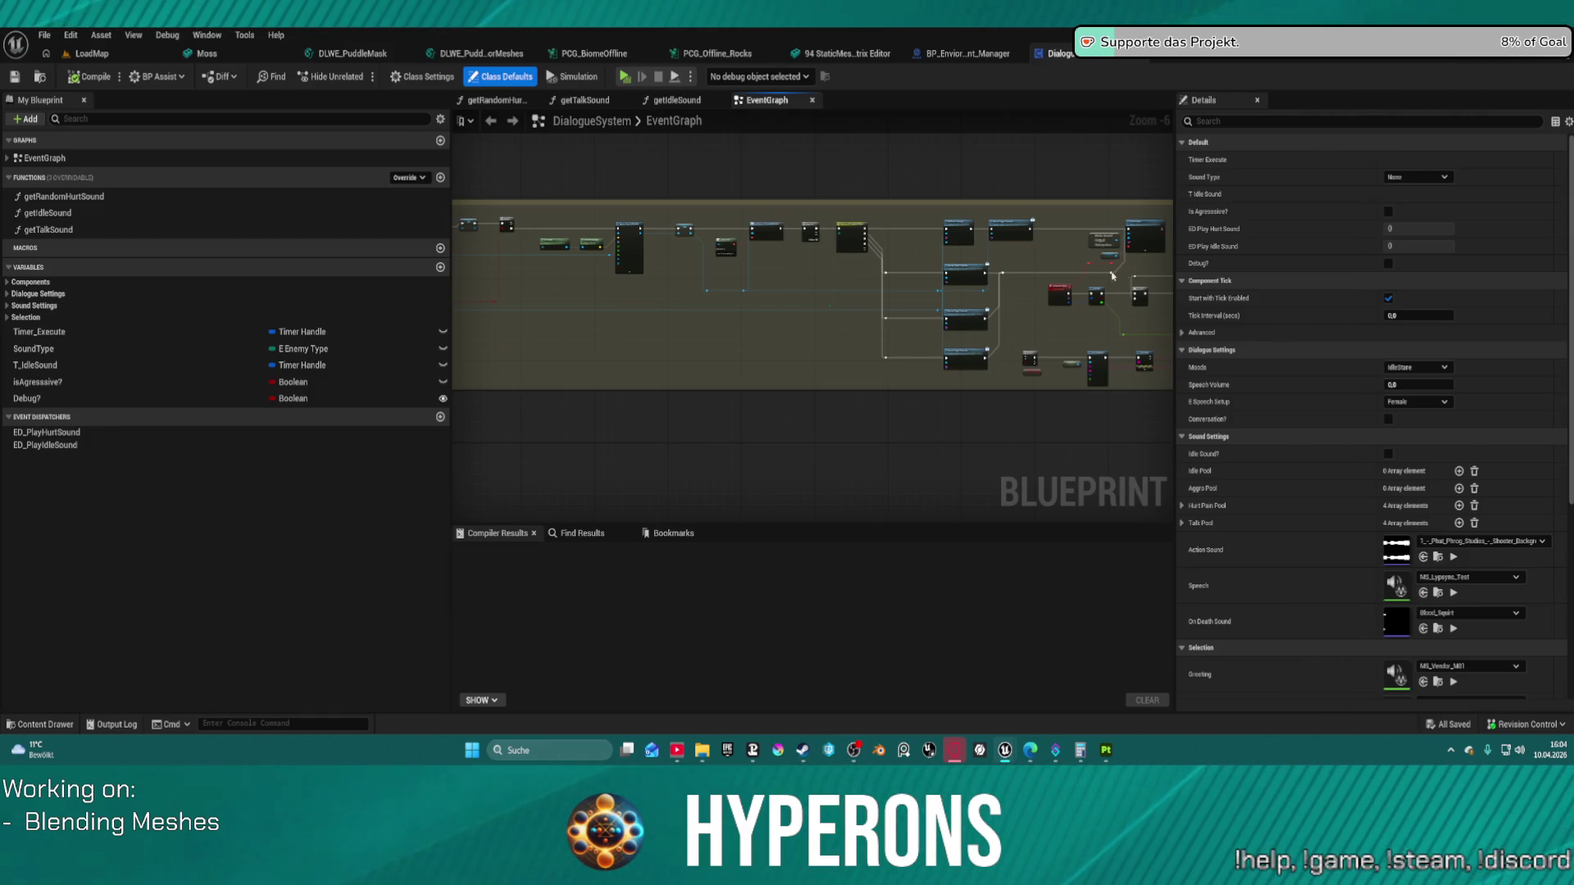
{"action": "scroll", "coordinate": [844, 346], "scroll_direction": "up", "scroll_amount": 5}
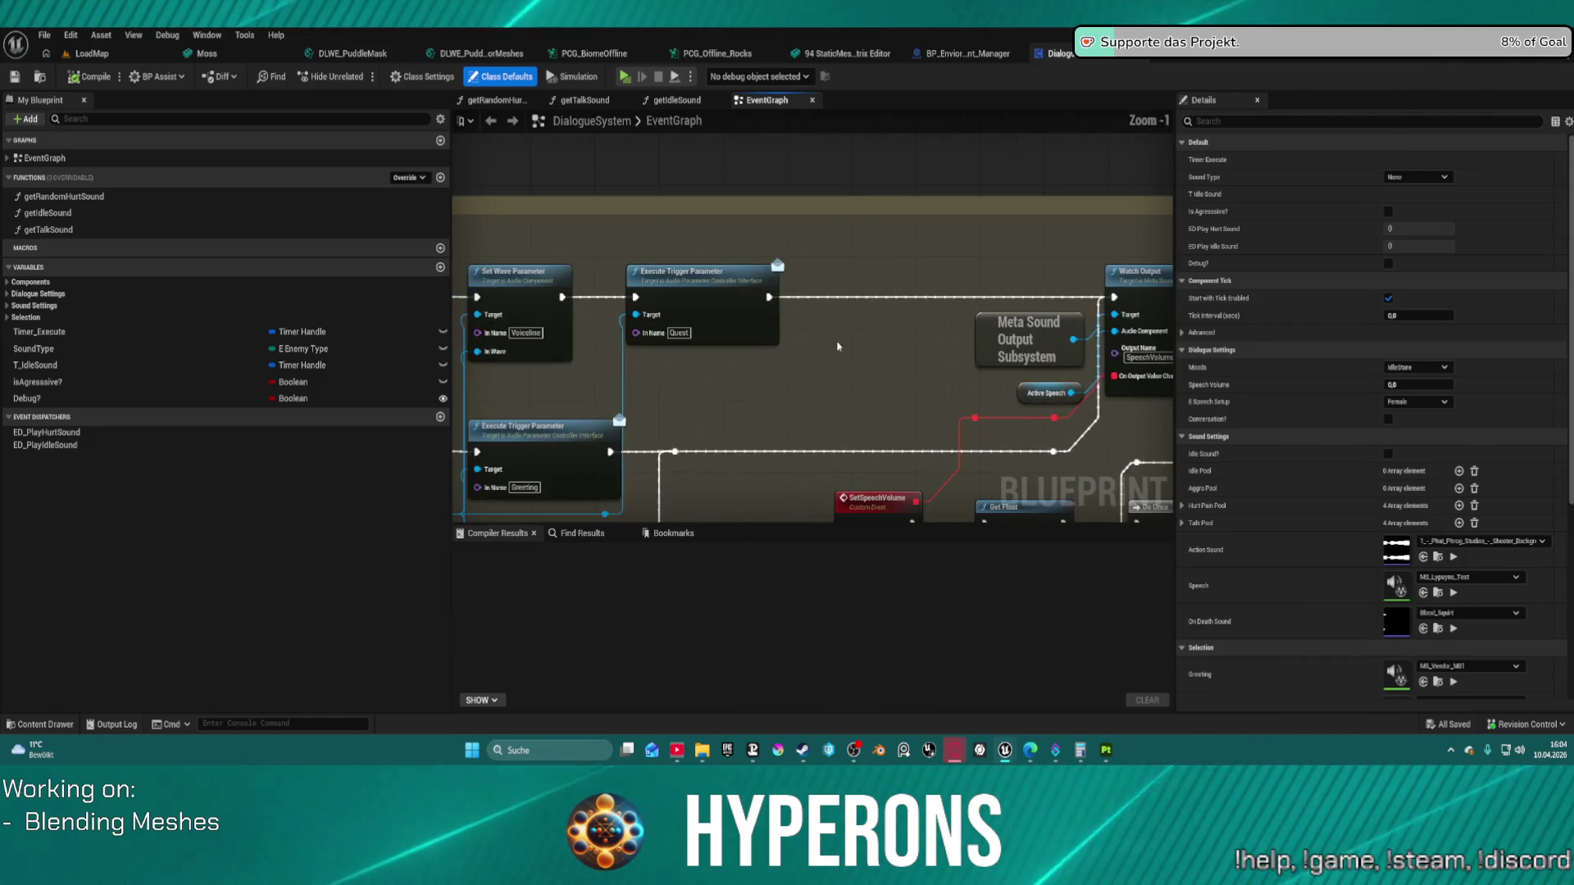
{"action": "mouse_move", "coordinate": [837, 346]}
{"action": "left_mouse_down"}
{"action": "mouse_move", "coordinate": [810, 290]}
{"action": "mouse_move", "coordinate": [782, 326]}
{"action": "left_mouse_up"}
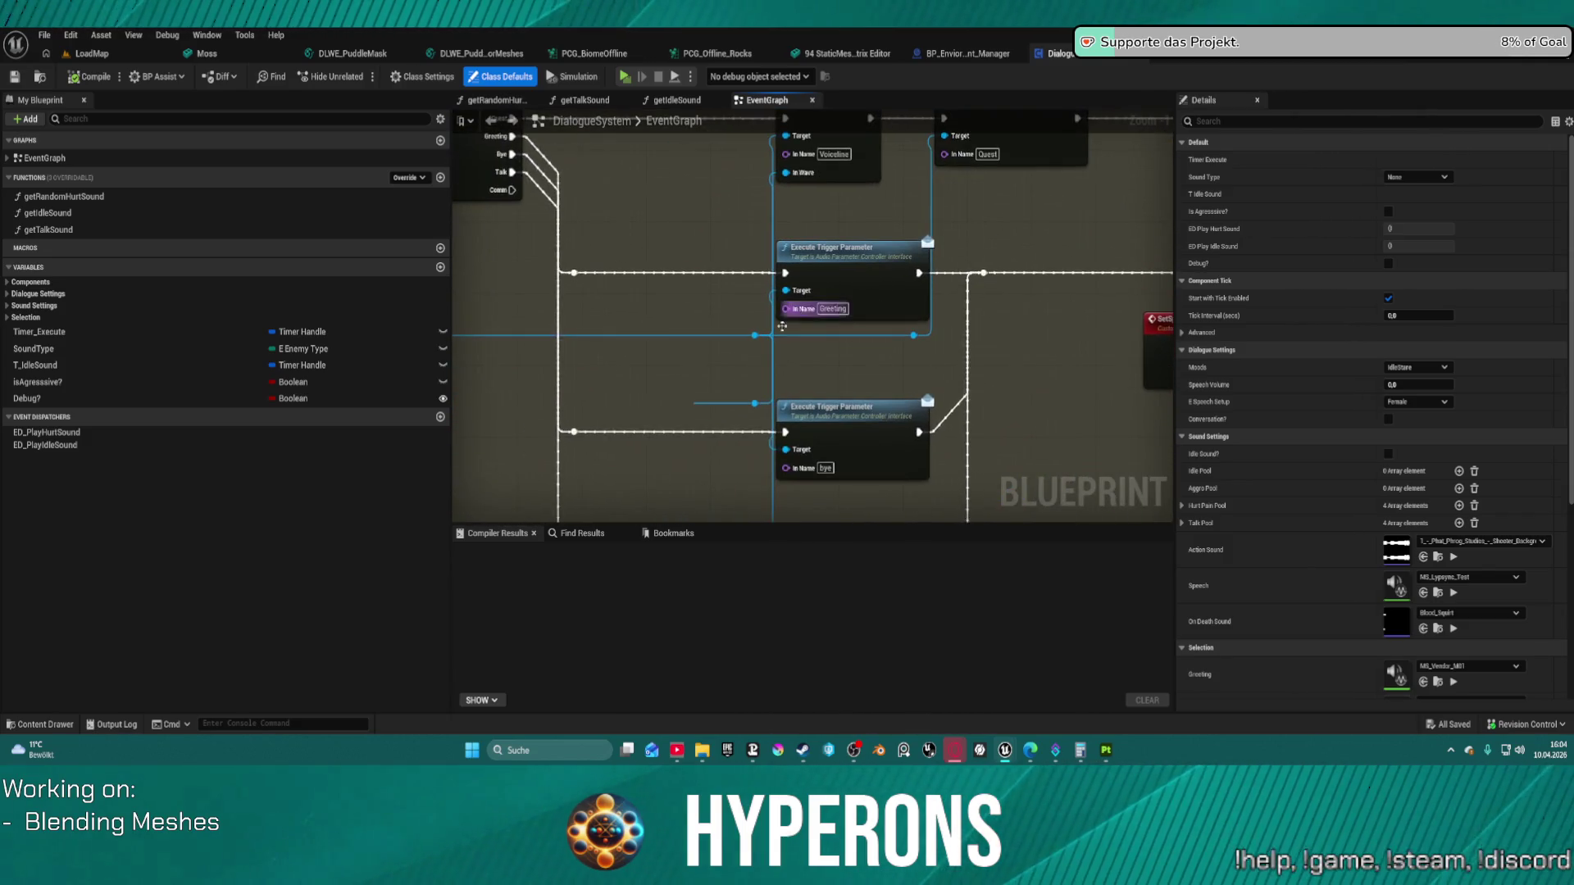
{"action": "mouse_move", "coordinate": [838, 402]}
{"action": "left_mouse_down"}
{"action": "mouse_move", "coordinate": [863, 325]}
{"action": "mouse_move", "coordinate": [900, 399]}
{"action": "mouse_move", "coordinate": [1008, 349]}
{"action": "mouse_move", "coordinate": [881, 285]}
{"action": "mouse_move", "coordinate": [926, 387]}
{"action": "mouse_move", "coordinate": [962, 382]}
{"action": "mouse_move", "coordinate": [769, 288]}
{"action": "mouse_move", "coordinate": [201, 245]}
{"action": "mouse_move", "coordinate": [815, 324]}
{"action": "mouse_move", "coordinate": [290, 315]}
{"action": "left_mouse_up"}
Step: Locate the quest speech MetaSound from the Select node's Quest pin and open it
{"action": "scroll", "coordinate": [769, 289], "scroll_direction": "up", "scroll_amount": 2}
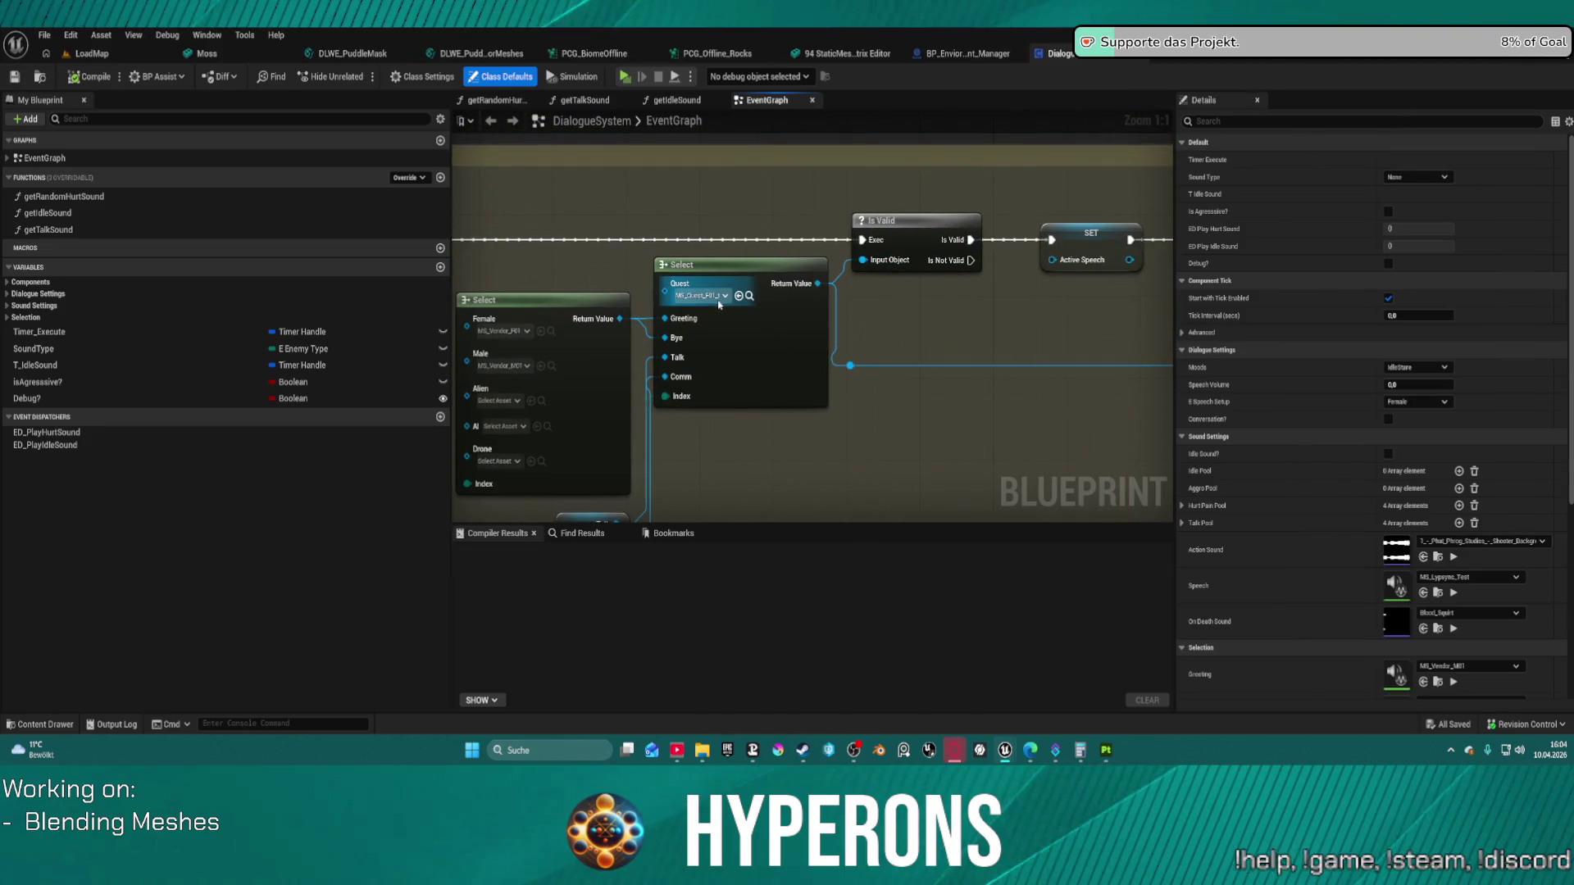
{"action": "left_click", "coordinate": [749, 296]}
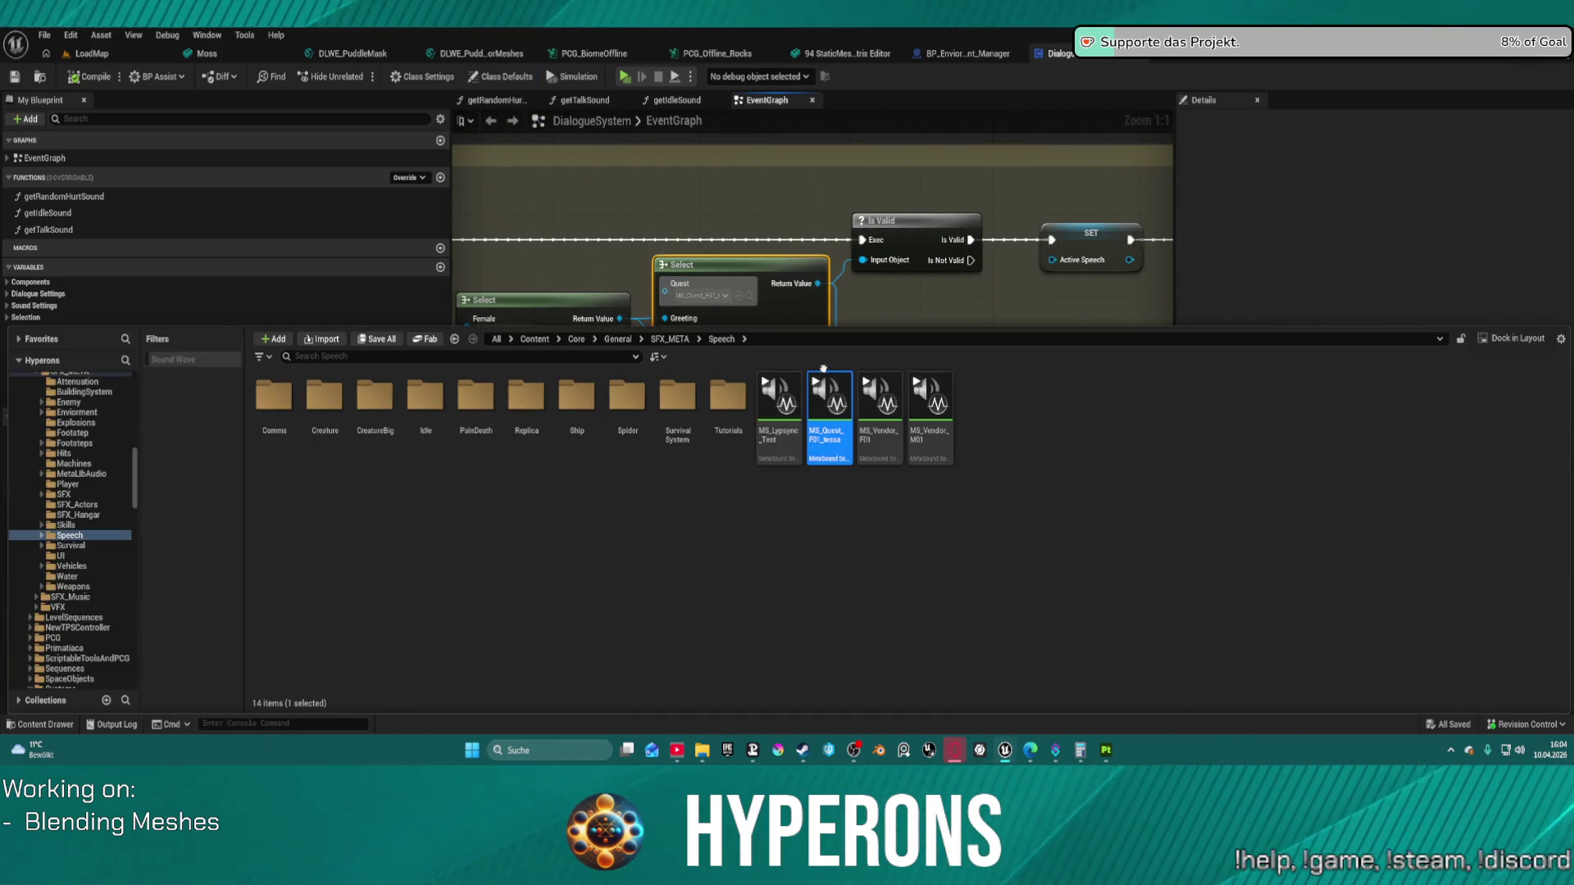
{"action": "double_click", "coordinate": [817, 383]}
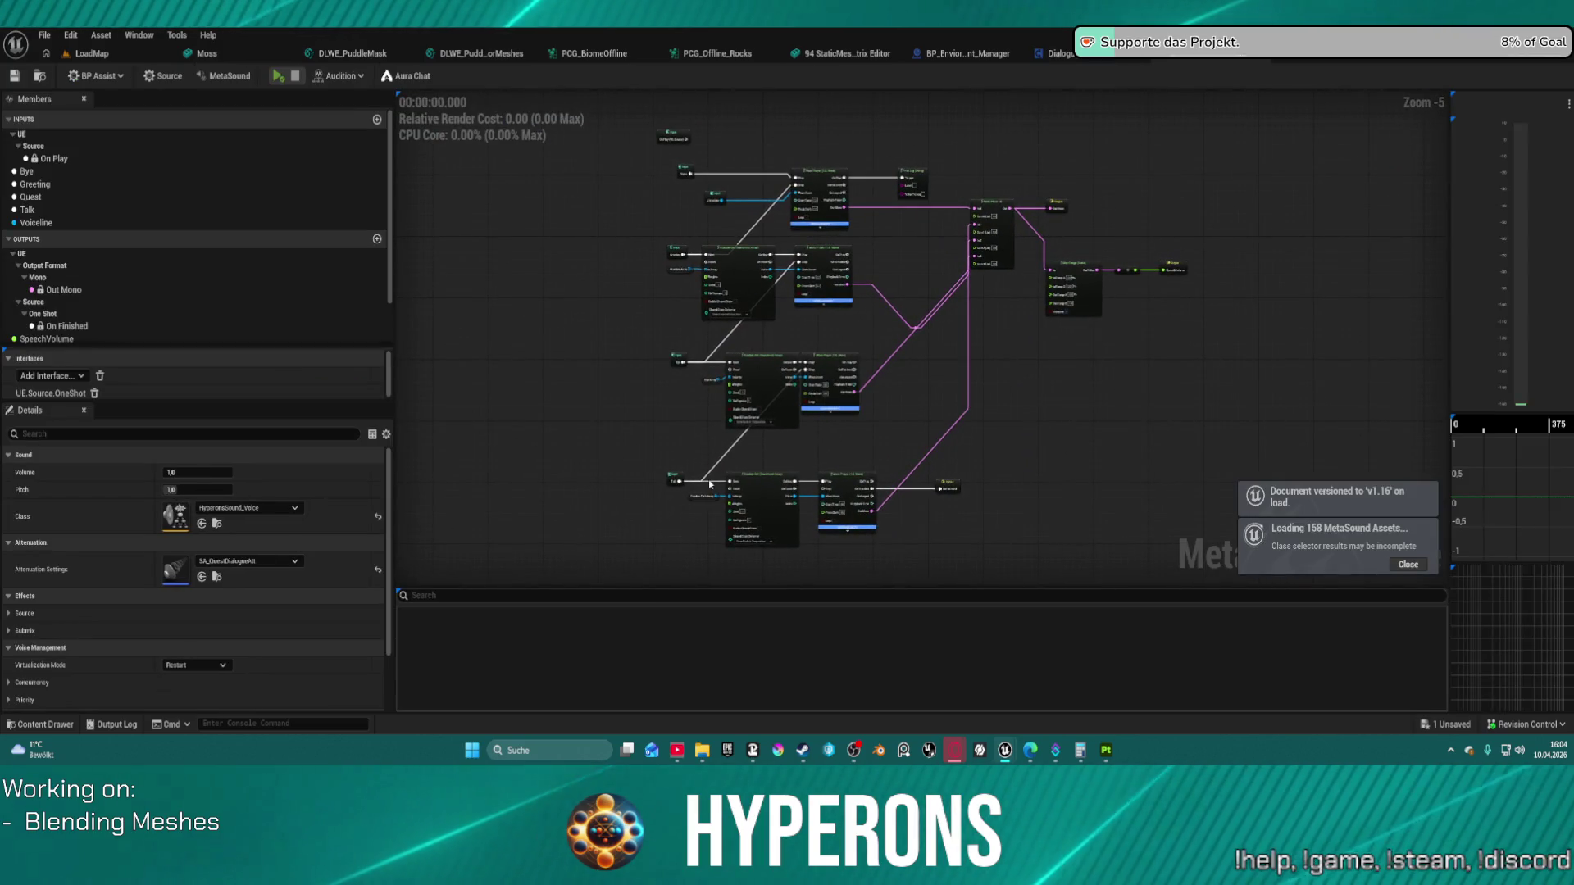
Step: Zoom around the quest speech MetaSound's wave player graph, then return to DialogueSystem
{"action": "scroll", "coordinate": [901, 492], "scroll_direction": "up", "scroll_amount": 6}
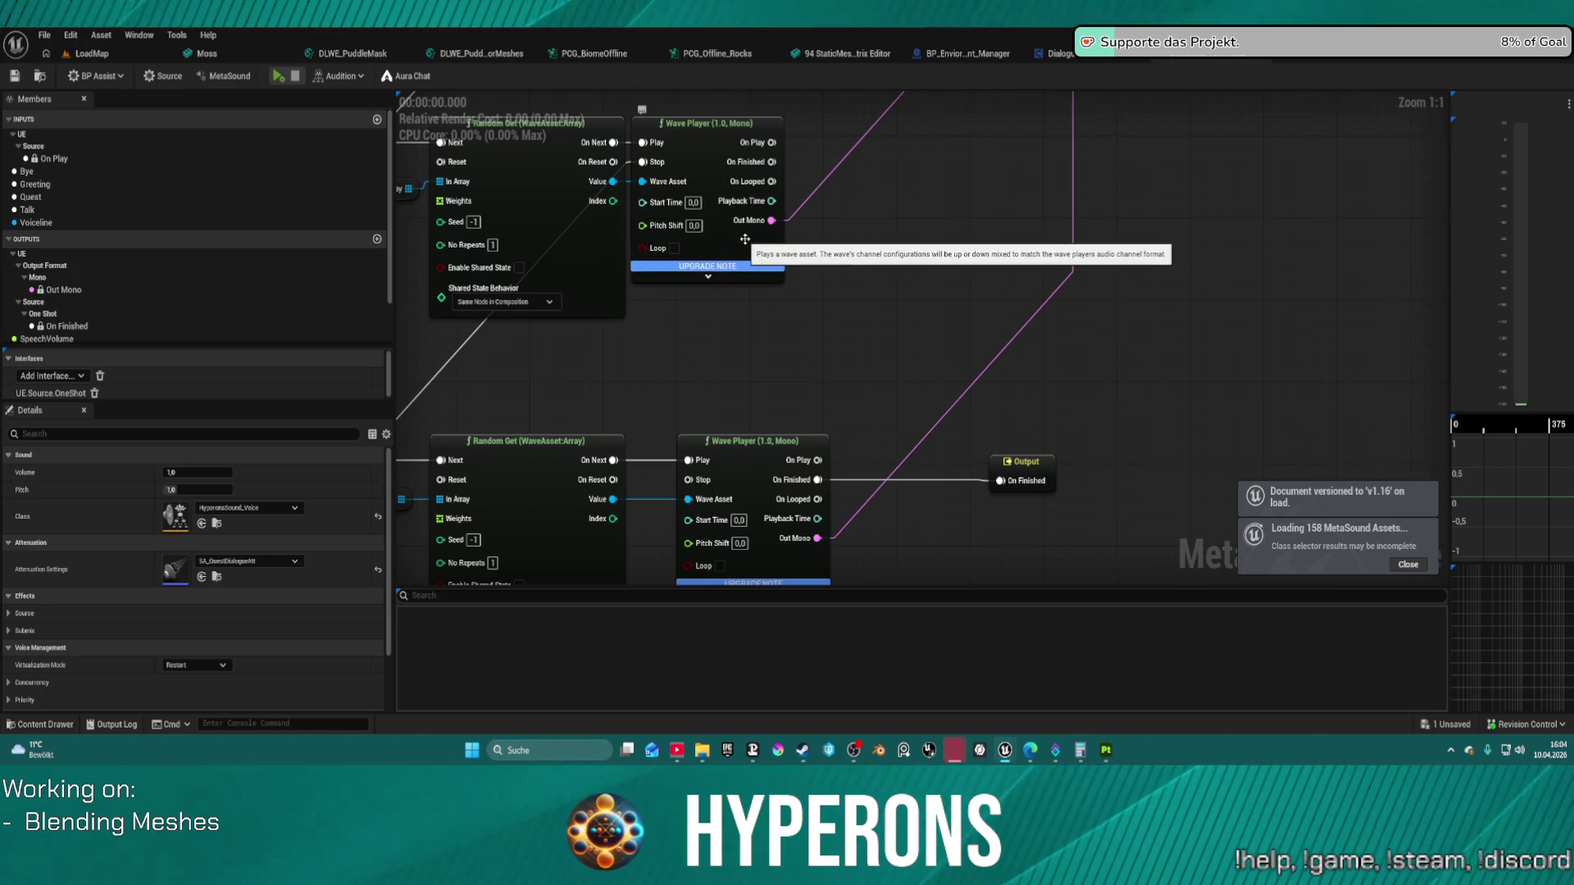
{"action": "scroll", "coordinate": [720, 248], "scroll_direction": "down", "scroll_amount": 4}
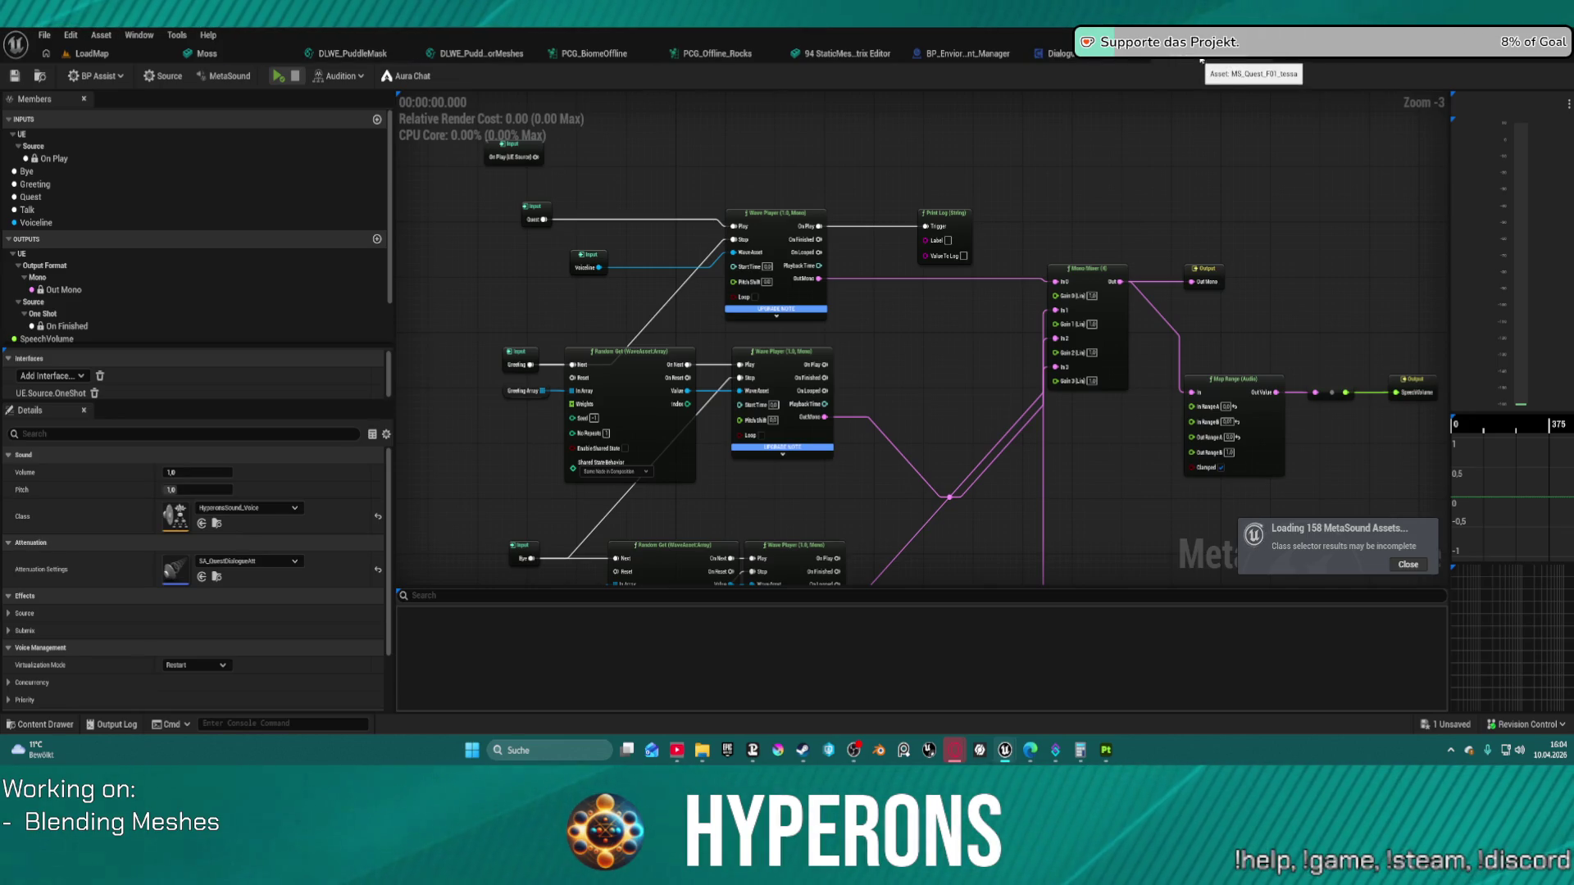
{"action": "left_click", "coordinate": [1203, 54]}
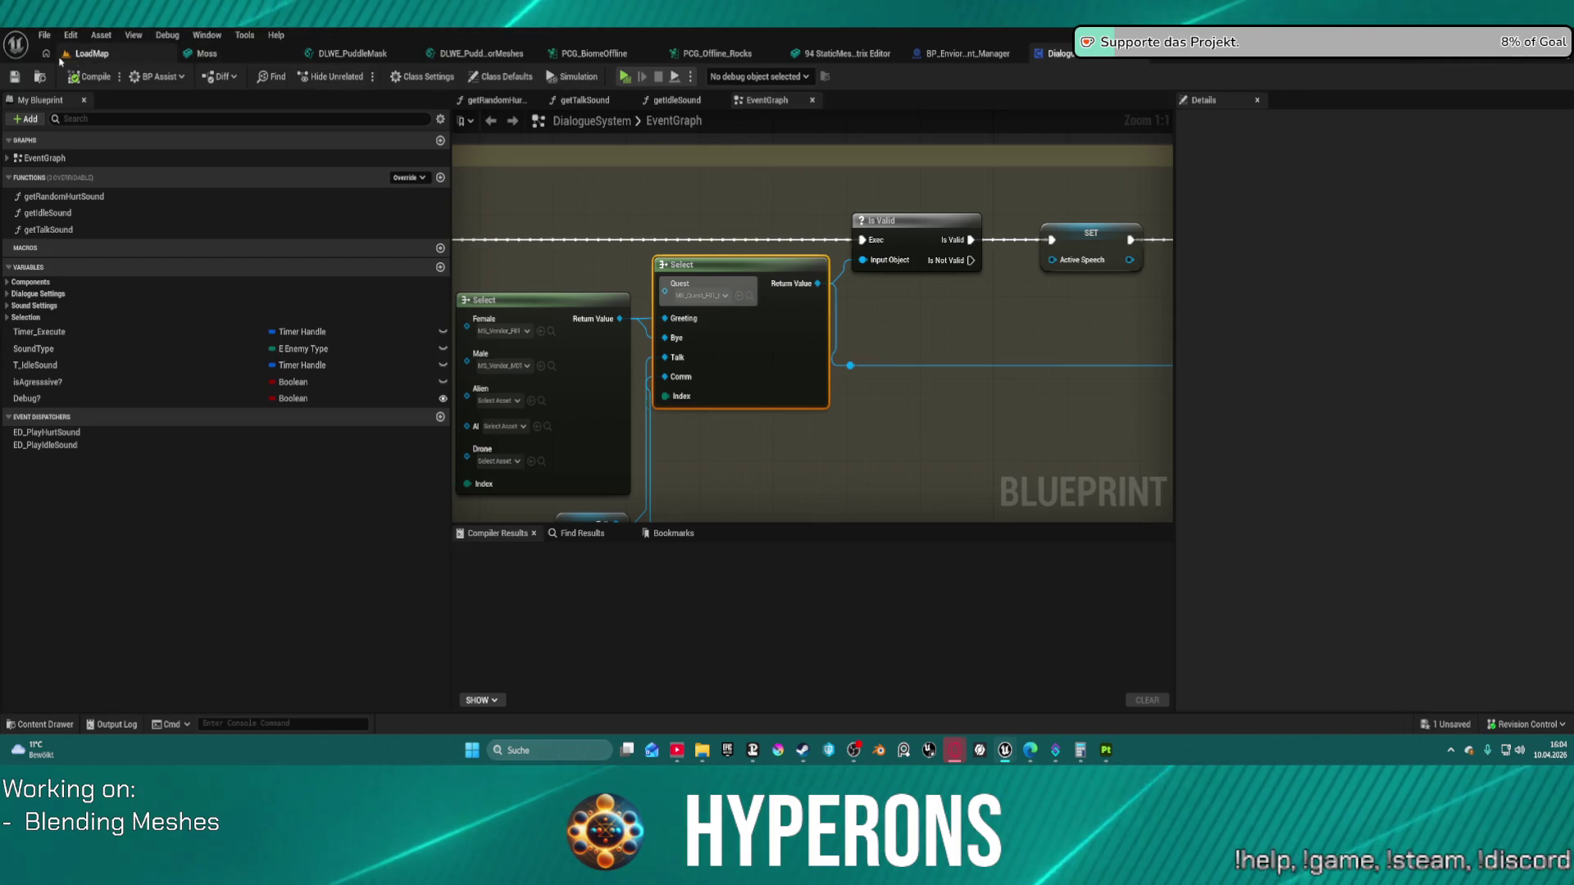
Step: Fly the LoadMap viewport camera along the rock wall, then switch back to BP_Enviorment_Manager
{"action": "left_click", "coordinate": [95, 56]}
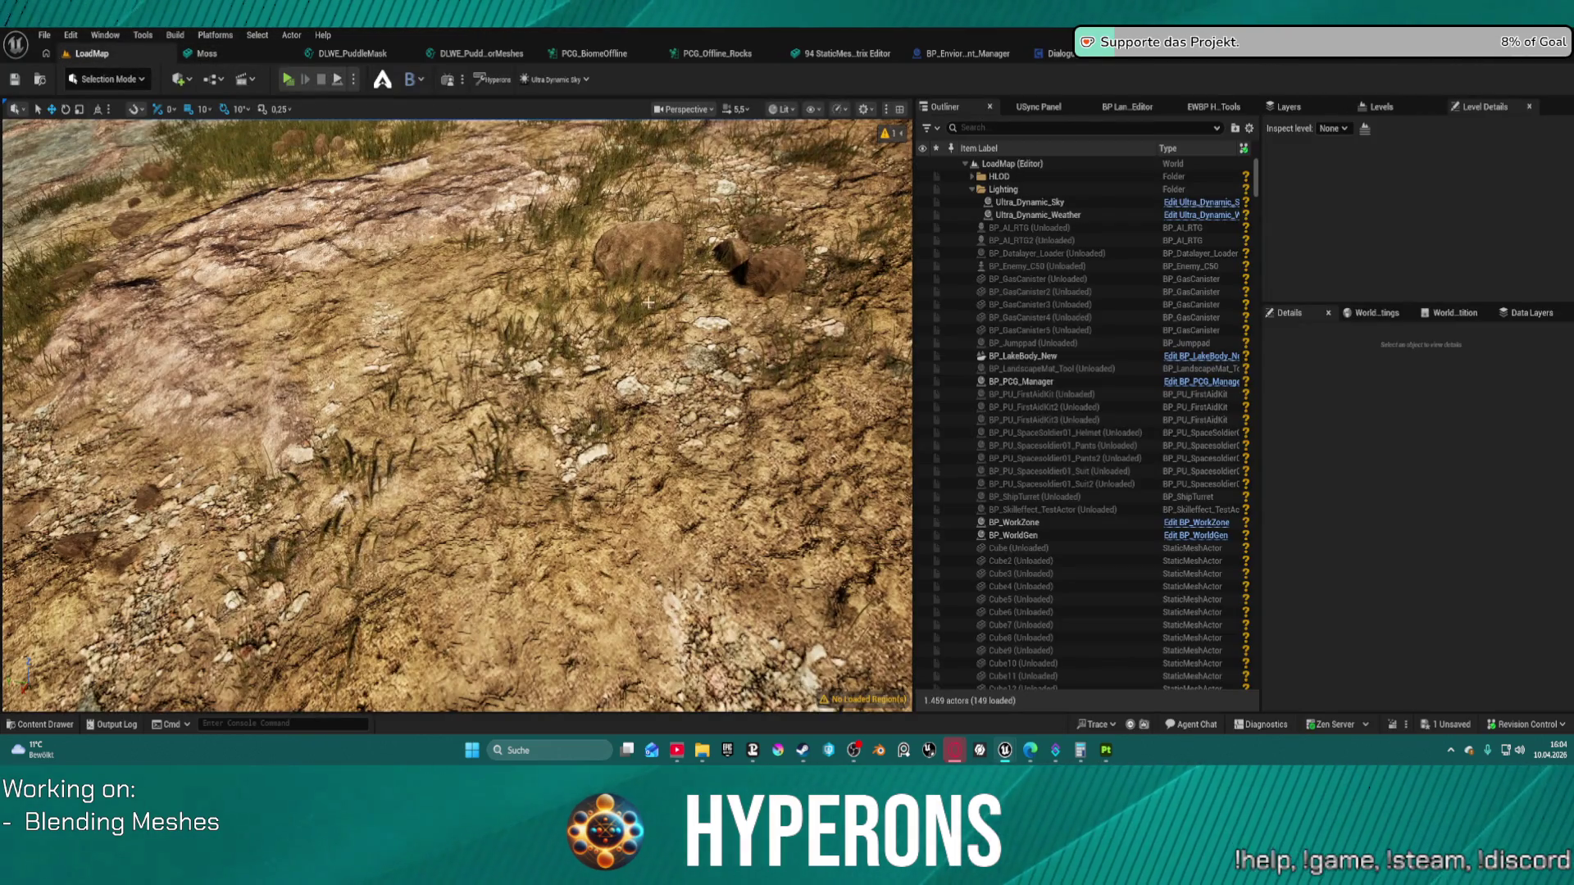
{"action": "key", "text": "s"}
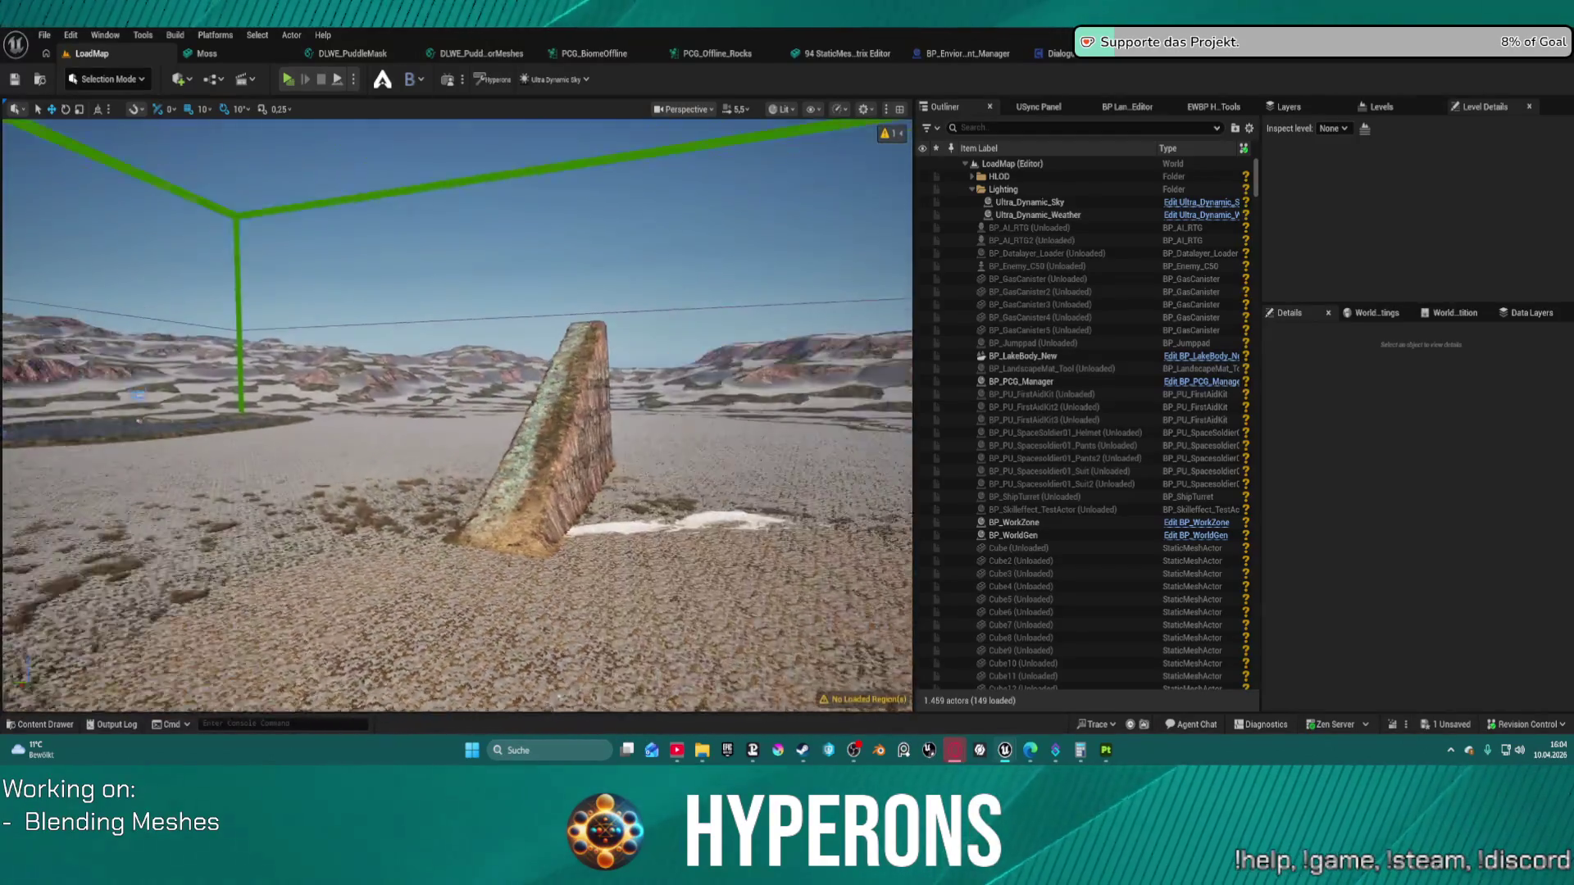
{"action": "key", "text": "d"}
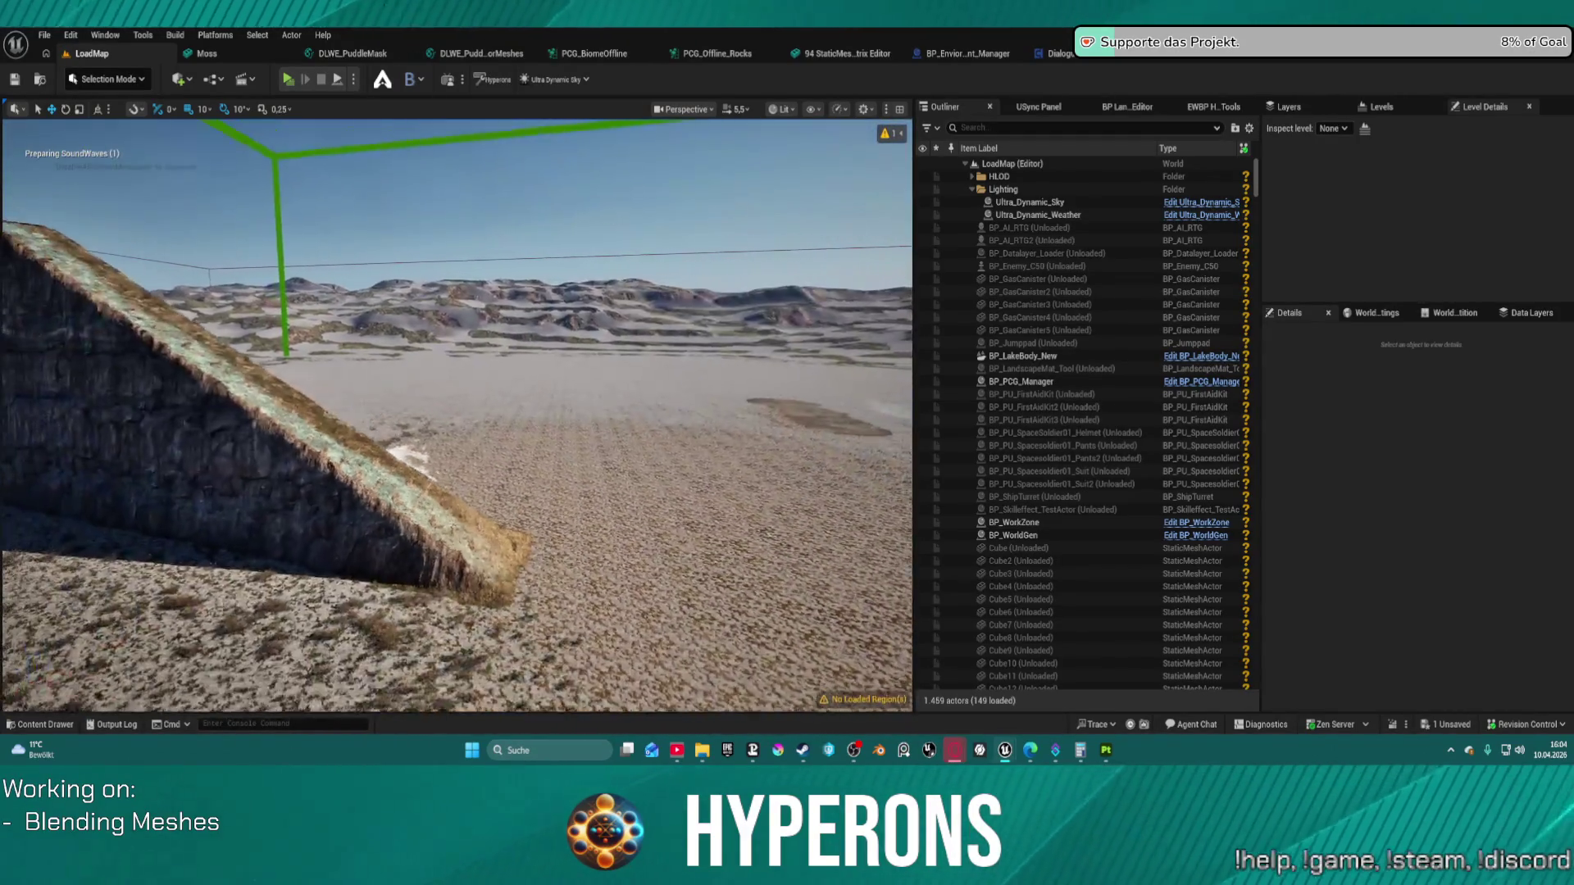
{"action": "key", "text": "w"}
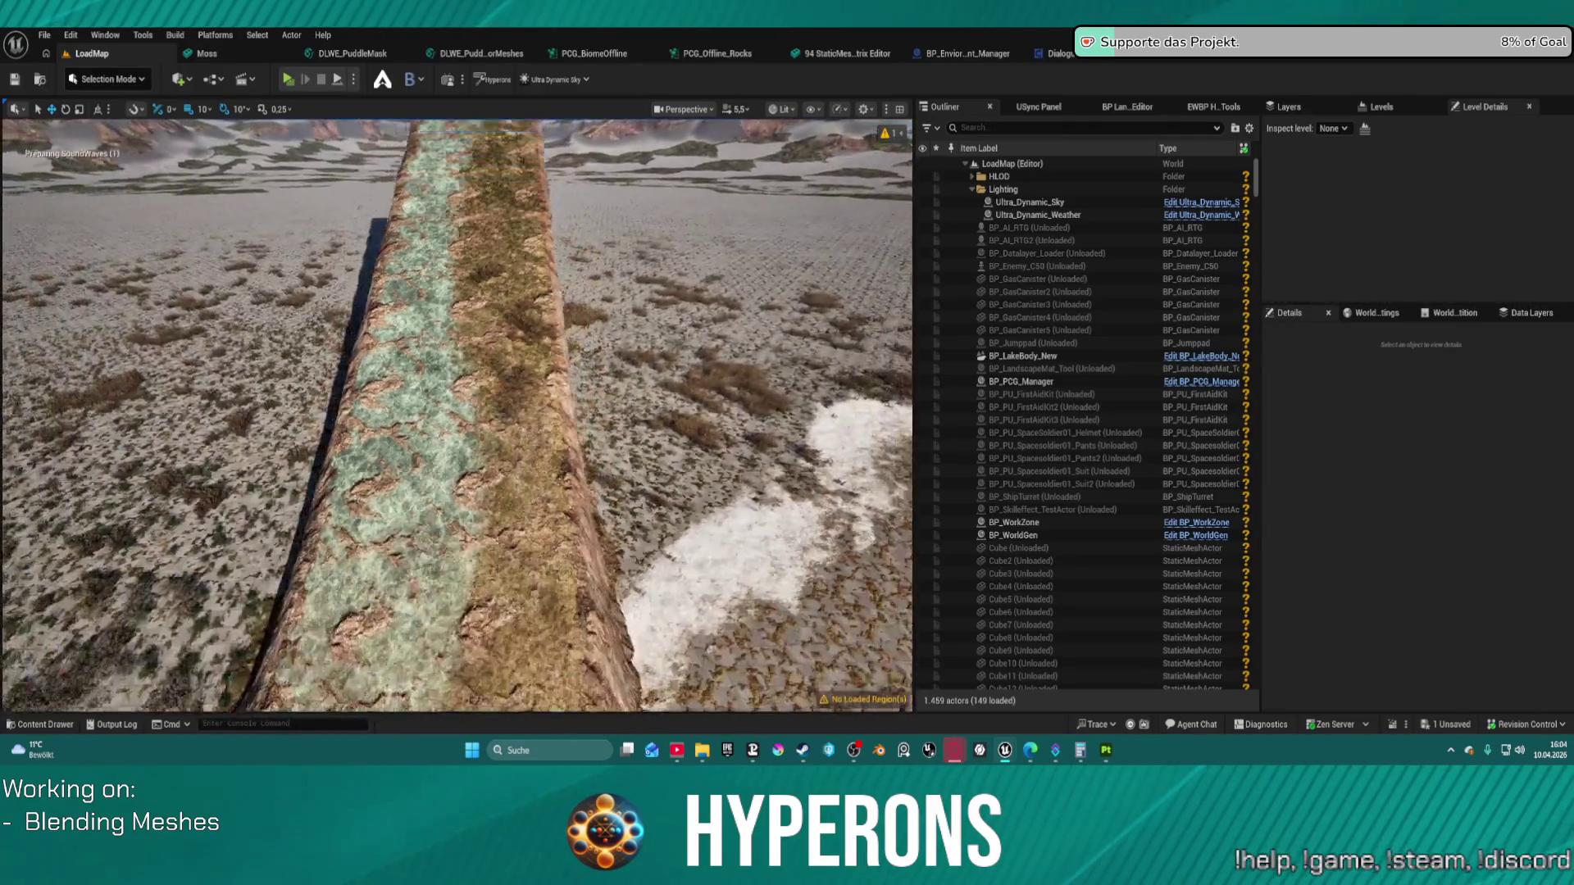
{"action": "key", "text": "ctrl+space"}
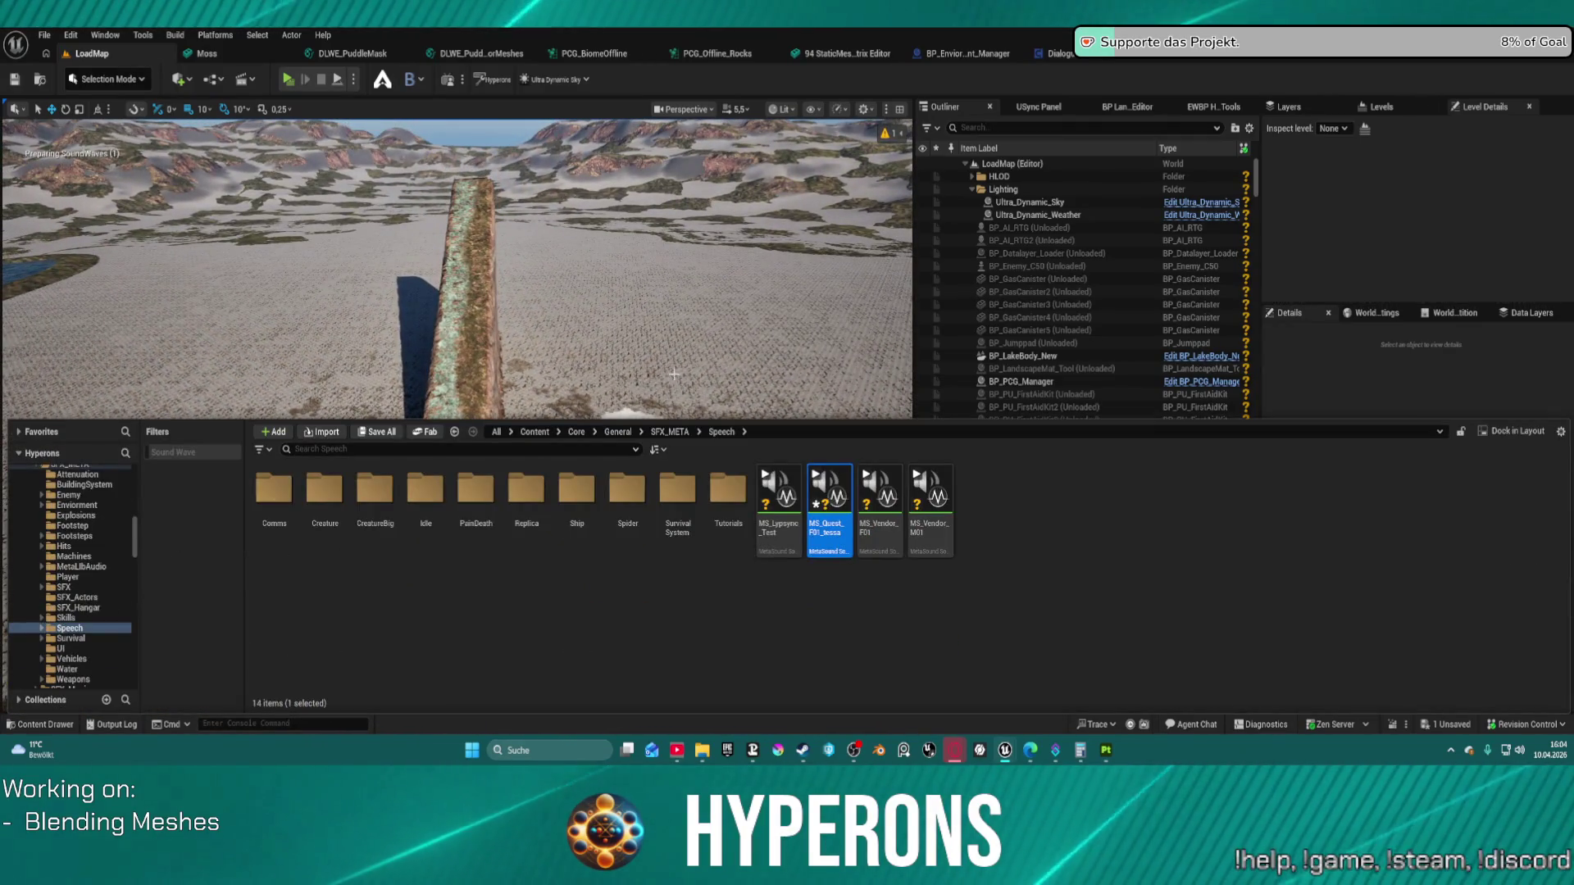
{"action": "left_click", "coordinate": [967, 55]}
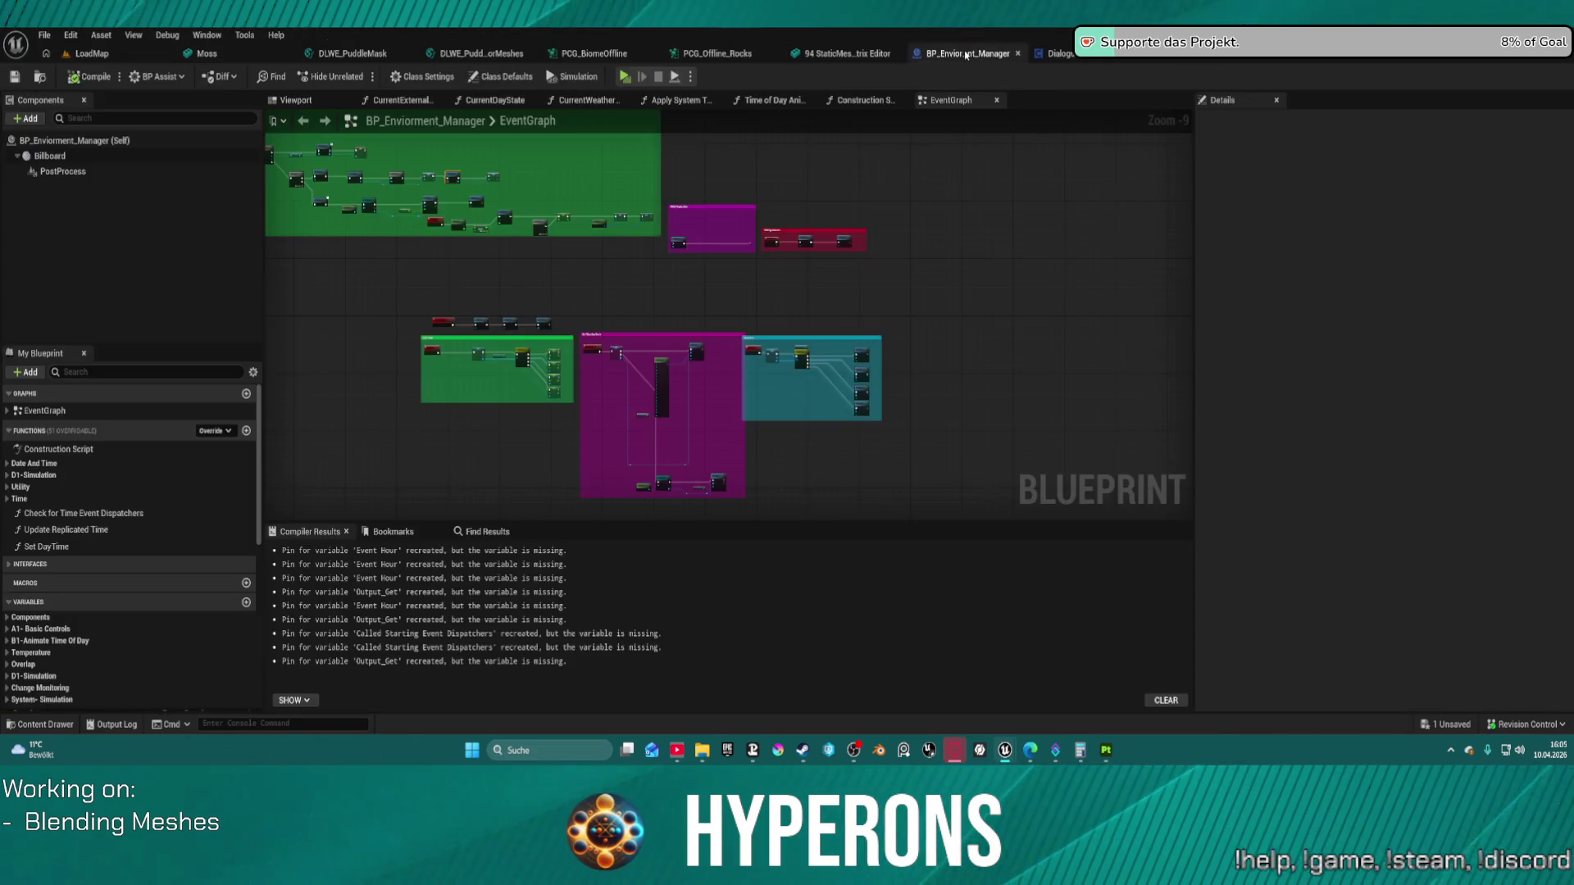
{"action": "scroll", "coordinate": [635, 215], "scroll_direction": "up", "scroll_amount": 5}
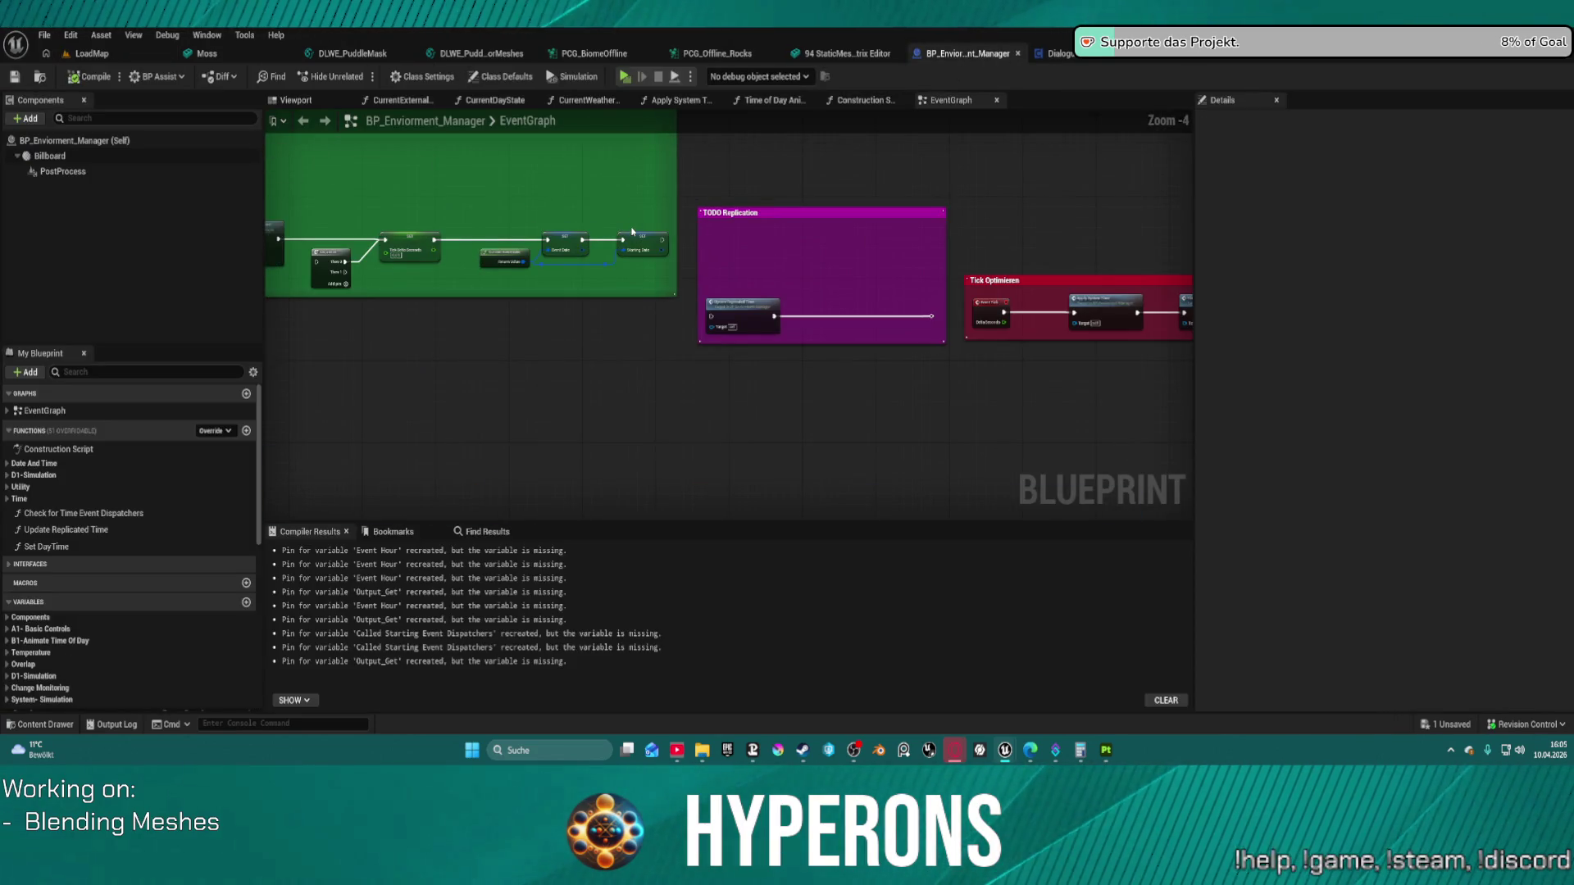
{"action": "scroll", "coordinate": [582, 274], "scroll_direction": "down", "scroll_amount": 2}
{"action": "scroll", "coordinate": [611, 270], "scroll_direction": "up", "scroll_amount": 5}
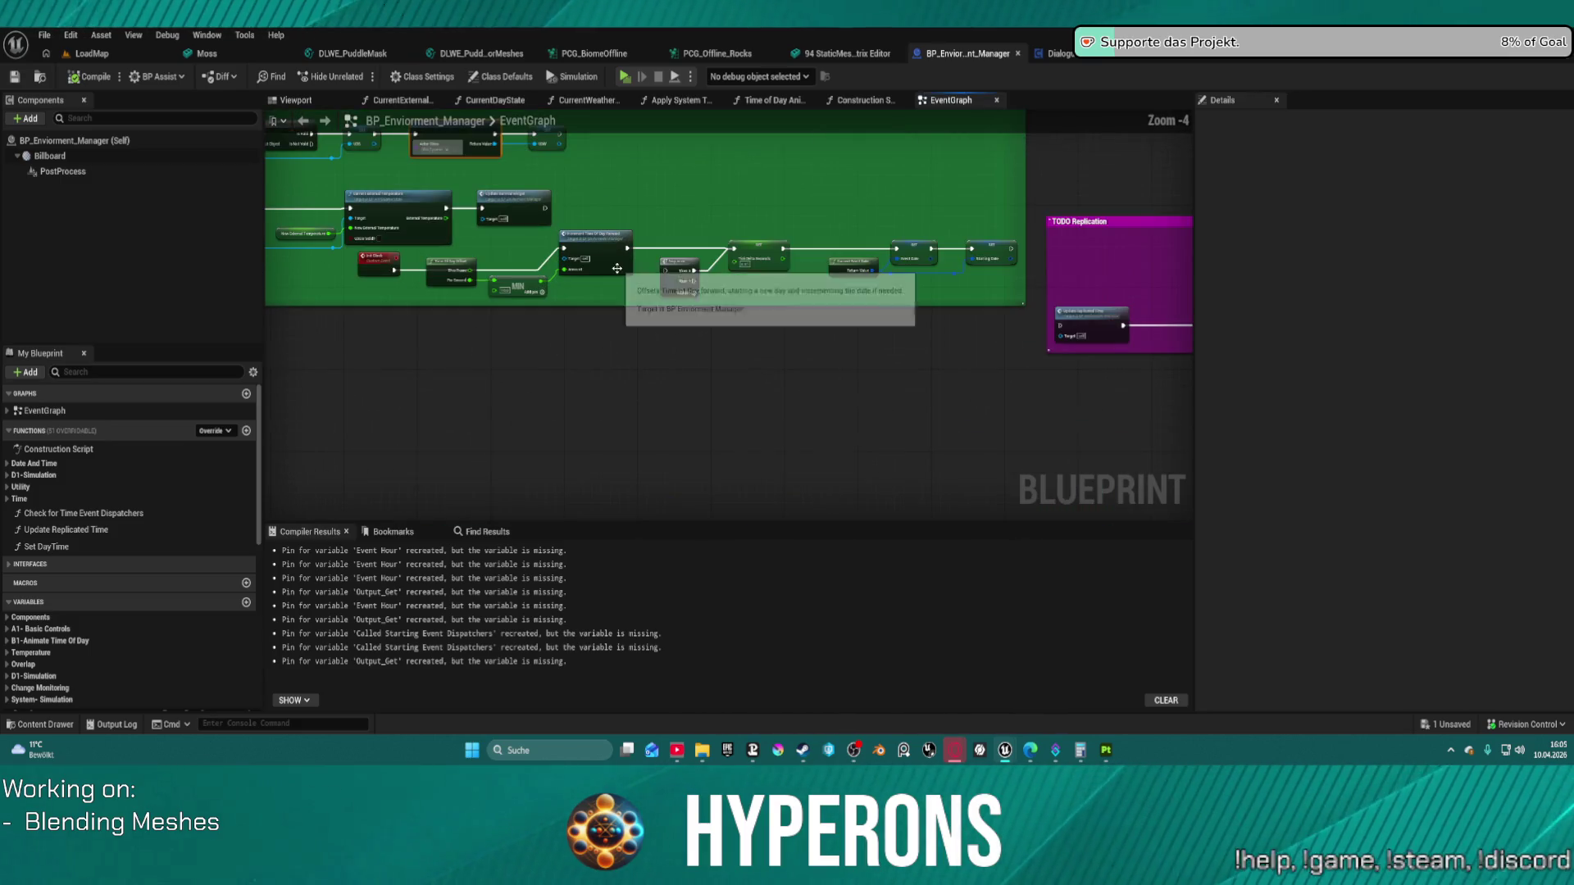
{"action": "scroll", "coordinate": [615, 269], "scroll_direction": "up", "scroll_amount": 1}
{"action": "left_click_drag", "start_coordinate": [615, 269], "coordinate": [1162, 353]}
{"action": "mouse_move", "coordinate": [421, 204]}
{"action": "left_mouse_down"}
{"action": "mouse_move", "coordinate": [519, 323]}
{"action": "mouse_move", "coordinate": [776, 467]}
{"action": "mouse_move", "coordinate": [990, 517]}
{"action": "mouse_move", "coordinate": [1145, 520]}
{"action": "left_mouse_up"}
{"action": "scroll", "coordinate": [912, 408], "scroll_direction": "down", "scroll_amount": 5}
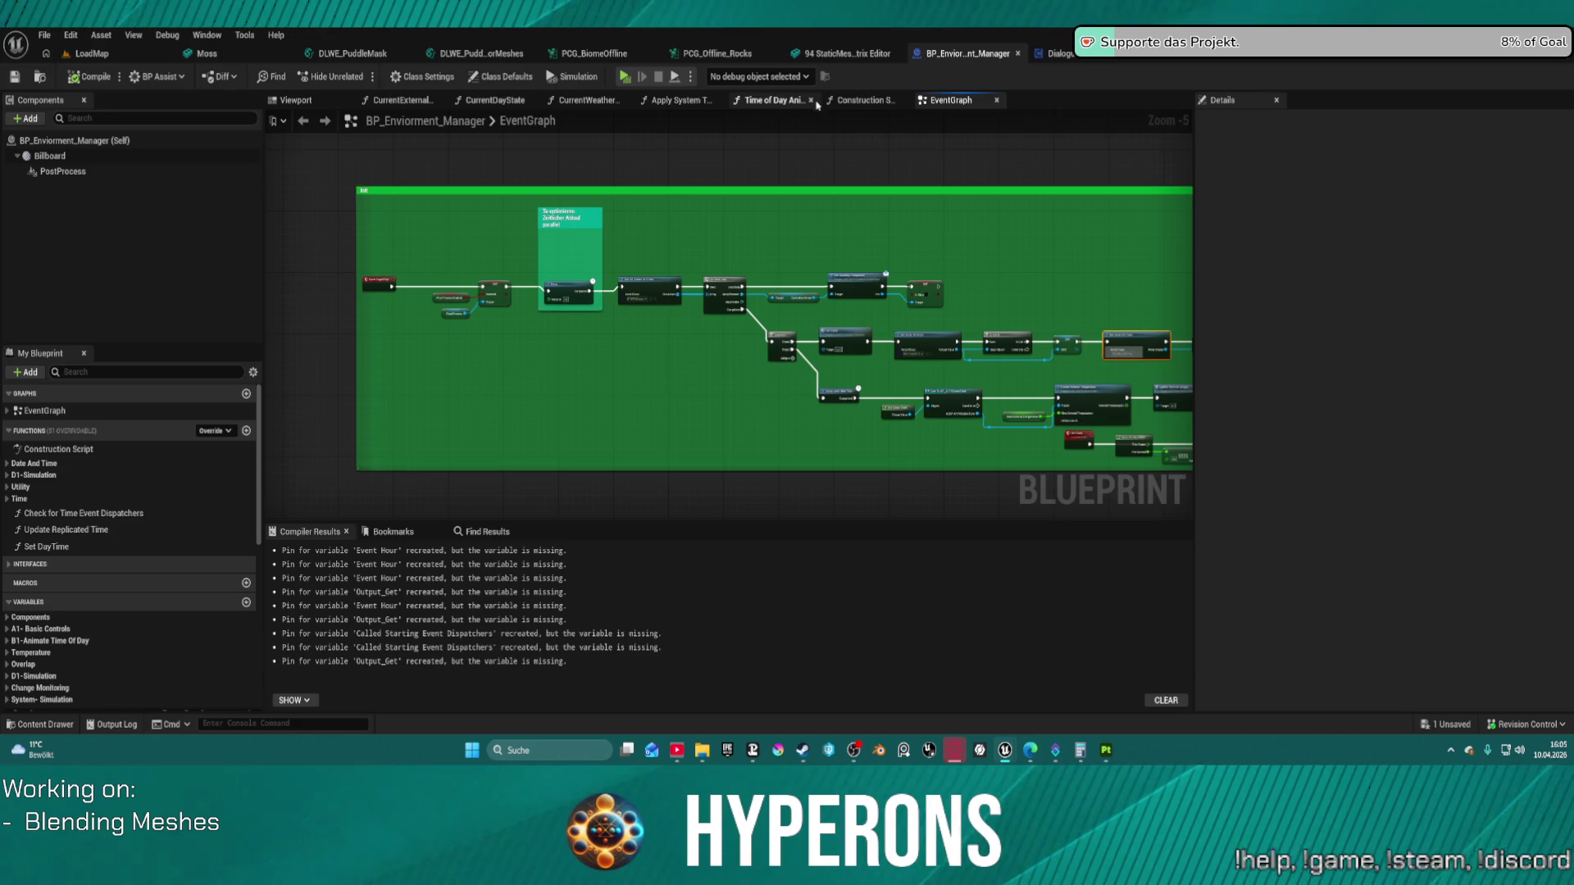
{"action": "mouse_move", "coordinate": [676, 402]}
{"action": "left_mouse_down"}
{"action": "mouse_move", "coordinate": [689, 375]}
{"action": "mouse_move", "coordinate": [533, 196]}
{"action": "left_mouse_up"}
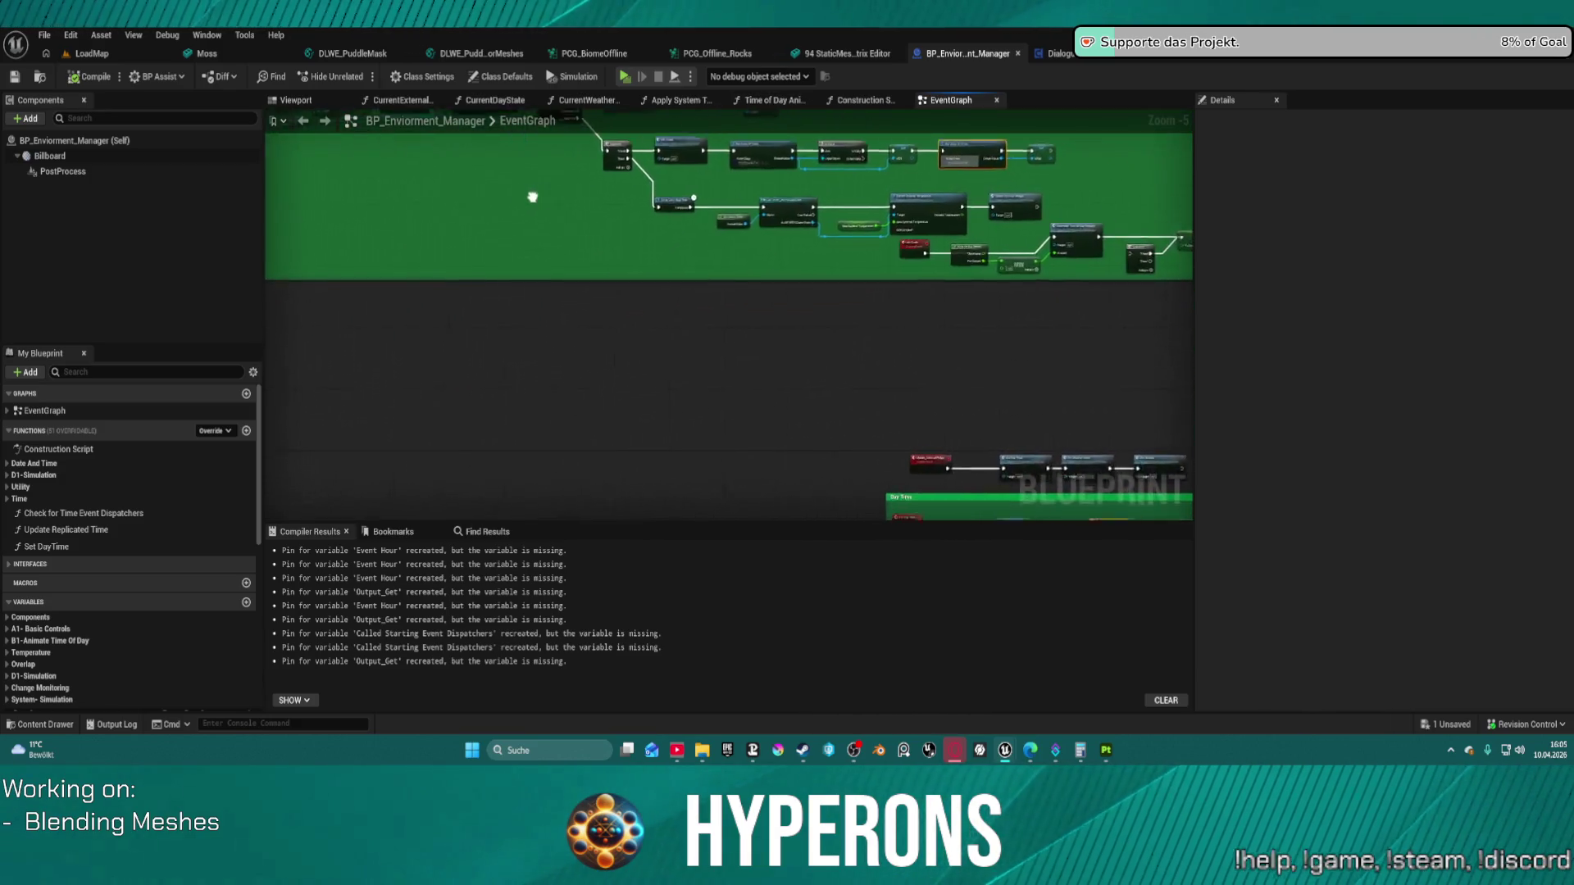
{"action": "scroll", "coordinate": [643, 262], "scroll_direction": "up", "scroll_amount": 3}
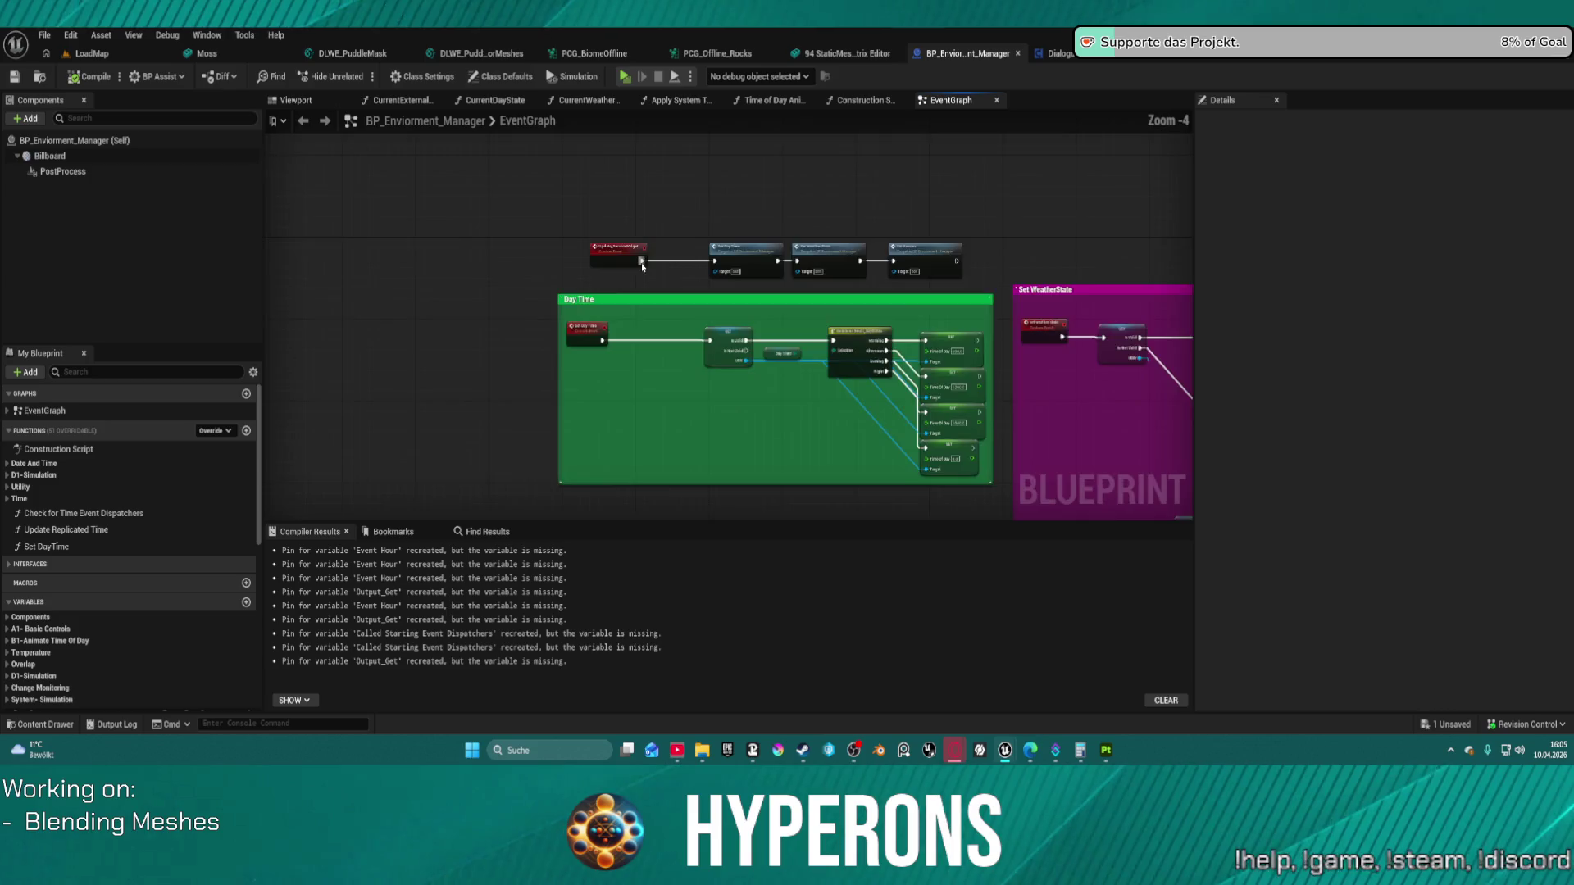
{"action": "mouse_move", "coordinate": [1031, 292]}
{"action": "left_mouse_down"}
{"action": "mouse_move", "coordinate": [635, 215]}
{"action": "mouse_move", "coordinate": [491, 156]}
{"action": "mouse_move", "coordinate": [320, 156]}
{"action": "mouse_move", "coordinate": [685, 283]}
{"action": "mouse_move", "coordinate": [744, 351]}
{"action": "left_mouse_up"}
{"action": "scroll", "coordinate": [935, 285], "scroll_direction": "down", "scroll_amount": 2}
{"action": "left_click", "coordinate": [528, 172]}
{"action": "scroll", "coordinate": [320, 153], "scroll_direction": "down", "scroll_amount": 5}
{"action": "scroll", "coordinate": [320, 154], "scroll_direction": "down", "scroll_amount": 3}
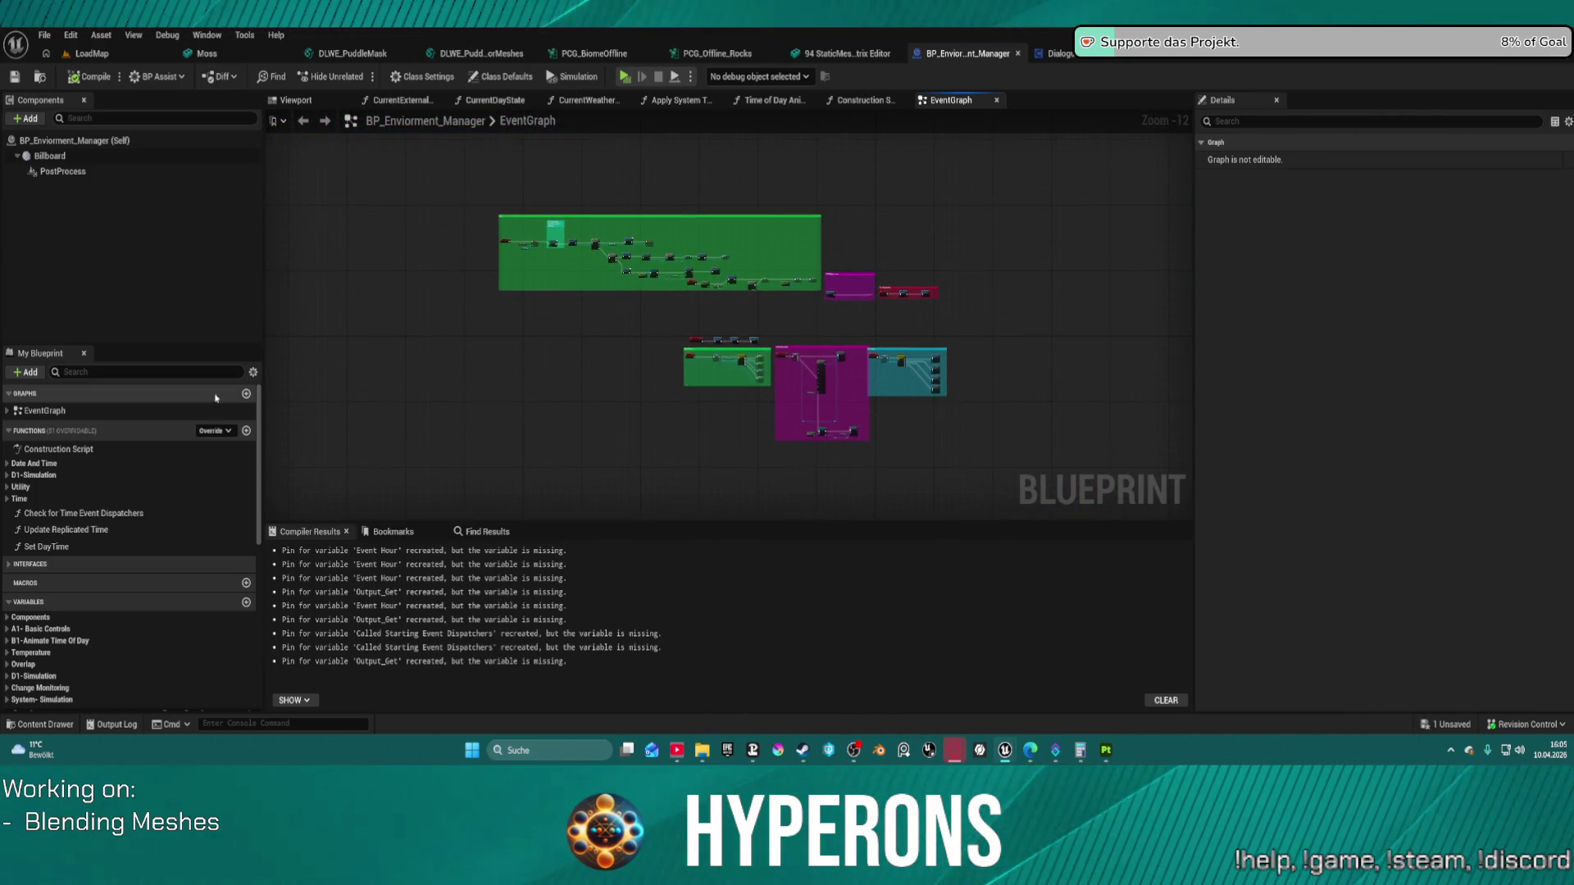
{"action": "scroll", "coordinate": [76, 660], "scroll_direction": "down", "scroll_amount": 3}
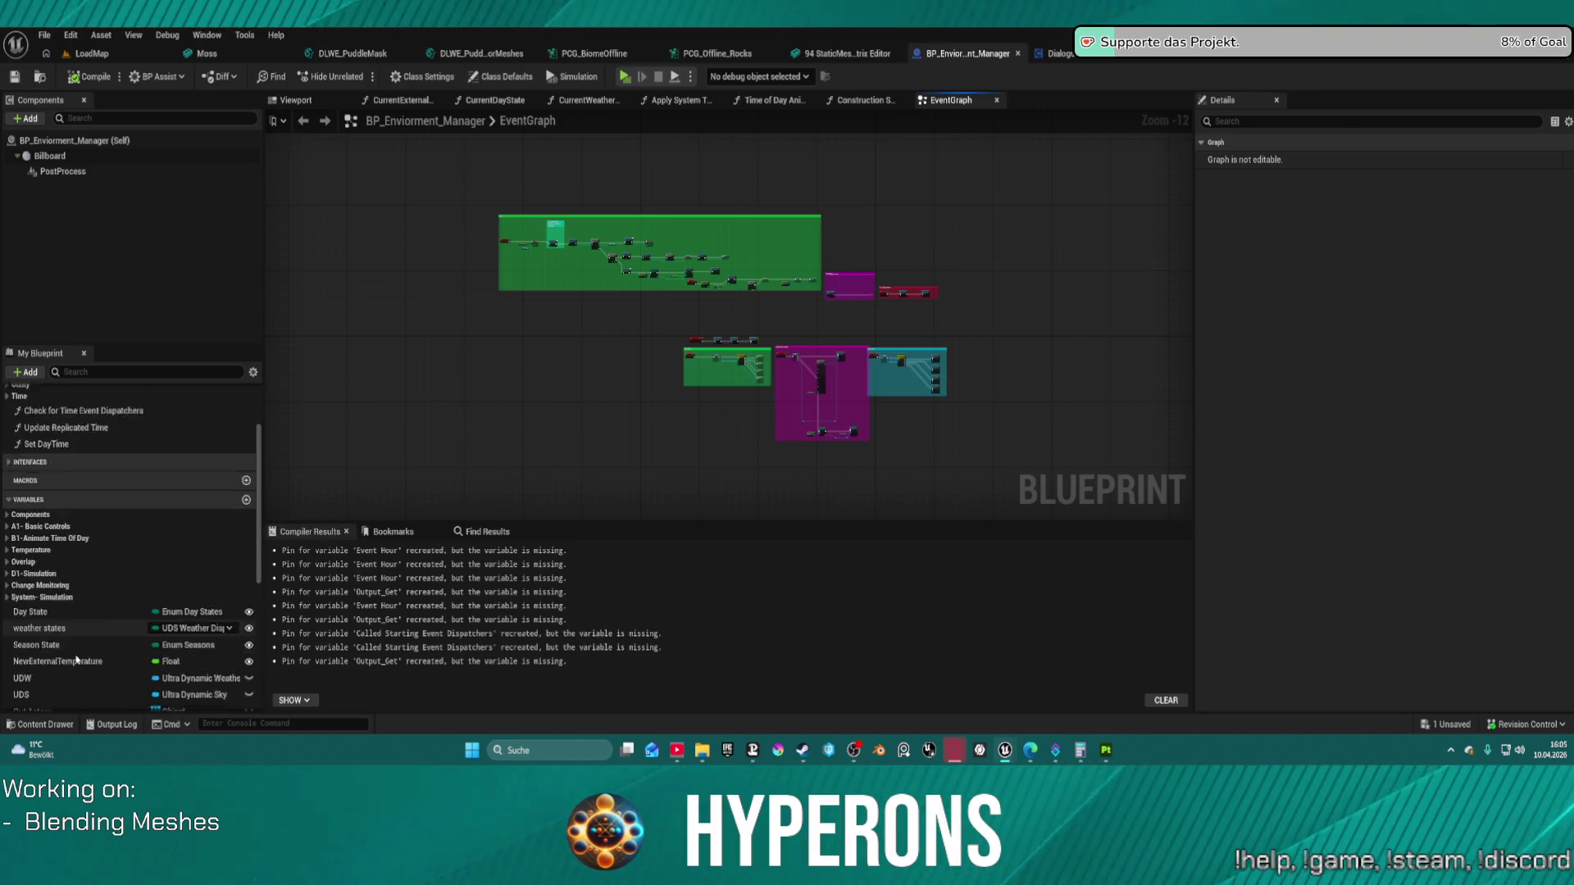
{"action": "scroll", "coordinate": [76, 660], "scroll_direction": "down", "scroll_amount": 6}
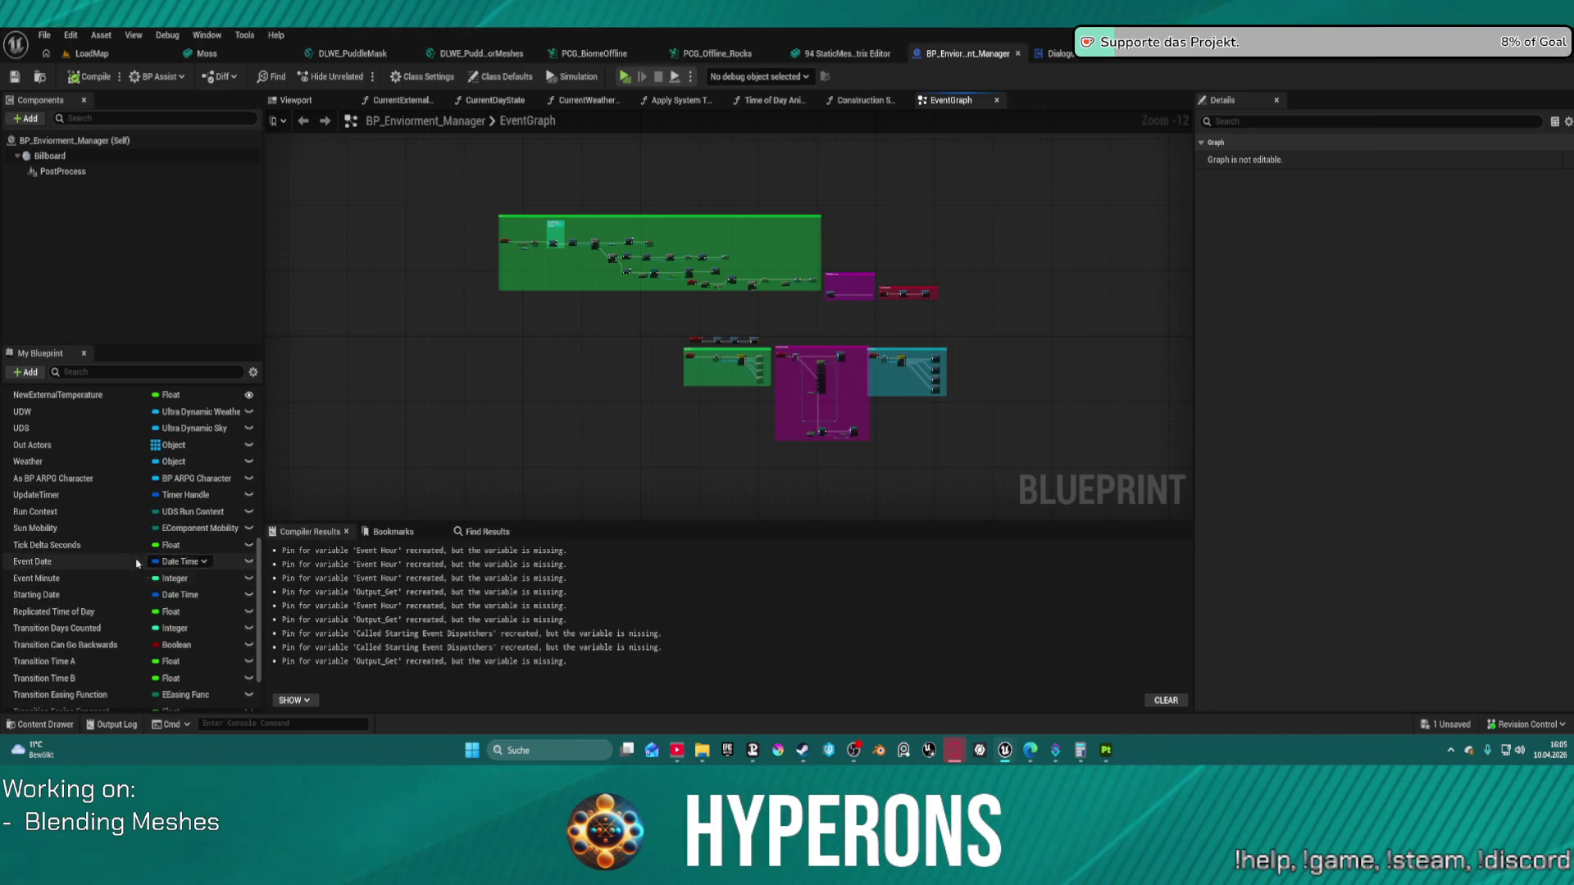
{"action": "scroll", "coordinate": [100, 643], "scroll_direction": "down", "scroll_amount": 2}
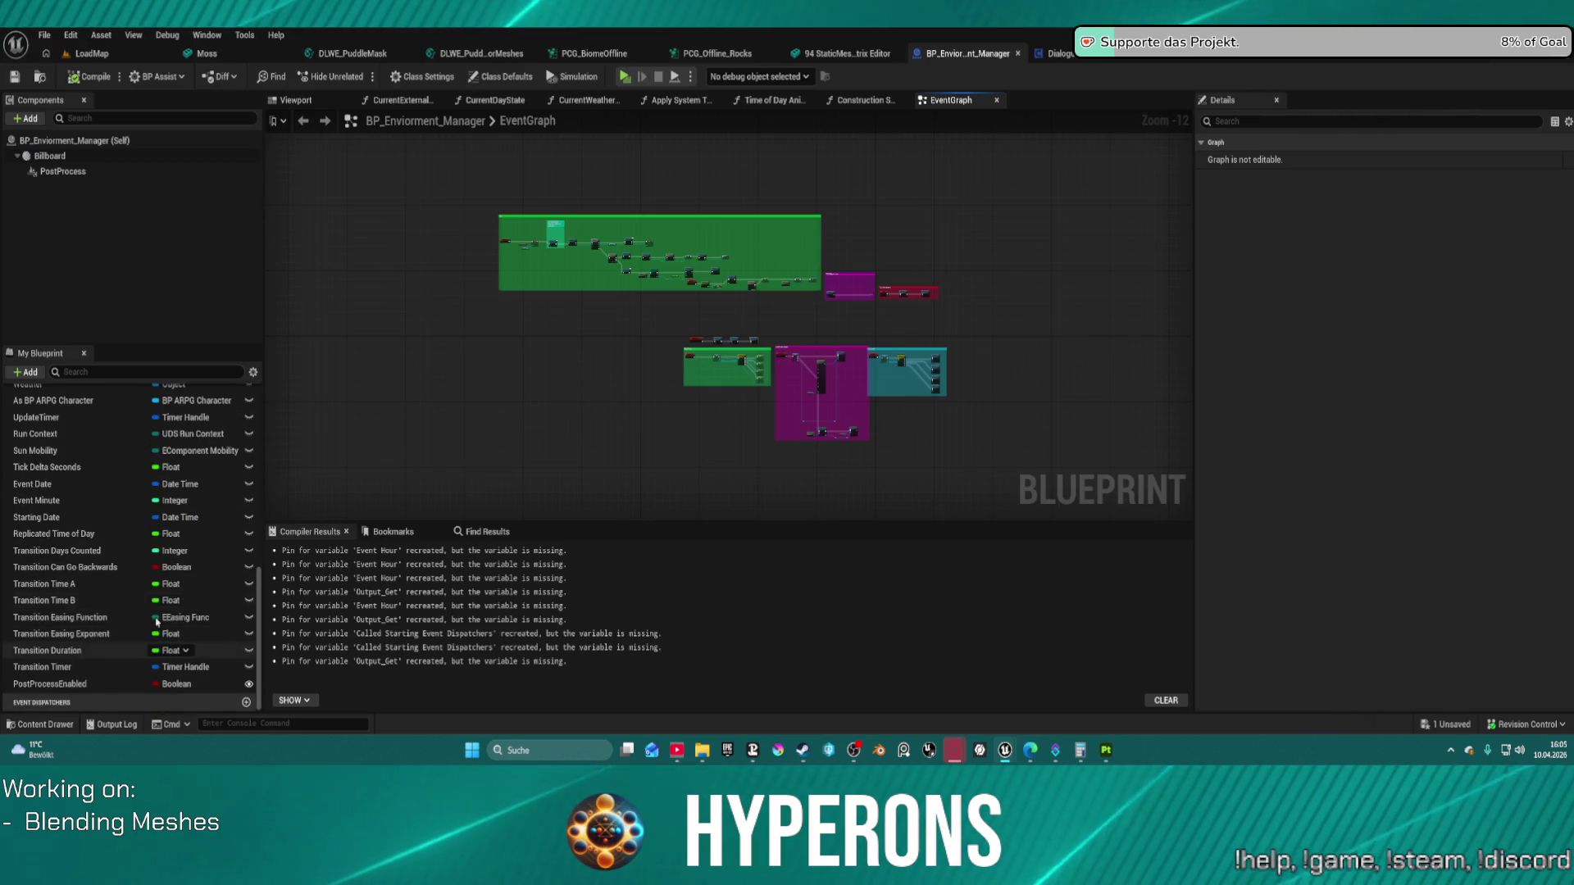
{"action": "key", "text": "ctrl+space"}
{"action": "scroll", "coordinate": [97, 620], "scroll_direction": "up", "scroll_amount": 5}
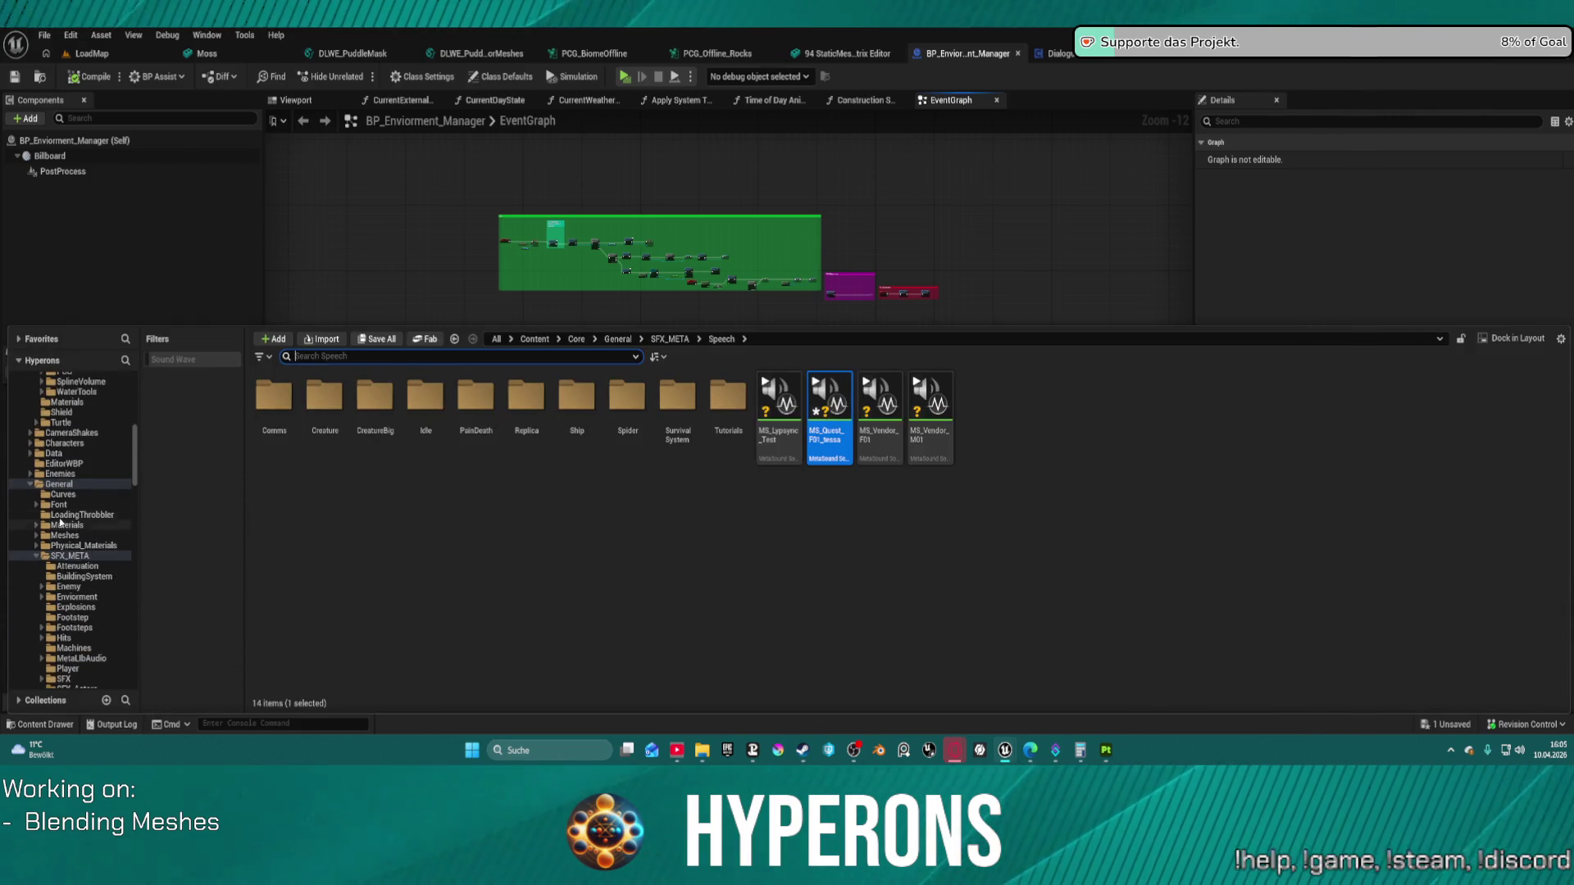
Step: Scroll the Content Drawer folder tree from Core General down to the Maps folder
{"action": "left_click", "coordinate": [44, 486]}
{"action": "scroll", "coordinate": [109, 474], "scroll_direction": "up", "scroll_amount": 6}
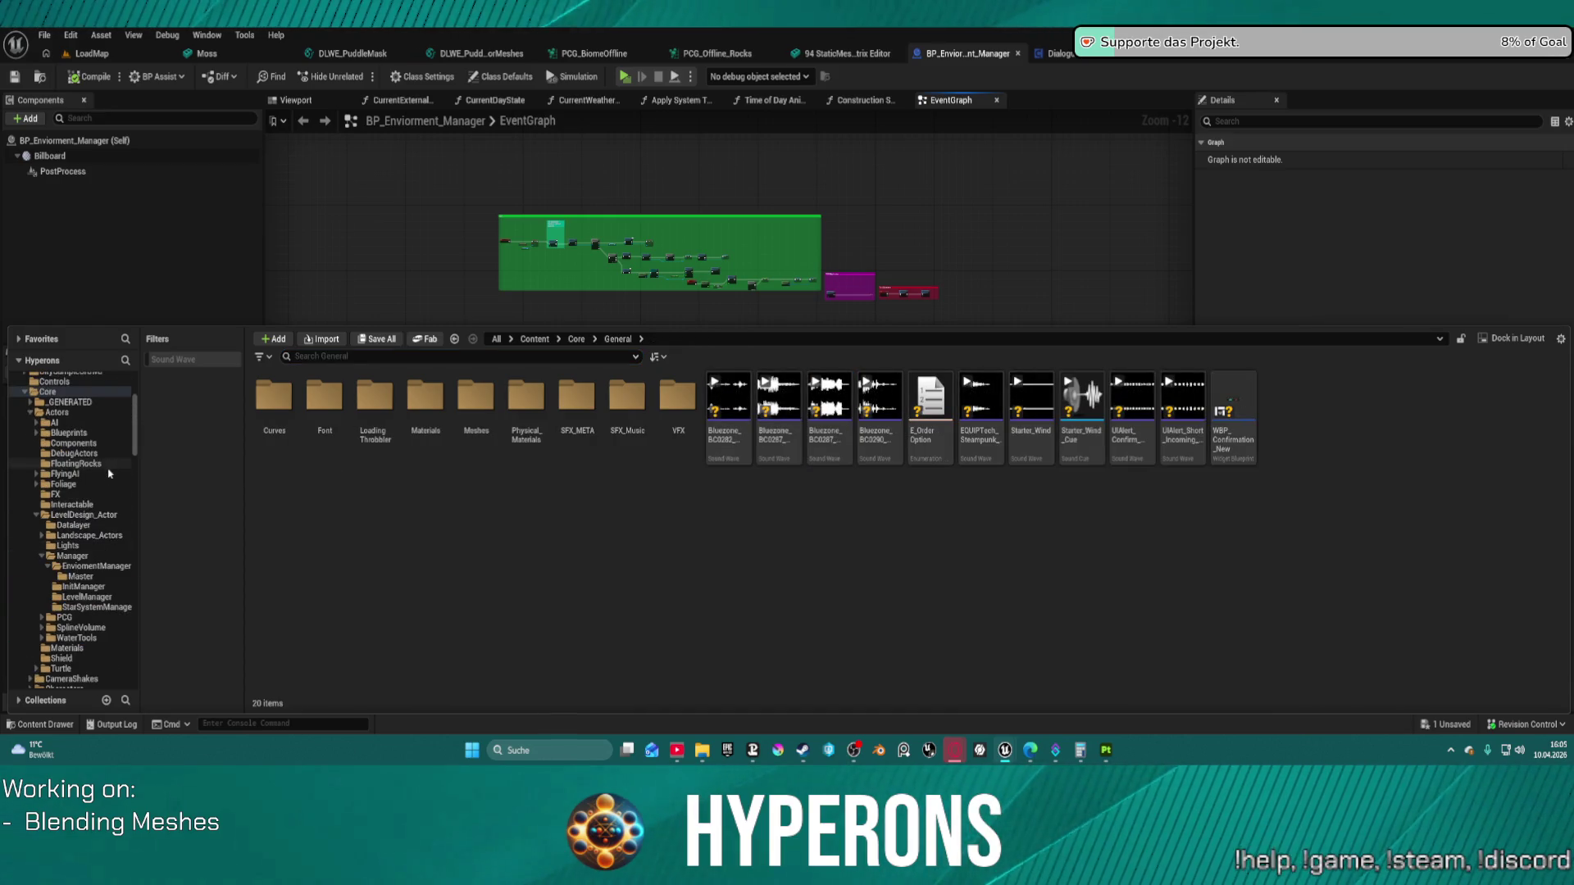
{"action": "scroll", "coordinate": [86, 565], "scroll_direction": "up", "scroll_amount": 3}
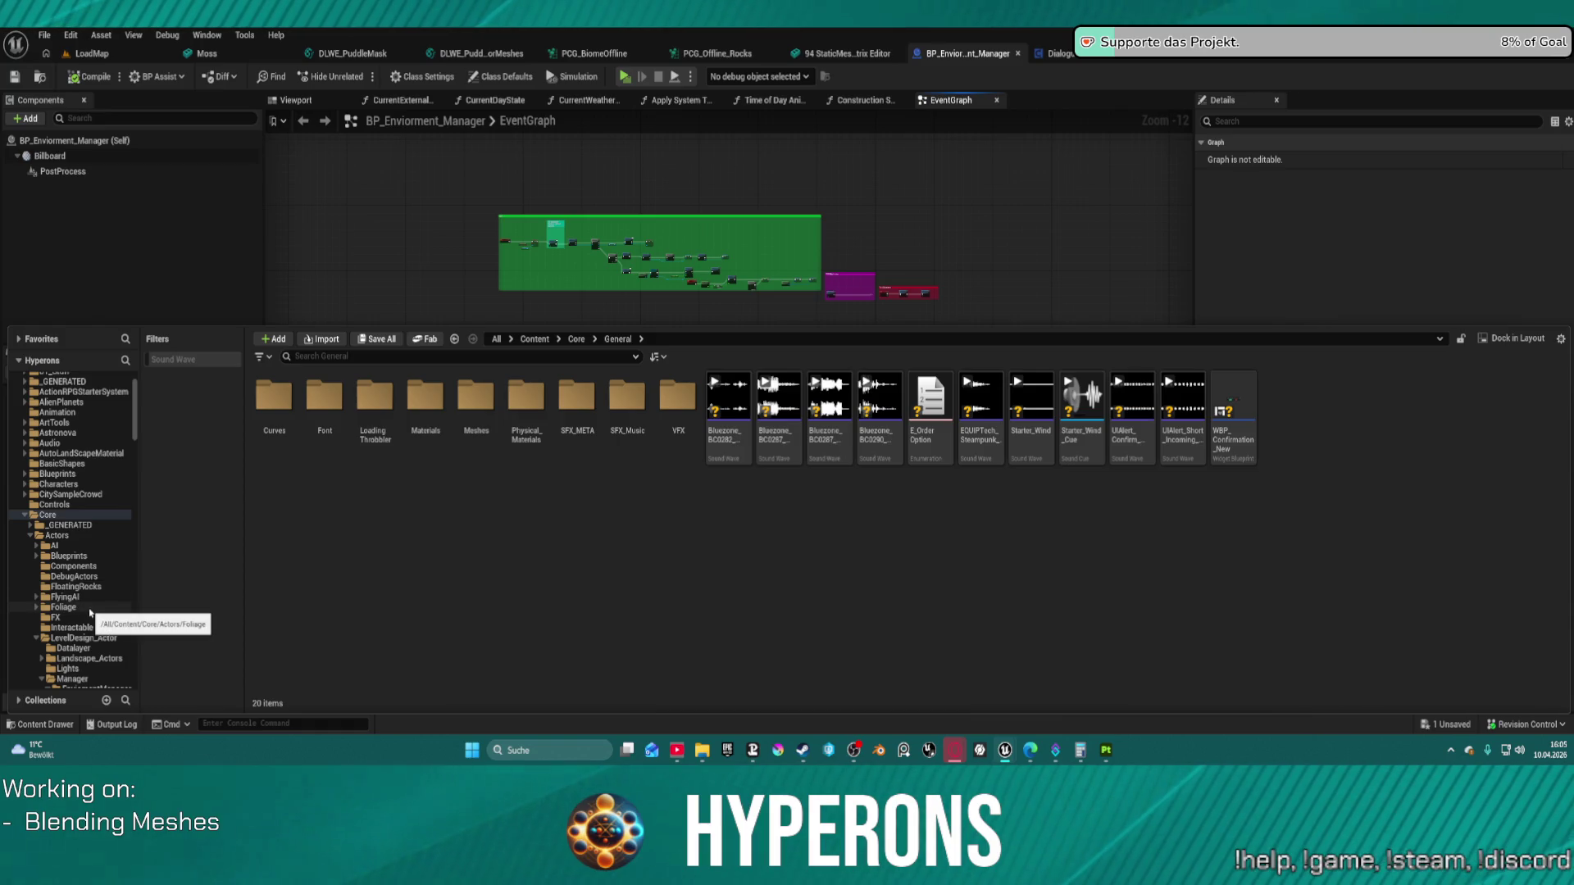
{"action": "scroll", "coordinate": [109, 597], "scroll_direction": "down", "scroll_amount": 1}
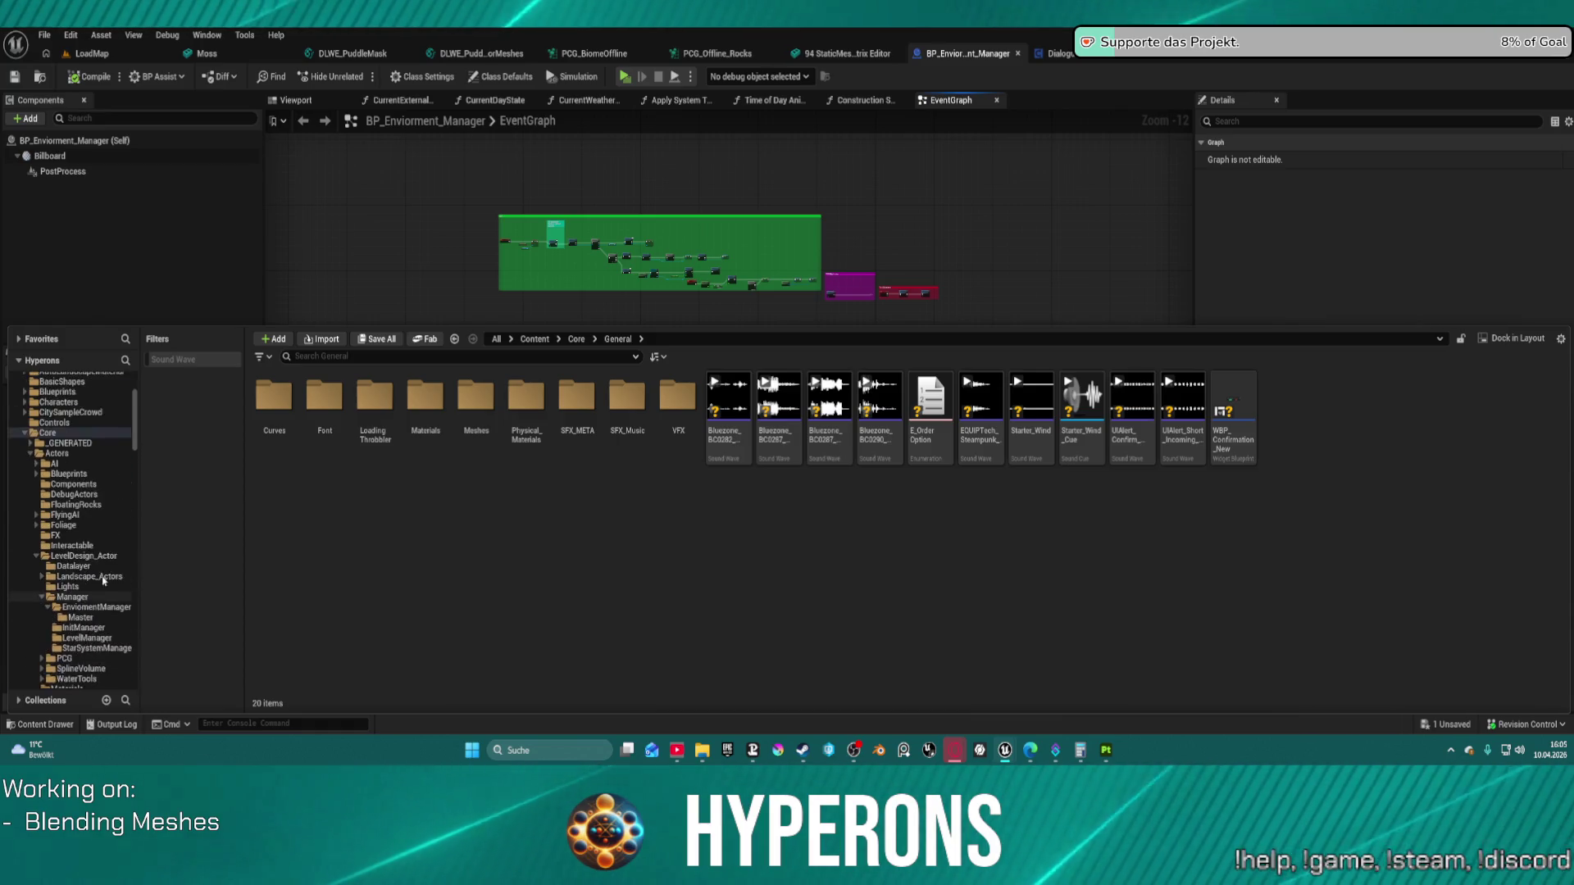
{"action": "scroll", "coordinate": [86, 558], "scroll_direction": "down", "scroll_amount": 10}
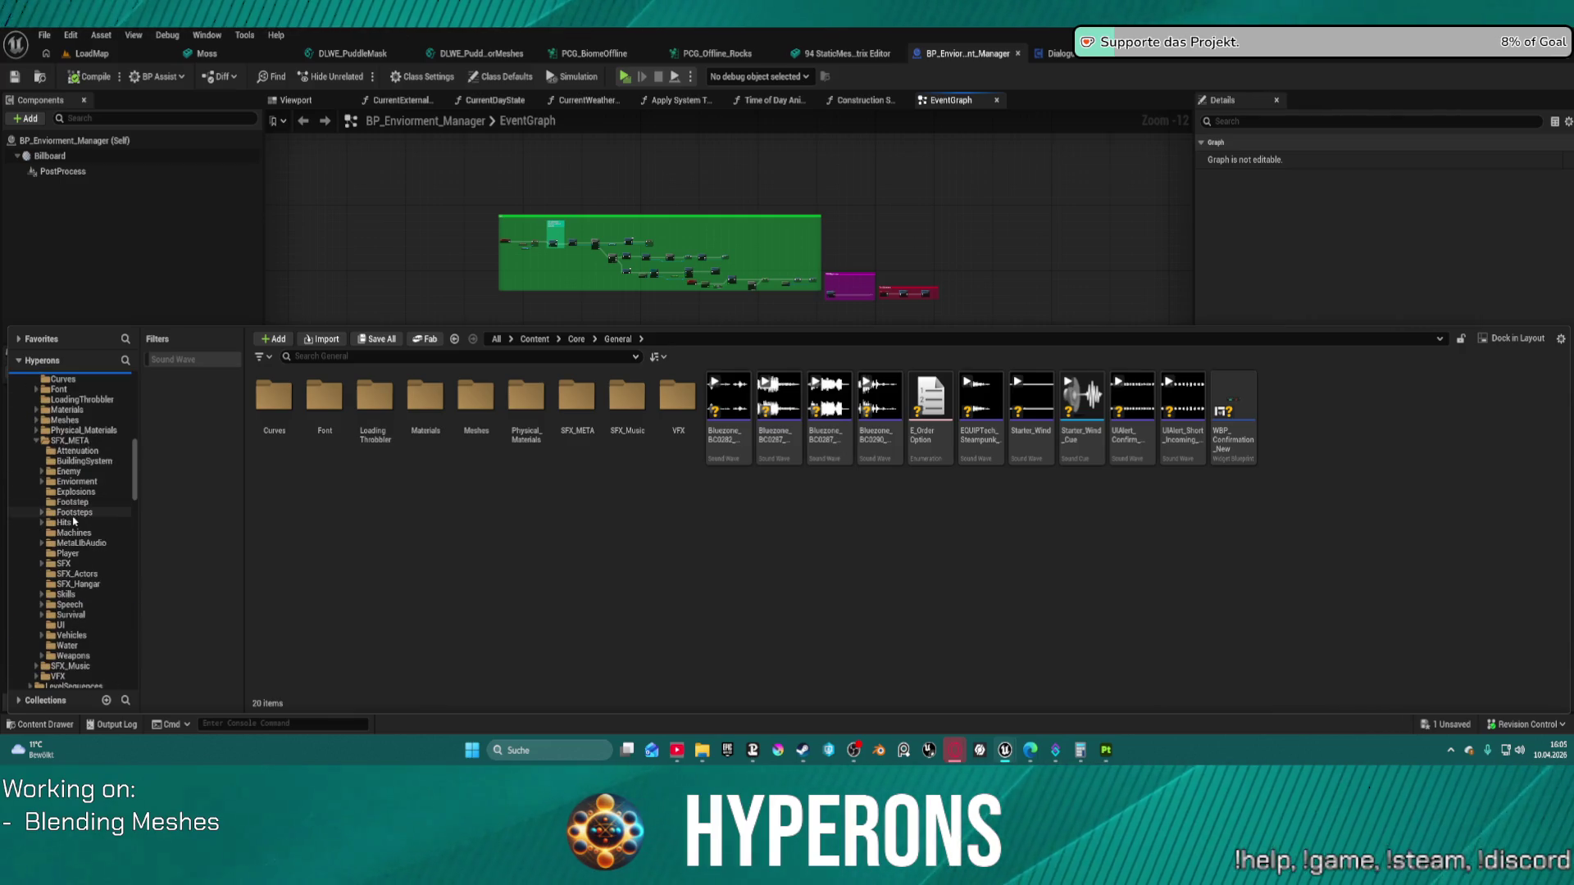
{"action": "scroll", "coordinate": [82, 529], "scroll_direction": "down", "scroll_amount": 10}
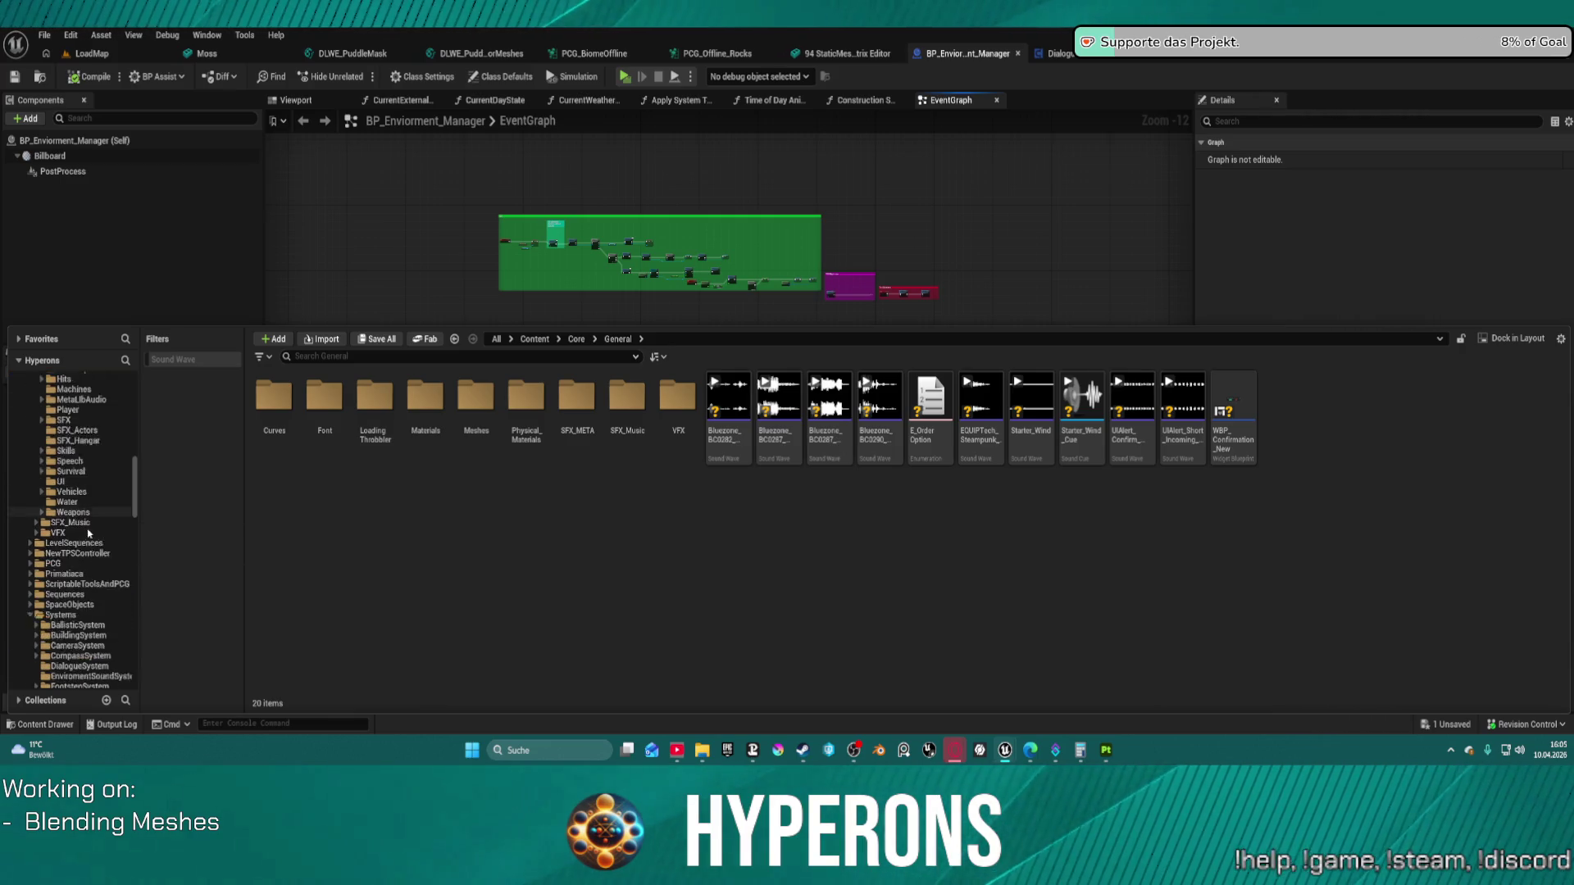
{"action": "scroll", "coordinate": [86, 529], "scroll_direction": "down", "scroll_amount": 15}
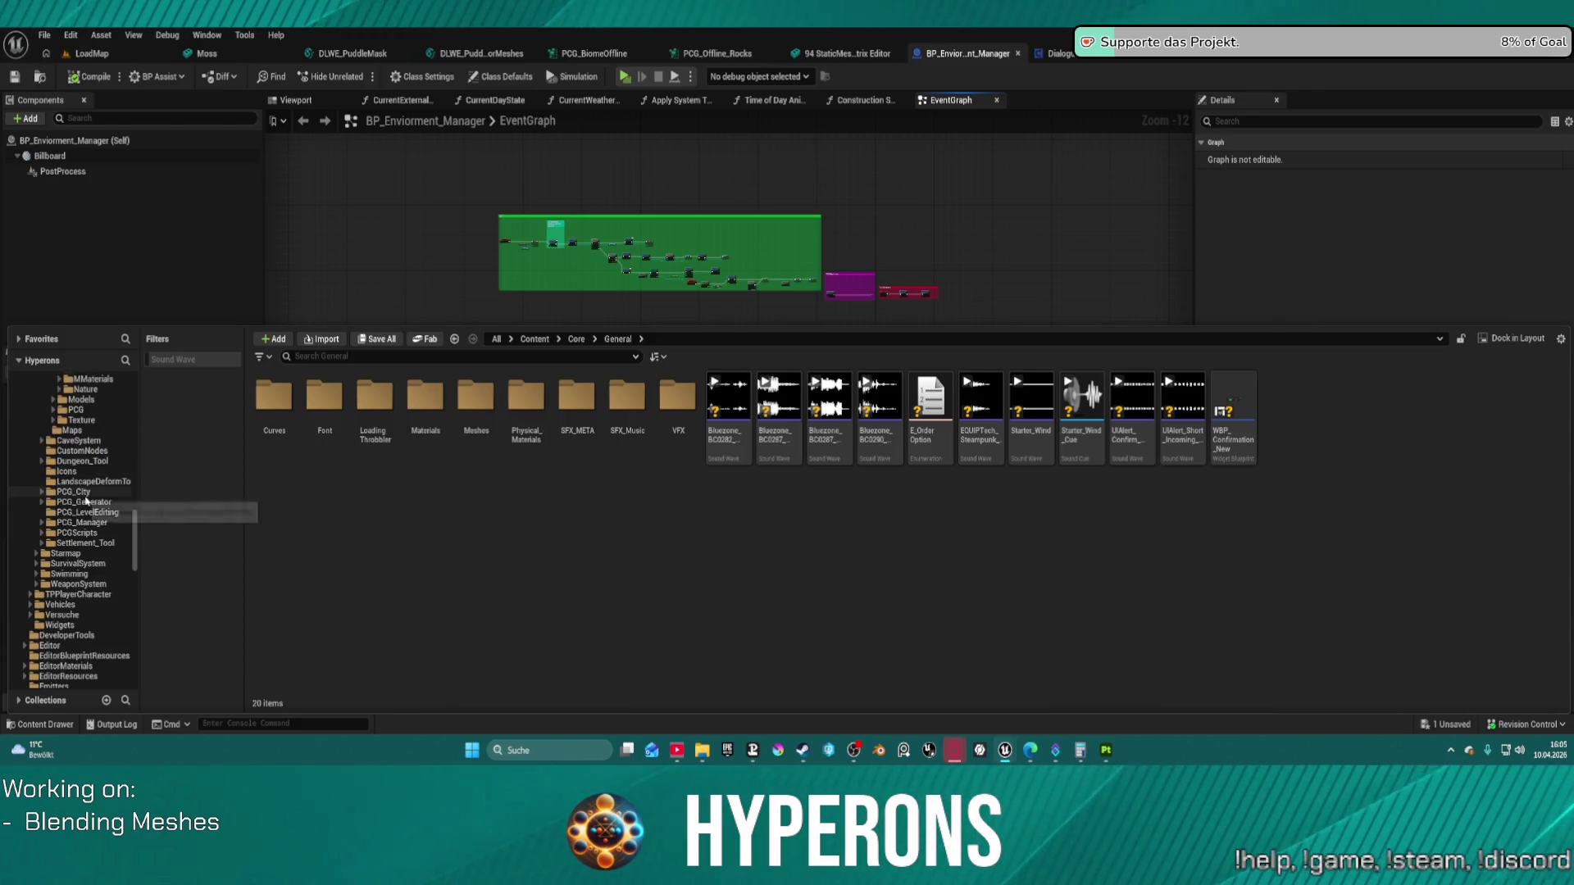
{"action": "scroll", "coordinate": [79, 522], "scroll_direction": "down", "scroll_amount": 5}
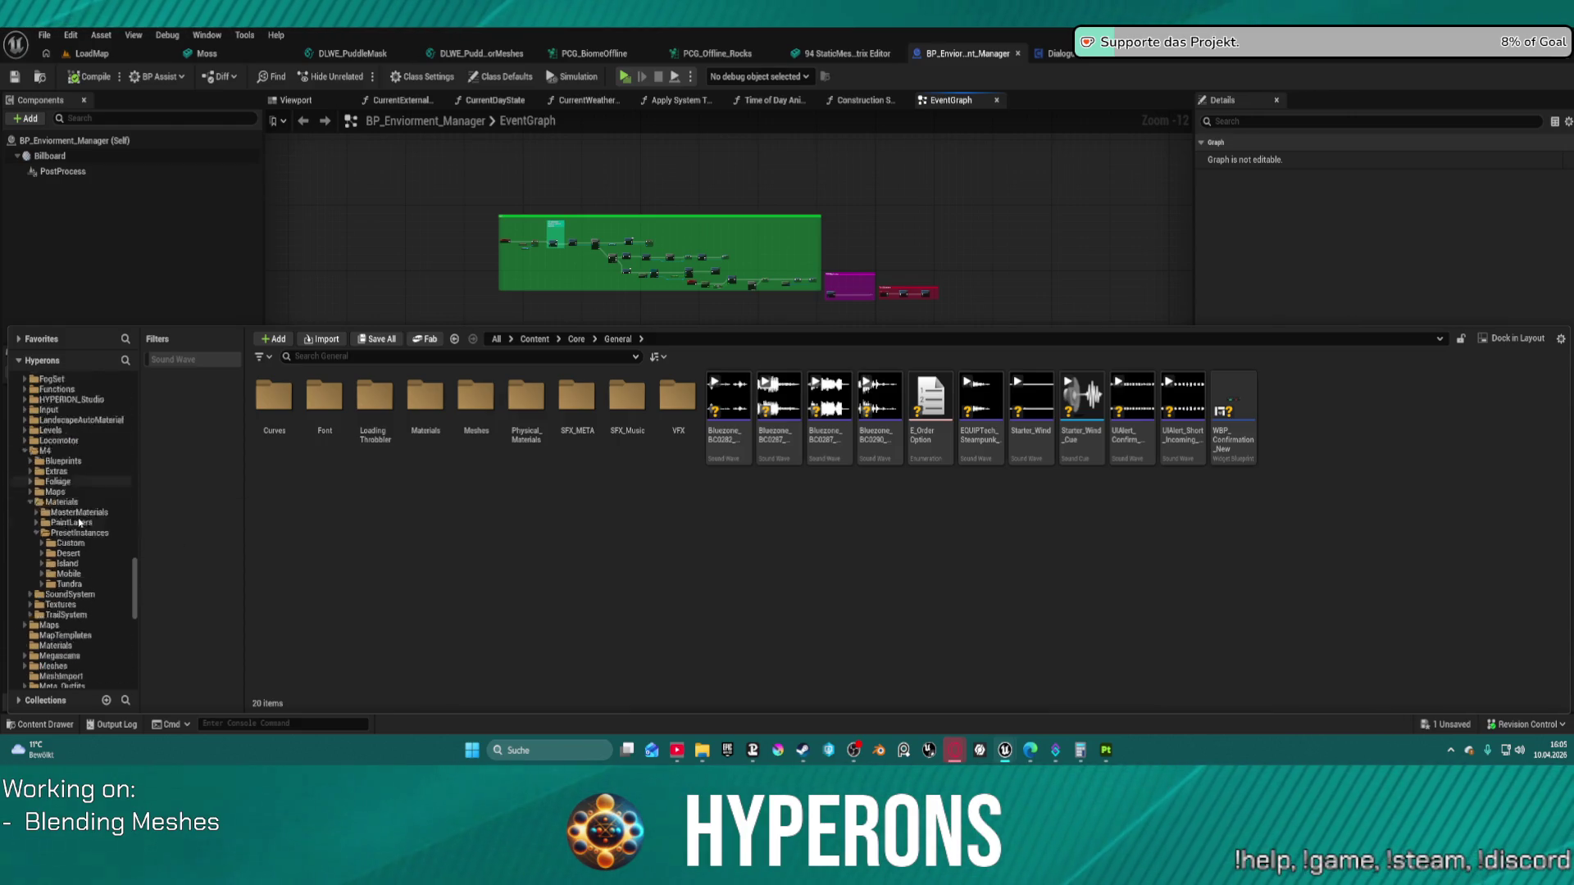
{"action": "scroll", "coordinate": [80, 522], "scroll_direction": "down", "scroll_amount": 6}
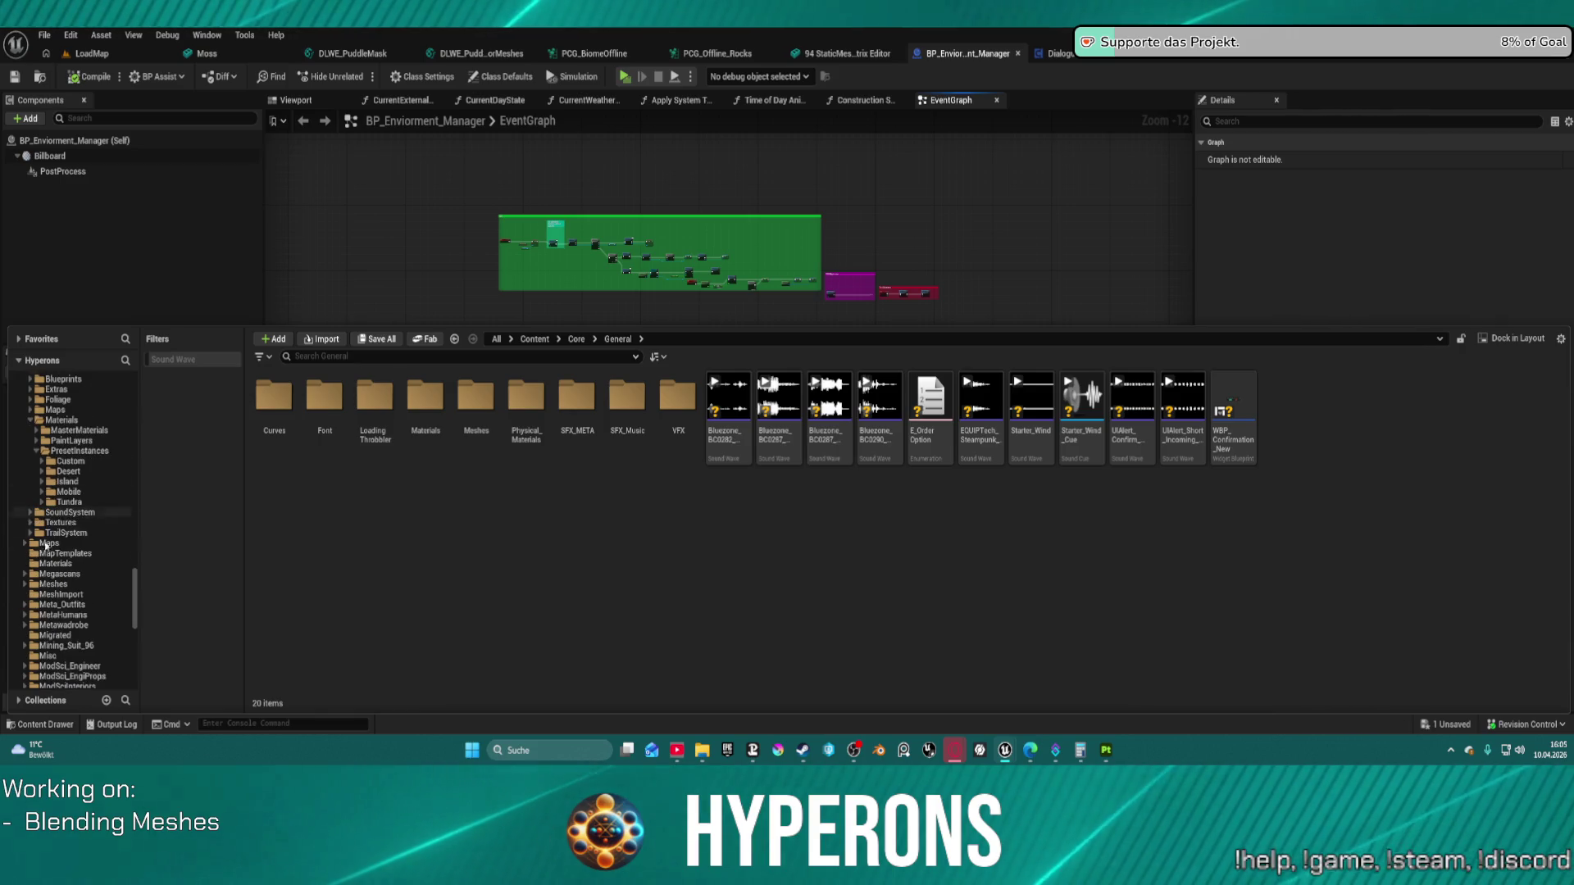
{"action": "left_click", "coordinate": [49, 542]}
Step: Go through Planets > DA_Biomes > System_NewEden and open the DA_Planet_NewEden data asset
{"action": "double_click", "coordinate": [374, 398]}
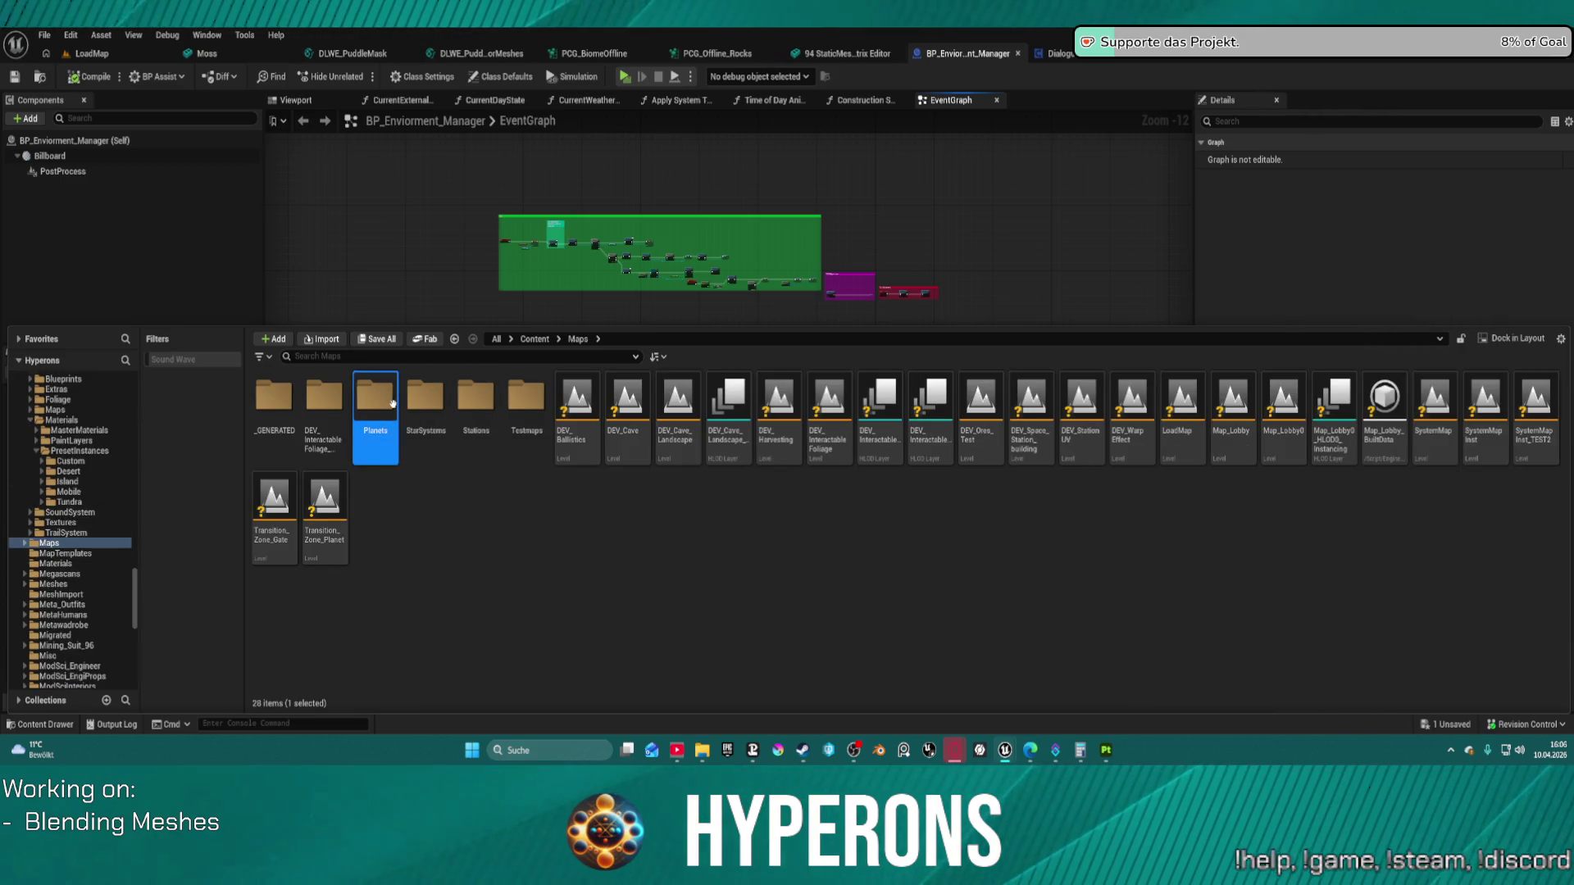
{"action": "double_click", "coordinate": [274, 397]}
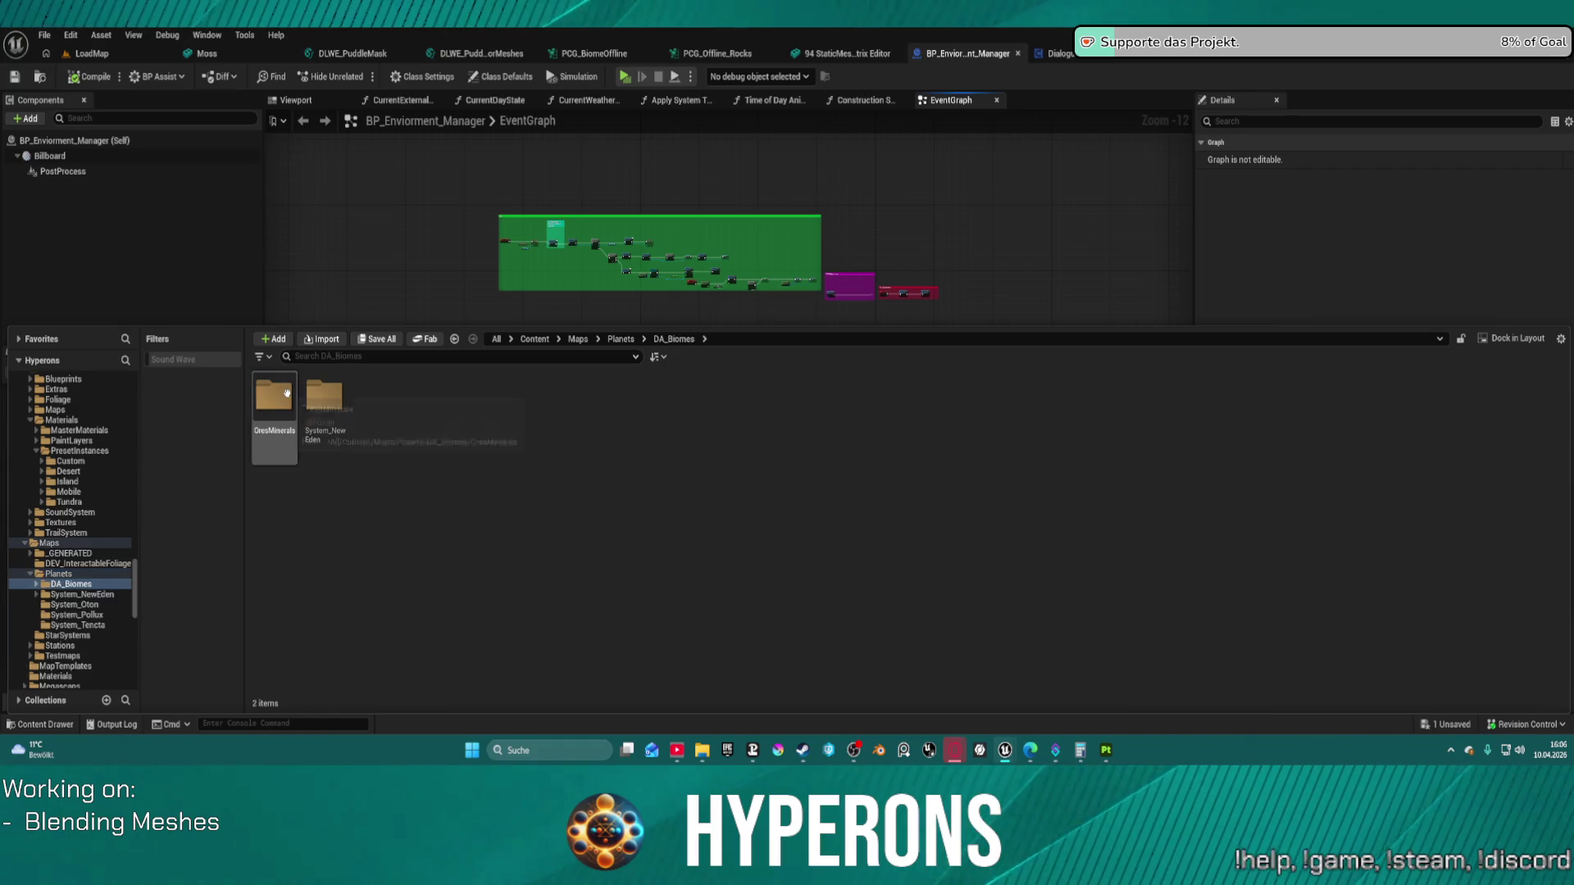
{"action": "left_click", "coordinate": [273, 401]}
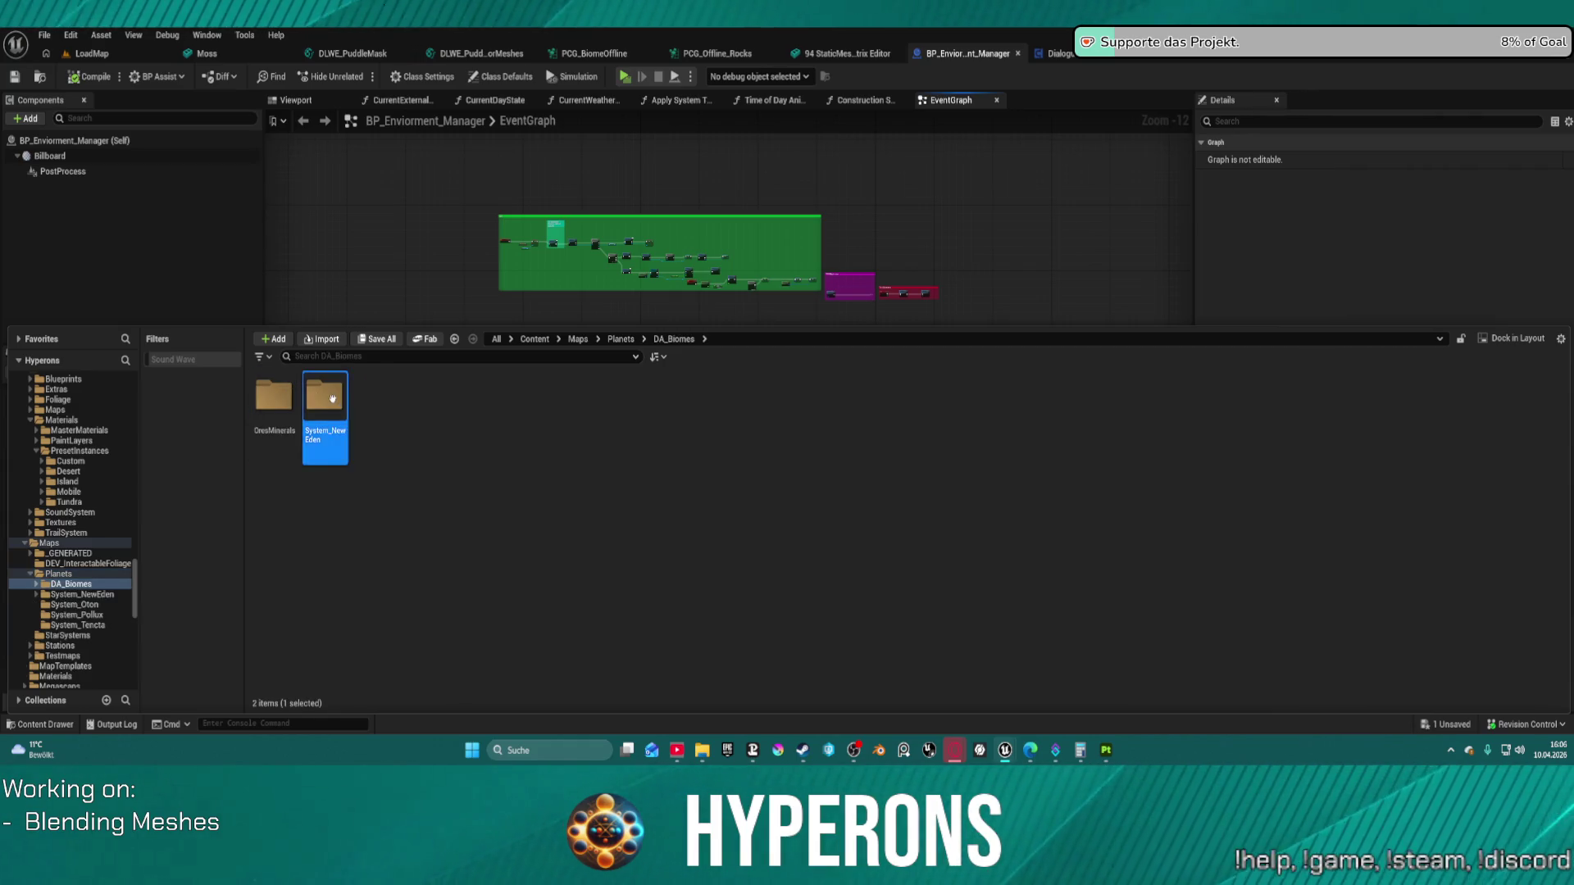
{"action": "double_click", "coordinate": [332, 399]}
{"action": "double_click", "coordinate": [287, 397]}
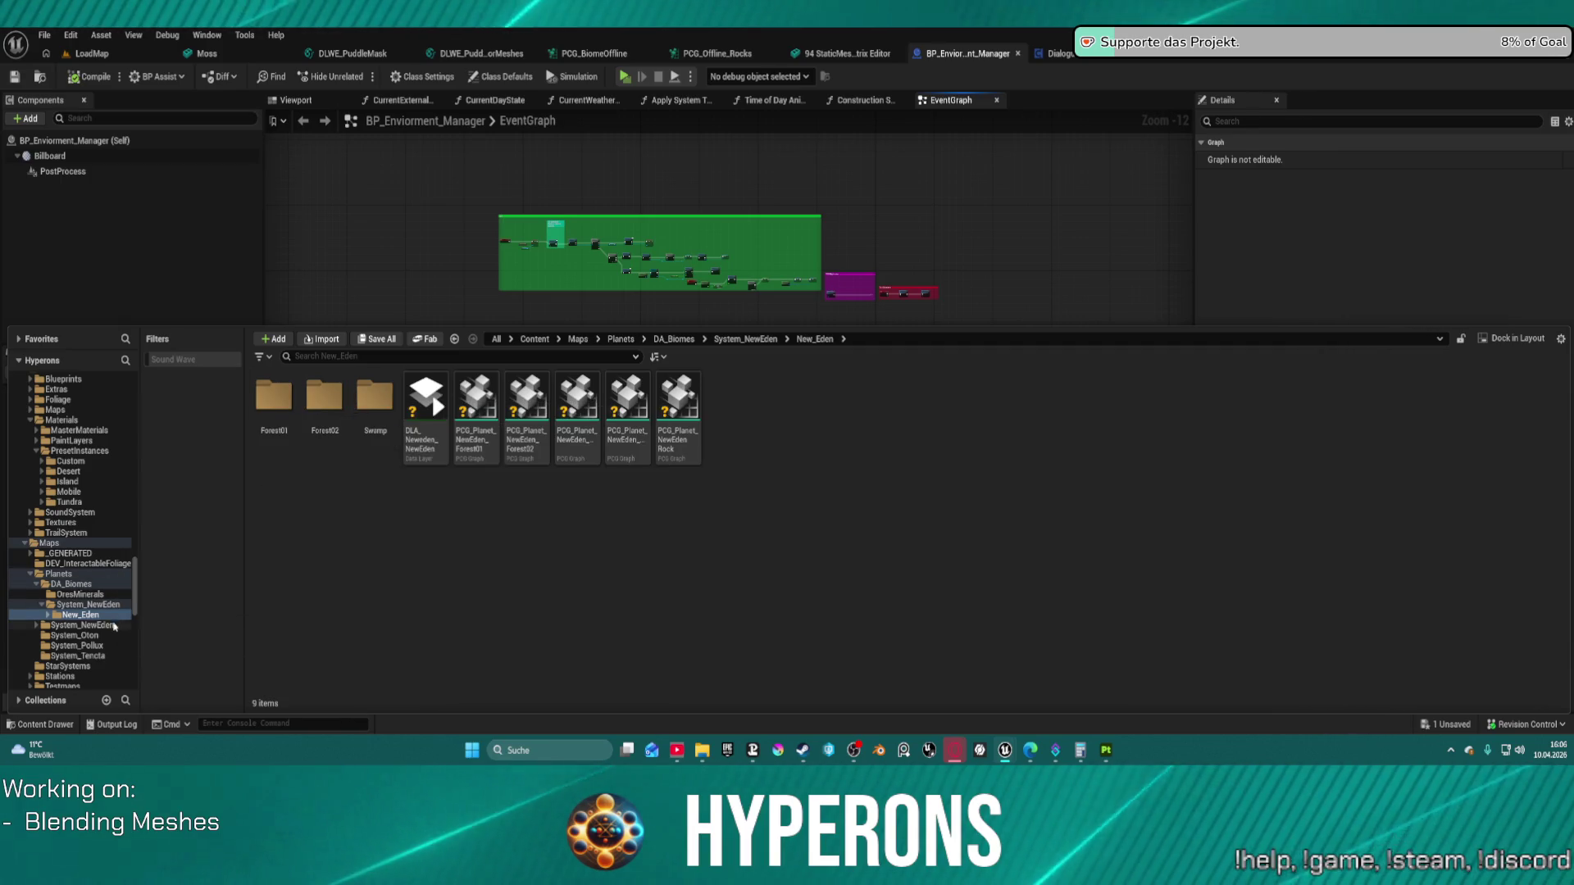
{"action": "left_click", "coordinate": [82, 624]}
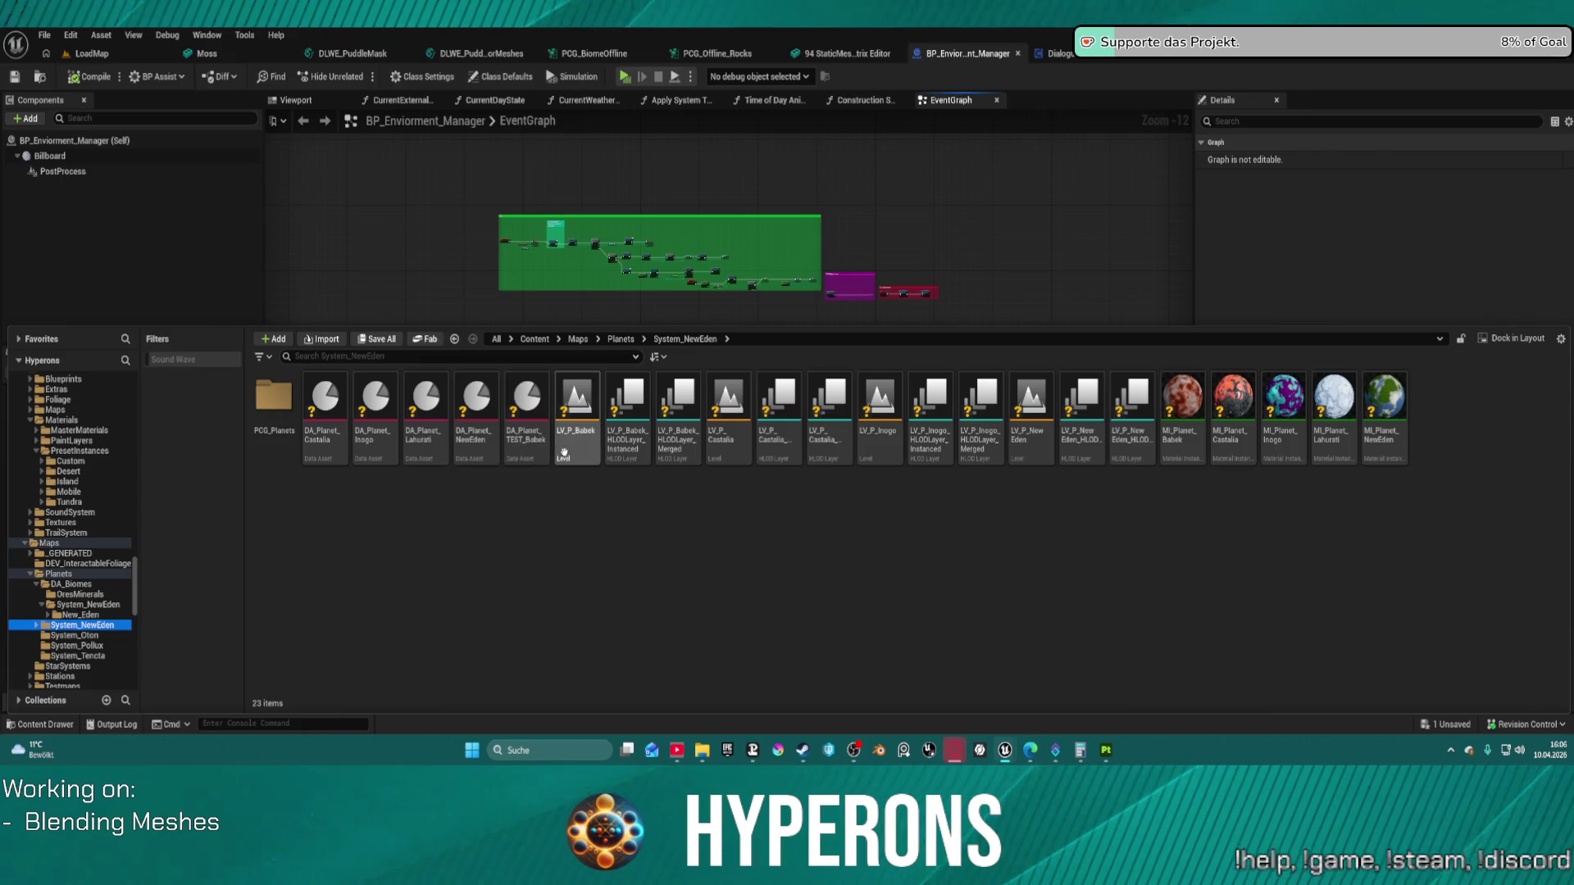
{"action": "double_click", "coordinate": [468, 450]}
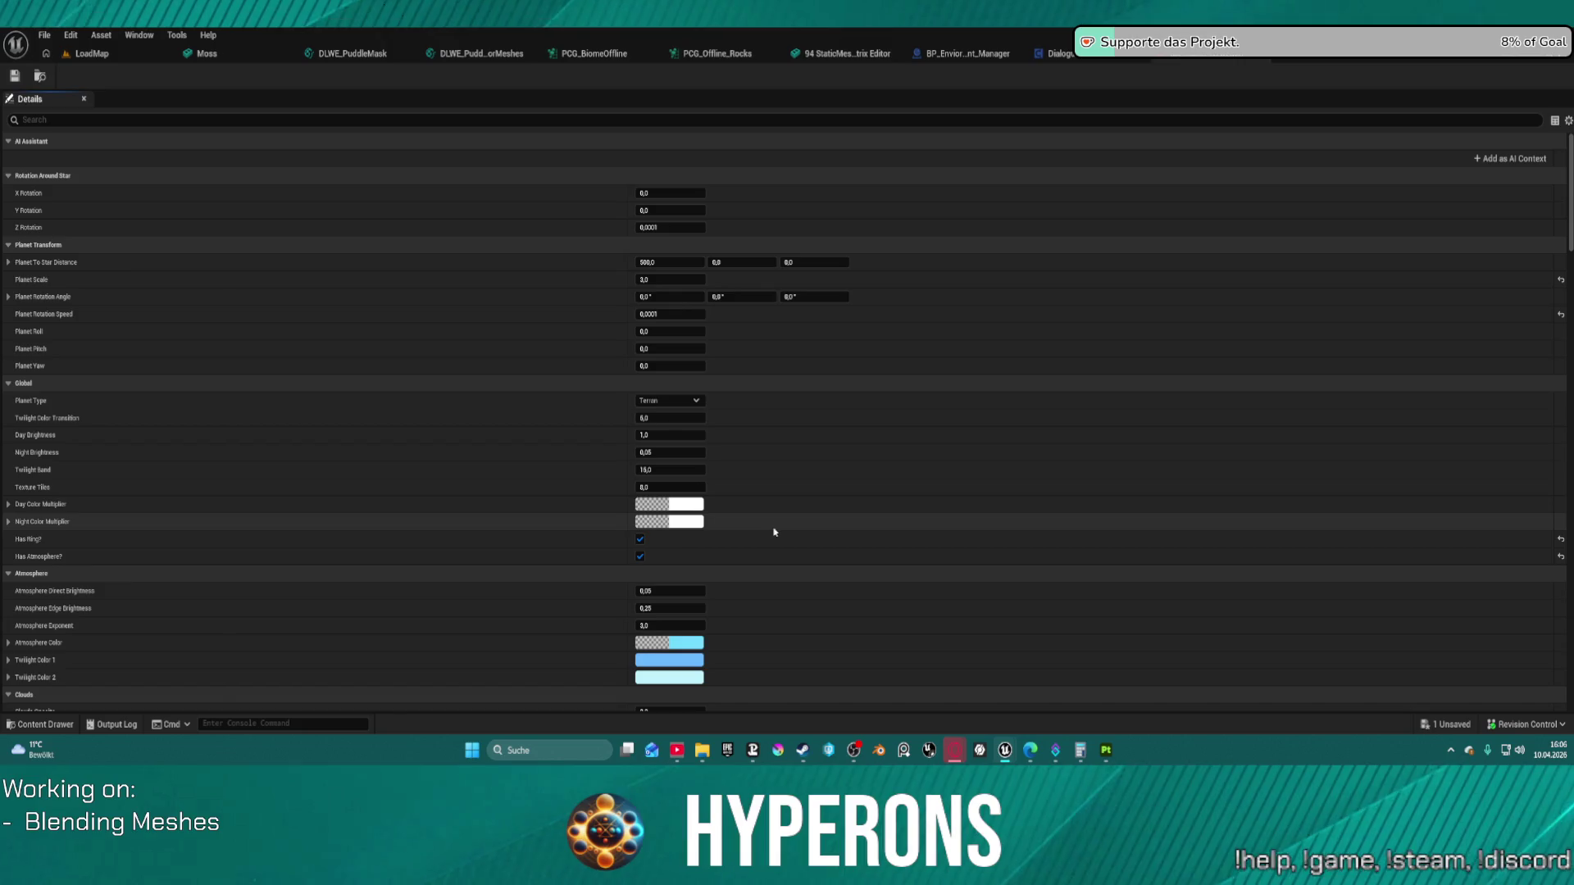
Step: Scroll DA_Planet_NewEden to Weather Settings > Sounds and play Clear Sky's Windy_Field_Loop
{"action": "scroll", "coordinate": [634, 563], "scroll_direction": "down", "scroll_amount": 3}
{"action": "scroll", "coordinate": [635, 562], "scroll_direction": "down", "scroll_amount": 15}
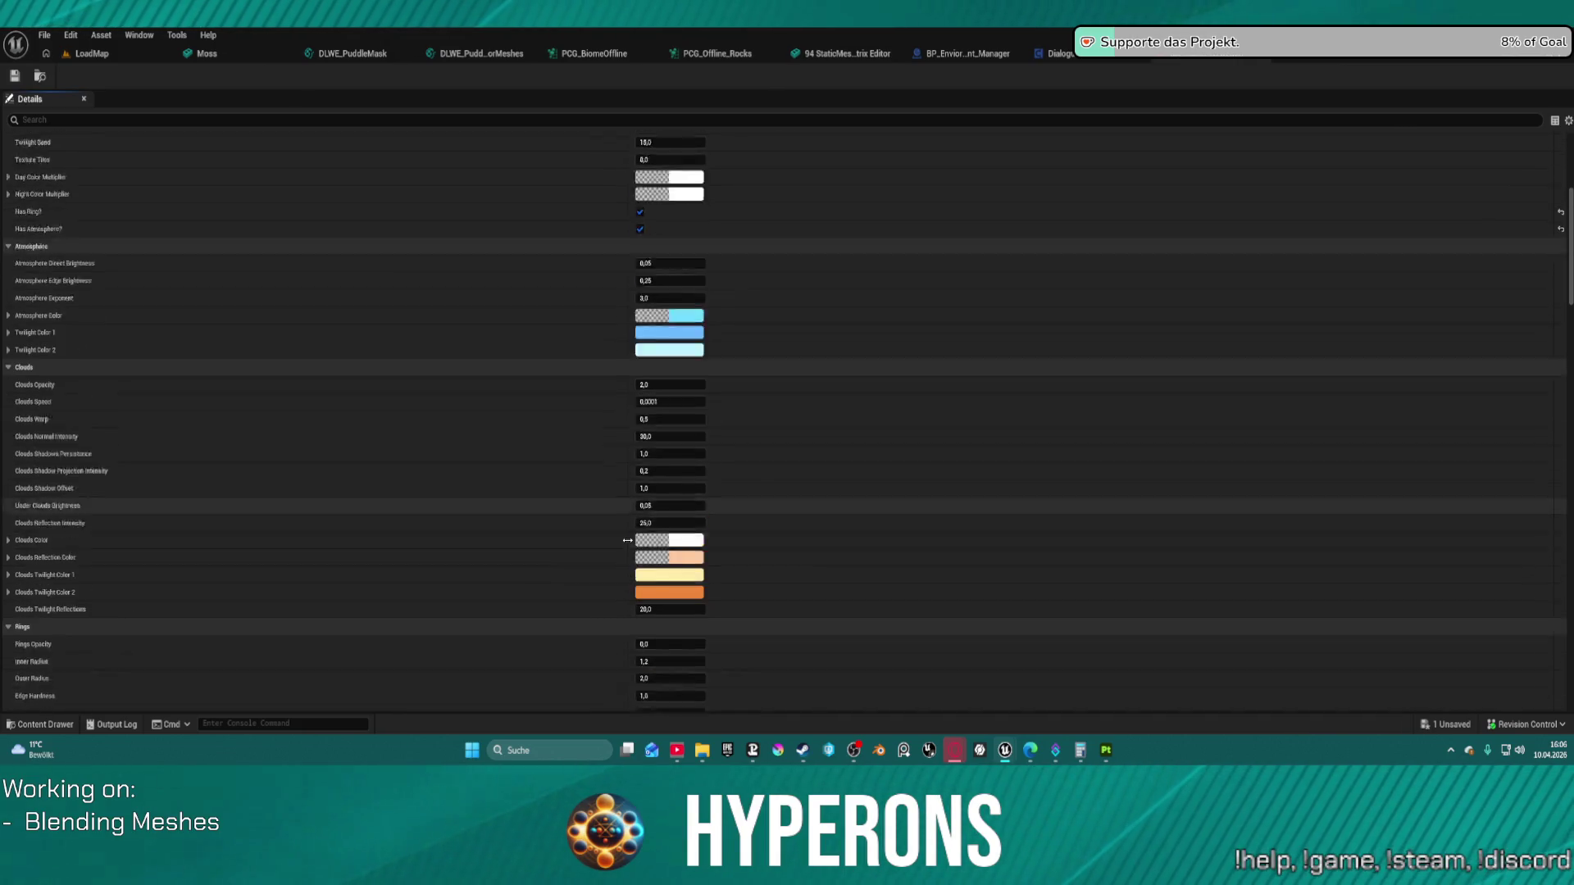
{"action": "scroll", "coordinate": [640, 523], "scroll_direction": "down", "scroll_amount": 15}
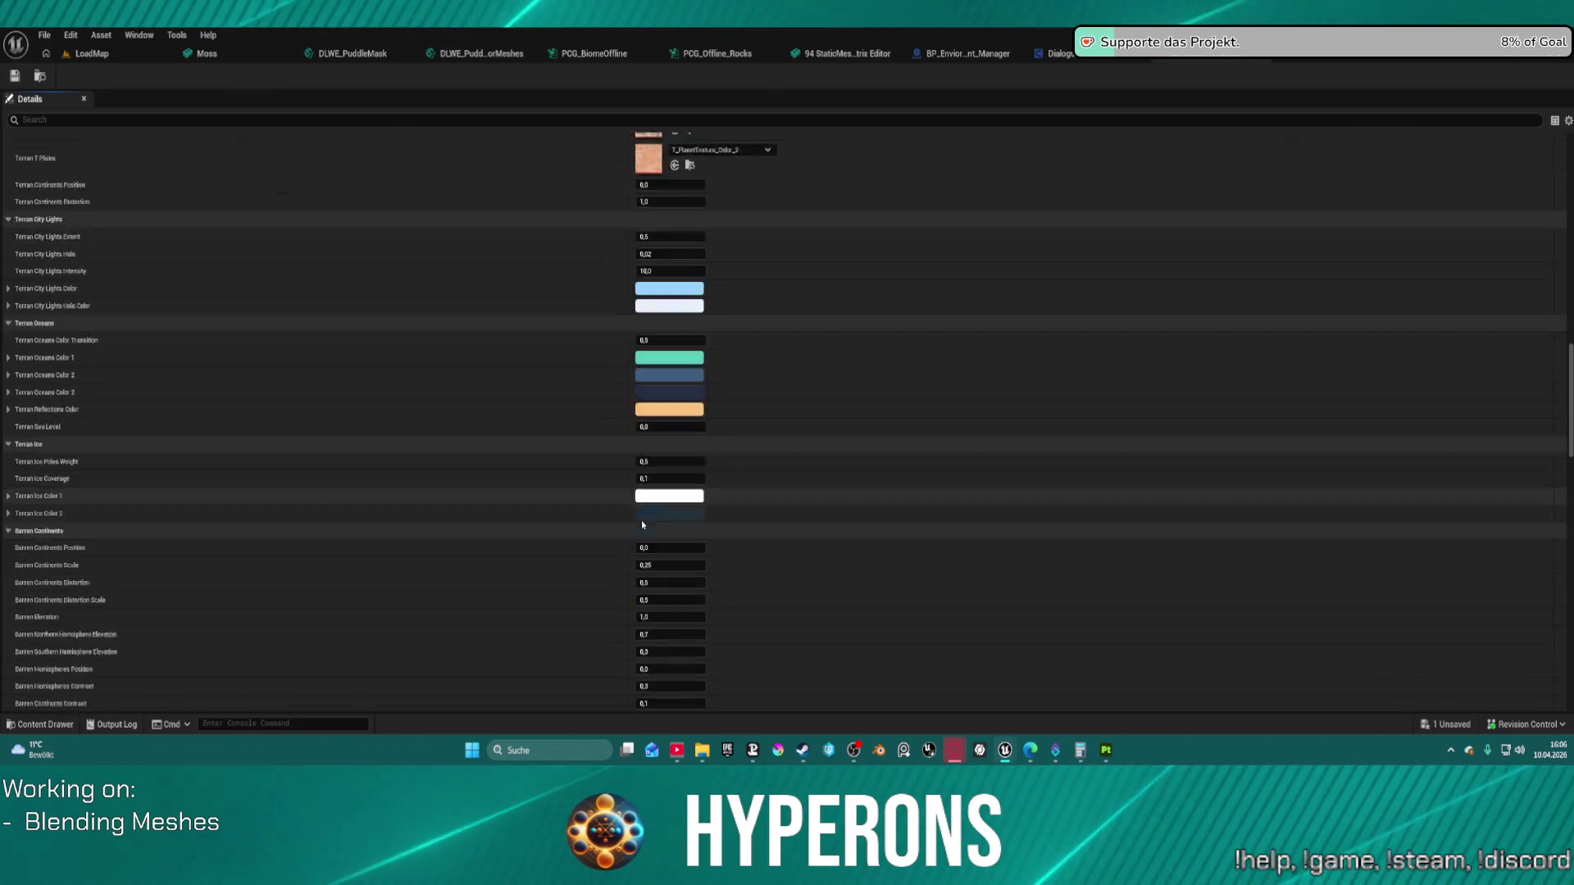
{"action": "scroll", "coordinate": [648, 486], "scroll_direction": "down", "scroll_amount": 20}
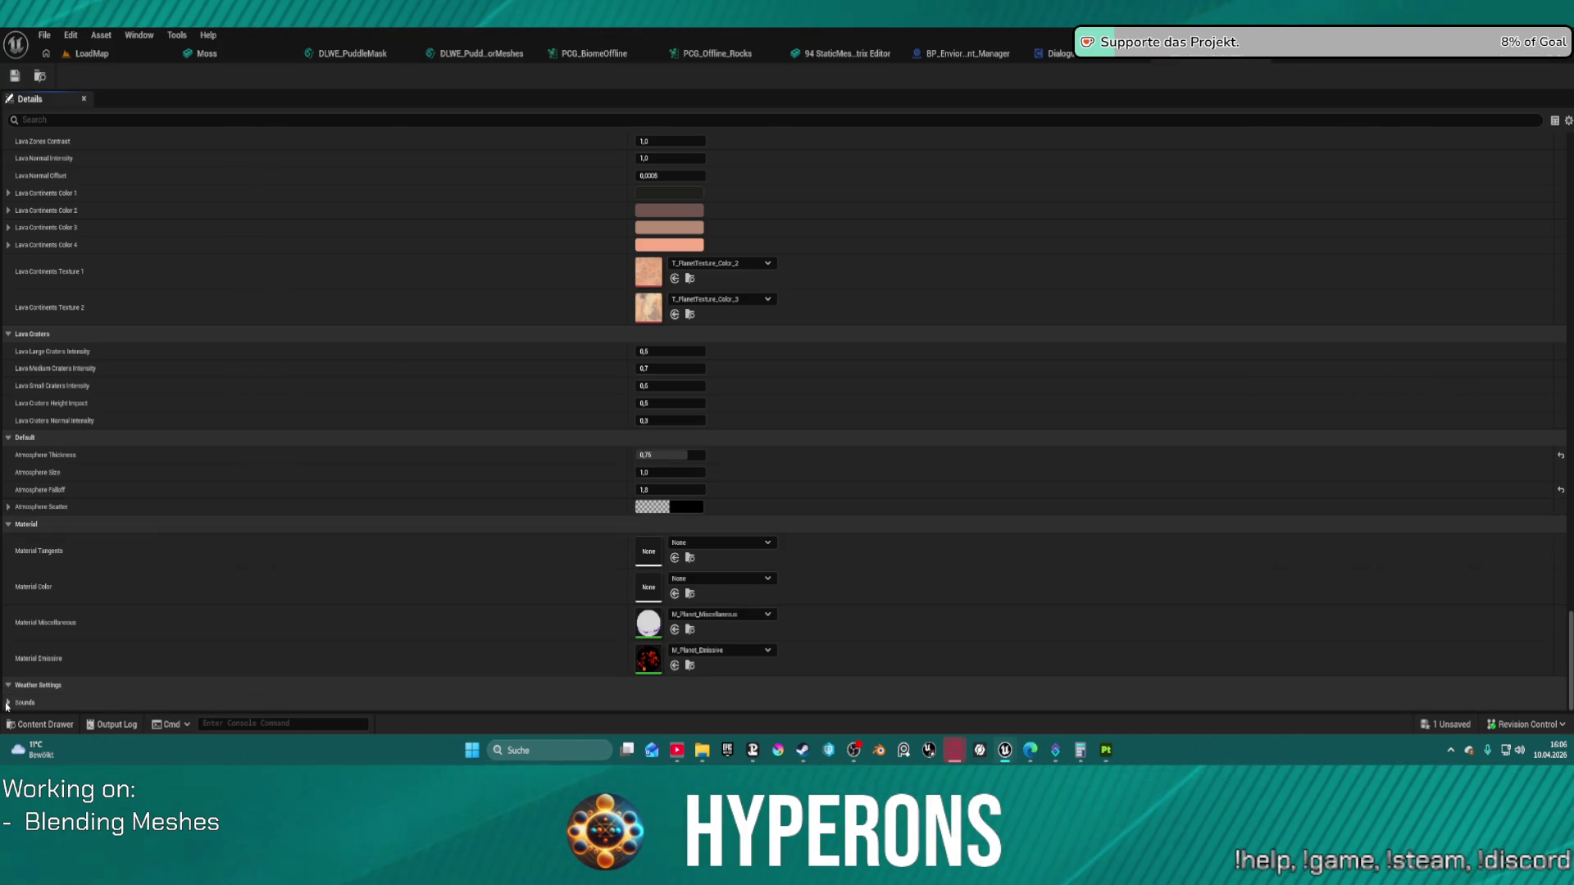
{"action": "scroll", "coordinate": [208, 617], "scroll_direction": "down", "scroll_amount": 5}
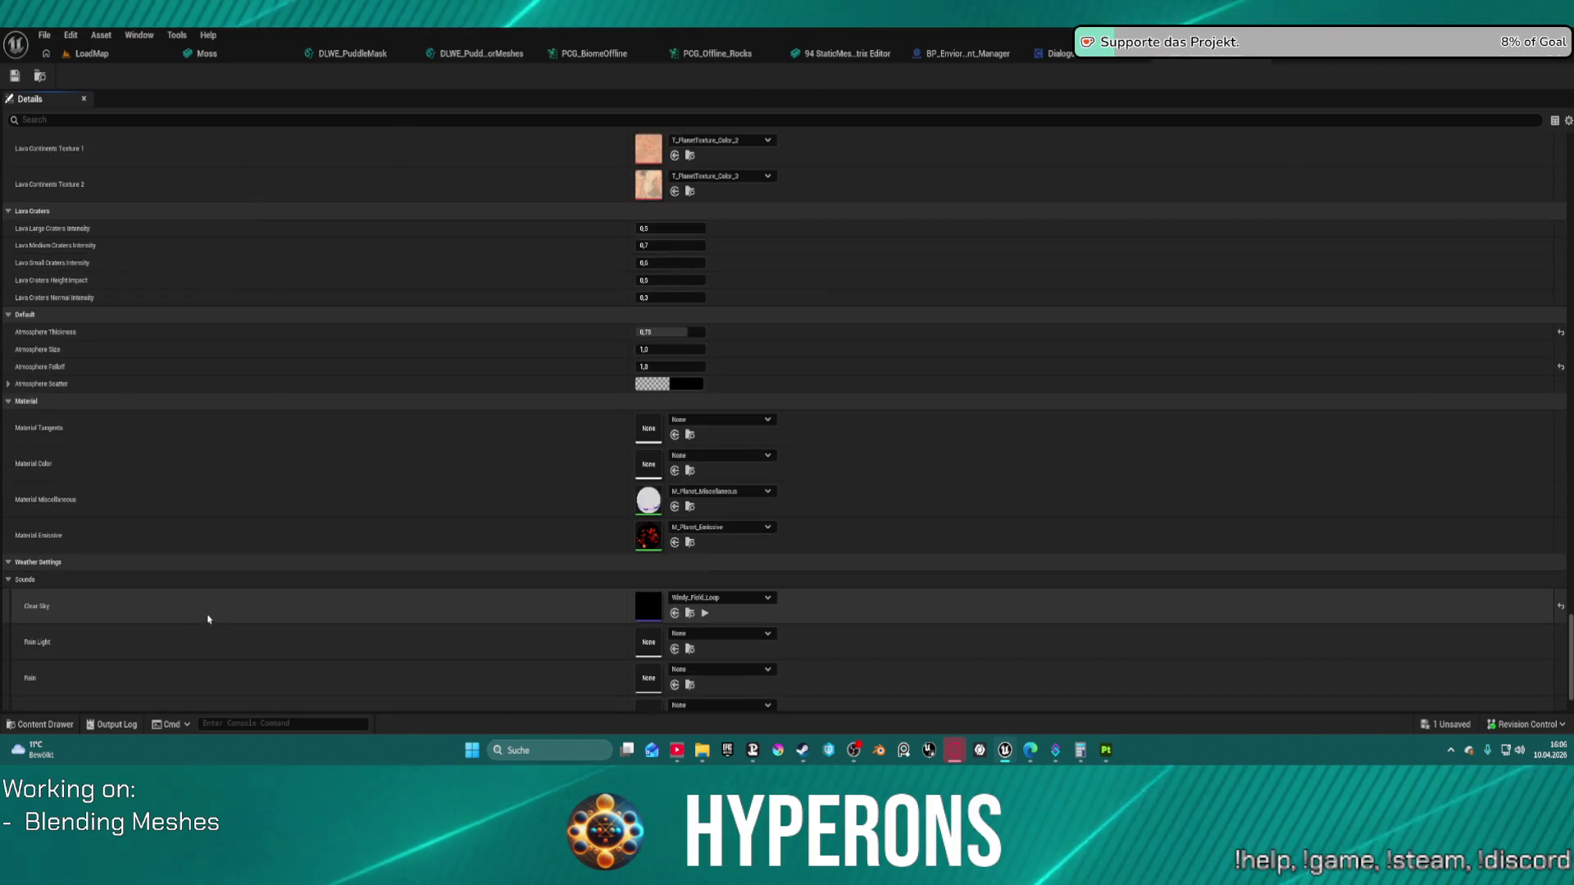
{"action": "scroll", "coordinate": [204, 613], "scroll_direction": "down", "scroll_amount": 1}
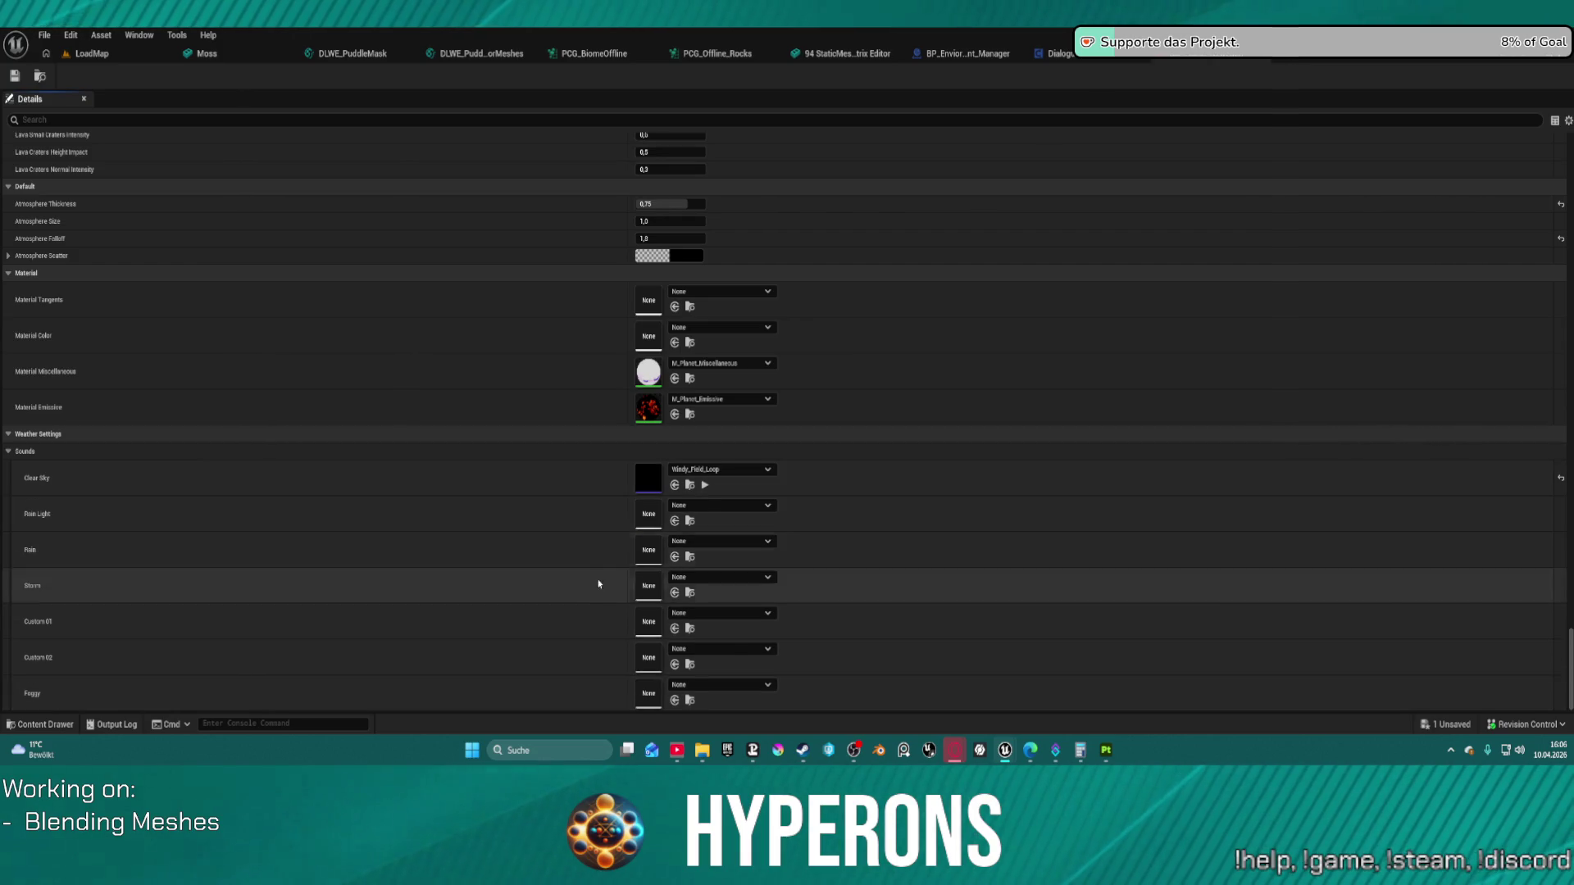
{"action": "left_click", "coordinate": [704, 486]}
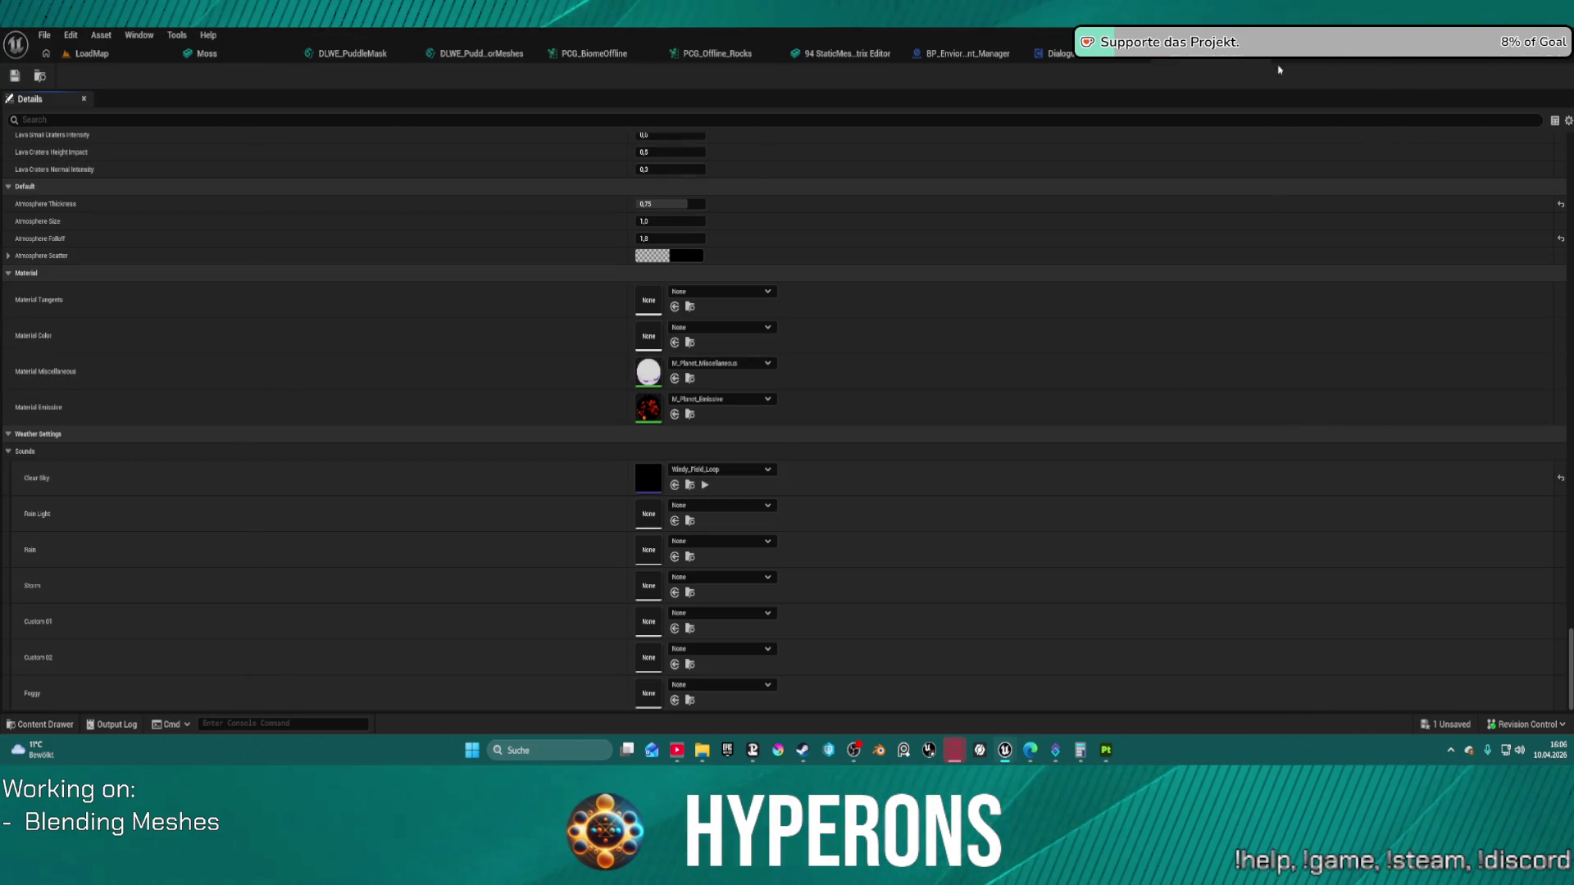
{"action": "key", "text": "ctrl+space"}
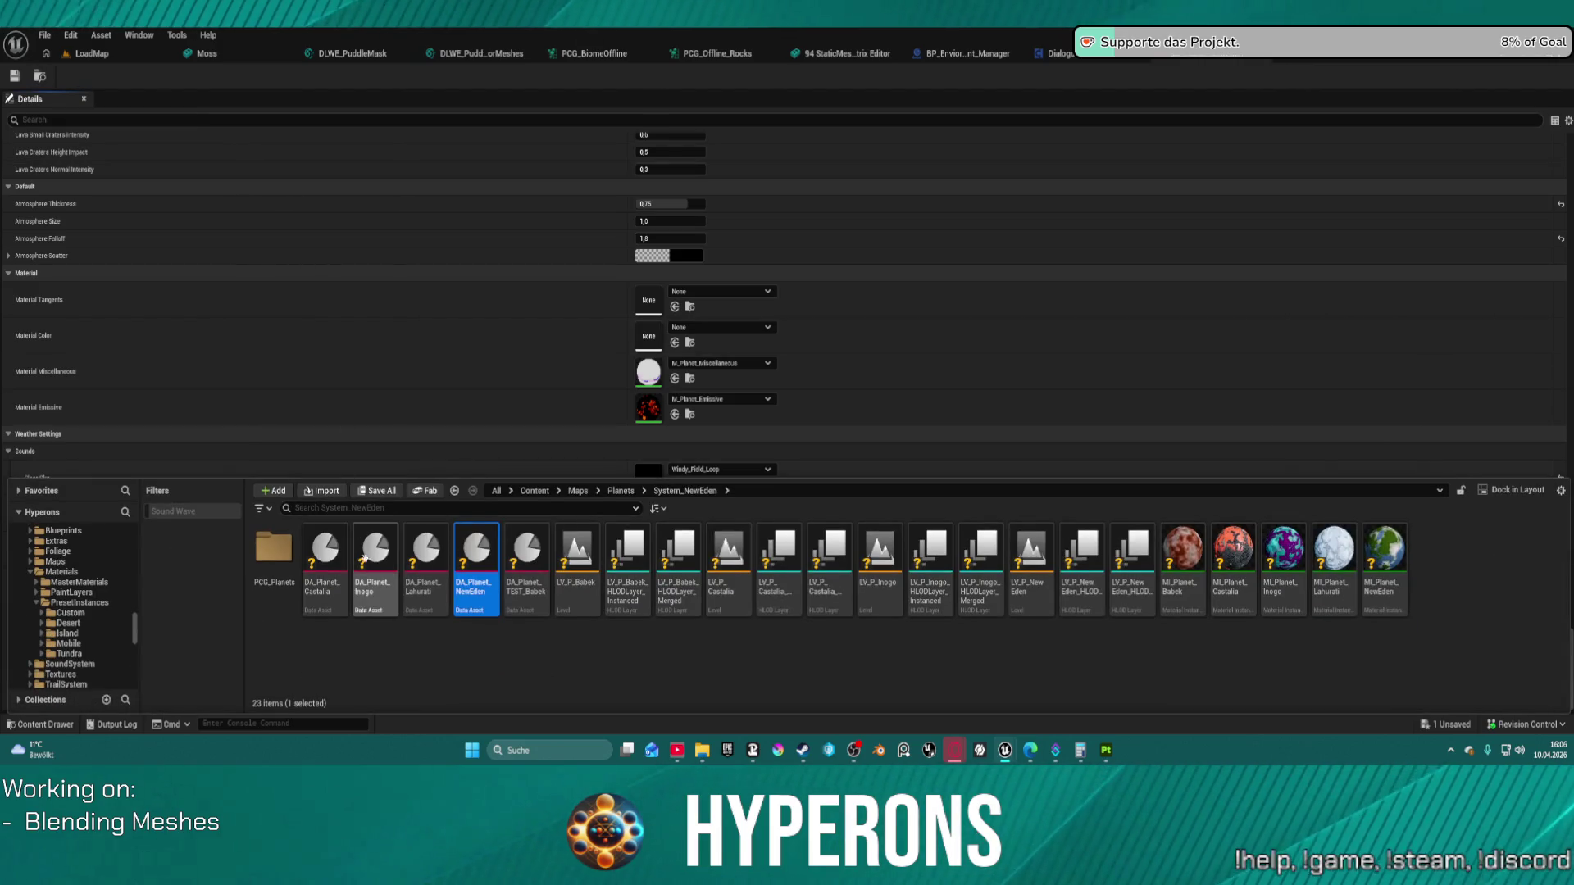
{"action": "right_click", "coordinate": [475, 547]}
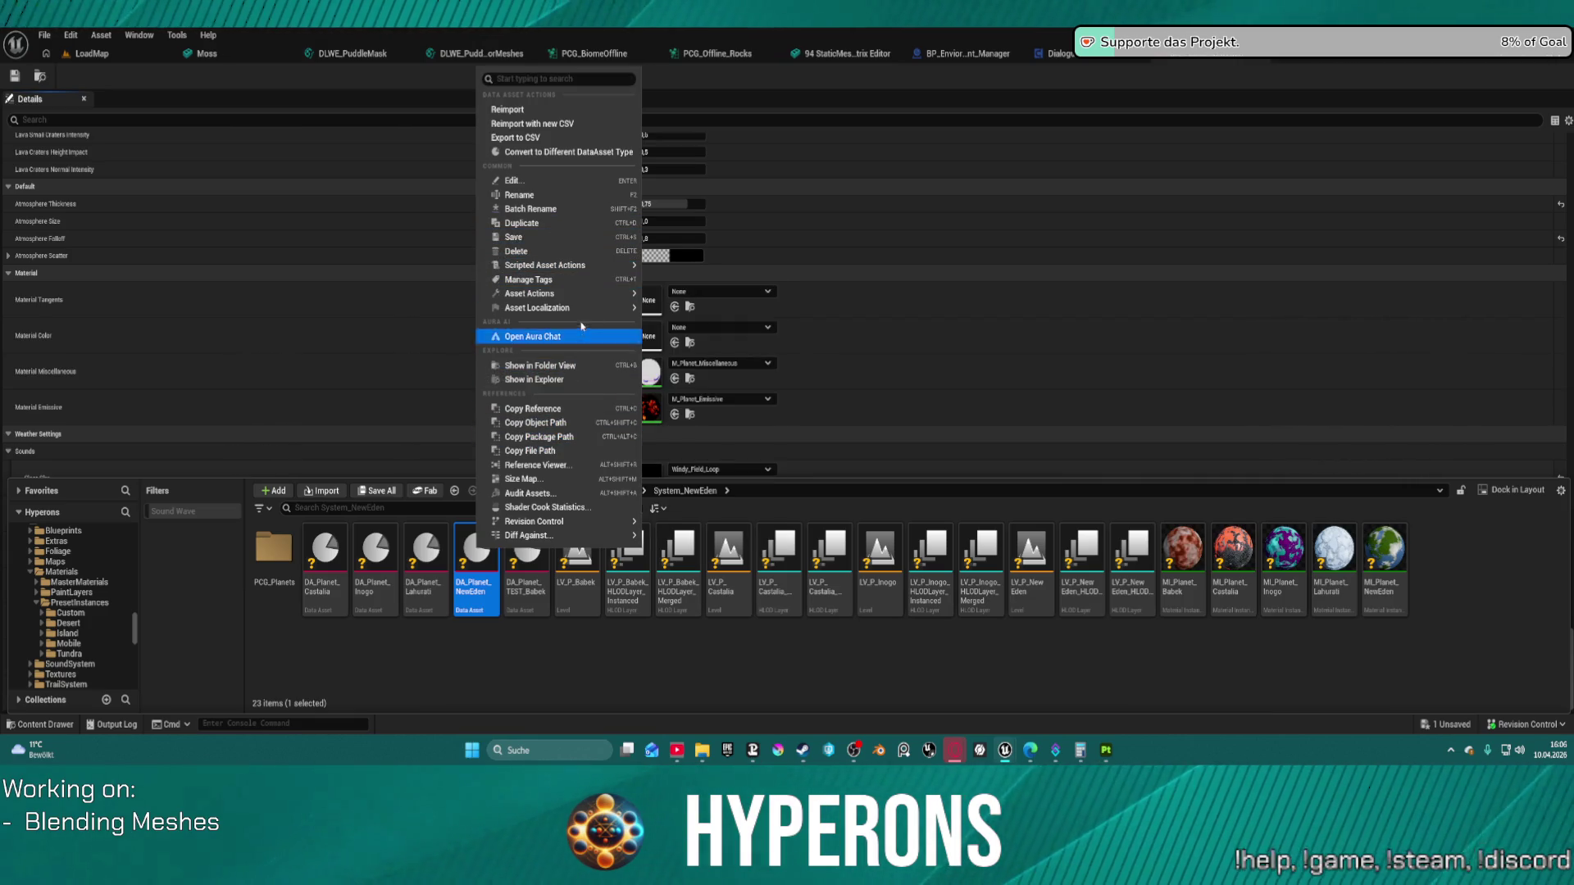
Step: Open the Reference Viewer for DA_Planet_NewEden
{"action": "left_click", "coordinate": [541, 466]}
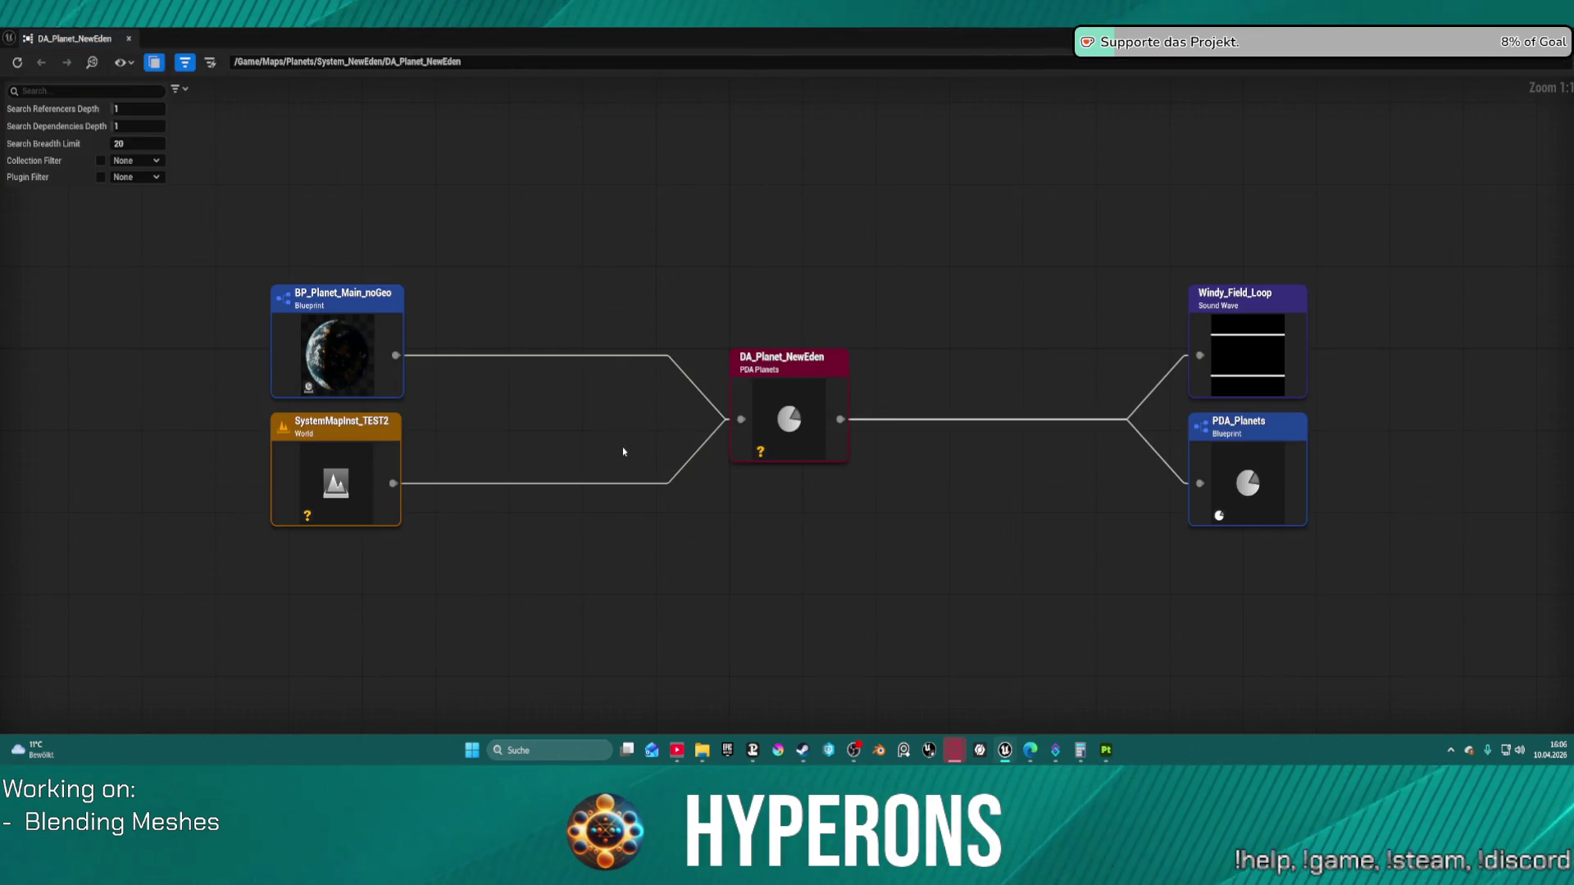
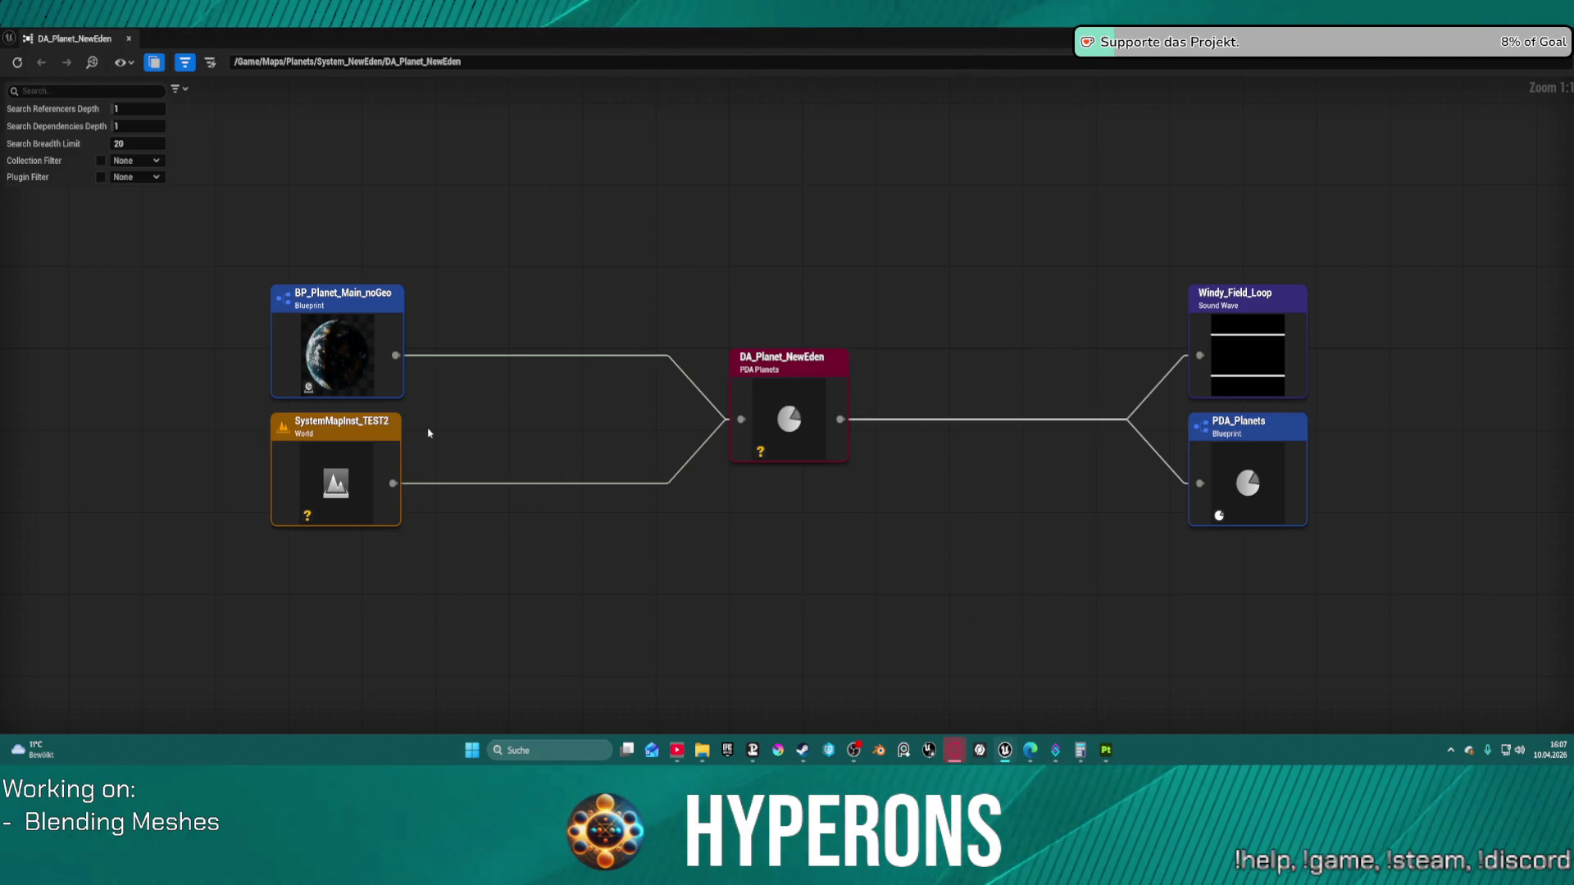
Step: Re-root the Reference Viewer on BP_Planet_Main_noGeo, browse its dependency graph, then close it
{"action": "double_click", "coordinate": [328, 349]}
{"action": "scroll", "coordinate": [515, 496], "scroll_direction": "down", "scroll_amount": 2}
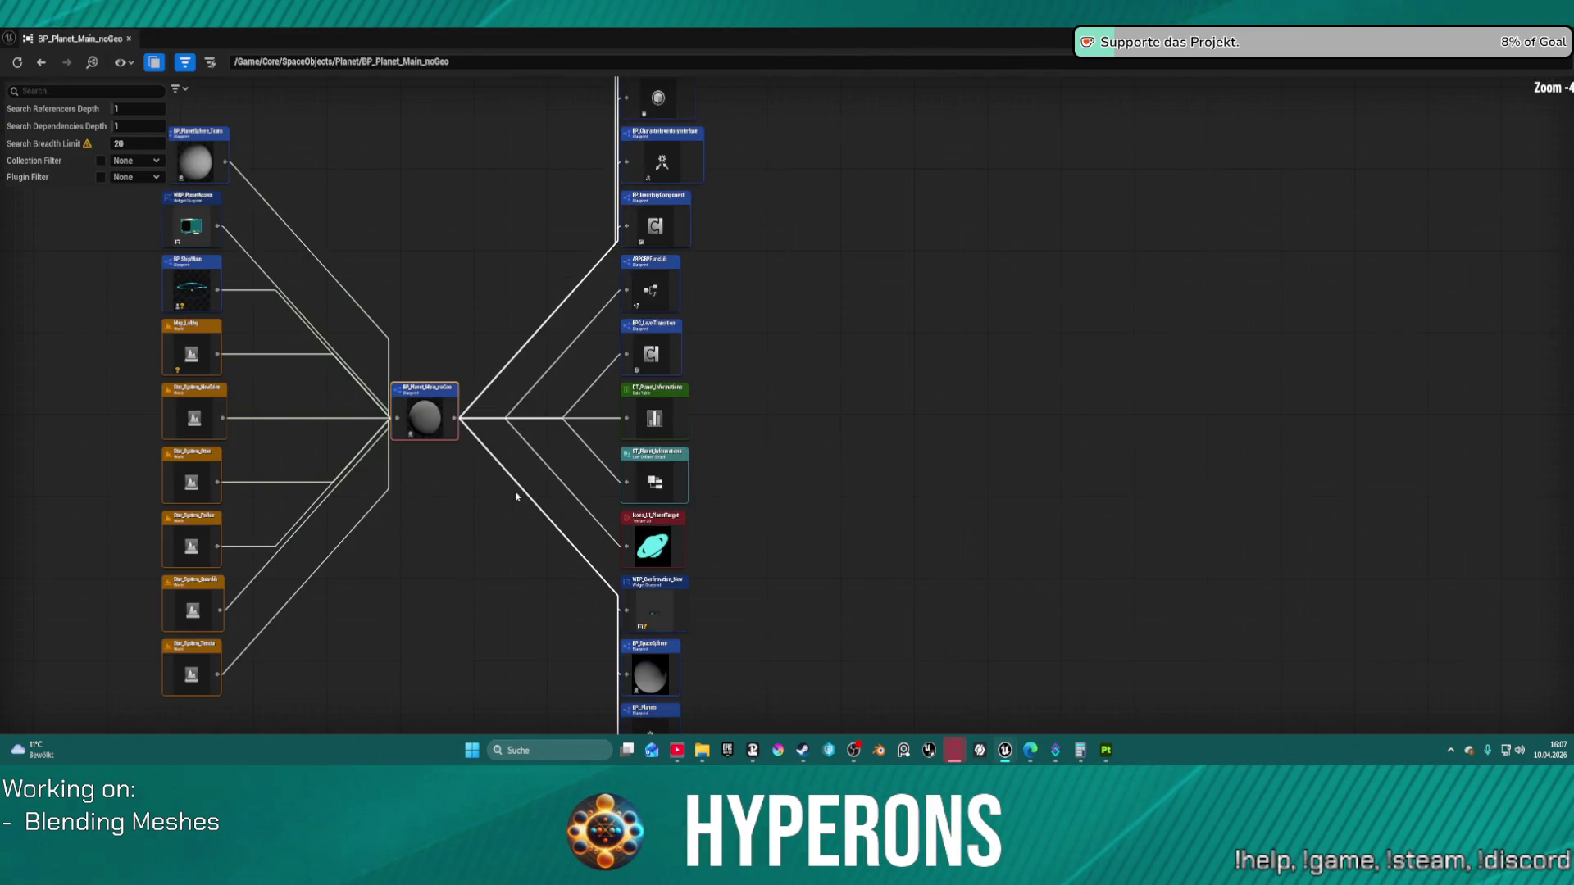
{"action": "mouse_move", "coordinate": [499, 518]}
{"action": "left_mouse_down"}
{"action": "mouse_move", "coordinate": [811, 551]}
{"action": "mouse_move", "coordinate": [820, 591]}
{"action": "left_mouse_up"}
{"action": "mouse_move", "coordinate": [820, 590]}
{"action": "left_mouse_down"}
{"action": "mouse_move", "coordinate": [798, 563]}
{"action": "mouse_move", "coordinate": [787, 189]}
{"action": "mouse_move", "coordinate": [685, 55]}
{"action": "mouse_move", "coordinate": [562, 193]}
{"action": "mouse_move", "coordinate": [516, 274]}
{"action": "mouse_move", "coordinate": [493, 485]}
{"action": "mouse_move", "coordinate": [539, 670]}
{"action": "mouse_move", "coordinate": [524, 762]}
{"action": "mouse_move", "coordinate": [955, 587]}
{"action": "left_mouse_up"}
{"action": "scroll", "coordinate": [982, 483], "scroll_direction": "up", "scroll_amount": 3}
{"action": "mouse_move", "coordinate": [982, 483]}
{"action": "left_mouse_down"}
{"action": "mouse_move", "coordinate": [924, 598]}
{"action": "mouse_move", "coordinate": [697, 814]}
{"action": "mouse_move", "coordinate": [686, 668]}
{"action": "mouse_move", "coordinate": [656, 612]}
{"action": "mouse_move", "coordinate": [706, 492]}
{"action": "mouse_move", "coordinate": [745, 292]}
{"action": "mouse_move", "coordinate": [710, 253]}
{"action": "mouse_move", "coordinate": [681, 253]}
{"action": "mouse_move", "coordinate": [721, 77]}
{"action": "left_mouse_up"}
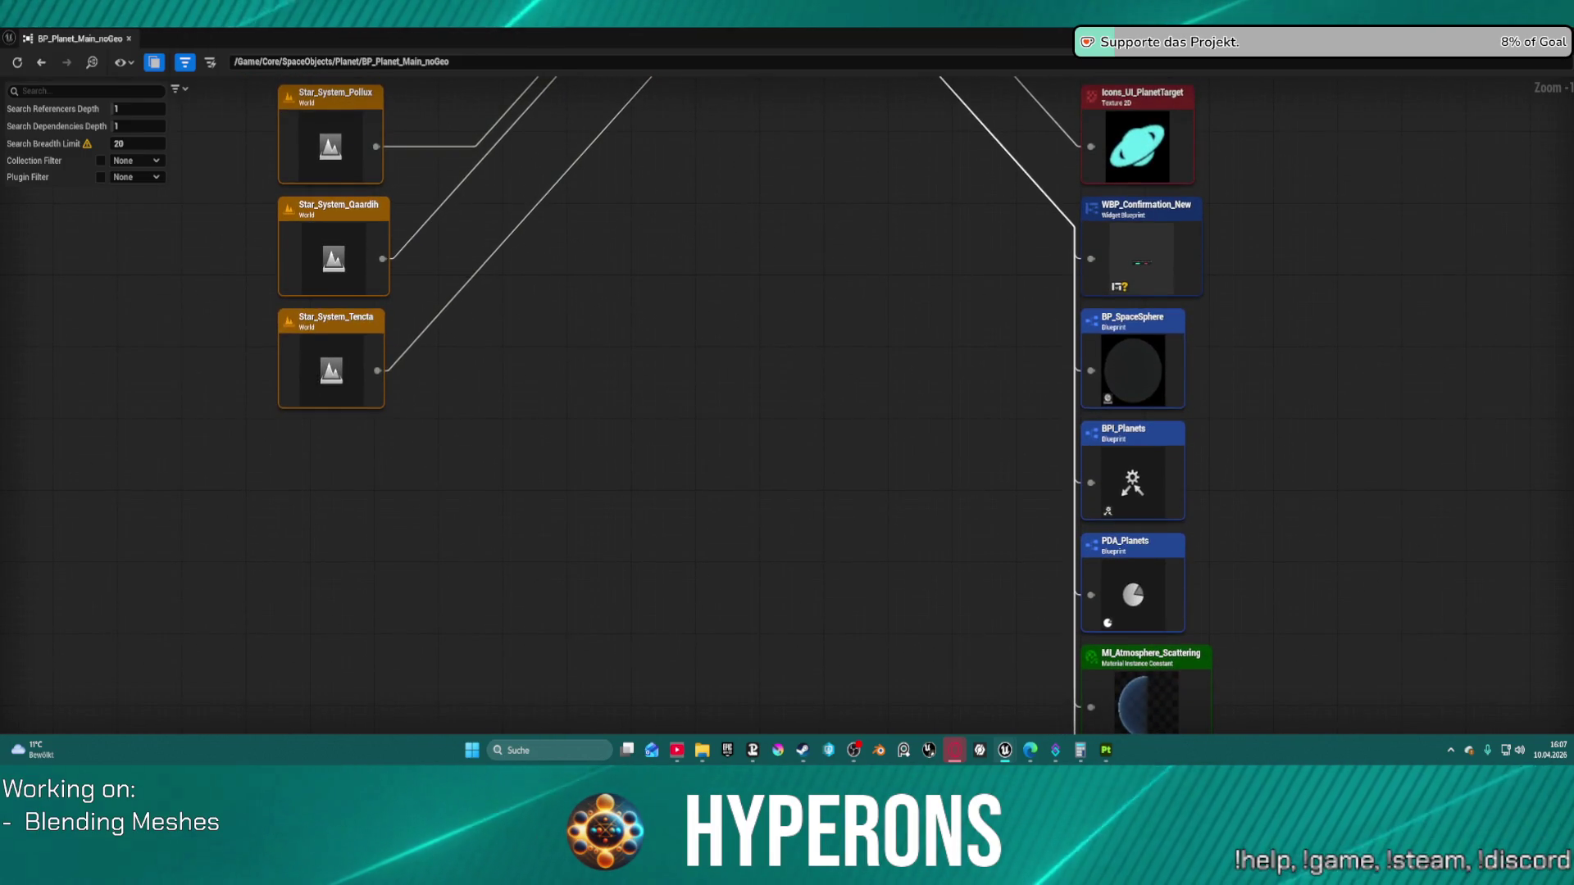
{"action": "left_click_drag", "start_coordinate": [508, 188], "coordinate": [436, 208]}
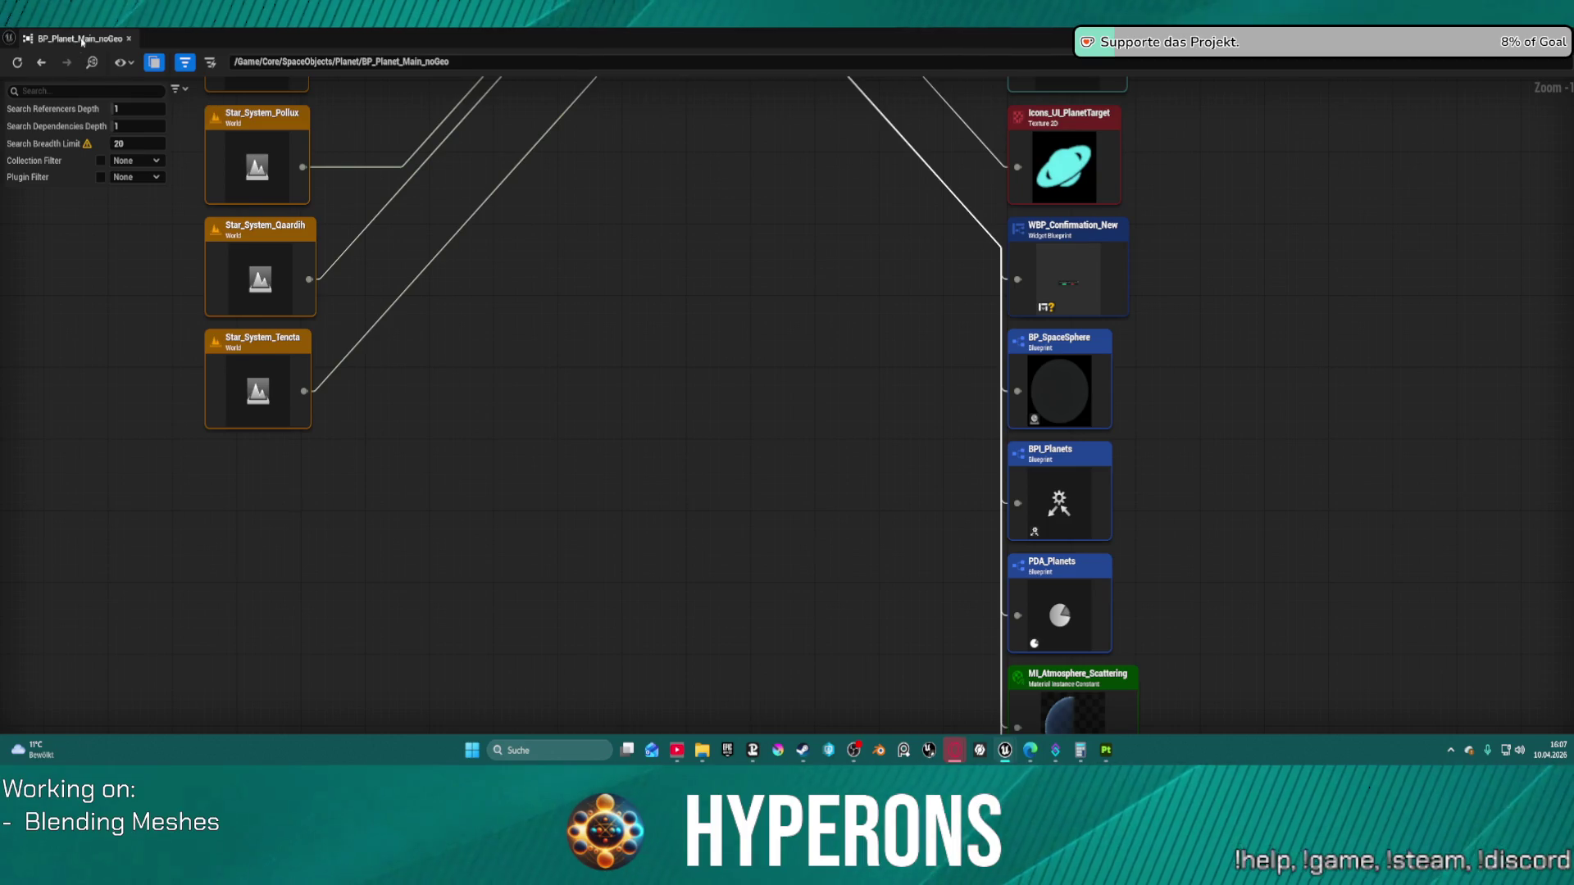
{"action": "left_click", "coordinate": [128, 39]}
{"action": "left_click", "coordinate": [79, 57]}
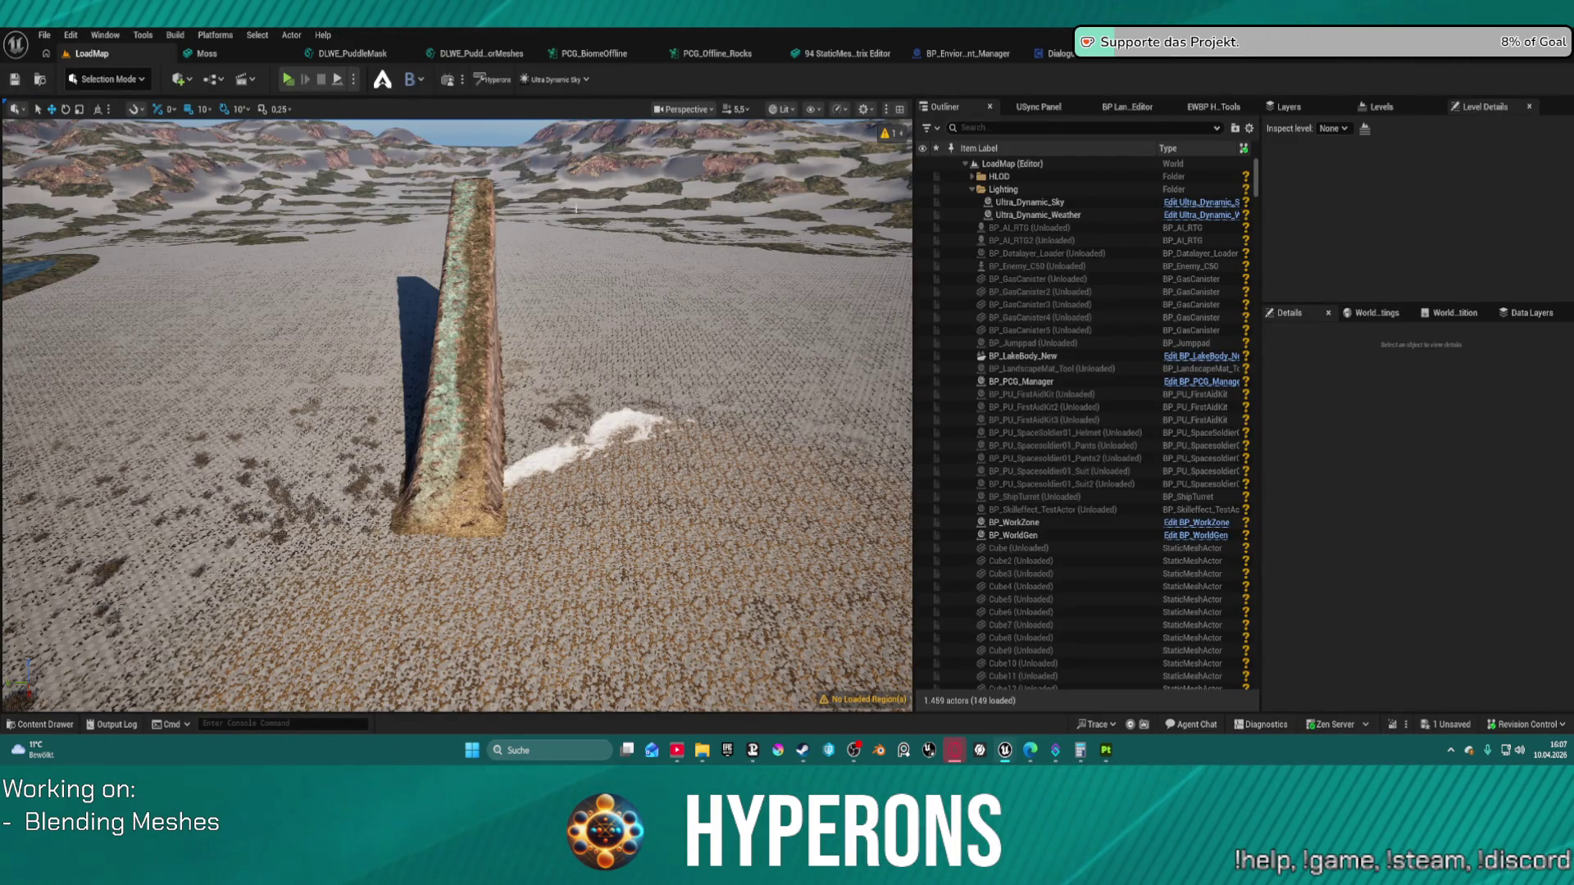
Step: In the Content Drawer, open the SFX_META folder and select its Attenuation subfolder
{"action": "key", "text": "ctrl+space"}
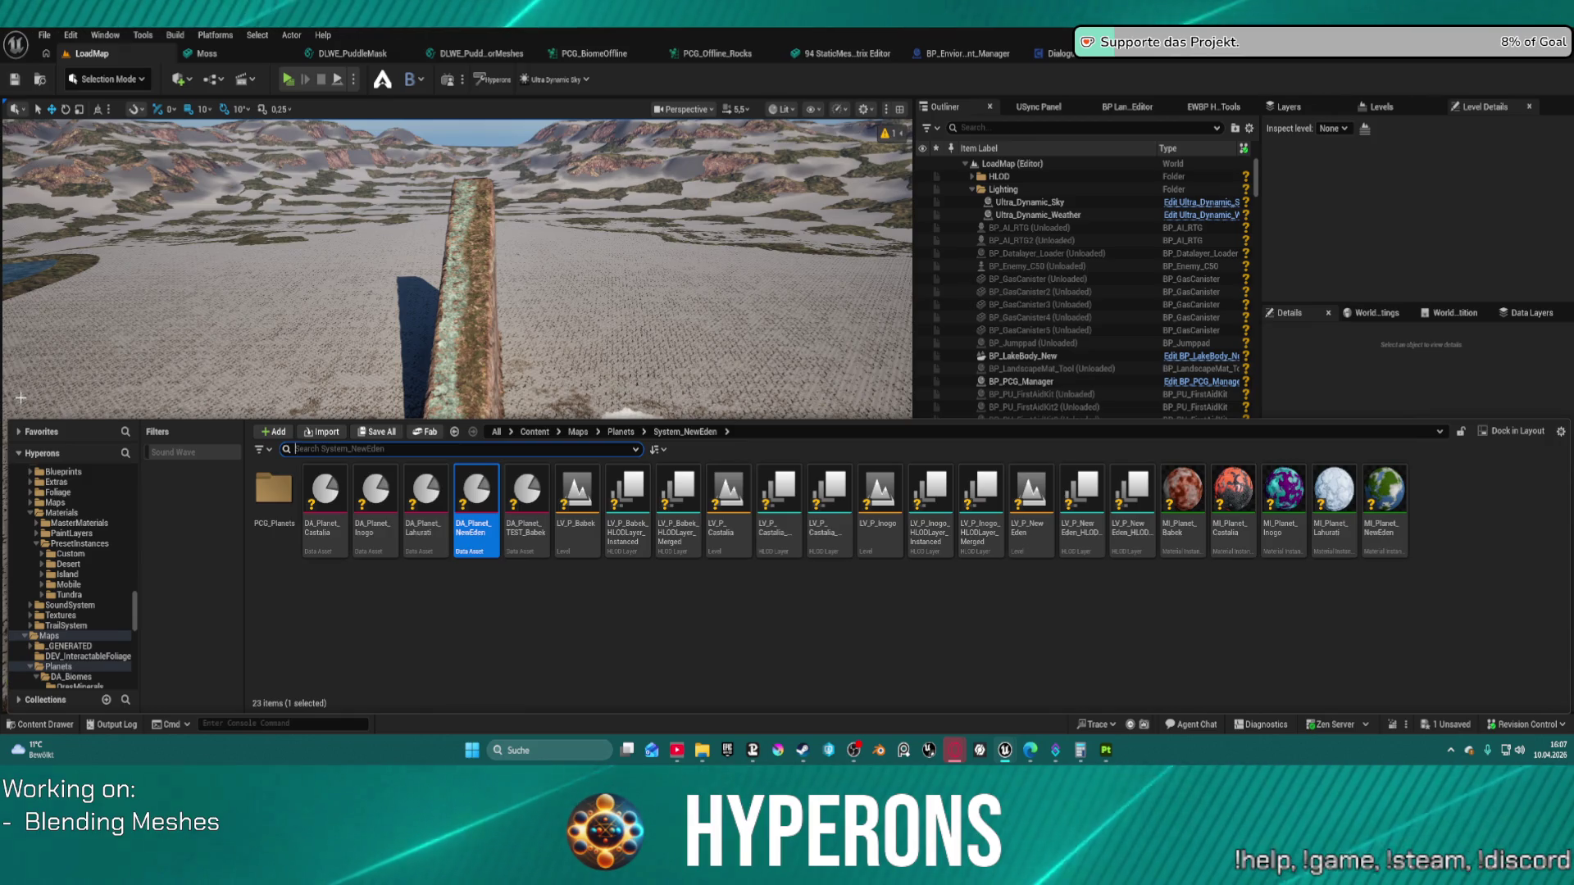
{"action": "scroll", "coordinate": [64, 518], "scroll_direction": "down", "scroll_amount": 10}
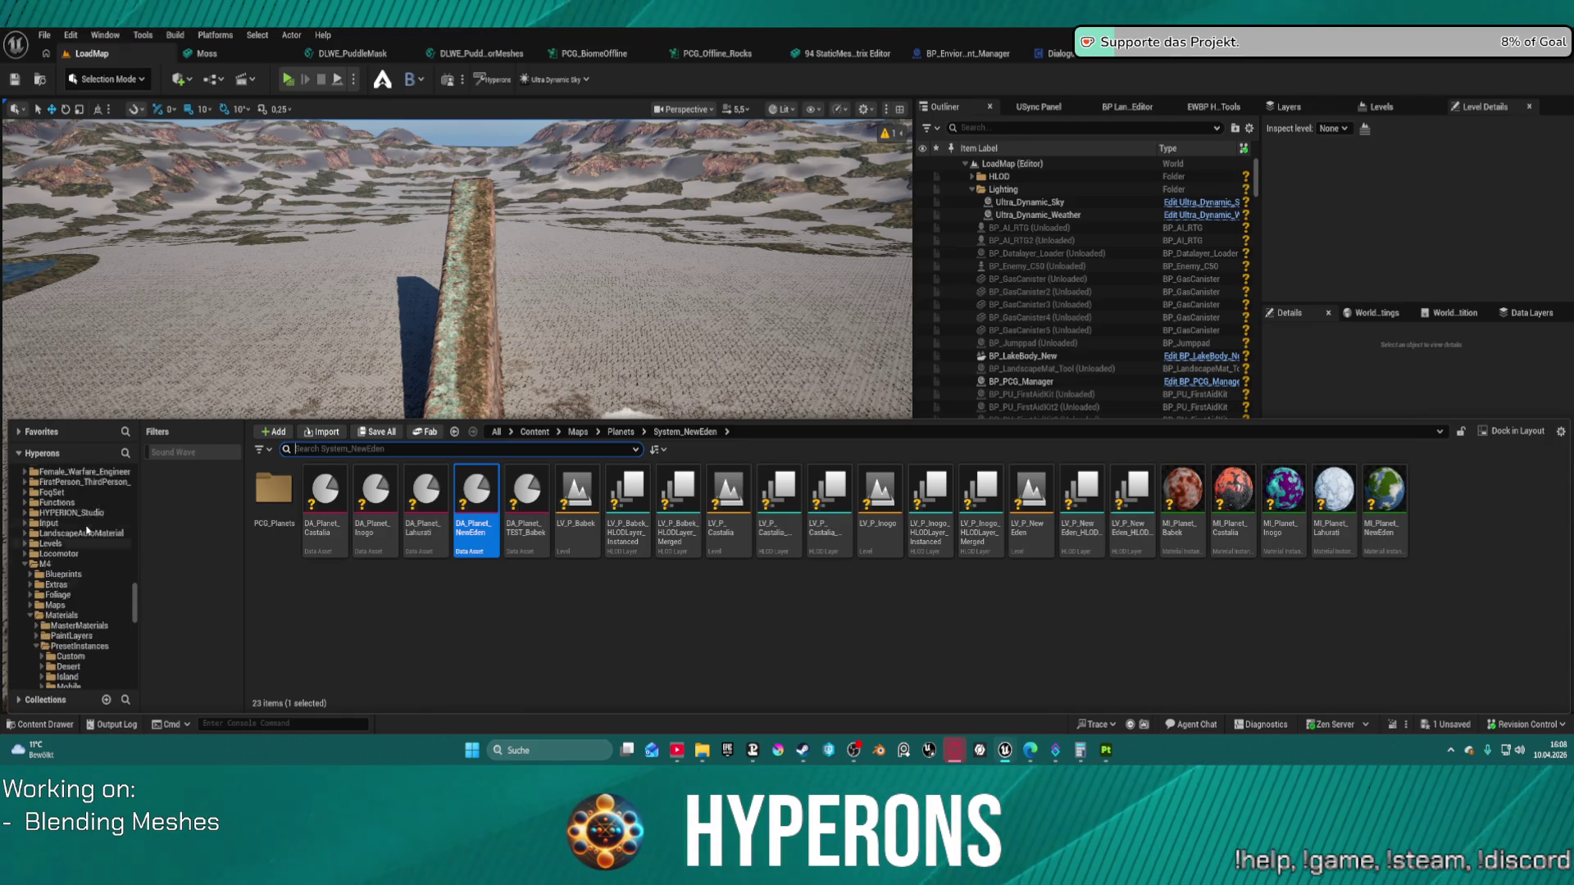
{"action": "scroll", "coordinate": [118, 558], "scroll_direction": "down", "scroll_amount": 10}
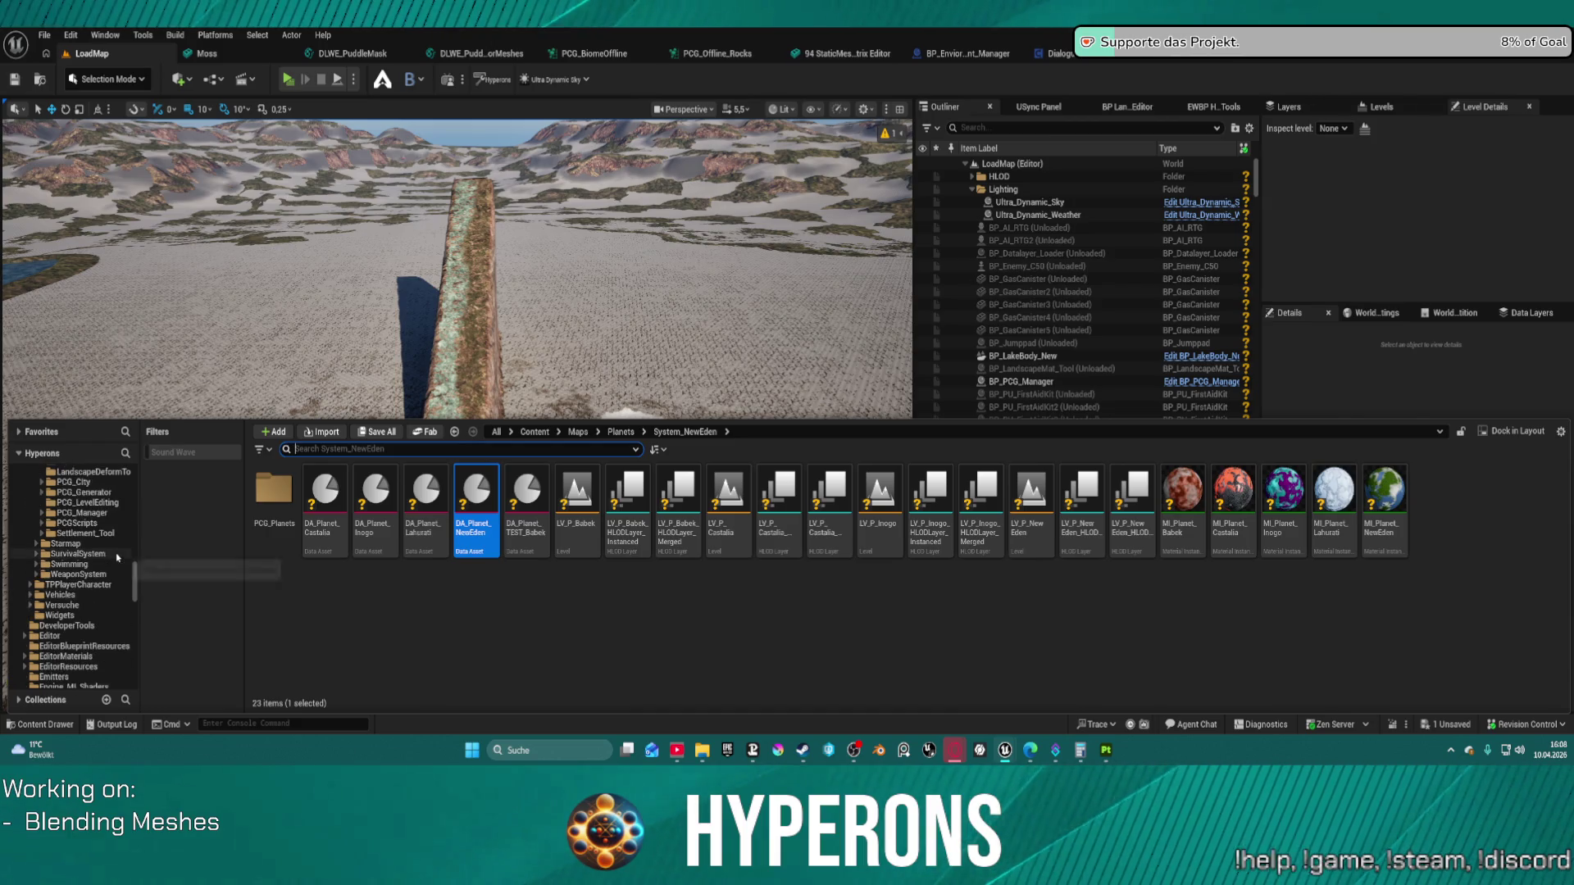
{"action": "scroll", "coordinate": [111, 547], "scroll_direction": "up", "scroll_amount": 10}
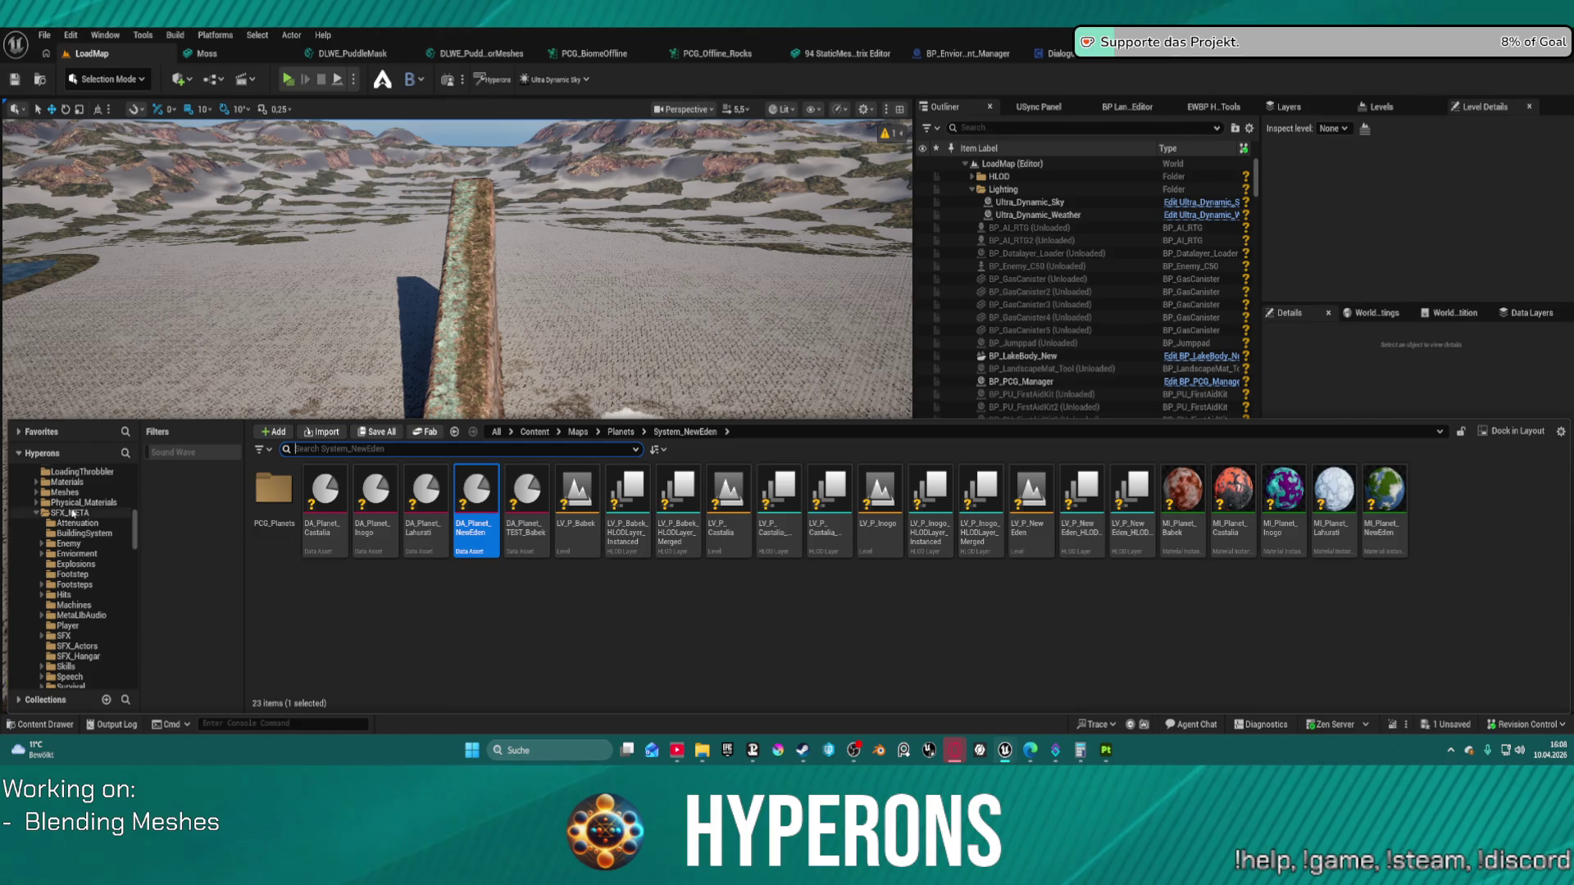
{"action": "left_click", "coordinate": [103, 511]}
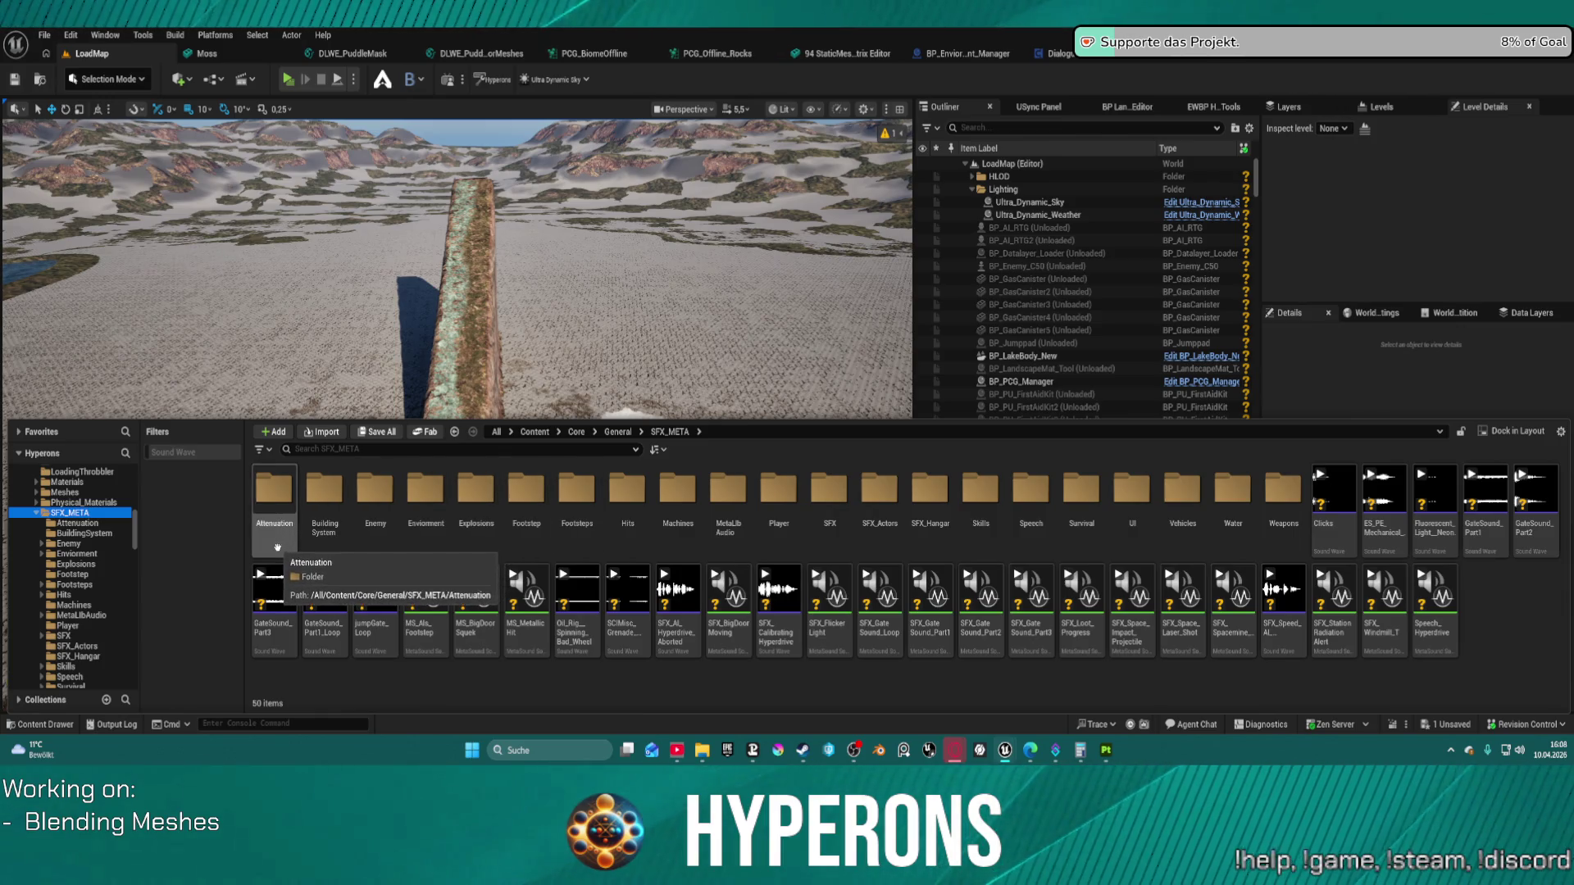
{"action": "left_click", "coordinate": [277, 548]}
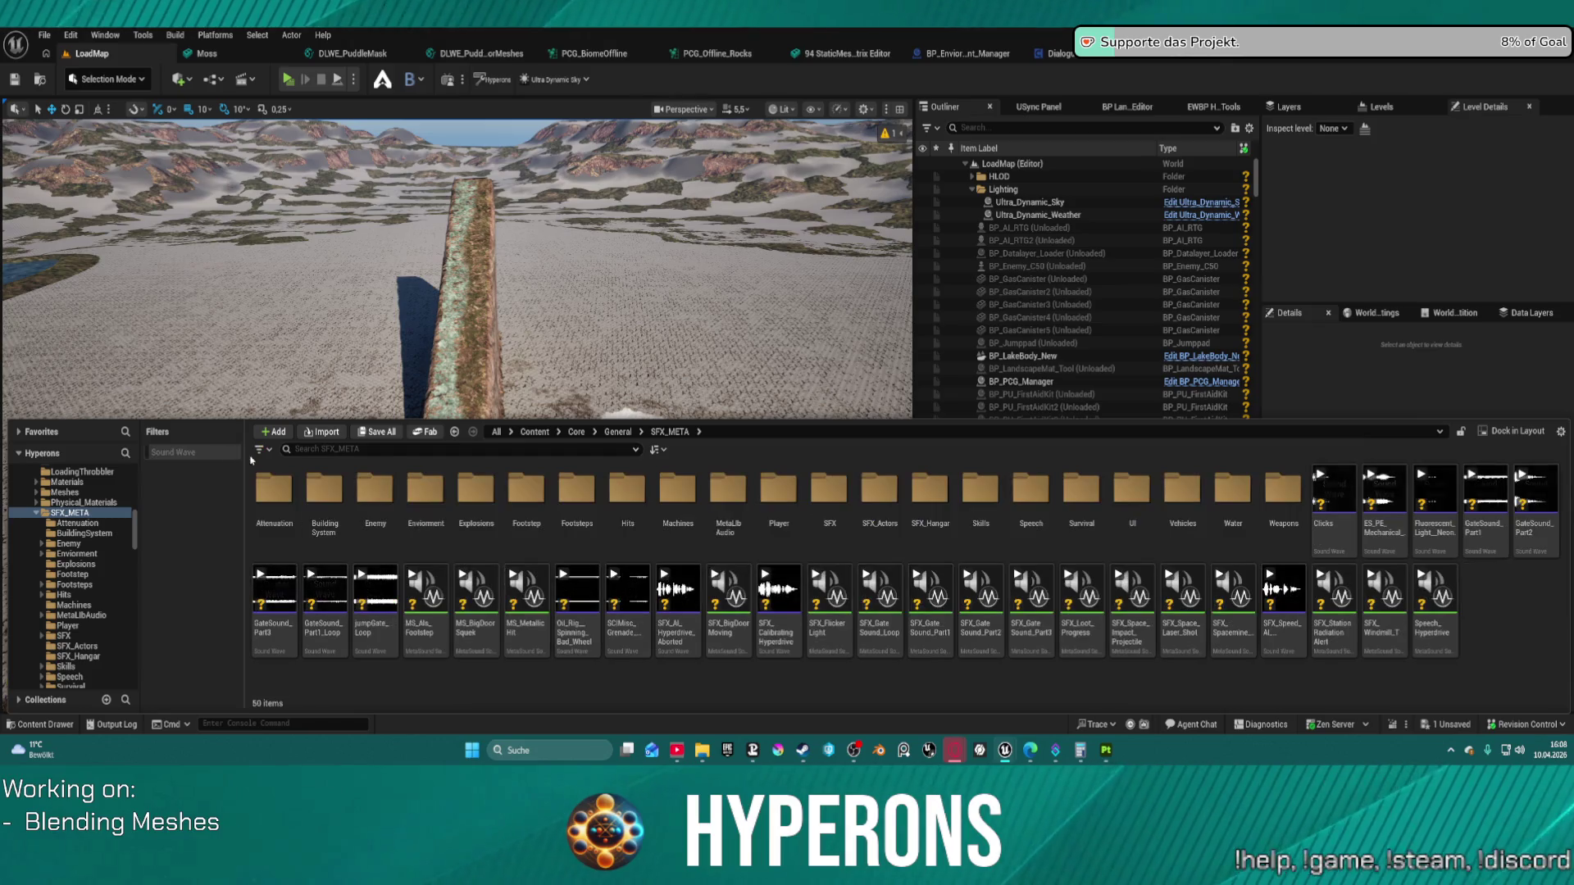
Step: Filter the folder to show only Blueprint assets
{"action": "left_click", "coordinate": [261, 449]}
{"action": "mouse_move", "coordinate": [311, 429]}
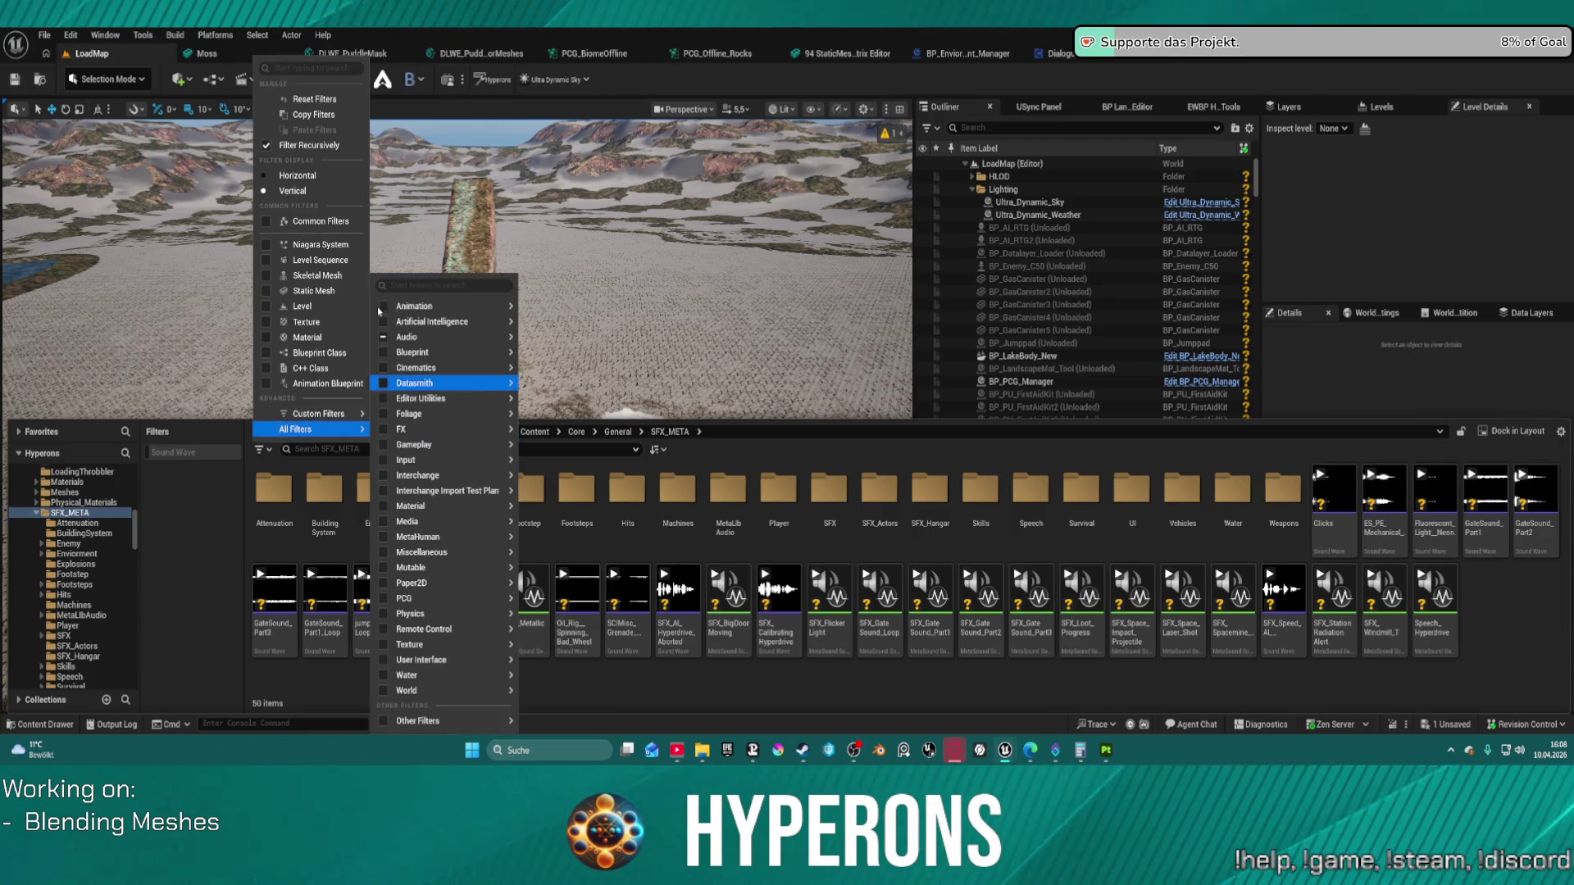
{"action": "left_click", "coordinate": [385, 353]}
{"action": "left_click", "coordinate": [685, 554]}
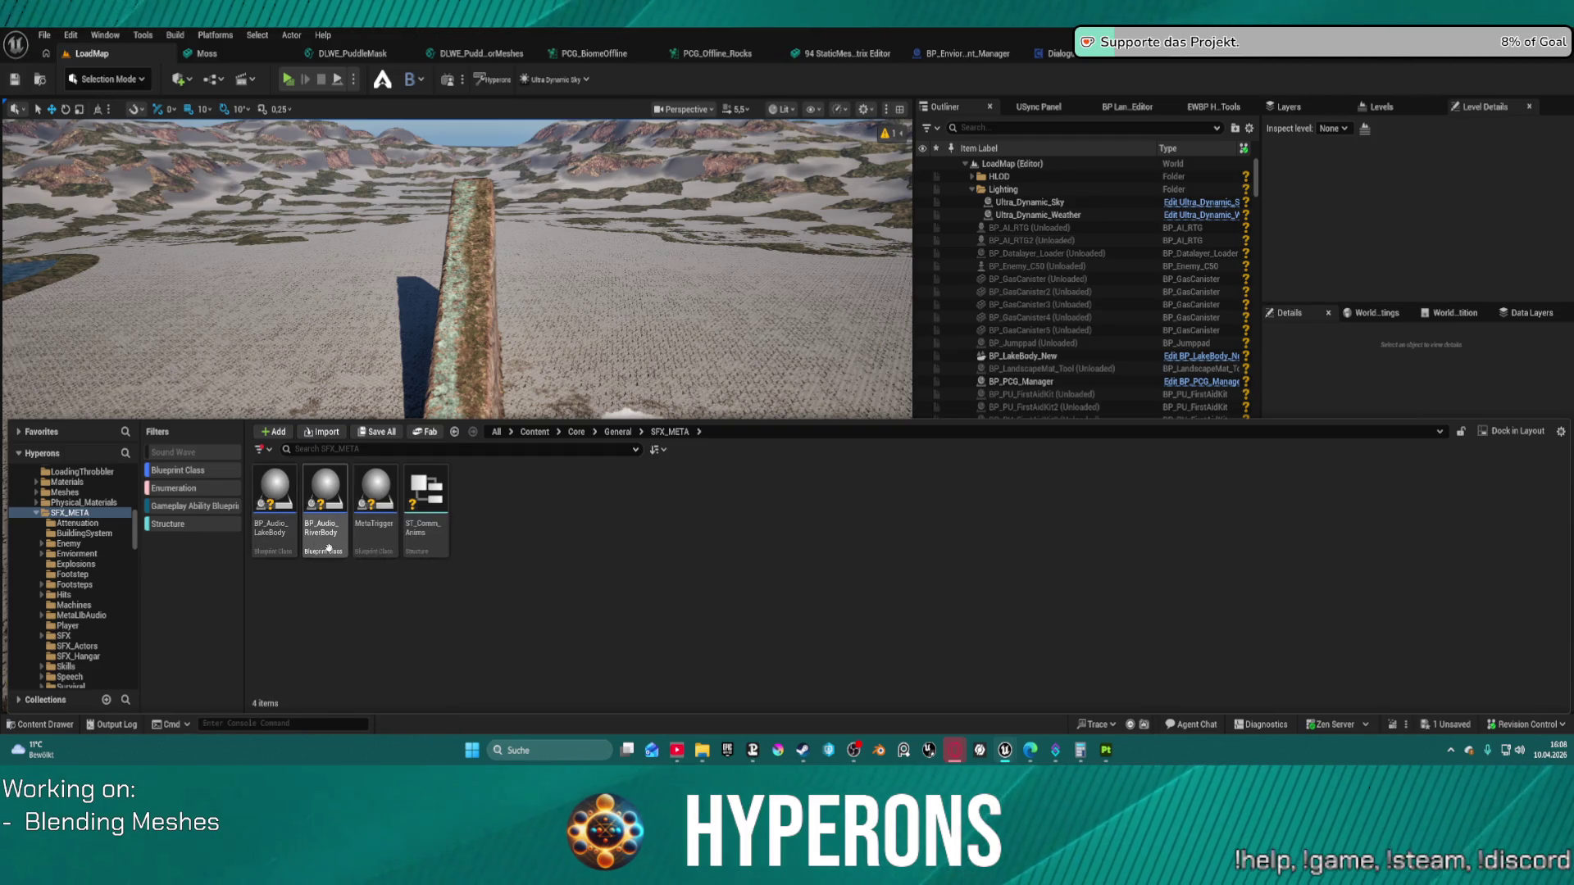
Step: Browse Core/Actors/LevelDesign_Actor's assets and open the BP_WeatherSystem_Master blueprint
{"action": "mouse_move", "coordinate": [379, 484]}
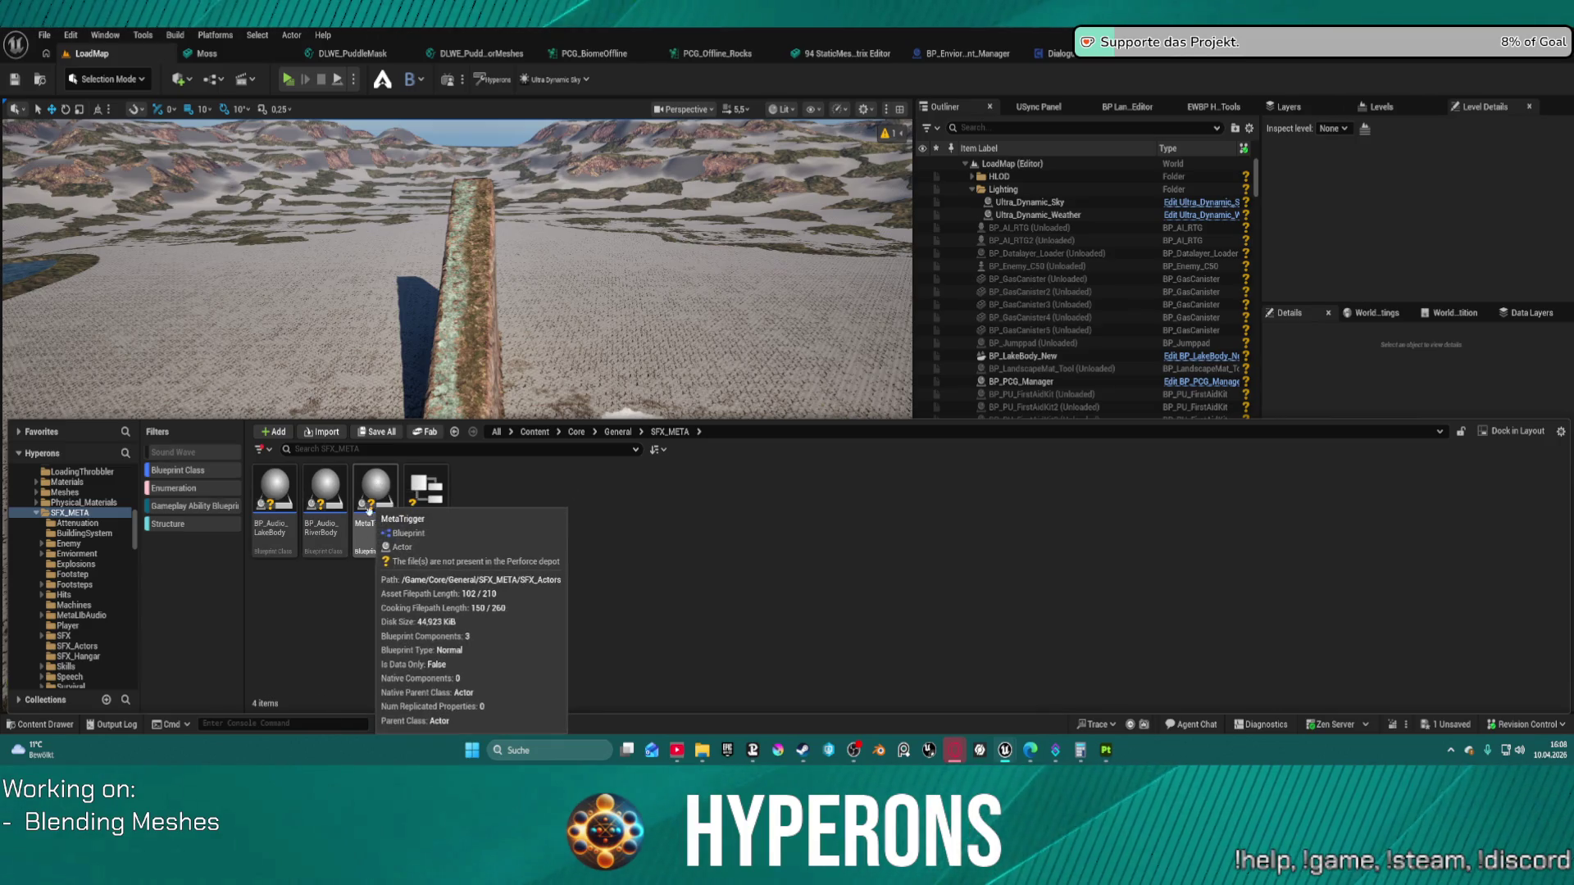
{"action": "scroll", "coordinate": [88, 540], "scroll_direction": "up", "scroll_amount": 3}
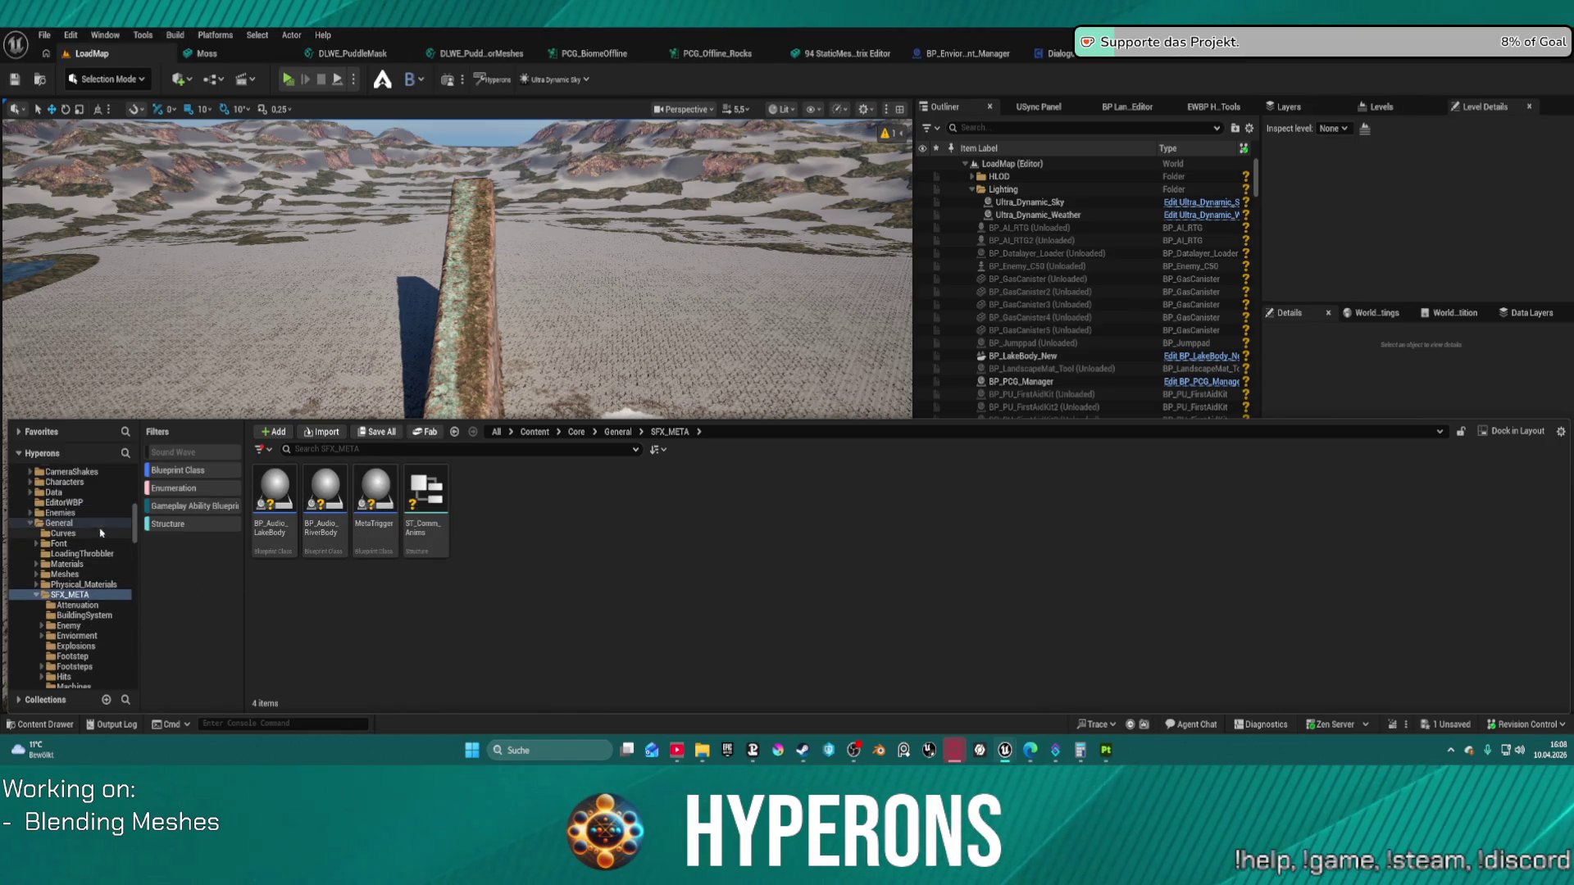
{"action": "scroll", "coordinate": [118, 550], "scroll_direction": "up", "scroll_amount": 10}
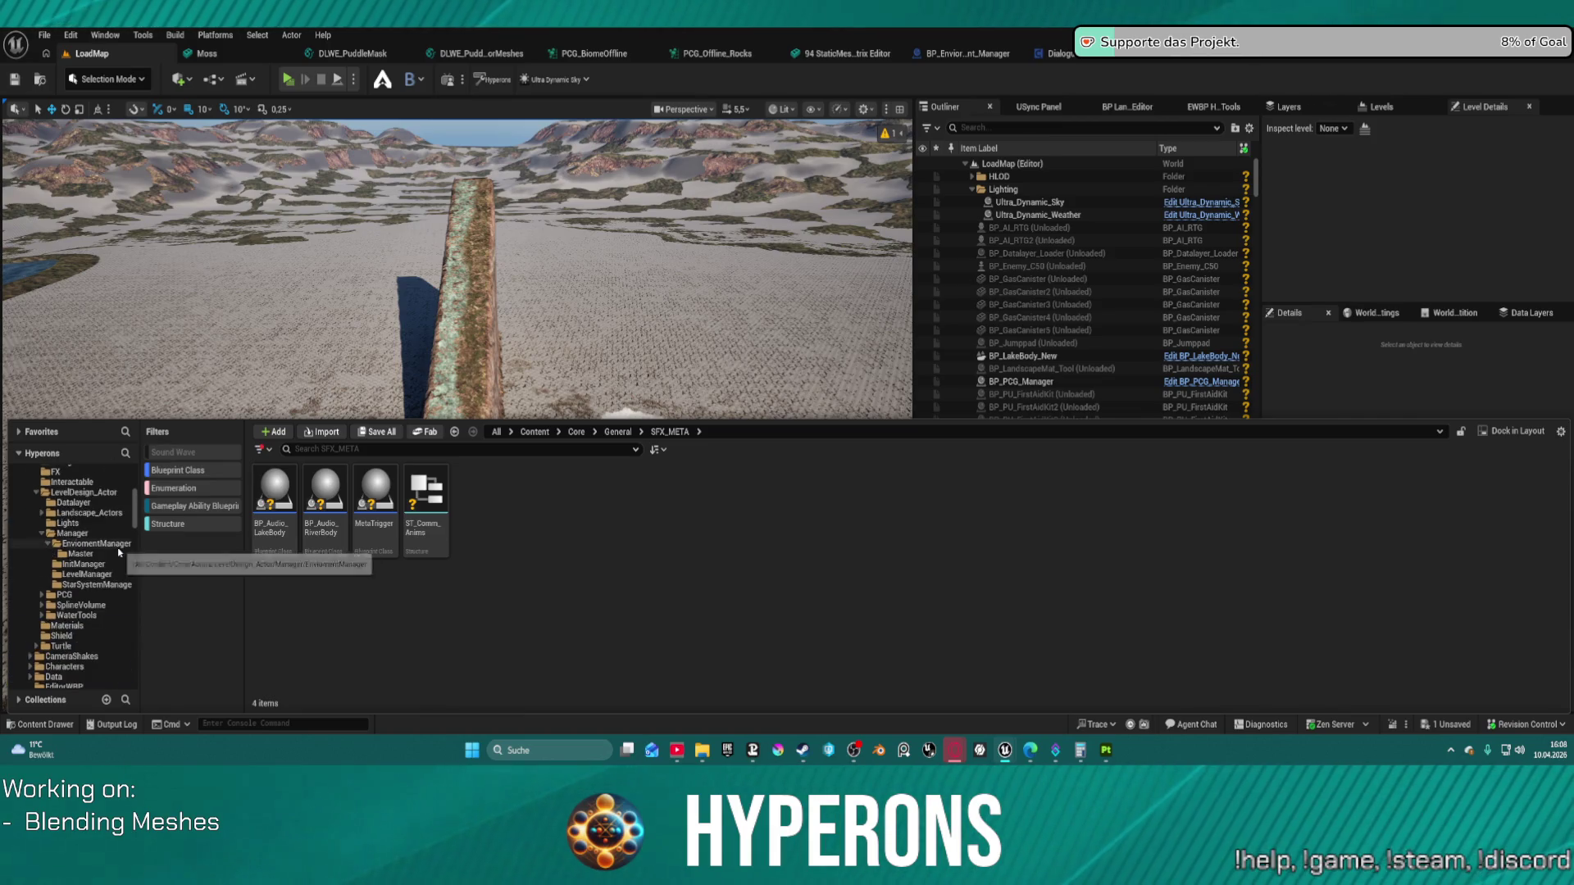
{"action": "left_click", "coordinate": [98, 554]}
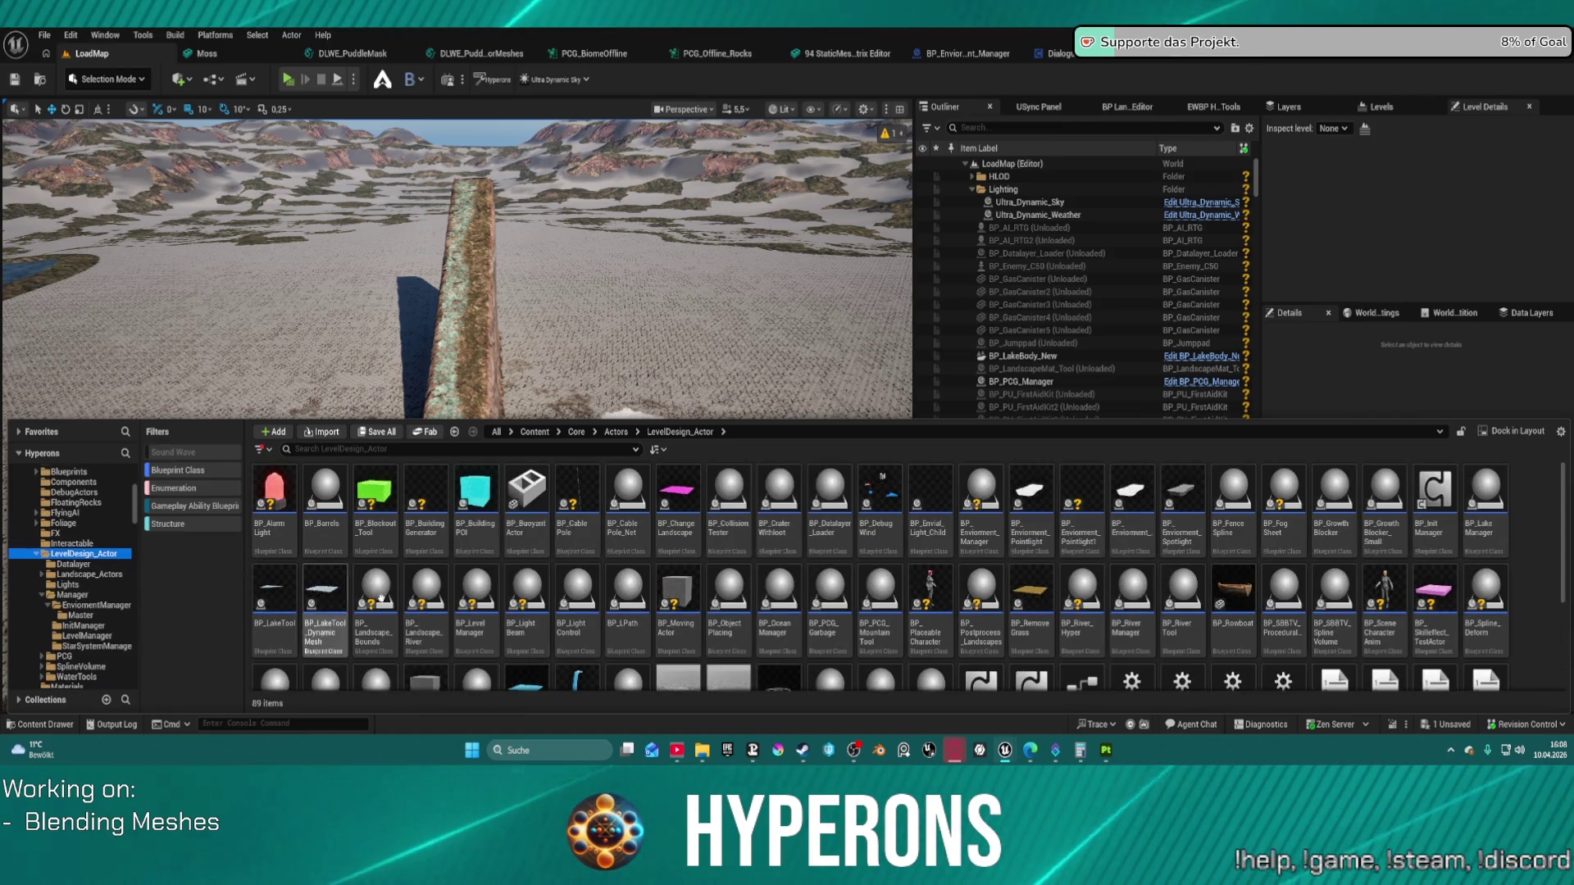
{"action": "scroll", "coordinate": [1134, 586], "scroll_direction": "down", "scroll_amount": 1}
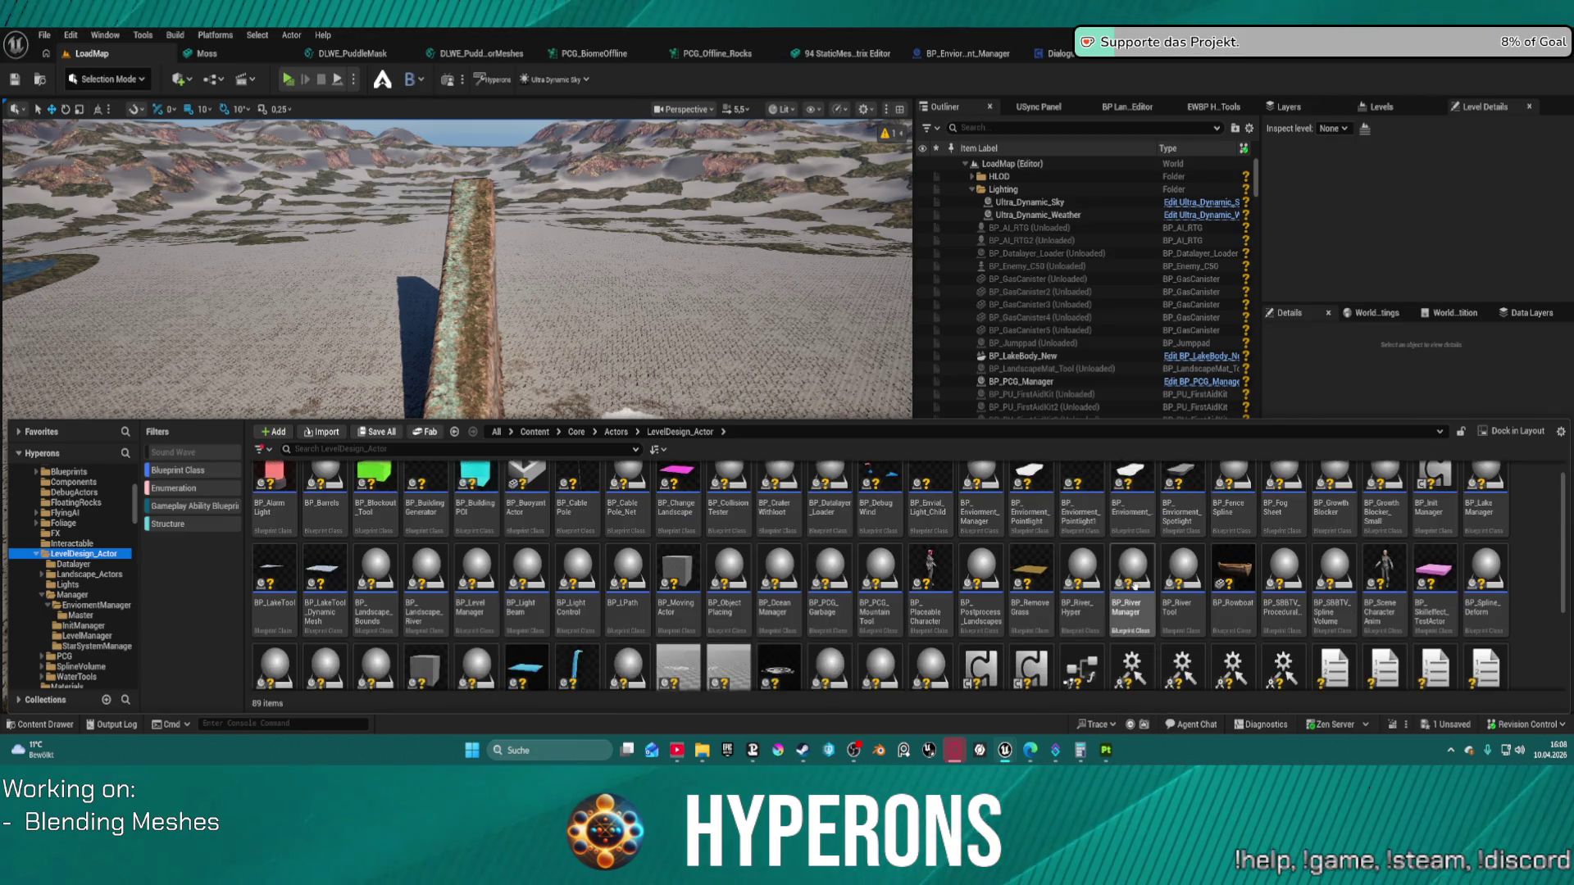
{"action": "scroll", "coordinate": [1131, 647], "scroll_direction": "down", "scroll_amount": 1}
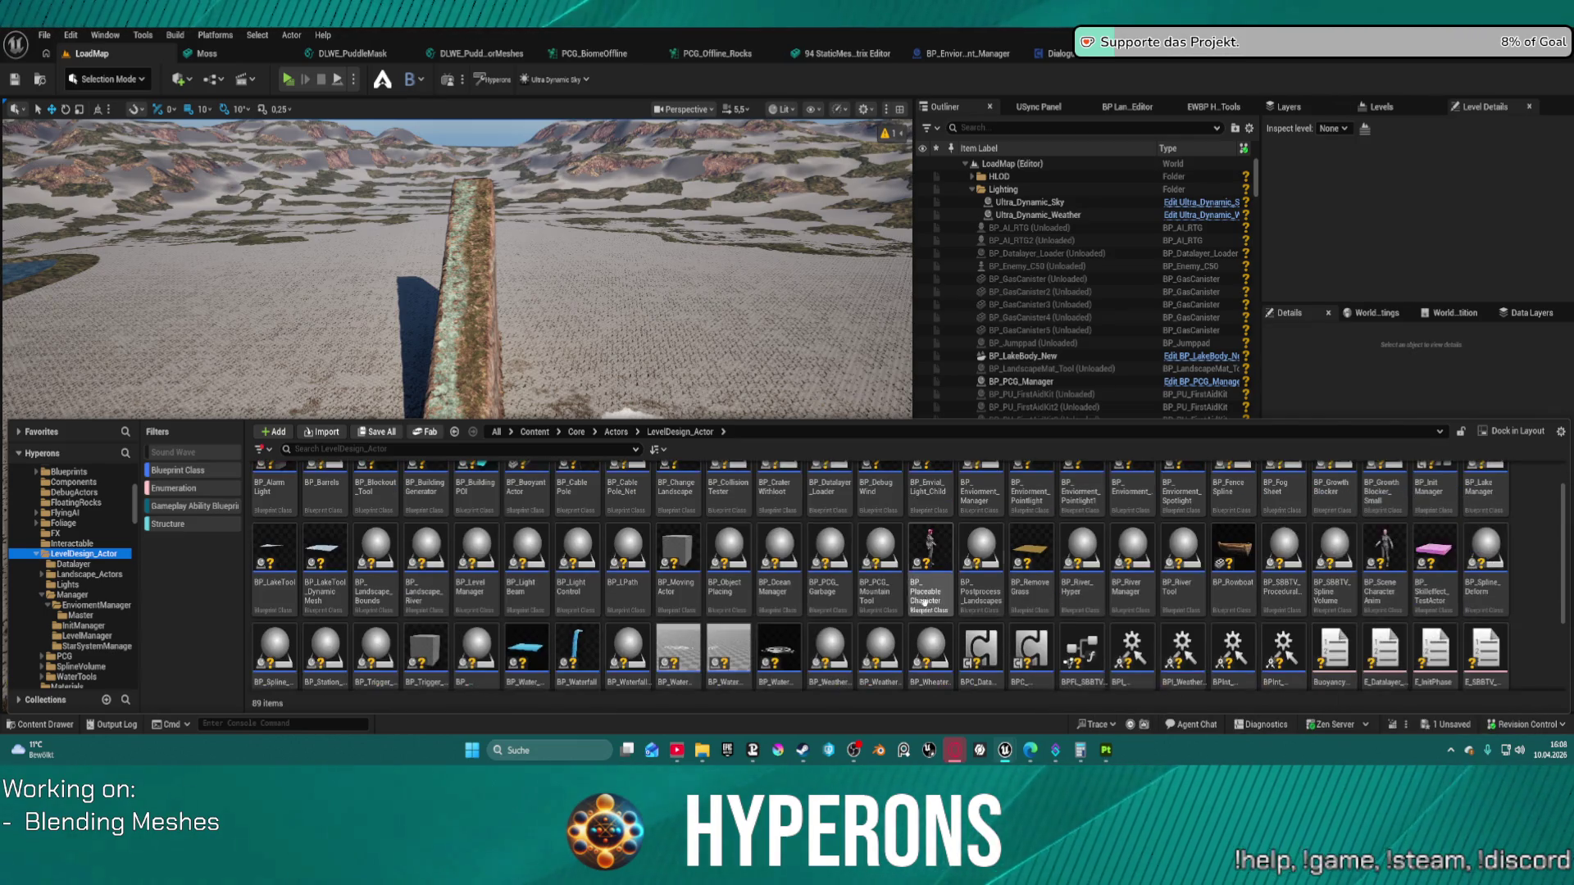
{"action": "scroll", "coordinate": [768, 645], "scroll_direction": "down", "scroll_amount": 1}
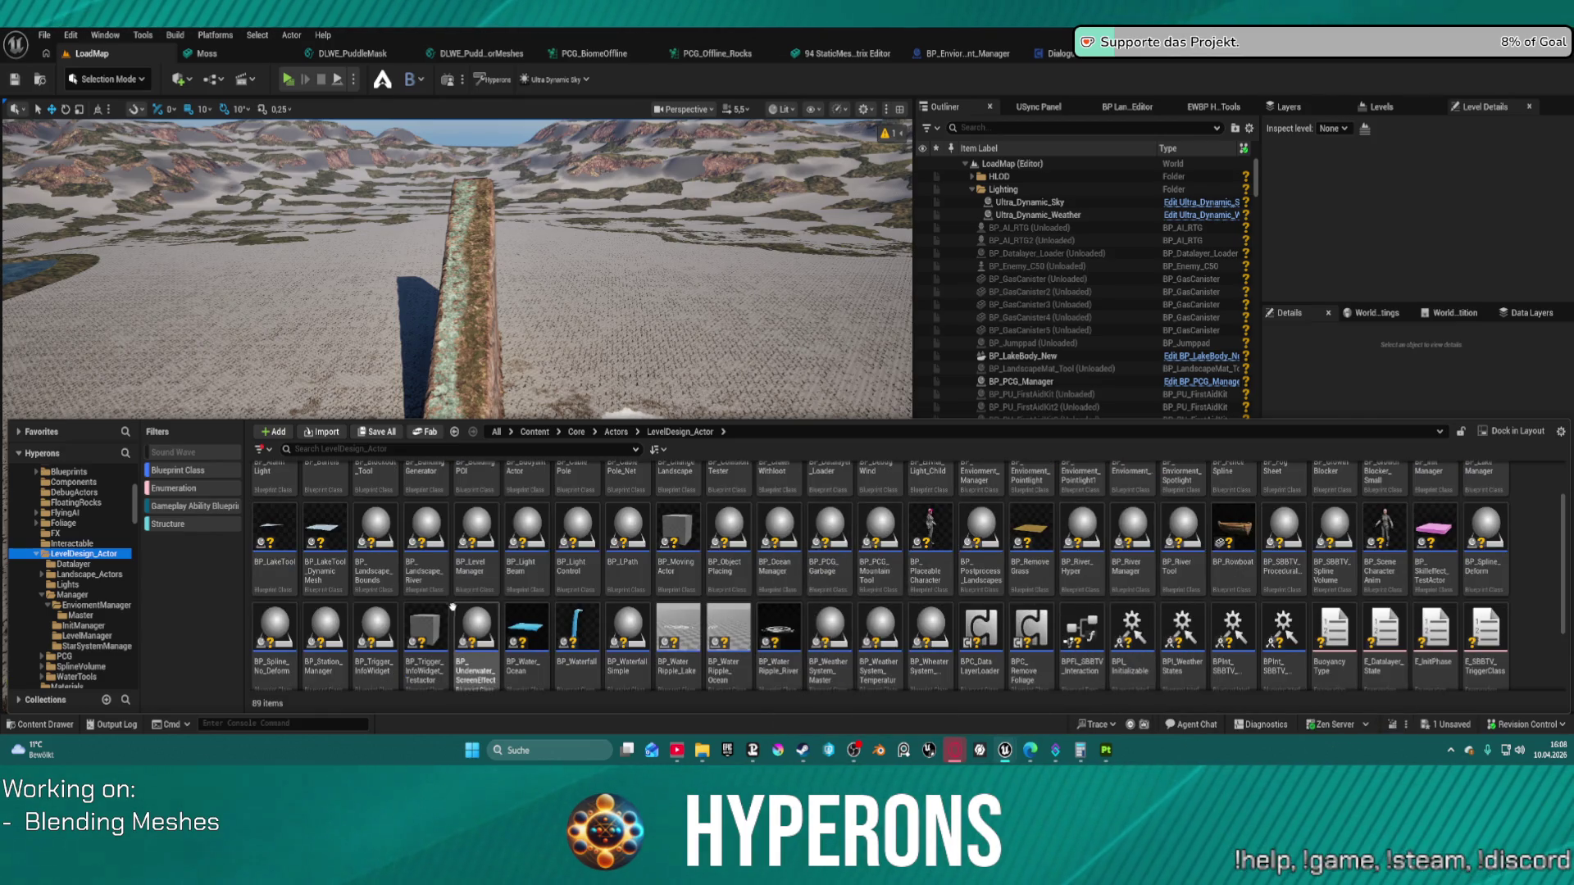
{"action": "scroll", "coordinate": [452, 607], "scroll_direction": "down", "scroll_amount": 3}
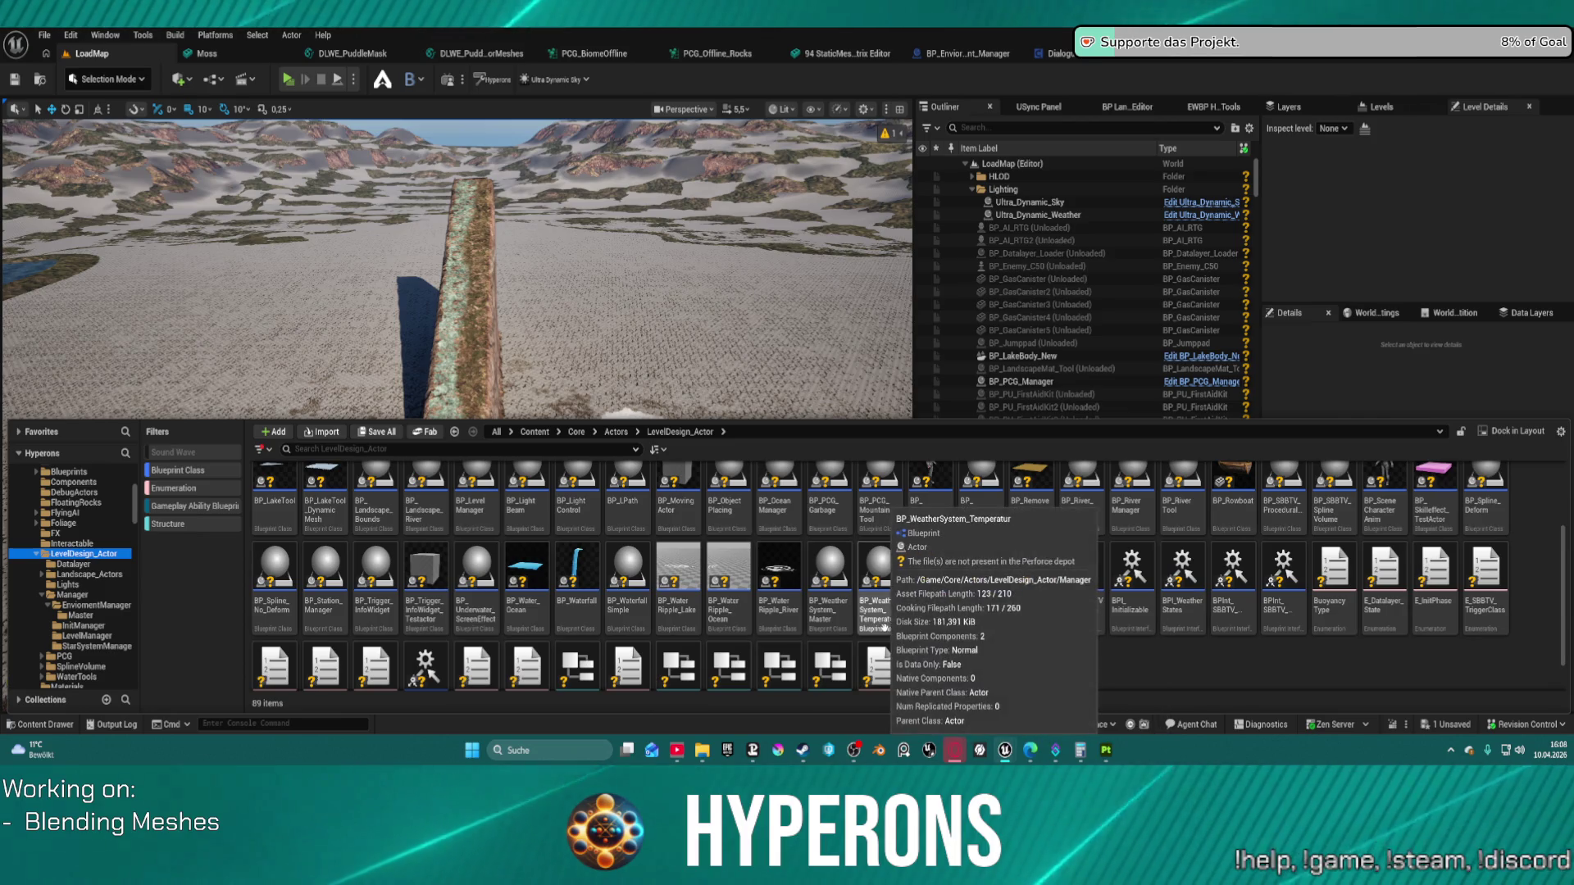
{"action": "double_click", "coordinate": [829, 574]}
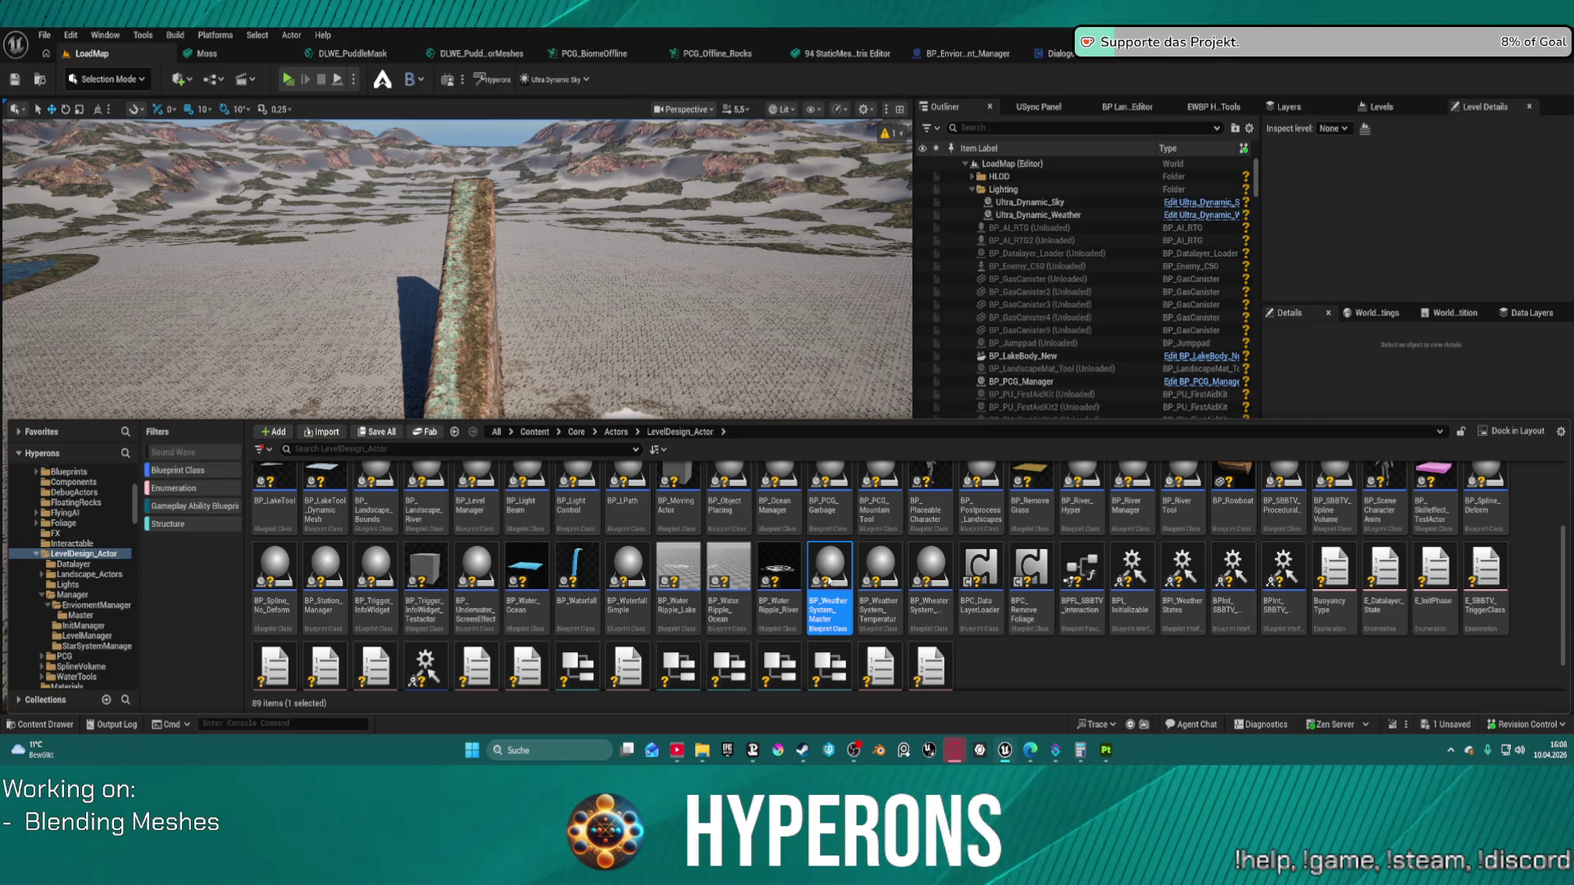
Step: Zoom into the magenta and blue comment groups of BP_WeatherSystem_Master's EventGraph
{"action": "scroll", "coordinate": [516, 427], "scroll_direction": "up", "scroll_amount": 6}
{"action": "scroll", "coordinate": [517, 428], "scroll_direction": "up", "scroll_amount": 5}
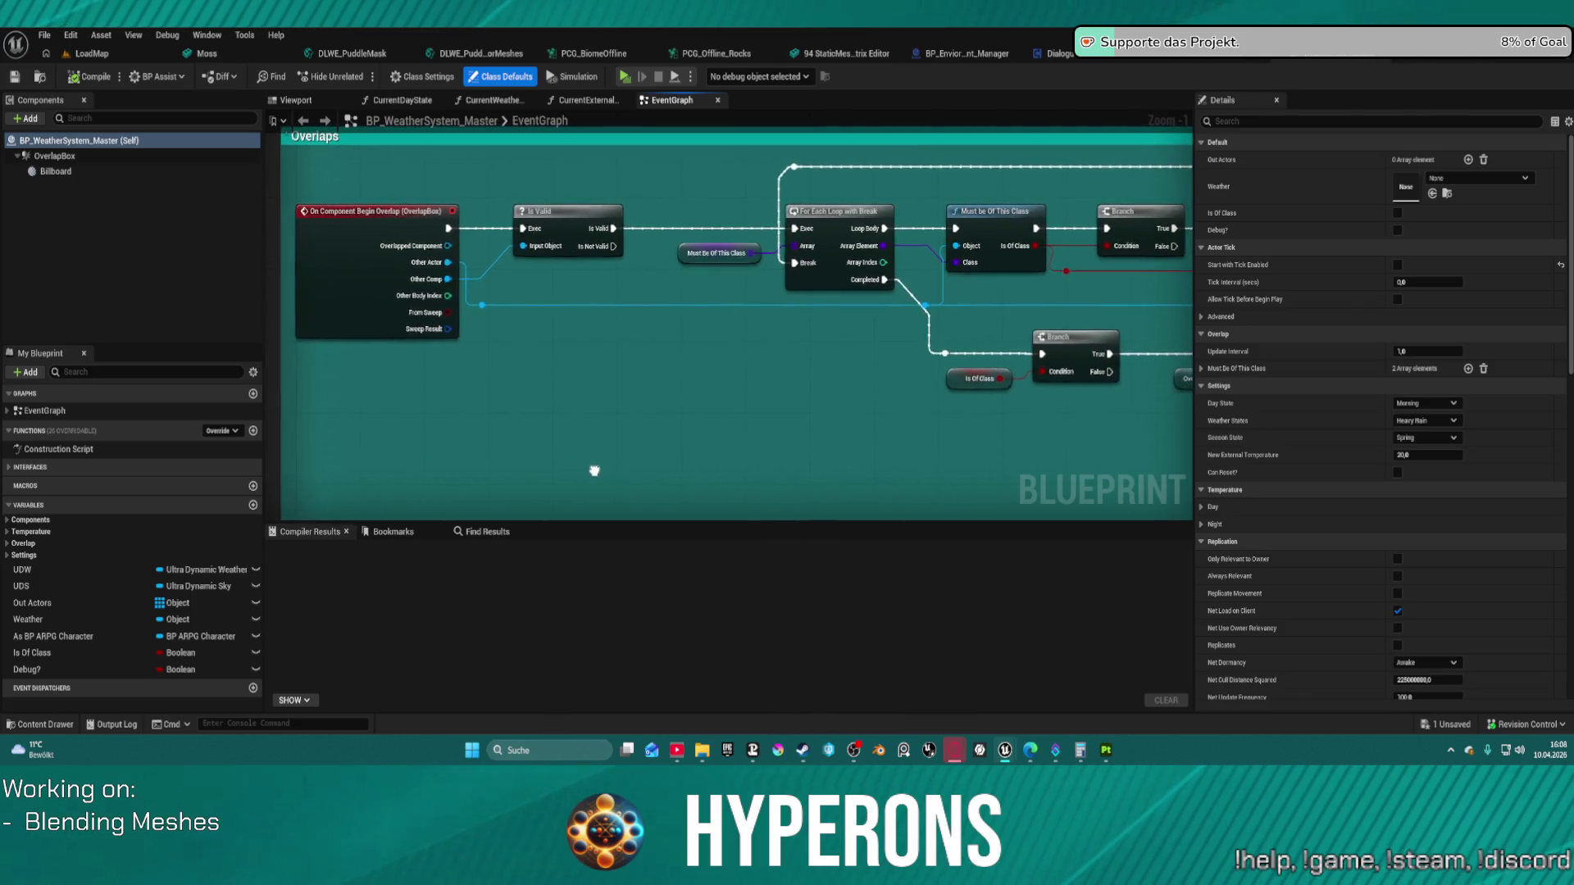
{"action": "scroll", "coordinate": [597, 467], "scroll_direction": "down", "scroll_amount": 5}
{"action": "mouse_move", "coordinate": [584, 468]}
{"action": "left_mouse_down"}
{"action": "mouse_move", "coordinate": [578, 396]}
{"action": "mouse_move", "coordinate": [558, 551]}
{"action": "left_mouse_up"}
{"action": "scroll", "coordinate": [579, 395], "scroll_direction": "up", "scroll_amount": 5}
{"action": "scroll", "coordinate": [579, 395], "scroll_direction": "down", "scroll_amount": 2}
Step: Pan through the Init, Set States and teal comment blocks, then reopen the Content Drawer
{"action": "mouse_move", "coordinate": [574, 394]}
{"action": "left_mouse_down"}
{"action": "mouse_move", "coordinate": [569, 487]}
{"action": "mouse_move", "coordinate": [462, 477]}
{"action": "left_mouse_up"}
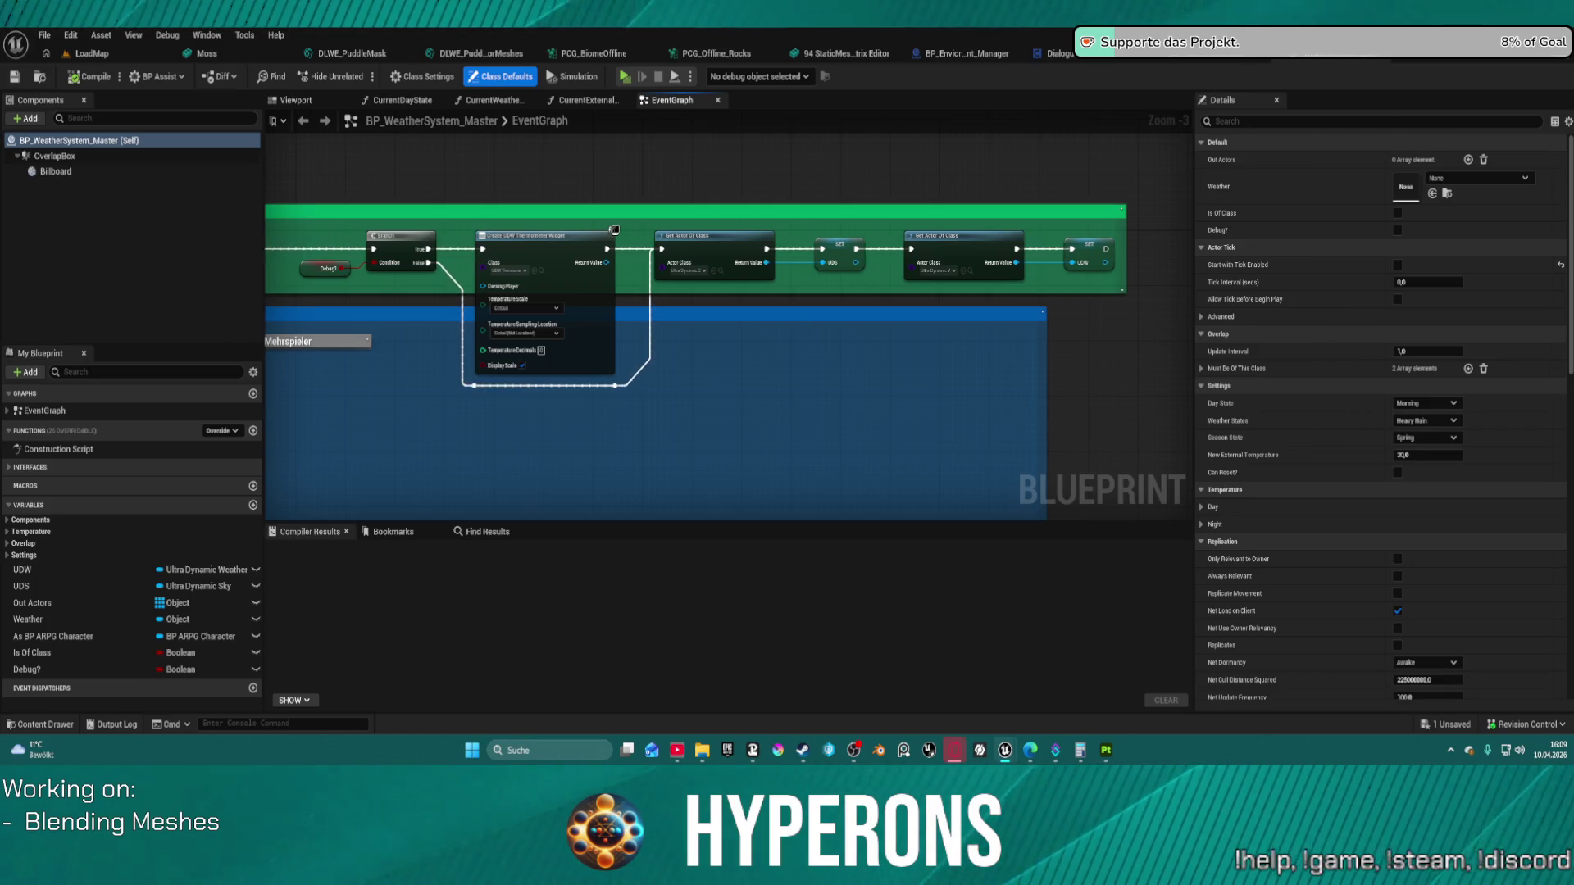
{"action": "mouse_move", "coordinate": [462, 477]}
{"action": "left_mouse_down"}
{"action": "mouse_move", "coordinate": [547, 412]}
{"action": "mouse_move", "coordinate": [659, 386]}
{"action": "left_mouse_up"}
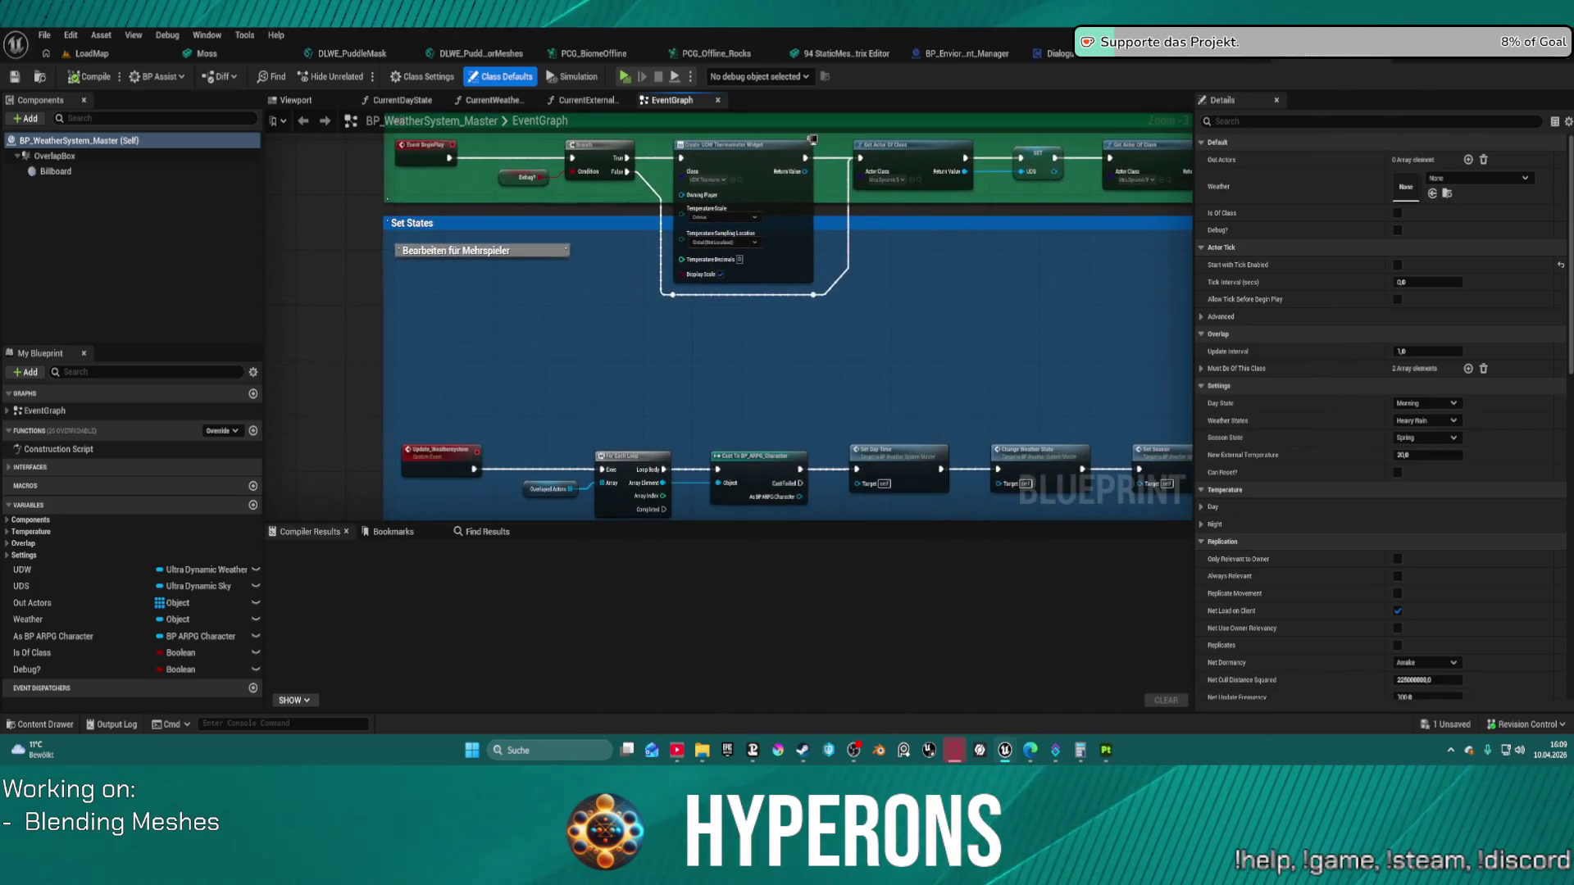
{"action": "scroll", "coordinate": [611, 442], "scroll_direction": "down", "scroll_amount": 3}
{"action": "left_click_drag", "start_coordinate": [614, 443], "coordinate": [607, 180]}
{"action": "mouse_move", "coordinate": [787, 410]}
{"action": "left_mouse_down"}
{"action": "mouse_move", "coordinate": [724, 238]}
{"action": "mouse_move", "coordinate": [708, 107]}
{"action": "left_mouse_up"}
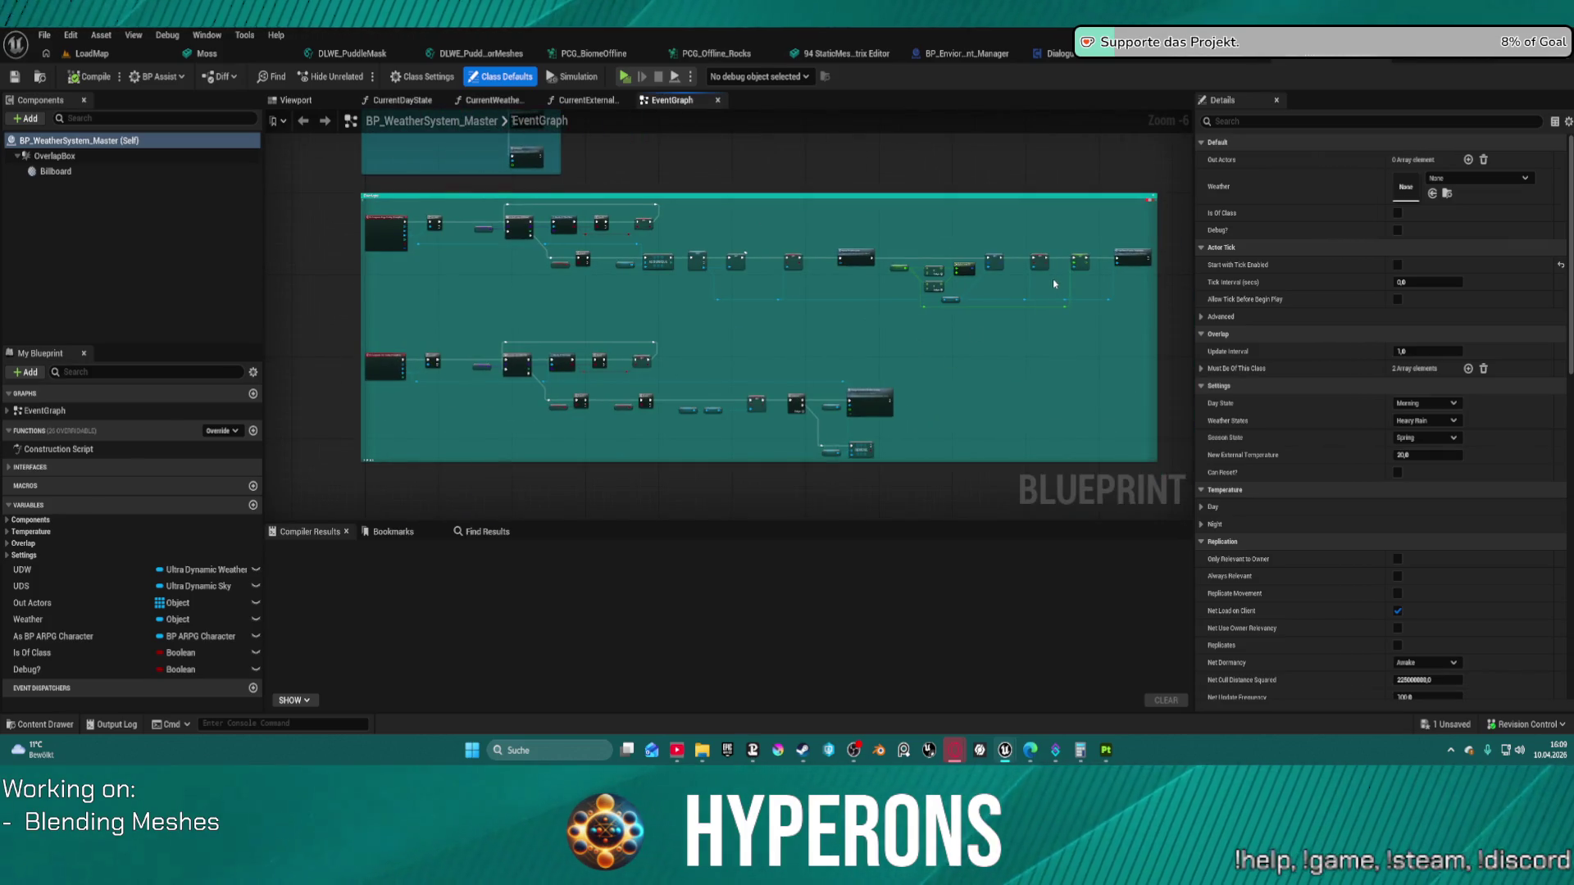
{"action": "key", "text": "ctrl+space"}
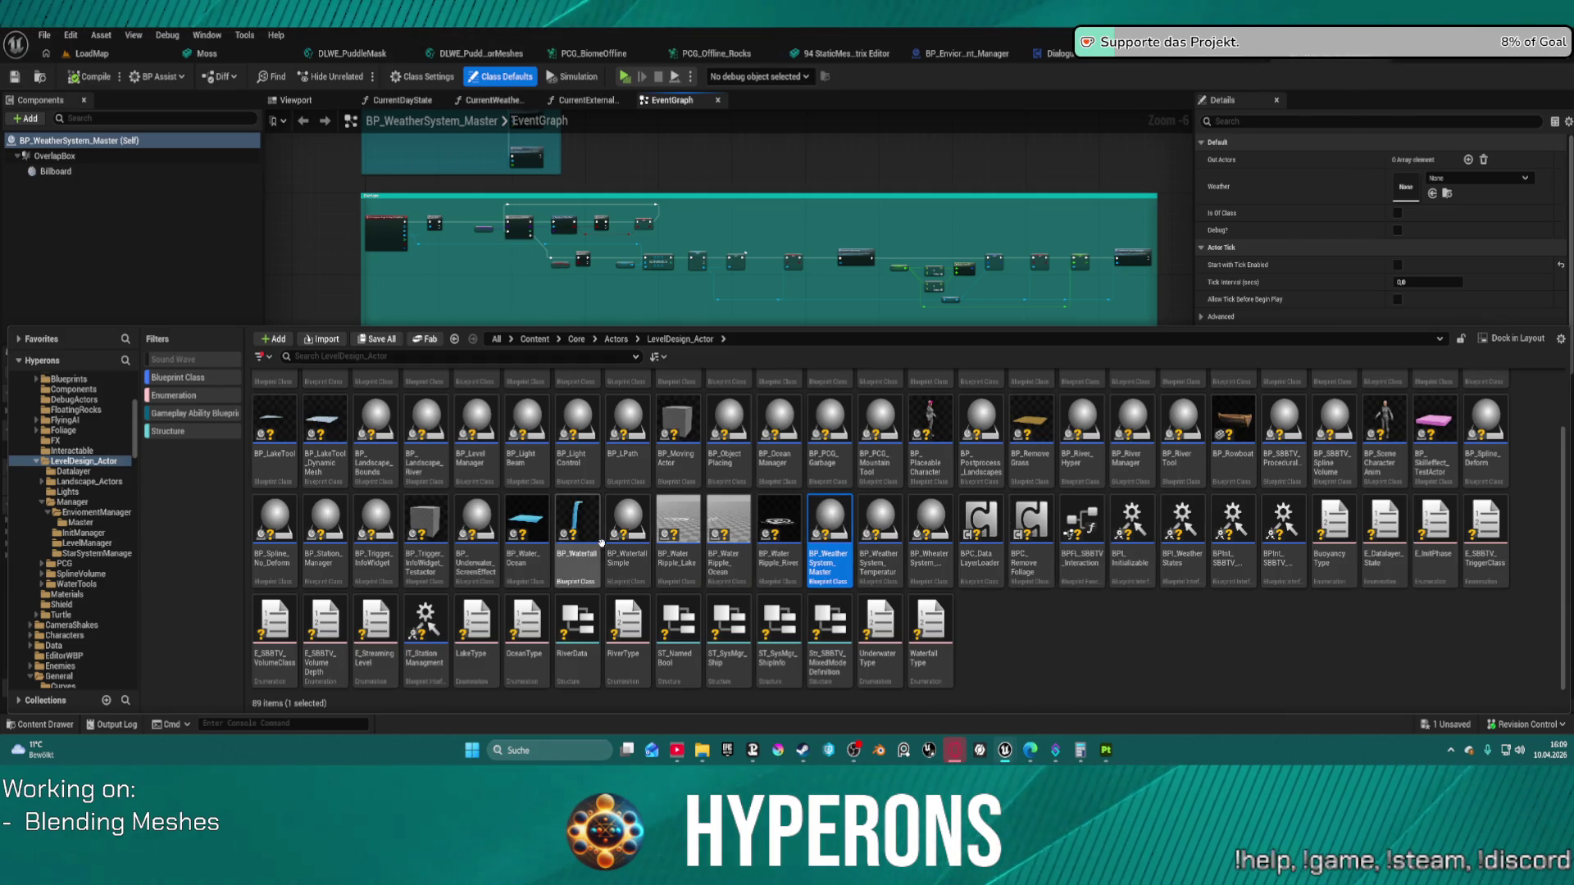
Step: Browse the LevelDesign_Actor asset tiles and open the BP_Enviorment_Manager blueprint
{"action": "mouse_move", "coordinate": [596, 548]}
{"action": "mouse_move", "coordinate": [551, 604]}
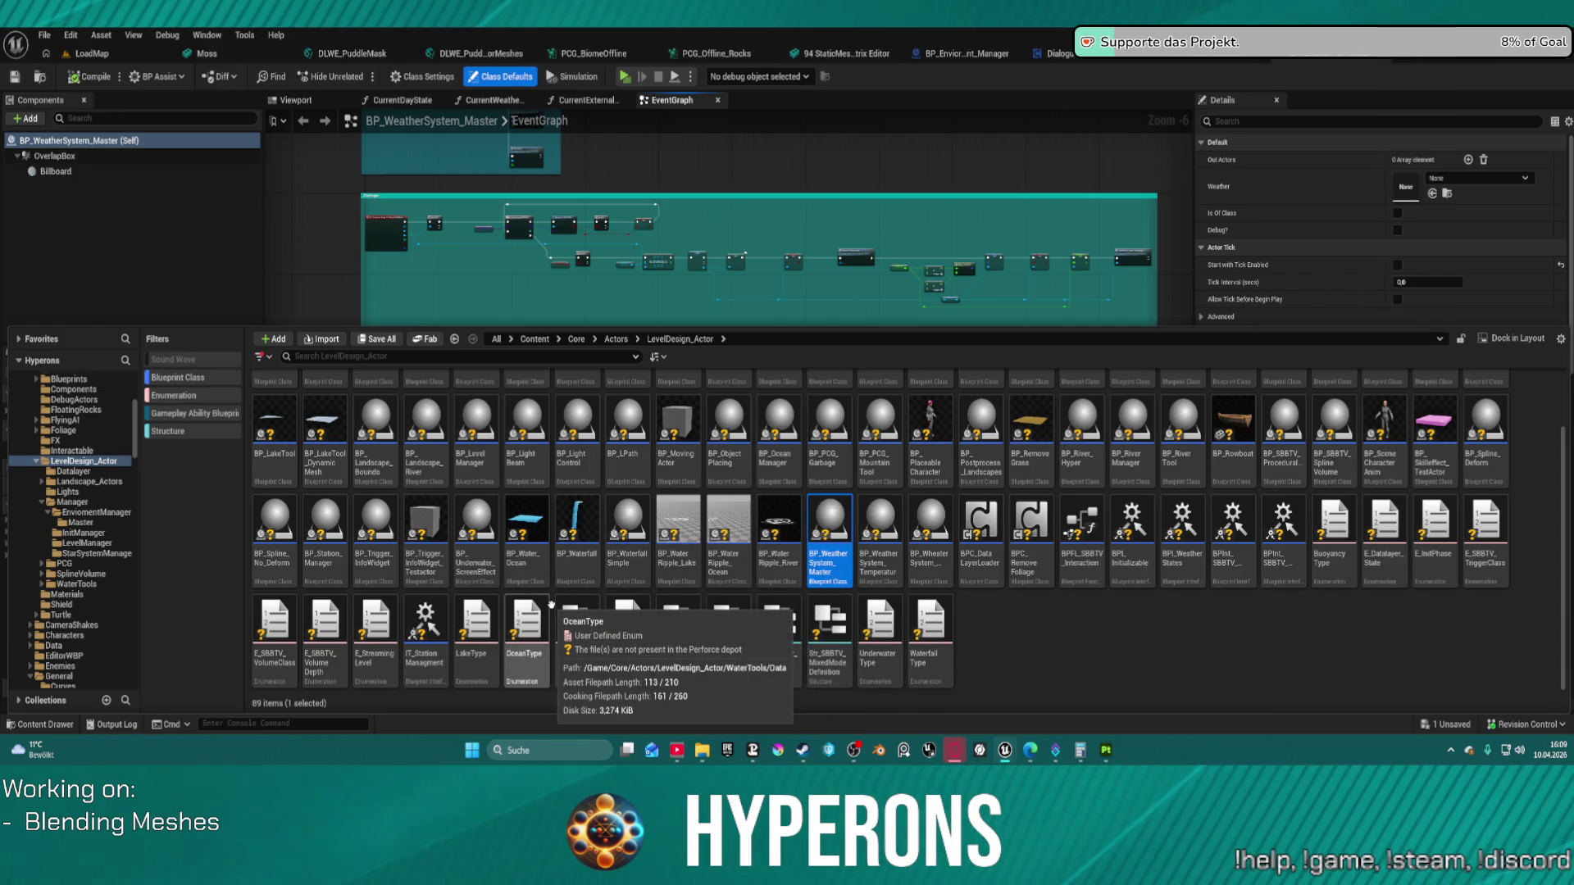
{"action": "scroll", "coordinate": [551, 604], "scroll_direction": "up", "scroll_amount": 1}
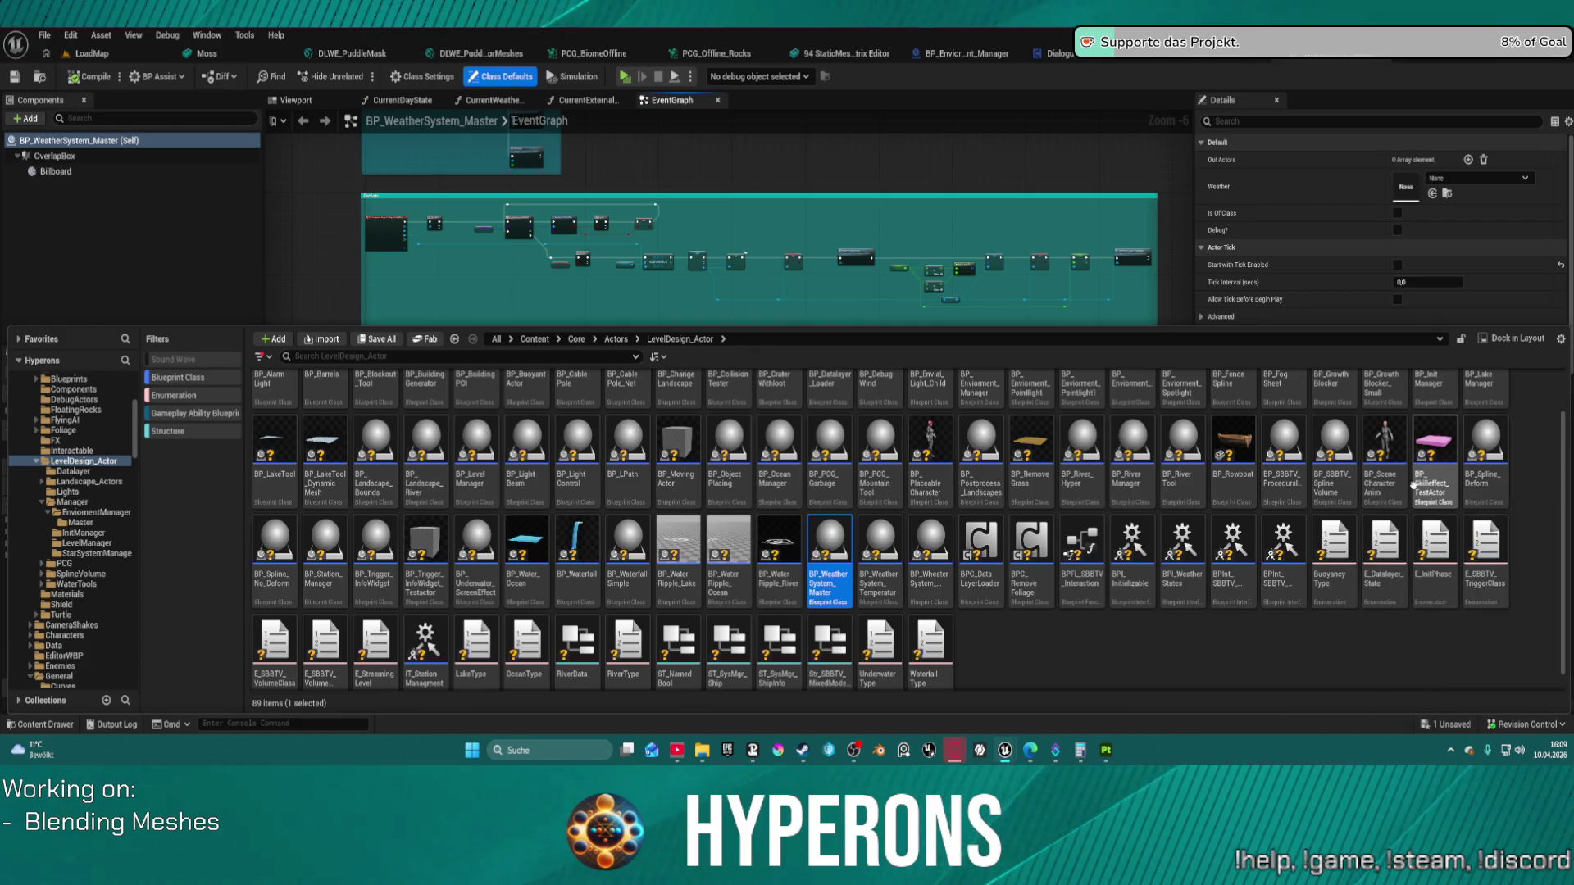
{"action": "scroll", "coordinate": [1357, 495], "scroll_direction": "up", "scroll_amount": 2}
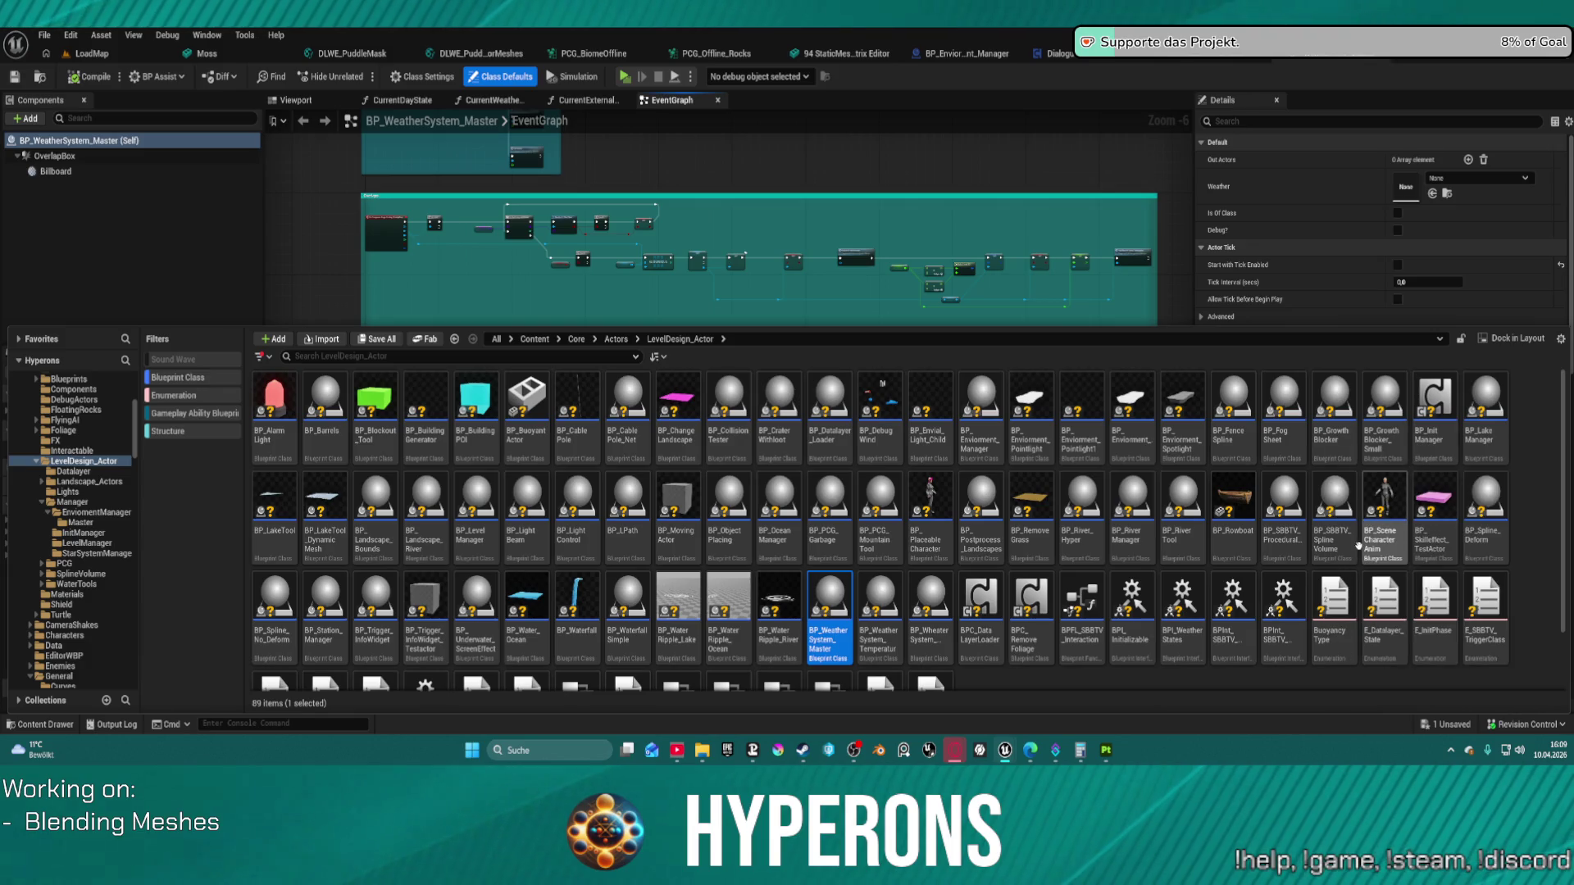
{"action": "mouse_move", "coordinate": [1180, 656]}
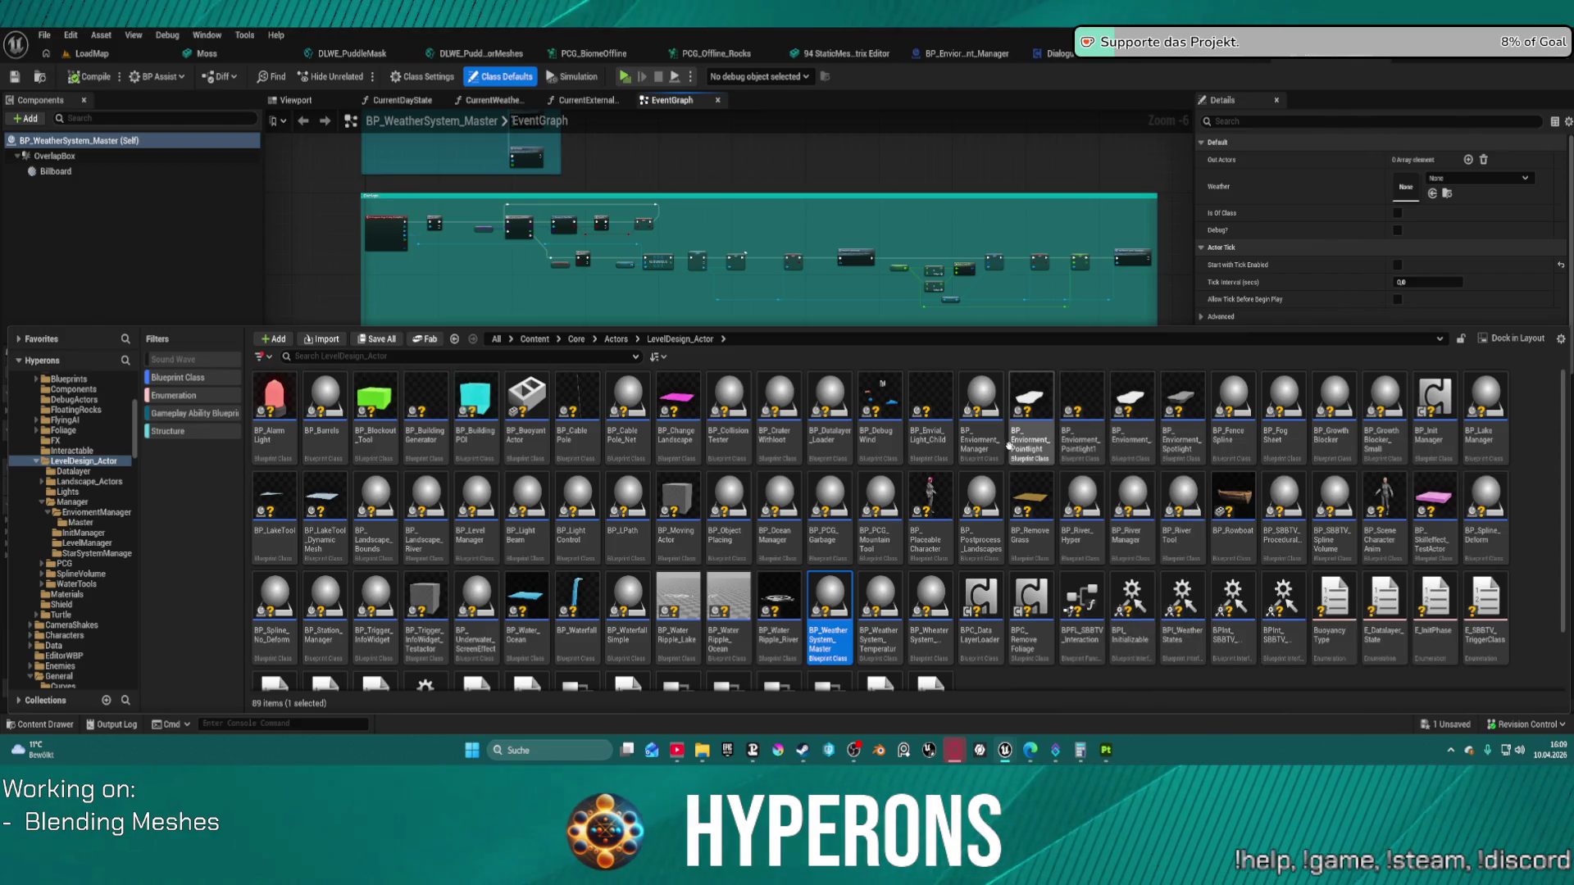
{"action": "double_click", "coordinate": [979, 419]}
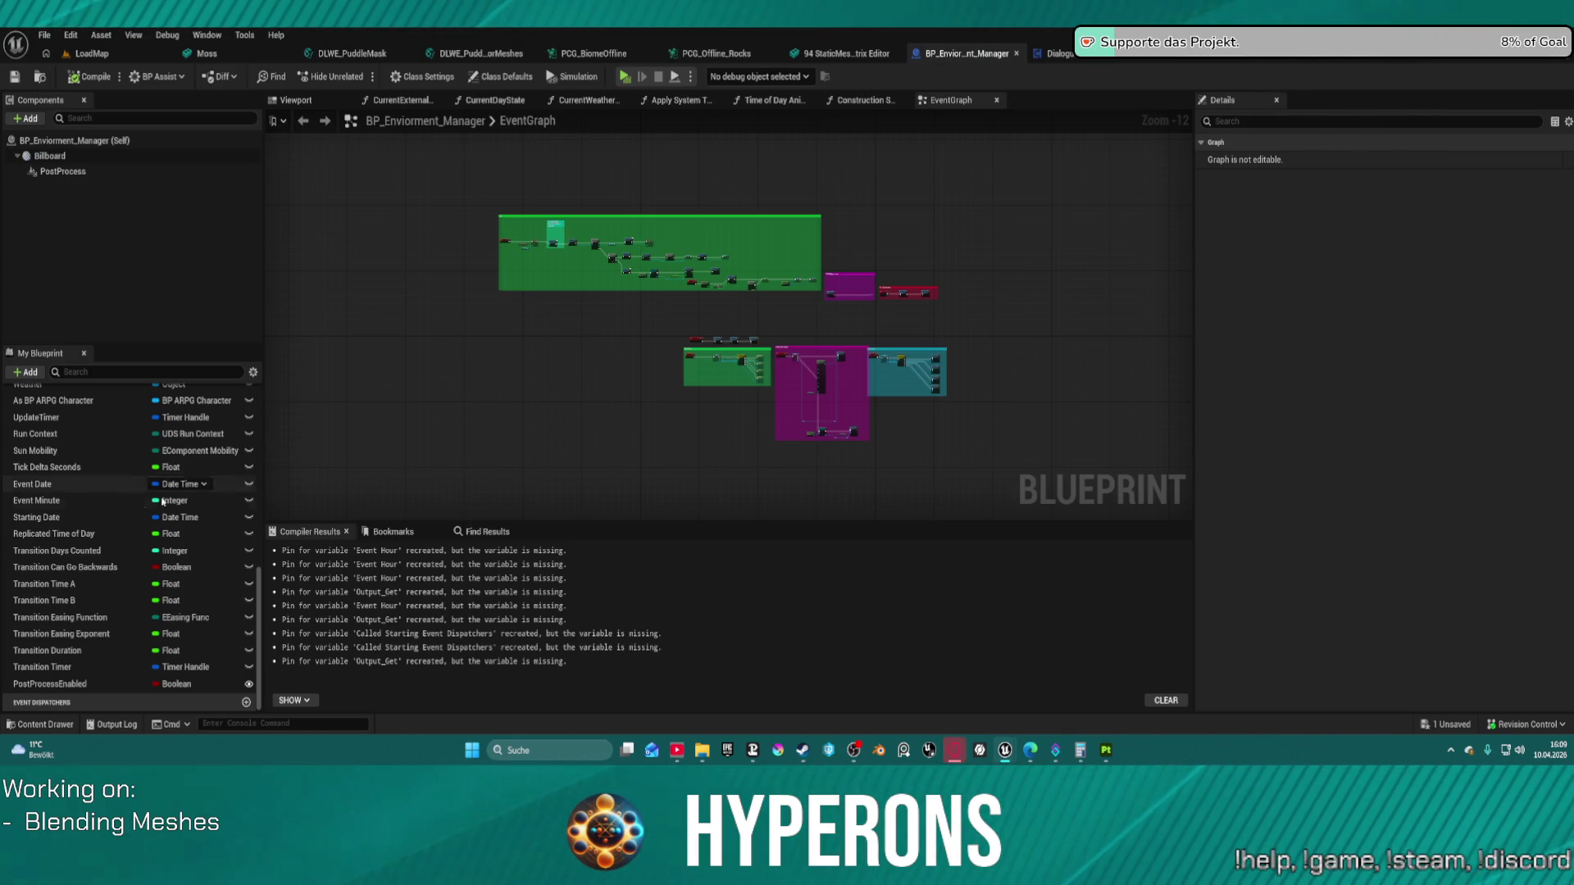
Step: Search BP_Enviorment_Manager's My Blueprint members for 'audi'
{"action": "scroll", "coordinate": [114, 521], "scroll_direction": "up", "scroll_amount": 3}
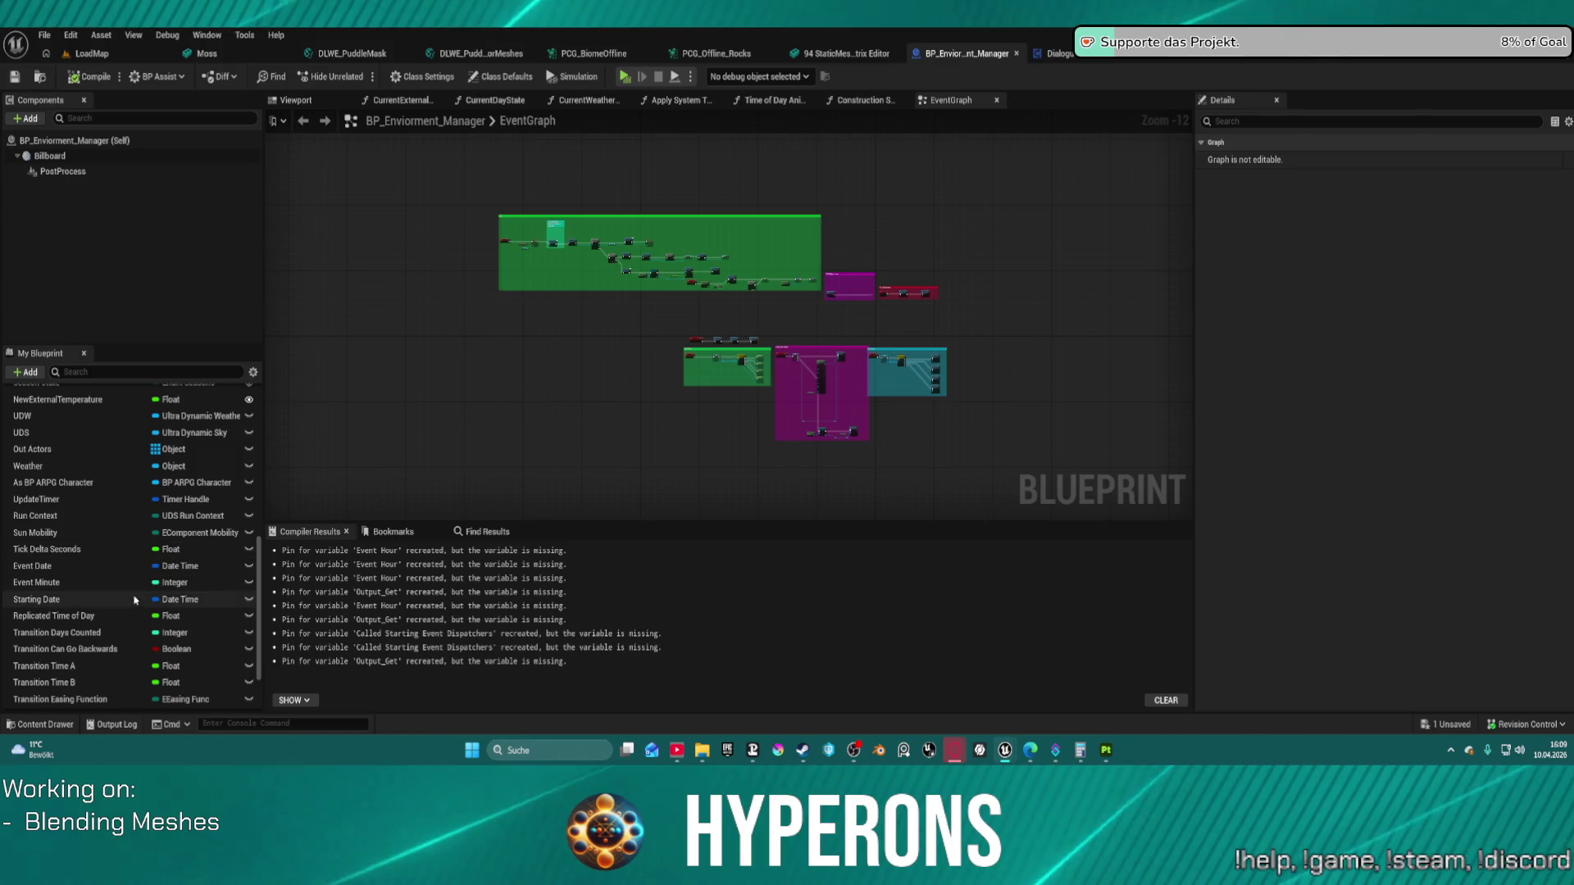
{"action": "scroll", "coordinate": [110, 499], "scroll_direction": "up", "scroll_amount": 3}
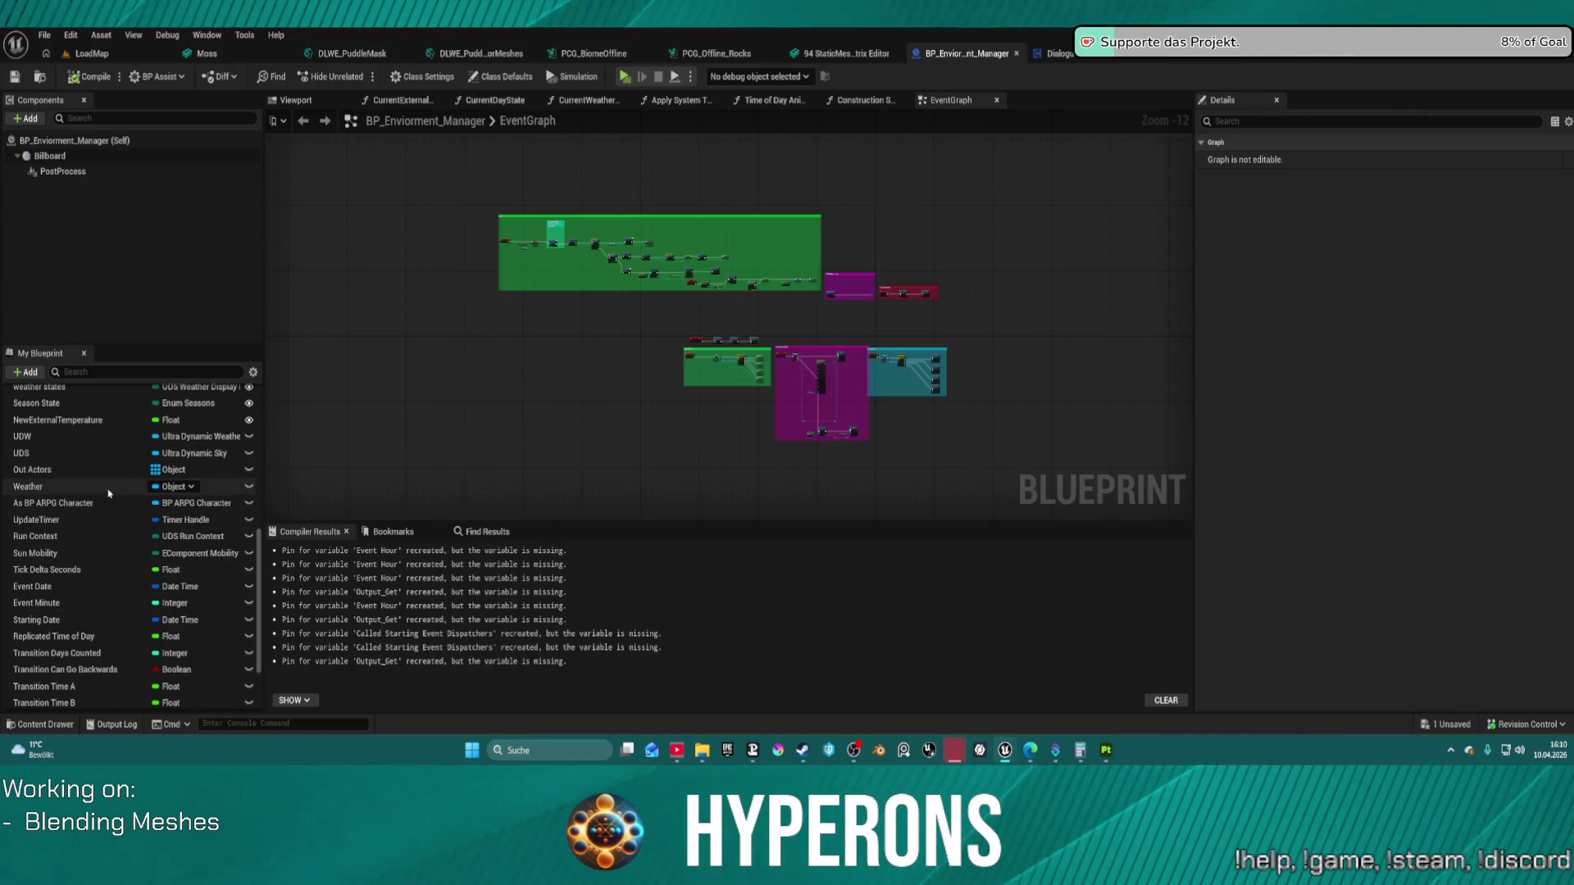
{"action": "scroll", "coordinate": [98, 487], "scroll_direction": "up", "scroll_amount": 3}
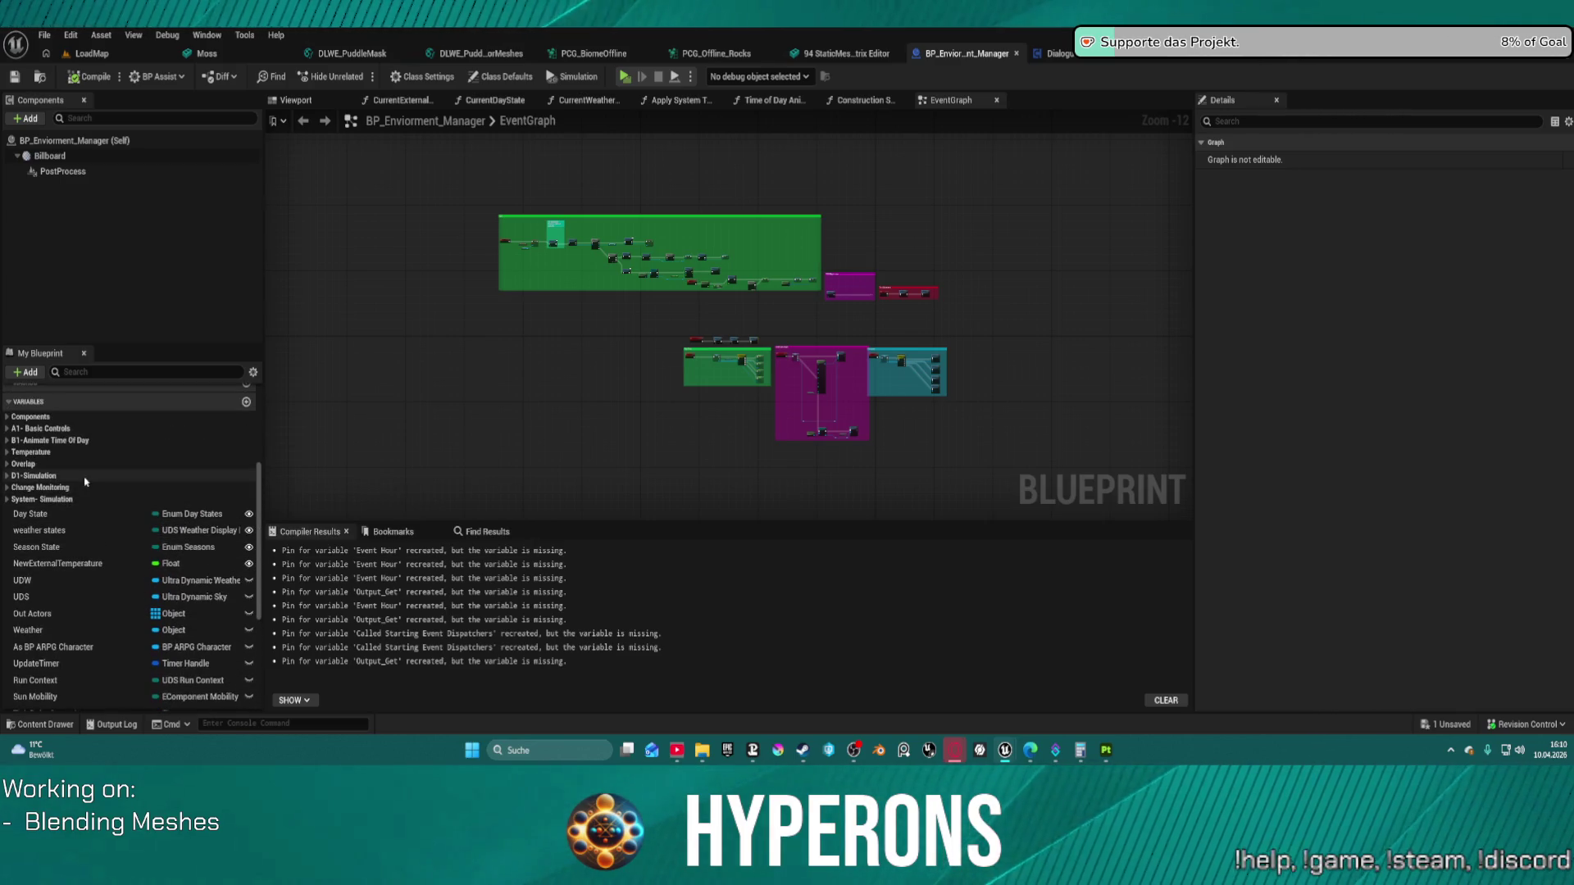
{"action": "left_click", "coordinate": [117, 373]}
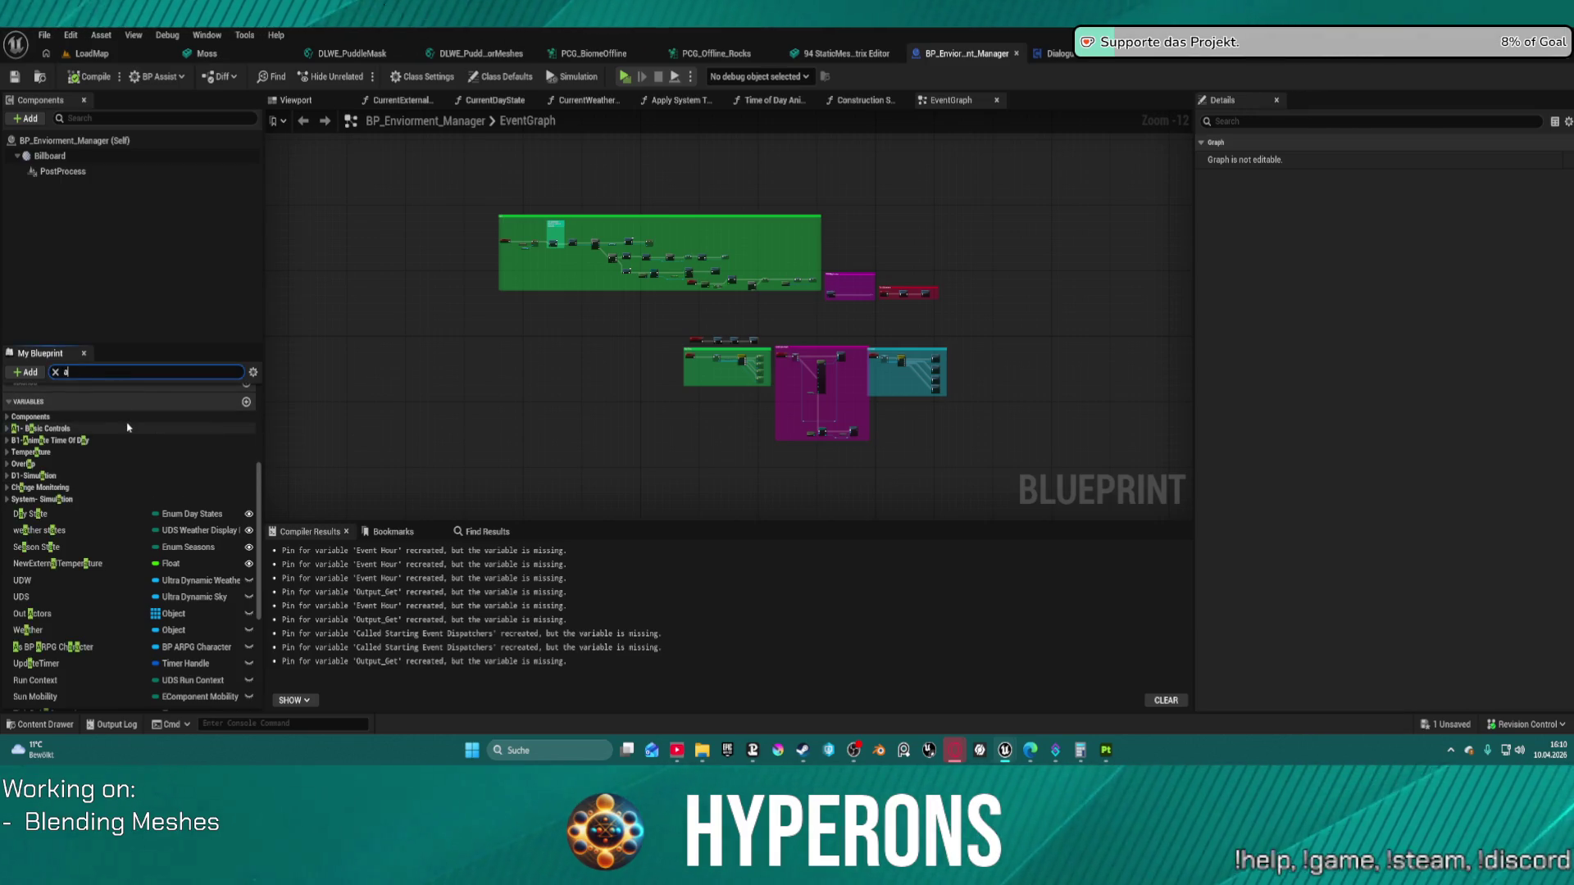
{"action": "type", "text": "audi"}
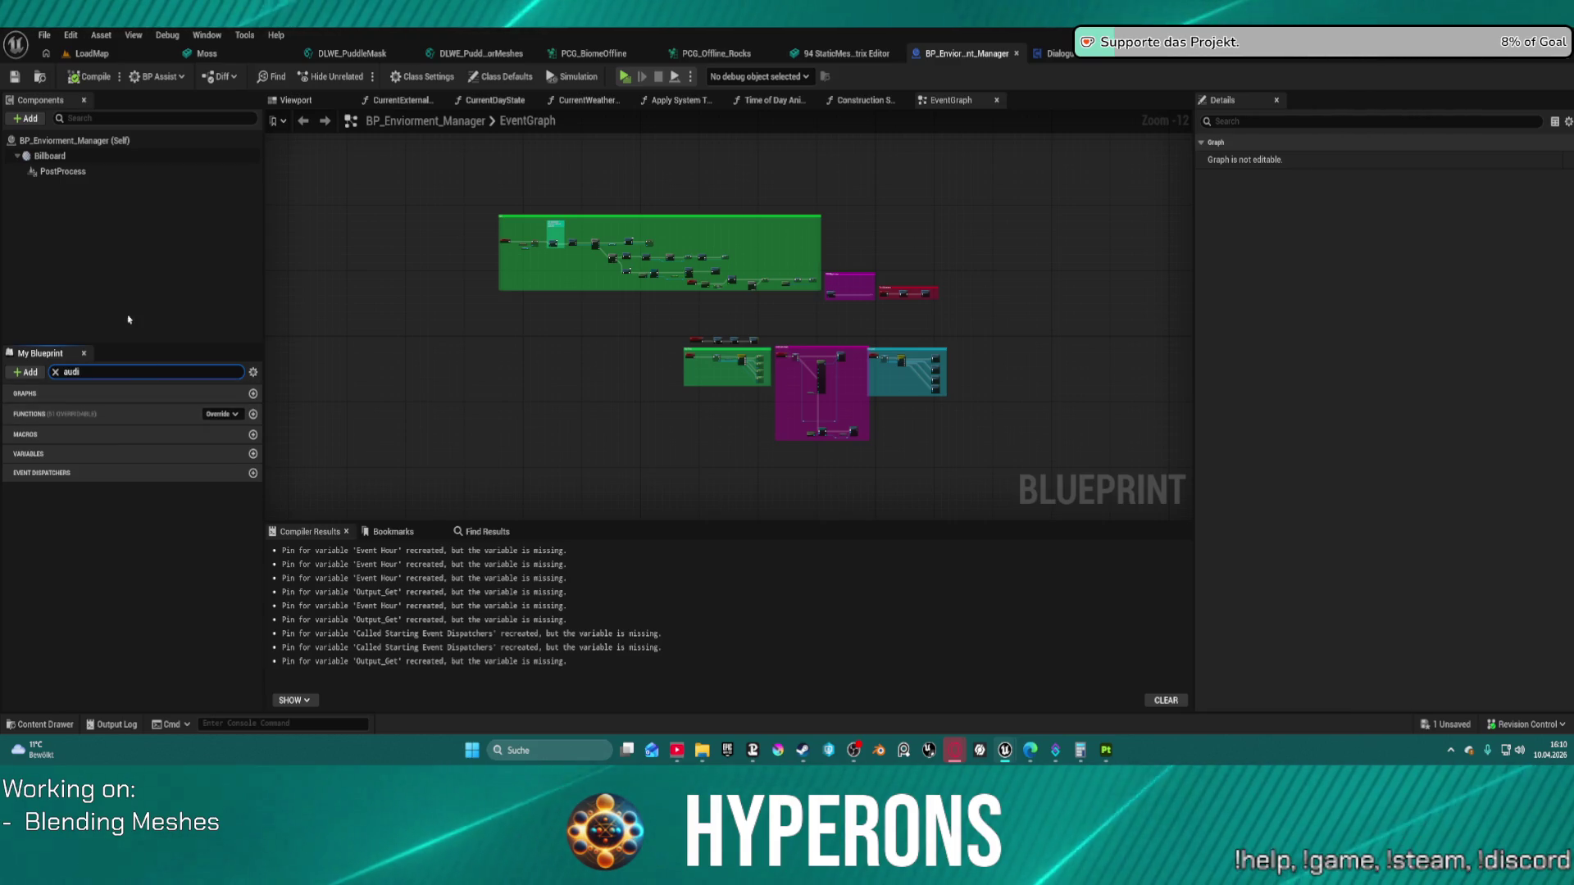
Step: Close the StaticMesh editor and select BP_Station_Manager in the Content Drawer
{"action": "middle_click", "coordinate": [862, 51]}
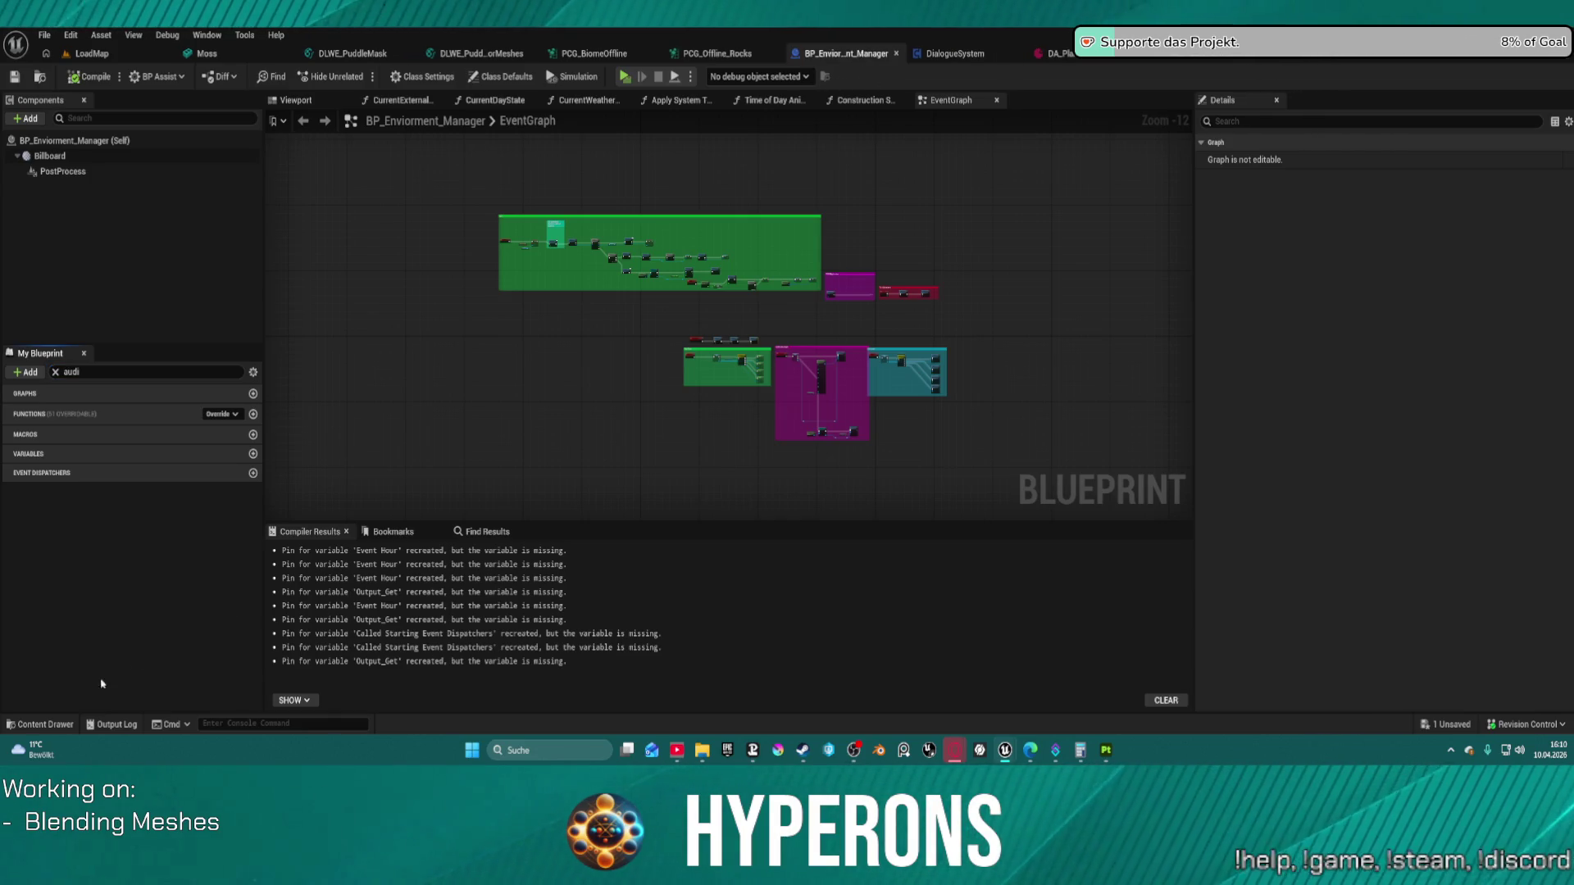
{"action": "left_click", "coordinate": [35, 726]}
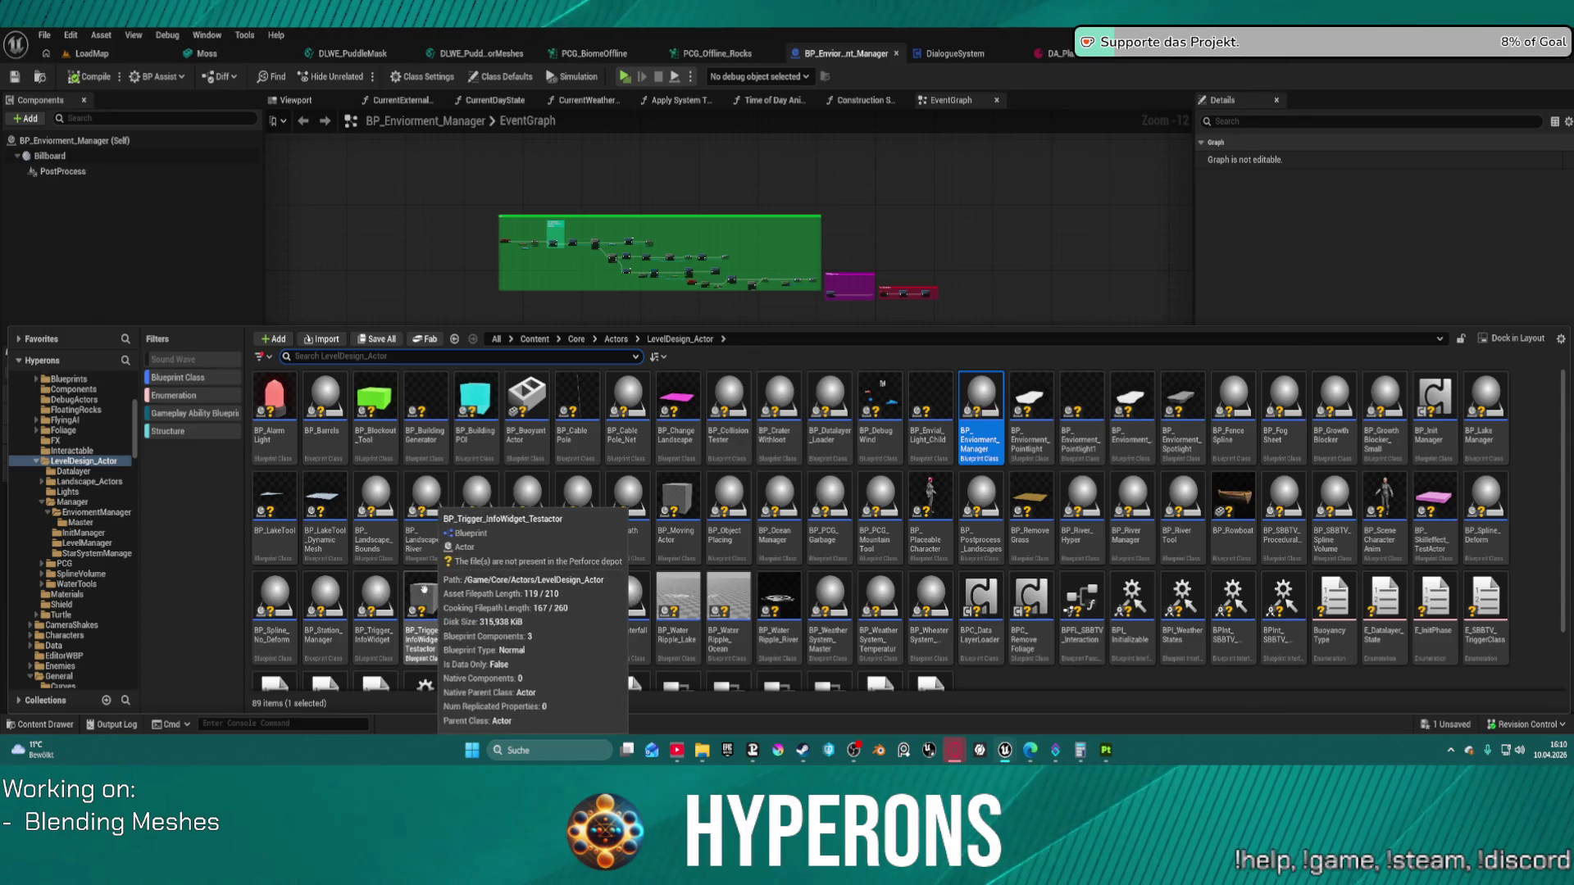
{"action": "left_click", "coordinate": [321, 606]}
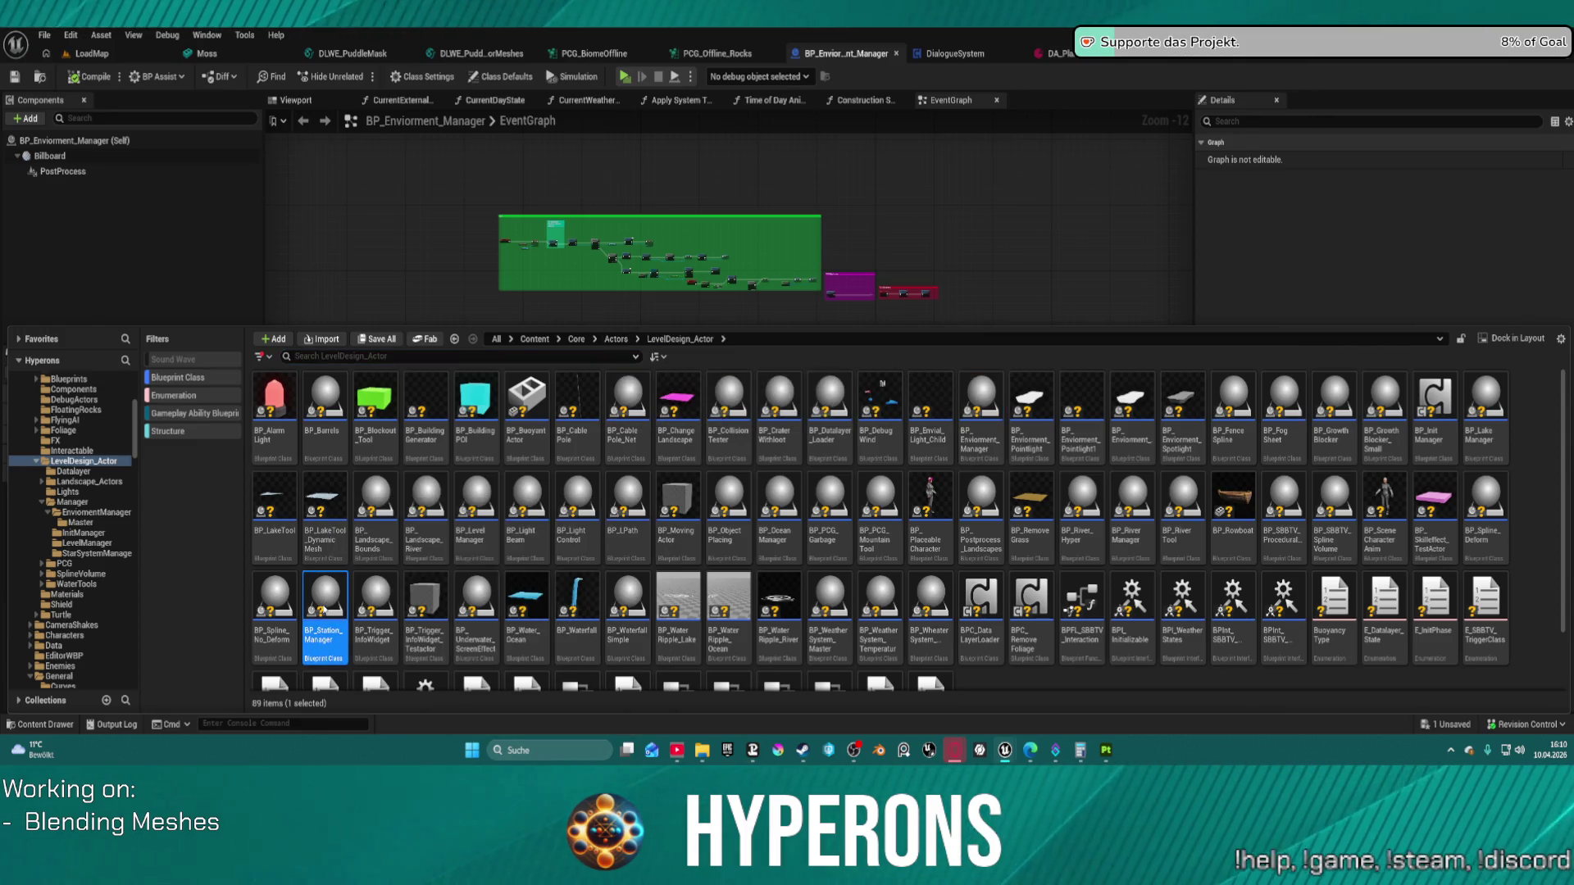
Step: Open BP_Station_Manager's EventGraph, then bring DA_Planet_NewEden's Weather Settings details into view
{"action": "double_click", "coordinate": [323, 609]}
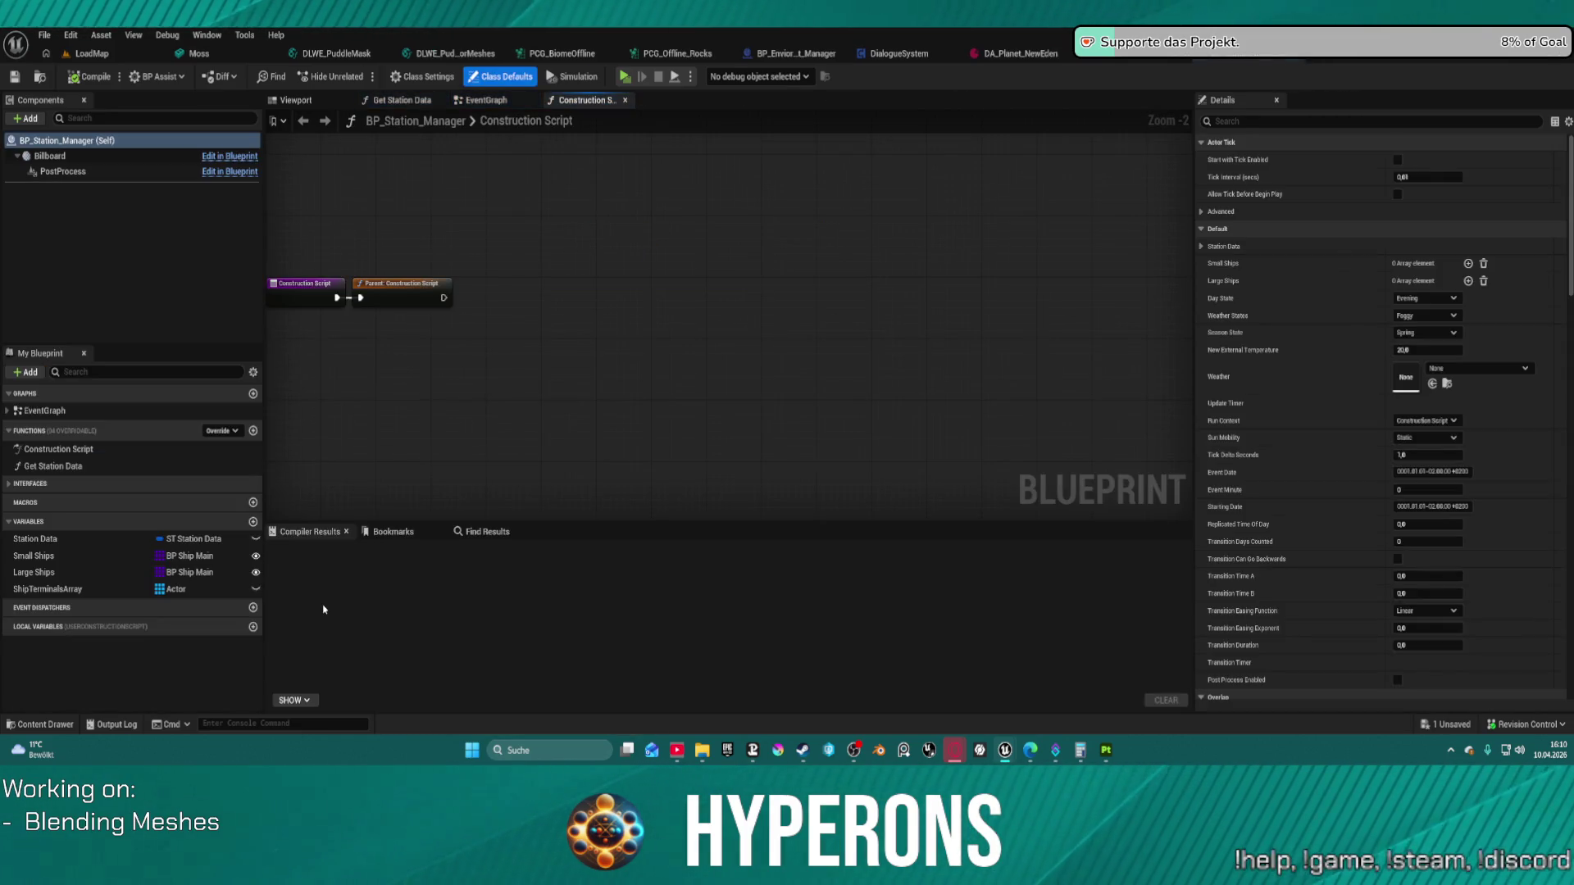
{"action": "left_click", "coordinate": [474, 101]}
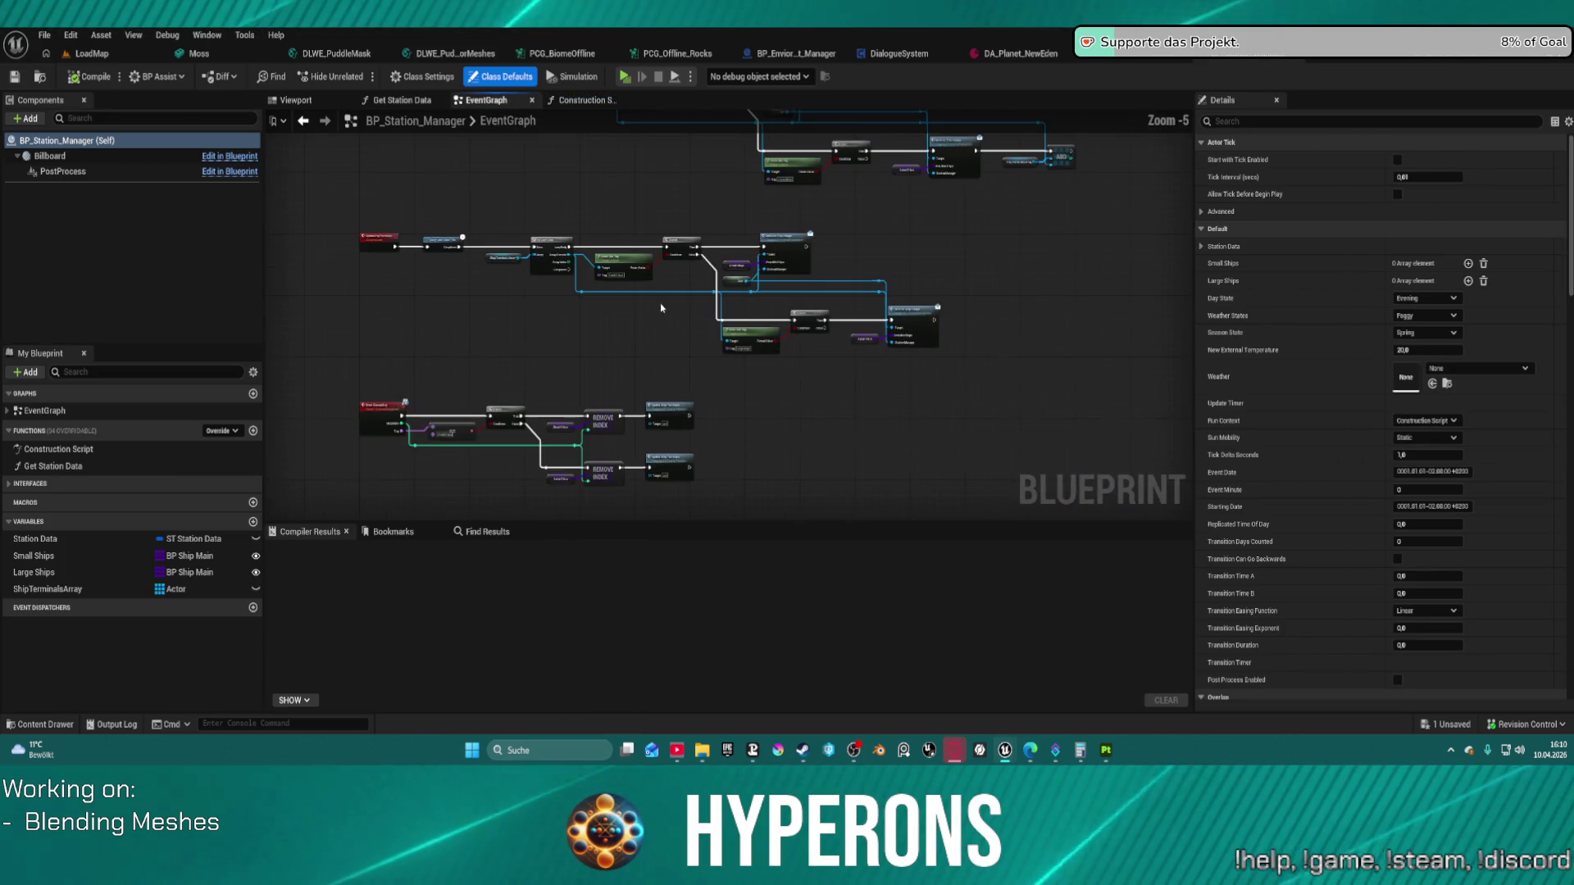
{"action": "scroll", "coordinate": [631, 403], "scroll_direction": "up", "scroll_amount": 2}
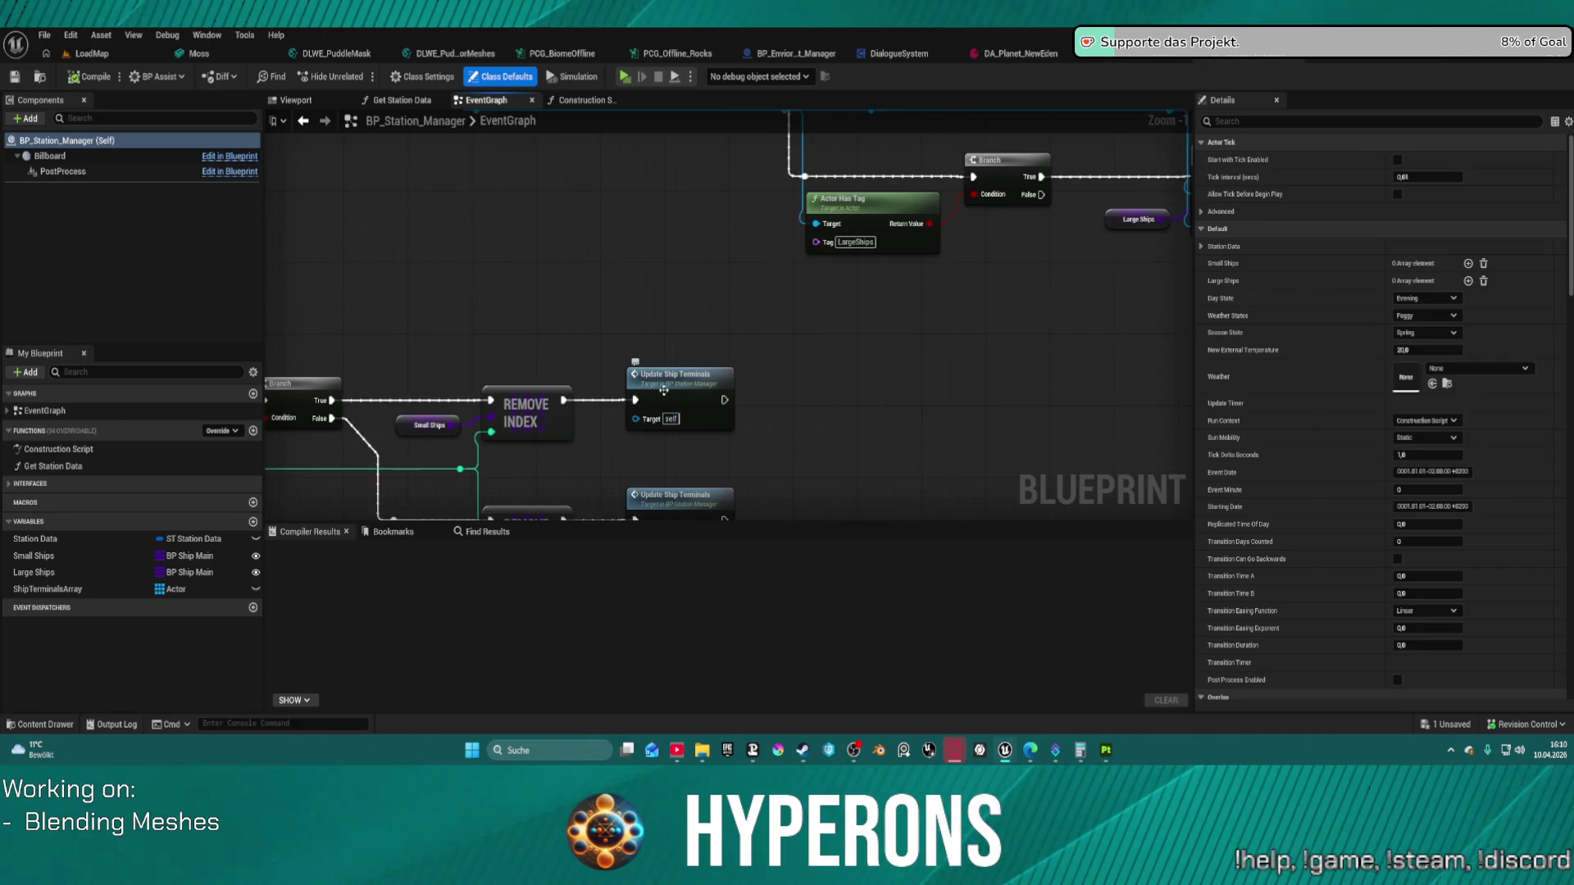
{"action": "scroll", "coordinate": [696, 435], "scroll_direction": "down", "scroll_amount": 5}
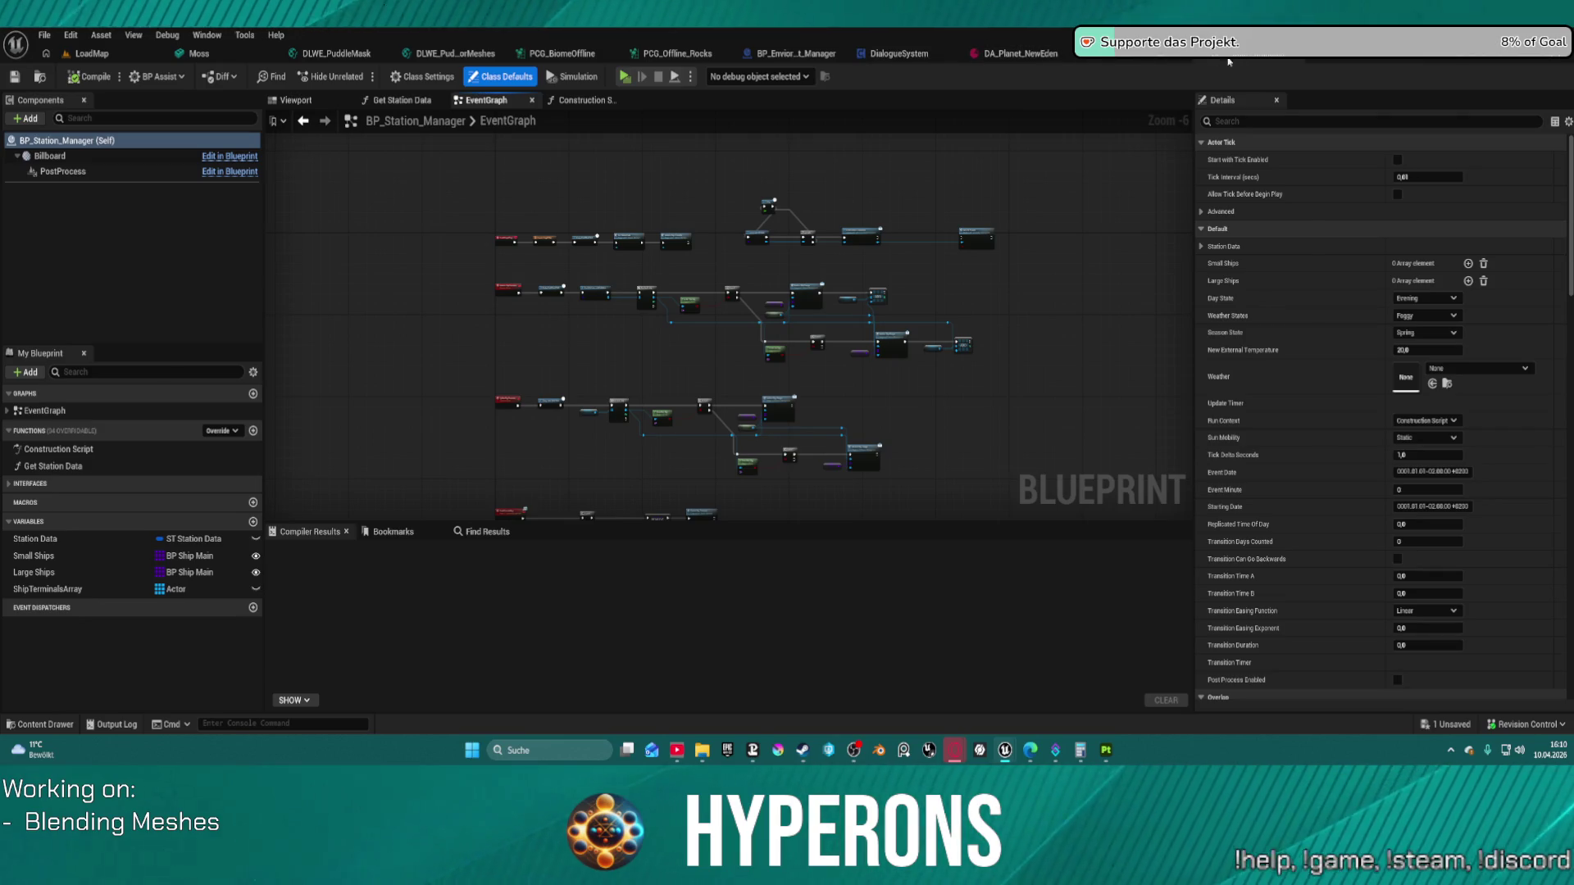
{"action": "left_click_drag", "start_coordinate": [1144, 62], "coordinate": [983, 59]}
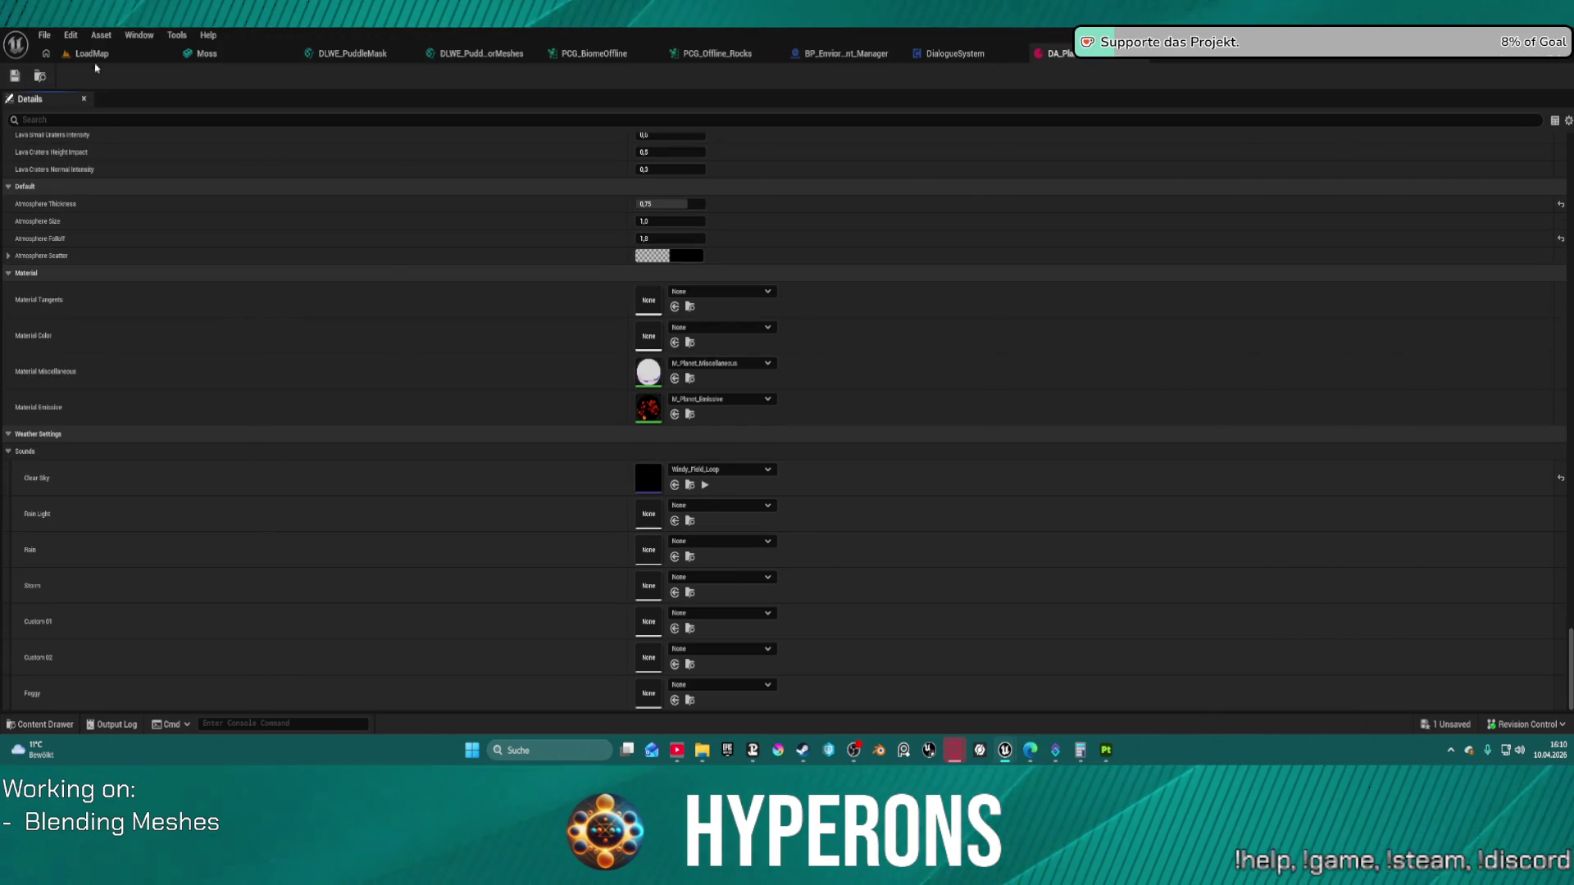
Step: Back in LoadMap, show the ActionRPGStarterSystem folder with all four asset-type filters cleared
{"action": "left_click", "coordinate": [136, 57]}
{"action": "key", "text": "ctrl+space"}
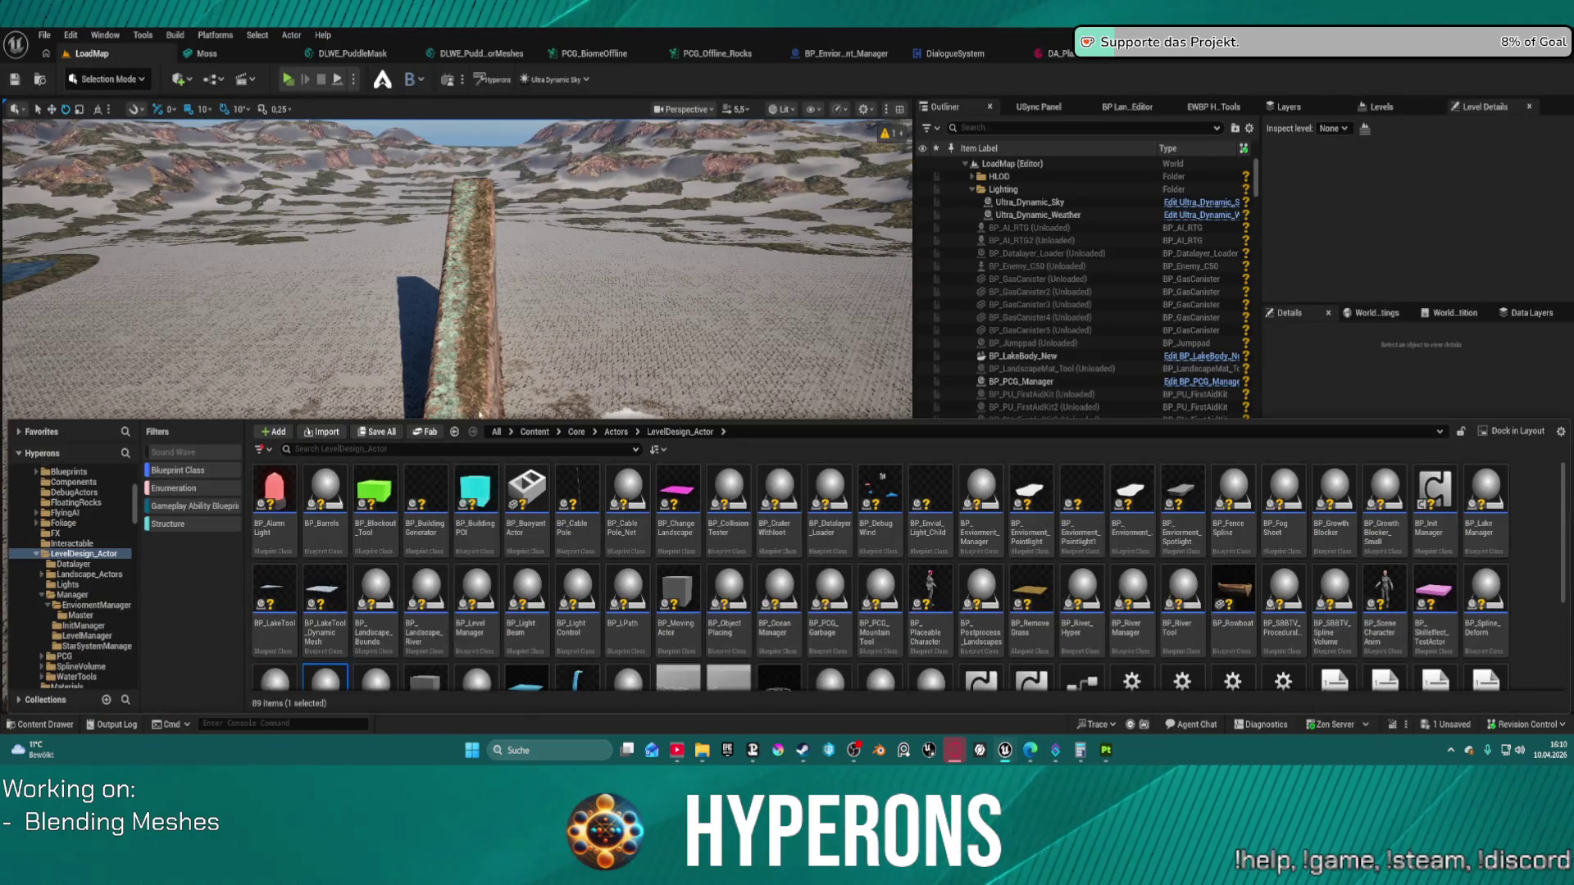
{"action": "scroll", "coordinate": [90, 535], "scroll_direction": "up", "scroll_amount": 10}
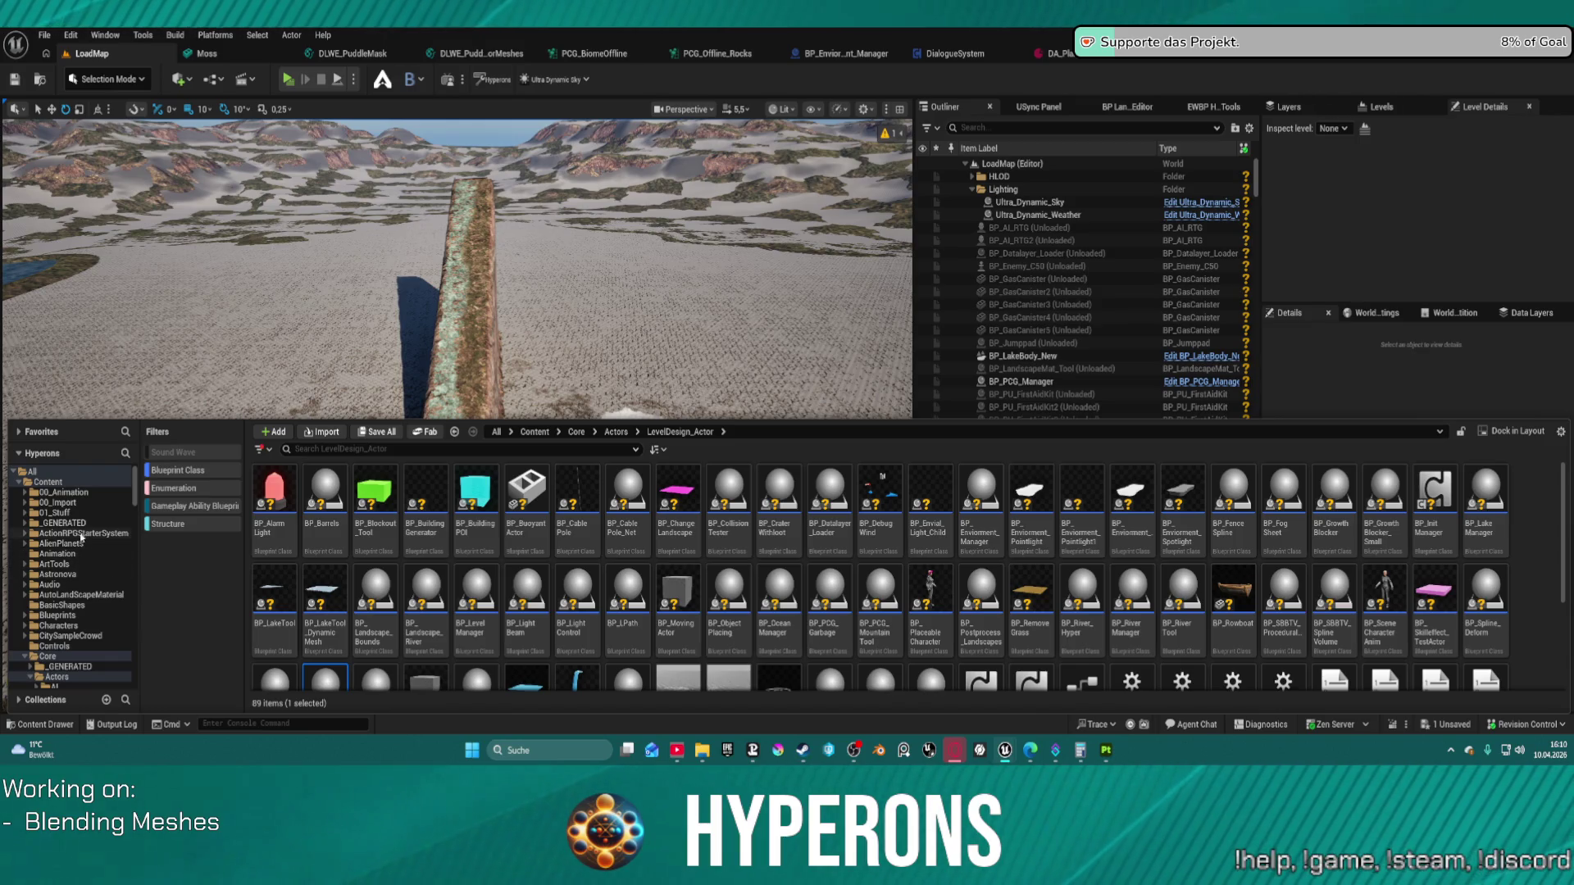
{"action": "left_click", "coordinate": [81, 534]}
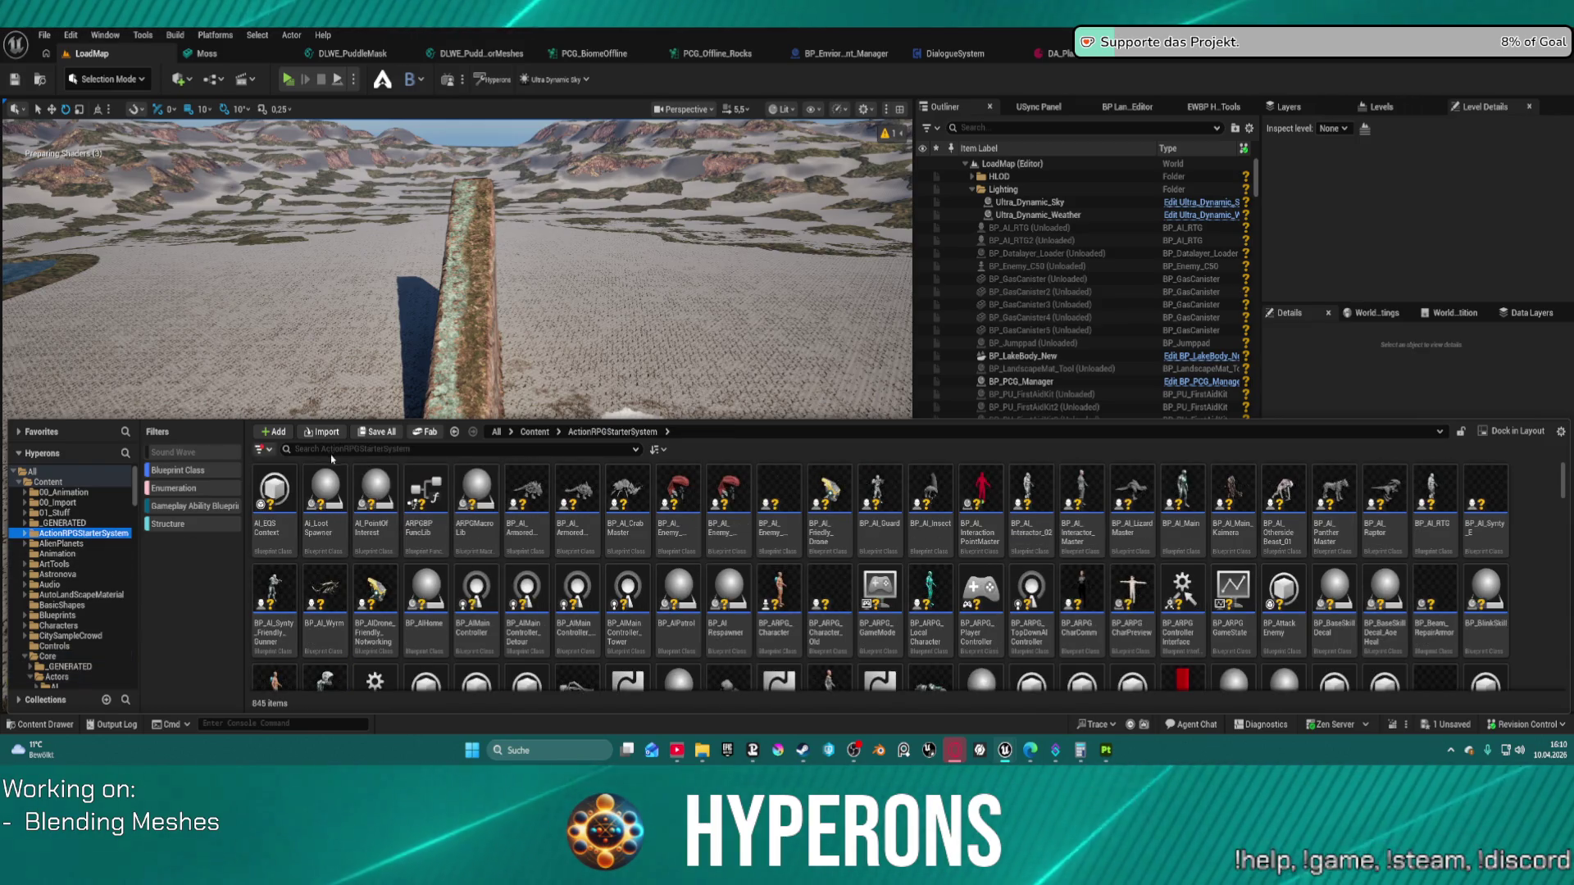
{"action": "left_click", "coordinate": [184, 470]}
{"action": "left_click", "coordinate": [180, 488]}
{"action": "left_click", "coordinate": [193, 506]}
{"action": "left_click", "coordinate": [209, 525]}
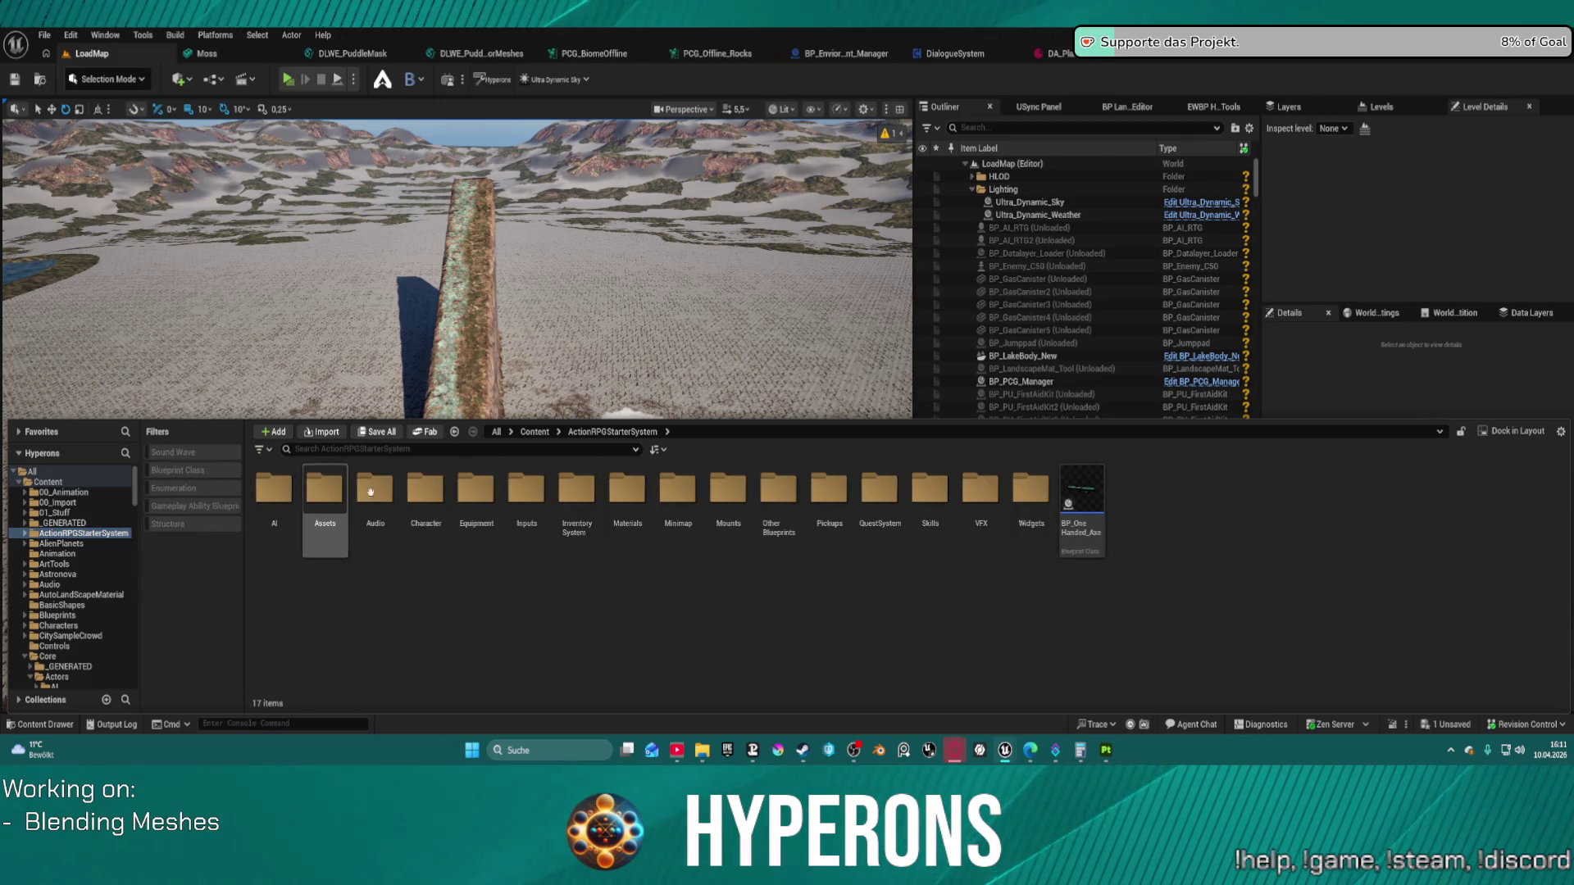
Step: Go into Character/Blueprints and open the BP_ARPG_PlayerController blueprint
{"action": "double_click", "coordinate": [414, 489]}
{"action": "double_click", "coordinate": [274, 490]}
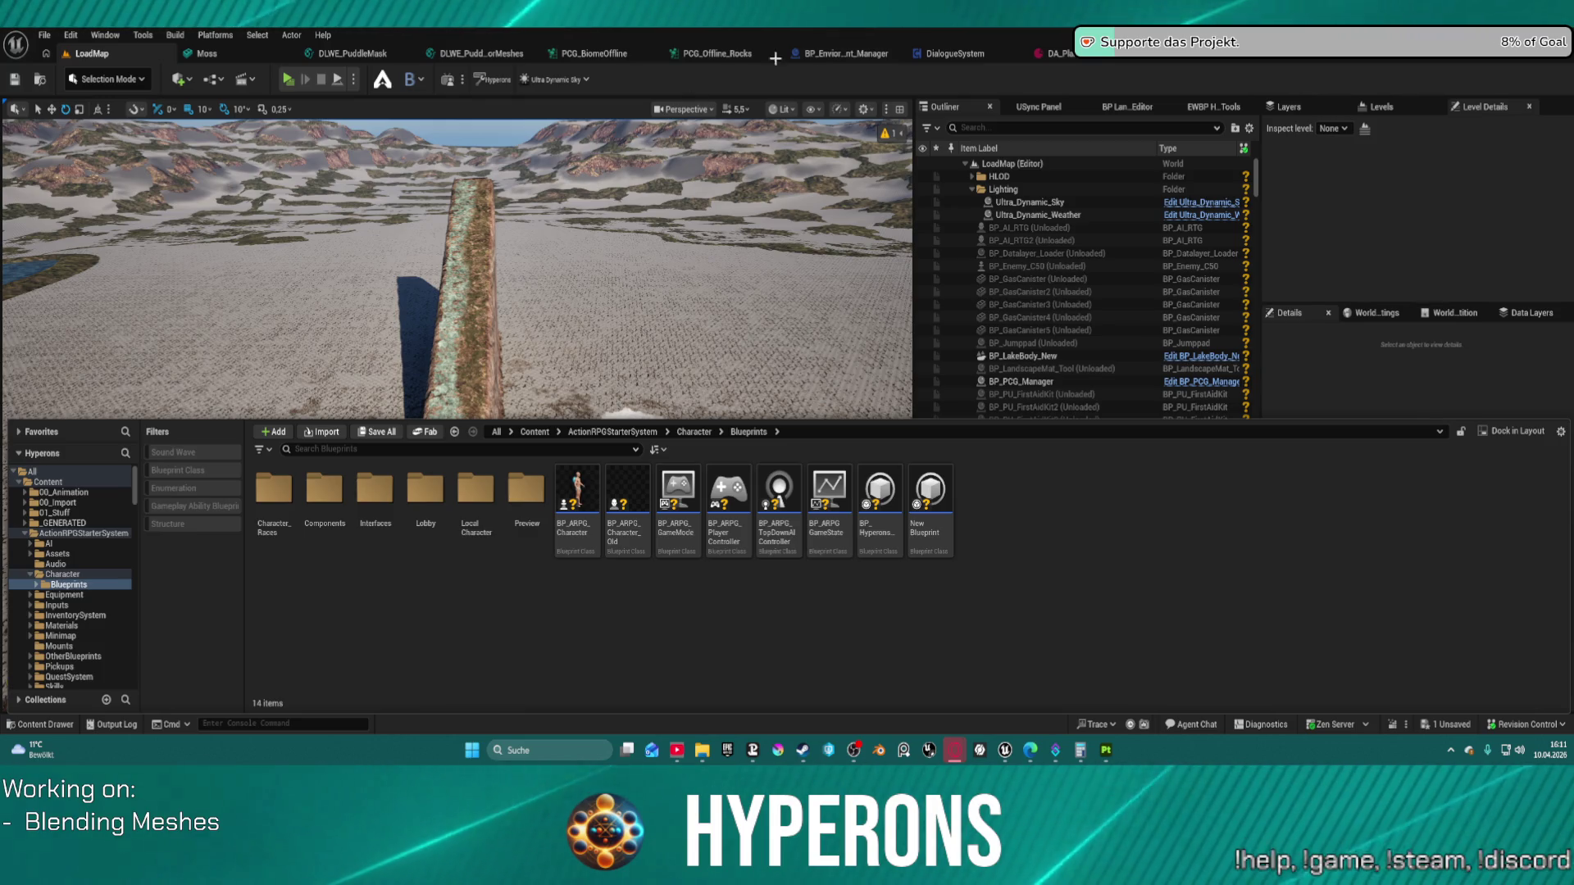
{"action": "left_click", "coordinate": [728, 500]}
{"action": "left_click", "coordinate": [882, 525]}
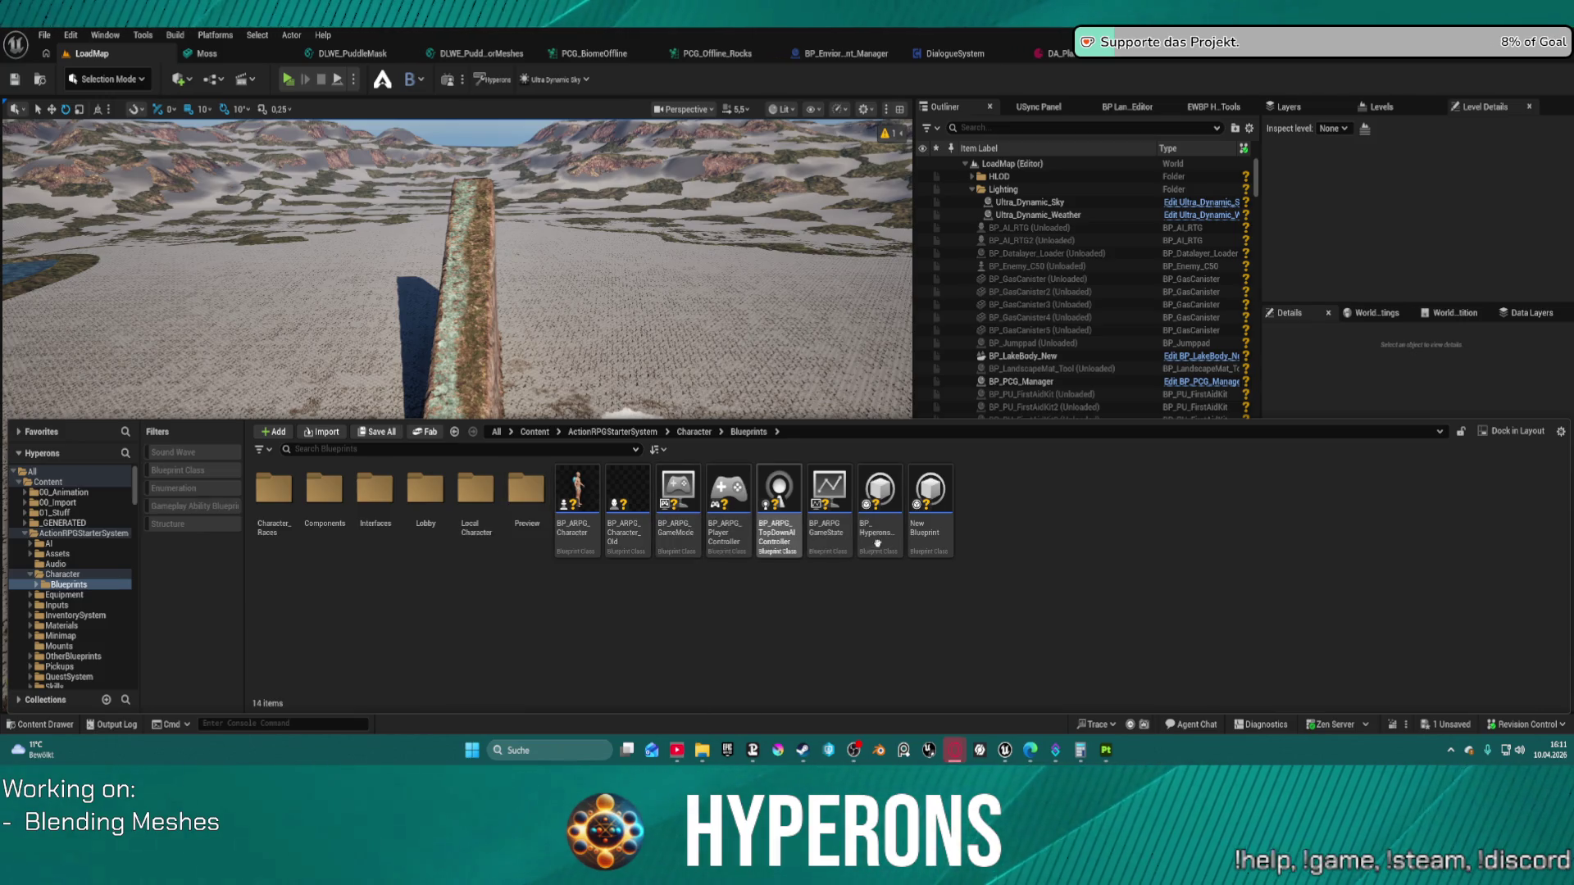
{"action": "double_click", "coordinate": [750, 538]}
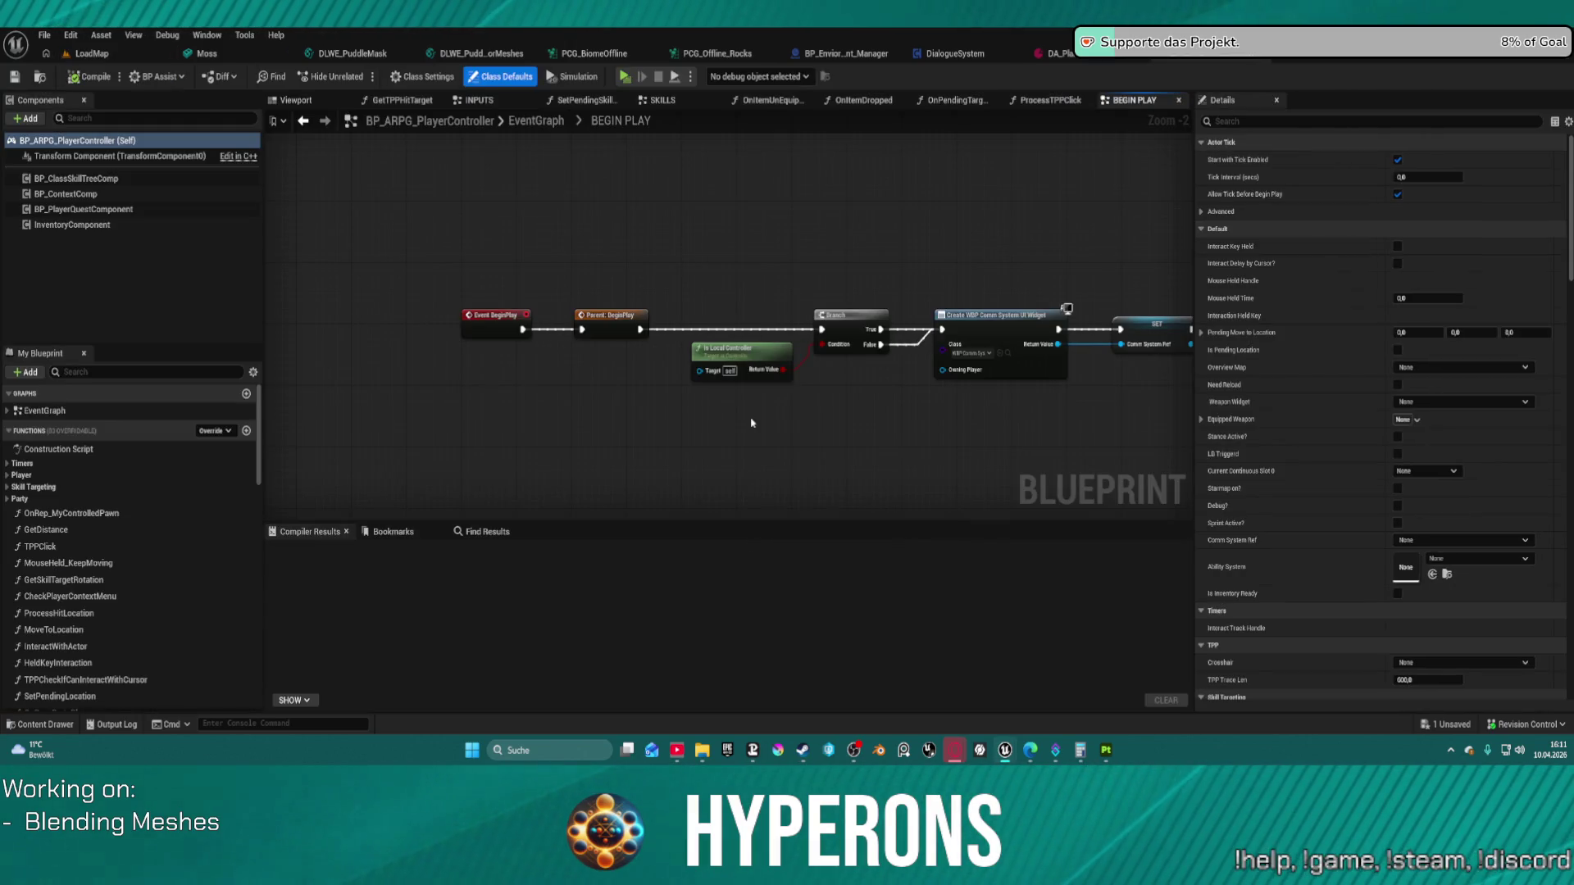
Step: Inspect the BEGIN PLAY timer and crosshair widget nodes, then open BP_HyperonsGameInstance
{"action": "scroll", "coordinate": [899, 418], "scroll_direction": "down", "scroll_amount": 5}
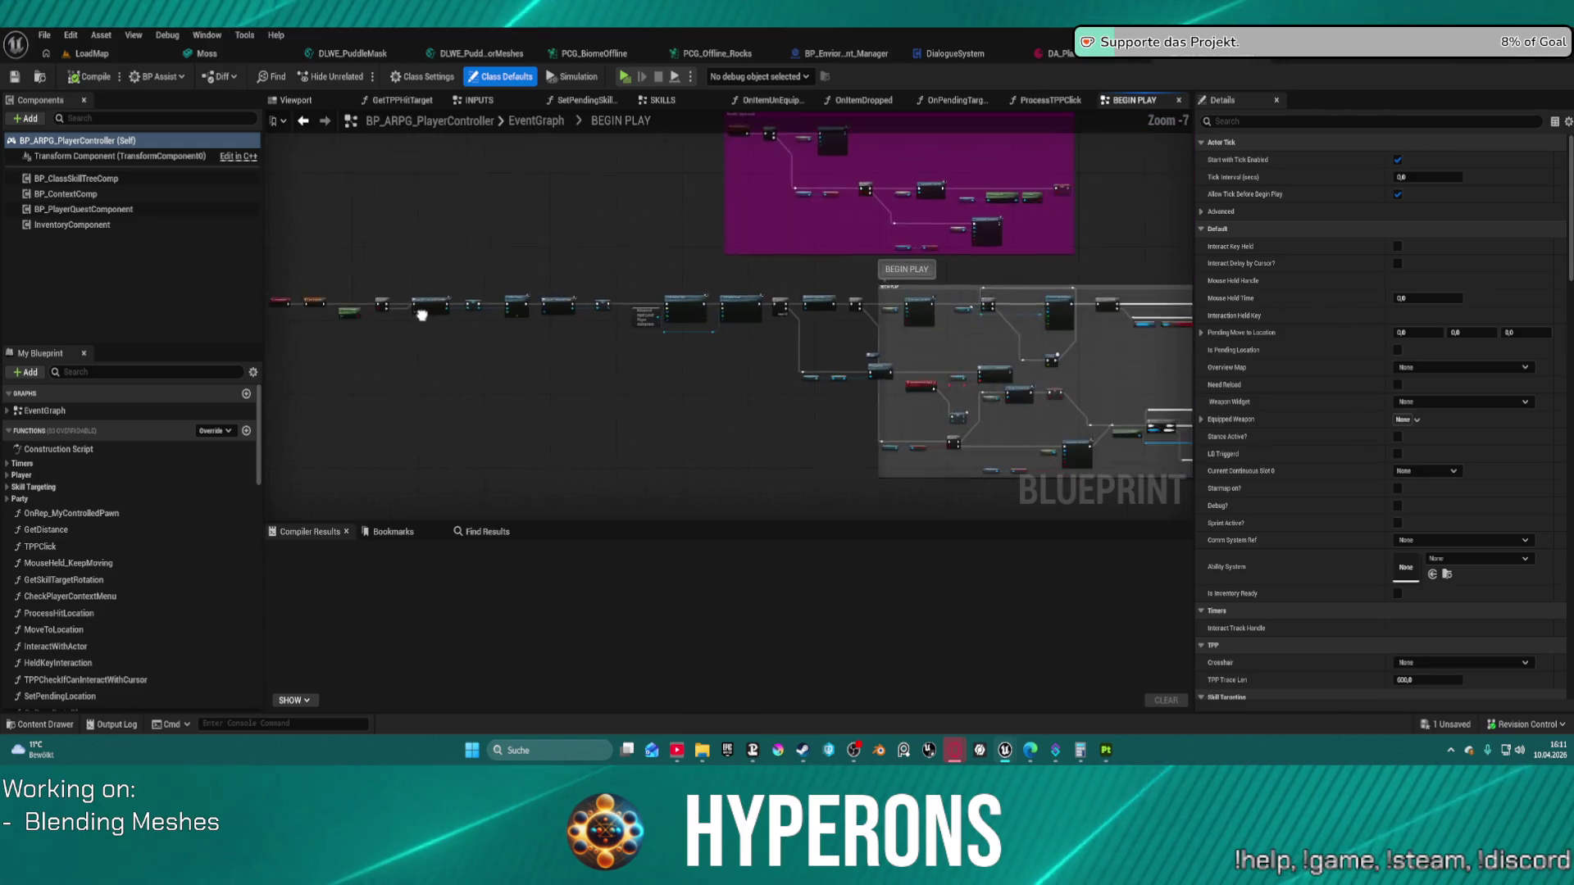
{"action": "scroll", "coordinate": [585, 407], "scroll_direction": "up", "scroll_amount": 7}
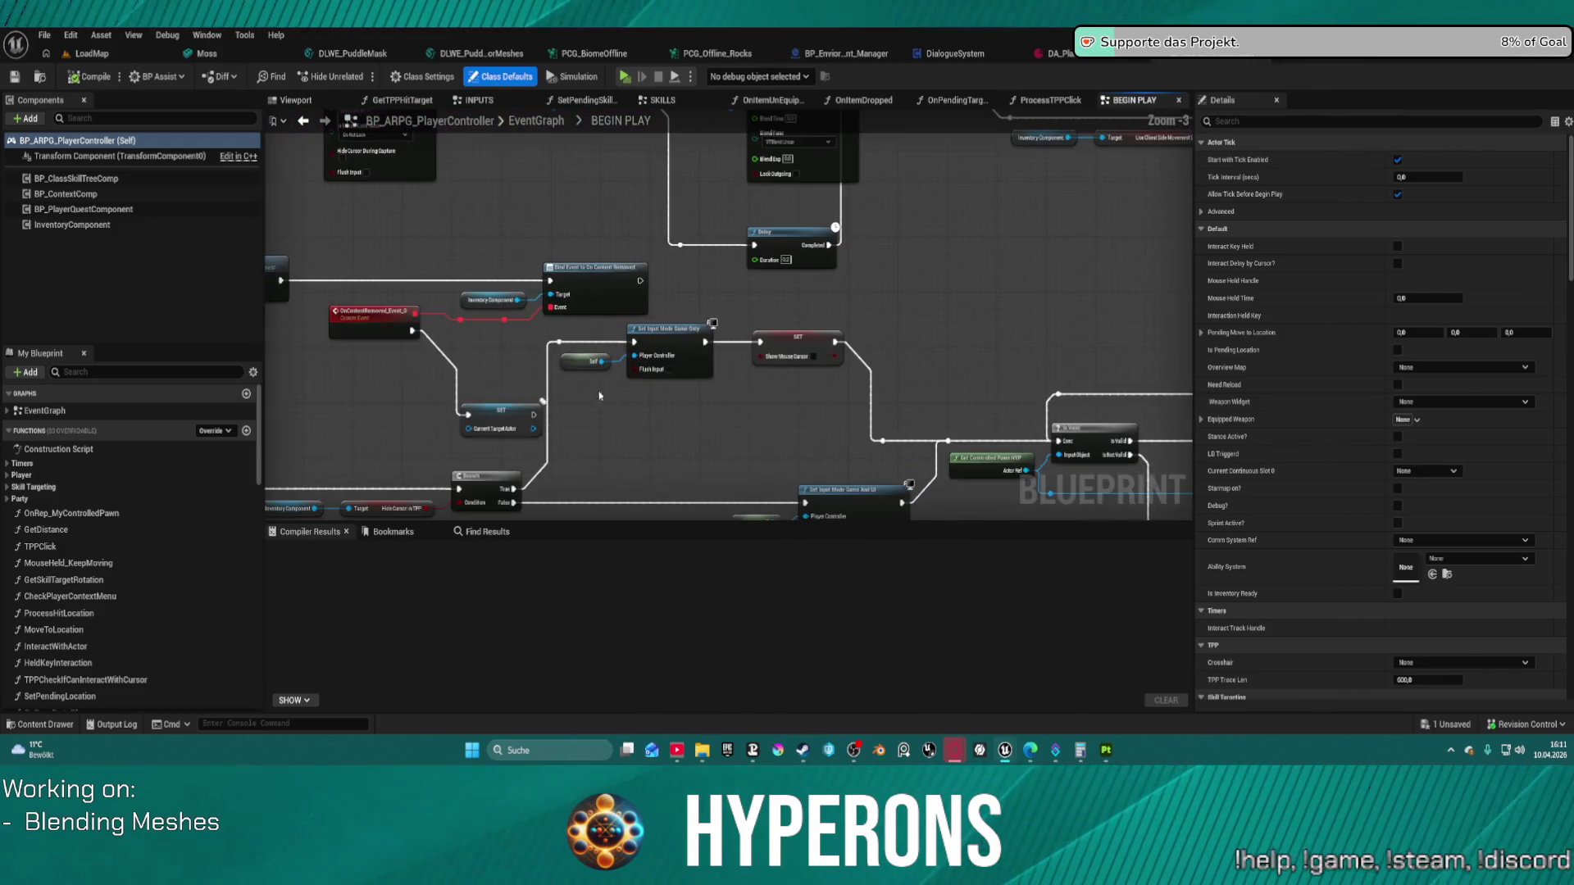
{"action": "left_click_drag", "start_coordinate": [505, 144], "coordinate": [279, 152]}
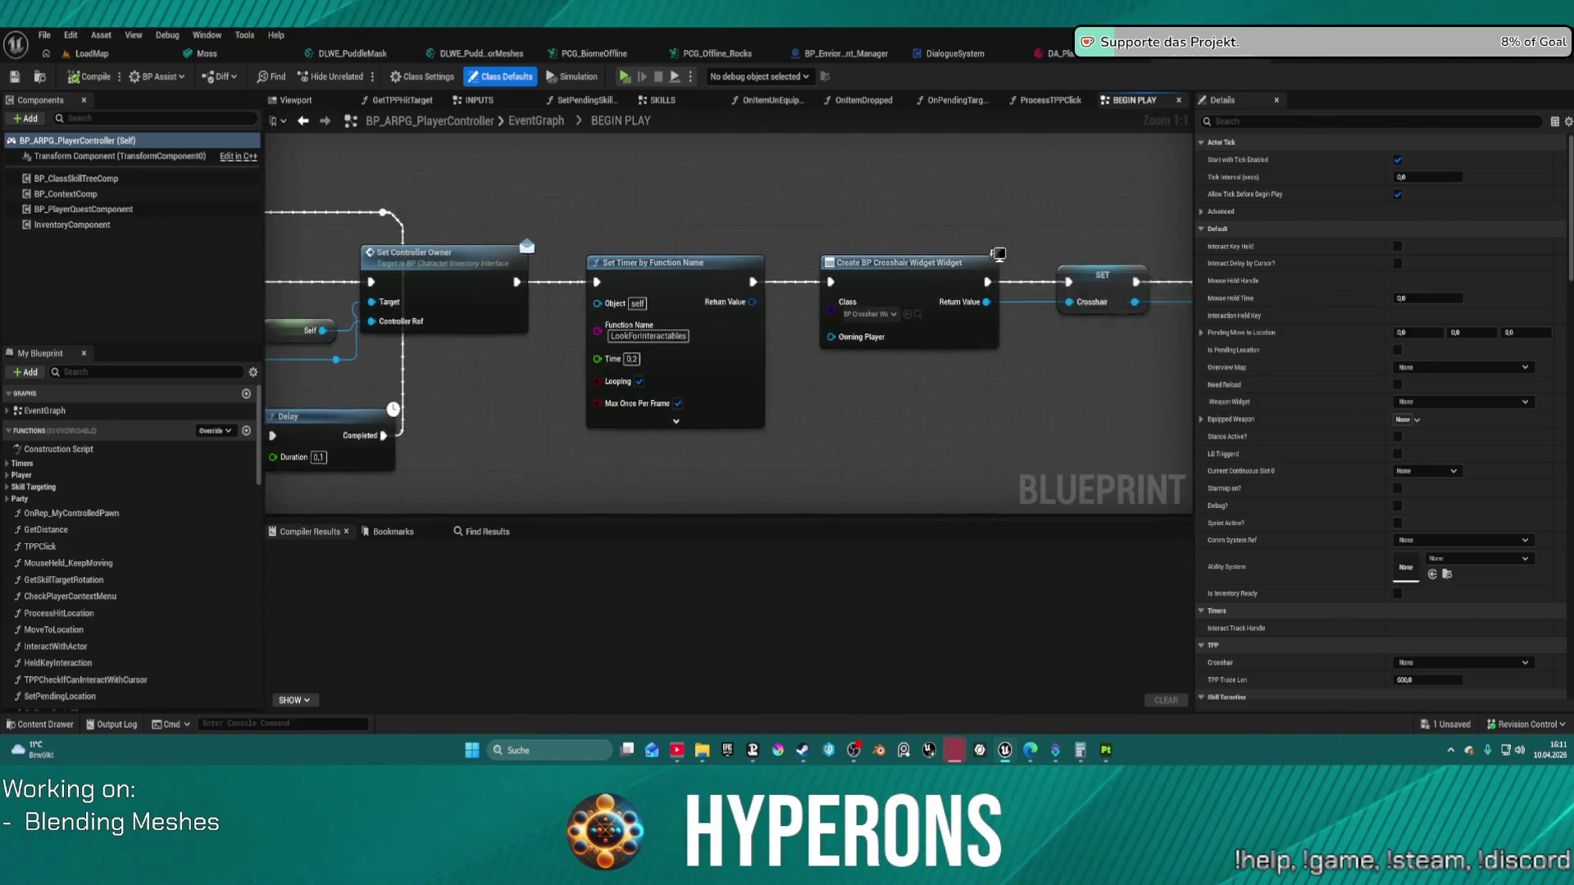
{"action": "scroll", "coordinate": [303, 446], "scroll_direction": "down", "scroll_amount": 7}
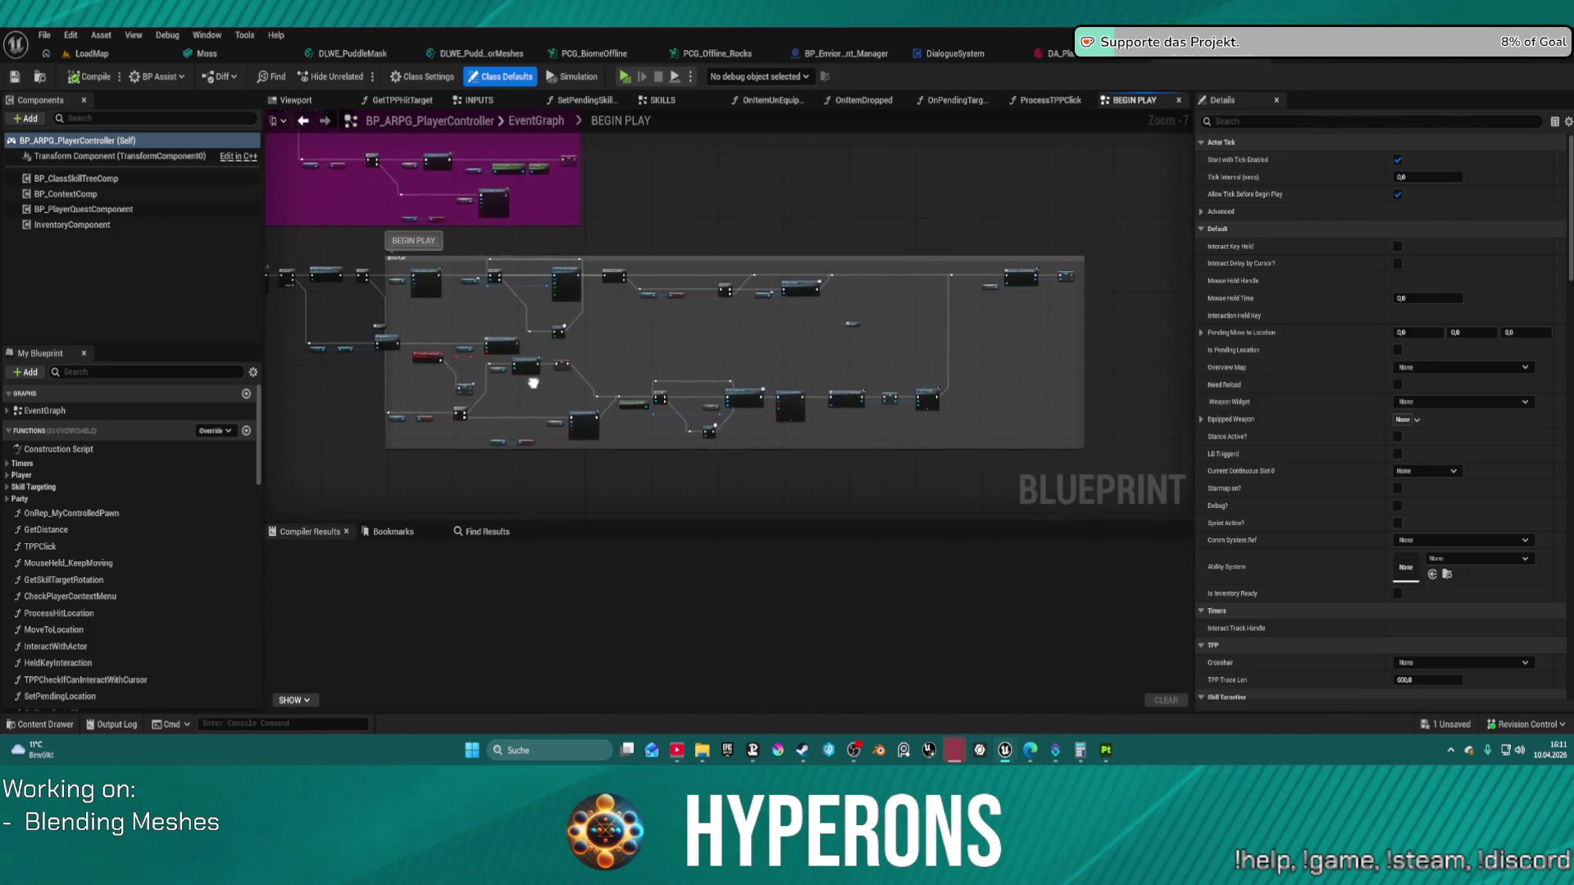
{"action": "key", "text": "ctrl+space"}
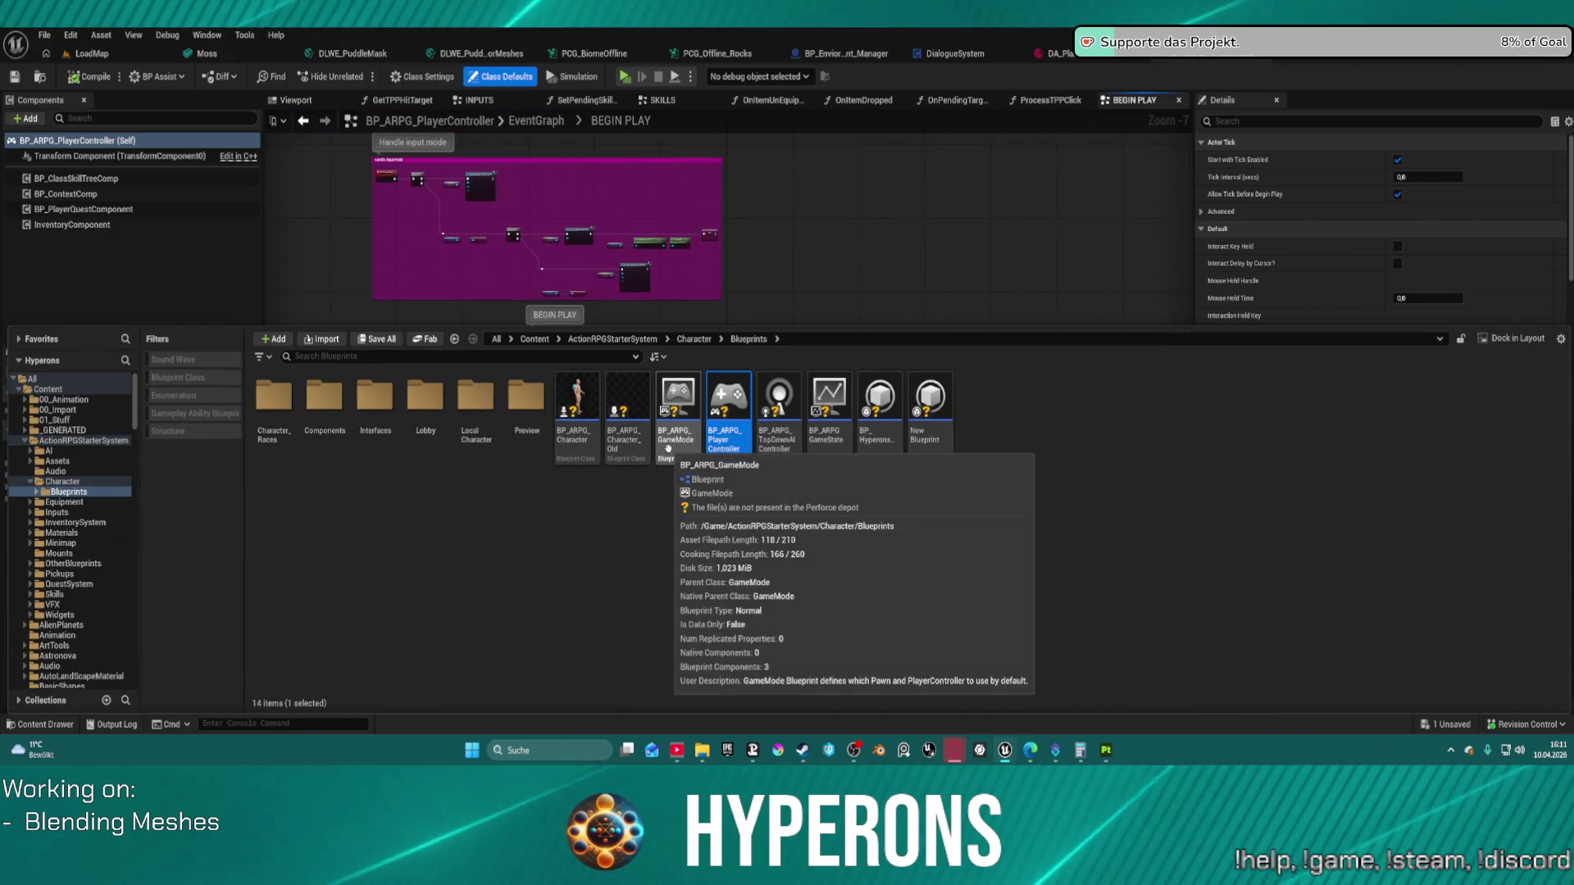
{"action": "double_click", "coordinate": [871, 442]}
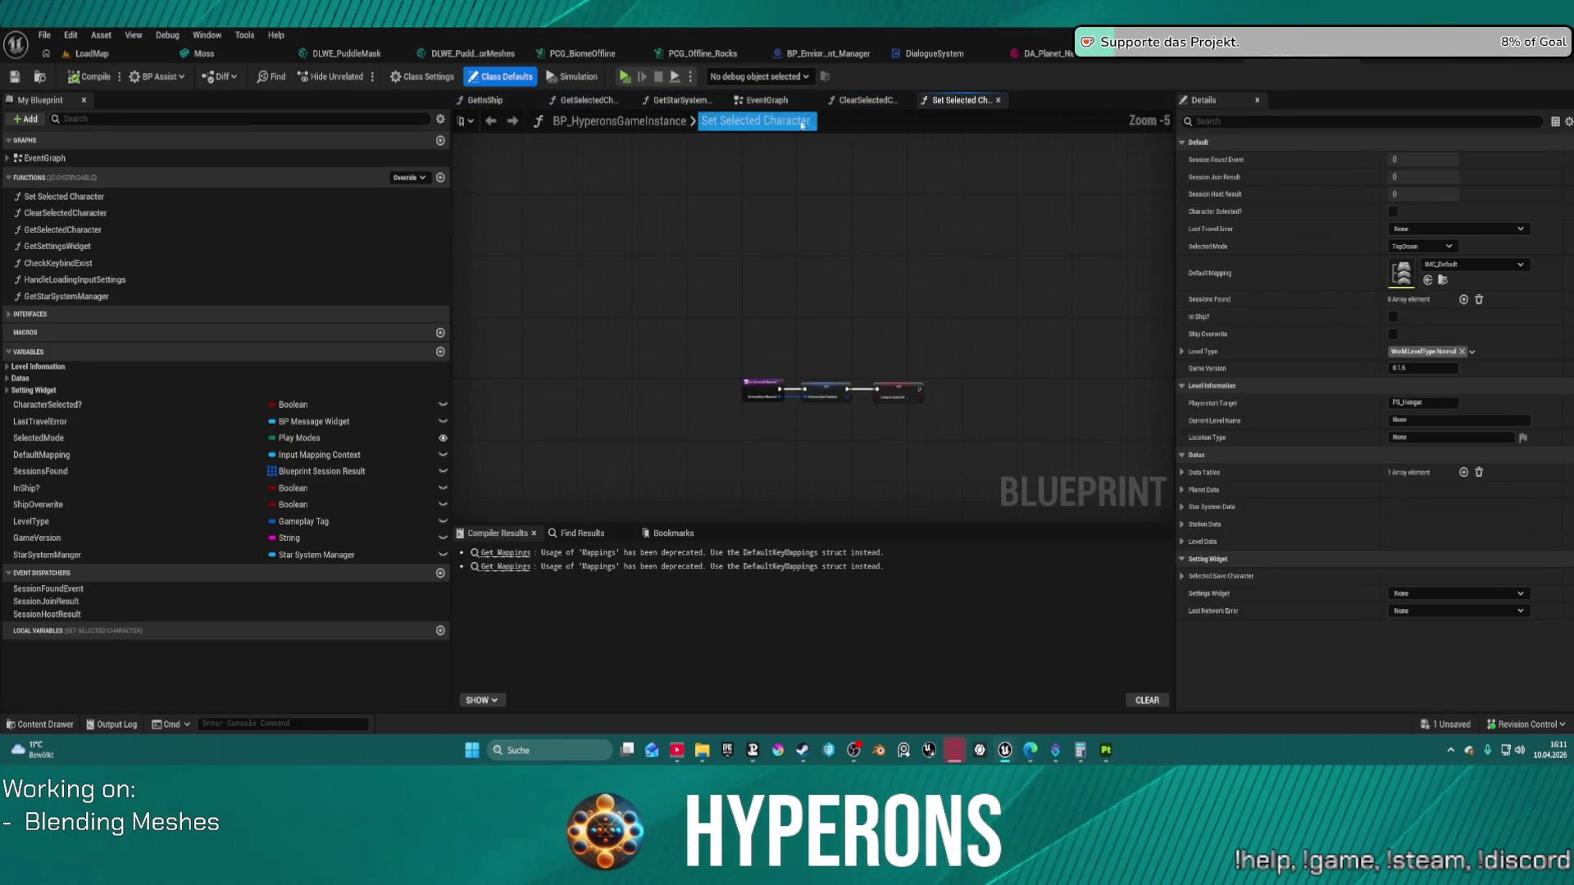
Step: Open the game instance's EventGraph and locate the Planet and StarSystem comment blocks
{"action": "left_click", "coordinate": [778, 102]}
{"action": "scroll", "coordinate": [750, 285], "scroll_direction": "down", "scroll_amount": 10}
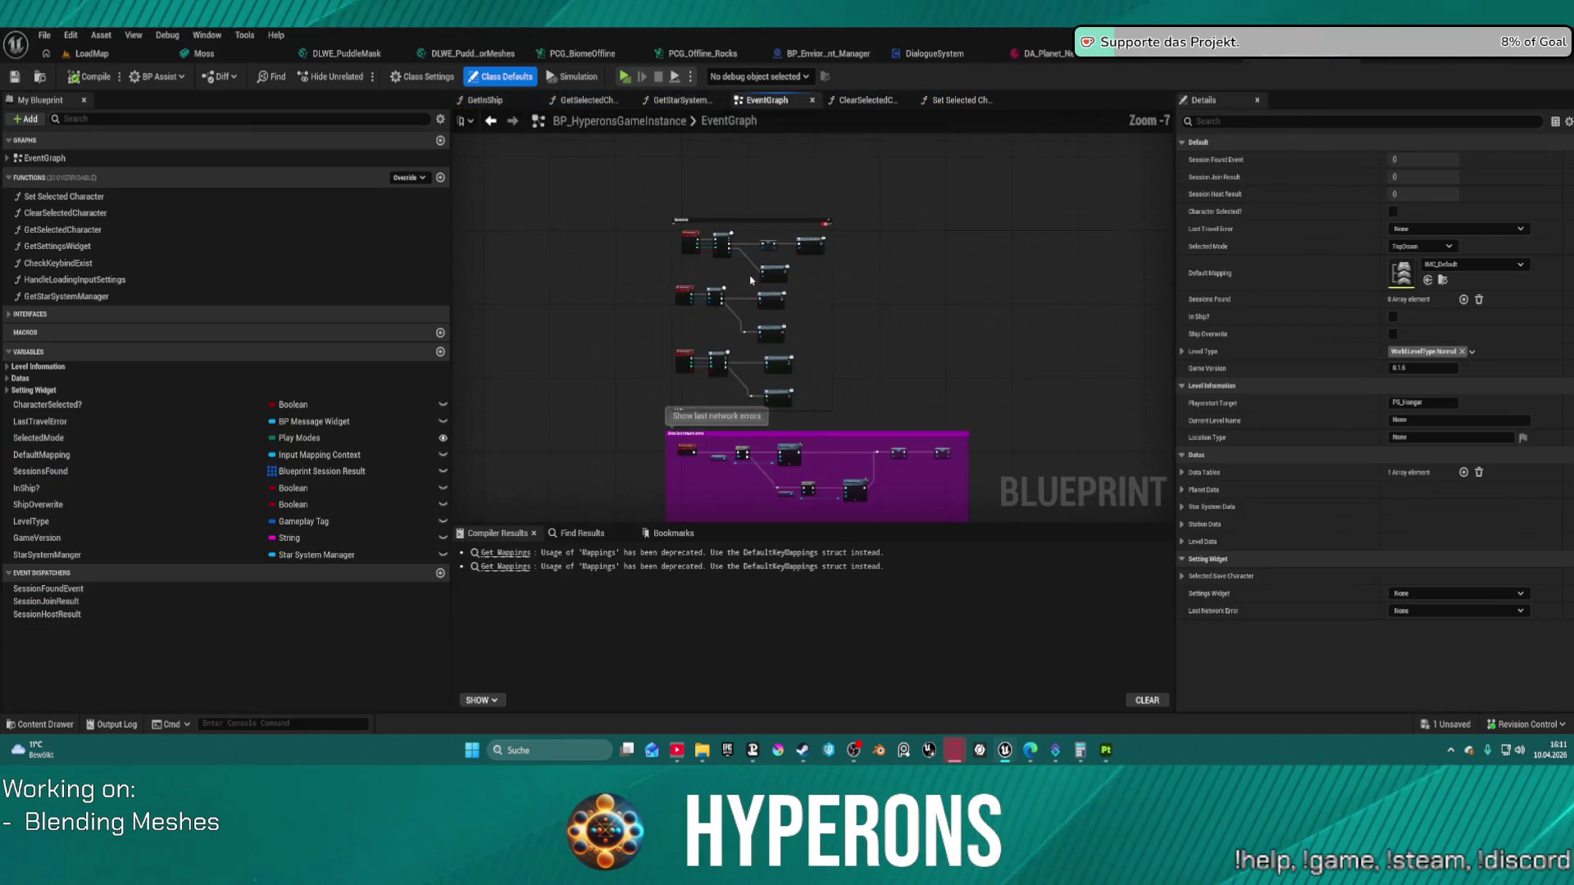
{"action": "scroll", "coordinate": [791, 480], "scroll_direction": "up", "scroll_amount": 10}
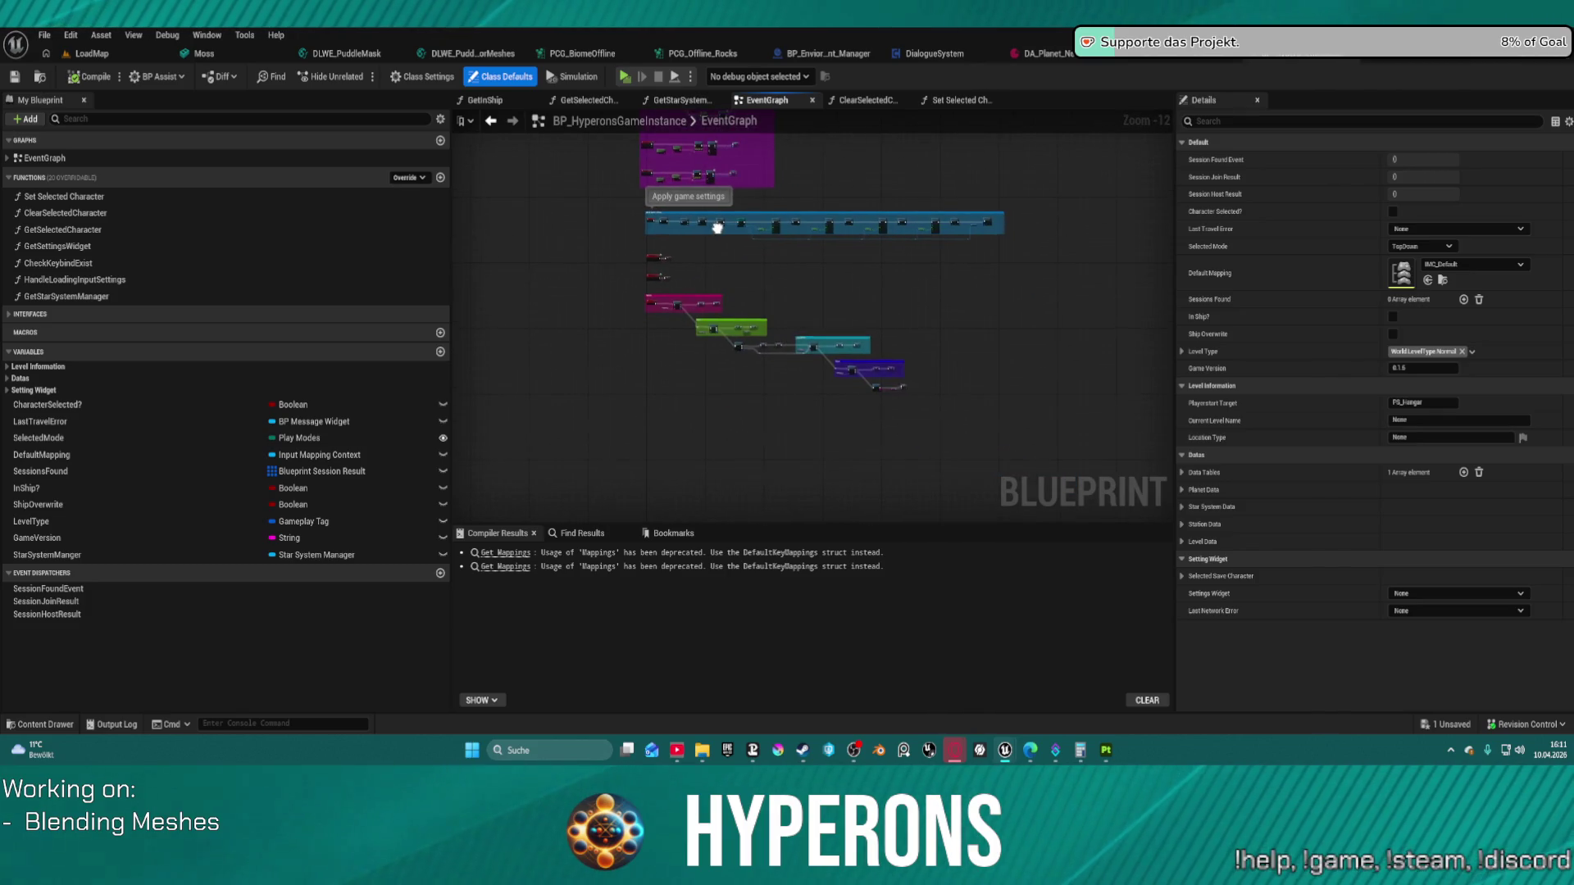
{"action": "mouse_move", "coordinate": [648, 309]}
{"action": "left_mouse_down"}
{"action": "mouse_move", "coordinate": [491, 136]}
{"action": "mouse_move", "coordinate": [443, 123]}
{"action": "mouse_move", "coordinate": [452, 108]}
{"action": "left_mouse_up"}
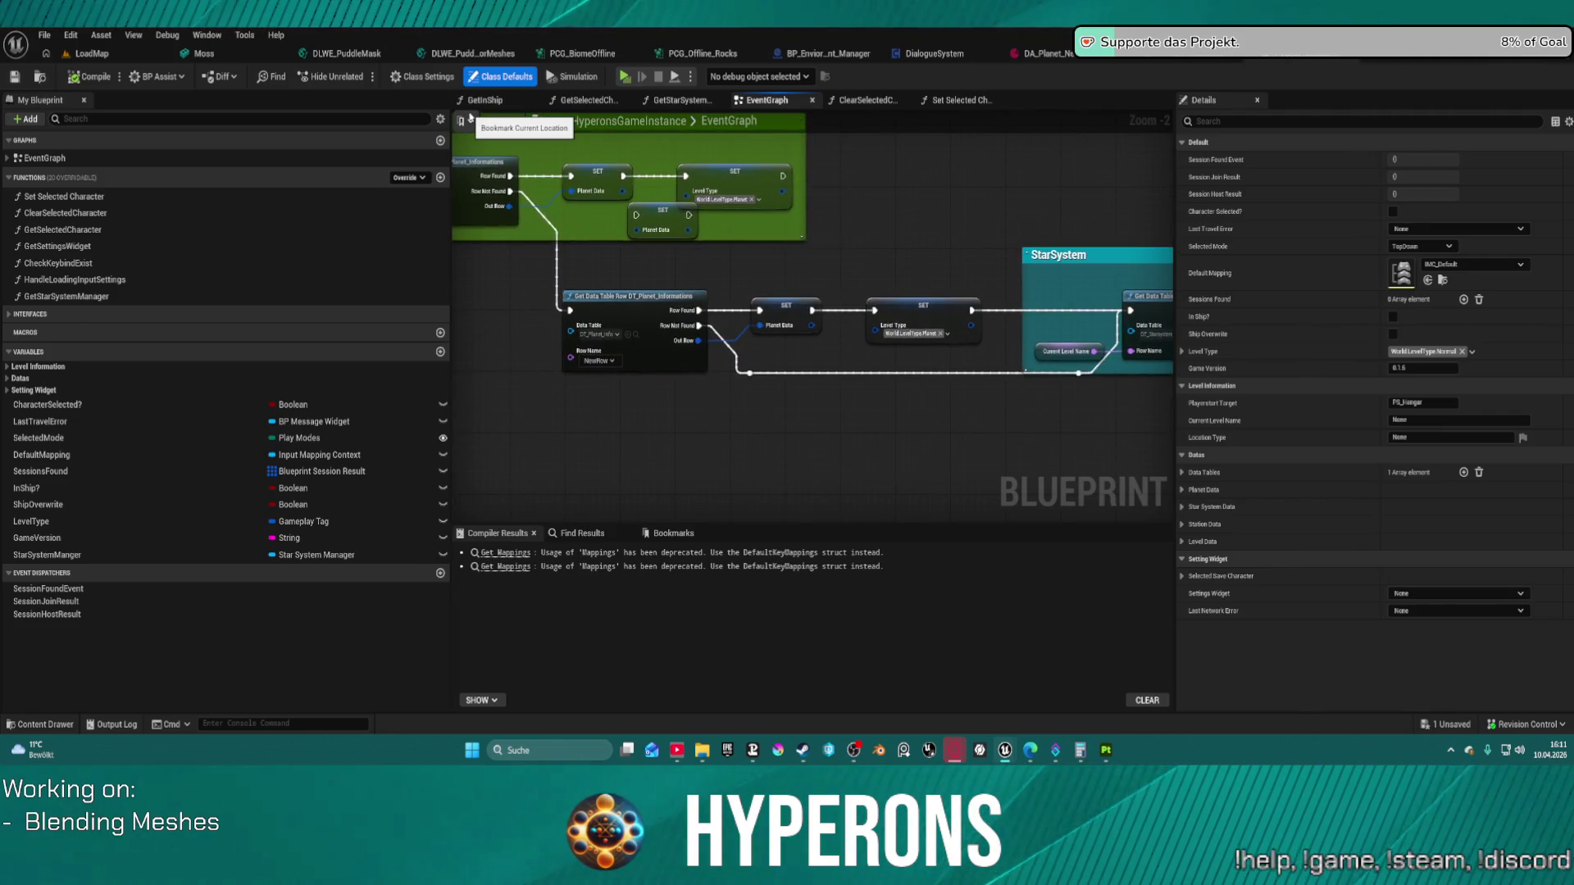
{"action": "mouse_move", "coordinate": [735, 275]}
{"action": "left_mouse_down"}
{"action": "mouse_move", "coordinate": [949, 281]}
{"action": "mouse_move", "coordinate": [1136, 361]}
{"action": "mouse_move", "coordinate": [584, 406]}
{"action": "mouse_move", "coordinate": [158, 252]}
{"action": "mouse_move", "coordinate": [77, 122]}
{"action": "mouse_move", "coordinate": [1, 49]}
{"action": "left_mouse_up"}
{"action": "mouse_move", "coordinate": [2, 151]}
{"action": "left_mouse_down"}
{"action": "mouse_move", "coordinate": [740, 203]}
{"action": "mouse_move", "coordinate": [1050, 304]}
{"action": "left_mouse_up"}
Step: Duplicate the Current Level Name getter and wire it into Get Data Table Row's Row Name
{"action": "left_click", "coordinate": [647, 236]}
{"action": "key", "text": "ctrl+c"}
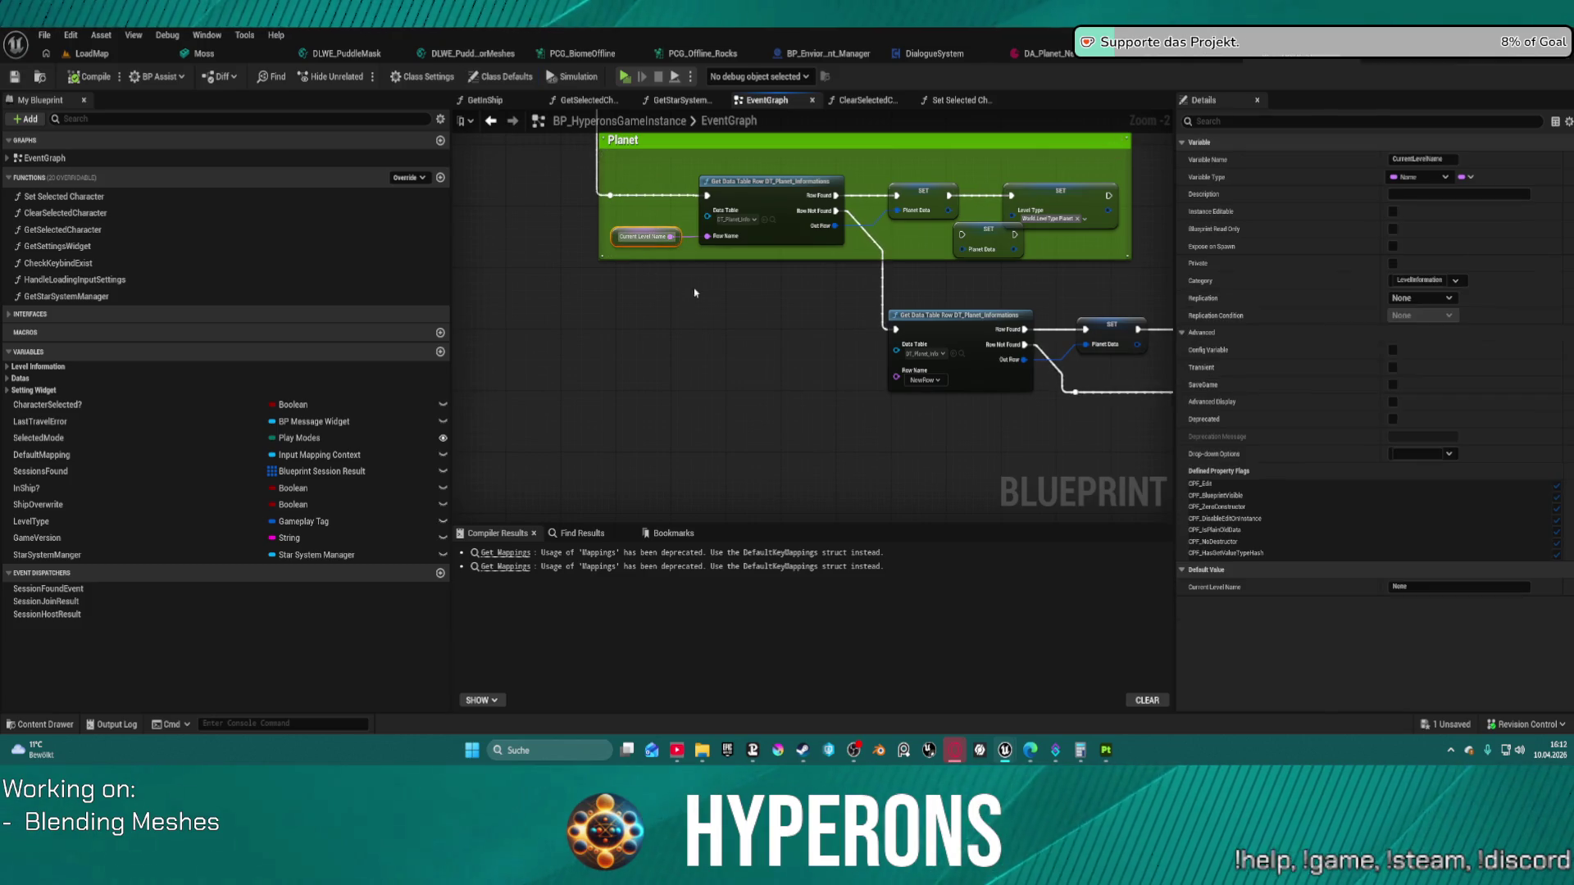
{"action": "key", "text": "ctrl+v"}
{"action": "left_click", "coordinate": [797, 382]}
{"action": "left_click_drag", "start_coordinate": [850, 377], "coordinate": [898, 382]}
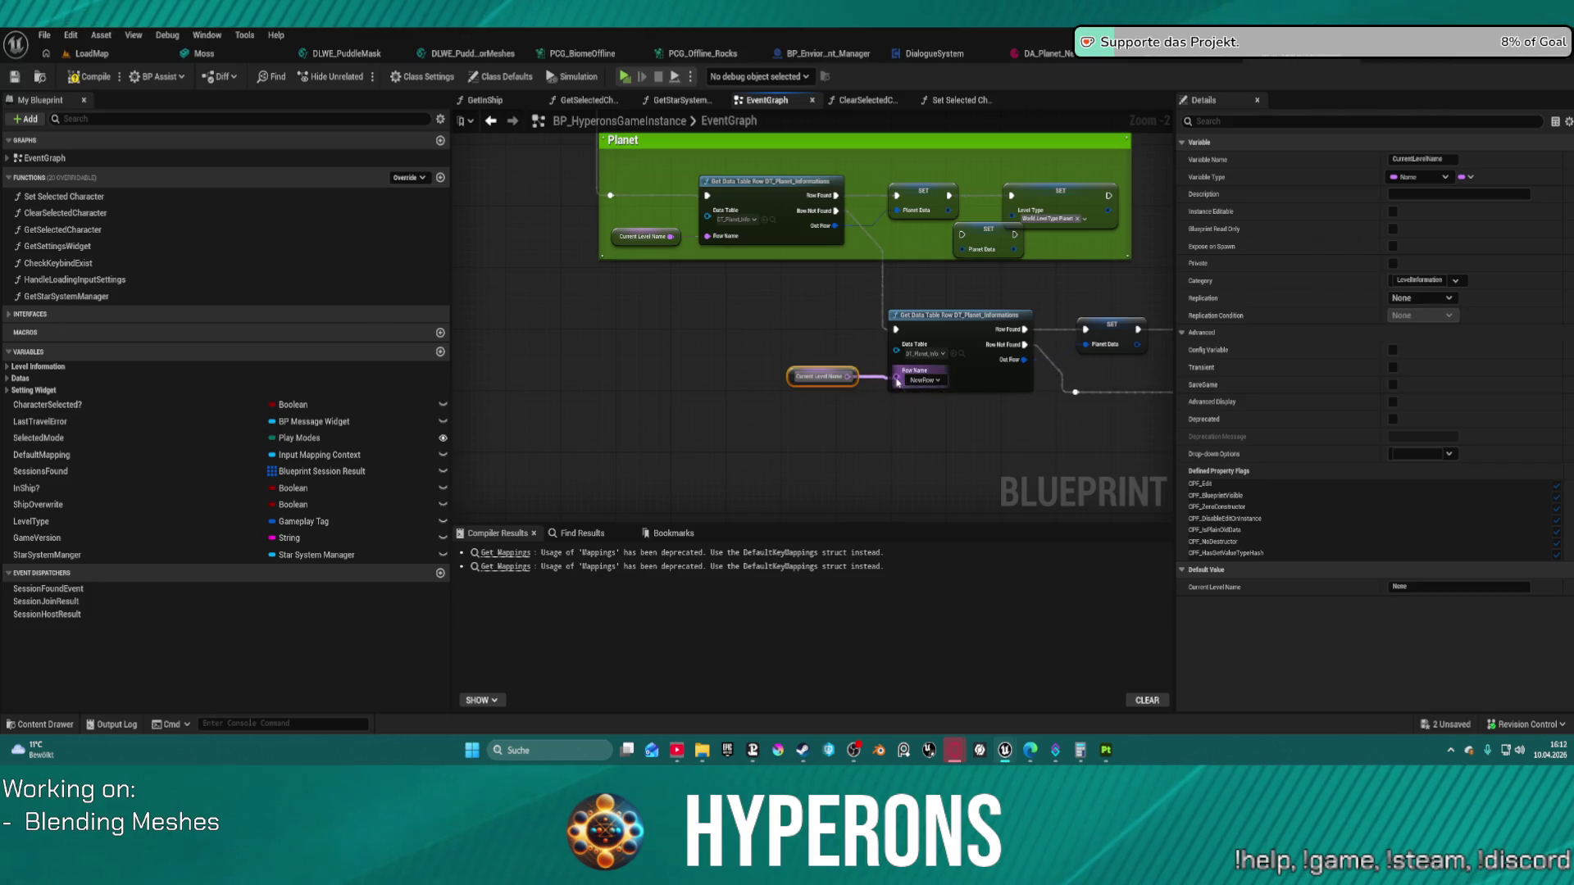
Step: Review the StarSystem, Others, planet informations and Station blocks, then return to BP_ARPG_PlayerController
{"action": "scroll", "coordinate": [934, 313], "scroll_direction": "down", "scroll_amount": 2}
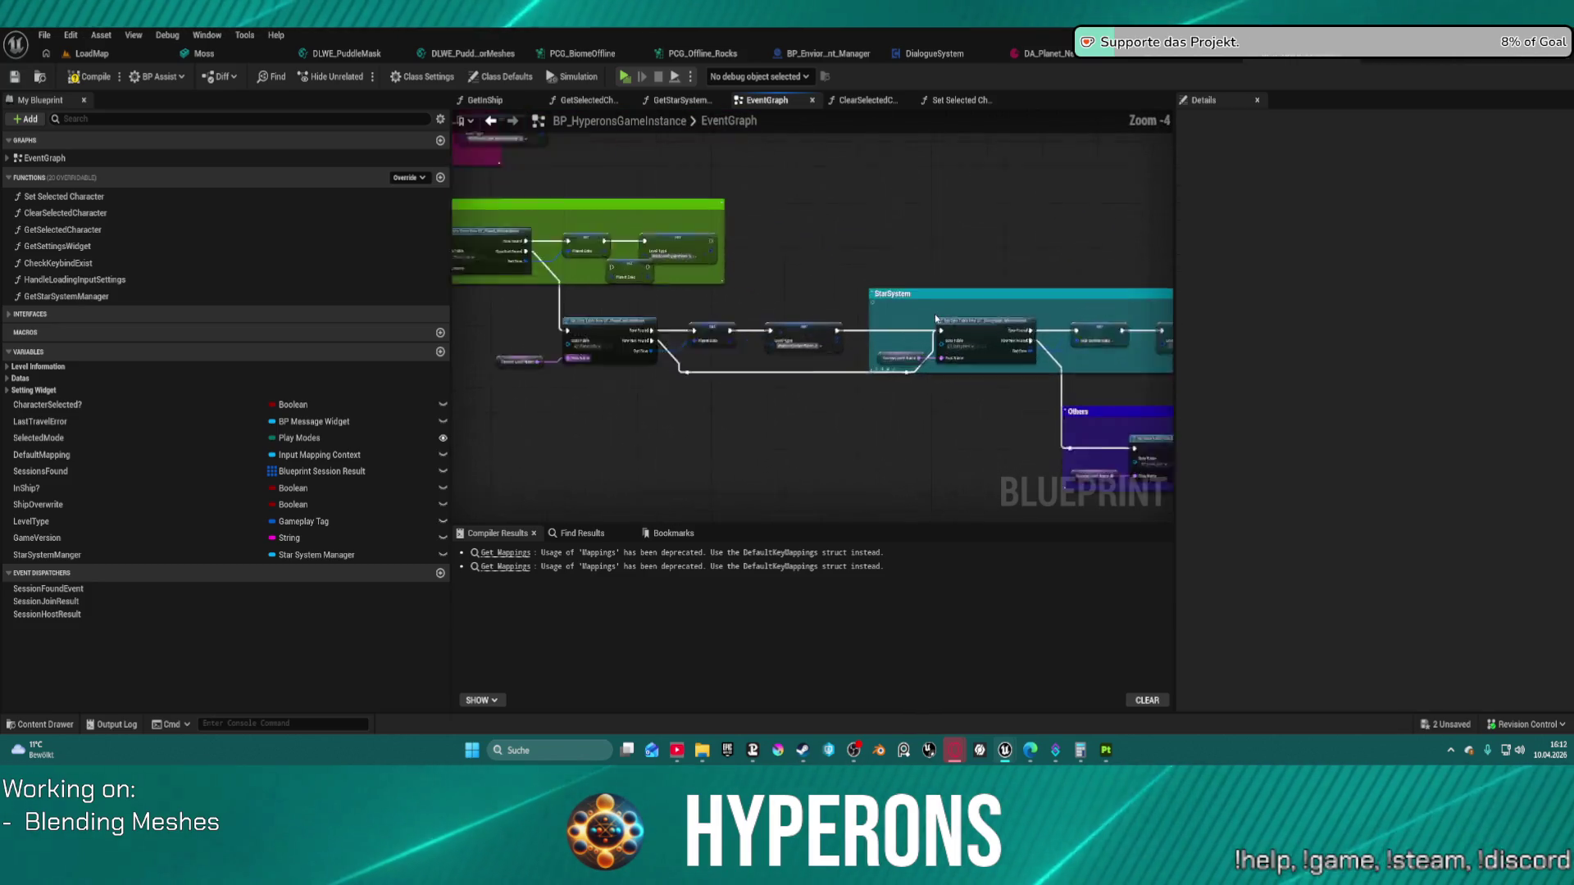
{"action": "scroll", "coordinate": [1061, 457], "scroll_direction": "up", "scroll_amount": 2}
{"action": "mouse_move", "coordinate": [908, 385]}
{"action": "left_mouse_down"}
{"action": "mouse_move", "coordinate": [595, 330]}
{"action": "mouse_move", "coordinate": [313, 222]}
{"action": "left_mouse_up"}
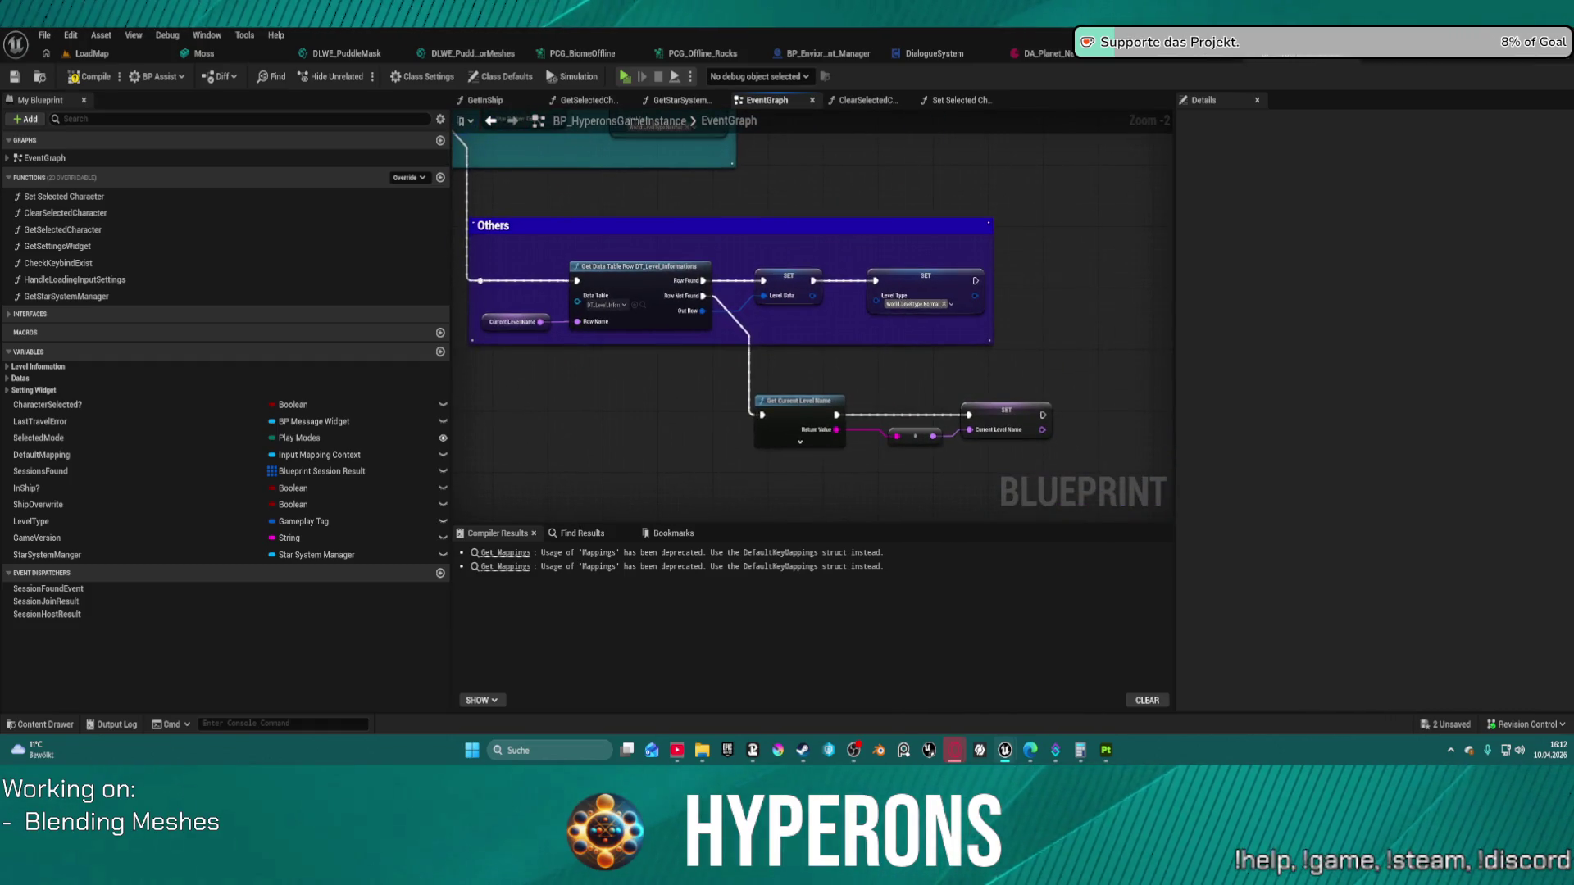
{"action": "left_click_drag", "start_coordinate": [819, 369], "coordinate": [837, 383]}
{"action": "mouse_move", "coordinate": [344, 255]}
{"action": "left_mouse_down"}
{"action": "mouse_move", "coordinate": [951, 361]}
{"action": "mouse_move", "coordinate": [803, 369]}
{"action": "left_mouse_up"}
{"action": "mouse_move", "coordinate": [491, 205]}
{"action": "left_mouse_down"}
{"action": "mouse_move", "coordinate": [549, 194]}
{"action": "mouse_move", "coordinate": [860, 273]}
{"action": "mouse_move", "coordinate": [1000, 519]}
{"action": "mouse_move", "coordinate": [1024, 500]}
{"action": "left_mouse_up"}
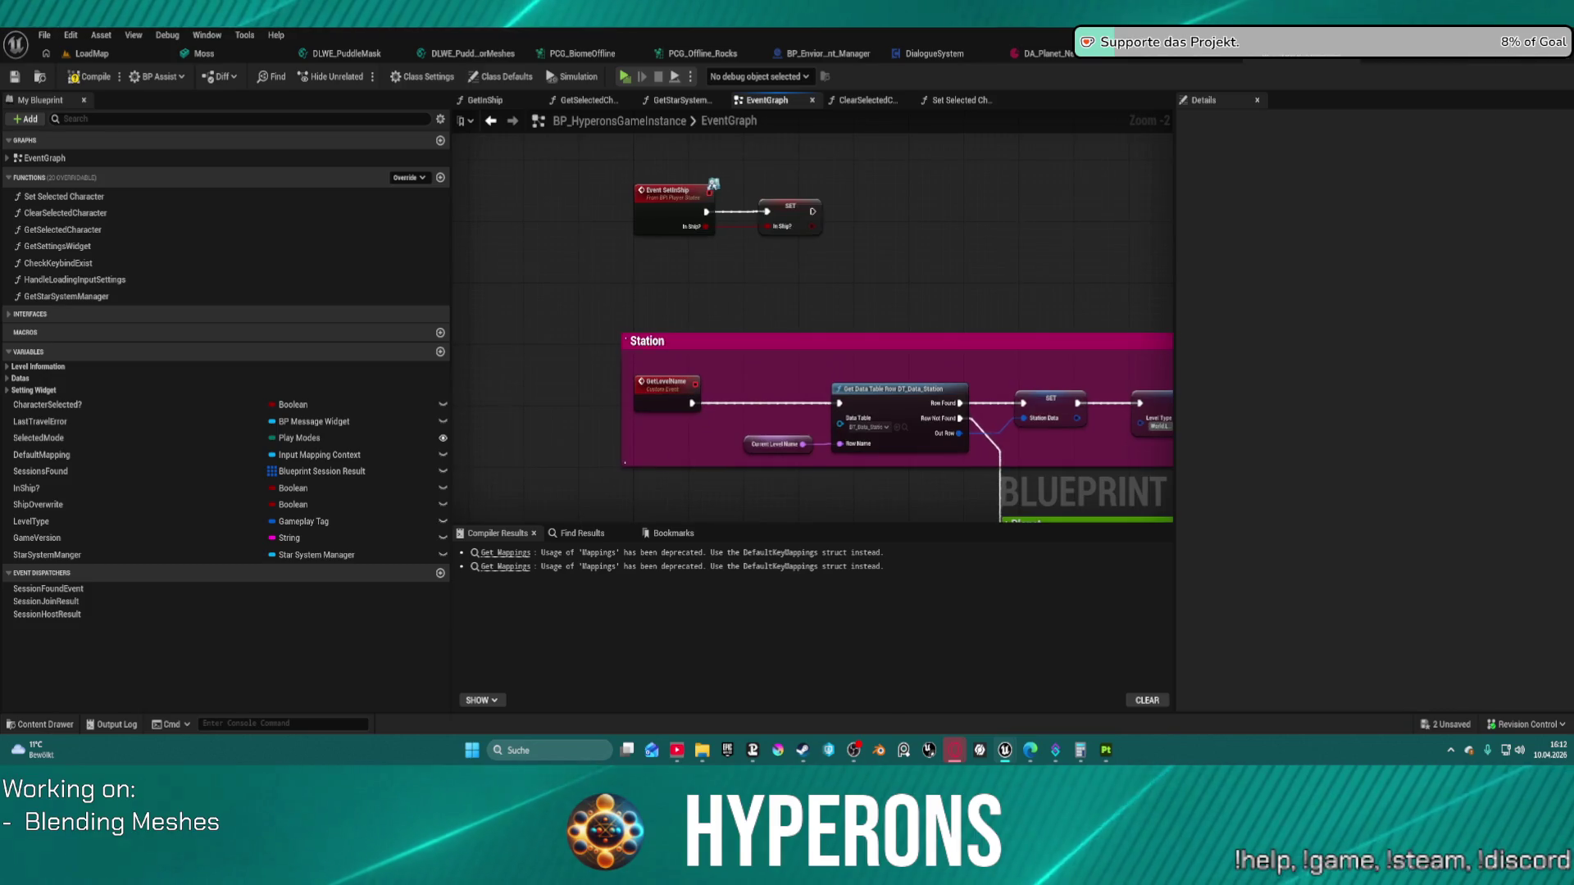
{"action": "scroll", "coordinate": [836, 238], "scroll_direction": "down", "scroll_amount": 5}
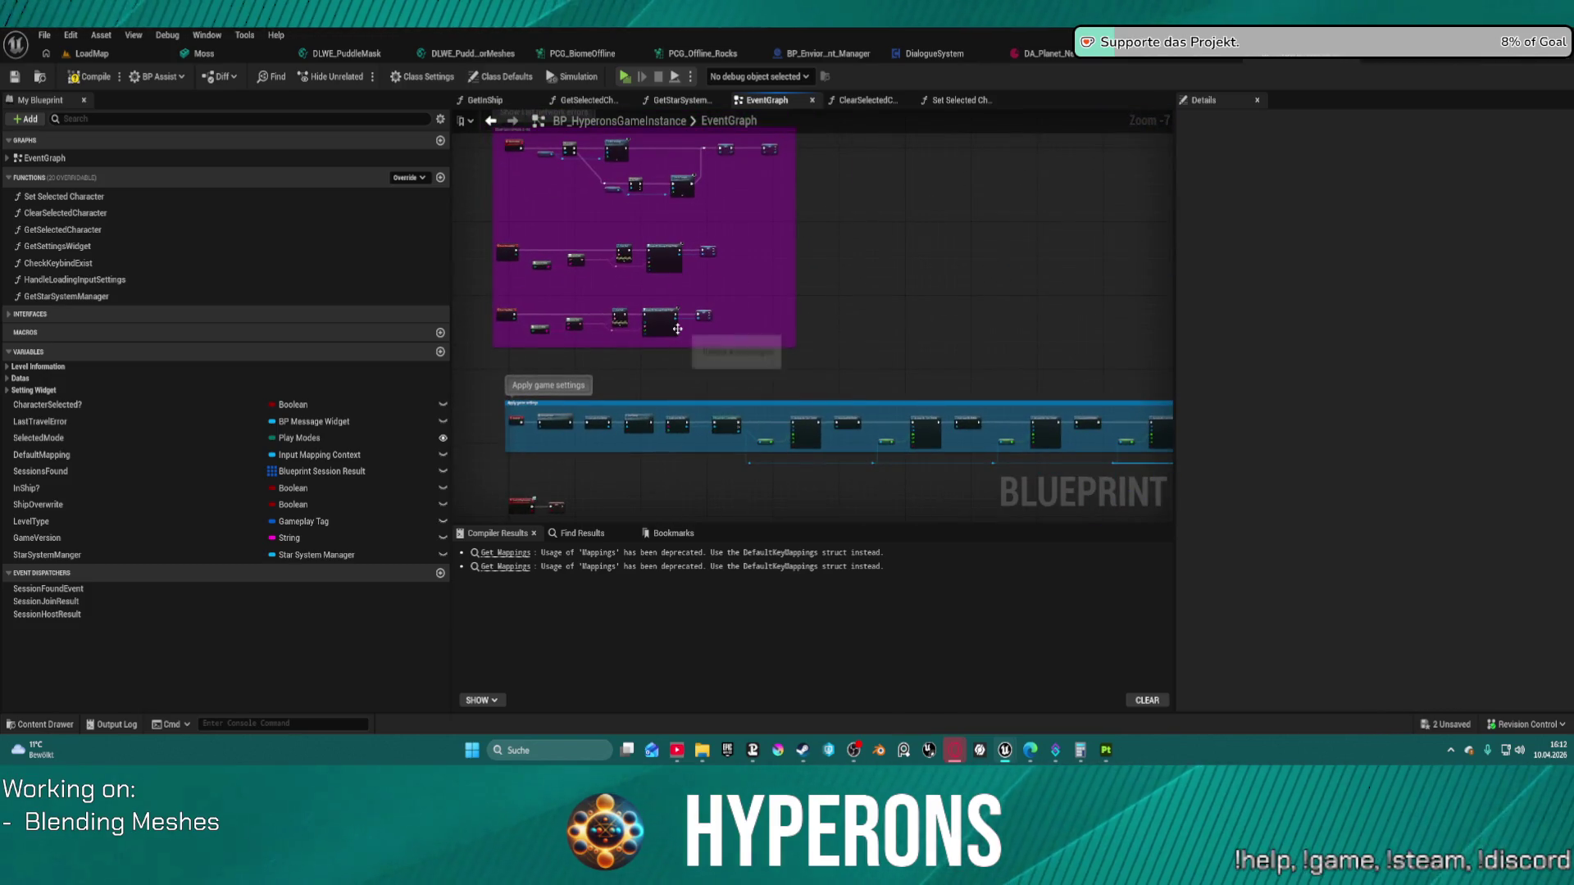
{"action": "scroll", "coordinate": [705, 352], "scroll_direction": "down", "scroll_amount": 1}
{"action": "scroll", "coordinate": [757, 385], "scroll_direction": "up", "scroll_amount": 1}
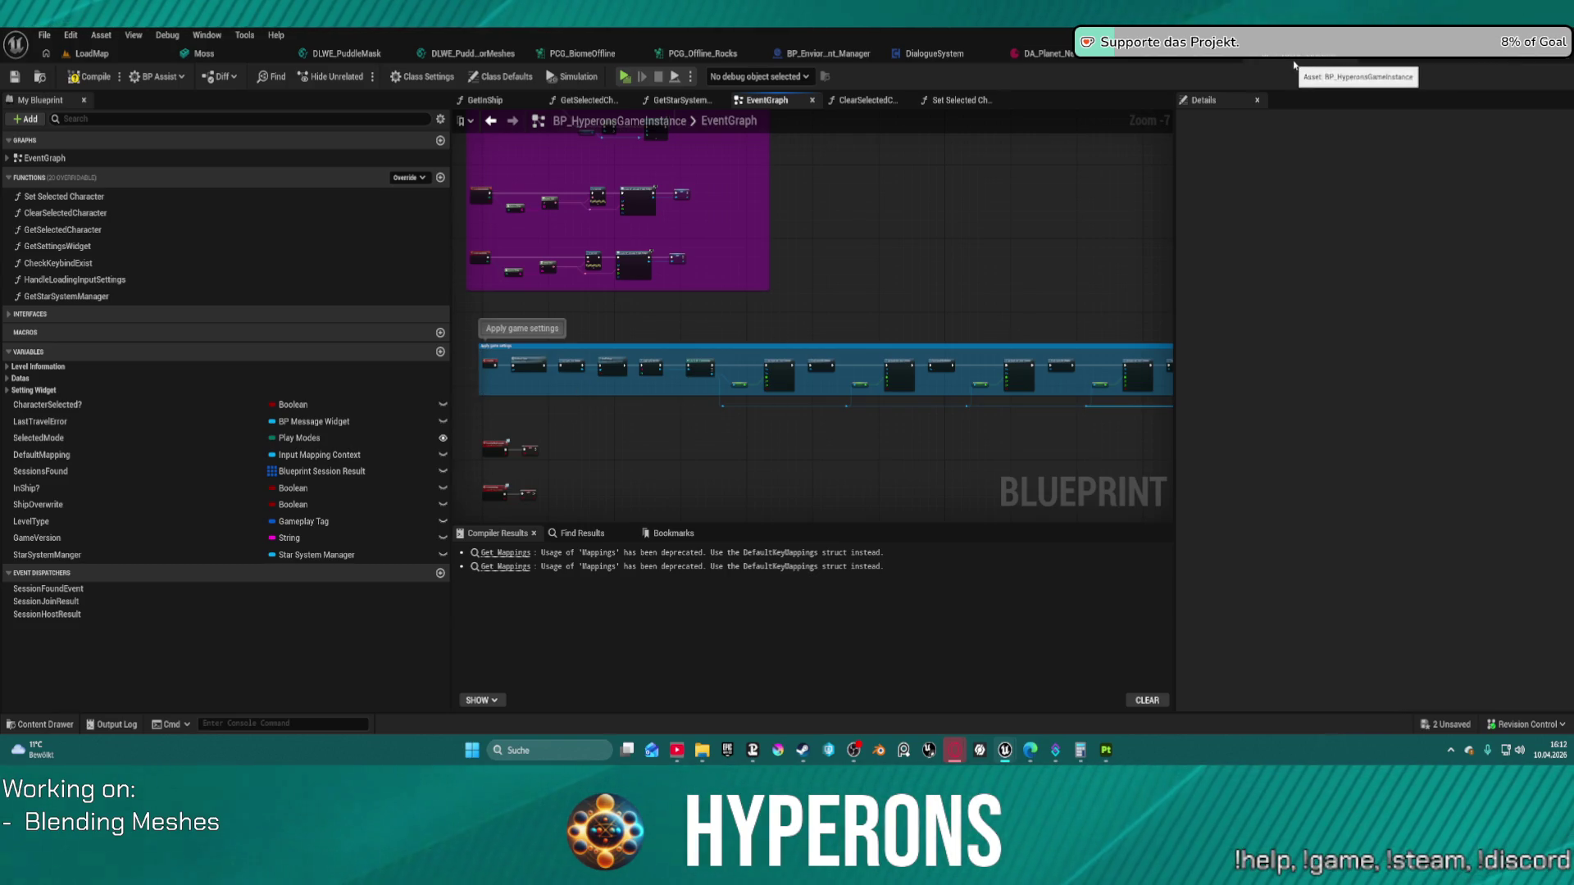
{"action": "left_click", "coordinate": [1221, 57]}
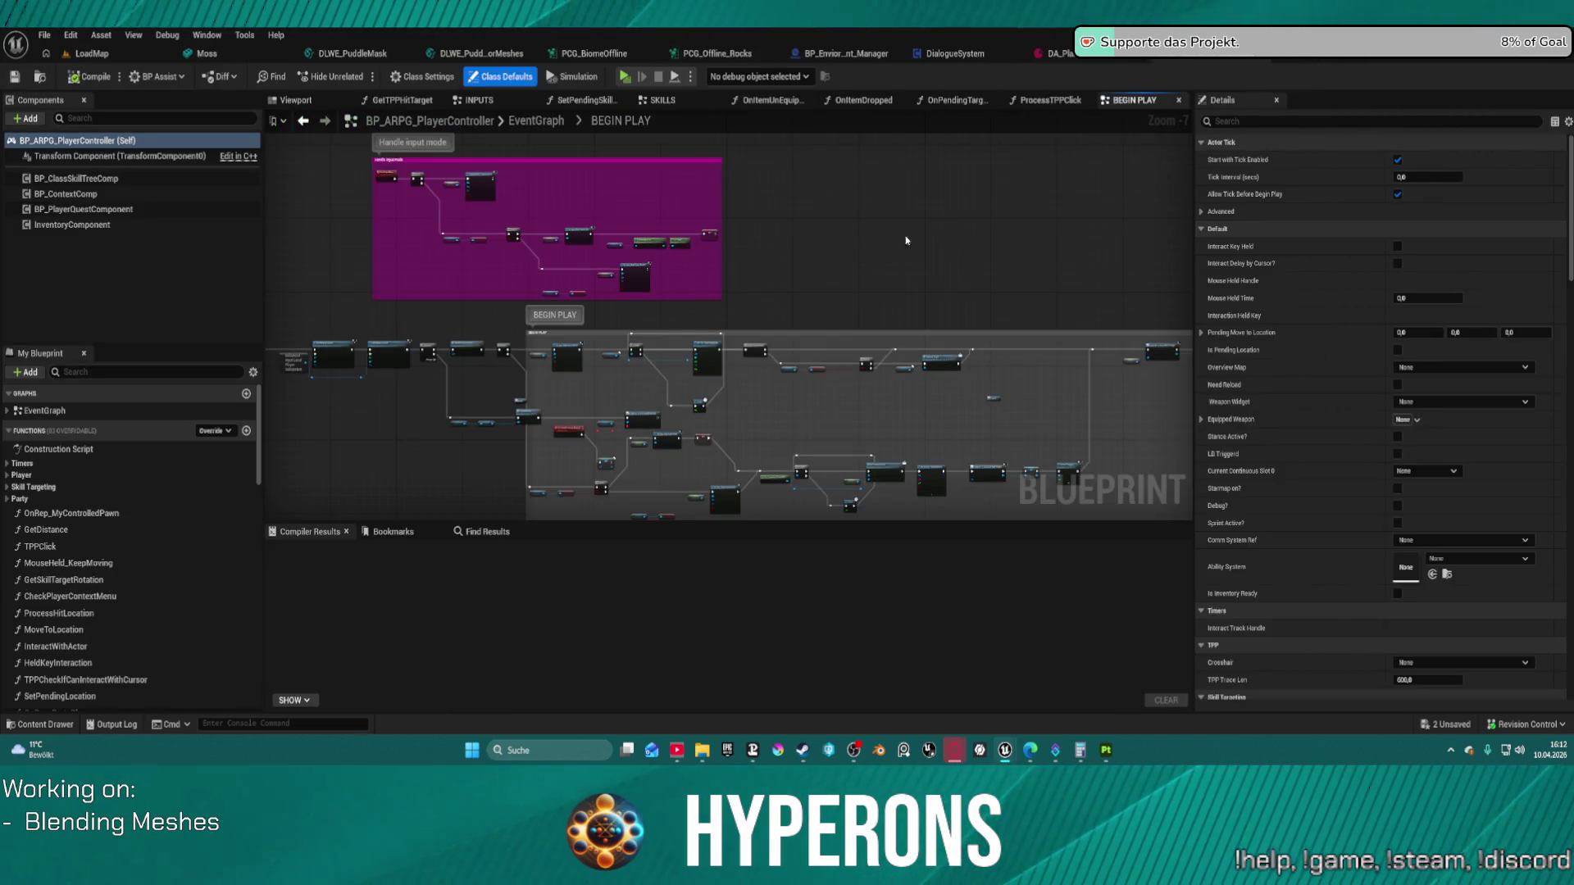
Step: Browse the Character folders in the Content Drawer, then go back to the planet data asset's weather sounds
{"action": "key", "text": "ctrl+space"}
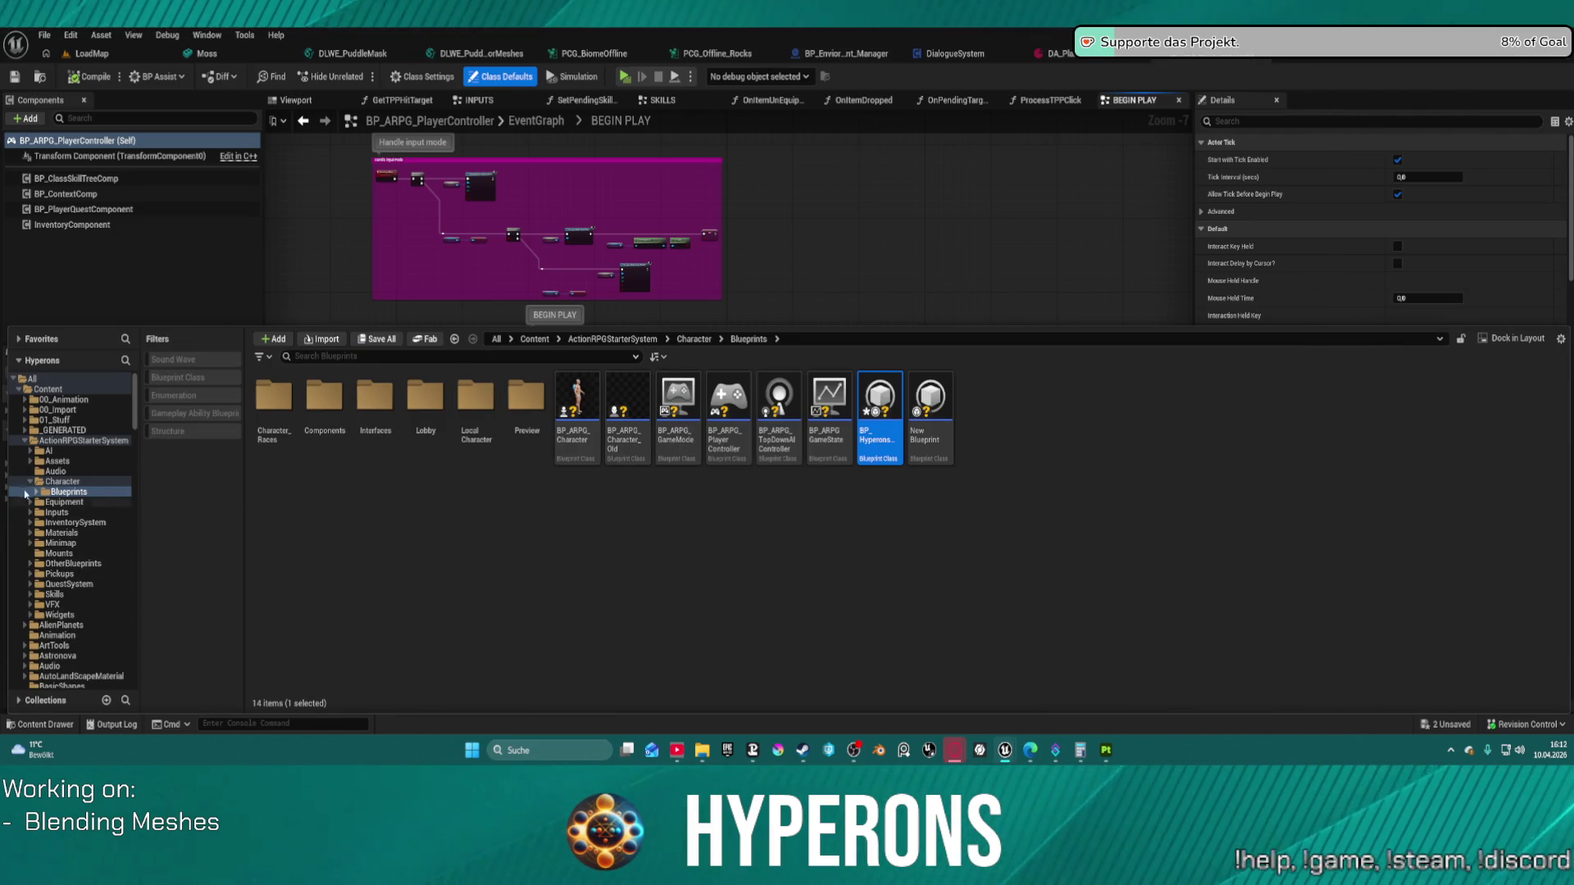
{"action": "left_click", "coordinate": [34, 482], "text": "ctrl"}
{"action": "scroll", "coordinate": [82, 566], "scroll_direction": "down", "scroll_amount": 8}
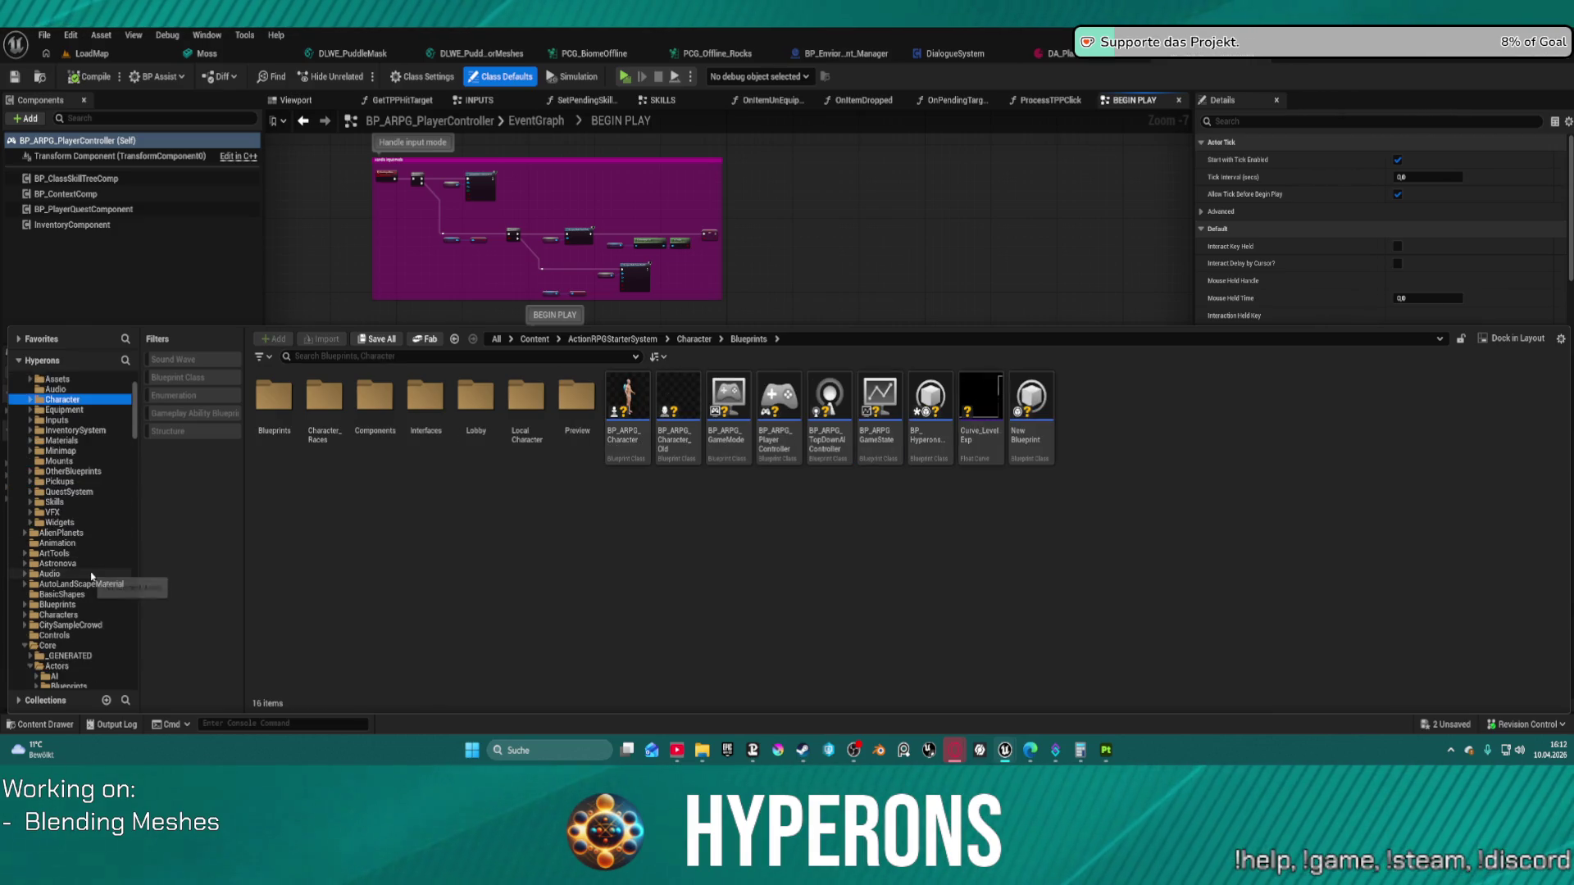
{"action": "scroll", "coordinate": [86, 561], "scroll_direction": "down", "scroll_amount": 4}
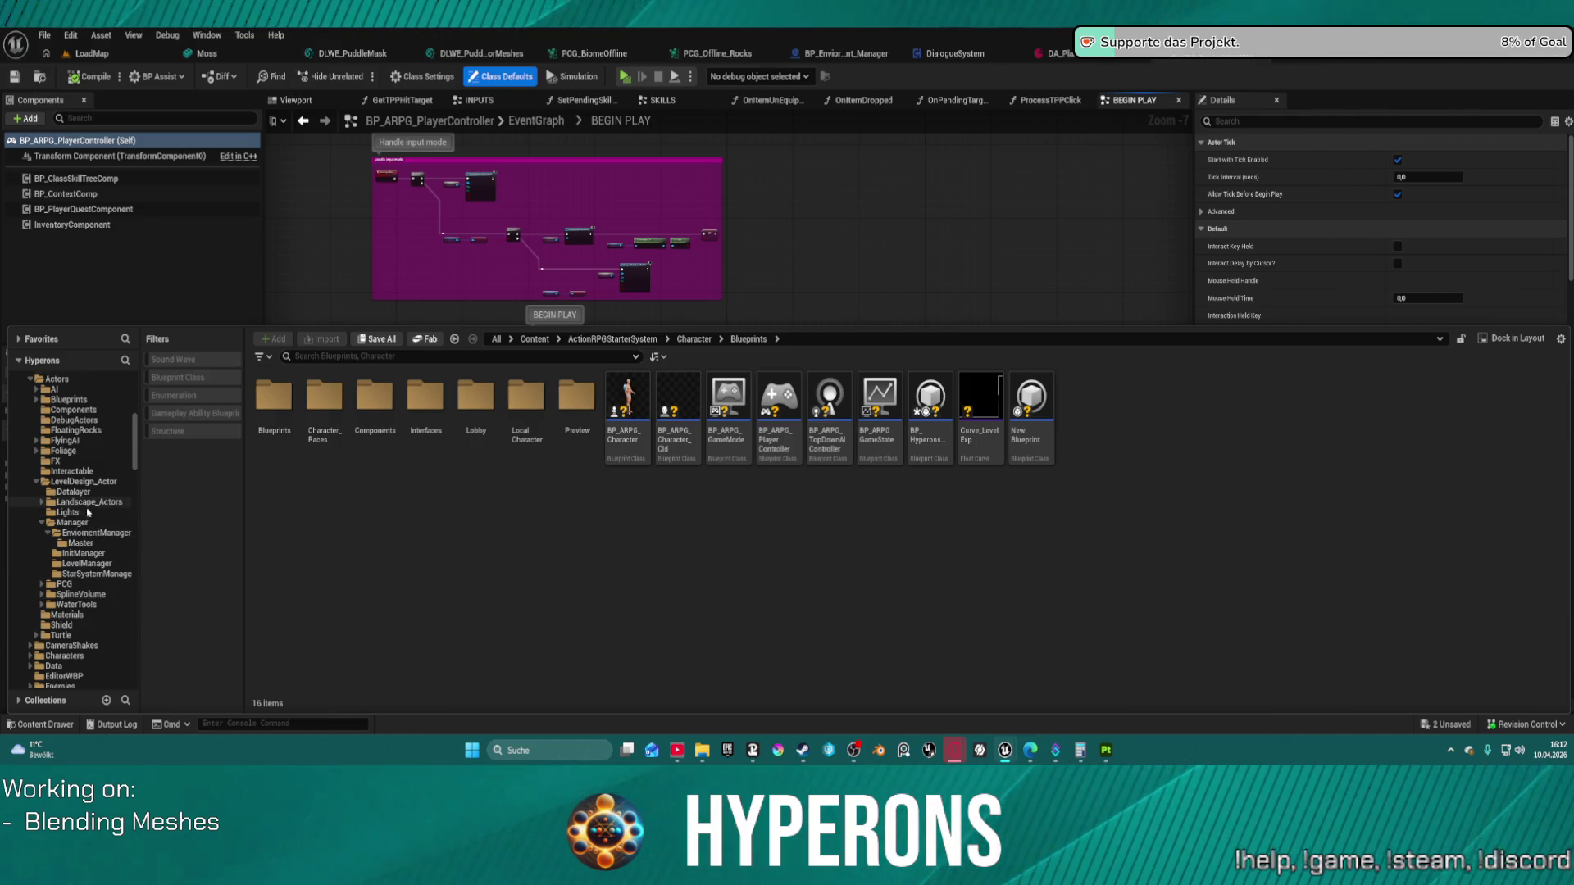
{"action": "left_click", "coordinate": [81, 655], "text": "ctrl"}
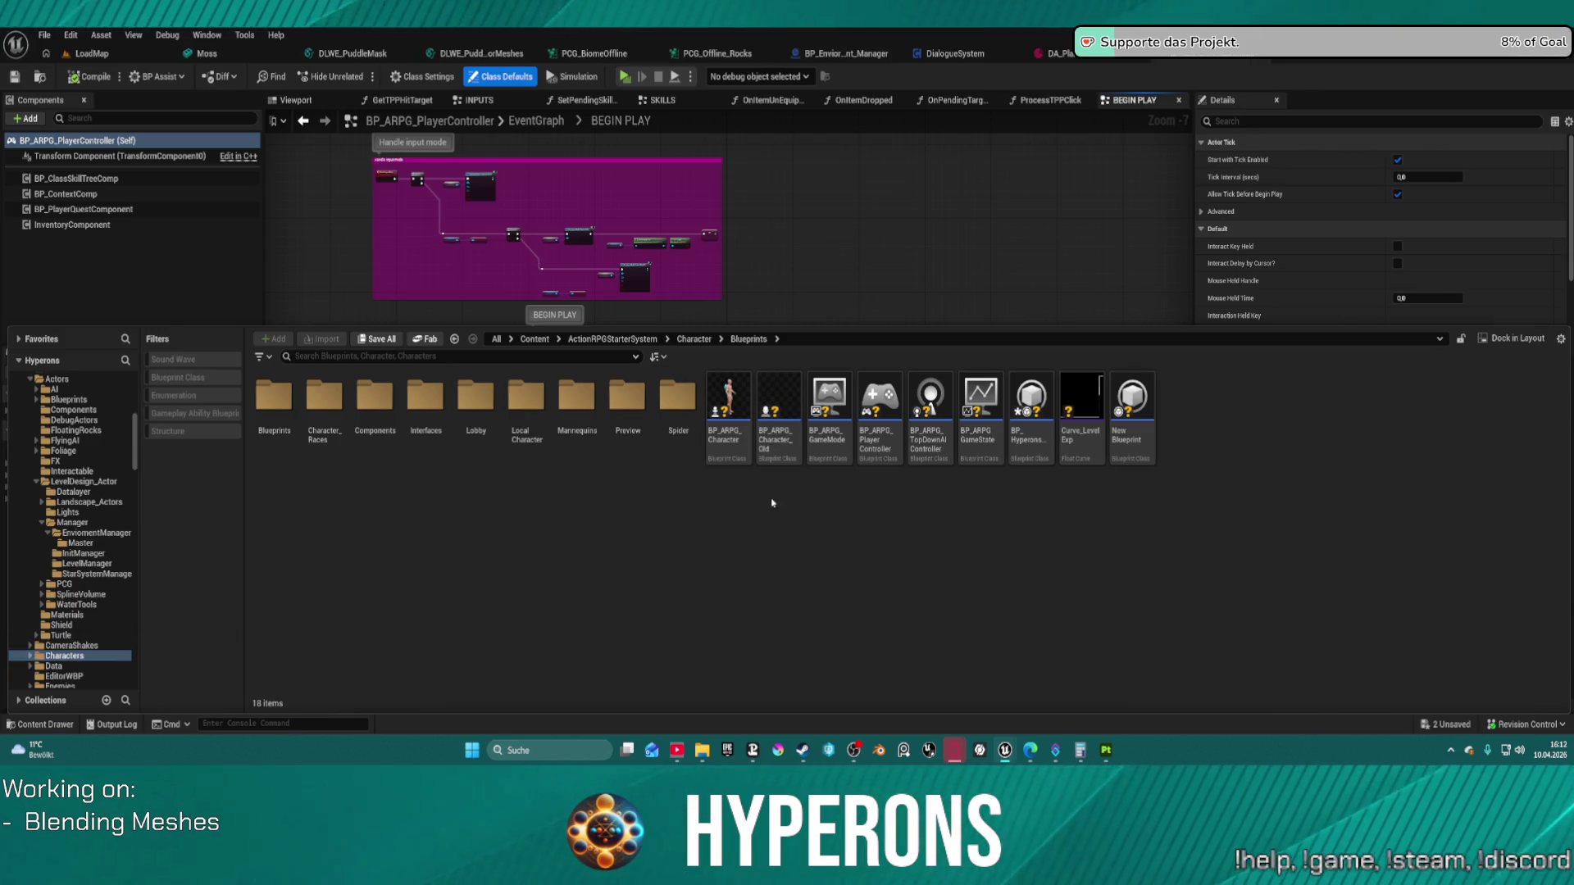
{"action": "left_click", "coordinate": [1068, 53]}
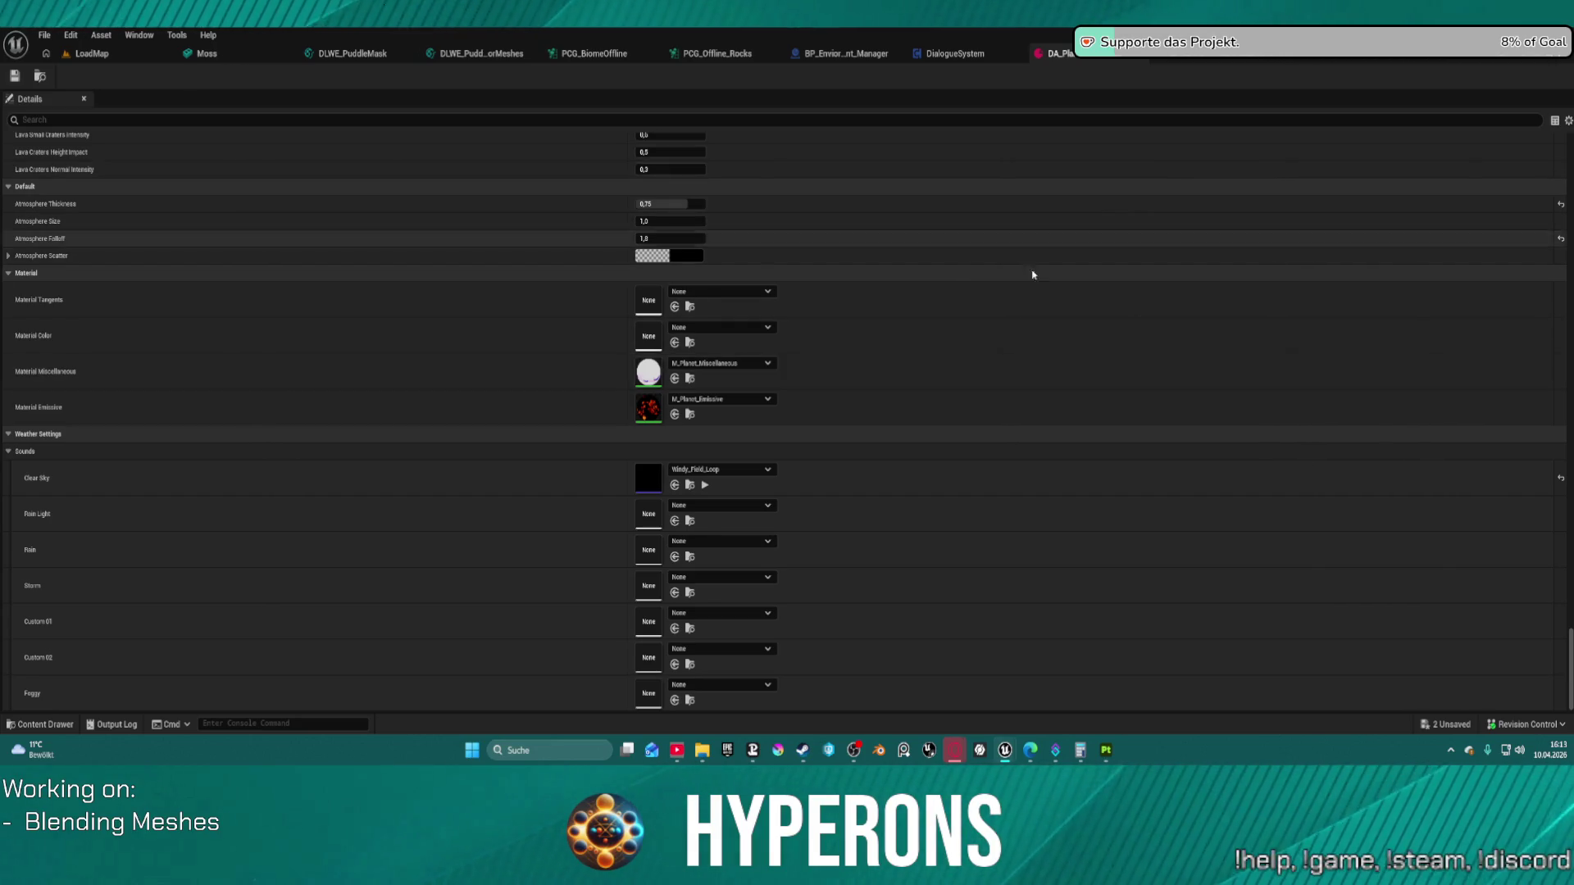
Step: Scroll back to the top and return to the LoadMap level editor
{"action": "scroll", "coordinate": [721, 422], "scroll_direction": "up", "scroll_amount": 10}
{"action": "scroll", "coordinate": [745, 423], "scroll_direction": "up", "scroll_amount": 8}
{"action": "scroll", "coordinate": [745, 420], "scroll_direction": "up", "scroll_amount": 4}
{"action": "left_click", "coordinate": [92, 54]}
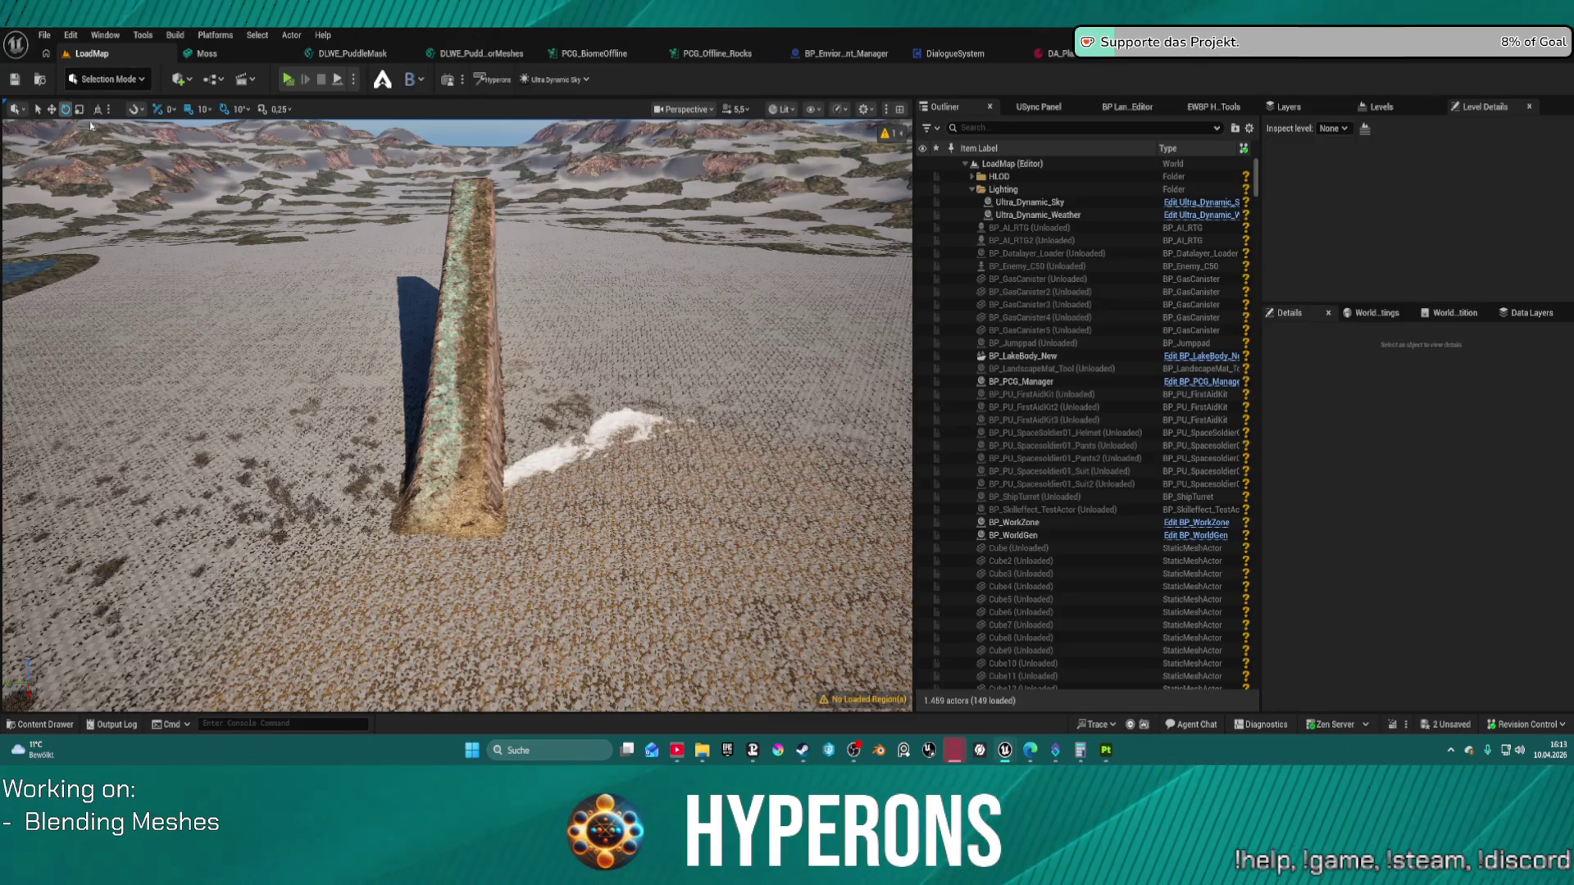
{"action": "left_click", "coordinate": [47, 54]}
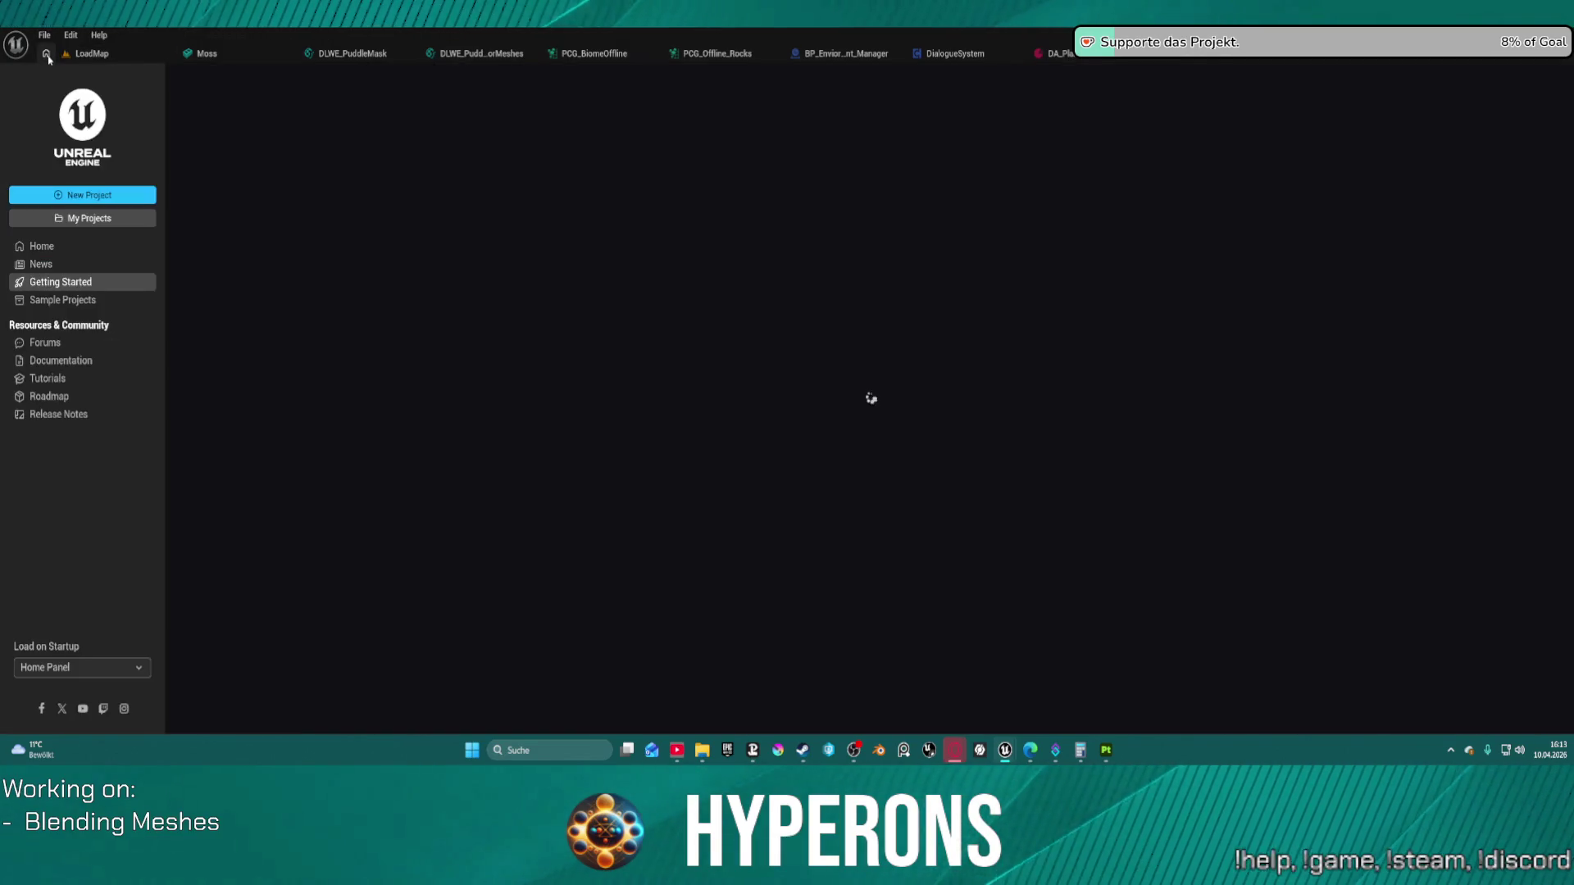
{"action": "left_click", "coordinate": [91, 56]}
Step: Browse the Content Drawer into Maps > Planets > DA_Biomes
{"action": "left_click", "coordinate": [37, 79]}
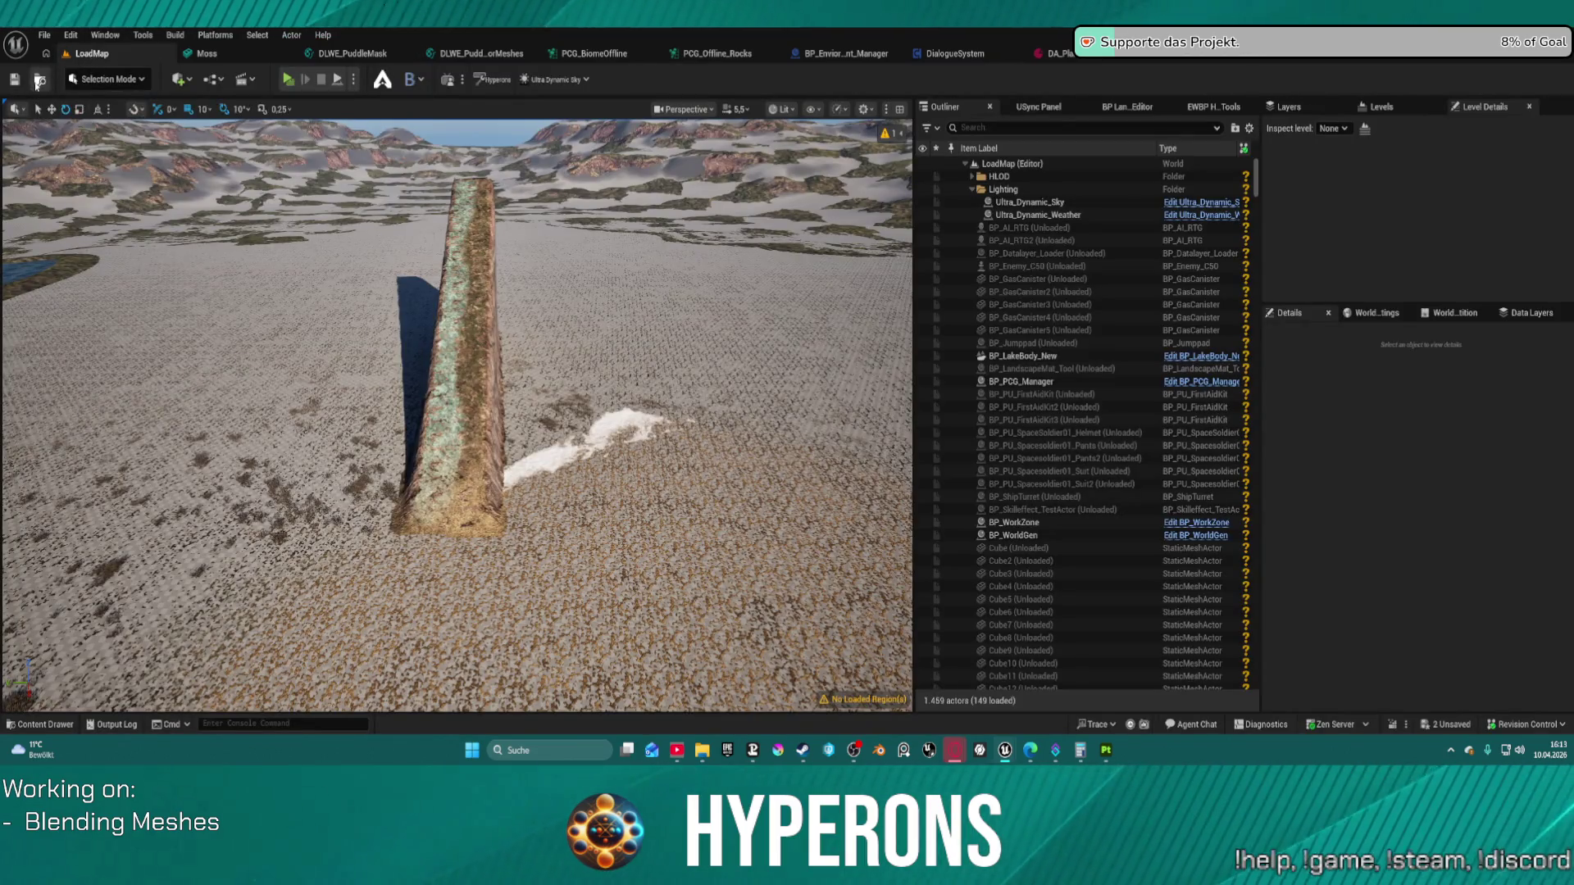
{"action": "double_click", "coordinate": [376, 490]}
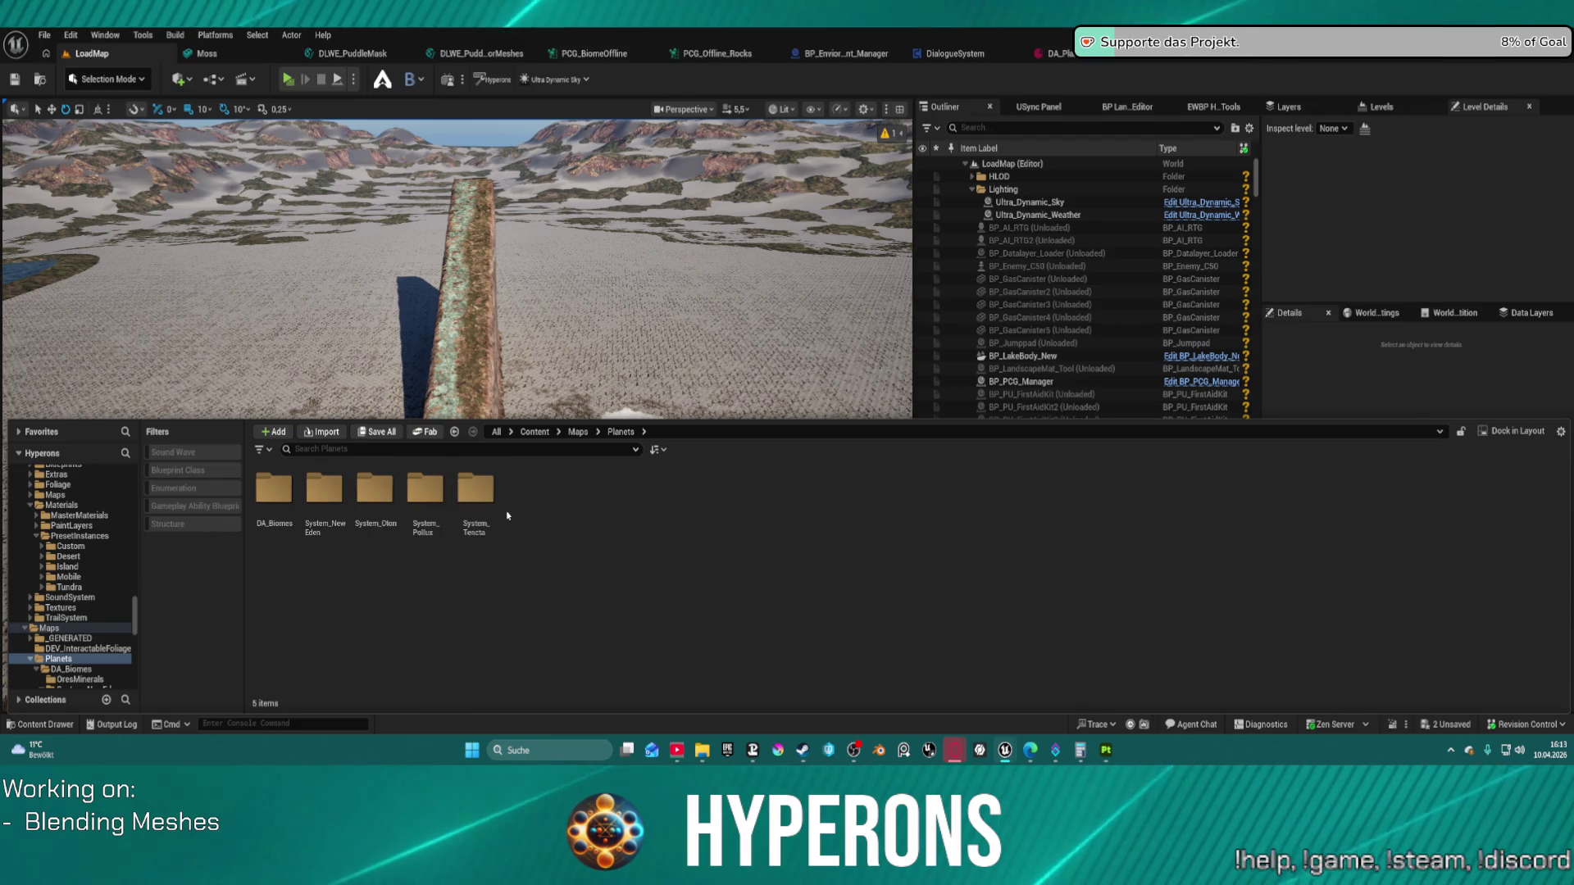
{"action": "left_click", "coordinate": [276, 499]}
{"action": "double_click", "coordinate": [276, 499]}
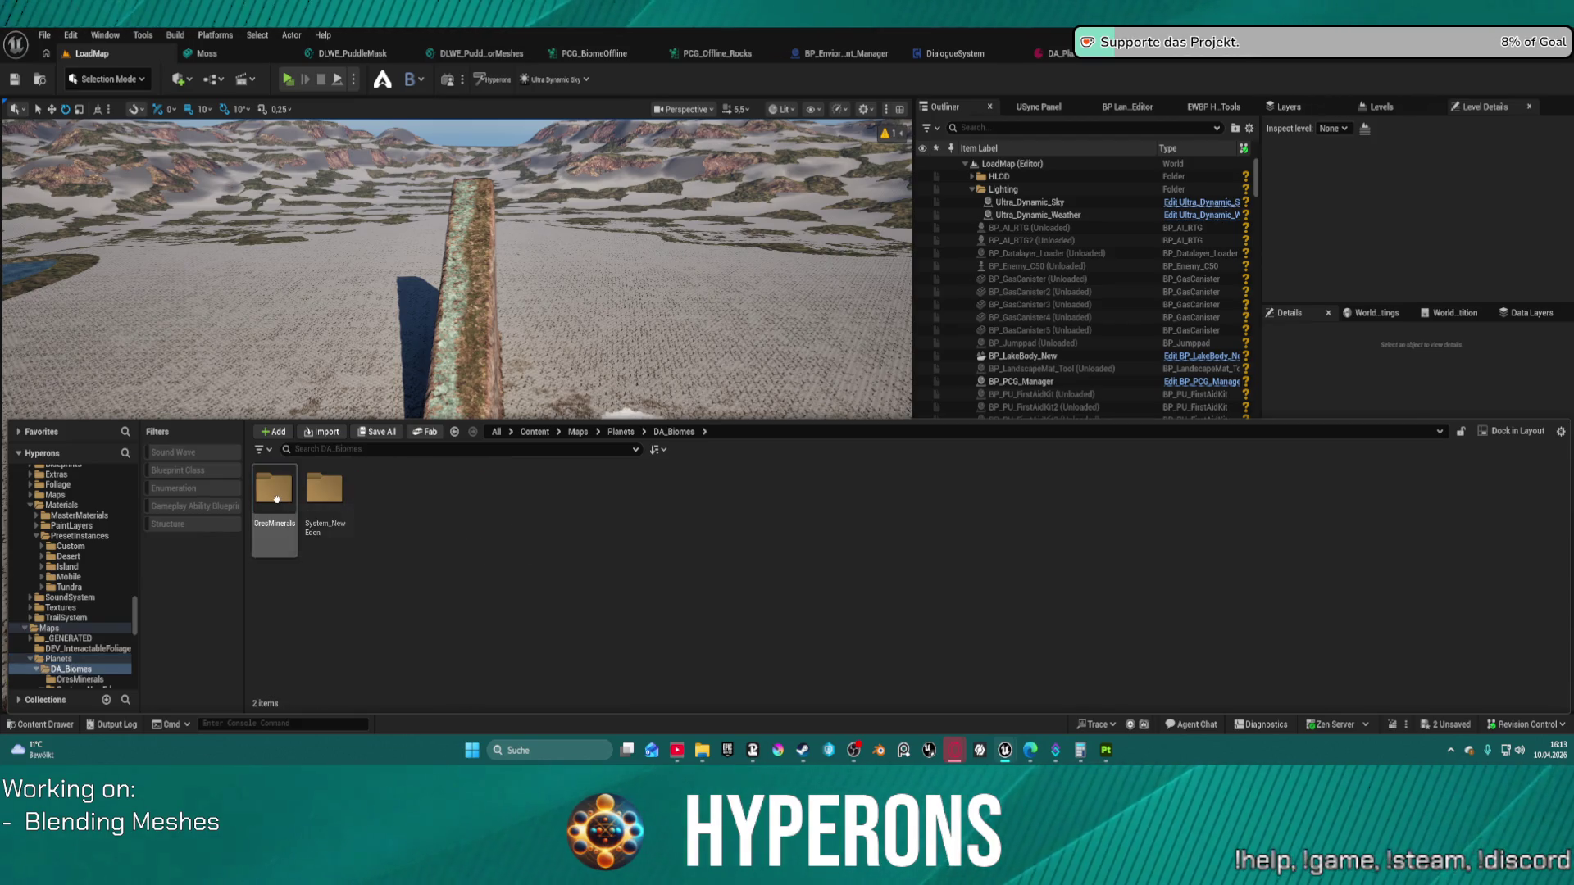
Step: Open the LV_P_New Eden level from System_NewEden, saving pending changes first
{"action": "scroll", "coordinate": [107, 659], "scroll_direction": "down", "scroll_amount": 2}
{"action": "left_click", "coordinate": [82, 648]}
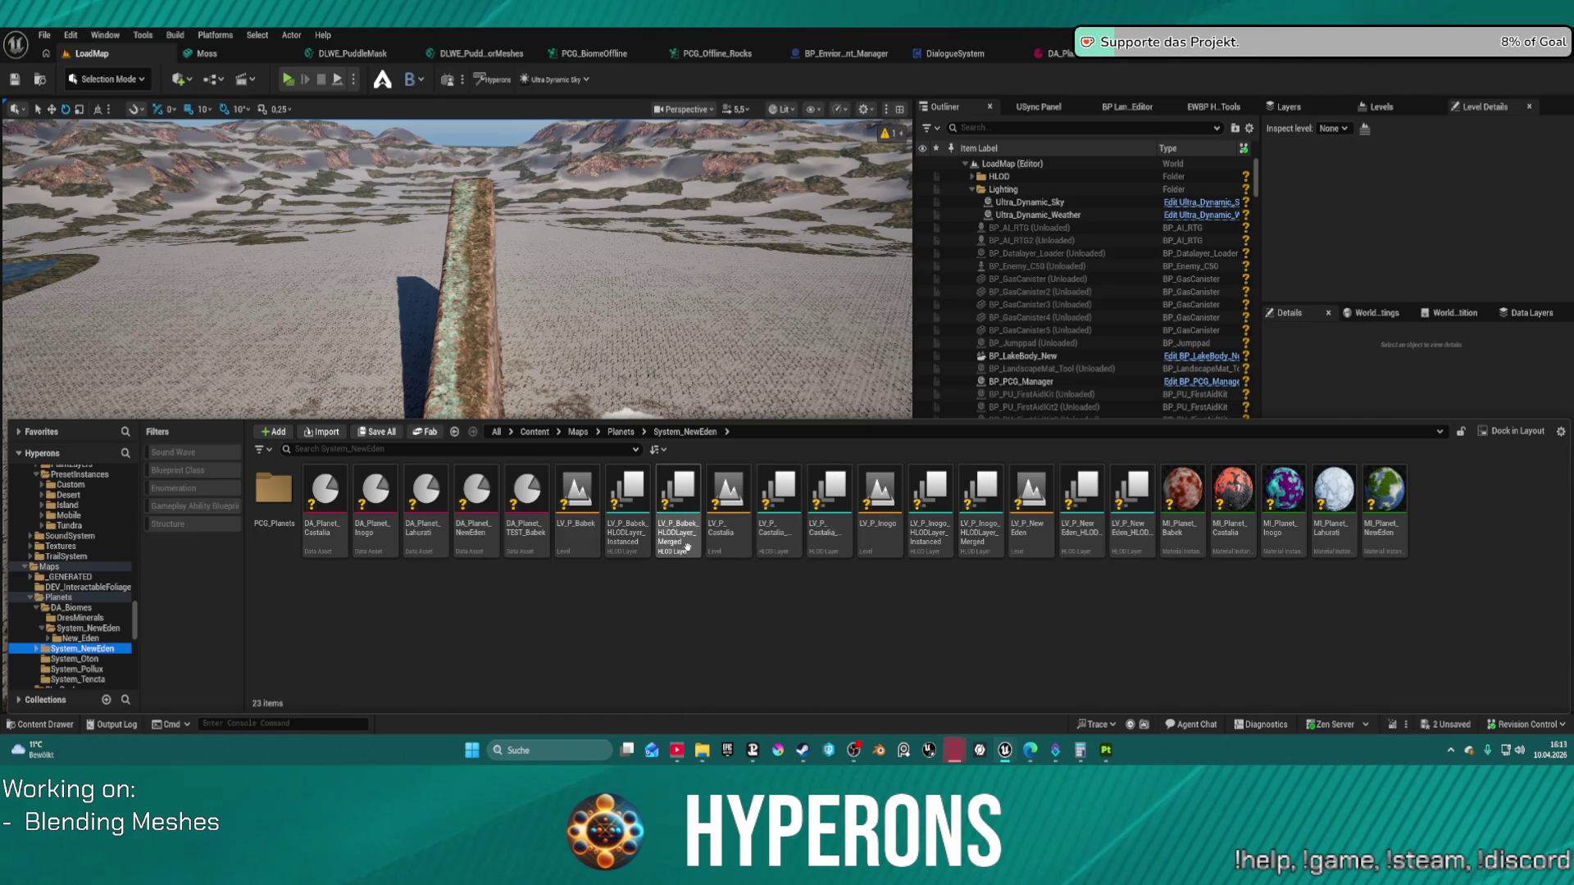
{"action": "left_click", "coordinate": [1046, 535]}
{"action": "double_click", "coordinate": [1046, 536]}
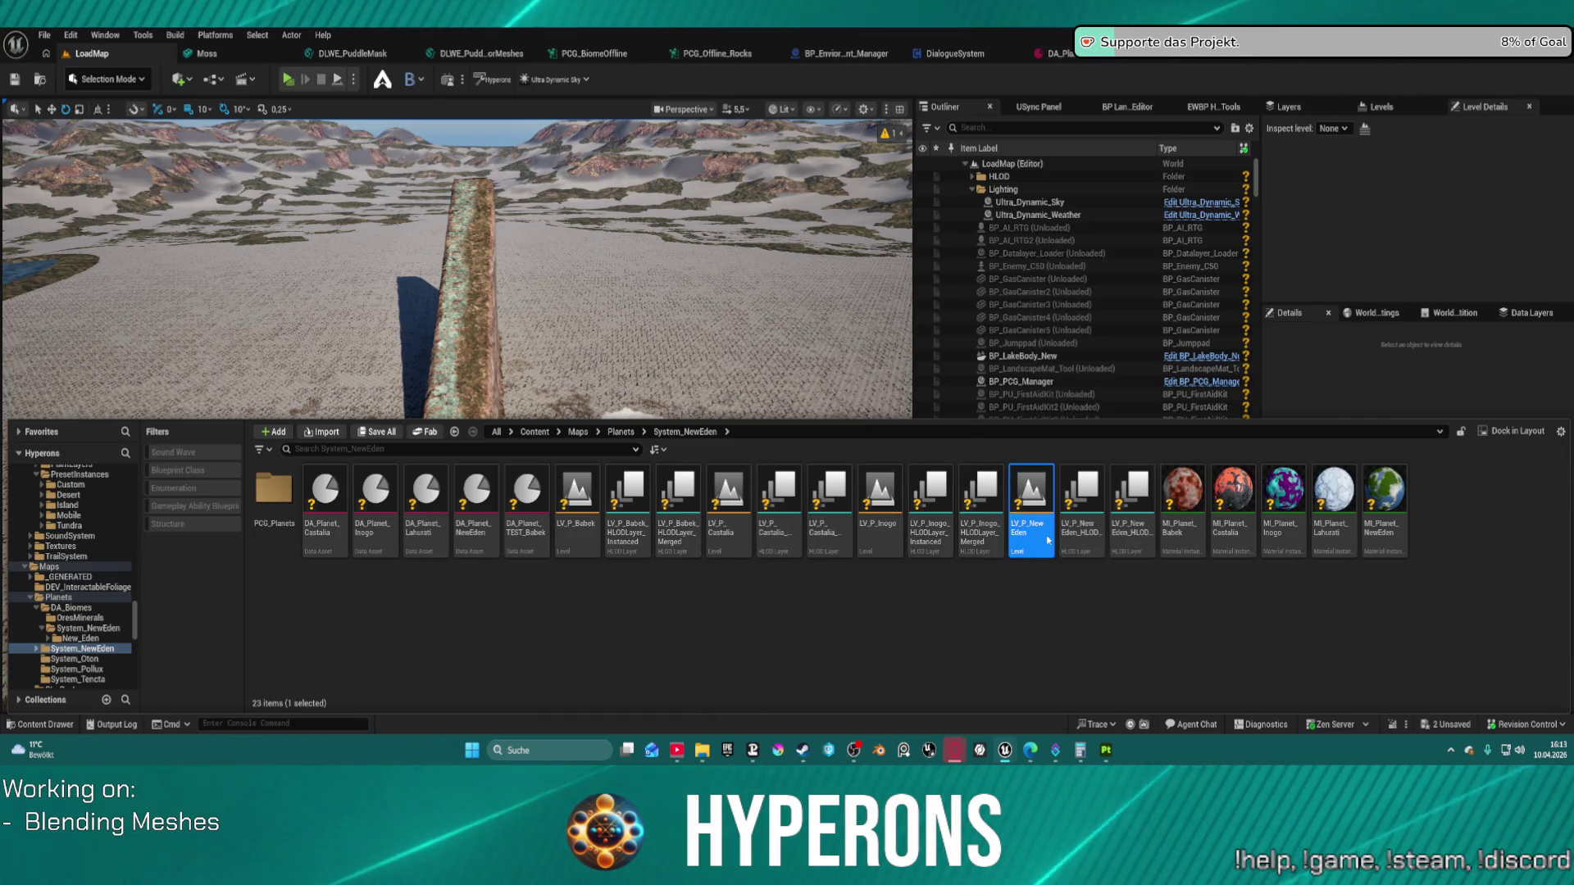
{"action": "left_click", "coordinate": [813, 530]}
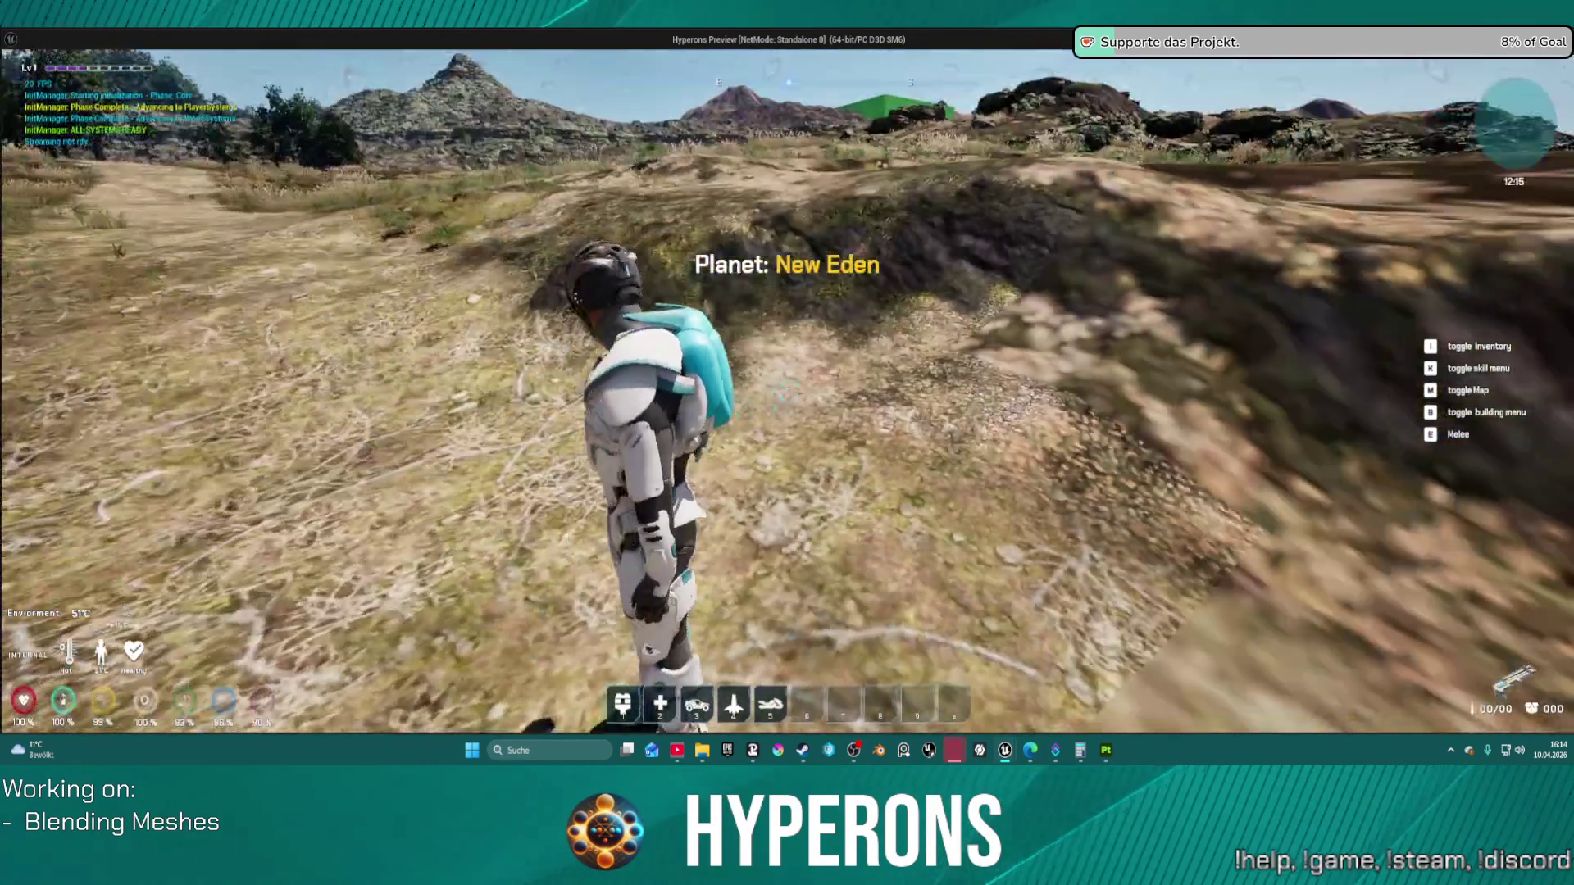
Step: Run the character forward across New Eden to the rocky grass hillside, refocusing the game window
{"action": "key", "text": "w"}
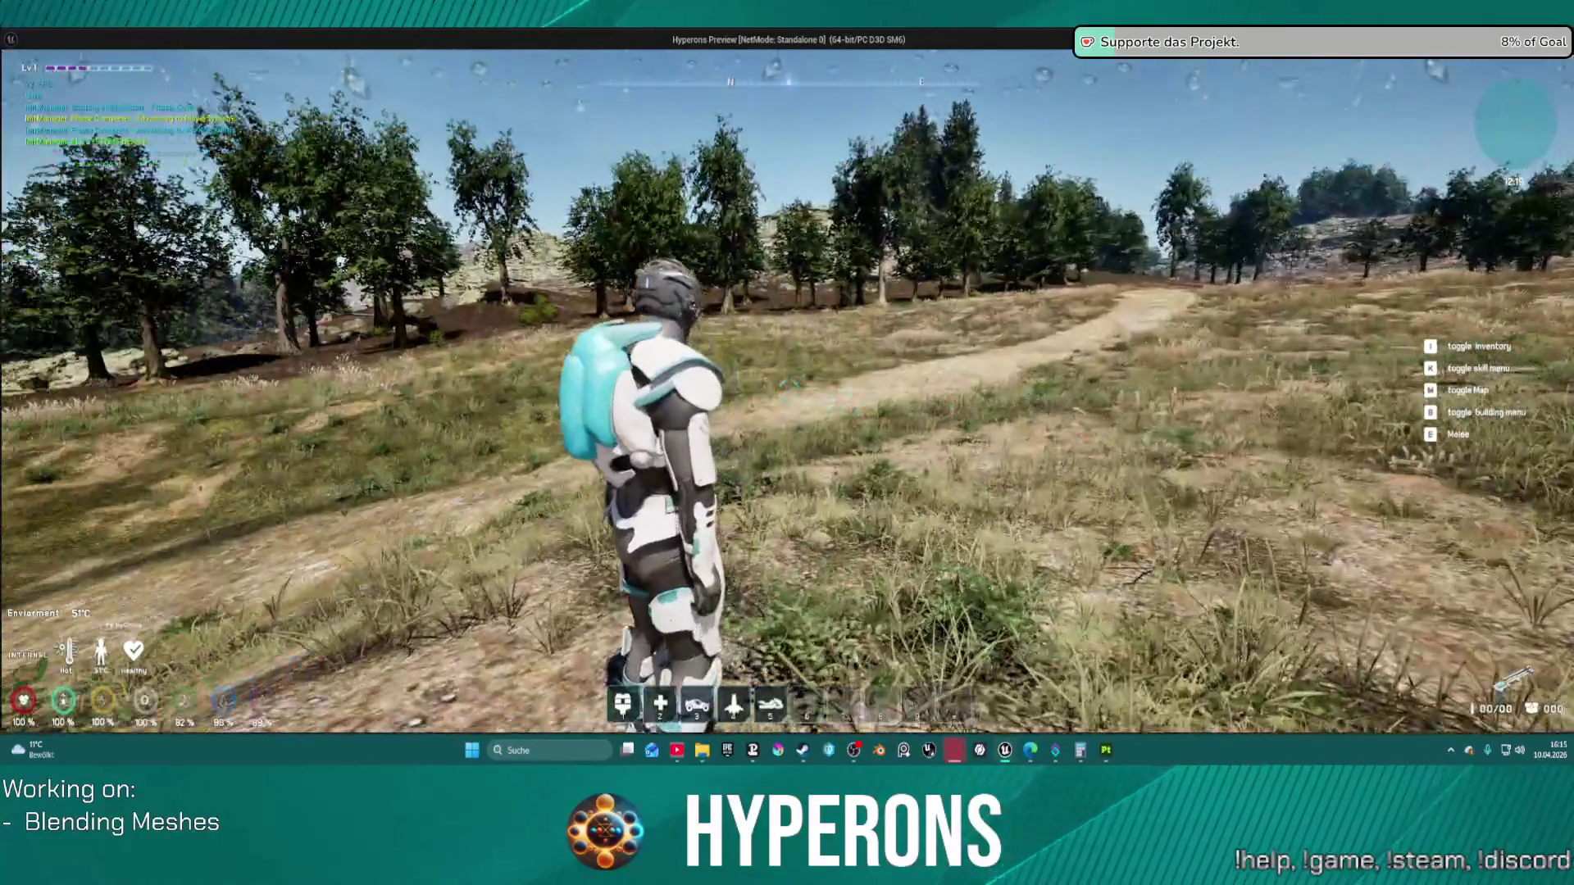
{"action": "key", "text": "super"}
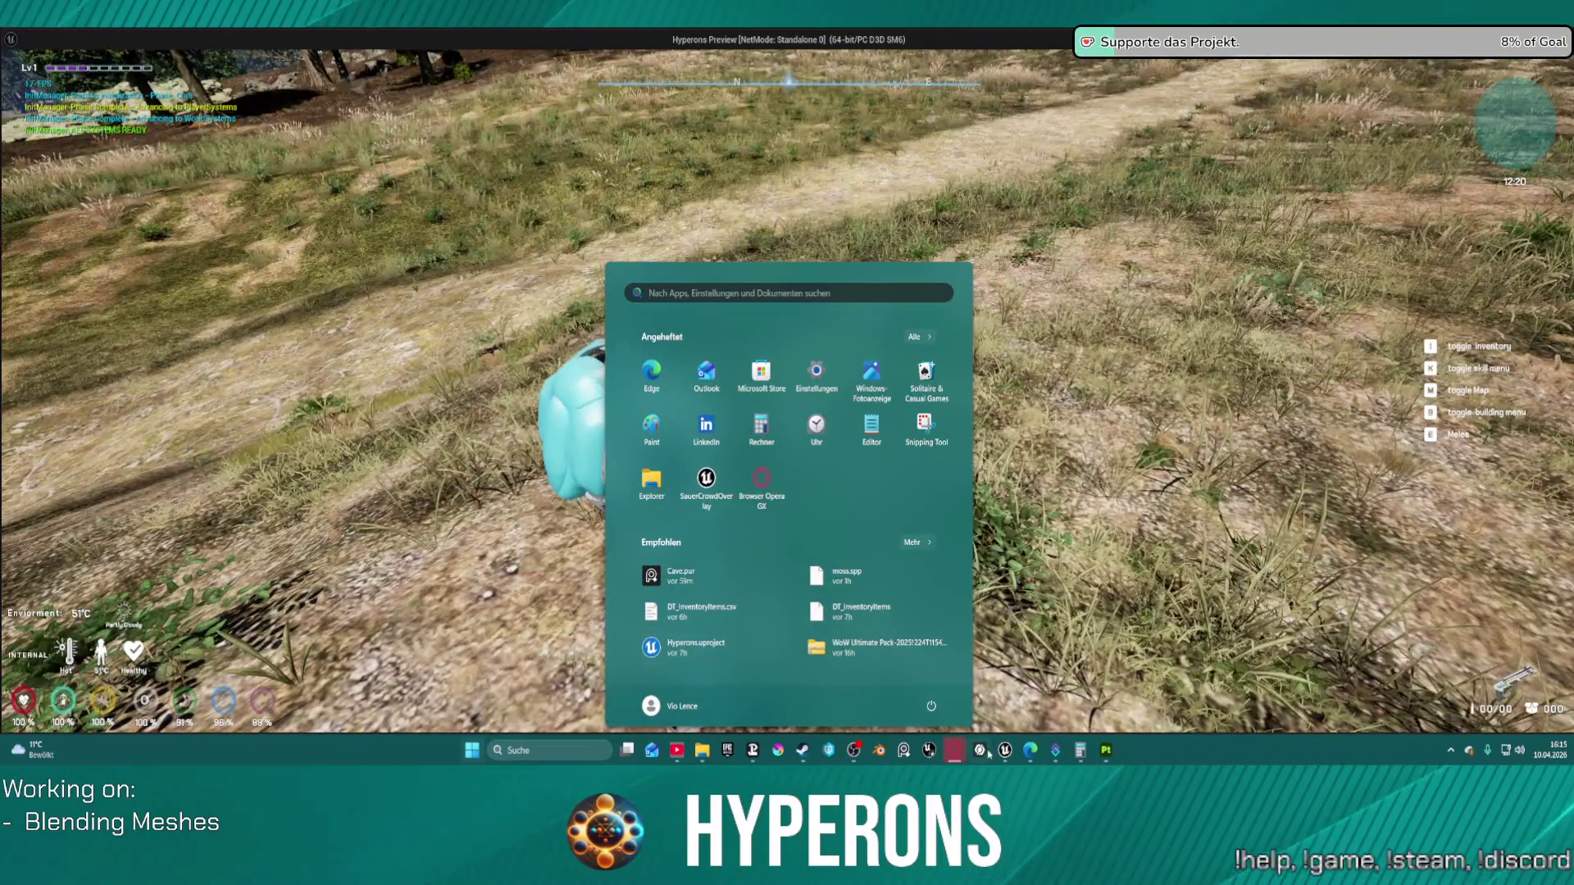
{"action": "key", "text": "super"}
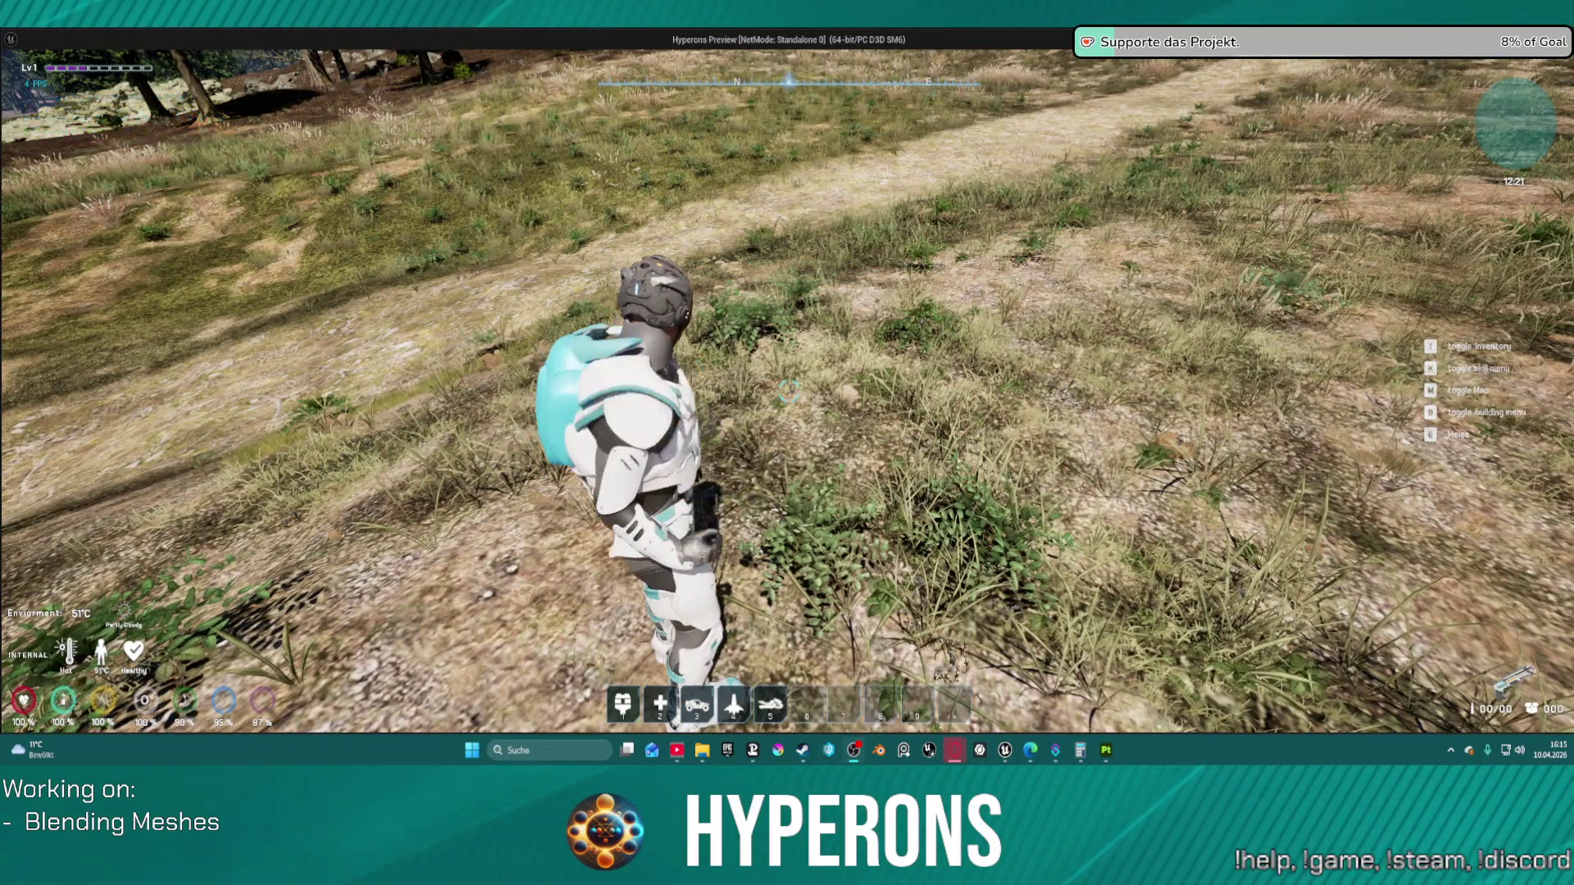
{"action": "left_click", "coordinate": [1007, 302]}
{"action": "key", "text": "w"}
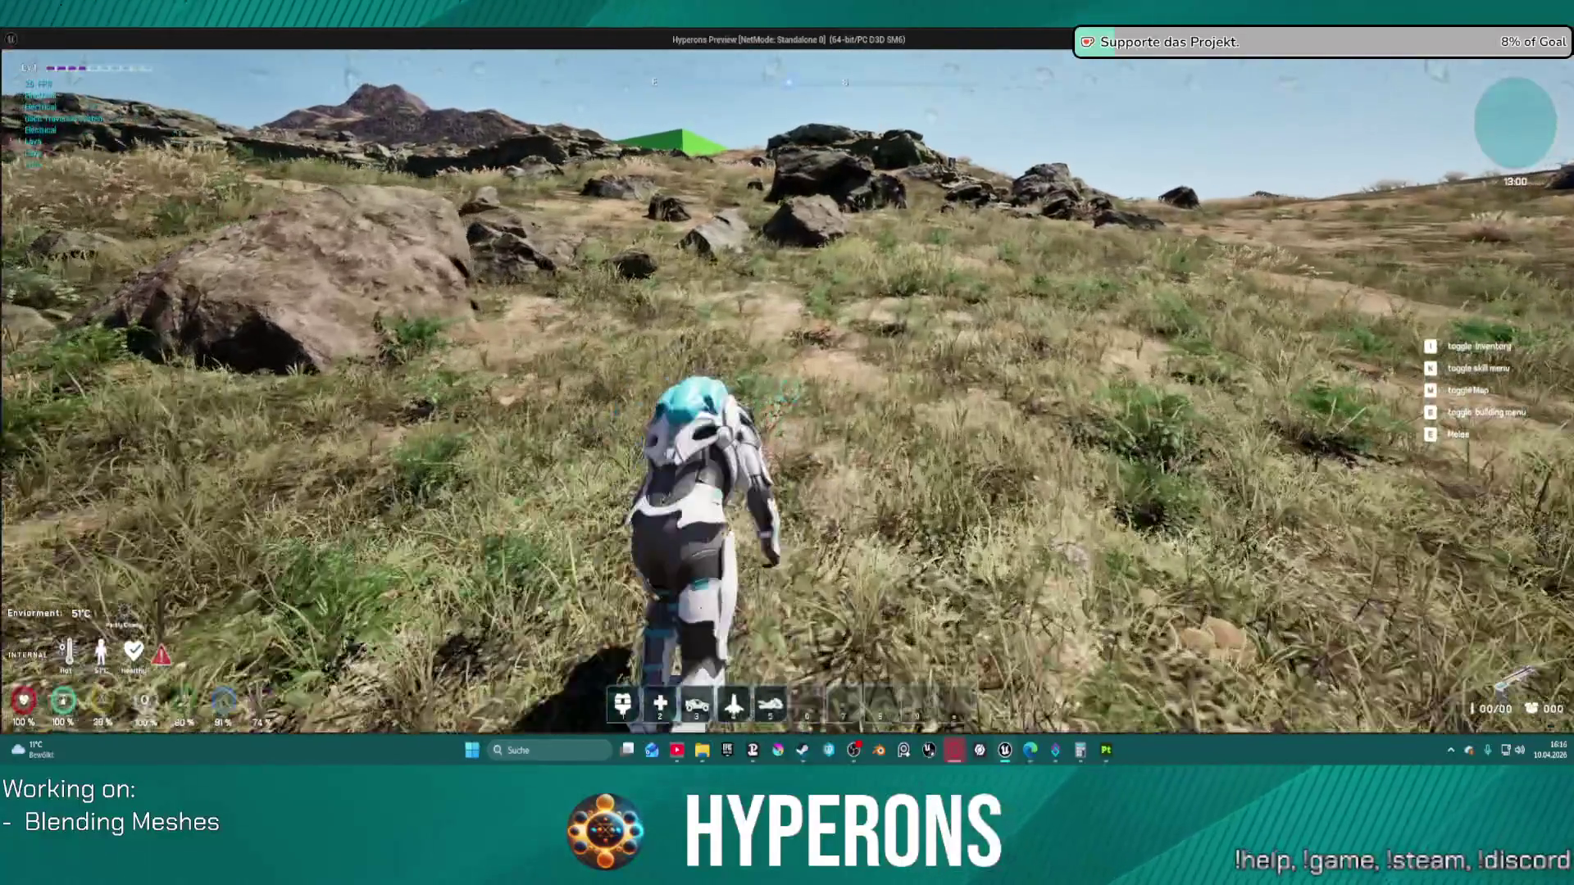
{"action": "key", "text": "space"}
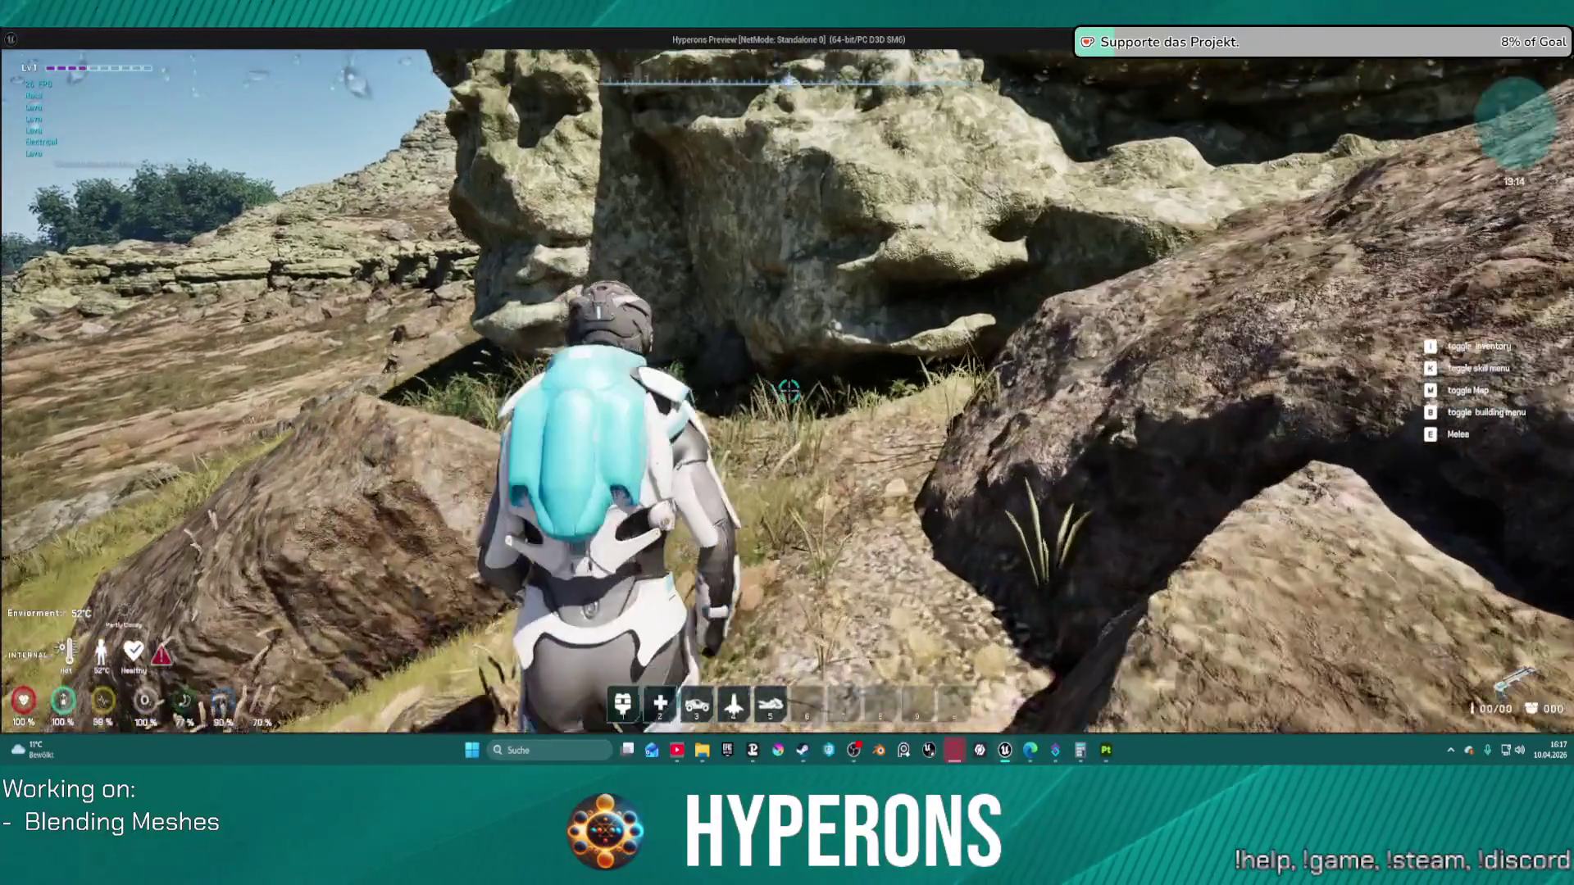
Step: Run the character past the rock crevice and cliff face up the grassy hill
{"action": "key", "text": "w"}
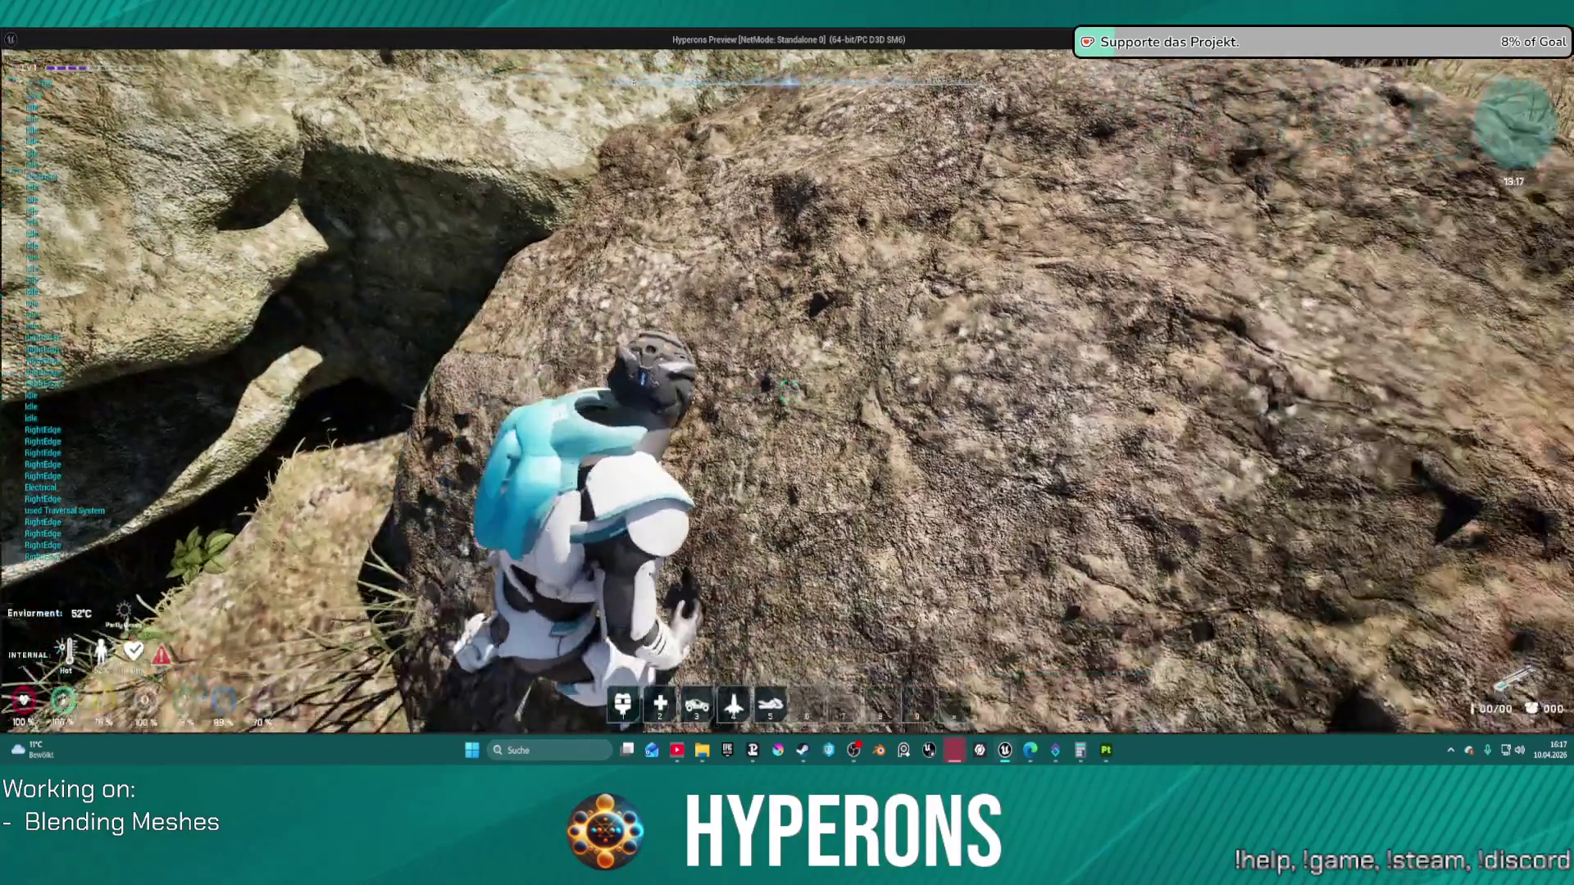
{"action": "key", "text": "w"}
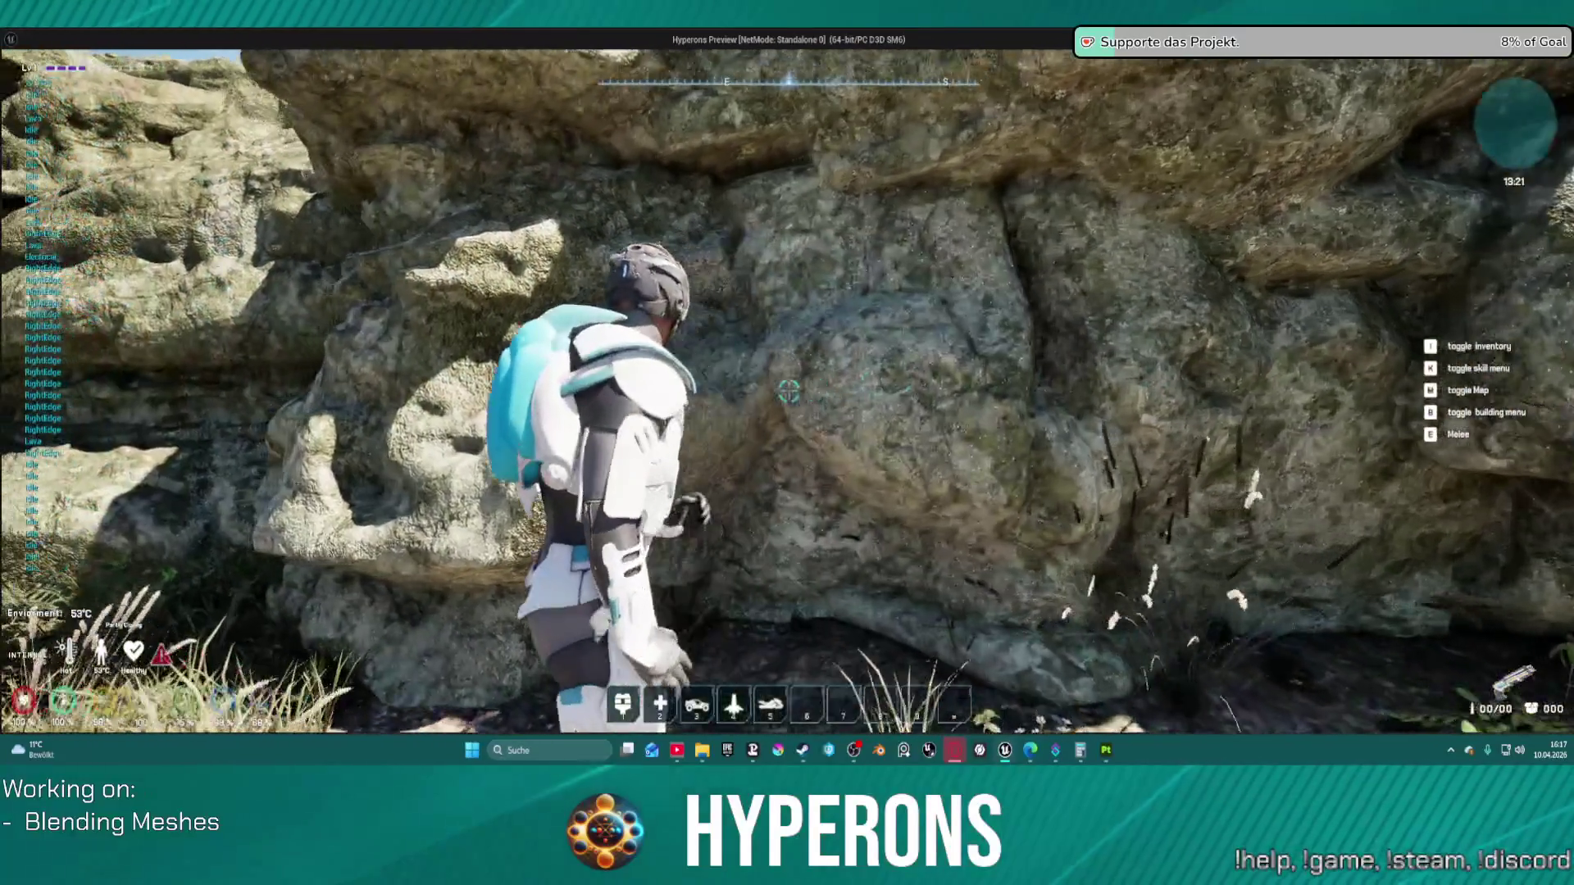
{"action": "key", "text": "w"}
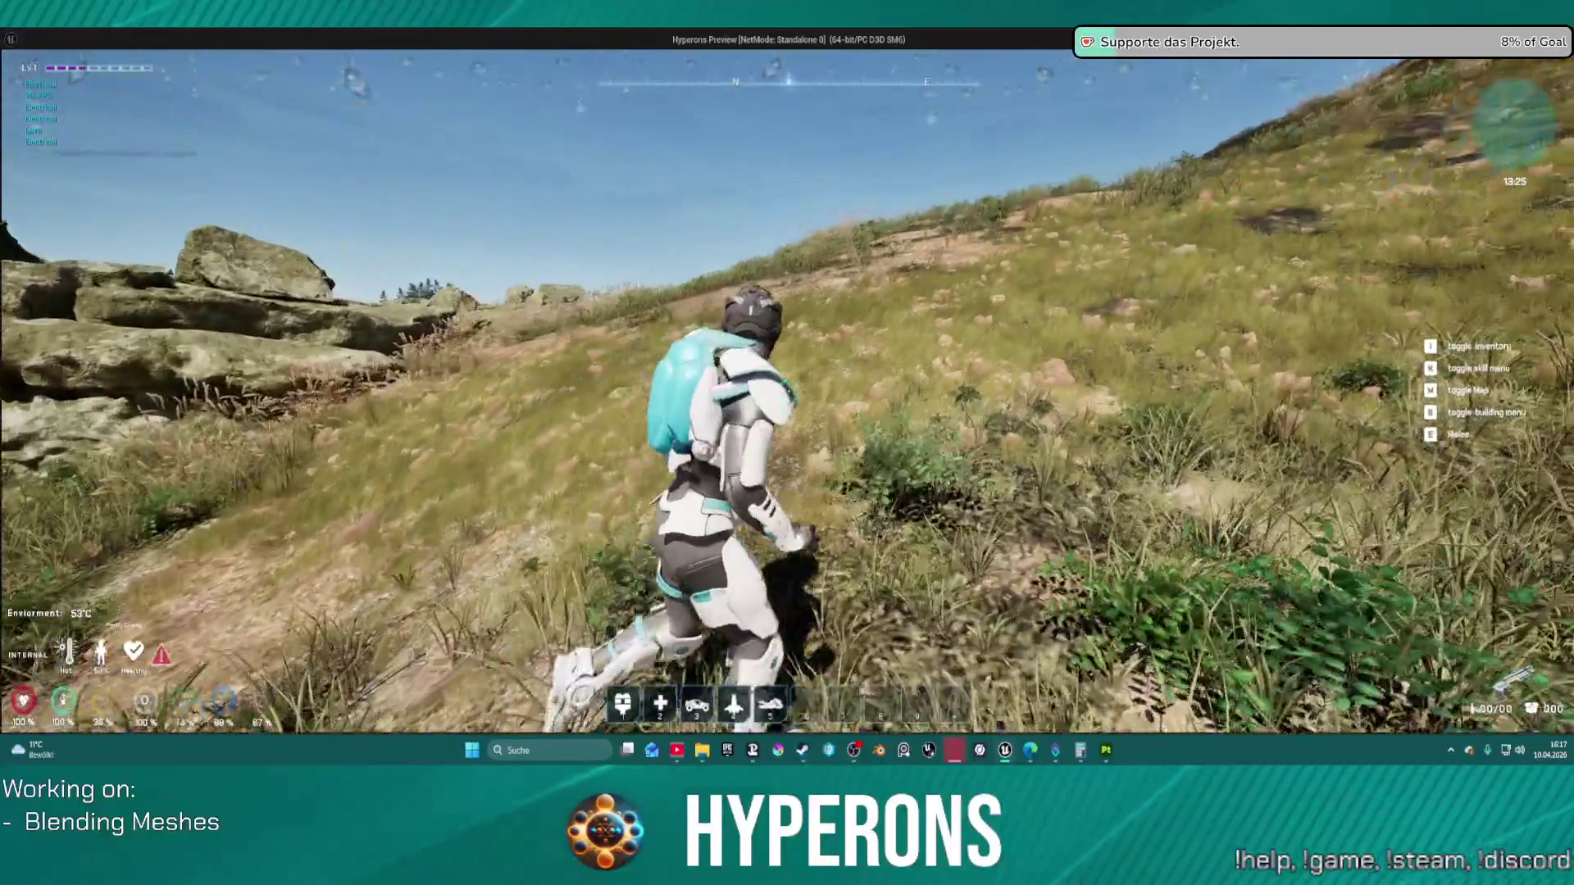
{"action": "key", "text": "w"}
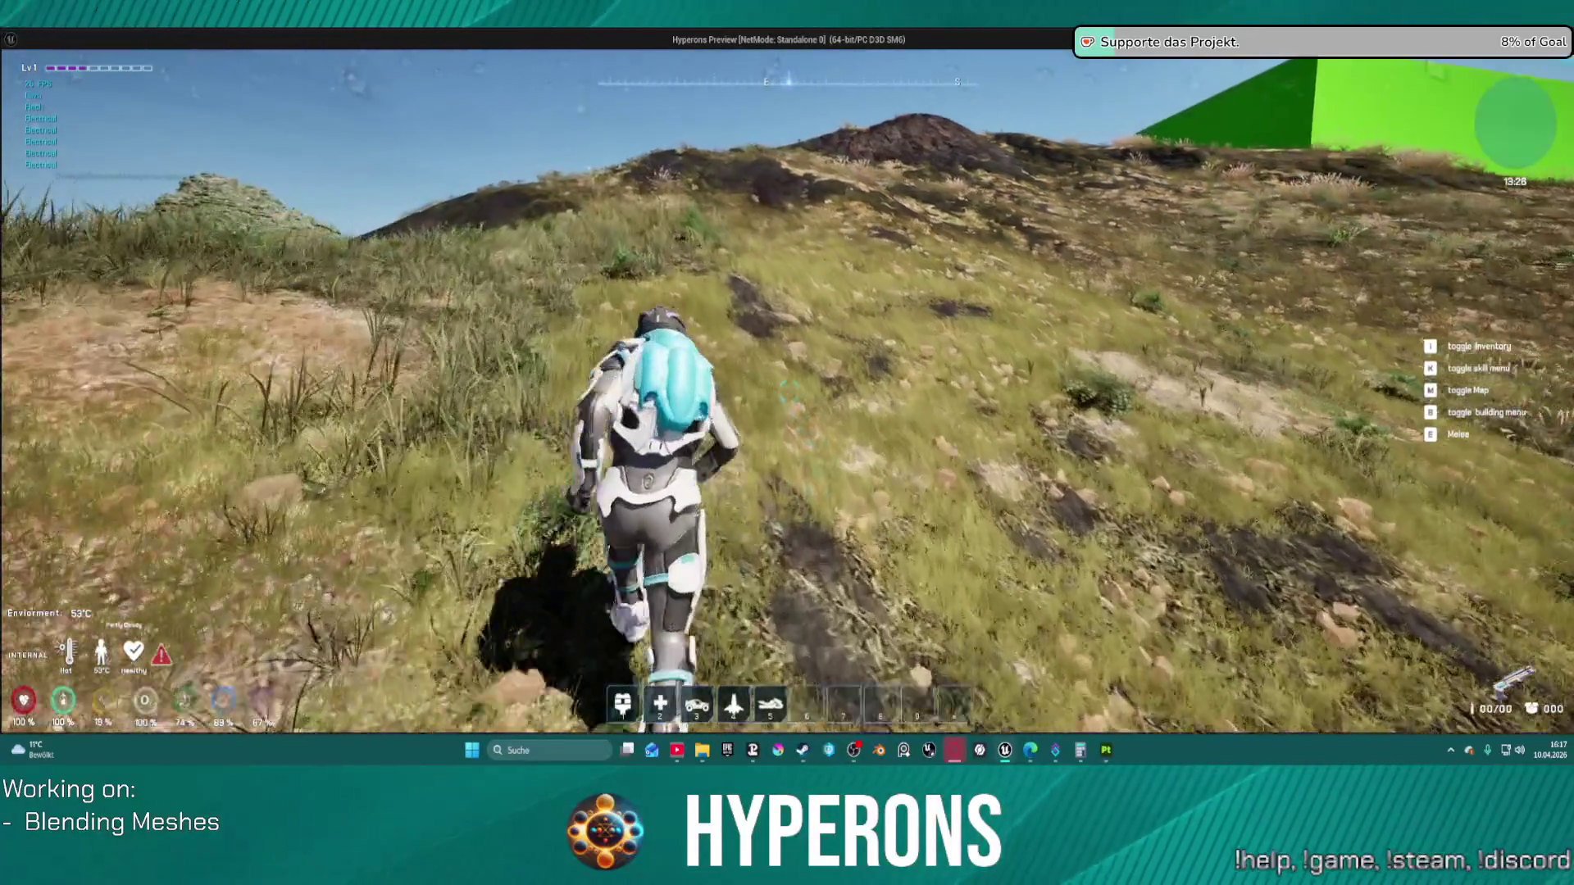
{"action": "key", "text": "w"}
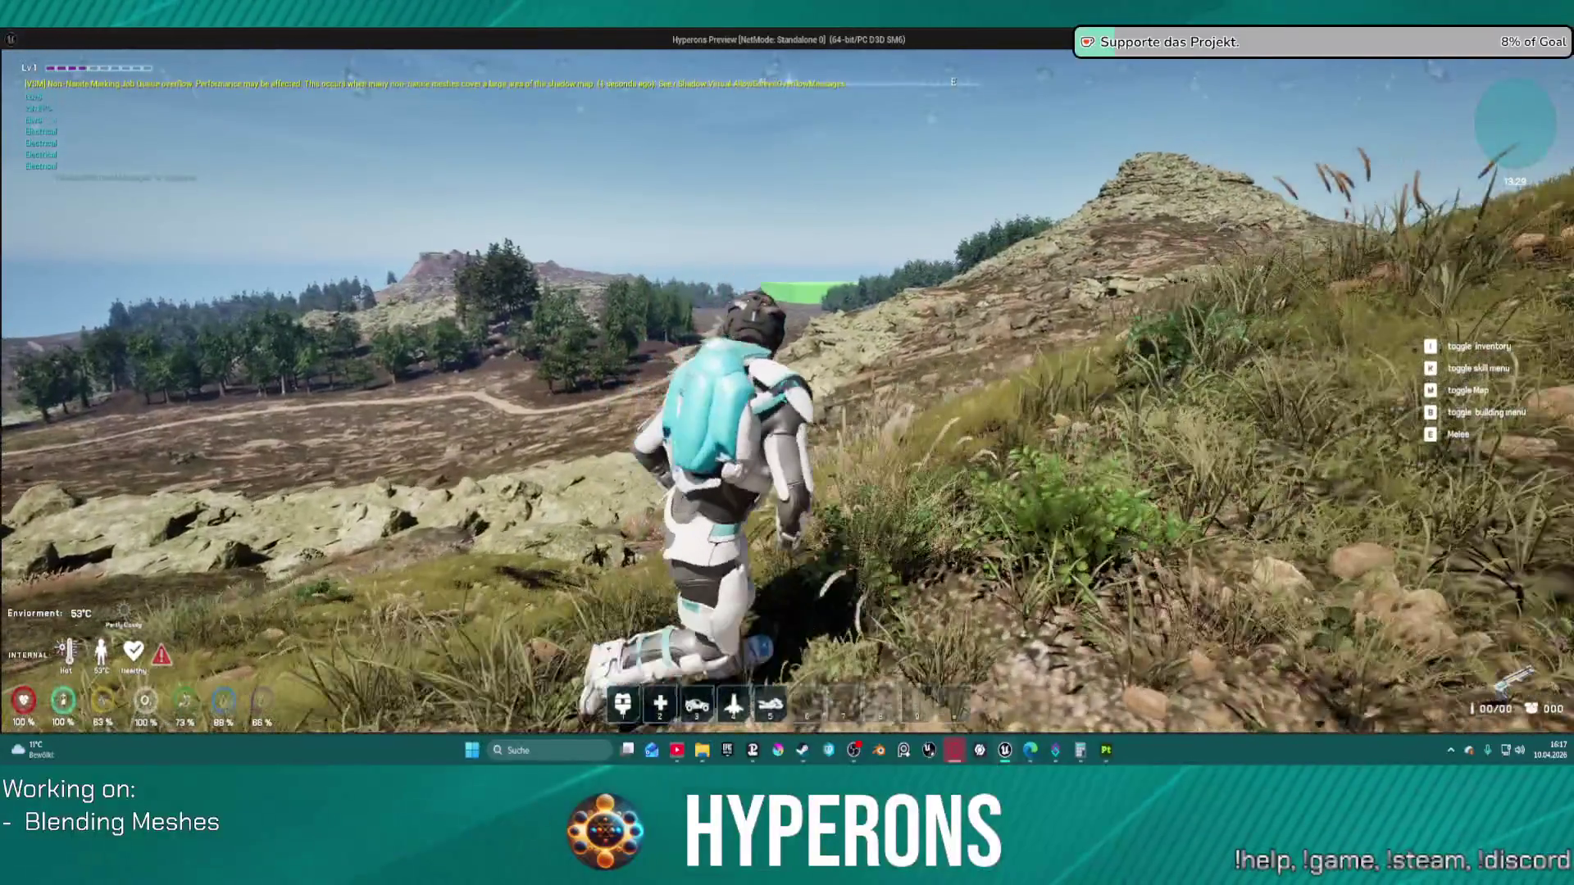
{"action": "key", "text": "w"}
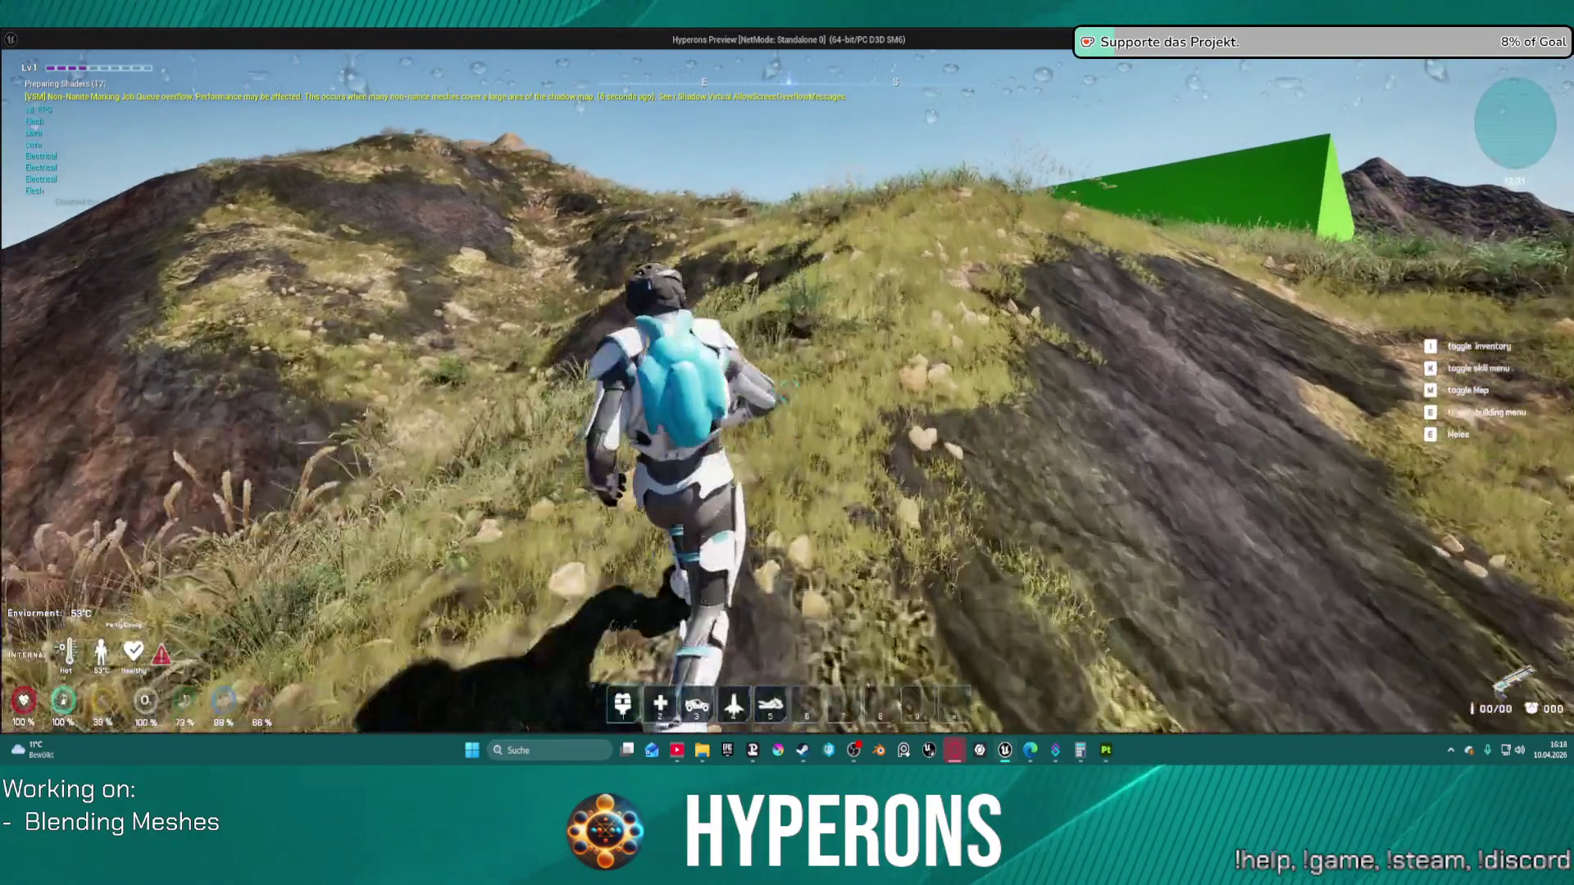
Step: Run and jump toward the green wall, then end the standalone preview
{"action": "key", "text": "s"}
{"action": "key", "text": "w"}
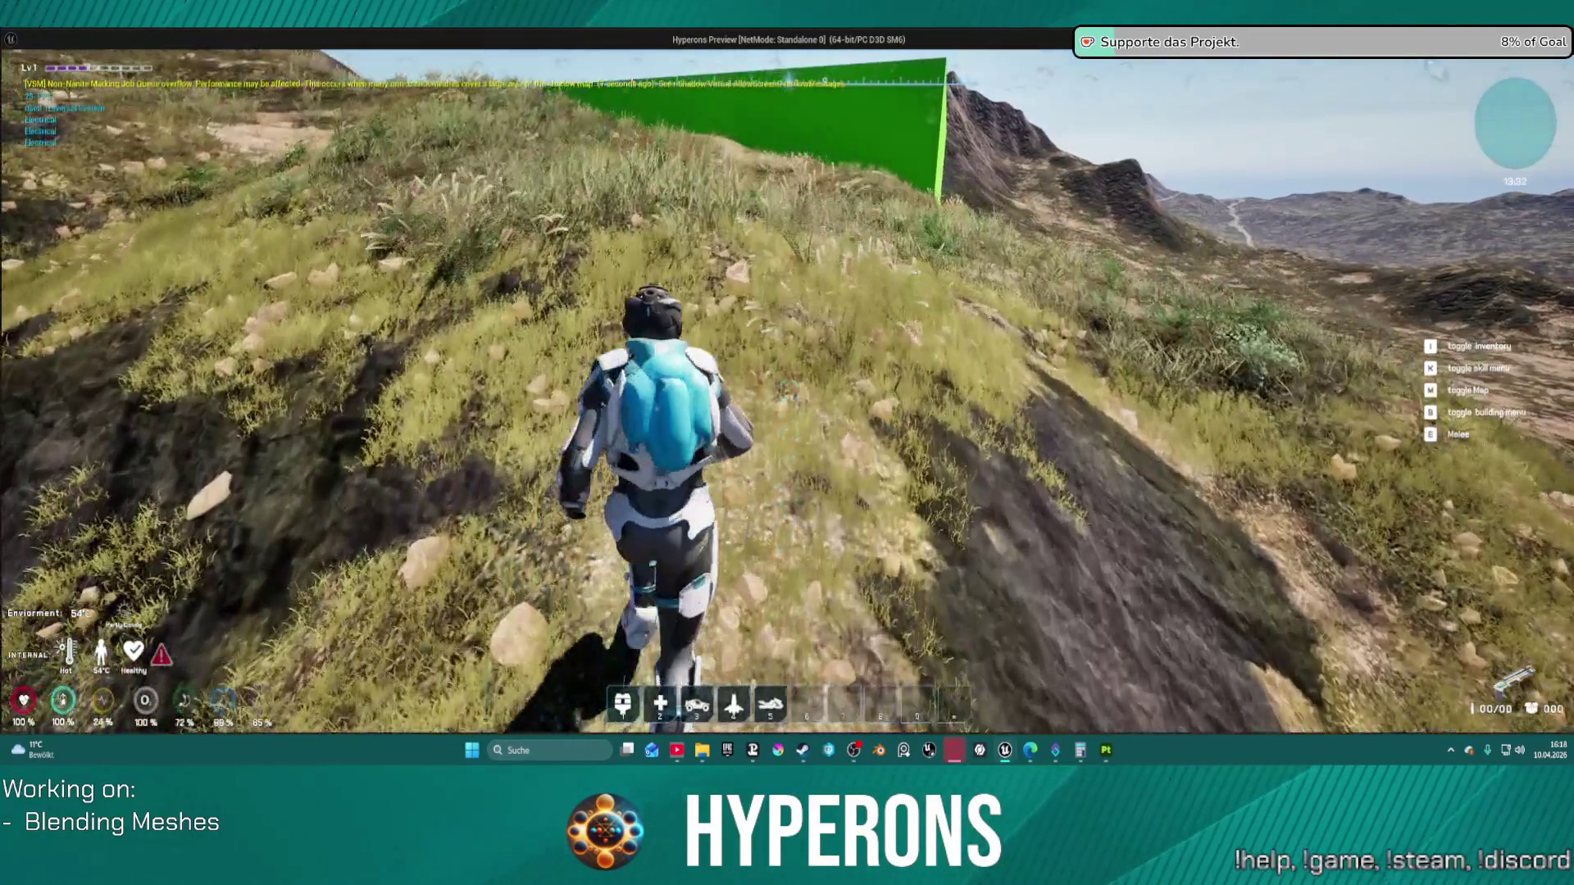
{"action": "key", "text": "space"}
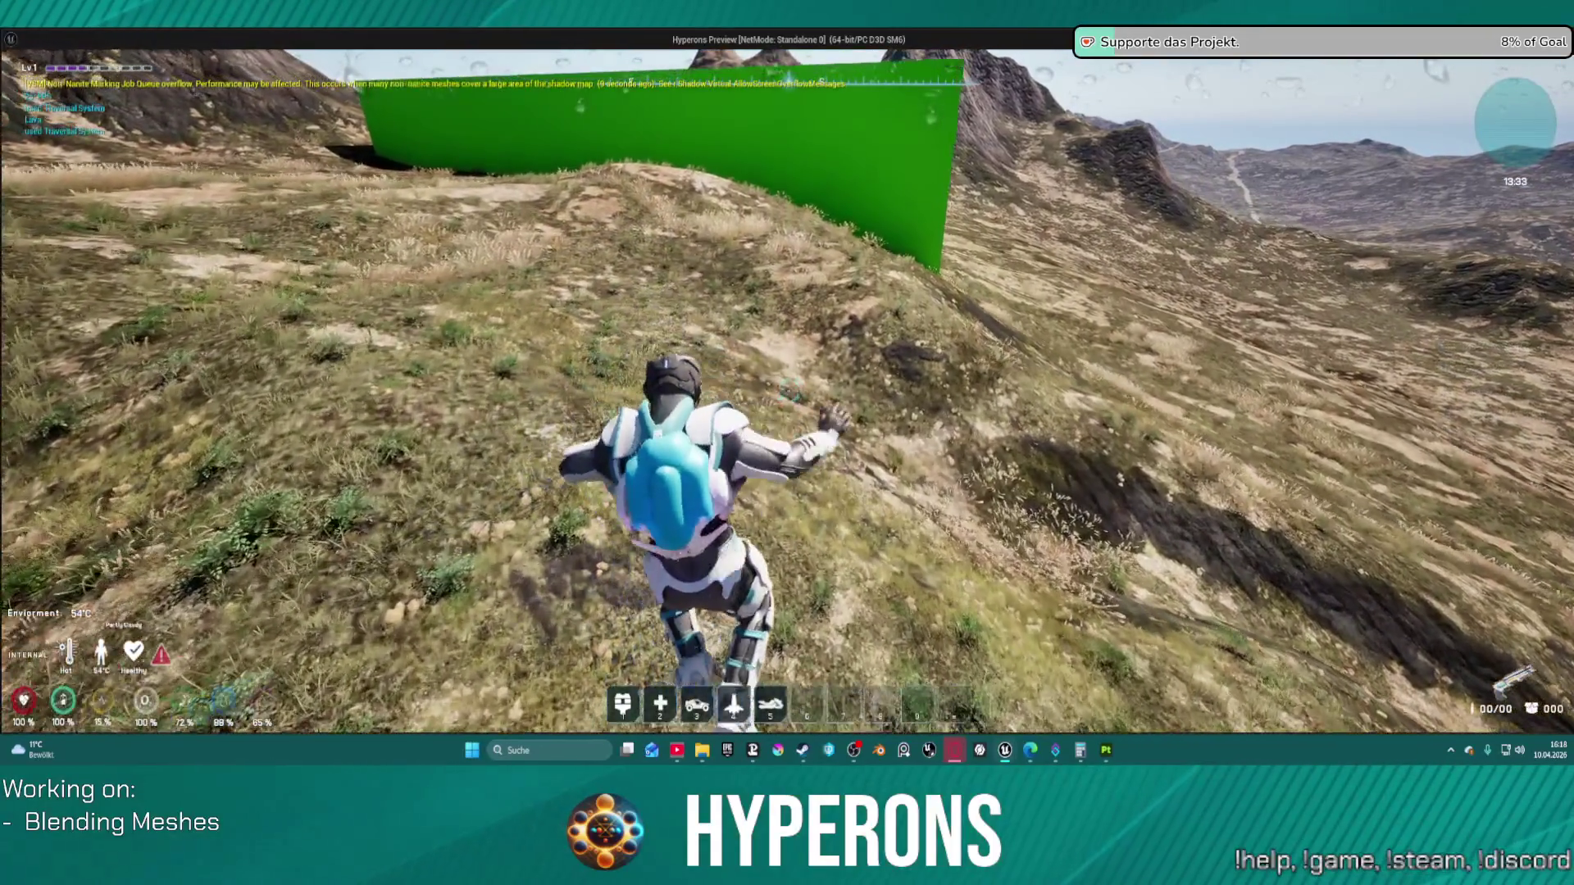
{"action": "key", "text": "Escape"}
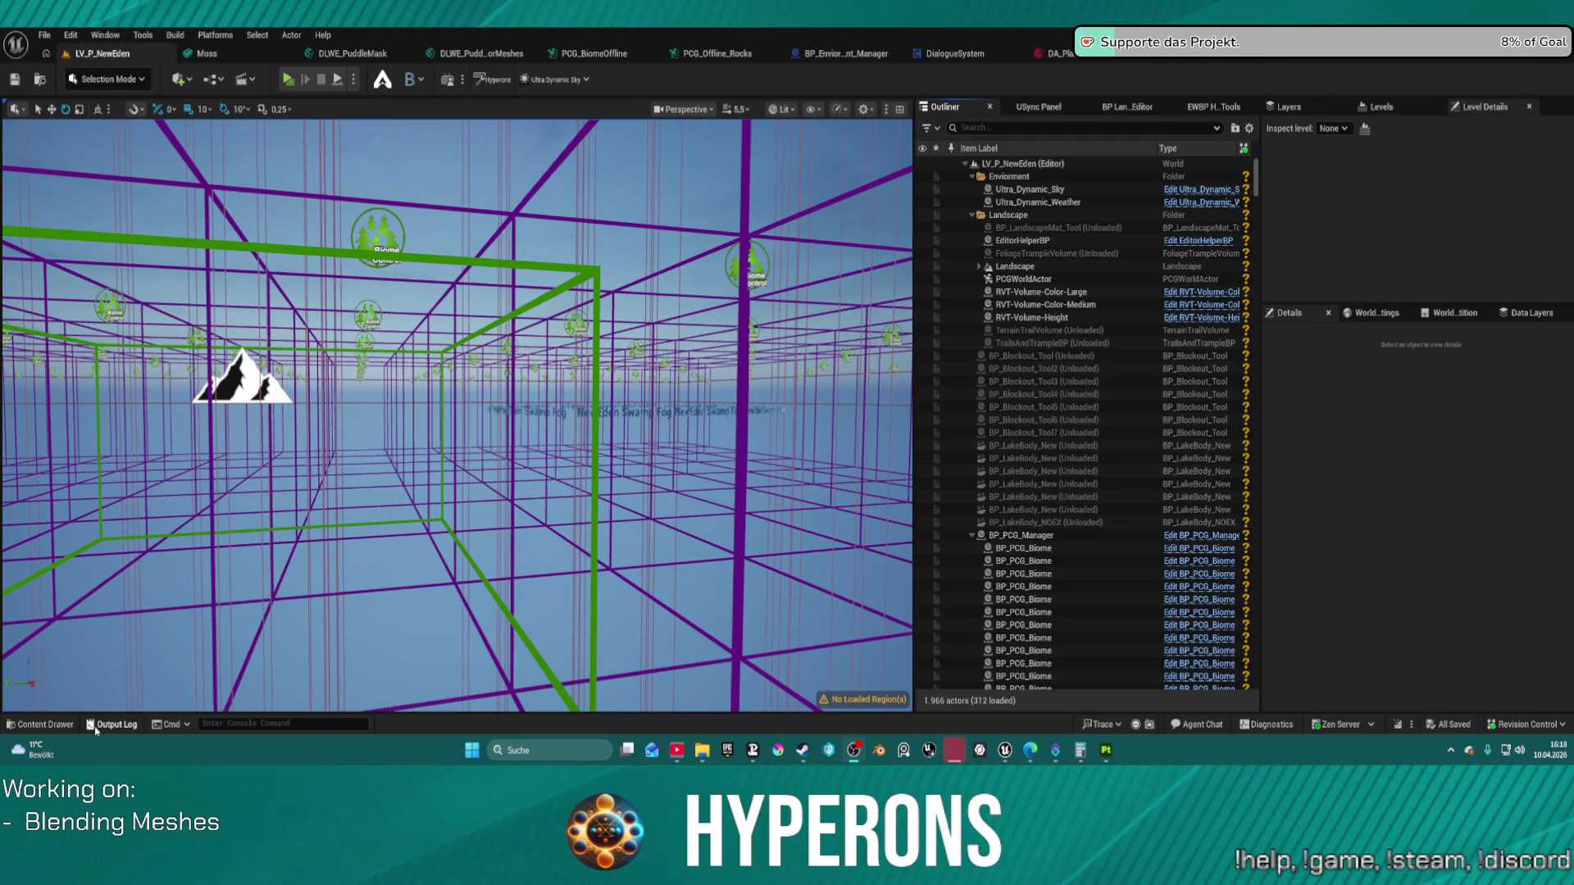
Step: Browse the Content Drawer to the folders inside Maps > Planets
{"action": "left_click", "coordinate": [39, 724]}
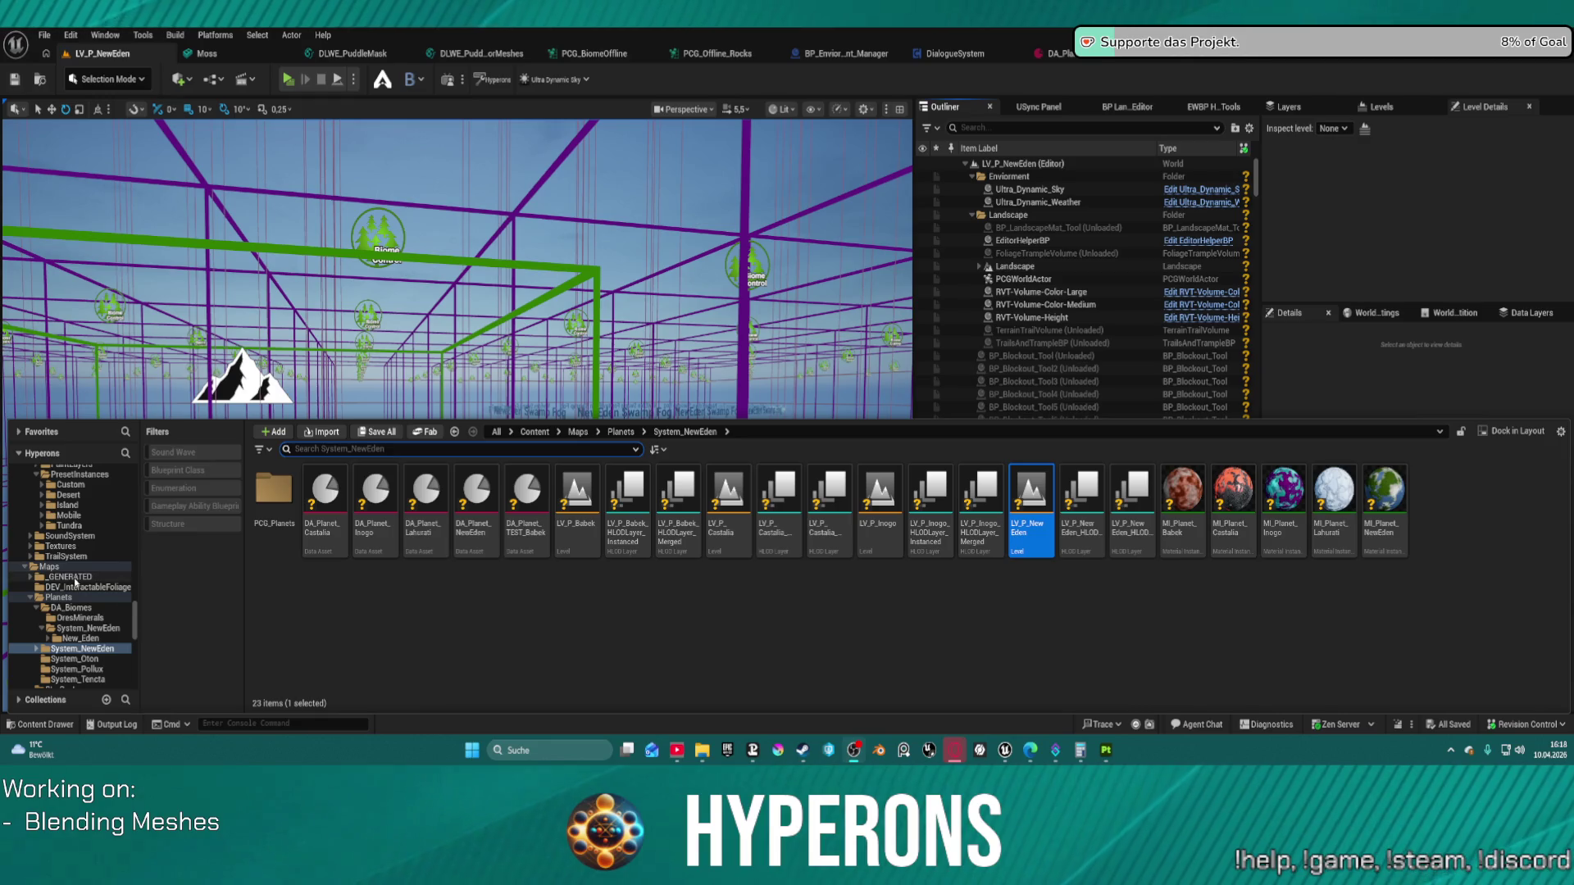
{"action": "left_click", "coordinate": [57, 596]}
{"action": "scroll", "coordinate": [82, 566], "scroll_direction": "up", "scroll_amount": 10}
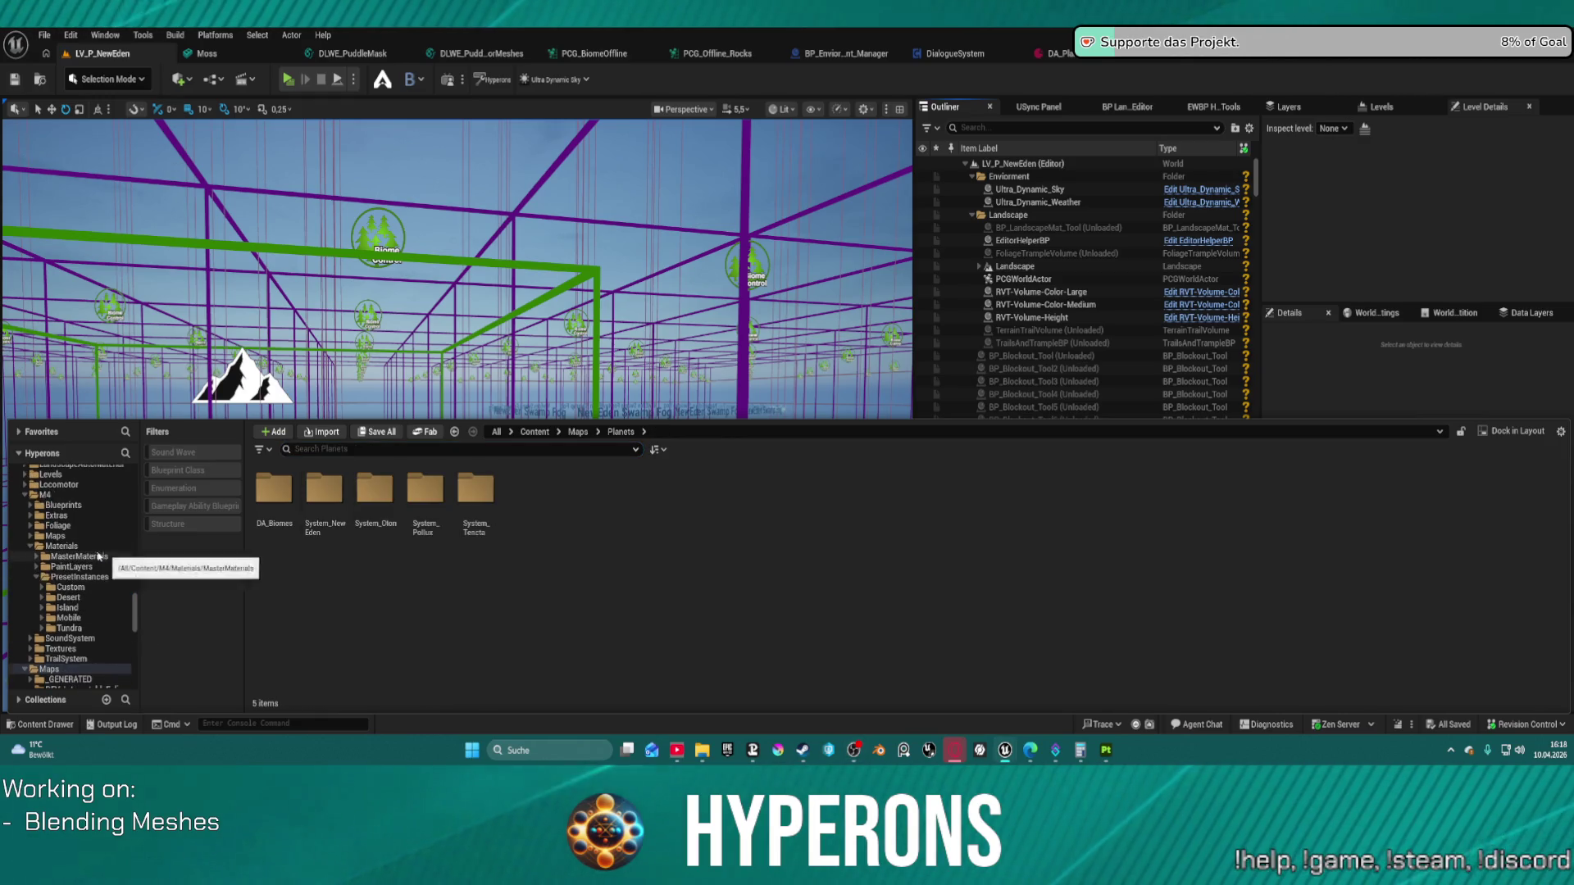
{"action": "scroll", "coordinate": [85, 554], "scroll_direction": "up", "scroll_amount": 5}
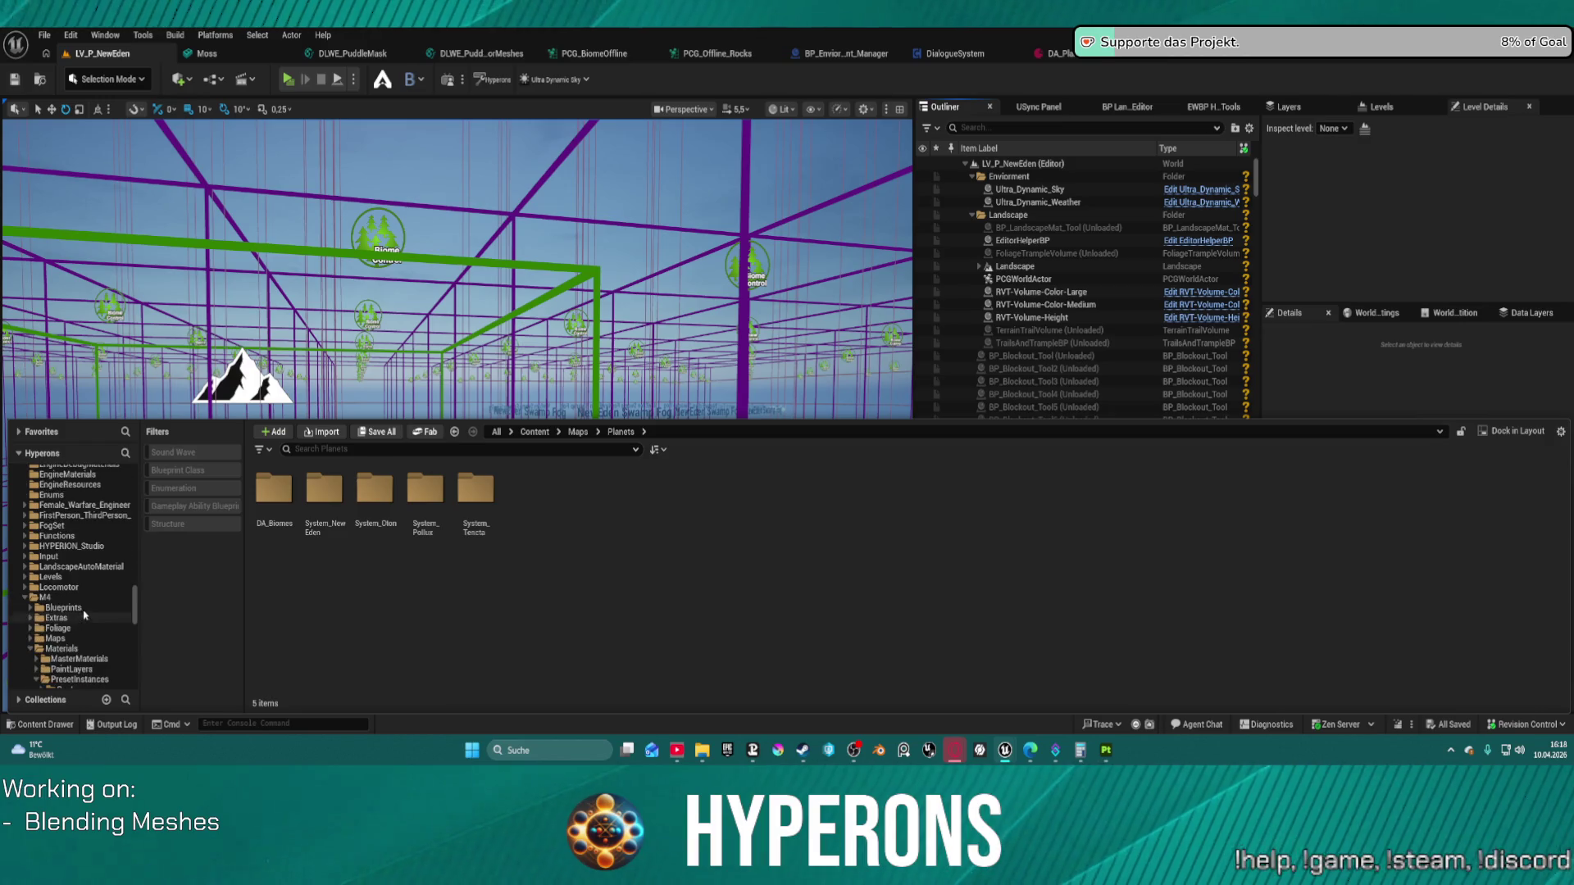
{"action": "scroll", "coordinate": [86, 606], "scroll_direction": "up", "scroll_amount": 3}
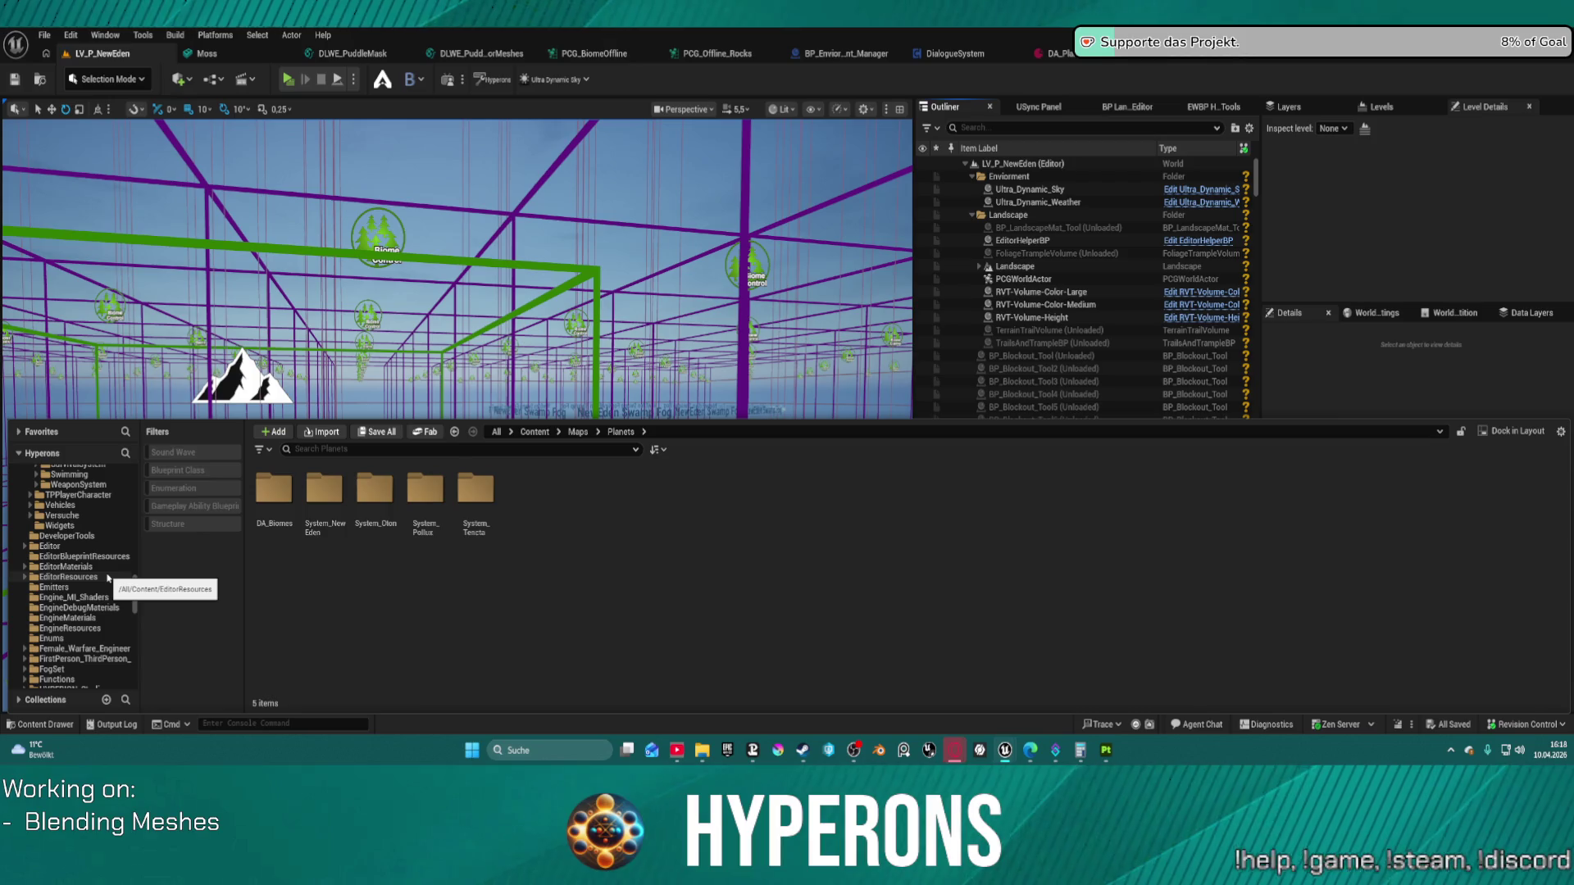
{"action": "scroll", "coordinate": [98, 591], "scroll_direction": "down", "scroll_amount": 1}
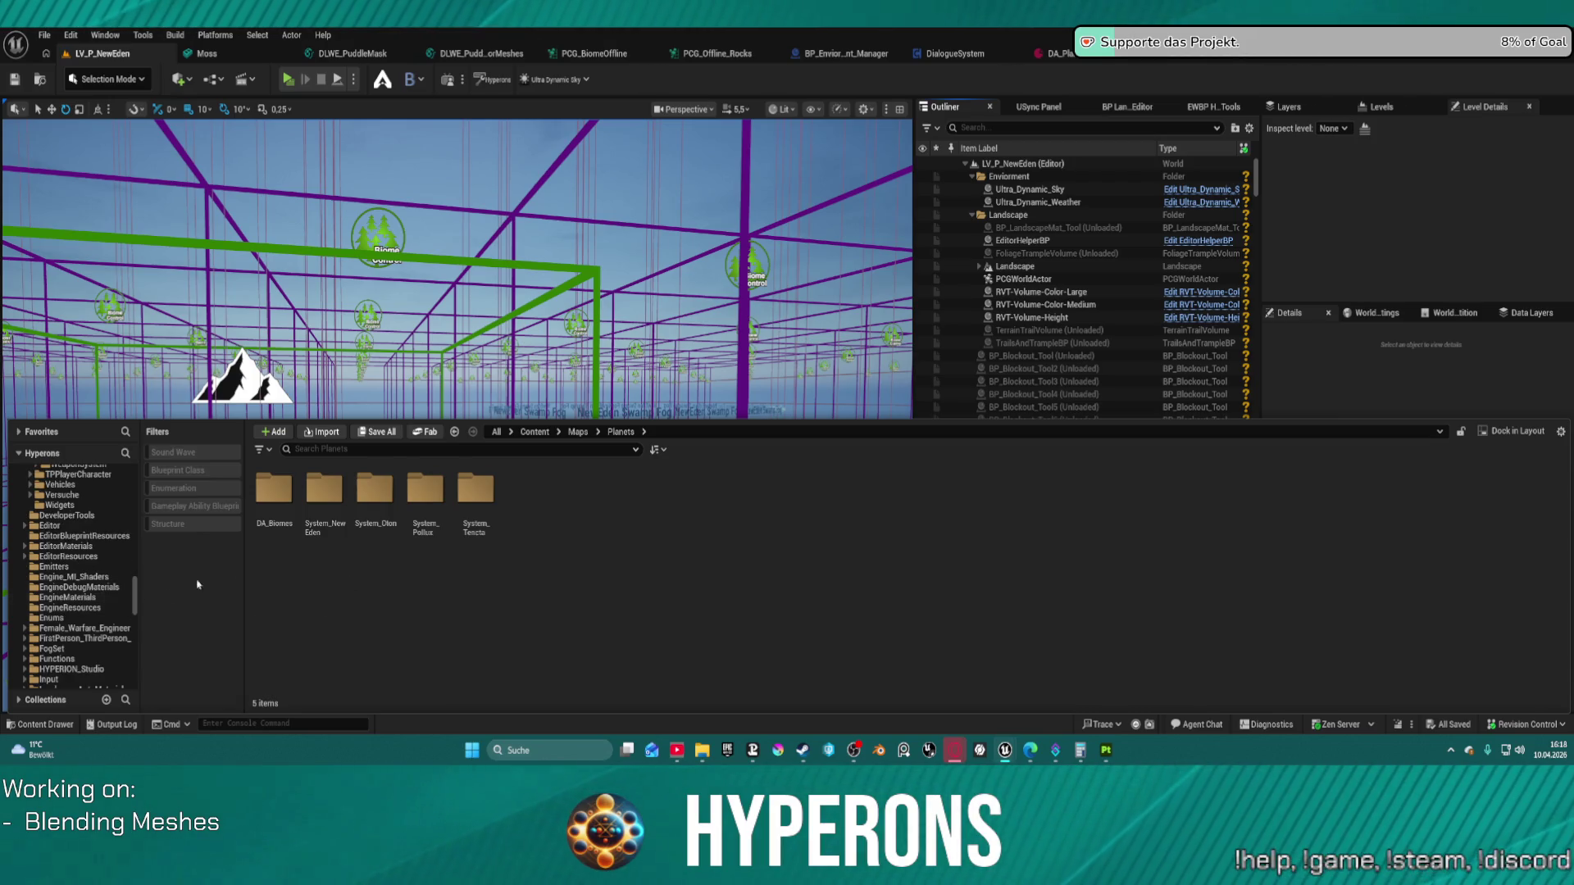
Step: Select Landscape, filter the Outliner by 'ultr', and open Ultra_Dynamic_Sky for editing
{"action": "left_click", "coordinate": [1016, 267]}
{"action": "scroll", "coordinate": [1148, 328], "scroll_direction": "down", "scroll_amount": 6}
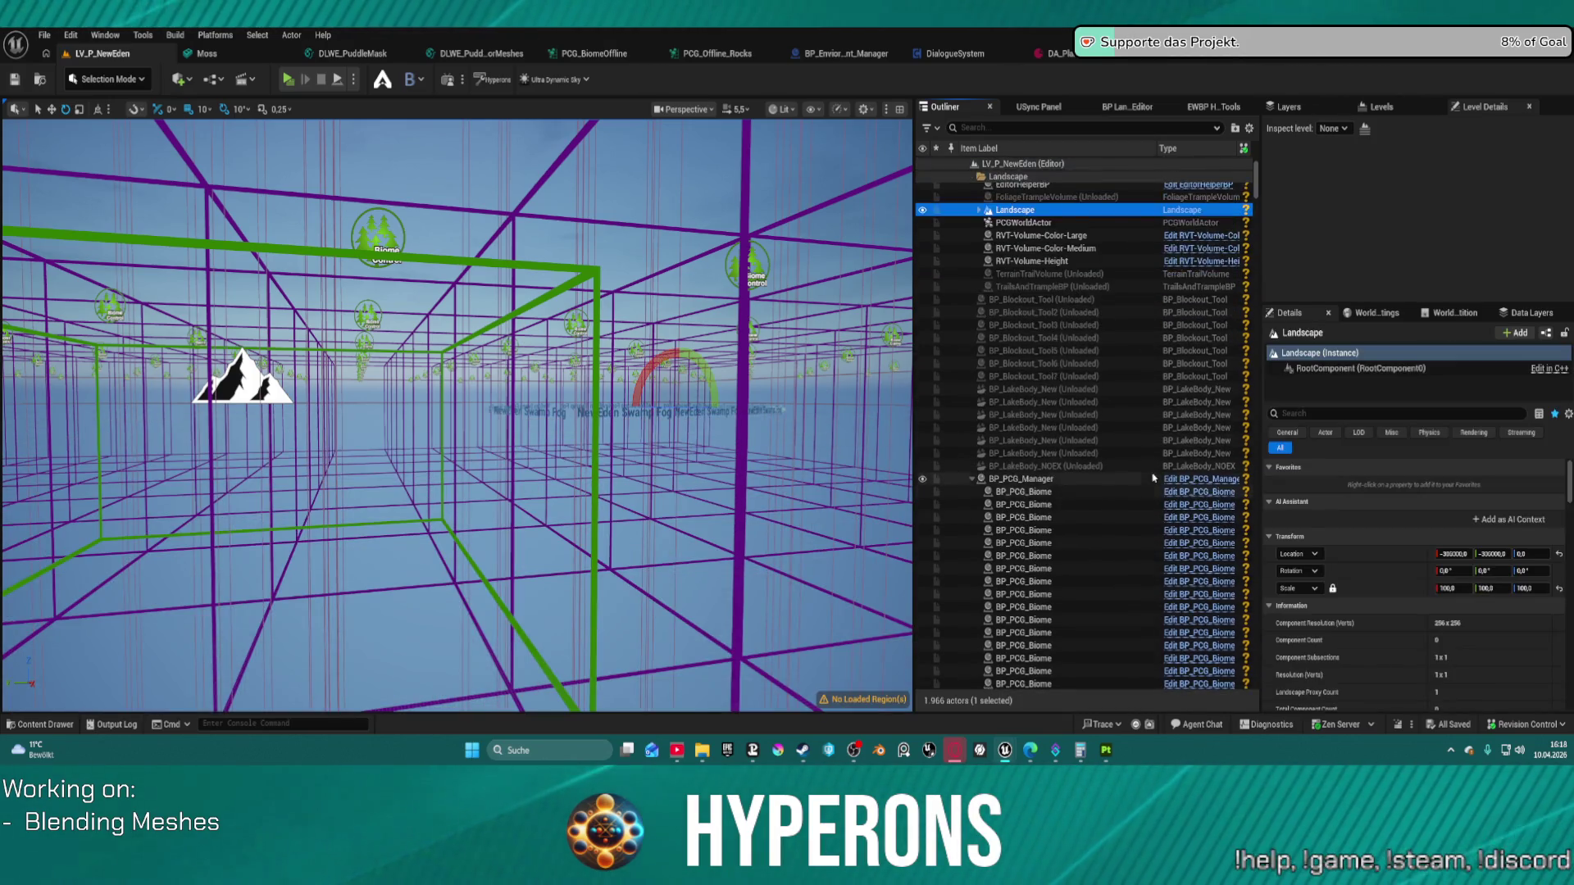
{"action": "left_click_drag", "start_coordinate": [1254, 187], "coordinate": [1260, 715]}
{"action": "scroll", "coordinate": [1088, 627], "scroll_direction": "up", "scroll_amount": 4}
{"action": "scroll", "coordinate": [1089, 626], "scroll_direction": "up", "scroll_amount": 10}
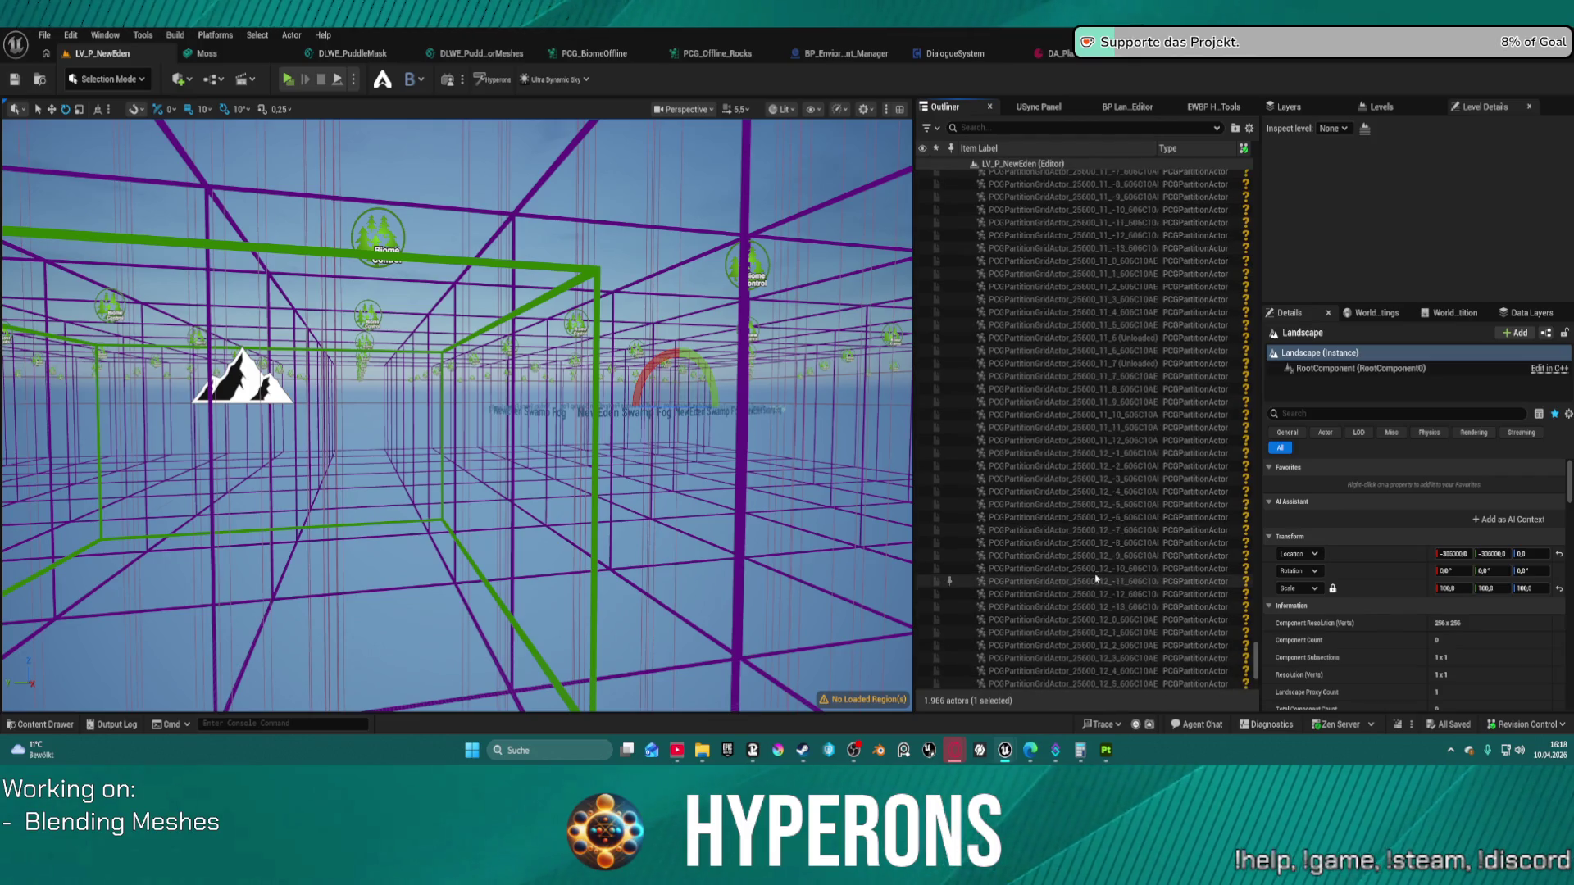
{"action": "left_click", "coordinate": [999, 131]}
{"action": "type", "text": "ultr"}
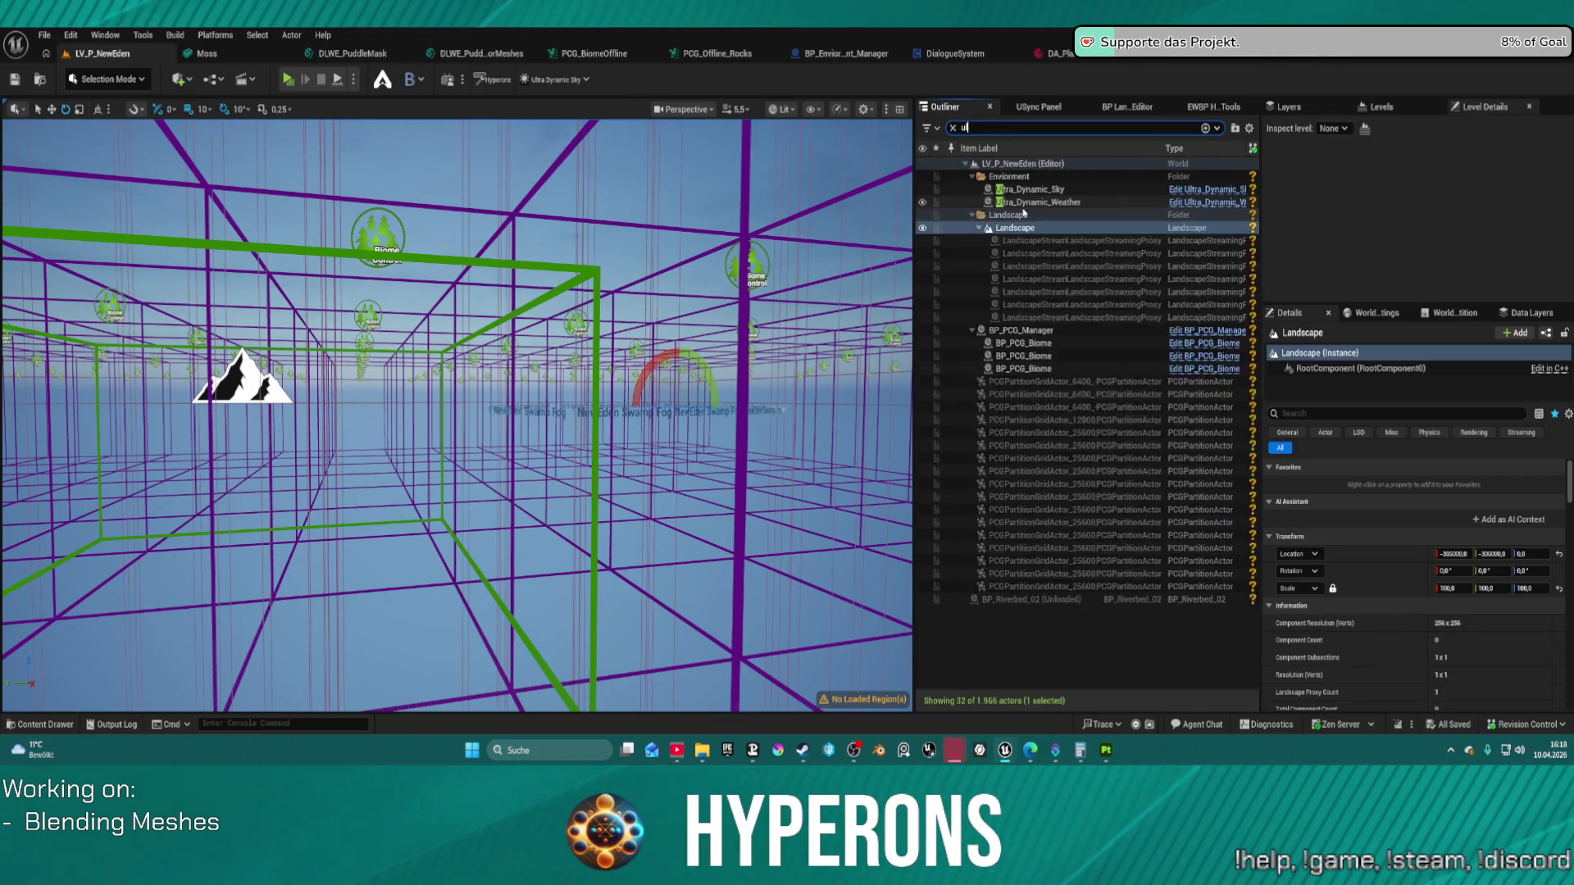
{"action": "left_click", "coordinate": [1199, 193]}
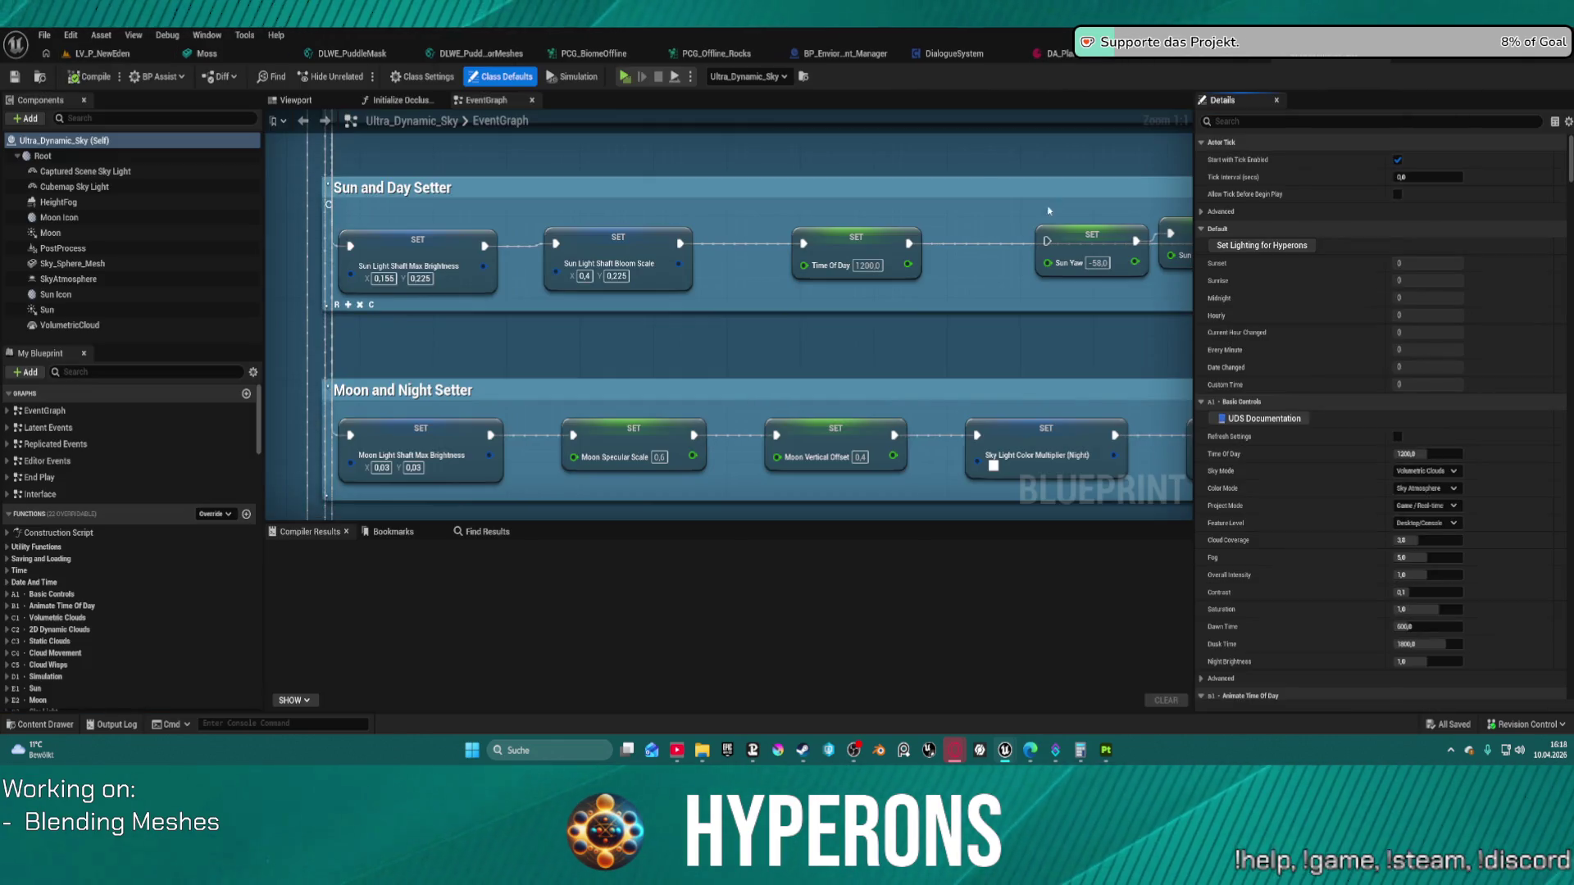
Step: Zoom out the Ultra_Dynamic_Sky EventGraph and peek into the Interior Adjustments functions
{"action": "scroll", "coordinate": [793, 356], "scroll_direction": "down", "scroll_amount": 10}
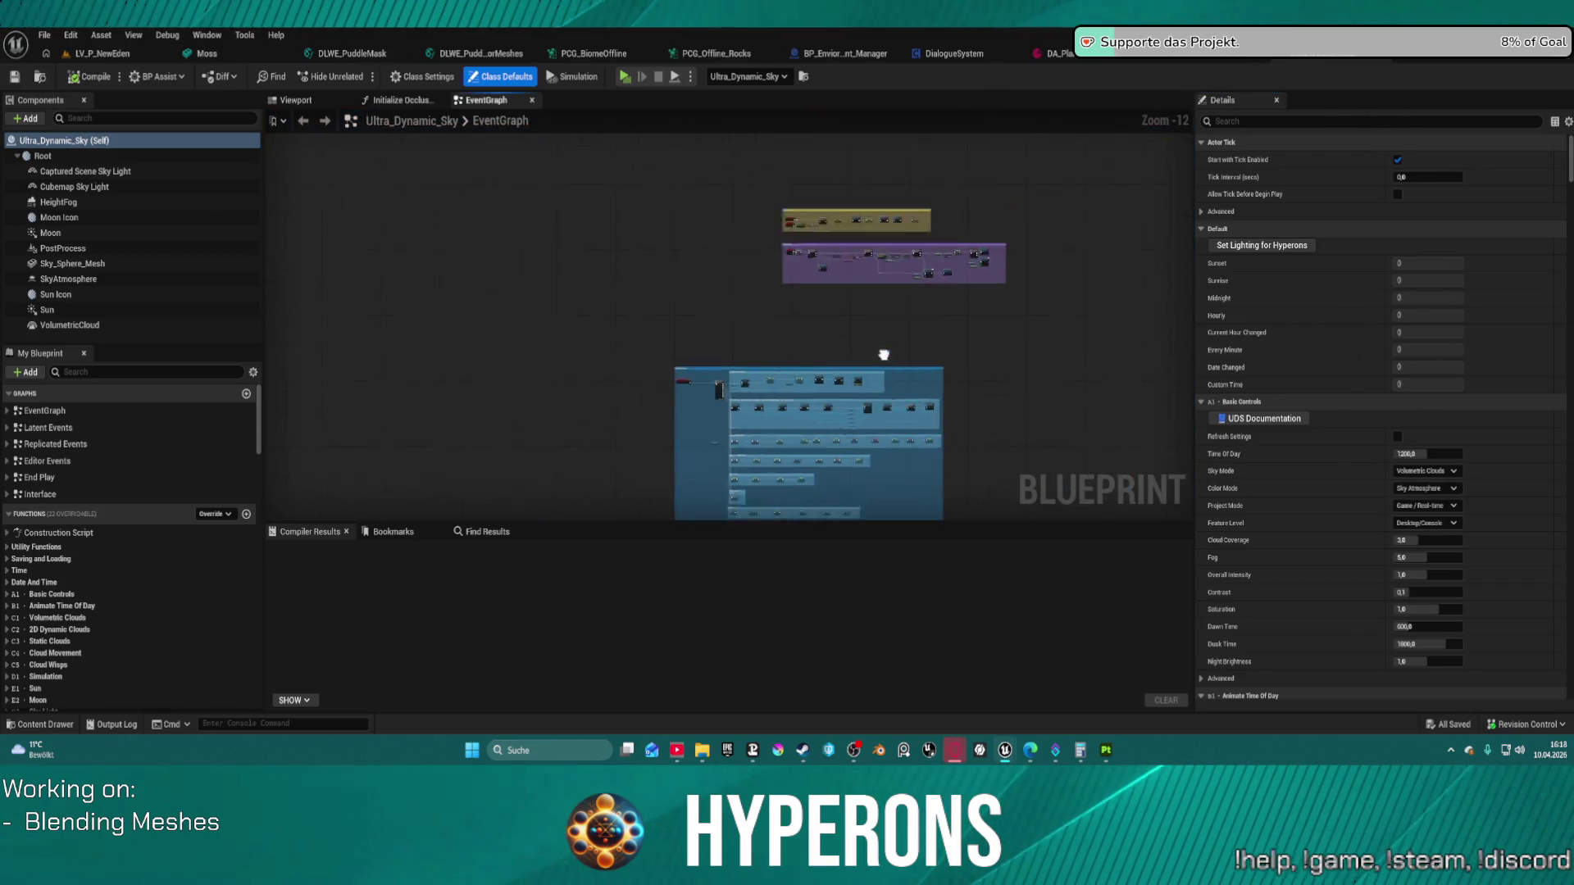
{"action": "left_click_drag", "start_coordinate": [822, 399], "coordinate": [867, 235]}
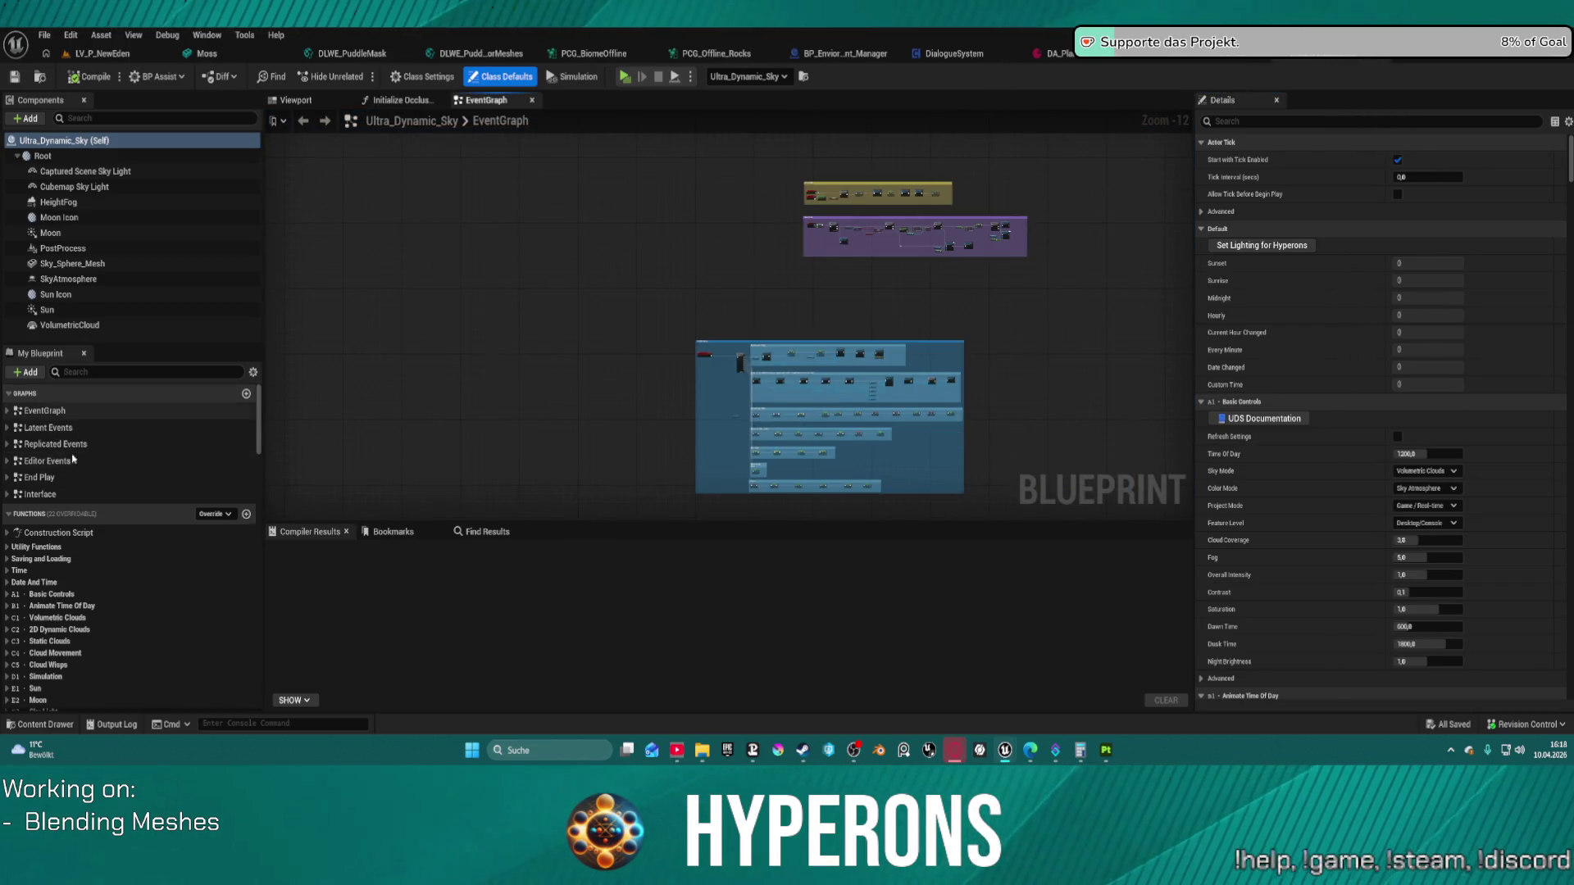
{"action": "scroll", "coordinate": [27, 705], "scroll_direction": "down", "scroll_amount": 10}
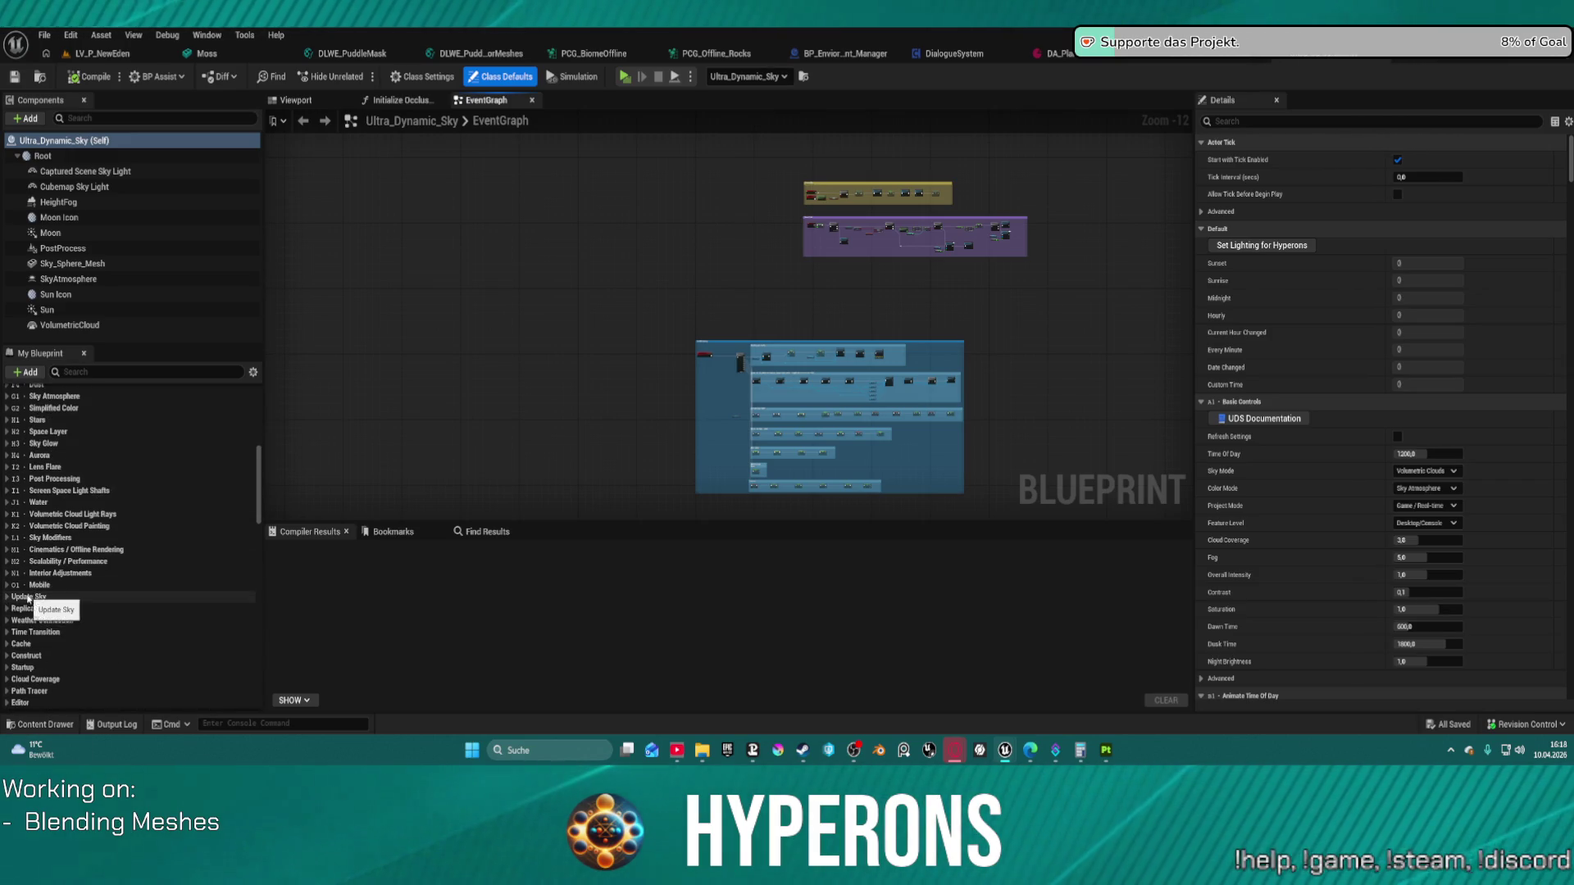
{"action": "left_click", "coordinate": [8, 574]}
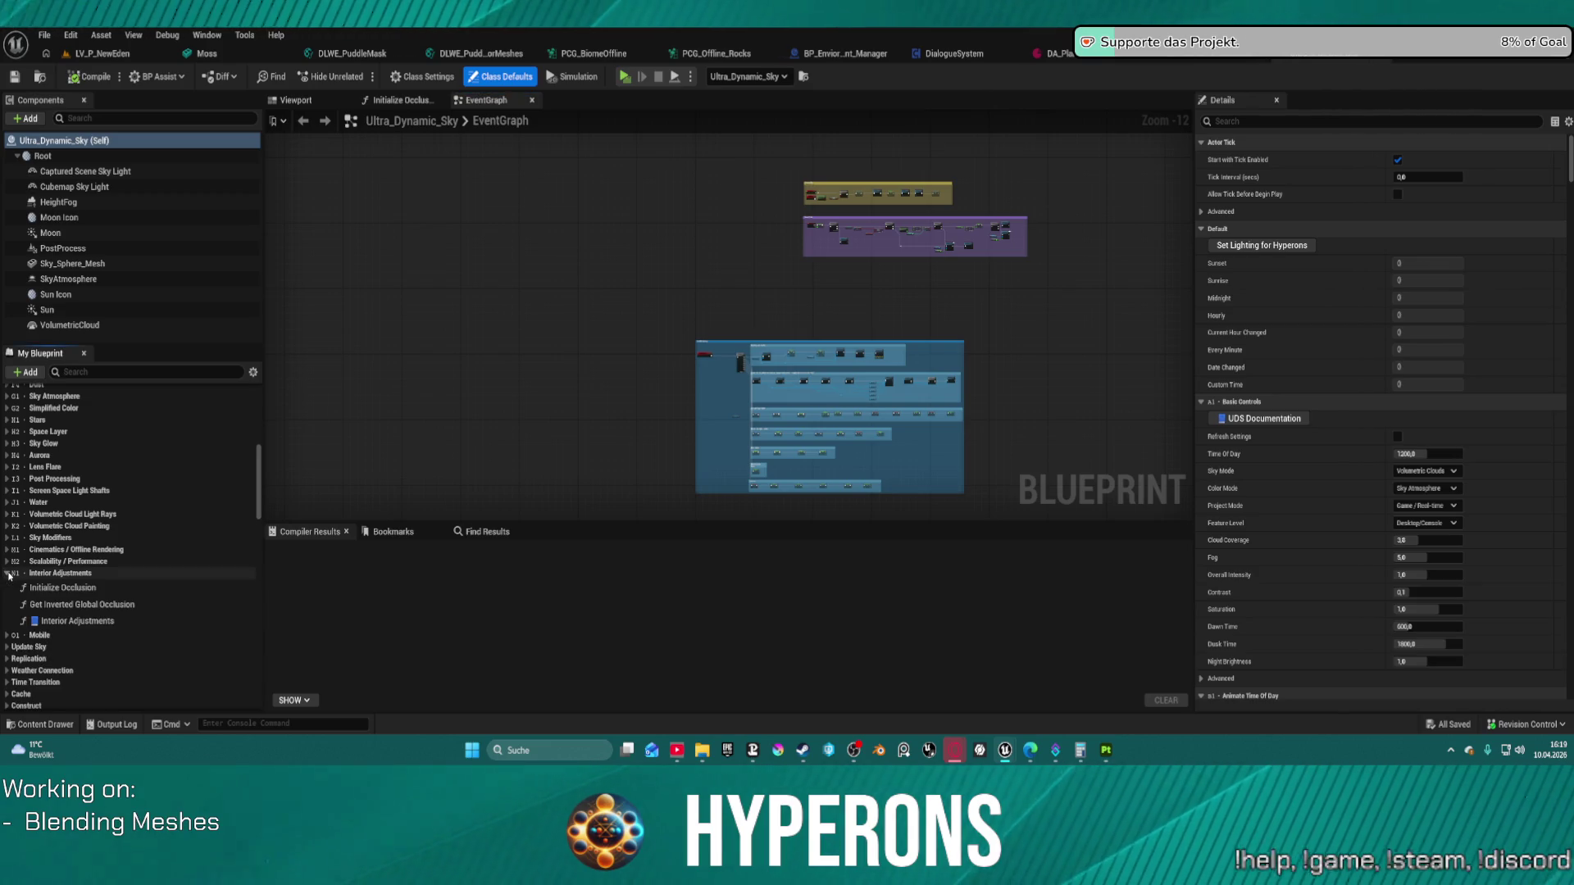
{"action": "left_click", "coordinate": [9, 574]}
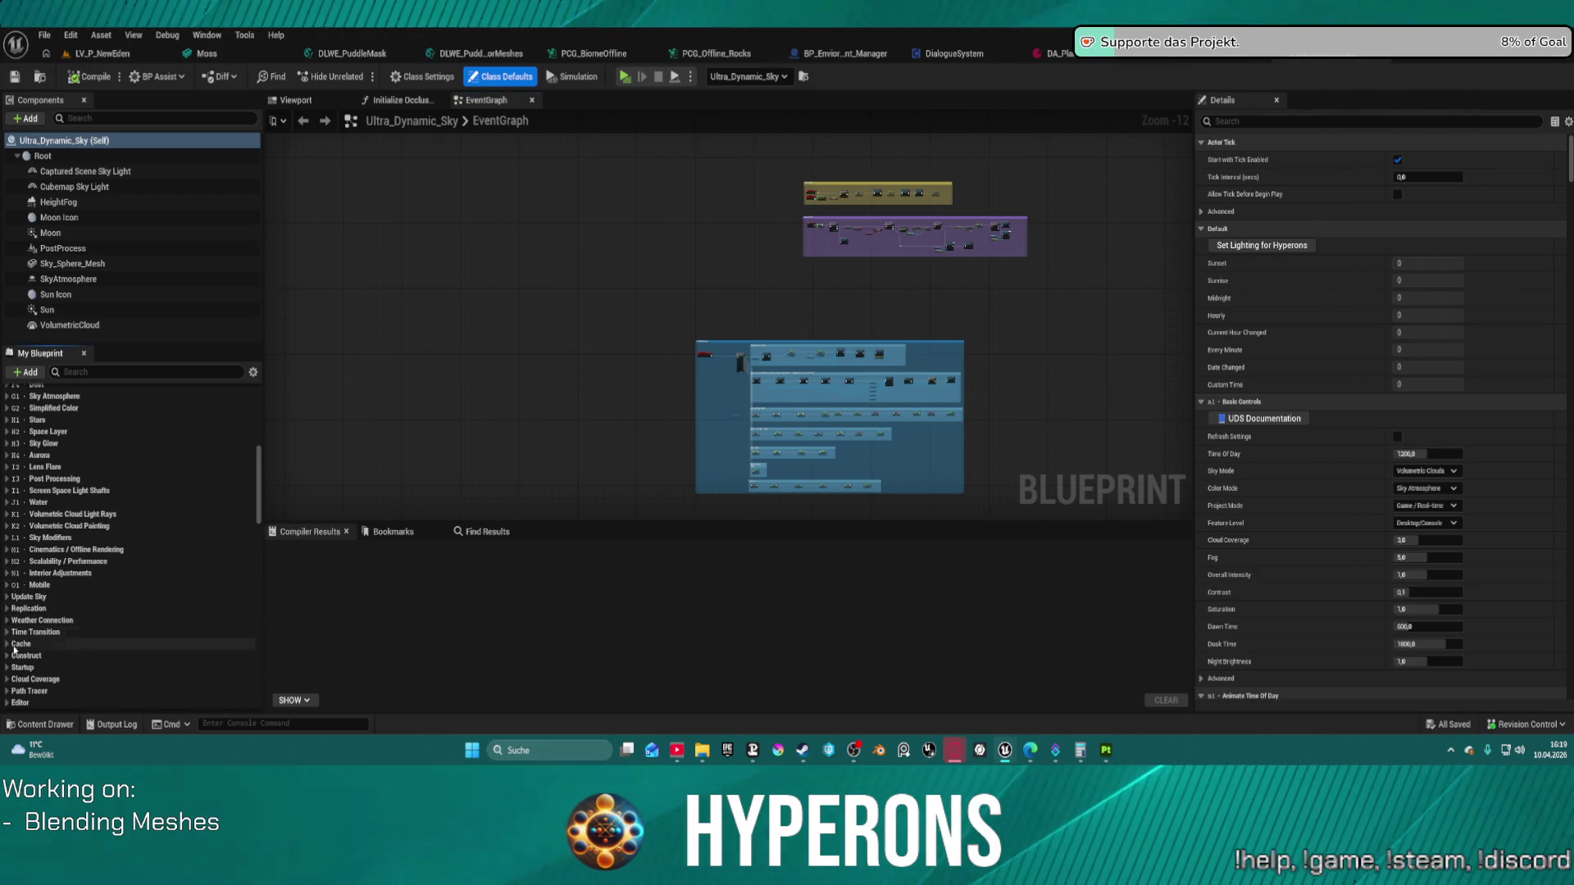
Step: Search the blueprint's members for 'audi', then go back to the LV_P_NewEden level
{"action": "left_click", "coordinate": [123, 371]}
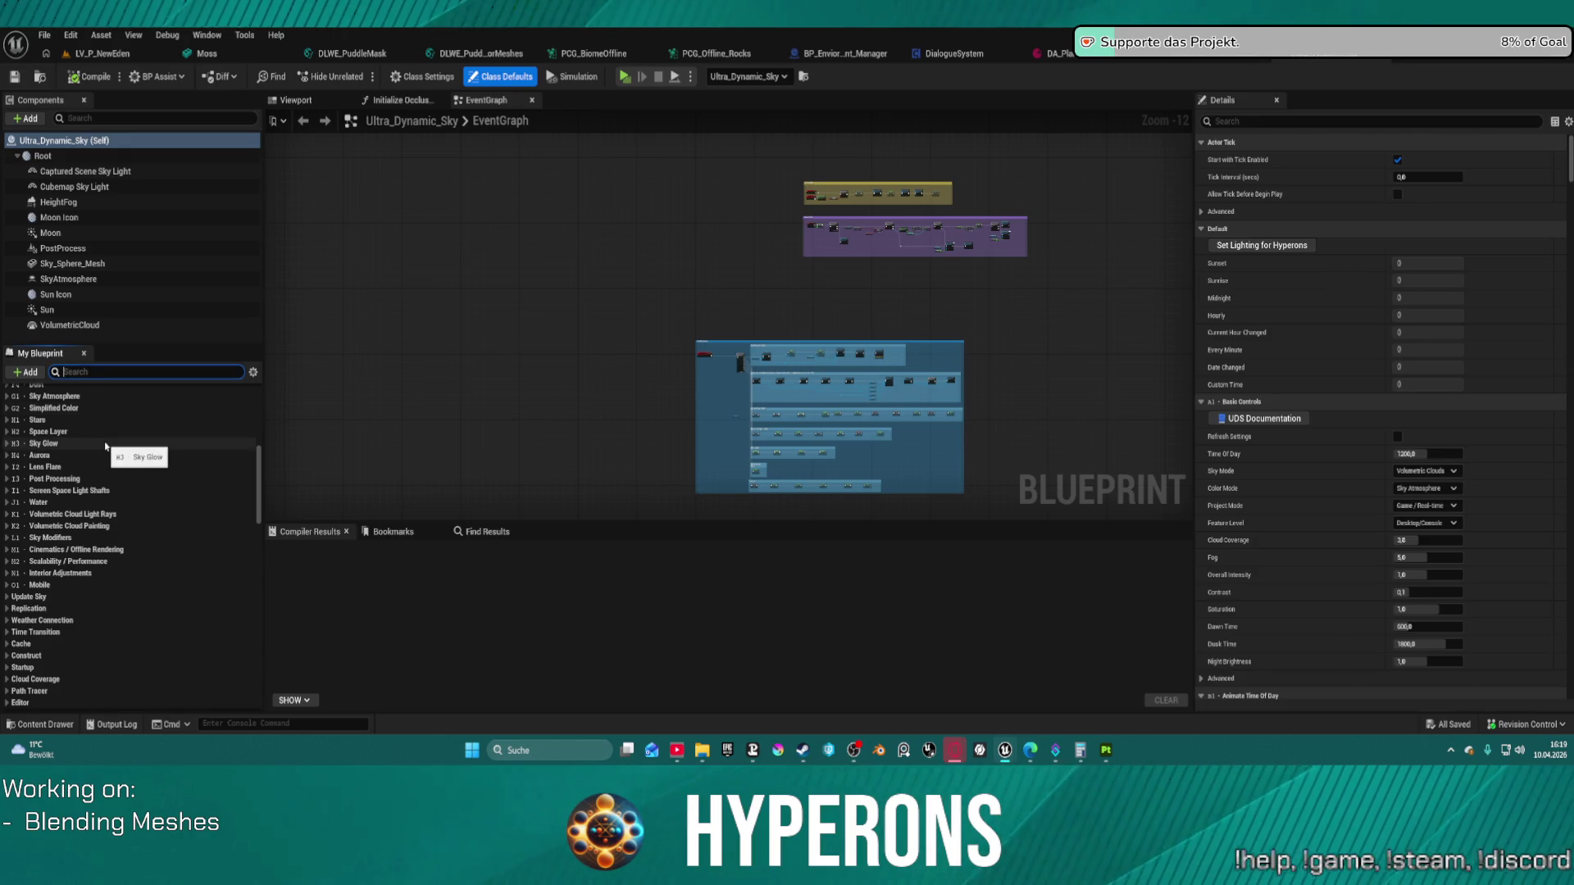
{"action": "type", "text": "audi"}
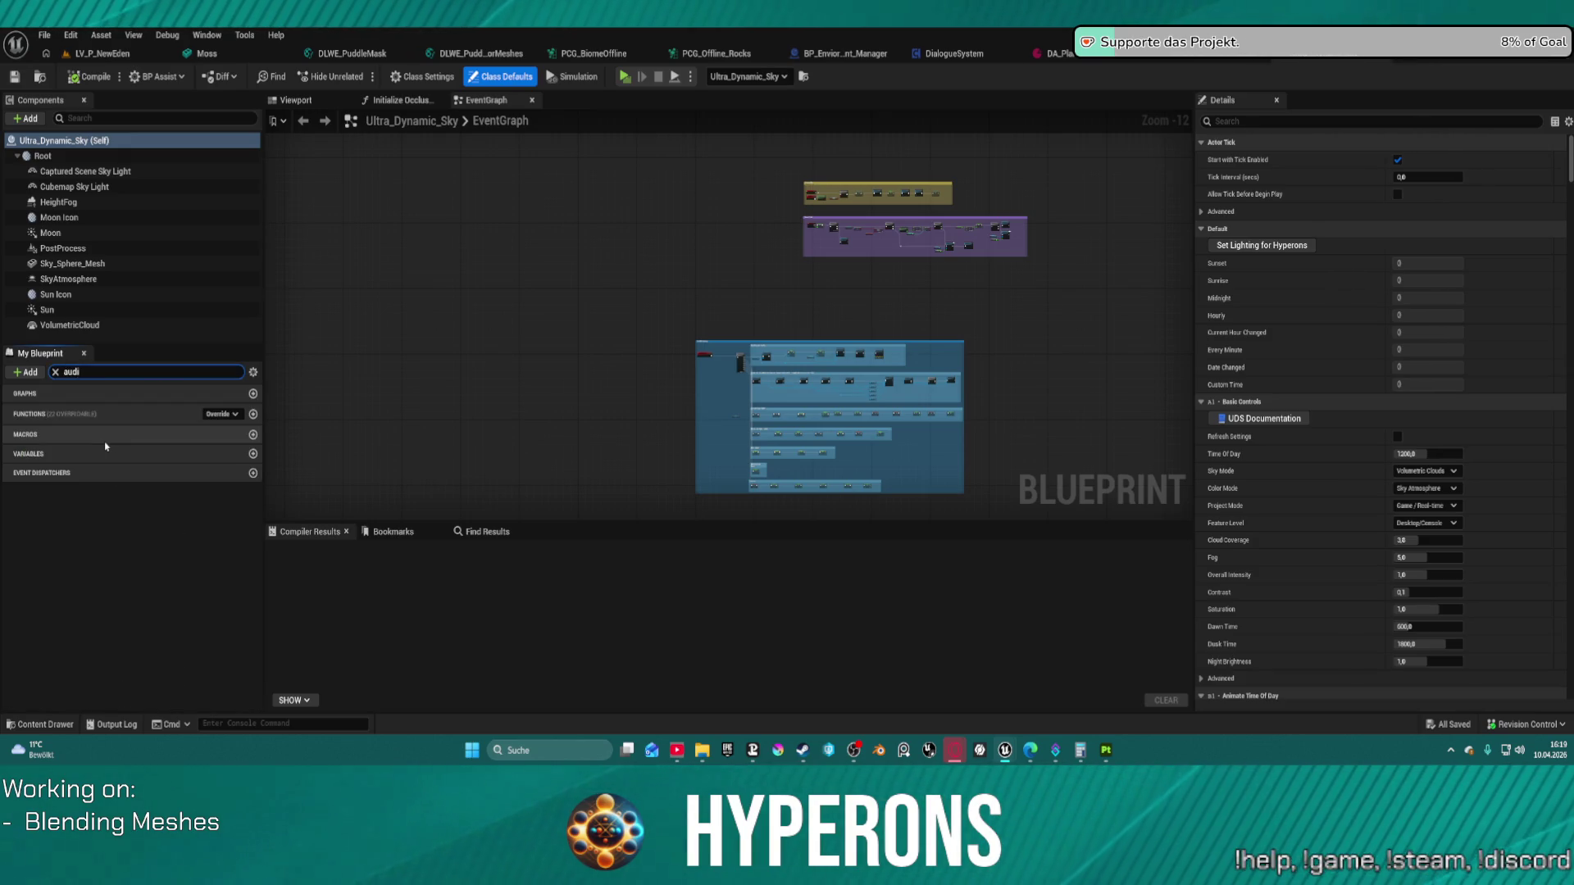
{"action": "left_click", "coordinate": [99, 53]}
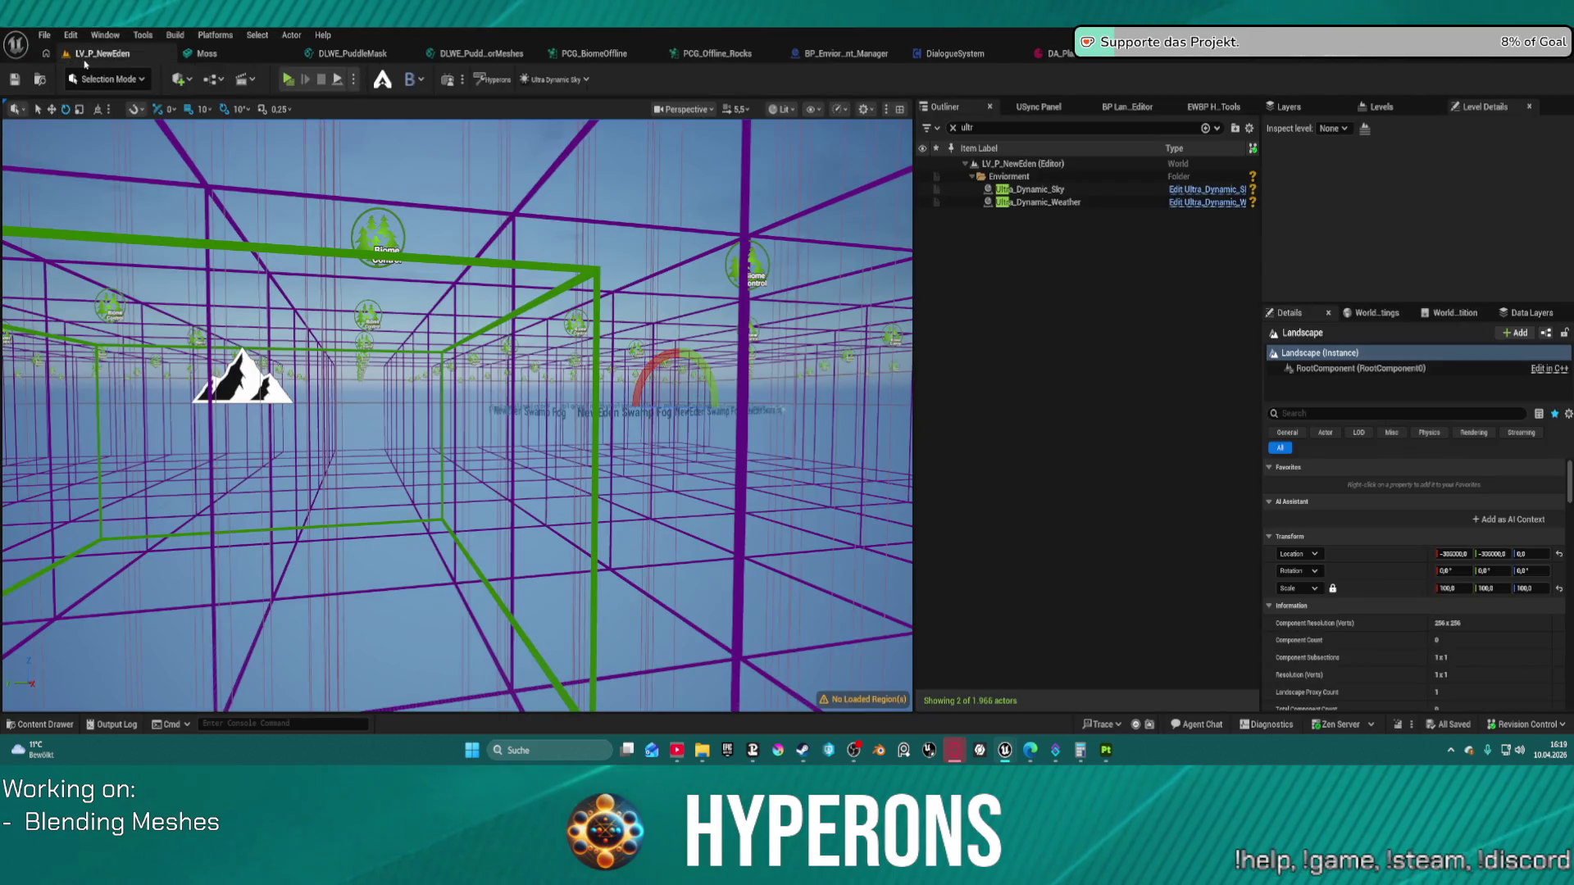
Step: Select Ultra_Dynamic_Sky and search its Details for 'audio', then clear the term
{"action": "left_click", "coordinate": [1031, 189]}
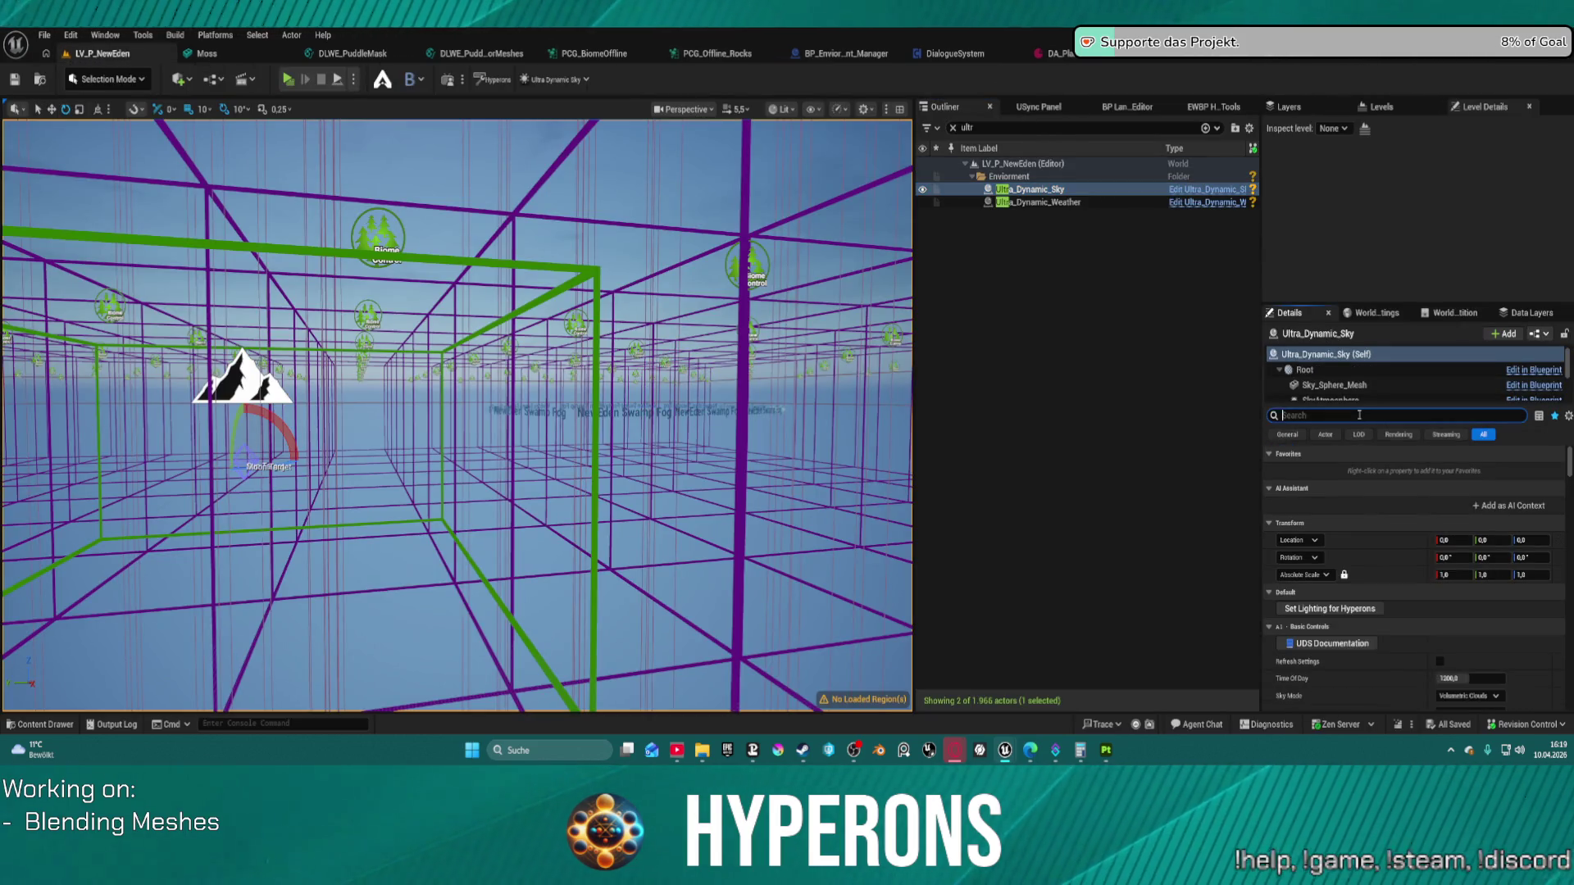
{"action": "type", "text": "audio"}
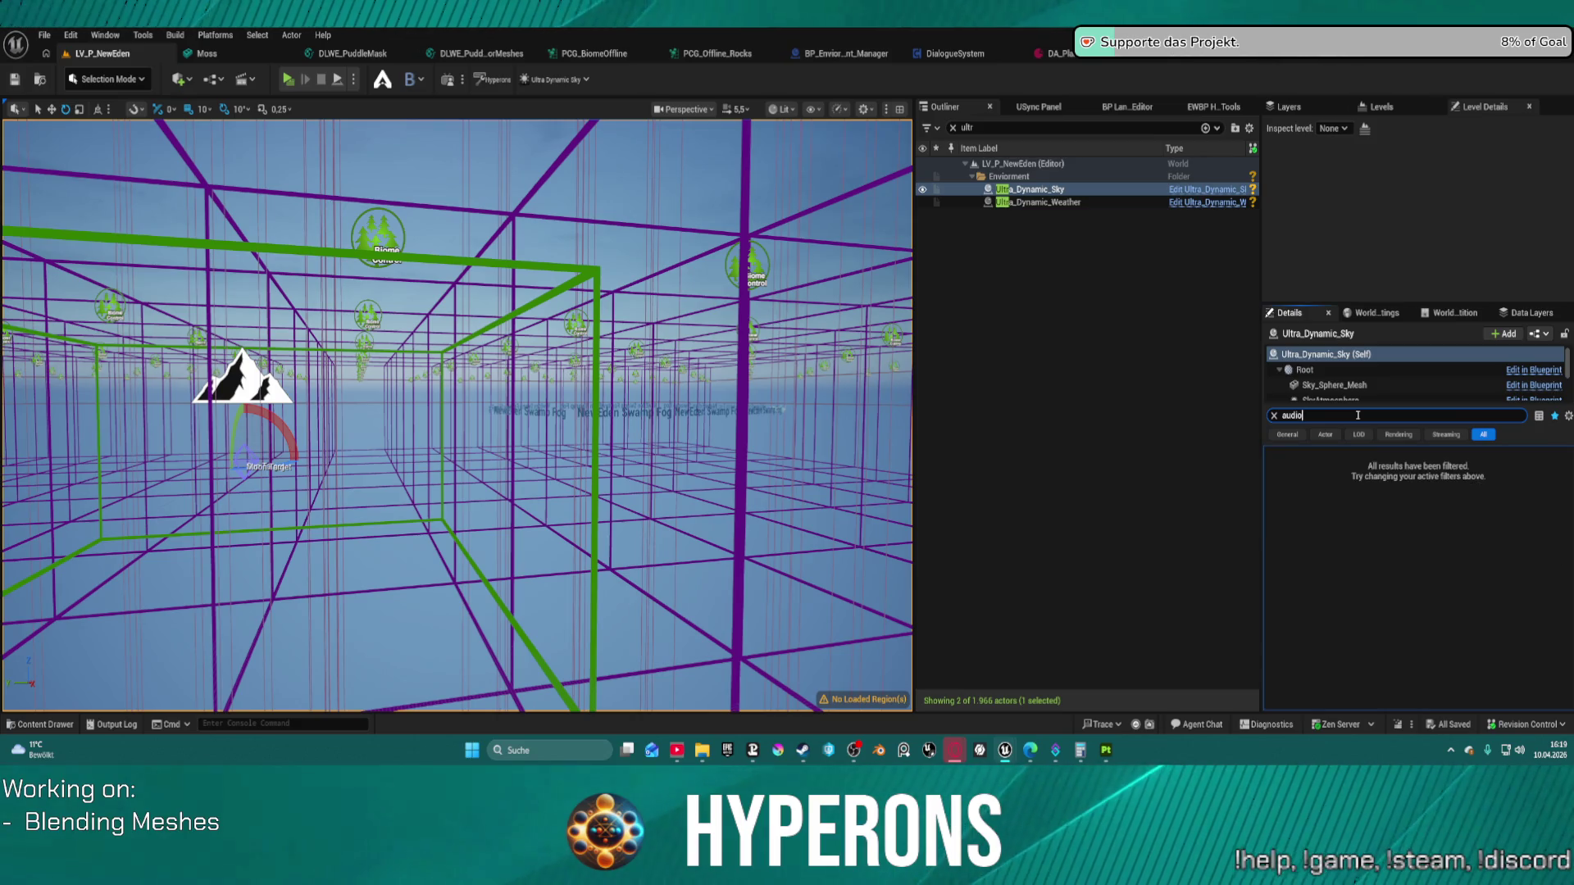
{"action": "key", "text": "BackSpace"}
{"action": "key", "text": "BackSpace"}
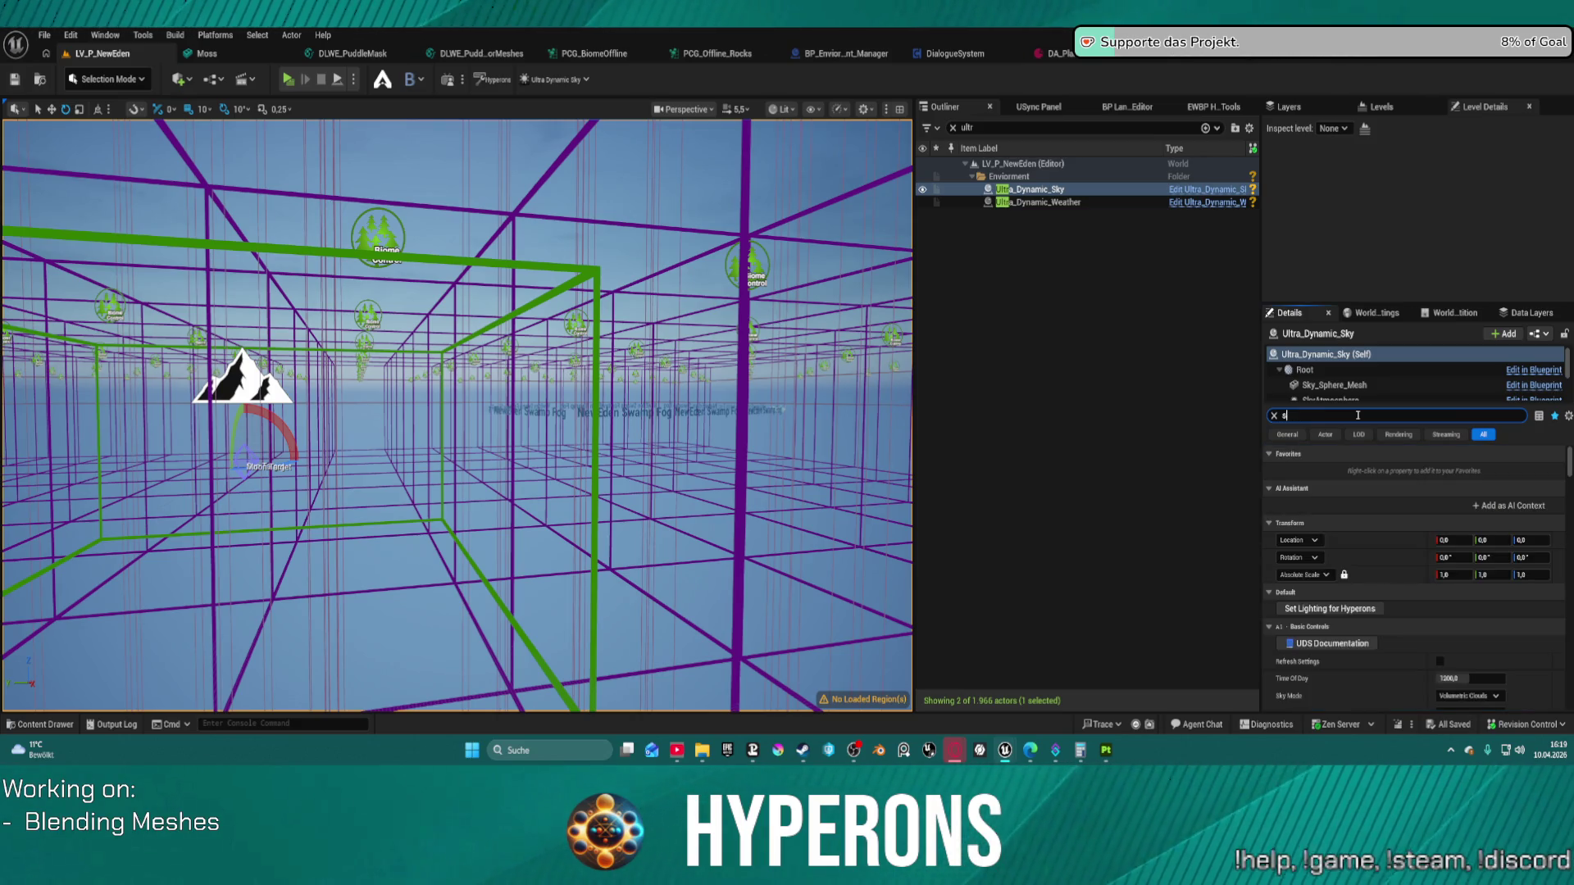